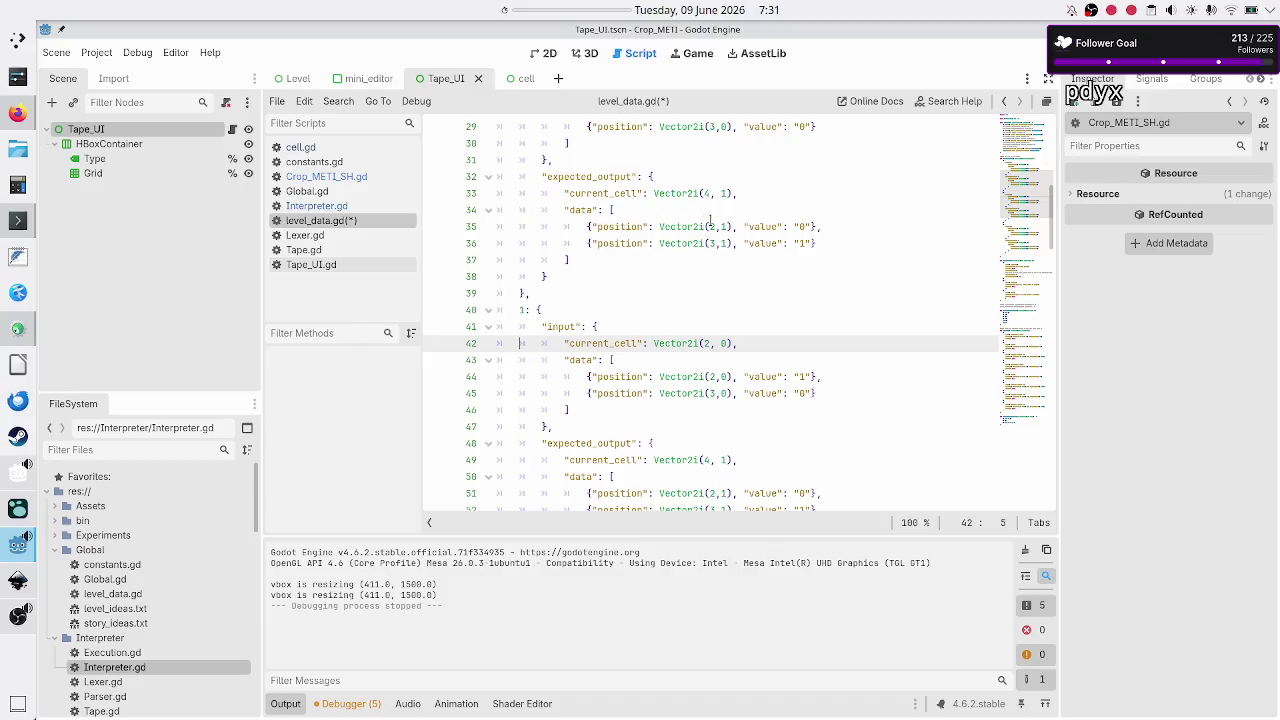
Step: Find test 0 in VALIDATION_TESTS and place the caret on its first input entry
scroll(652, 218, "up", 5)
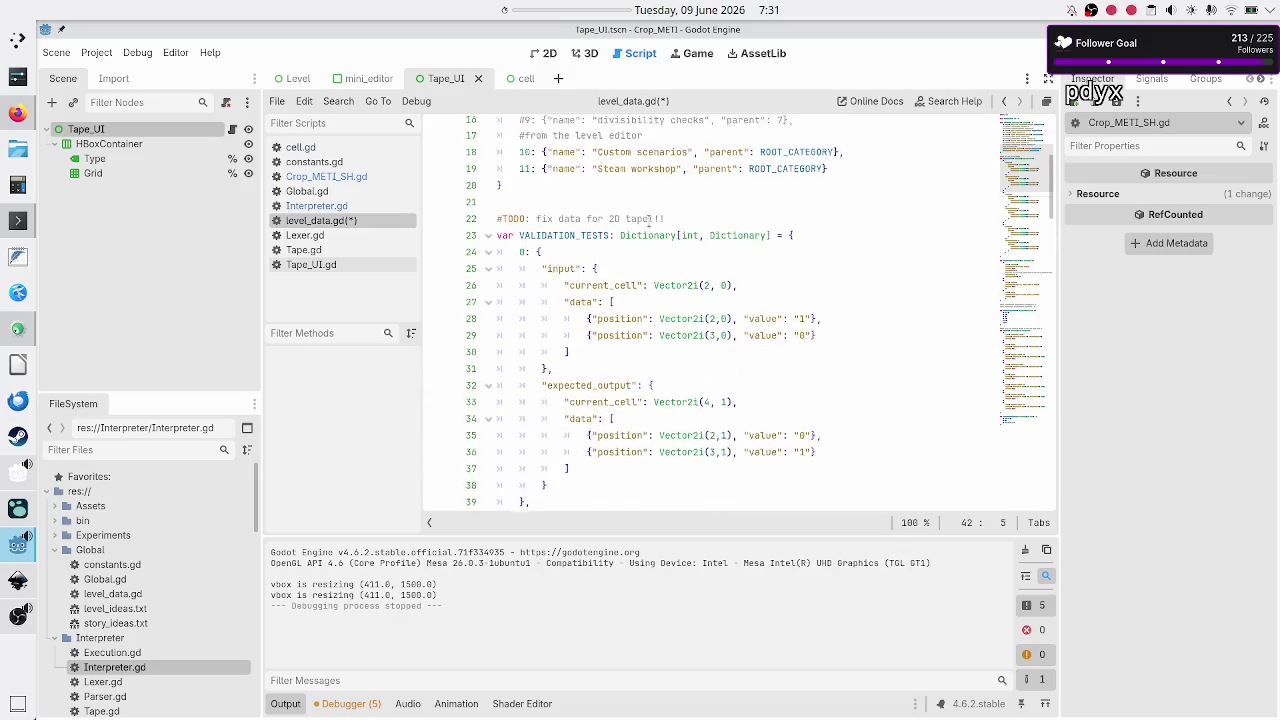
scroll(648, 222, "down", 2)
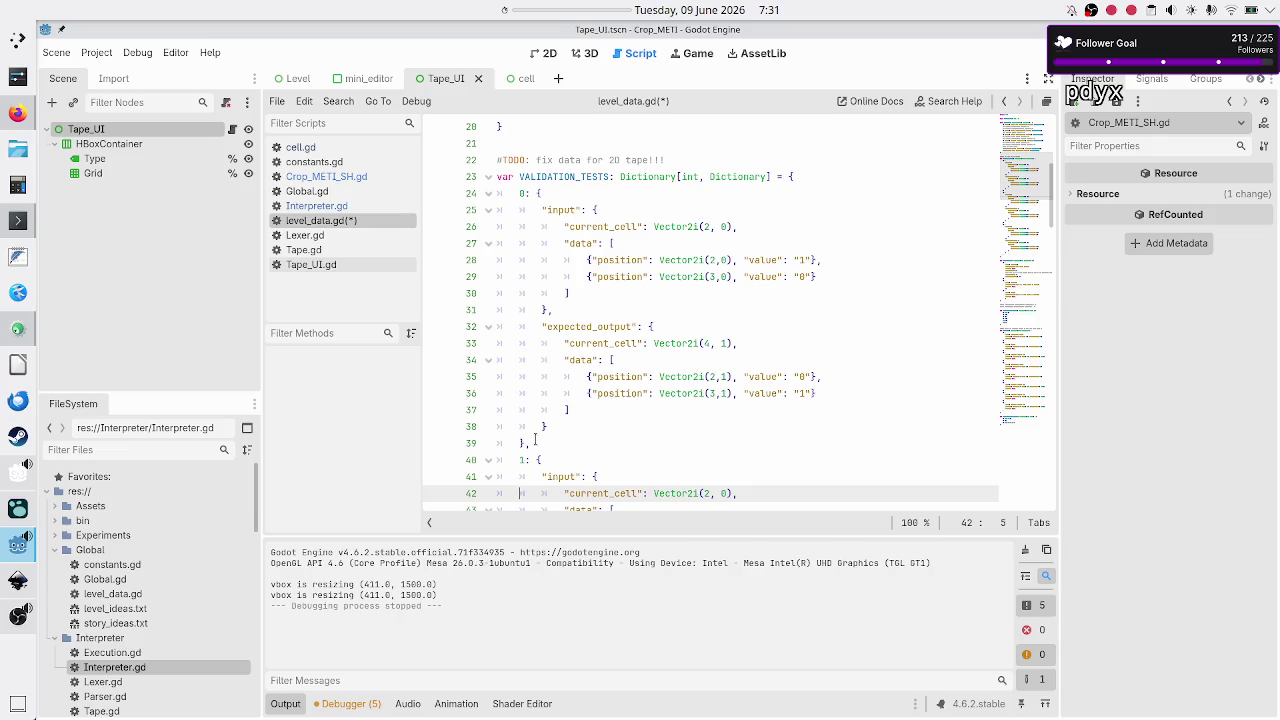
scroll(535, 438, "down", 9)
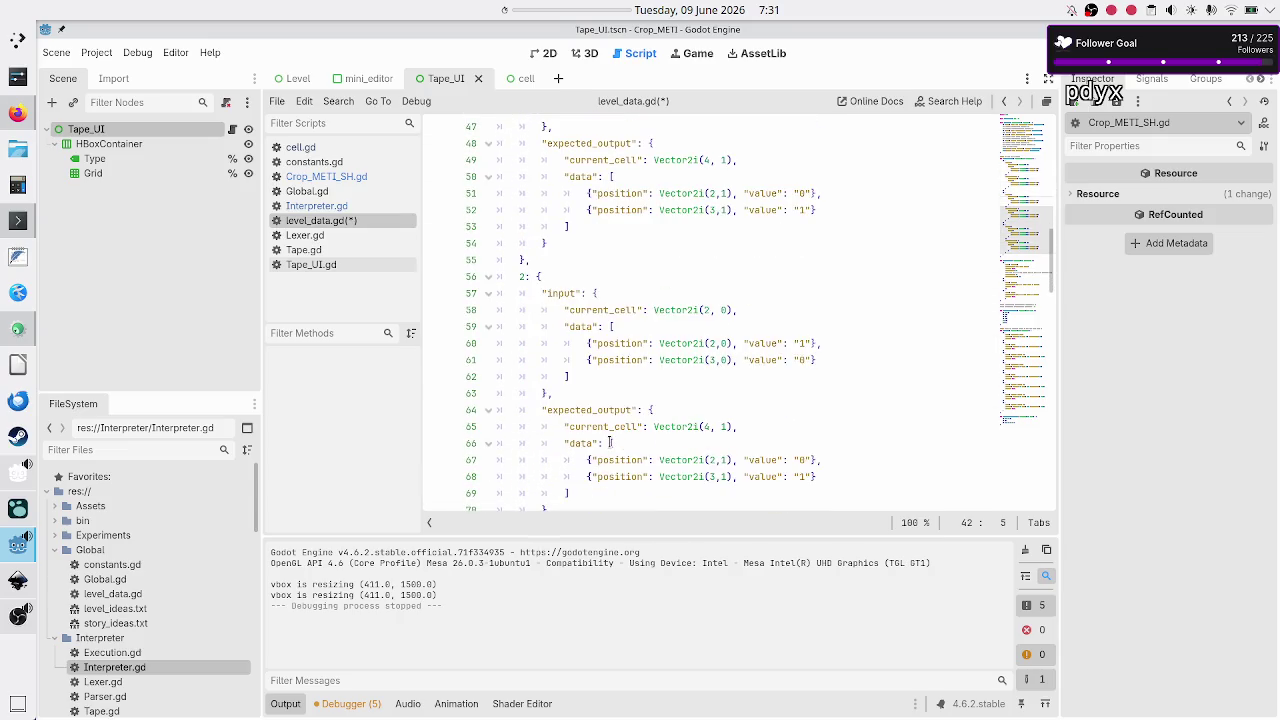
left_click_drag(514, 277, 565, 343)
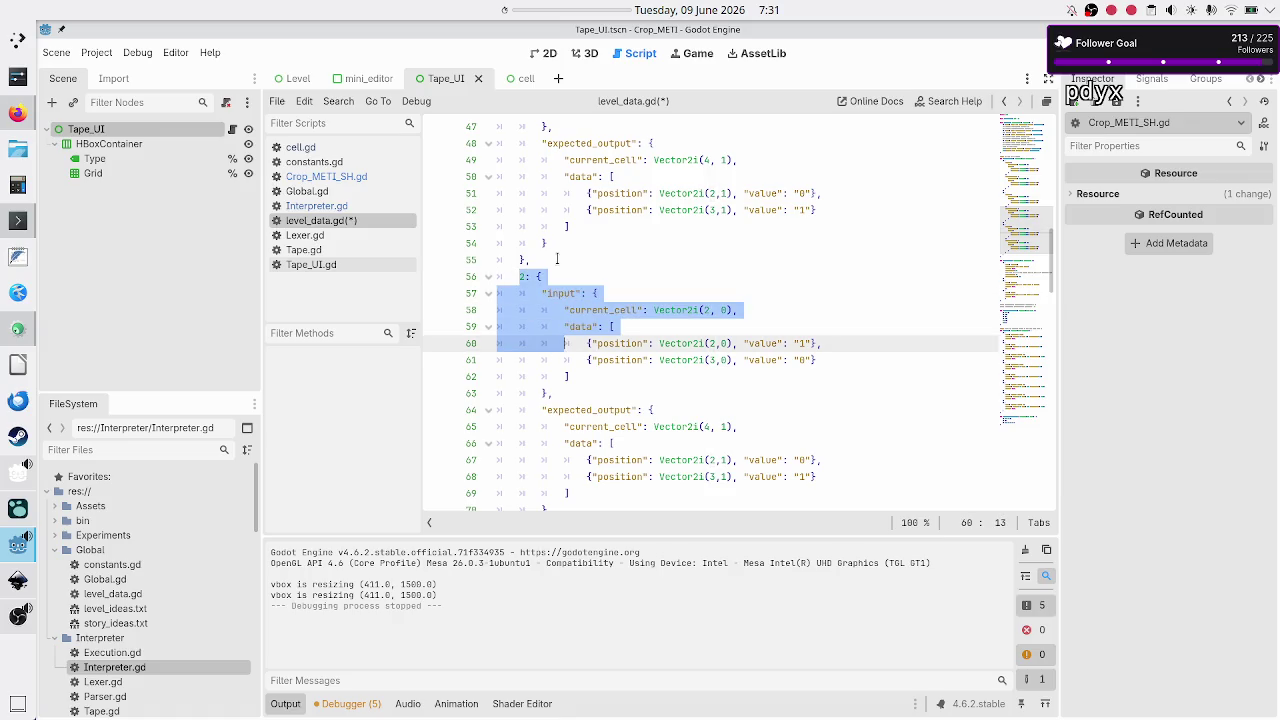
left_click(557, 259)
scroll(661, 262, "up", 7)
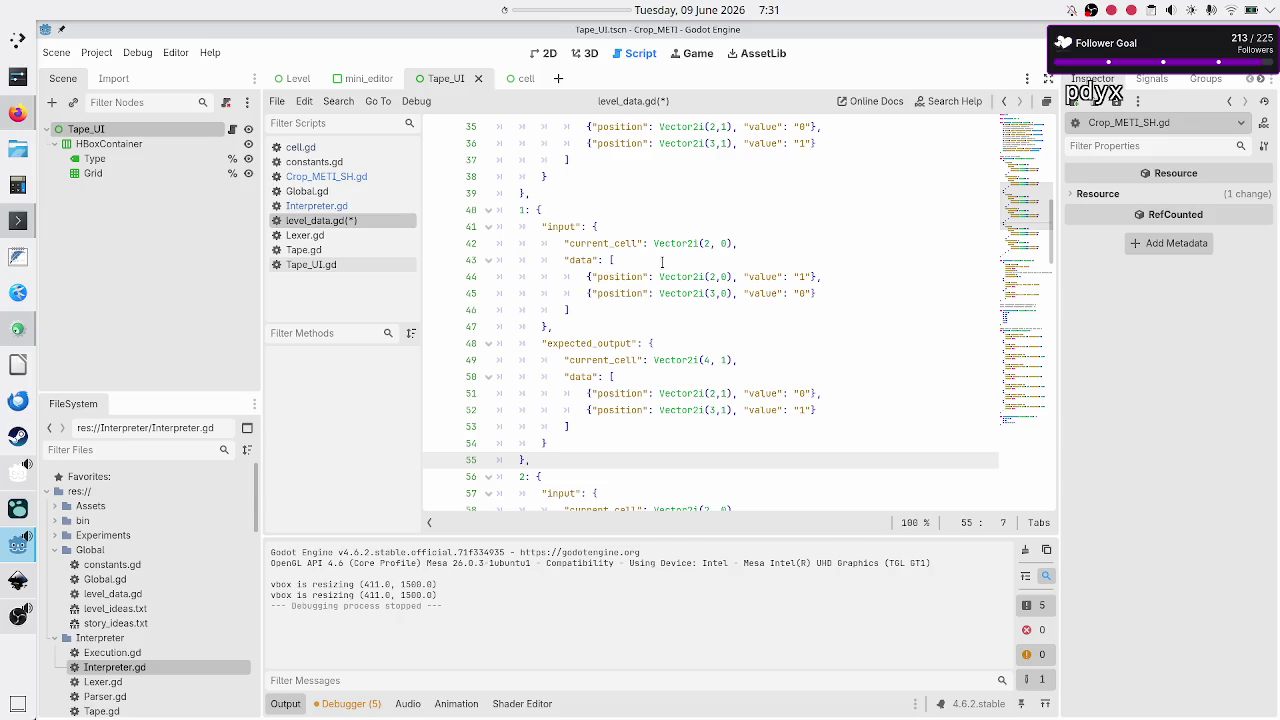
scroll(661, 262, "up", 5)
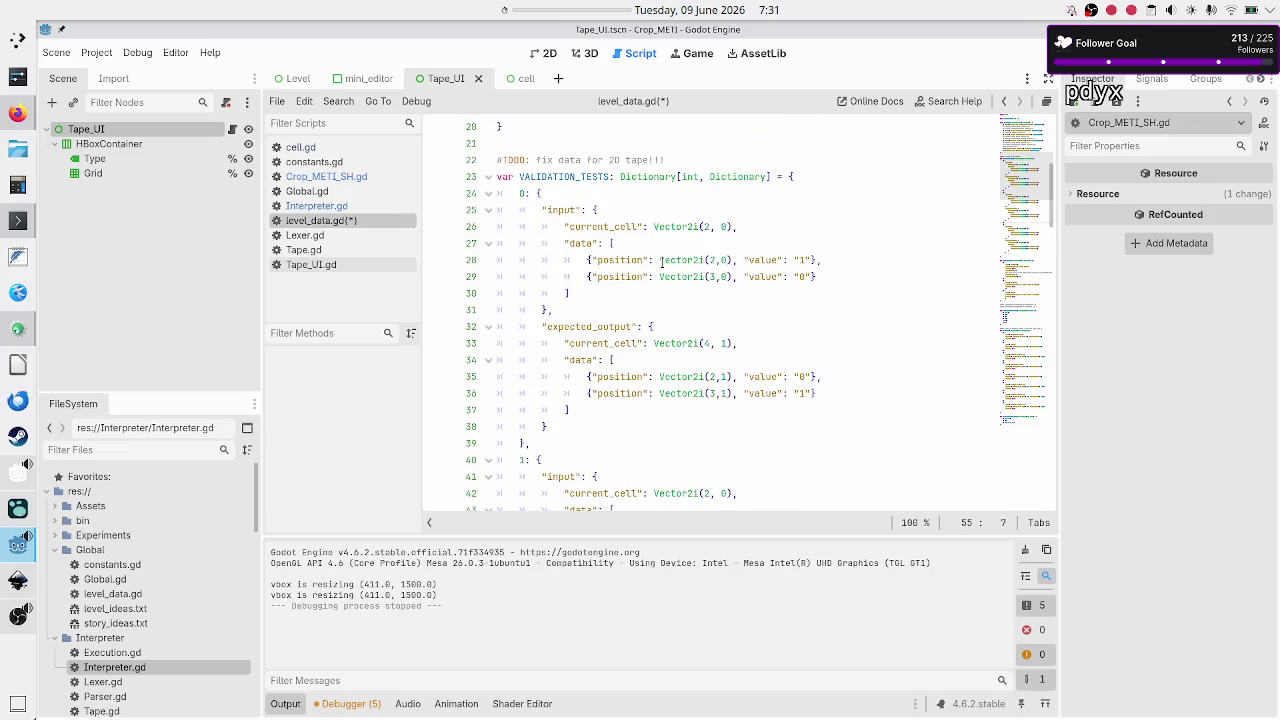
left_click(734, 227)
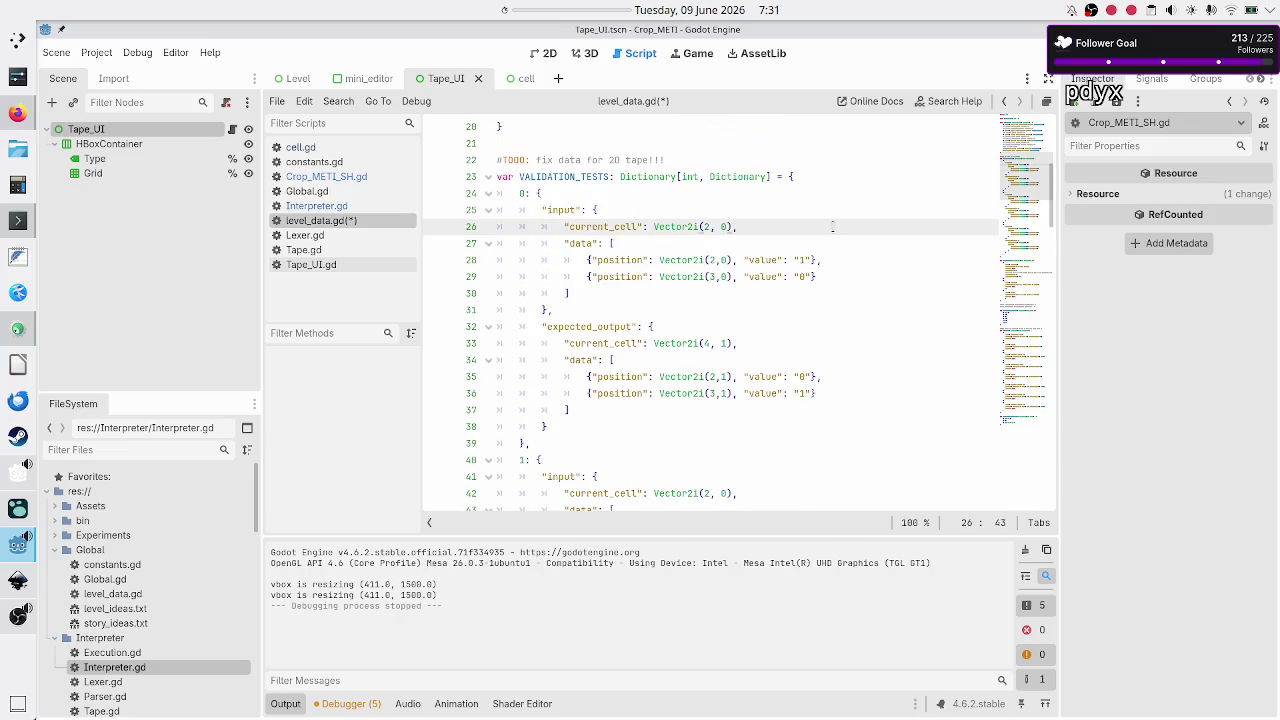
key("Down")
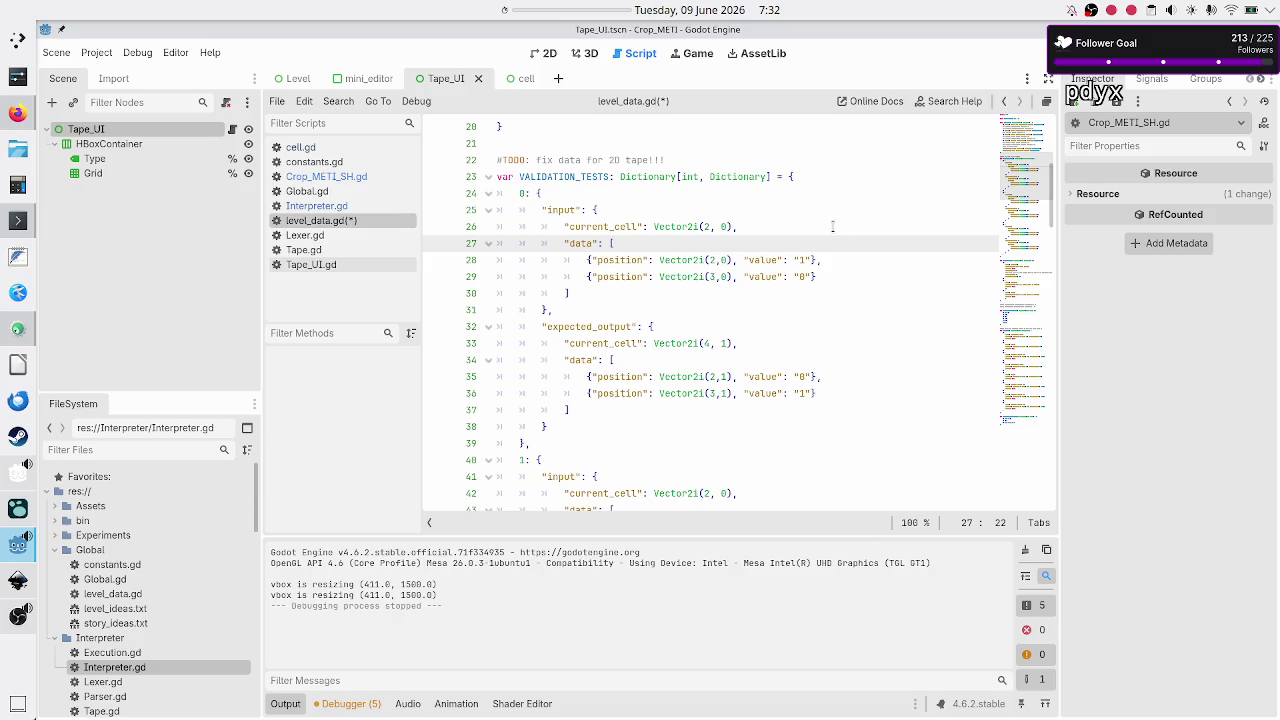
key("Down")
key("End")
key("Left")
key("Left")
key("Left")
key("Left")
key("Left")
key("Left")
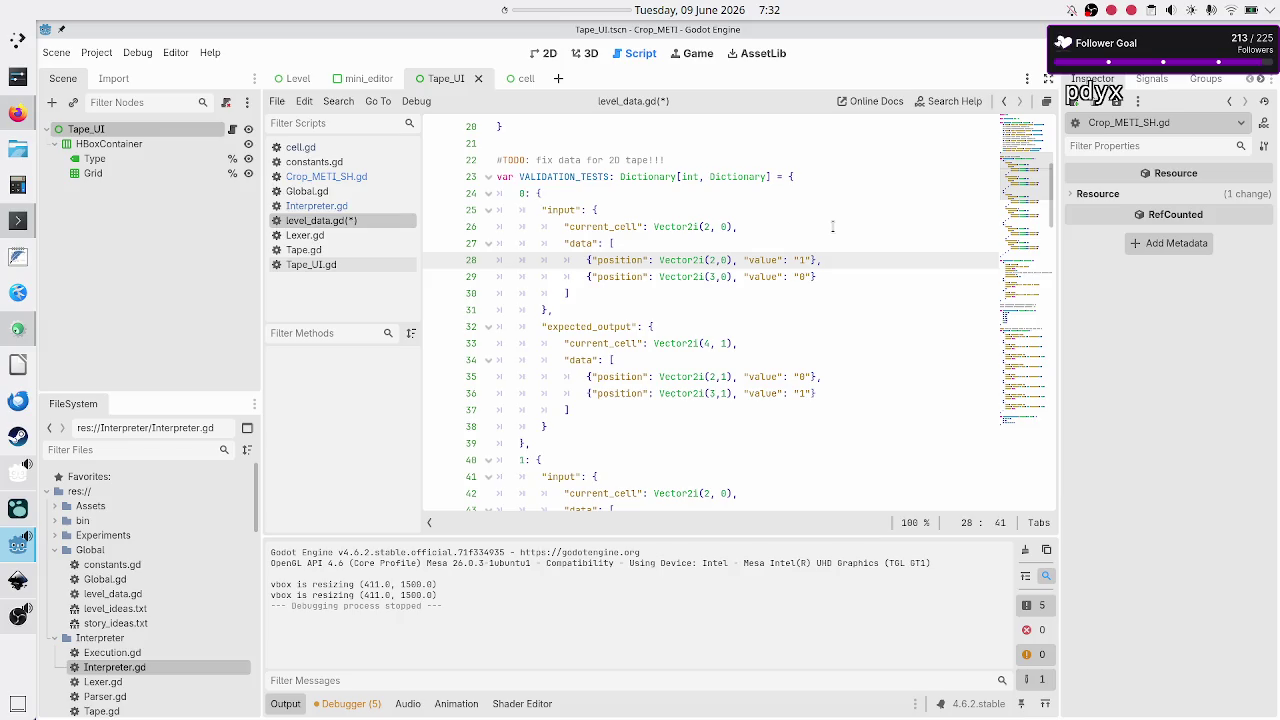
Step: Change test 0's first input entry to Vector2i(1,0) with value "0"
key("Left")
key("Left")
key("Right")
key("BackSpace")
type("1")
key("Right")
key("Right")
key("Right")
key("Right")
key("Right")
key("Right")
key("Left")
key("Left")
key("Left")
key("Right")
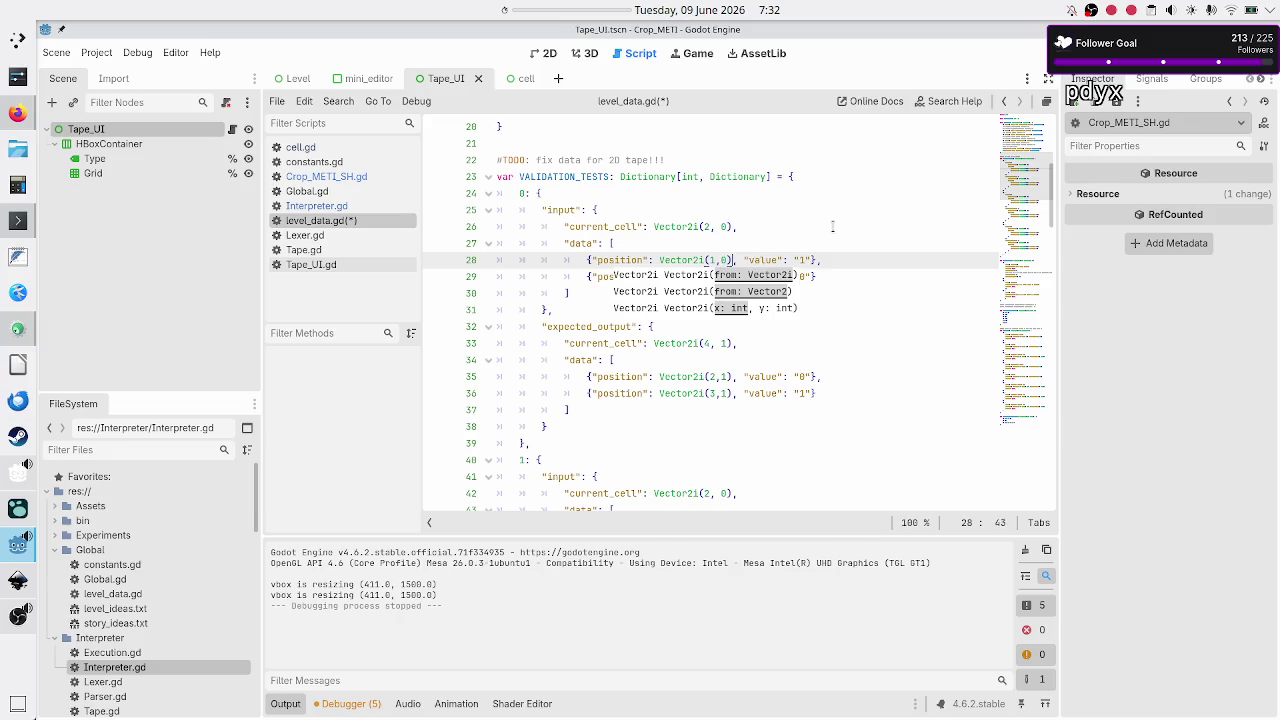
key("Right")
key("Right")
key("Right")
key("BackSpace")
type("0")
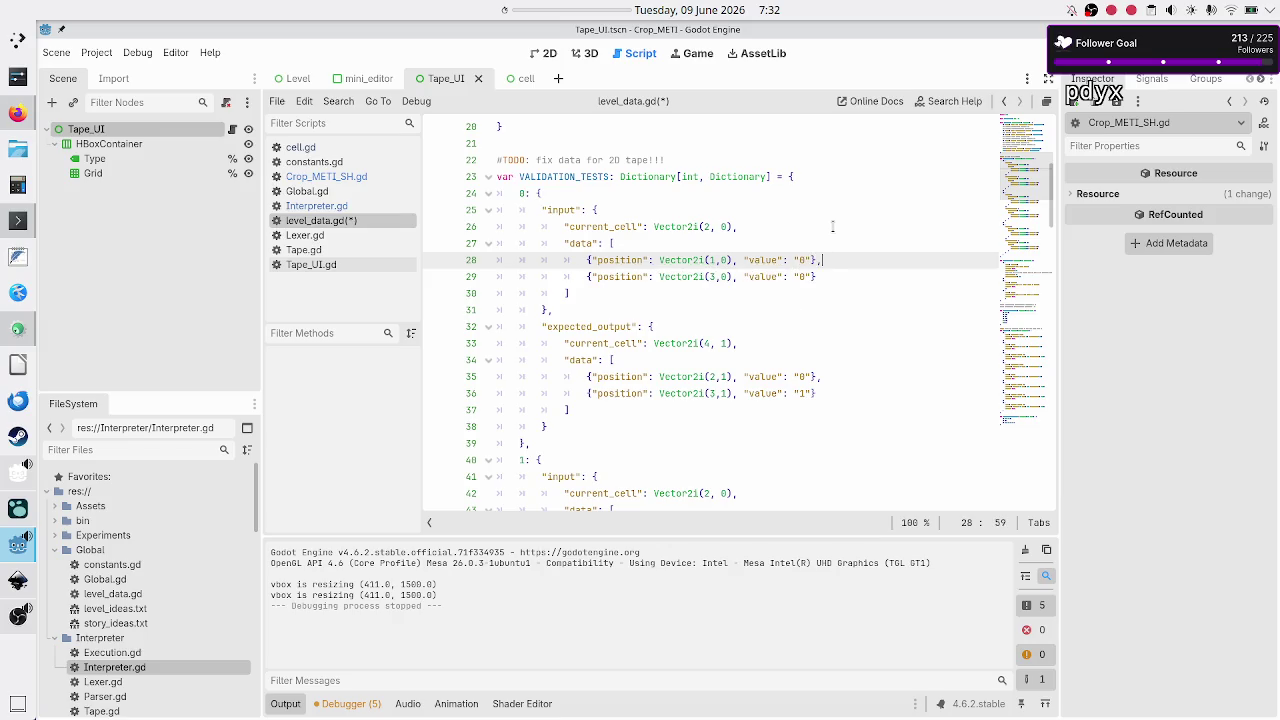
Step: Change the second entry's x coordinate to 2 and add a new line after it
key("Down")
key("Left")
key("Left")
key("Left")
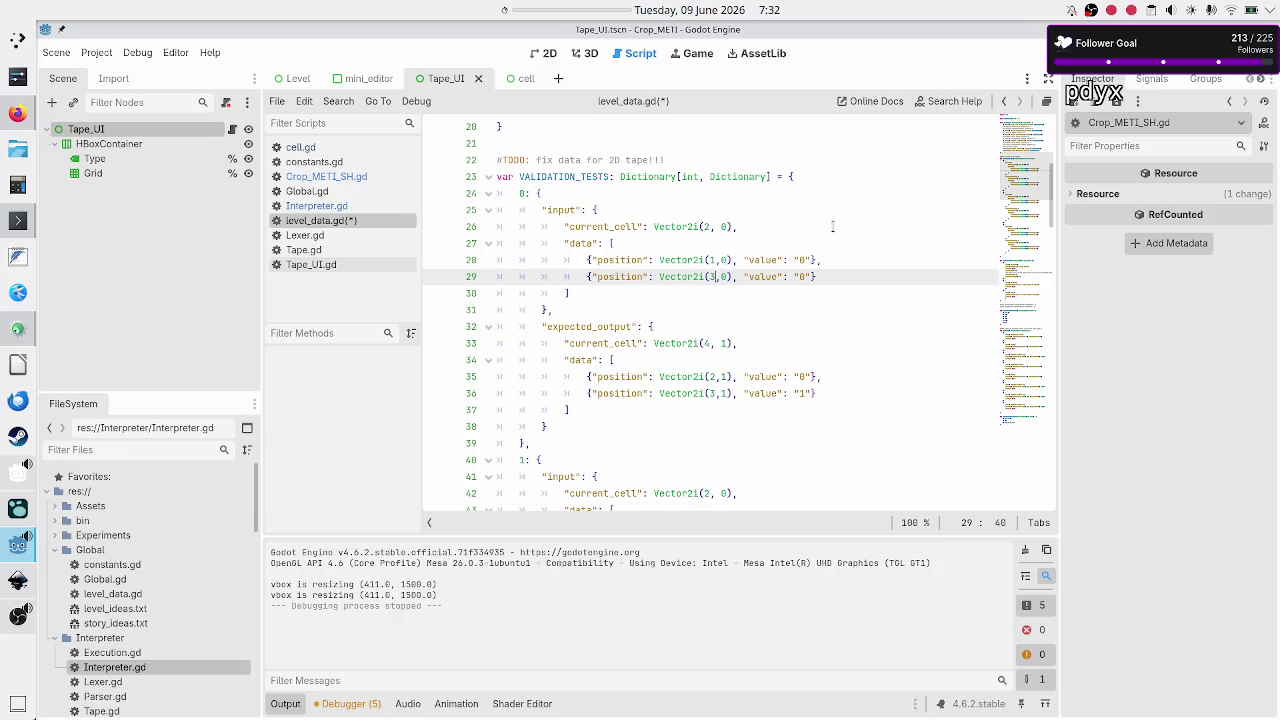
key("BackSpace")
type("2")
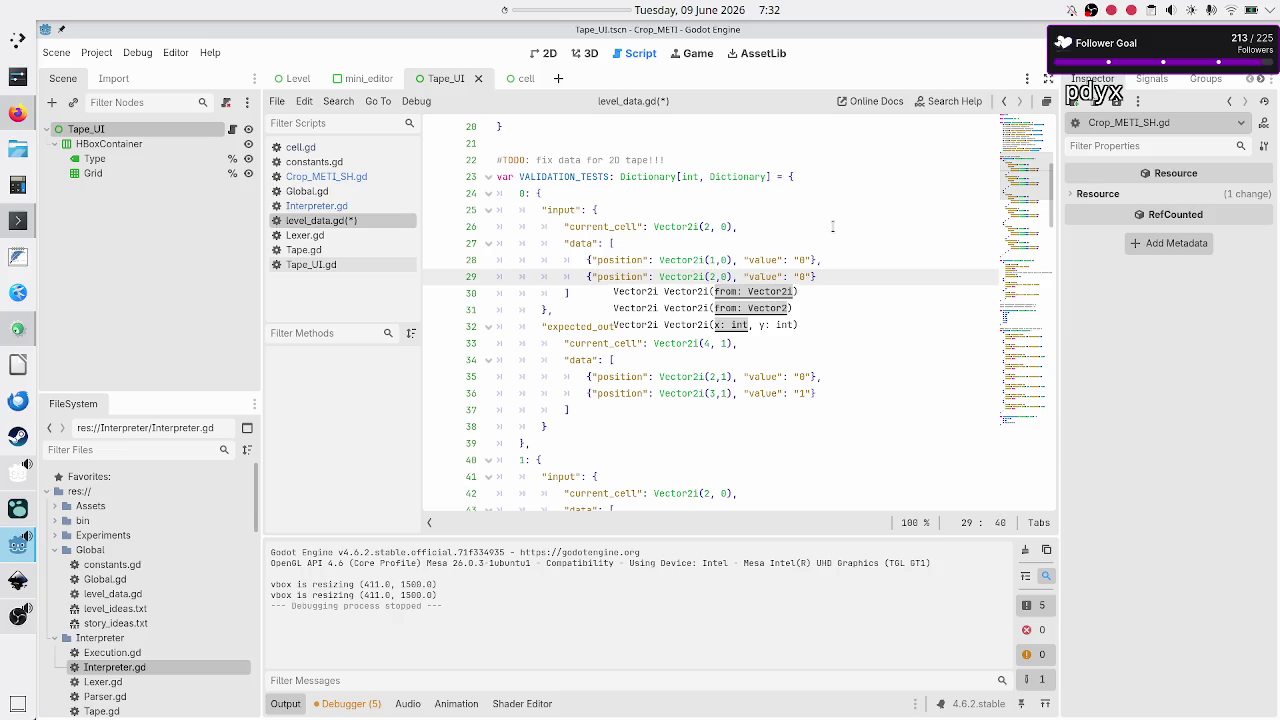
key("Right")
key("Right")
key("Right")
key("Right")
type(",")
key("Return")
Step: Copy the second entry and paste three copies below it
key("Up")
key("shift+Down")
key("shift+Left")
key("shift+Left")
key("shift+Left")
key("ctrl+c")
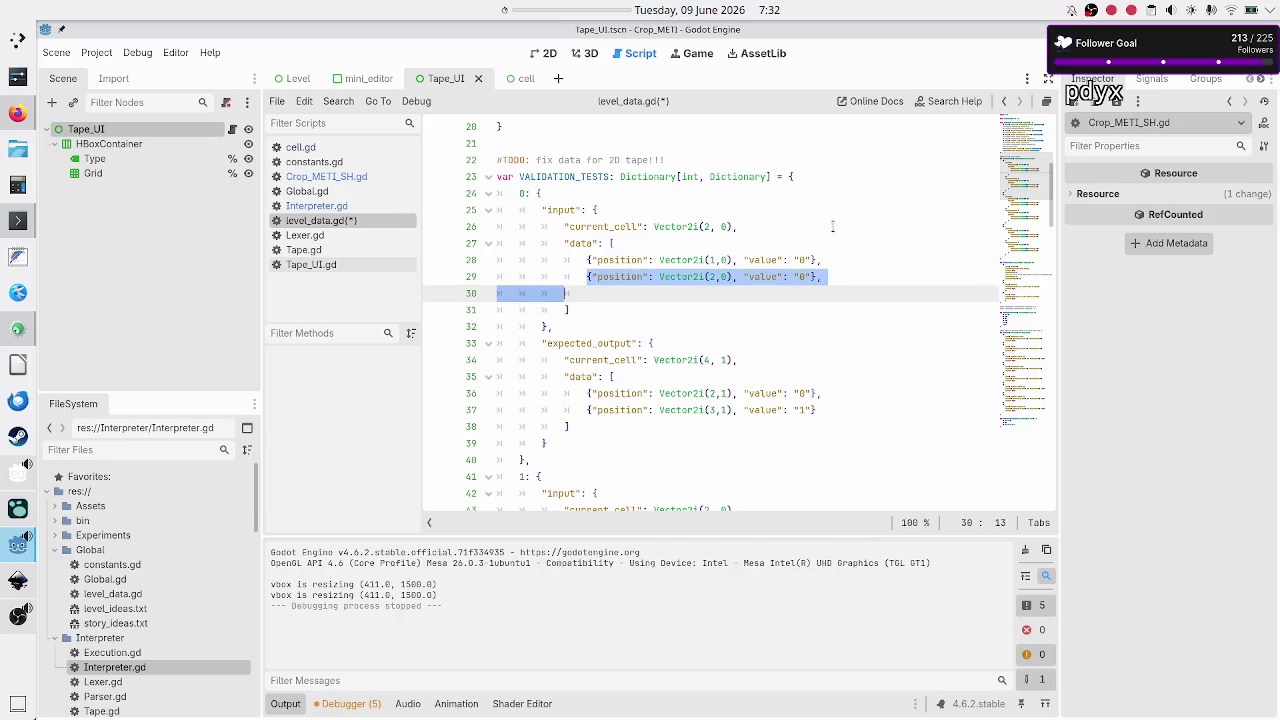
key("End")
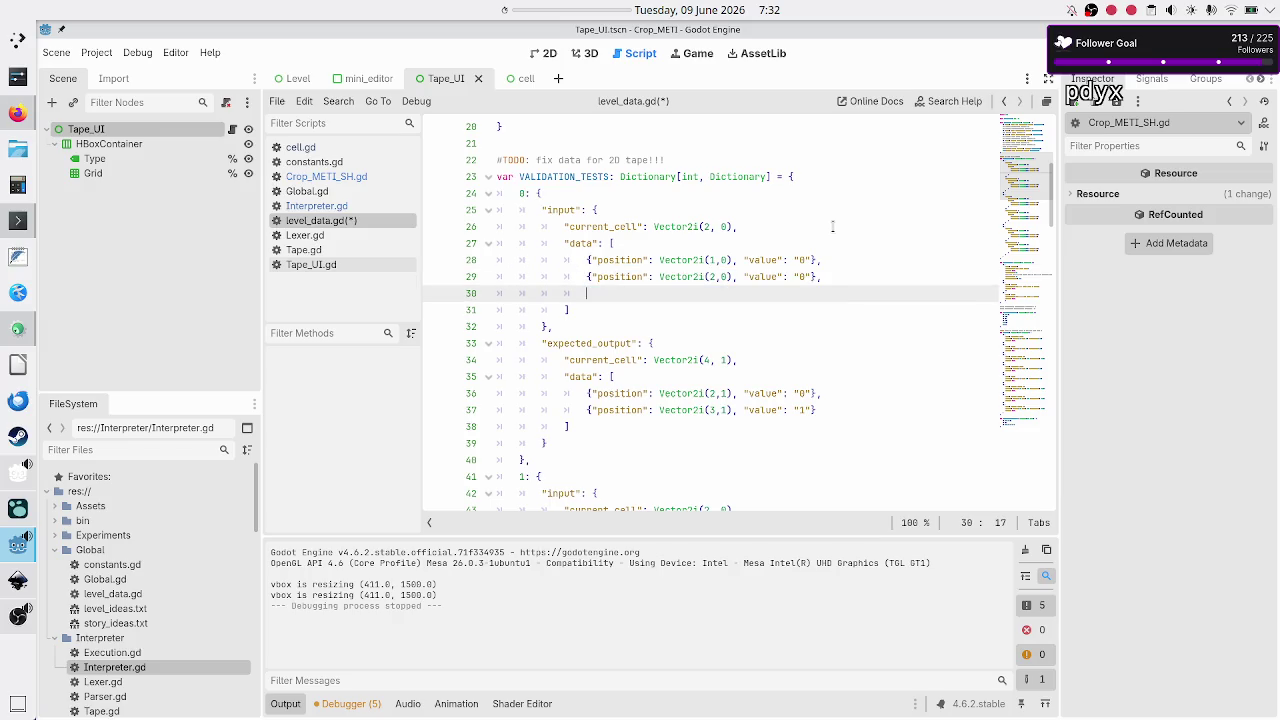
key("ctrl+v")
key("Return")
key("ctrl+v")
key("Return")
key("ctrl+v")
Step: Change the last pasted entry's x coordinate to 4
key("Up")
key("Up")
key("Left")
key("Left")
key("Left")
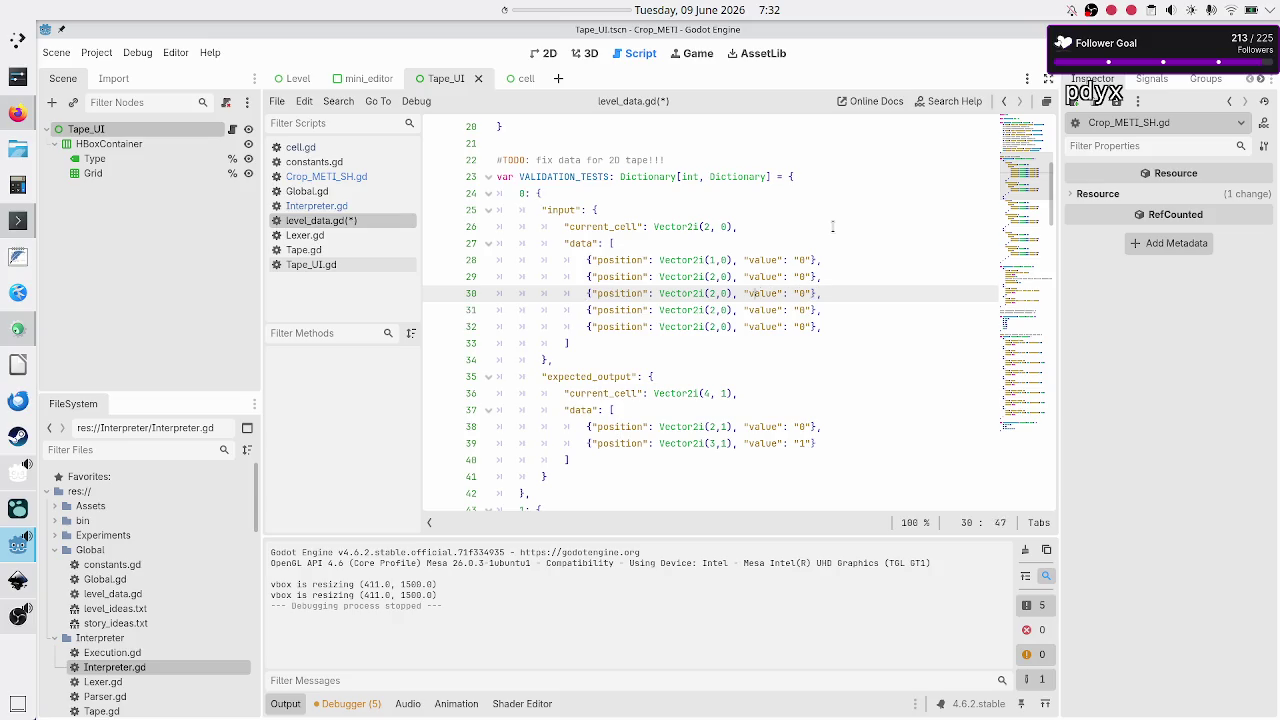
key("Down")
key("Down")
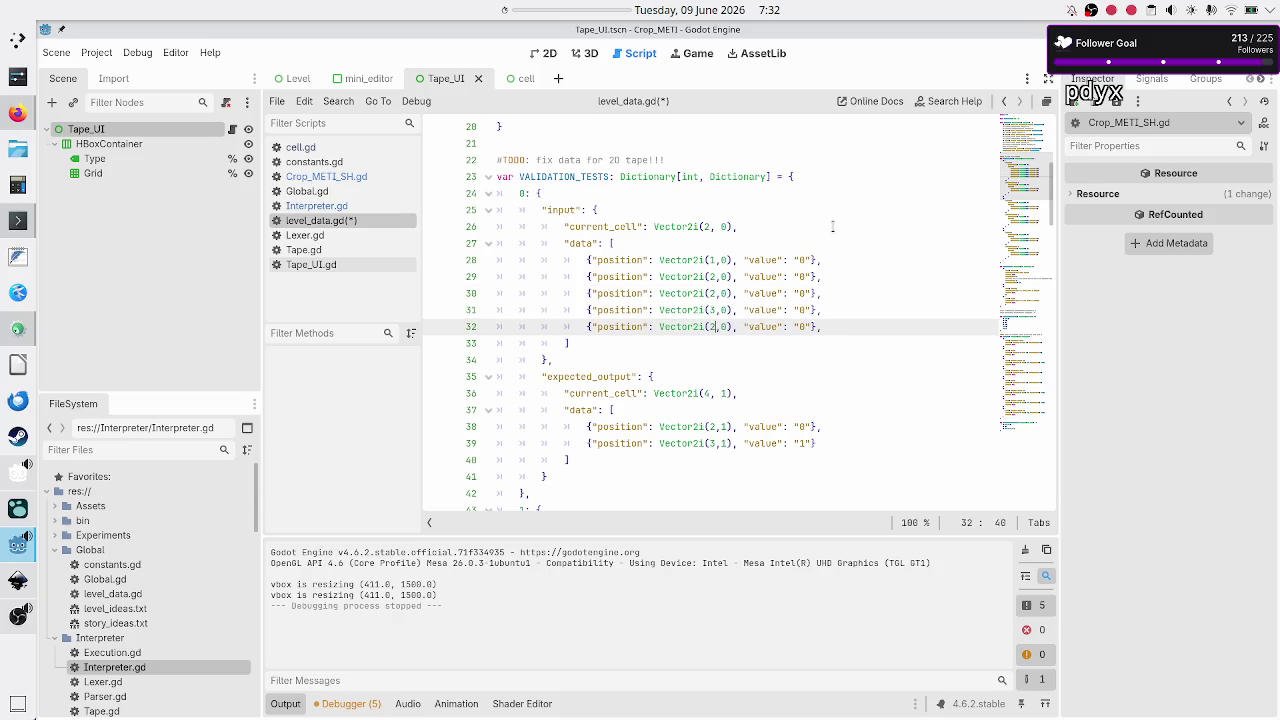
key("BackSpace")
type("4")
Step: Go back to test 0's current_cell line and then to its first input entry
key("Escape")
key("Up")
key("Up")
key("Up")
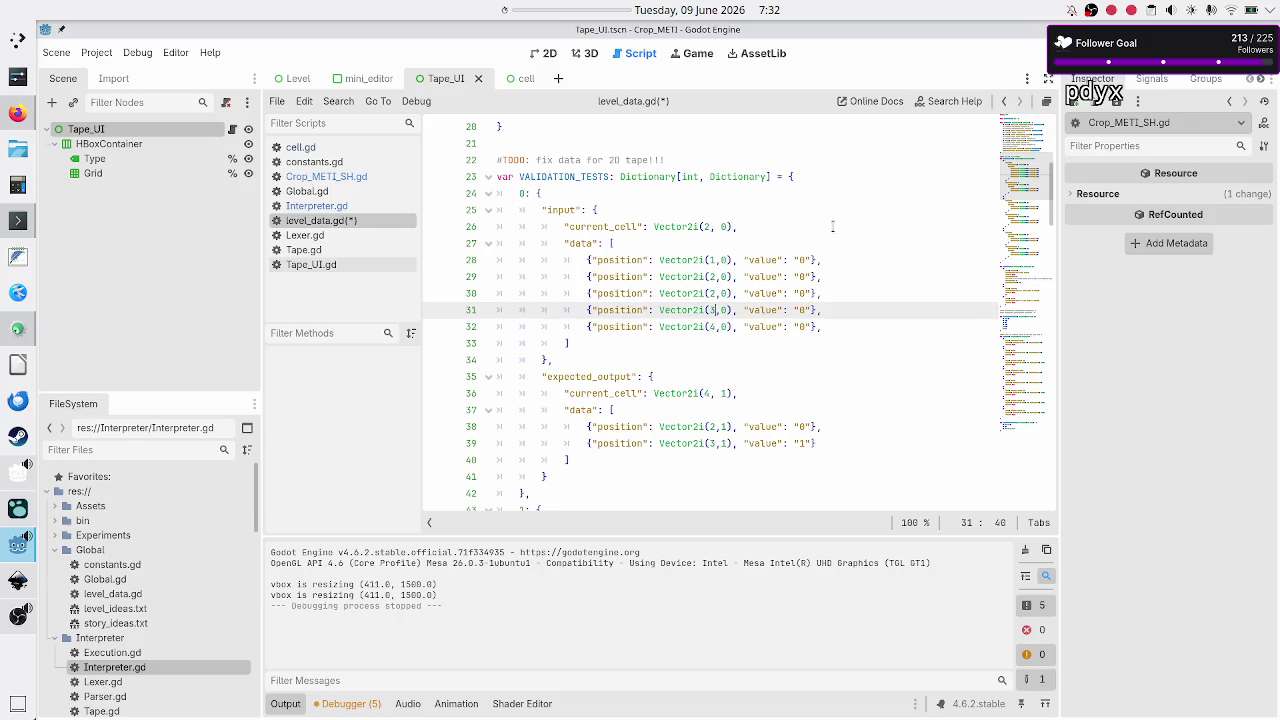
key("Left")
key("Escape")
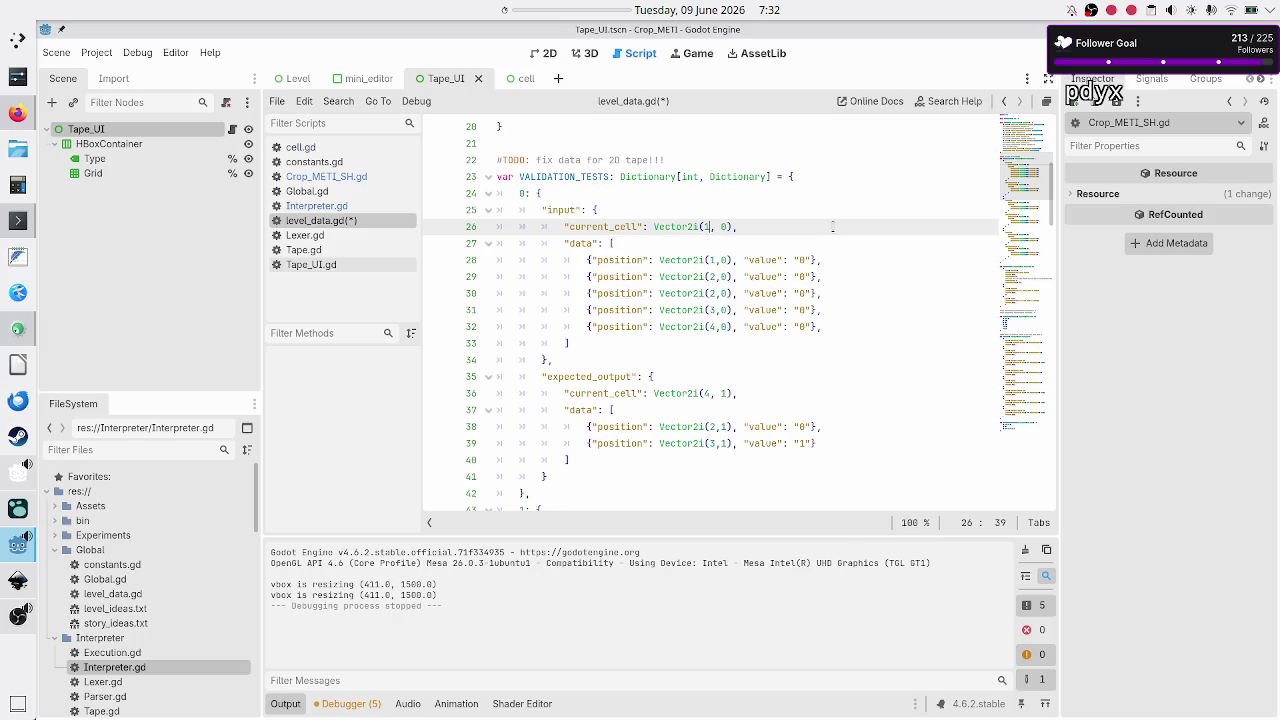
key("Down")
key("Down")
key("Down")
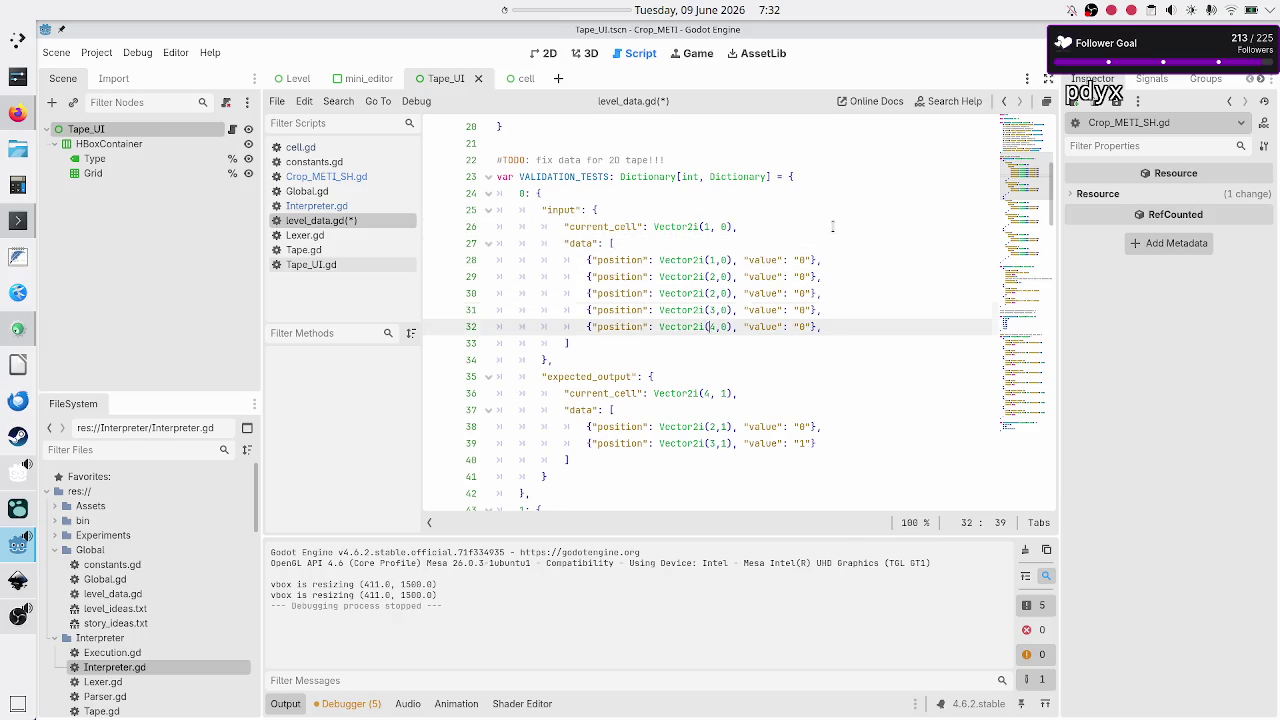
key("Up")
key("Up")
key("Up")
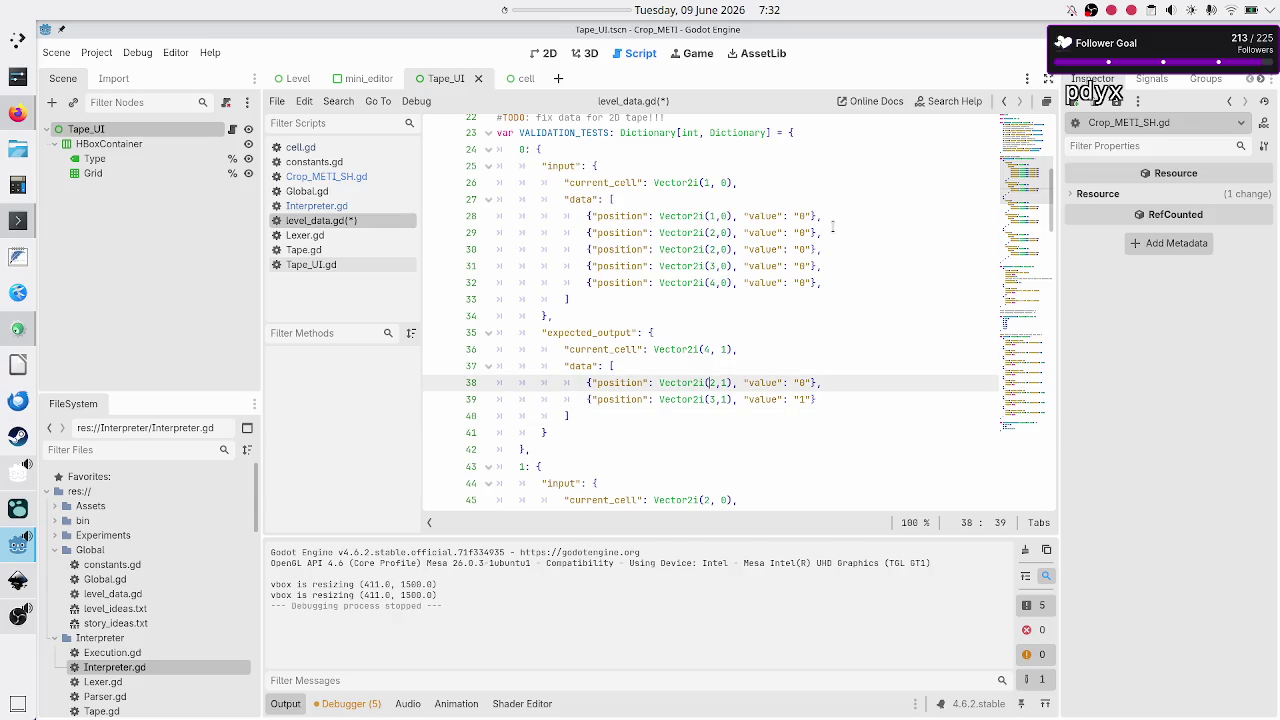
key("Up")
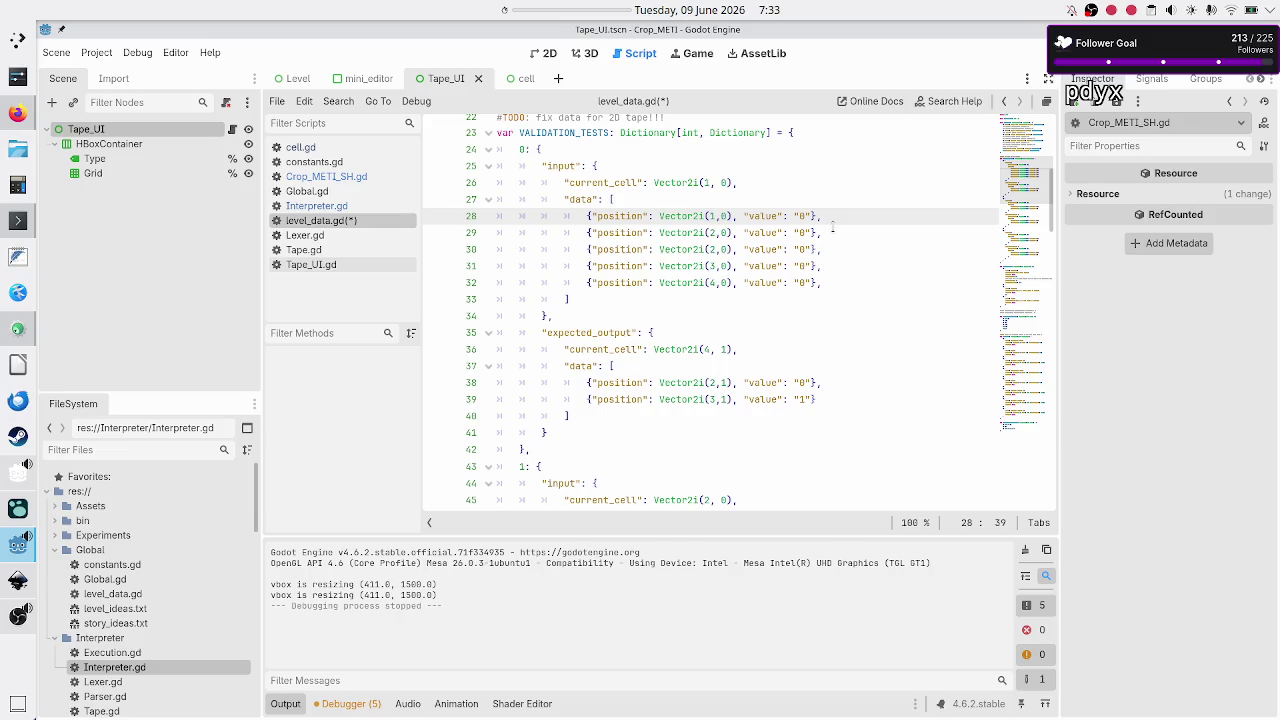
Step: Change test 0's starting current_cell x coordinate to 0
key("Up")
key("Up")
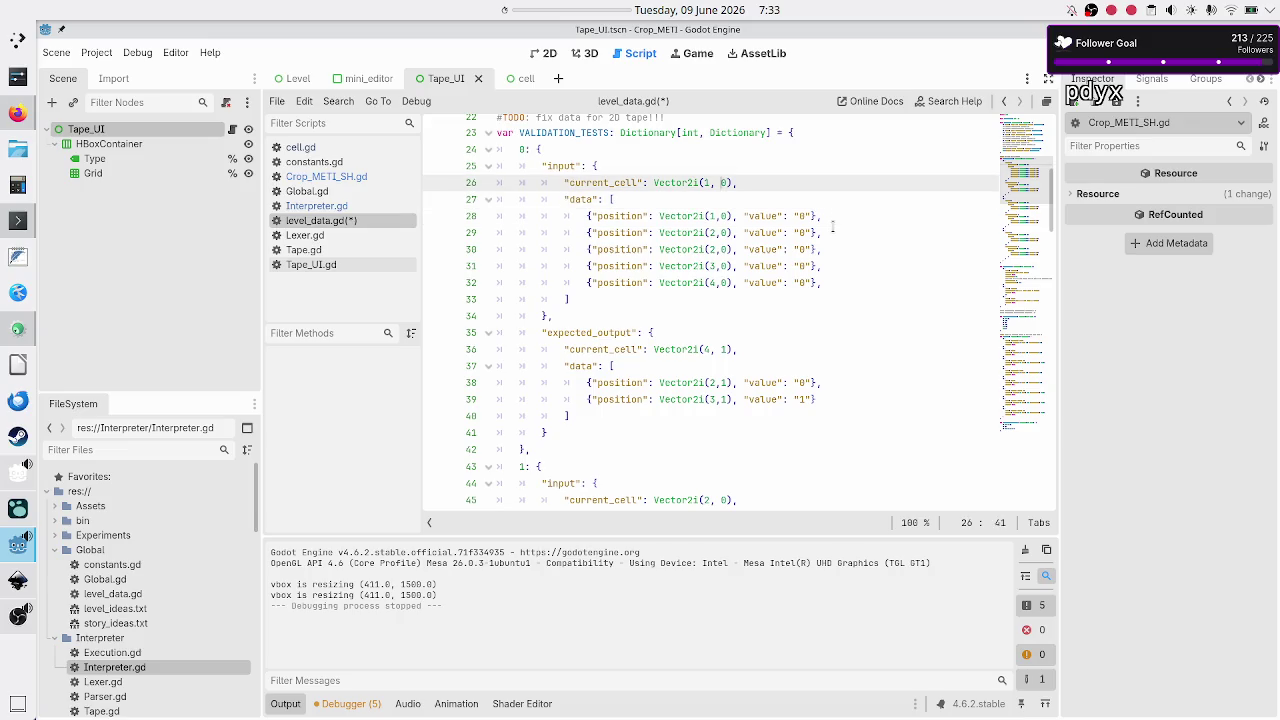
key("BackSpace")
type("0")
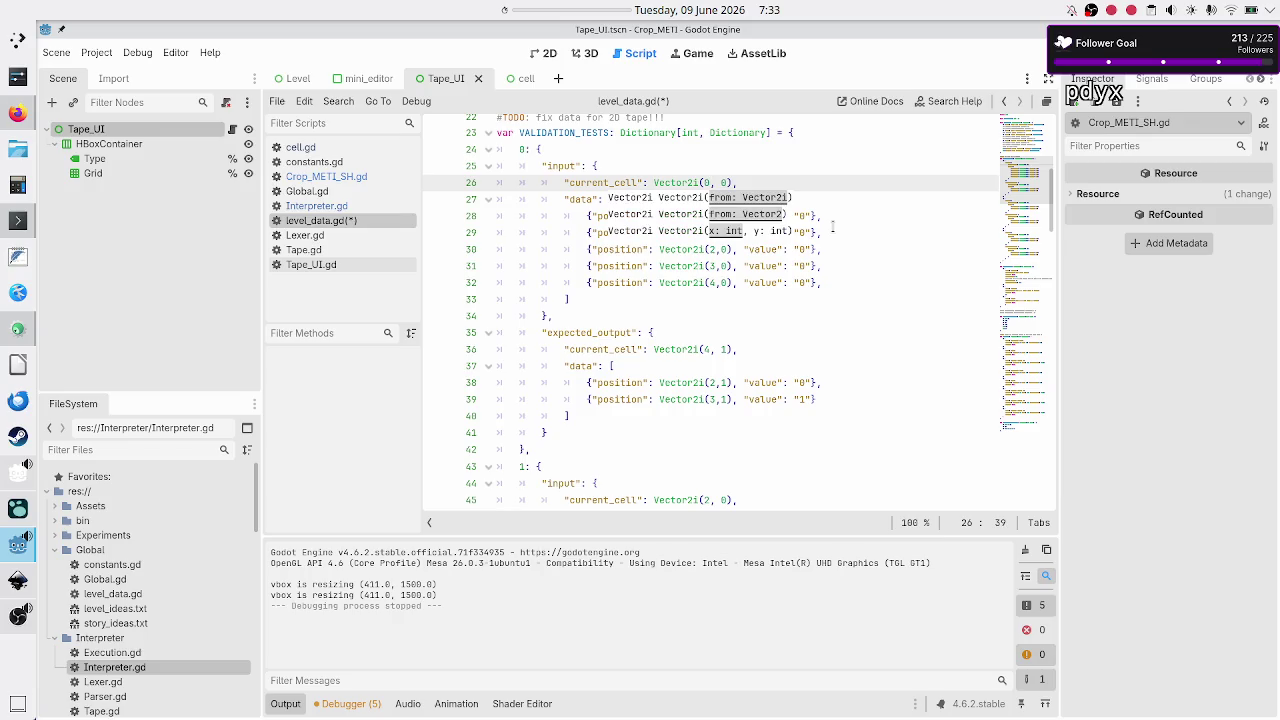
key("Right")
Step: Review test 0's five input entries and its expected output data
key("Down")
key("Down")
key("Down")
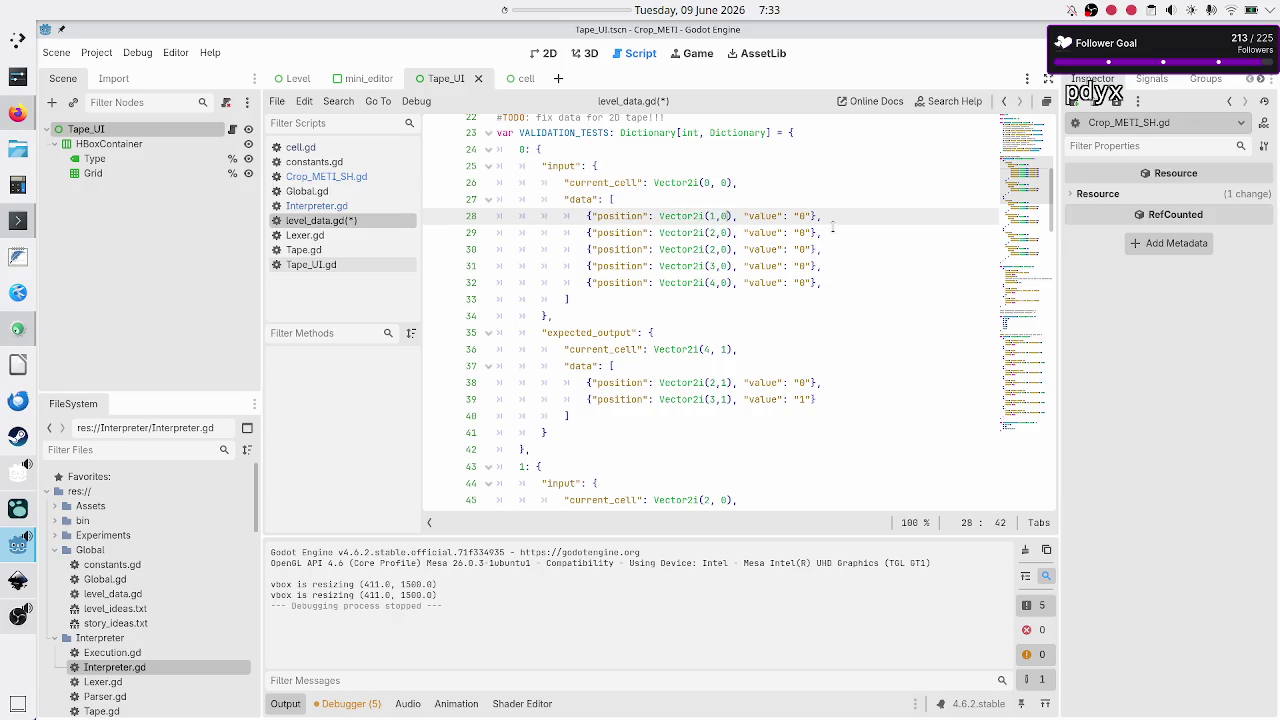
key("Down")
key("Down")
key("Down")
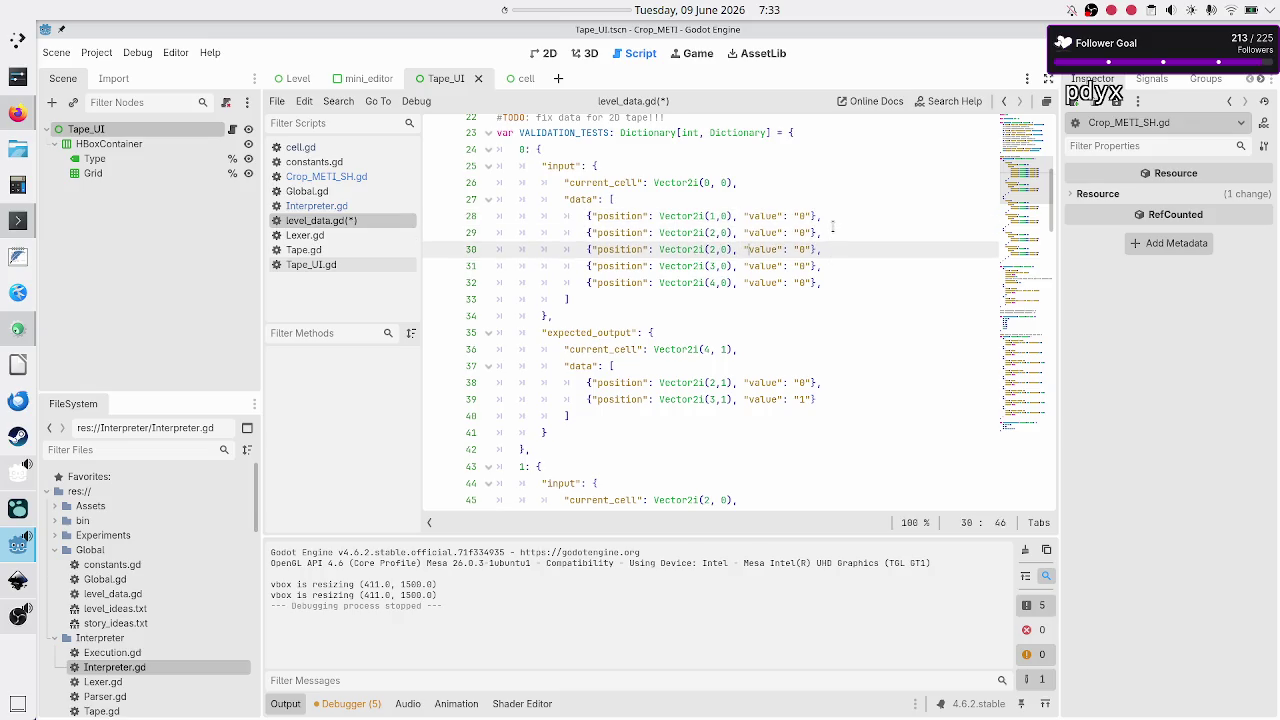
key("Up")
key("Up")
key("Up")
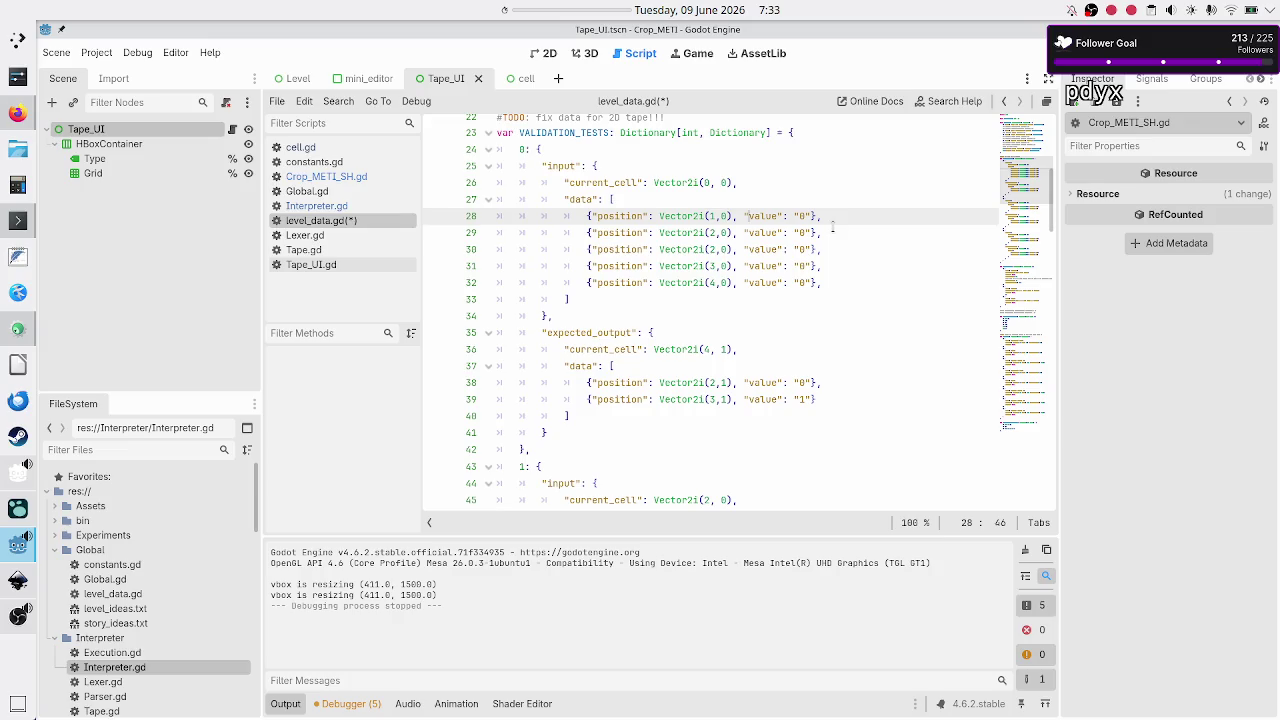
key("Down")
key("Down")
key("Down")
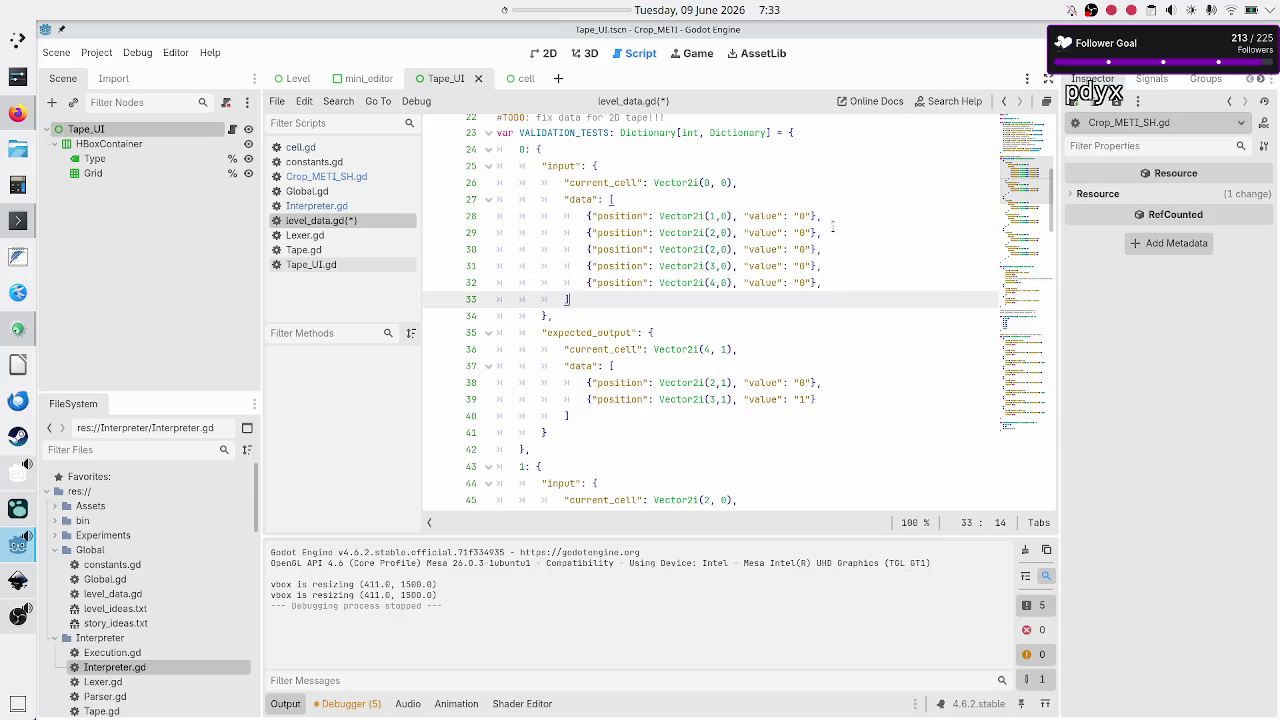
key("Down")
key("Down")
key("Down")
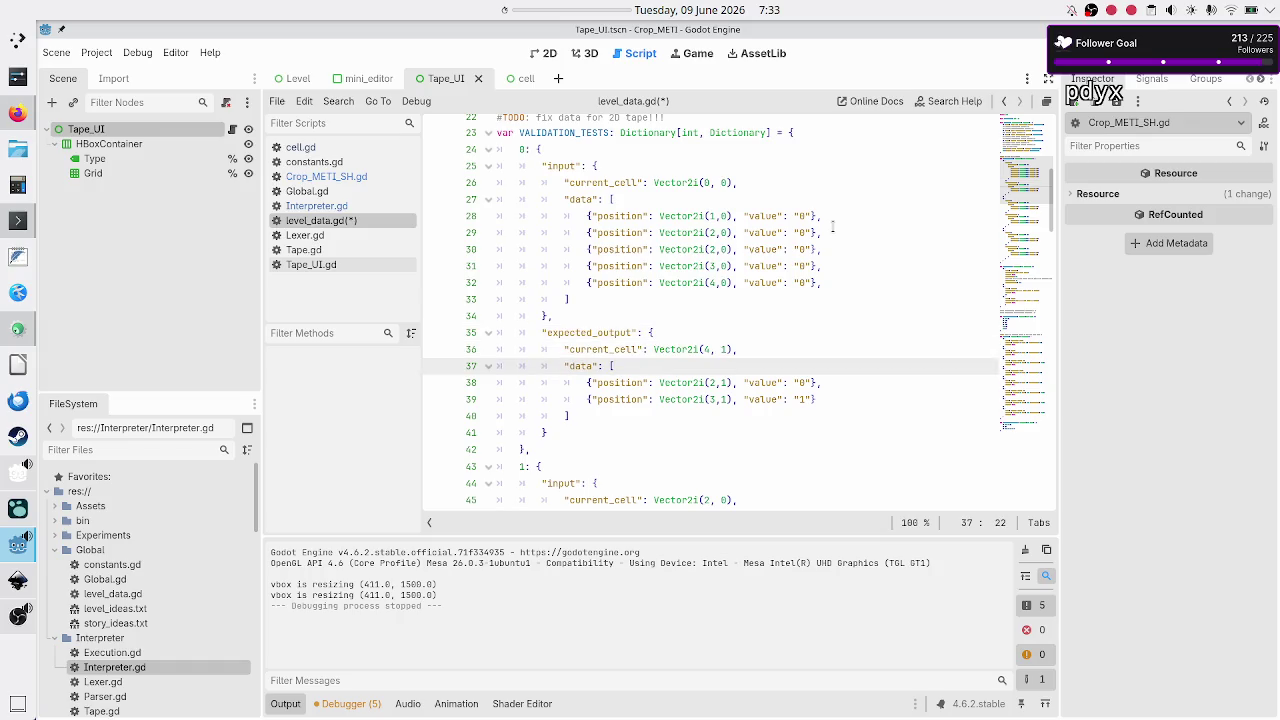
key("Up")
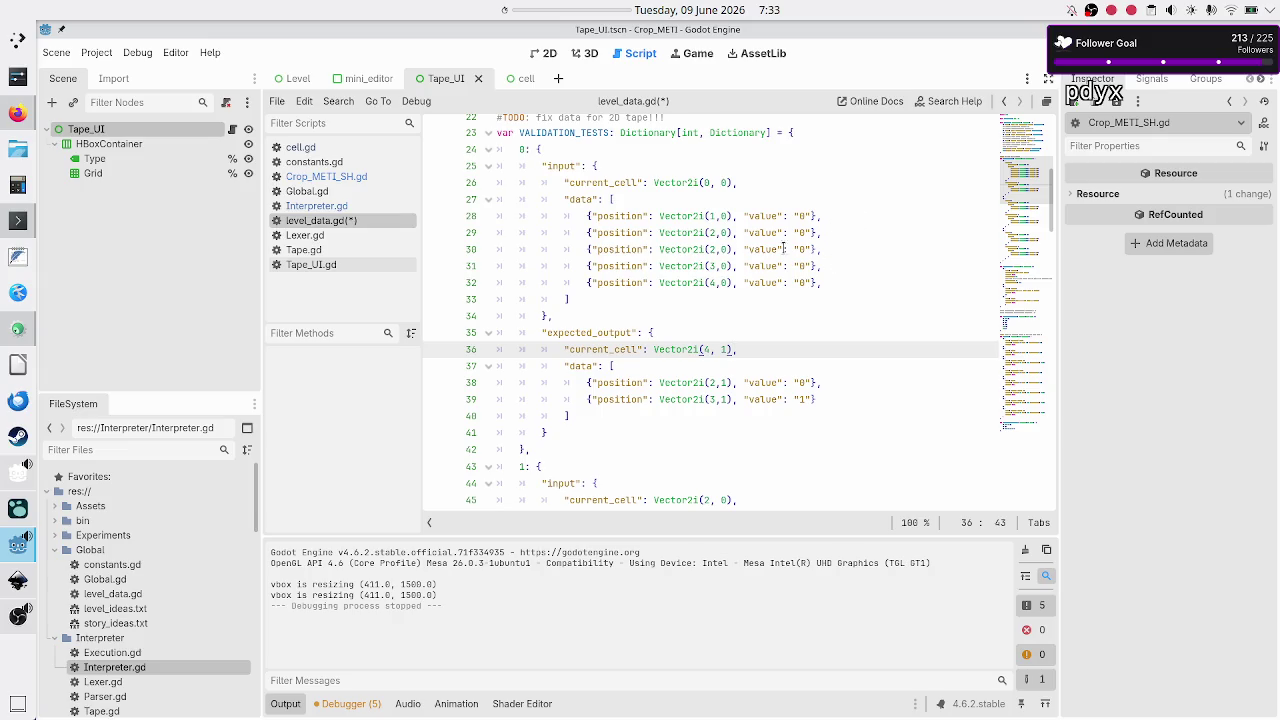
left_click(710, 282)
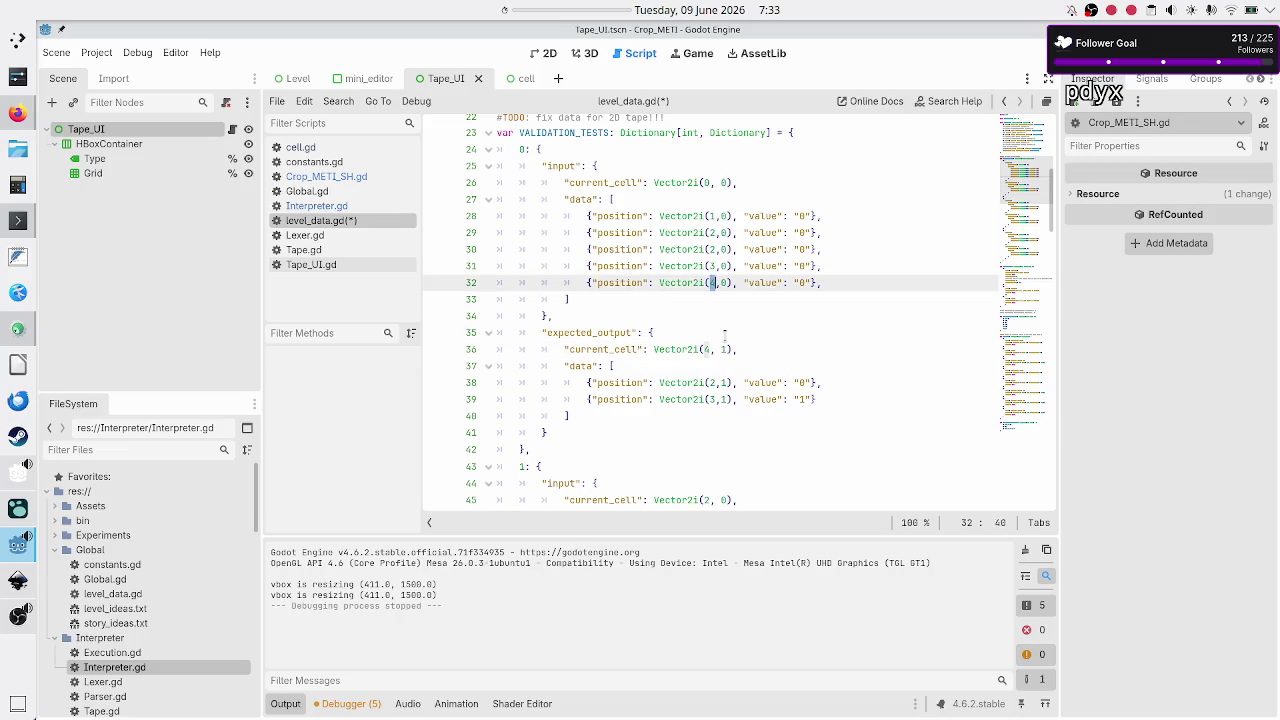
Step: Add a trailing comma to the Tutorial level's tape_columns line
scroll(724, 335, "down", 6)
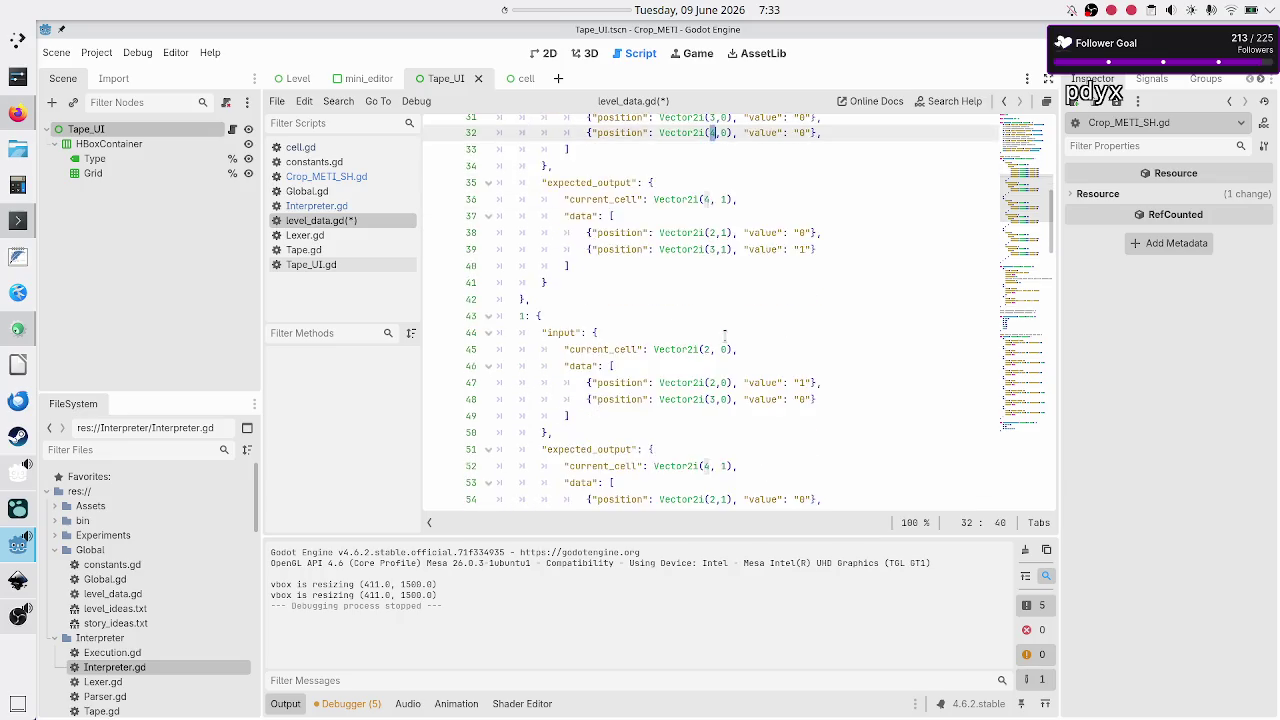
scroll(724, 335, "up", 8)
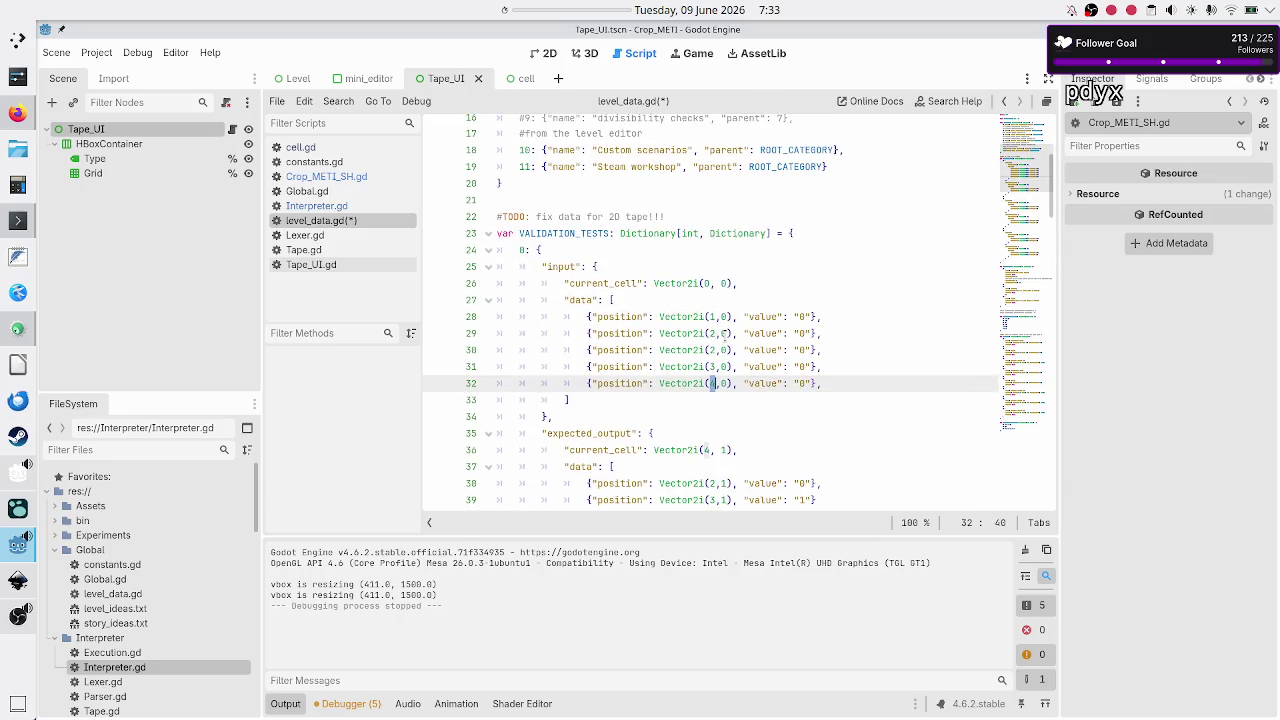
scroll(724, 335, "down", 18)
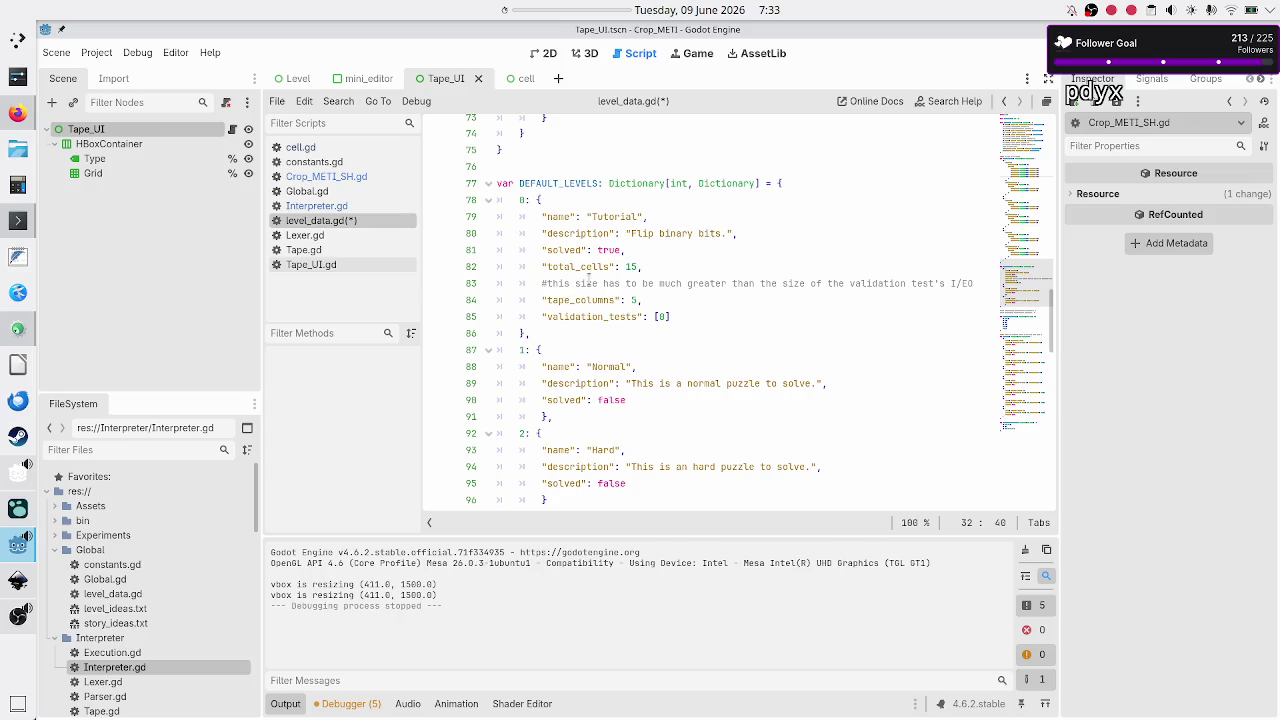
mouse_move(663, 300)
left_mouse_down()
mouse_move(555, 268)
mouse_move(474, 266)
left_mouse_up()
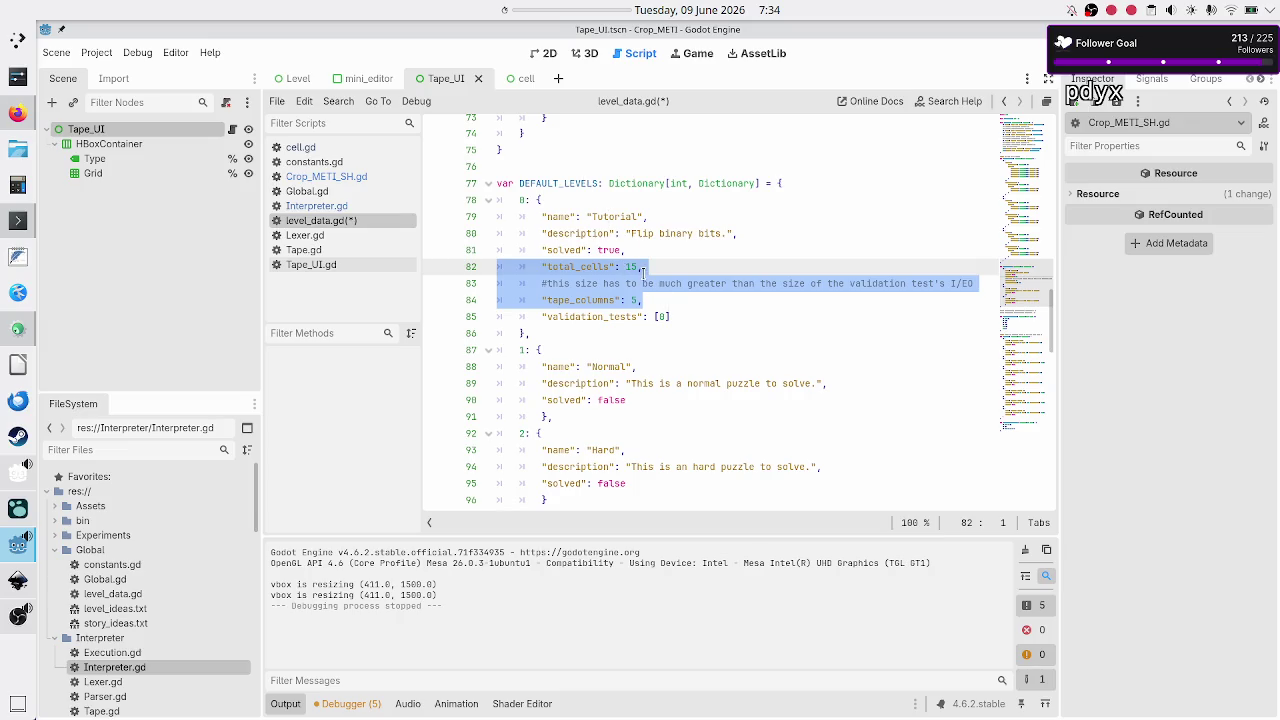
left_click(643, 300)
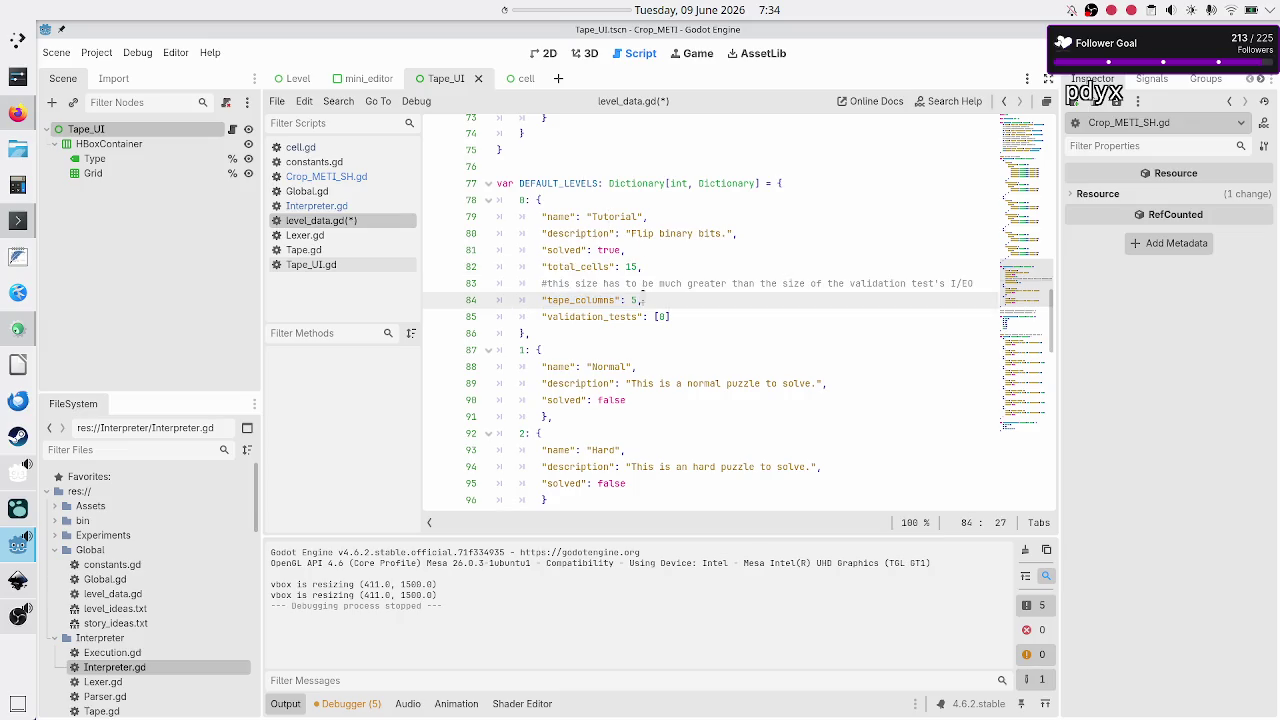
left_click(652, 268)
left_click(641, 300)
type(",")
left_click(653, 266)
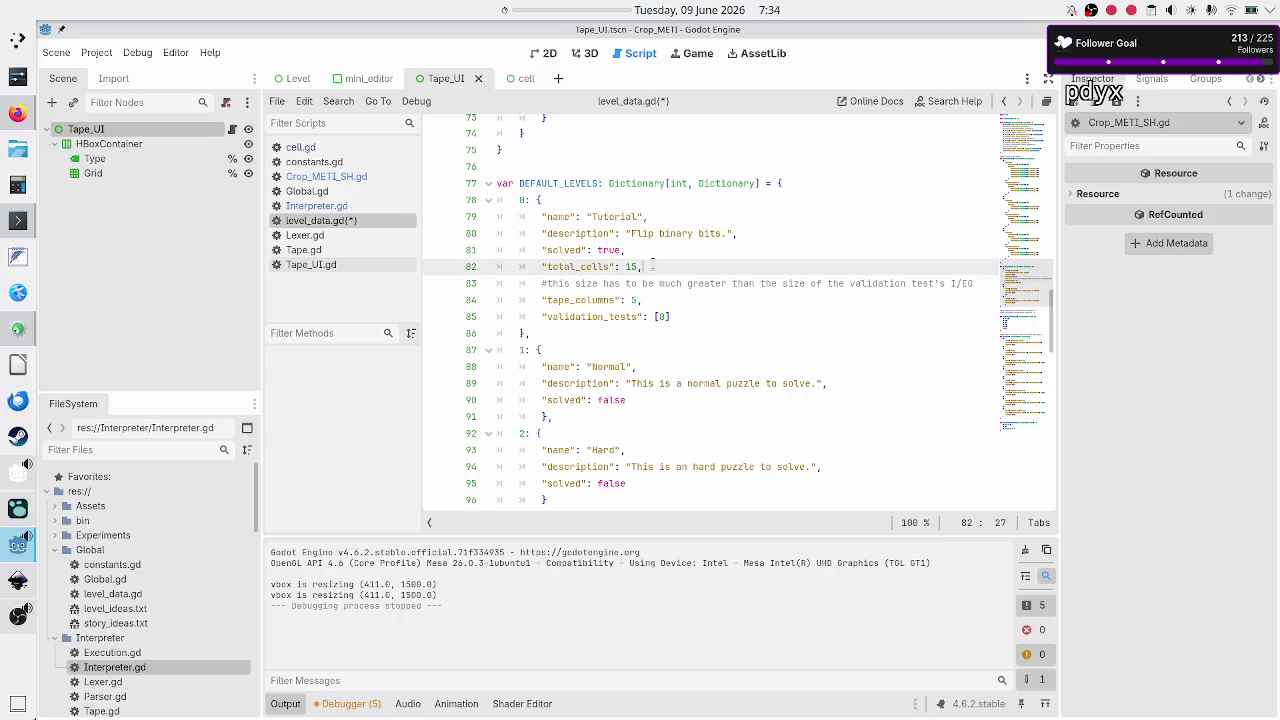
Step: Review test 0's data and the Tutorial level's total_cells and tape_columns entries
scroll(653, 263, "up", 10)
scroll(653, 263, "up", 3)
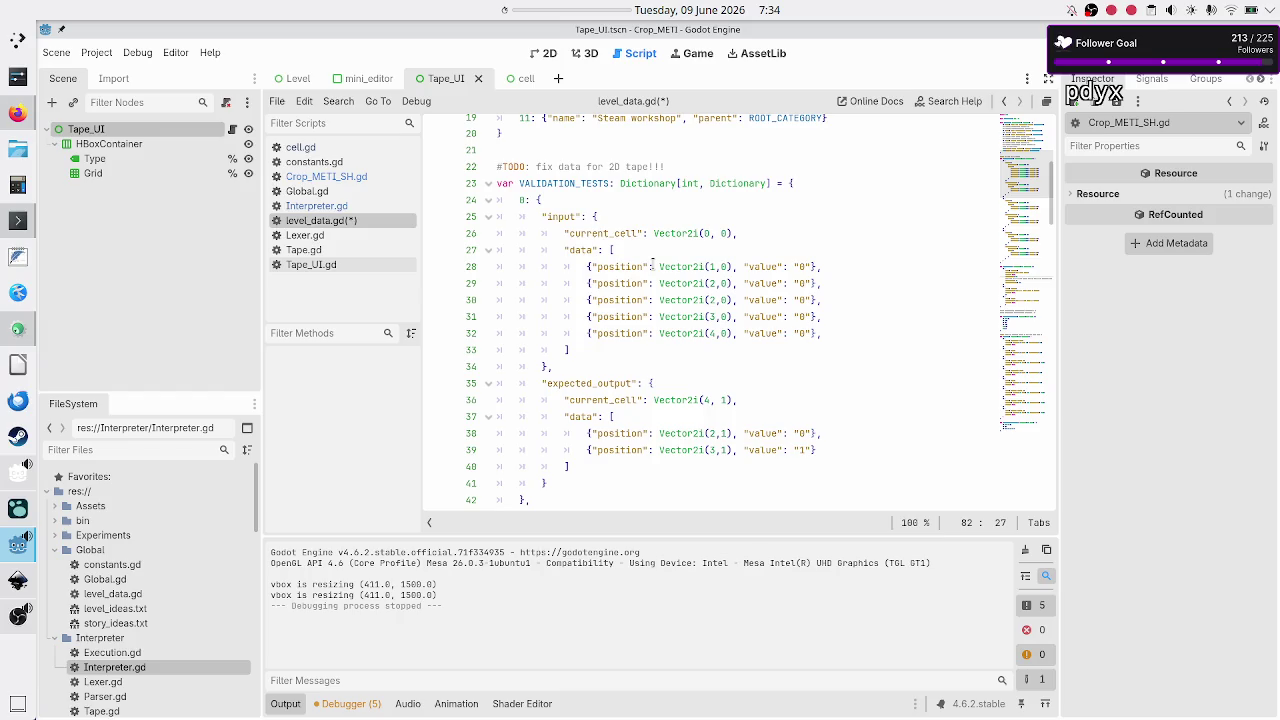
scroll(653, 264, "down", 13)
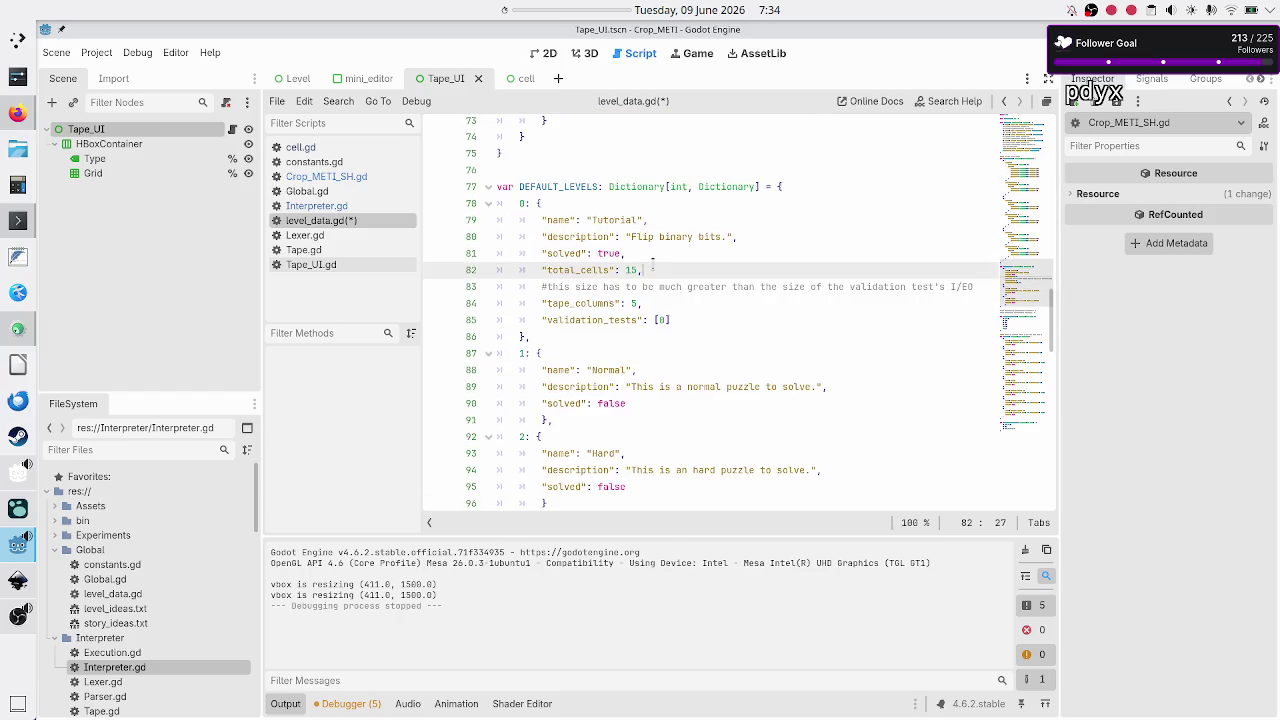
scroll(653, 264, "up", 4)
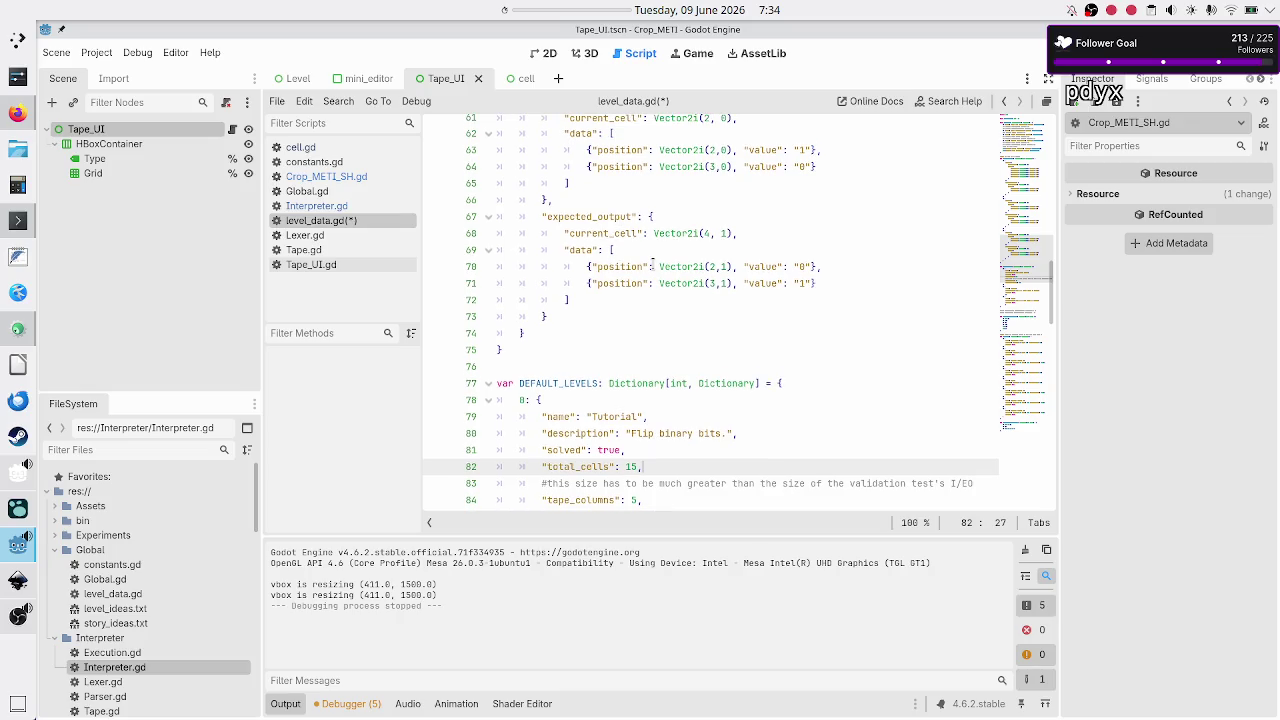
scroll(653, 264, "up", 13)
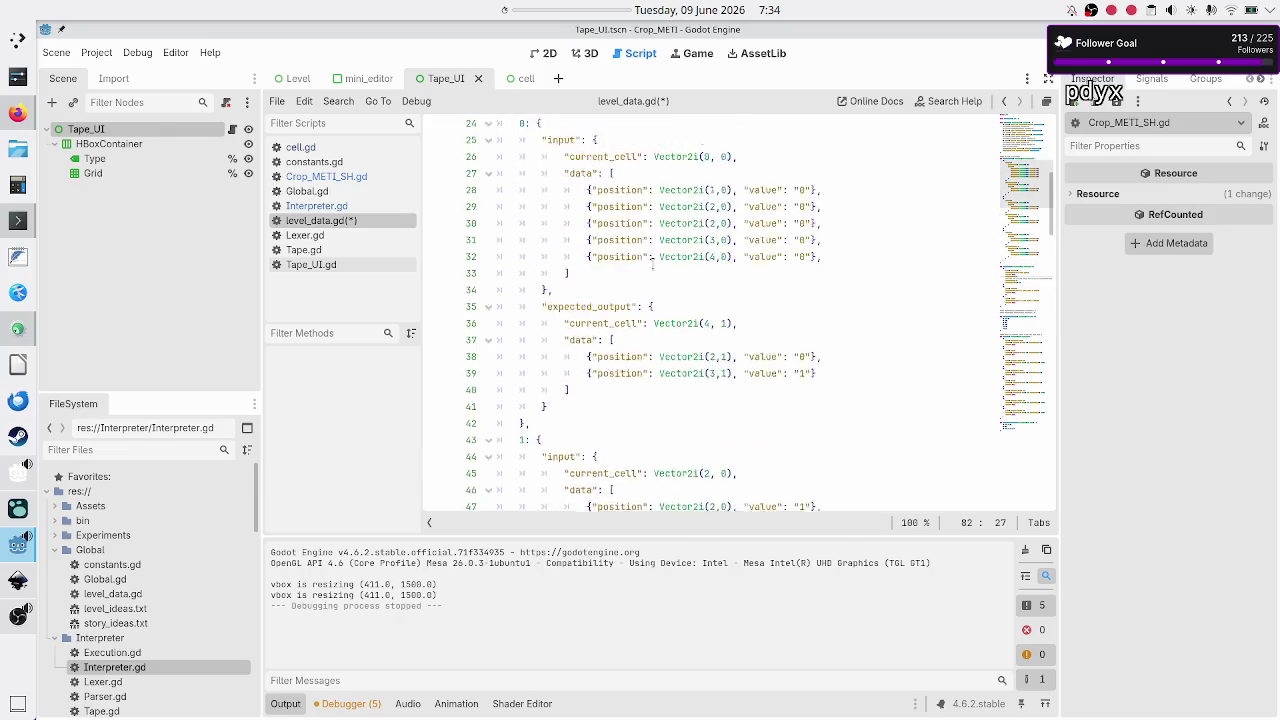
left_click(576, 183)
left_click_drag(576, 183, 611, 366)
left_click_drag(617, 420, 617, 428)
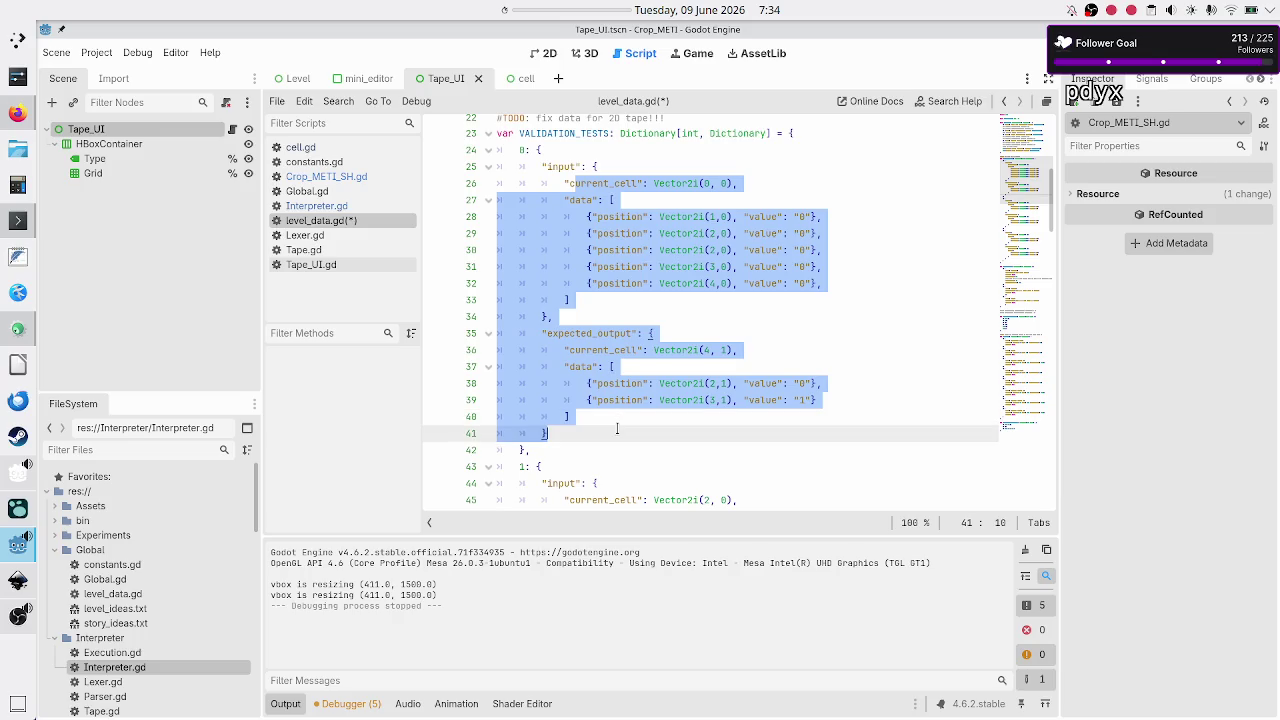
scroll(640, 364, "down", 15)
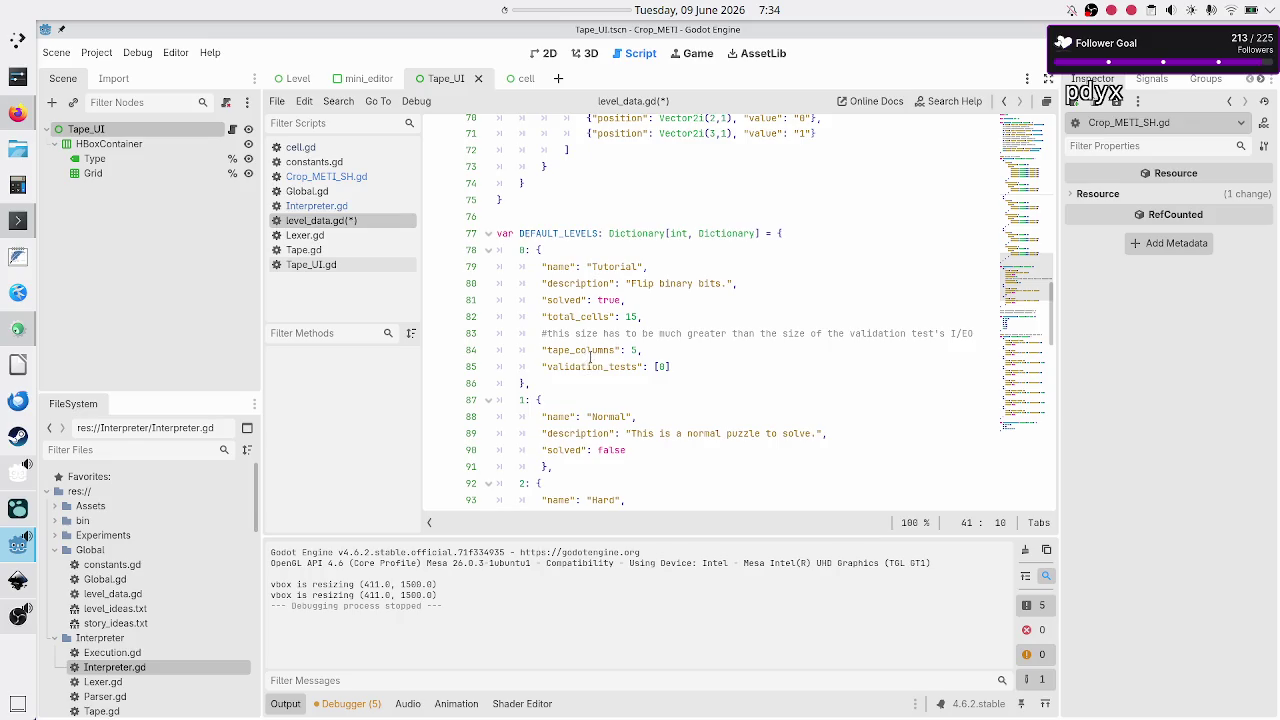
mouse_move(645, 350)
left_mouse_down()
mouse_move(530, 333)
mouse_move(522, 302)
mouse_move(491, 318)
left_mouse_up()
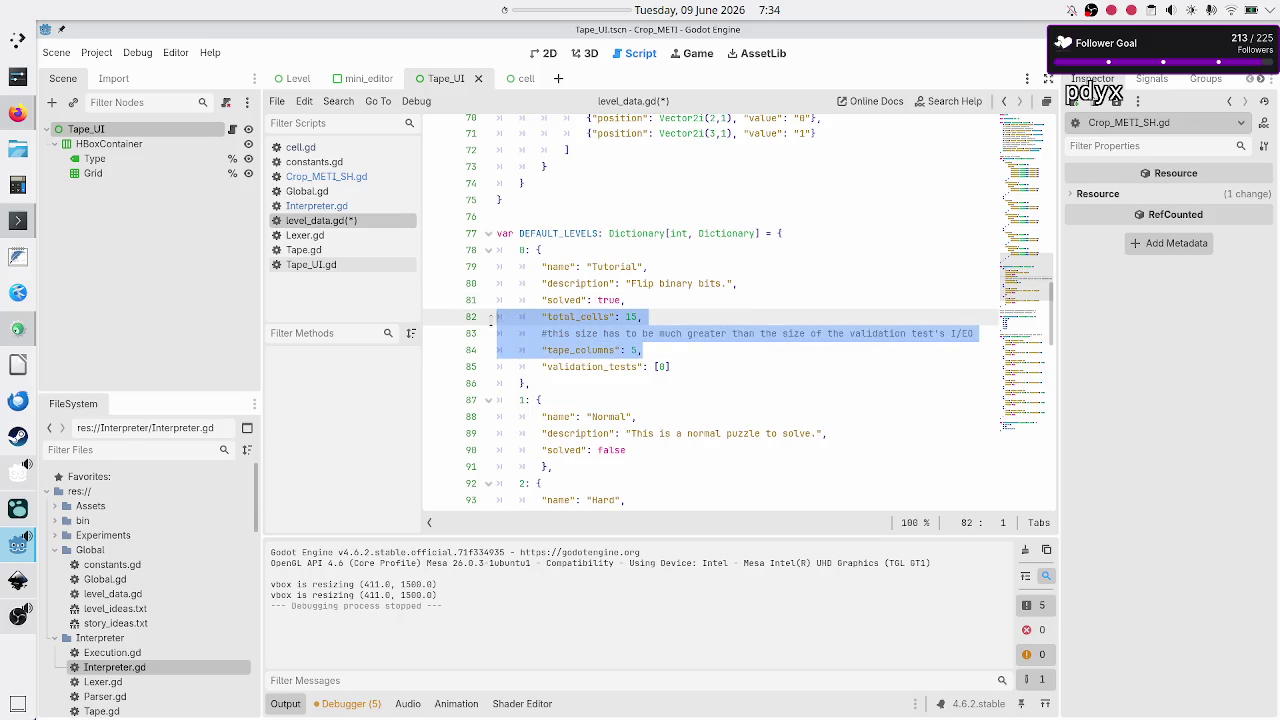
left_click(673, 301)
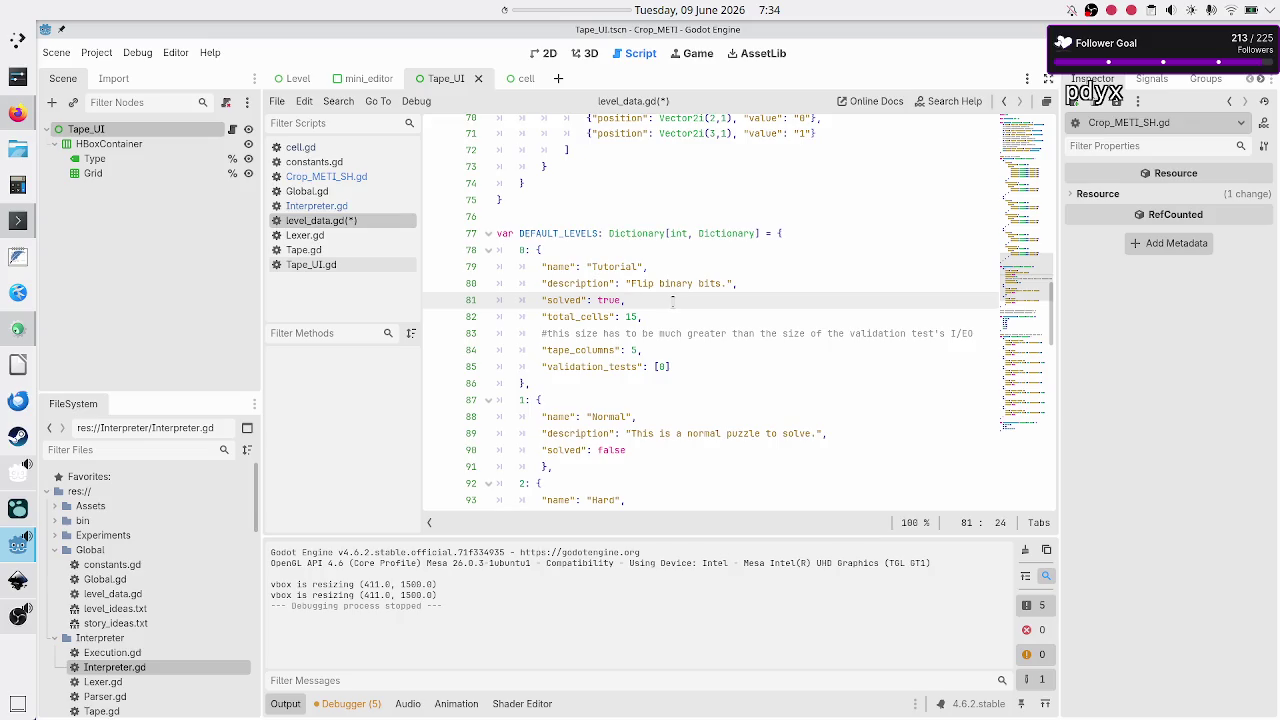
Step: Change the Tutorial level's validation_tests from [0] to [2]
key("Down")
key("Down")
key("Down")
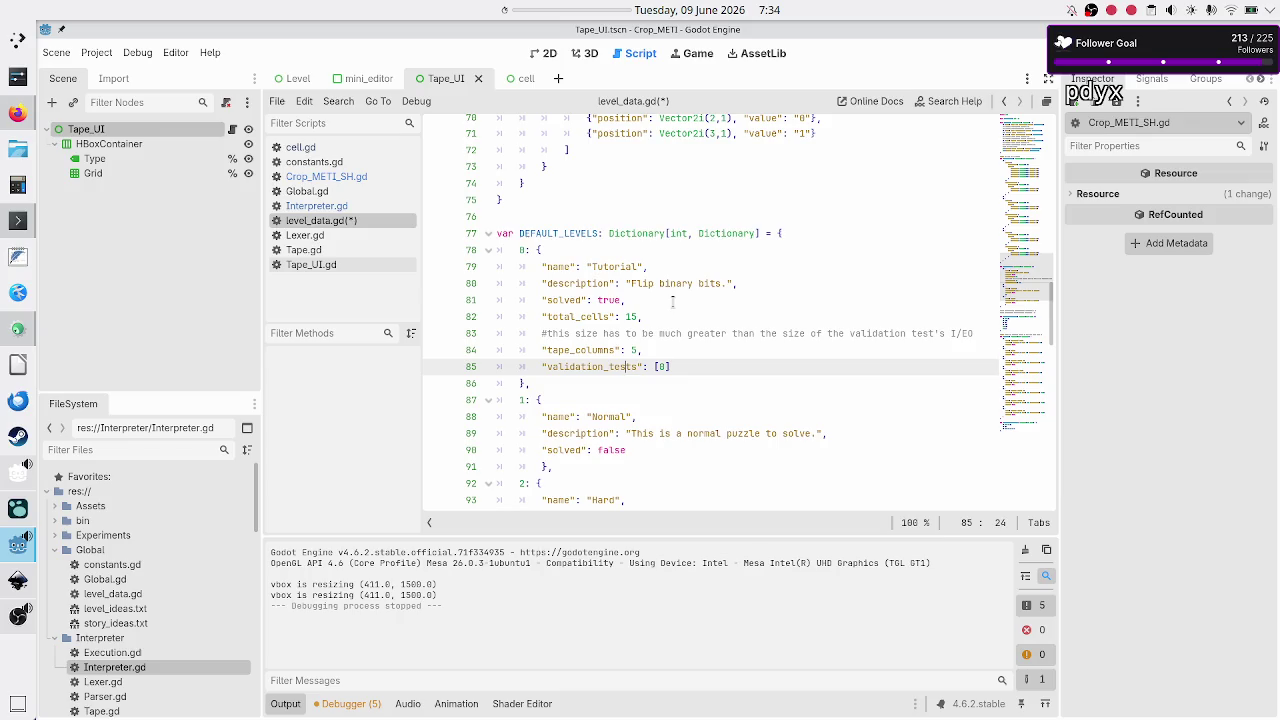
key("Right")
key("BackSpace")
type("2")
scroll(632, 252, "up", 5)
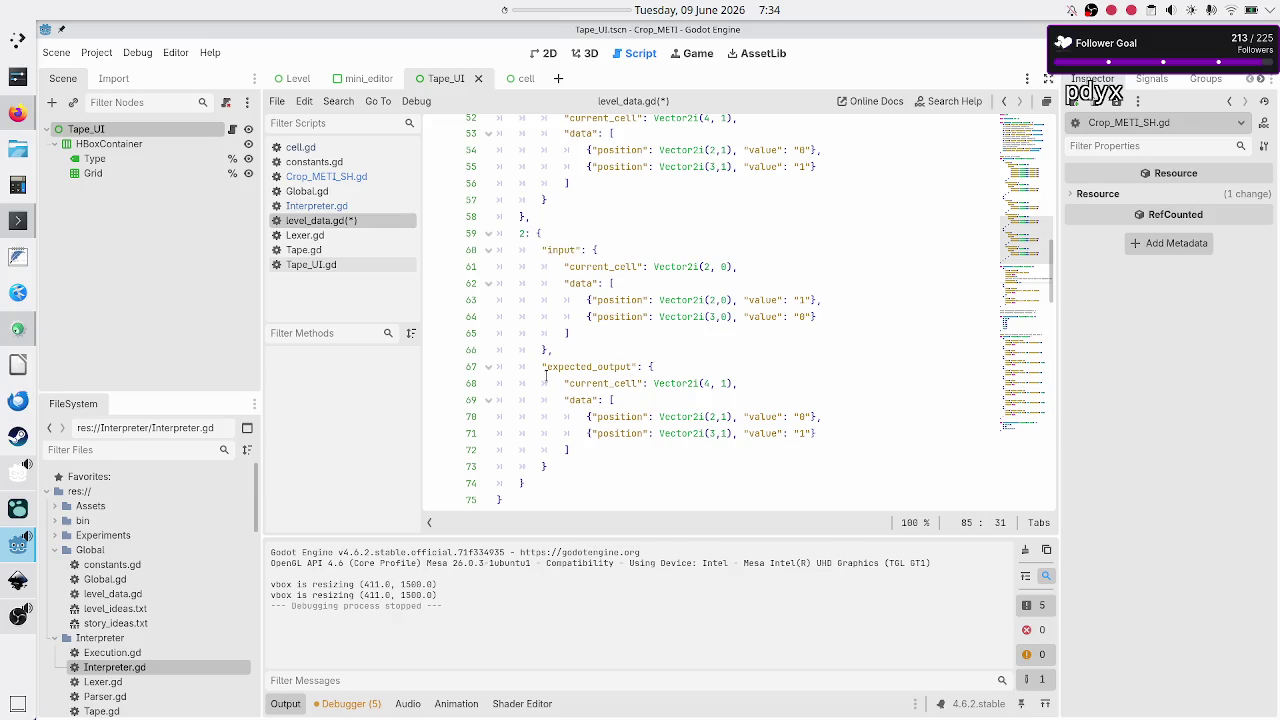
scroll(632, 370, "down", 7)
scroll(632, 372, "up", 6)
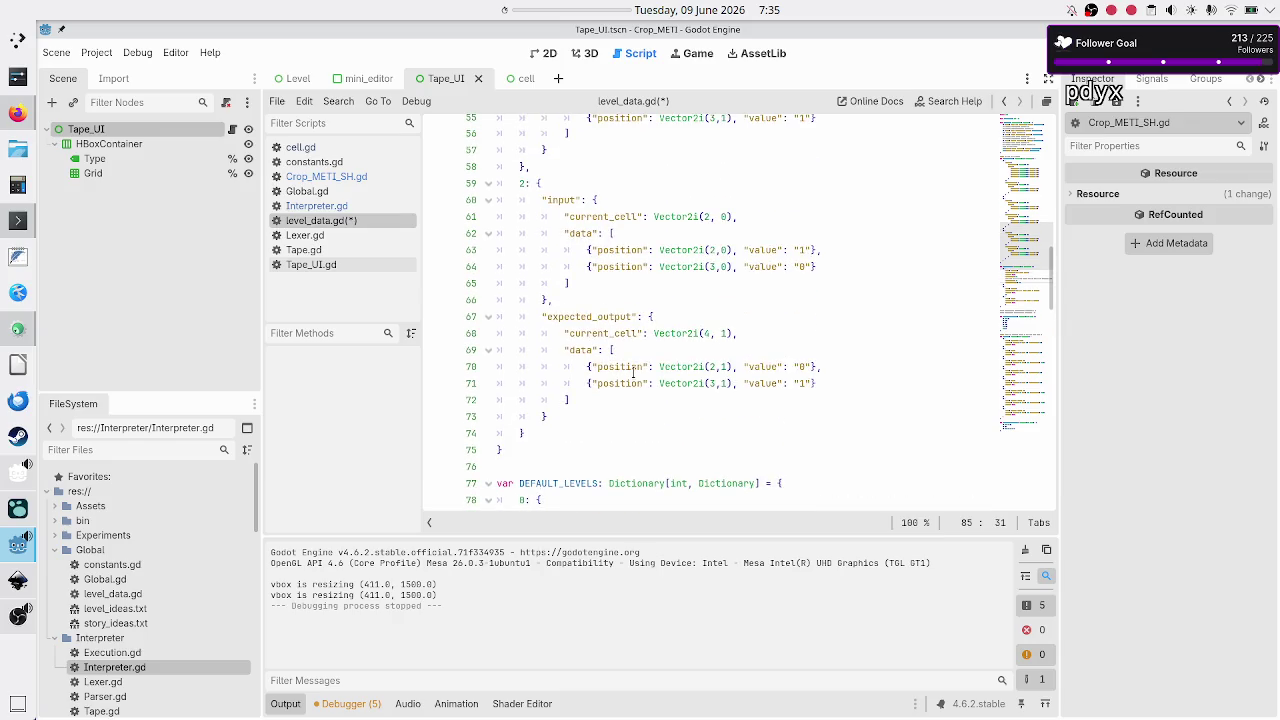
left_click(709, 366)
Step: Change the expected current_cell to Vector2i(3, 1) and dismiss the signature hint
key("Up")
key("Up")
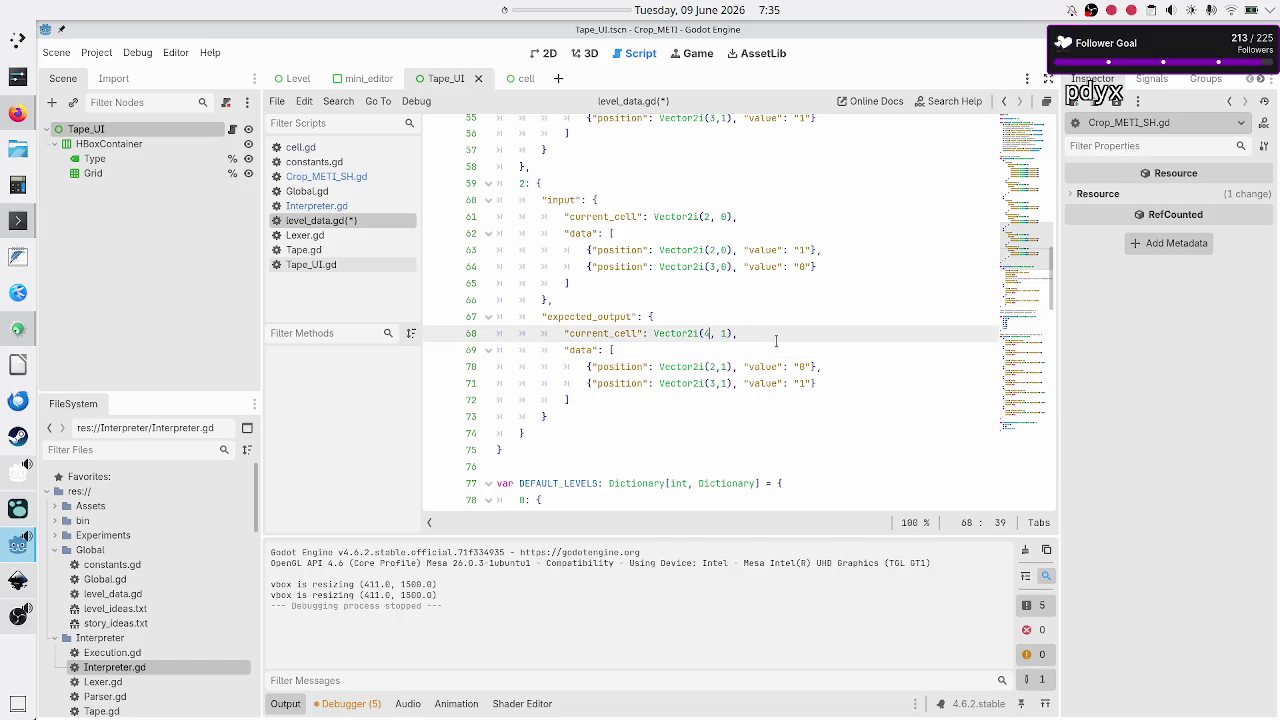
key("BackSpace")
type("3")
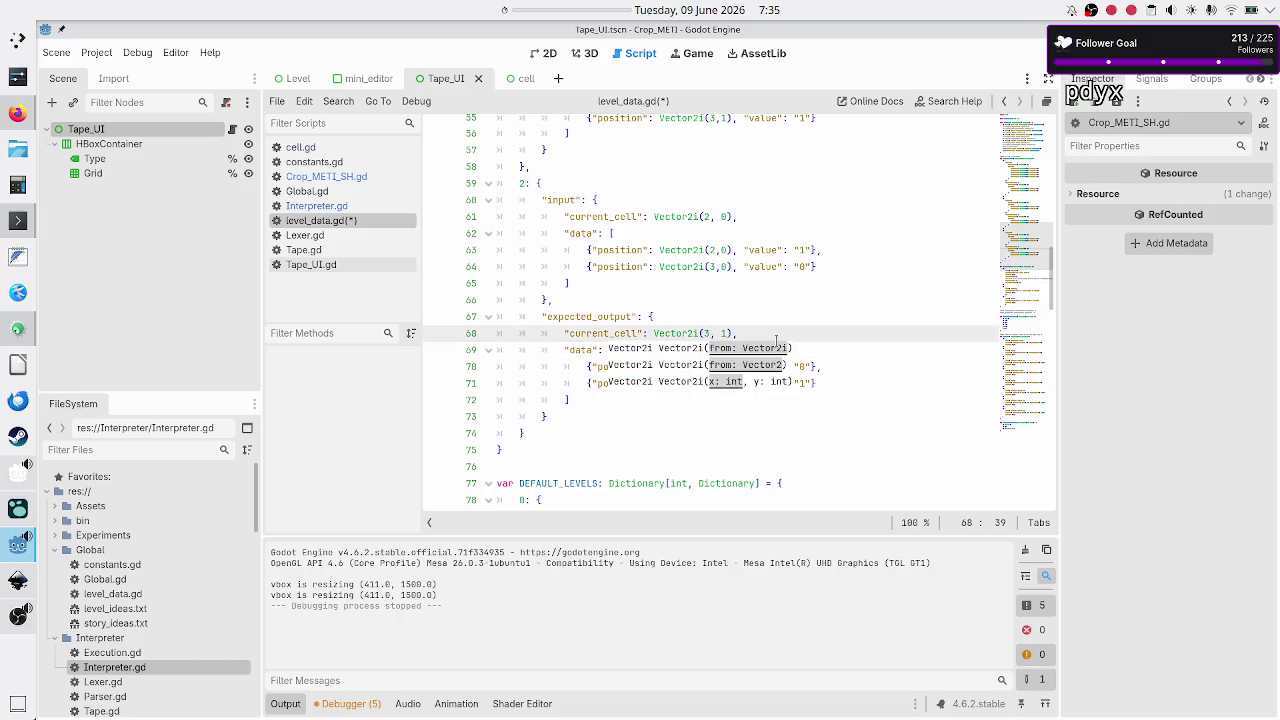
key("Escape")
Step: Move down past the Tutorial level's validation_tests line to the Hard level's entry
key("Down")
key("Down")
key("Down")
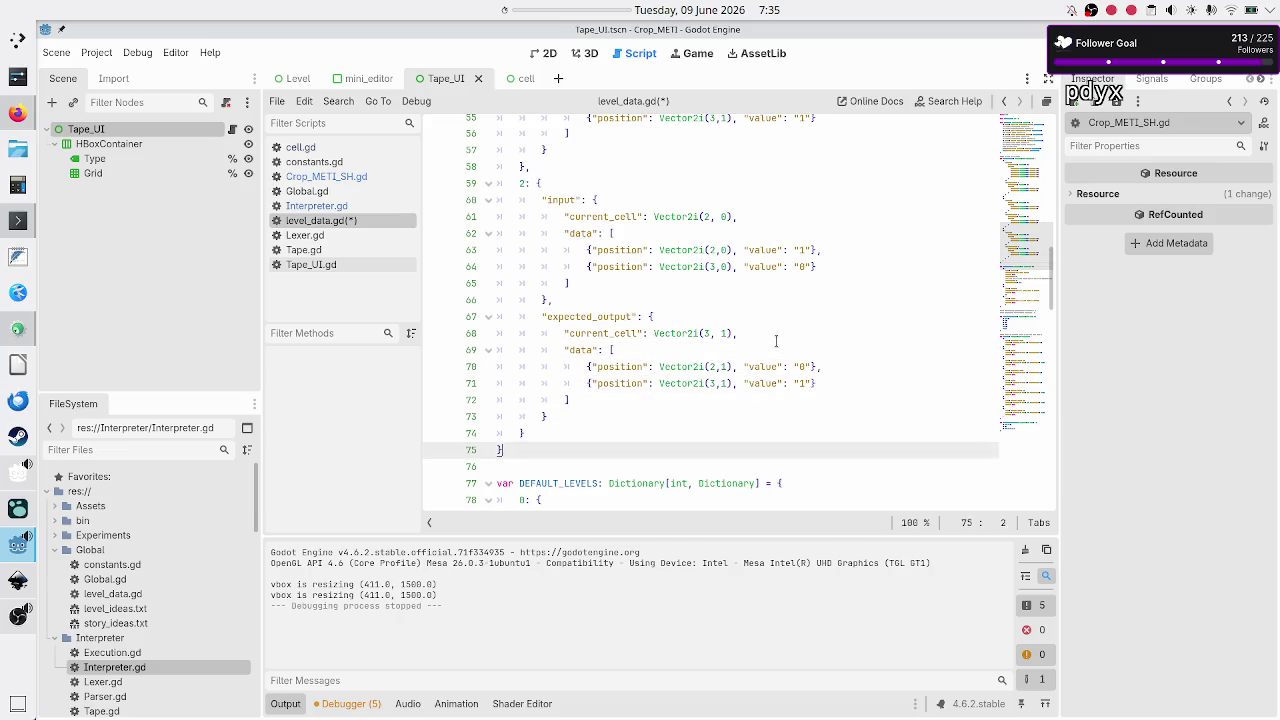
key("Down")
key("Down")
key("Down")
key("End")
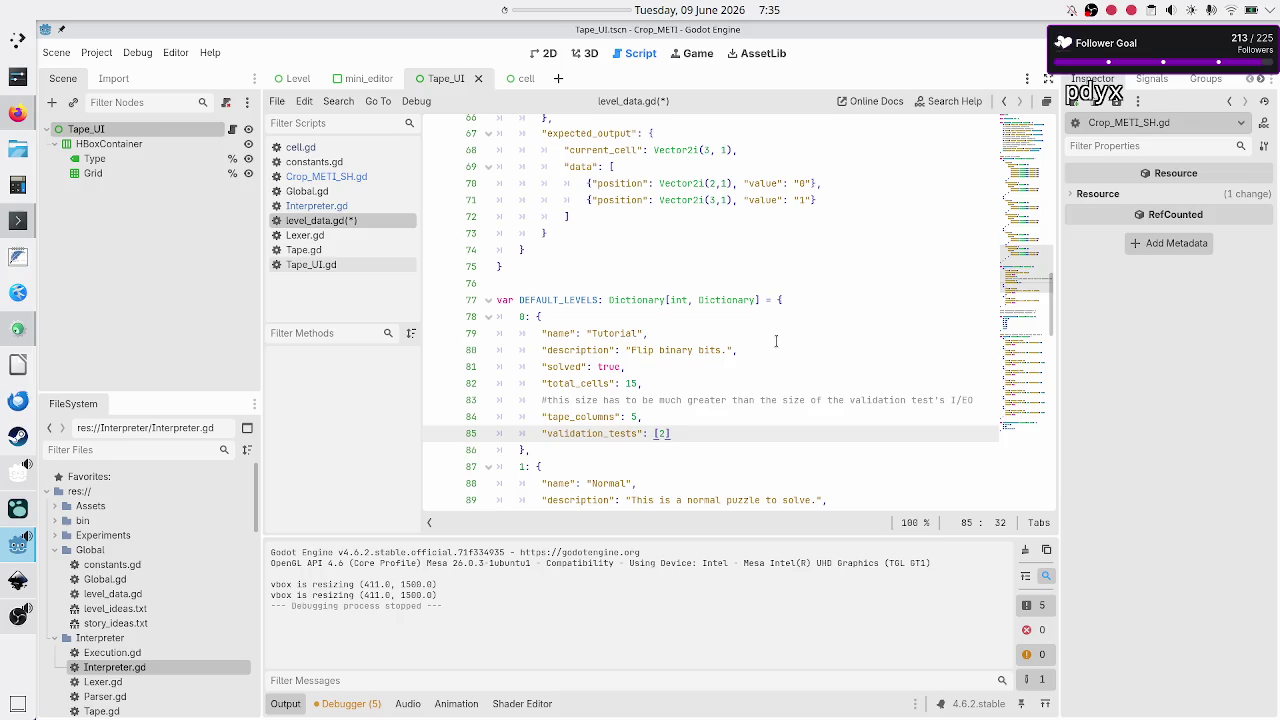
key("Down")
key("Down")
key("Down")
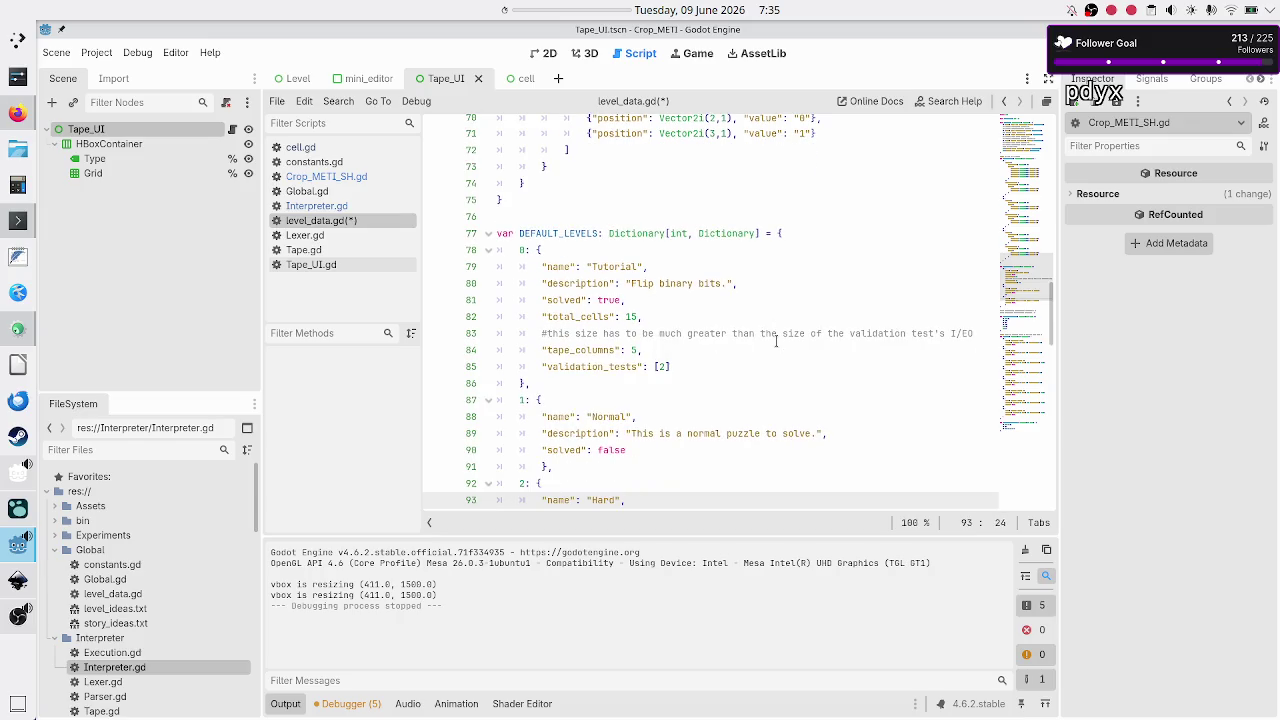
key("Down")
key("Down")
key("Down")
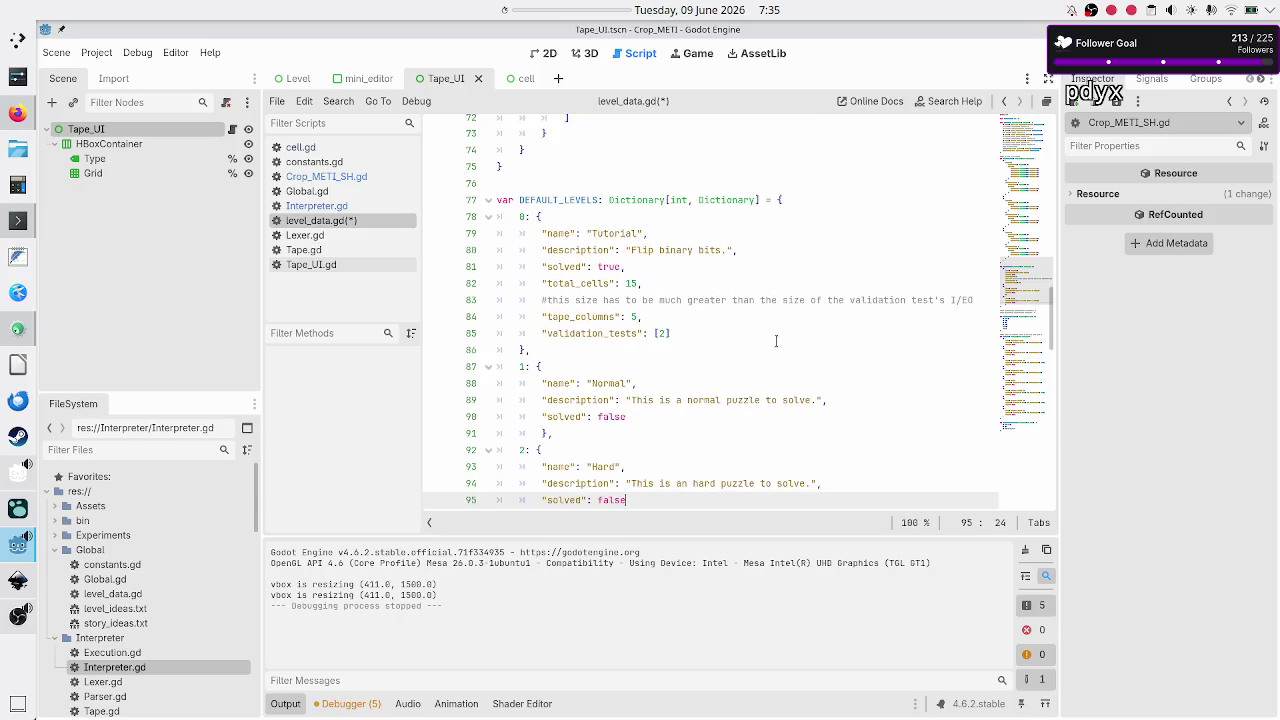
key("Up")
key("Up")
key("Up")
key("Up")
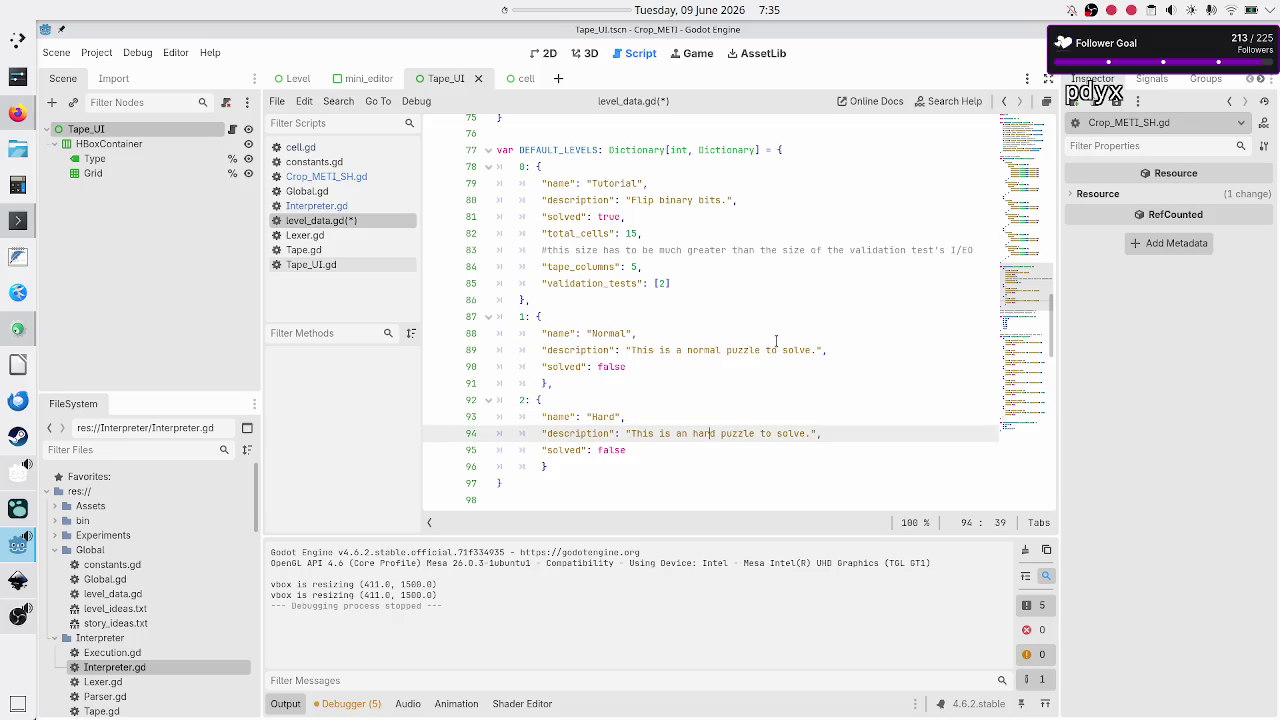
key("Down")
key("Down")
type(",")
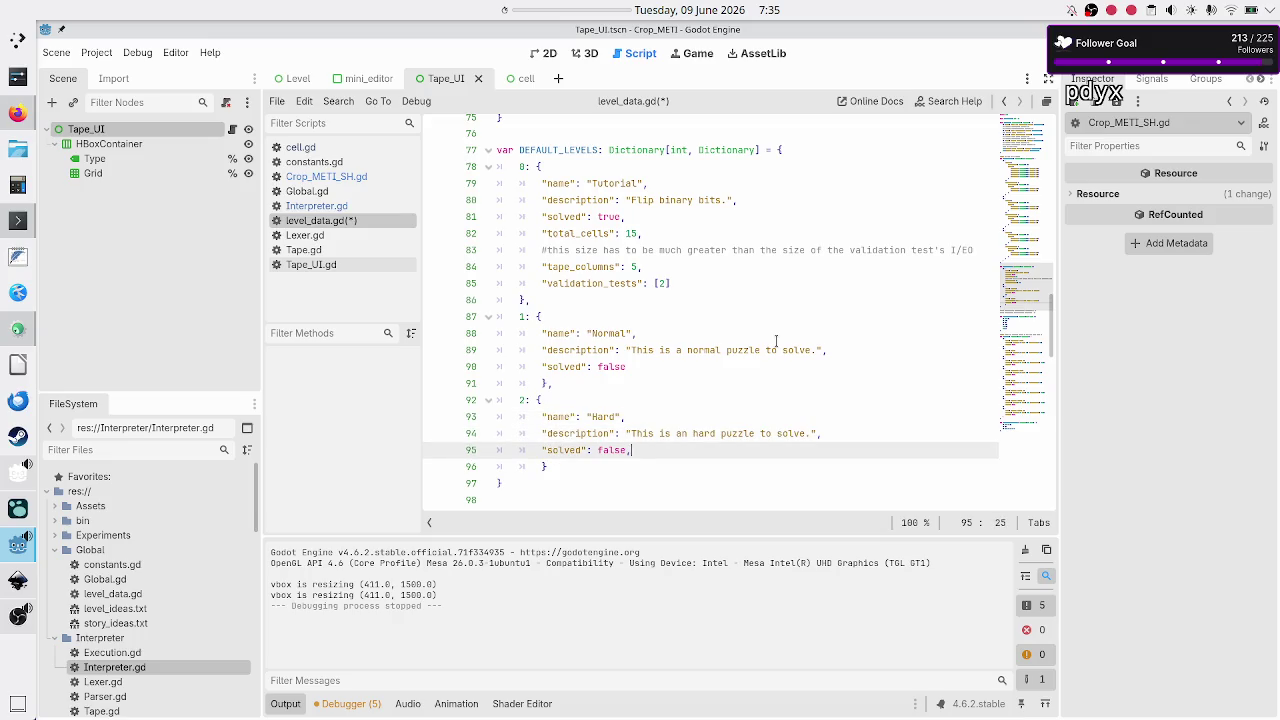
key("Return")
key("Up")
key("Up")
key("Up")
key("Up")
key("Up")
key("Up")
key("Up")
key("Down")
key("shift+End")
key("ctrl+c")
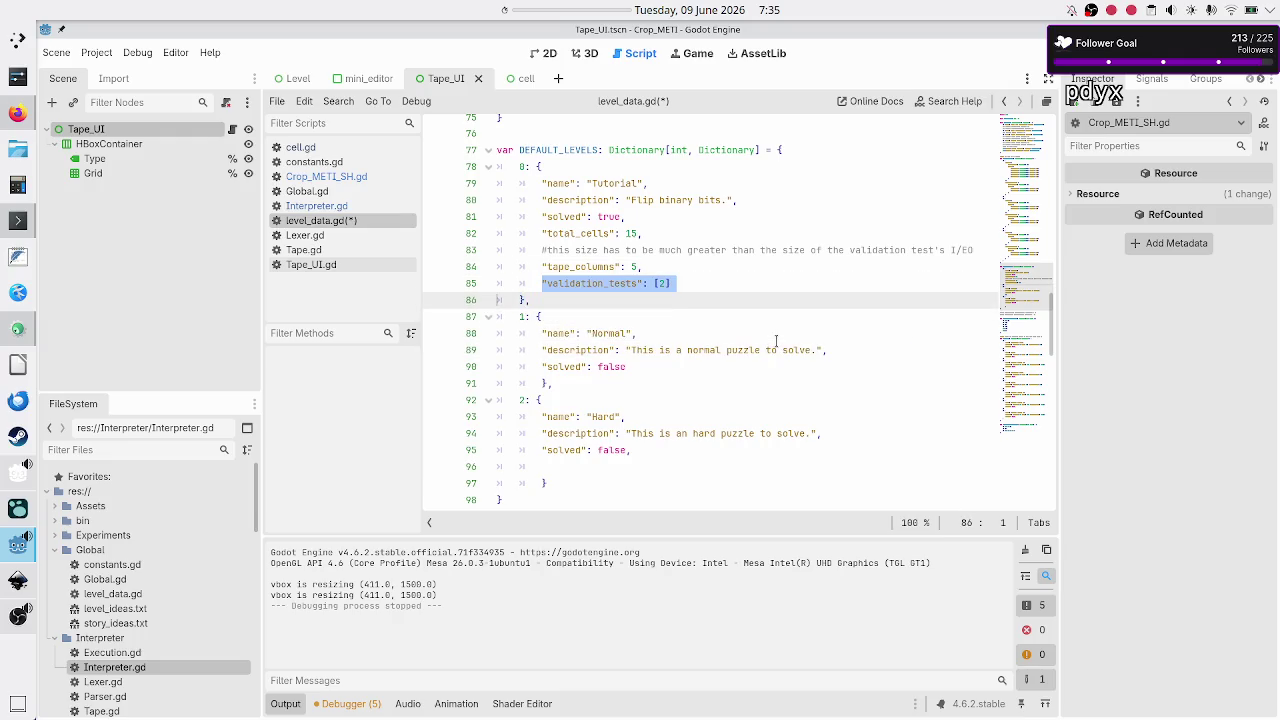
key("Down")
key("Down")
key("Down")
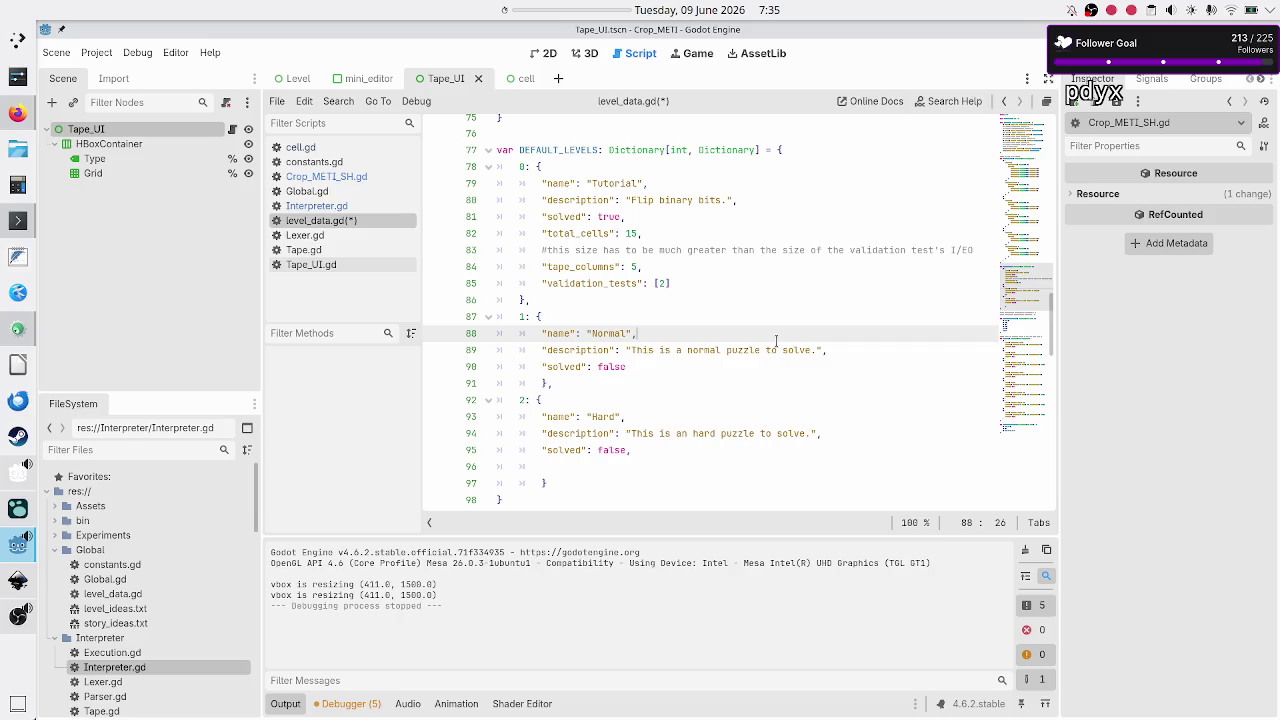
key("ctrl+v")
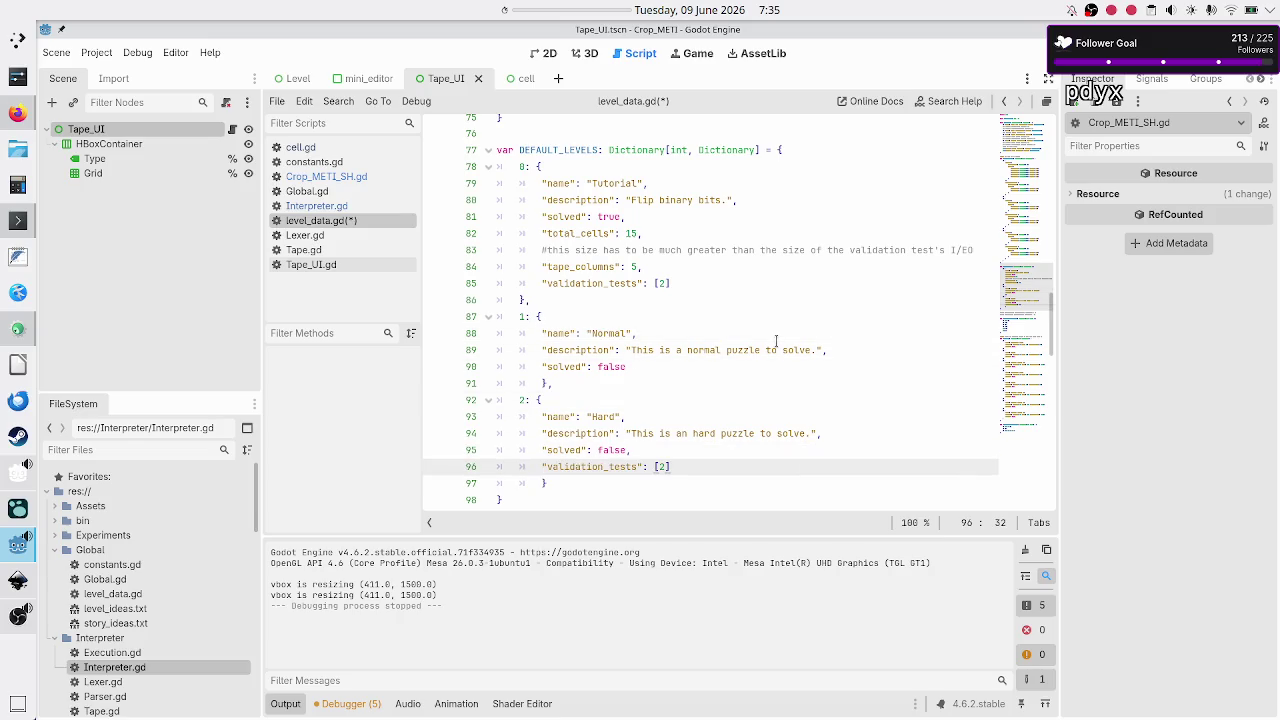
key("Up")
key("Up")
key("Up")
key("Down")
key("Down")
key("Down")
key("Up")
key("Up")
key("Up")
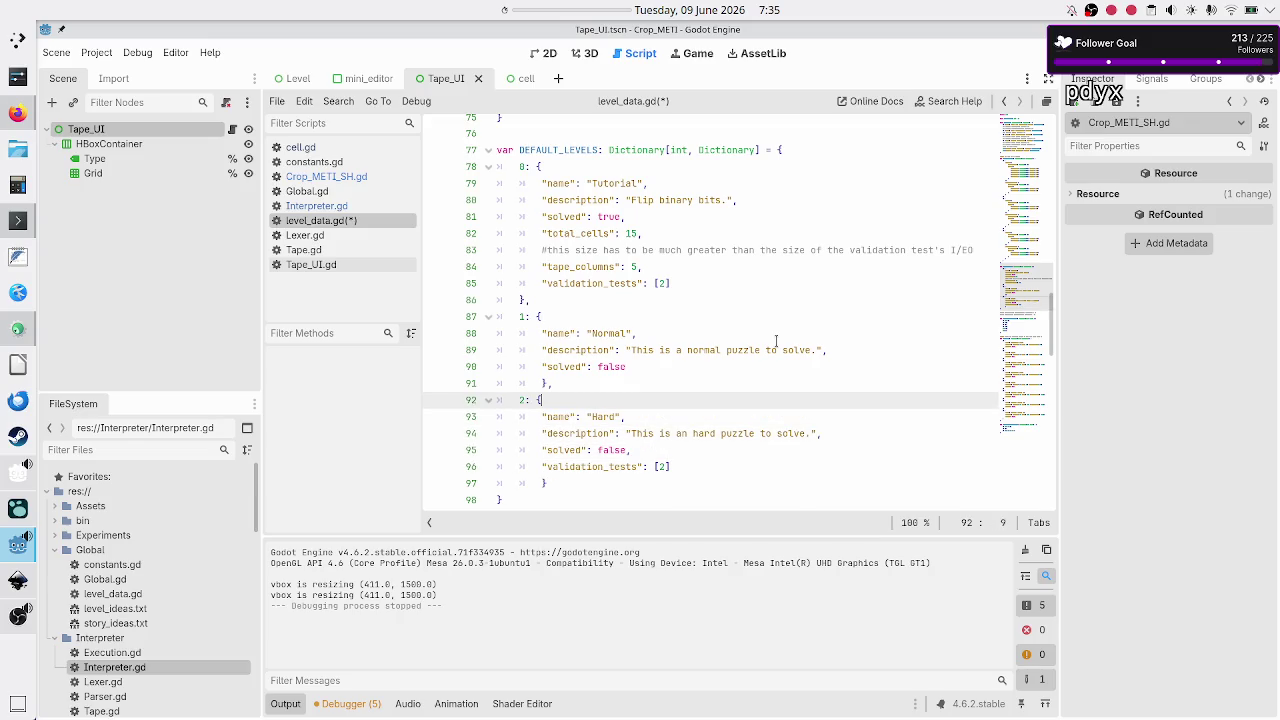
key("Up")
key("Up")
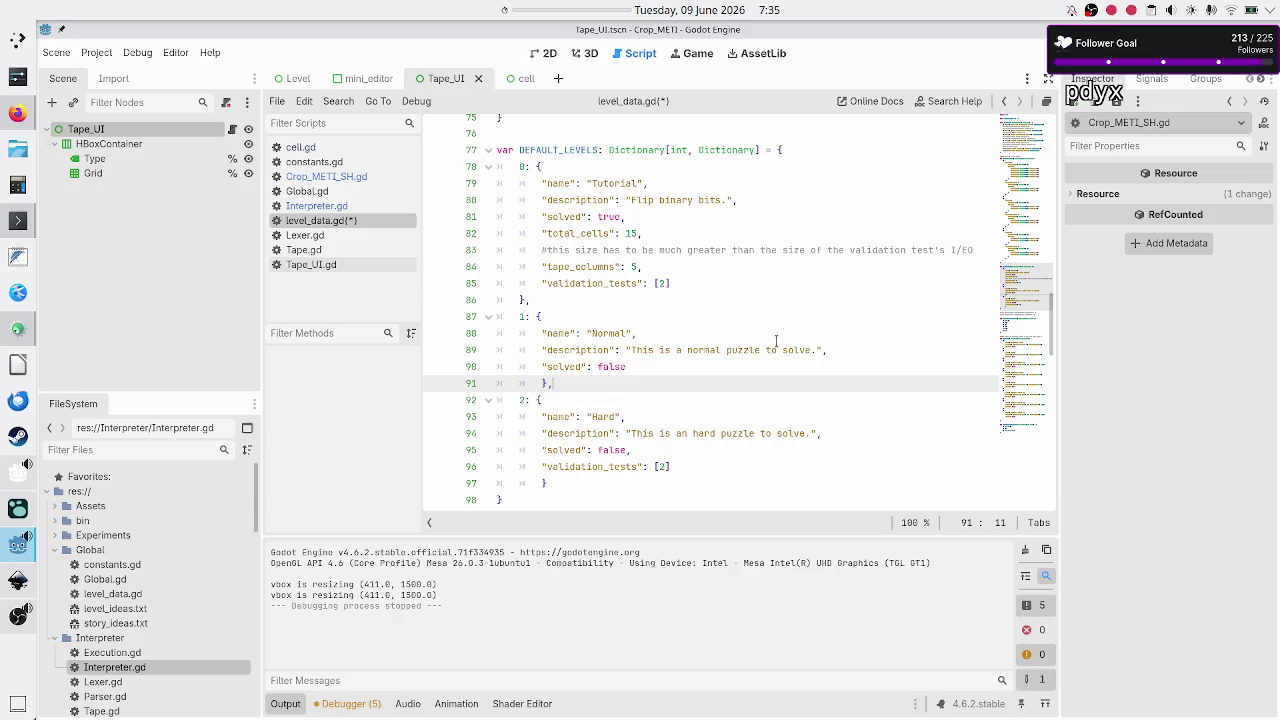
type(",")
key("Return")
type("valida")
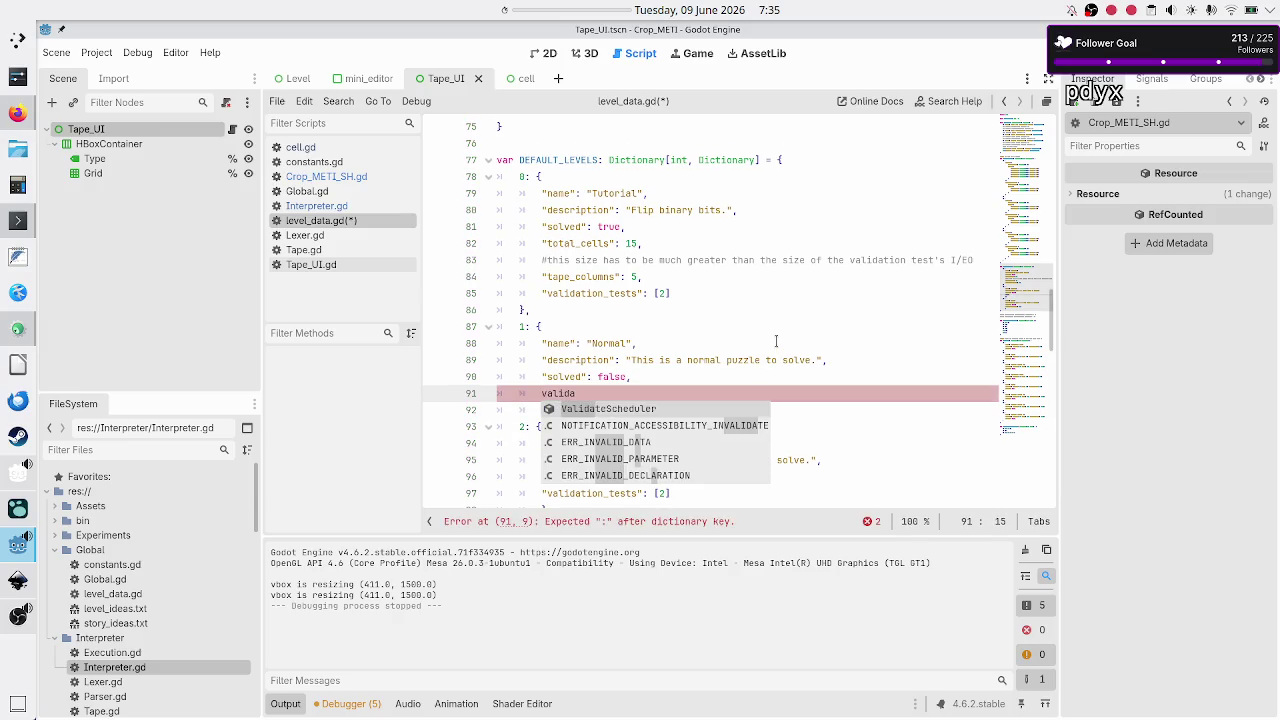
type("tion_")
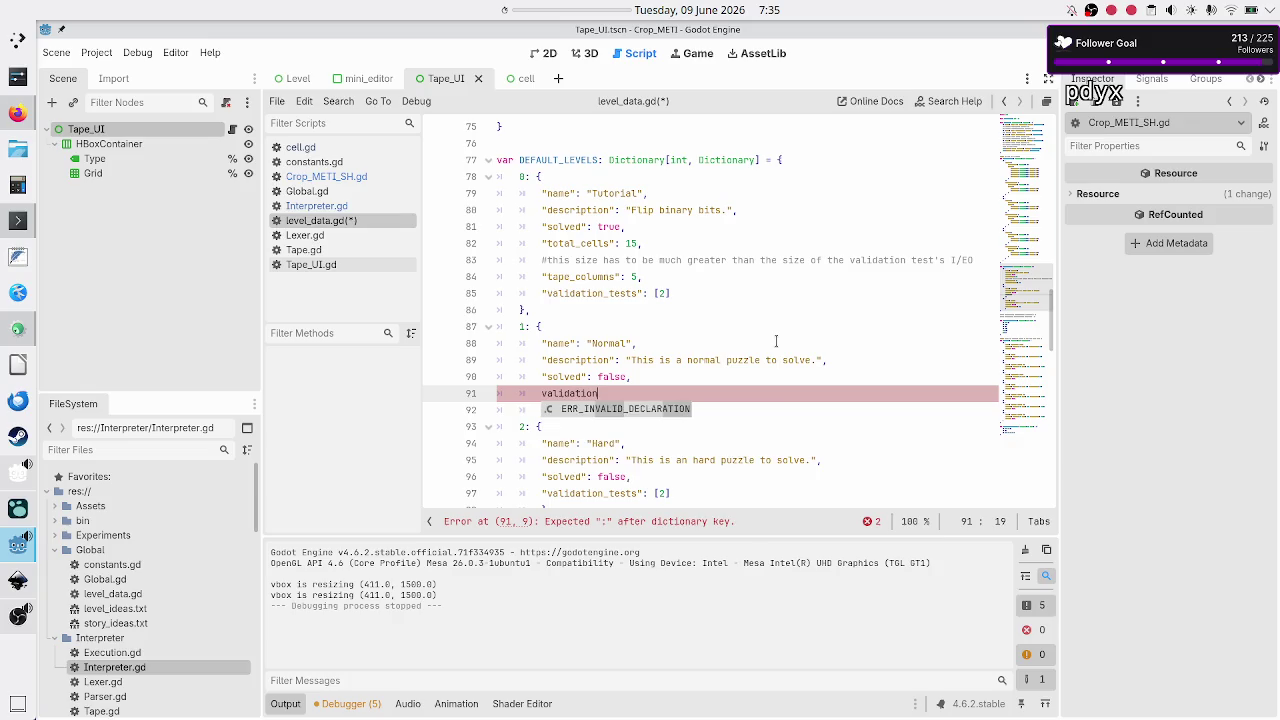
Step: Add "validation_tests": [] to the Normal level and change the Tutorial level's list to [0, 1]
key("BackSpace")
key("BackSpace")
key("BackSpace")
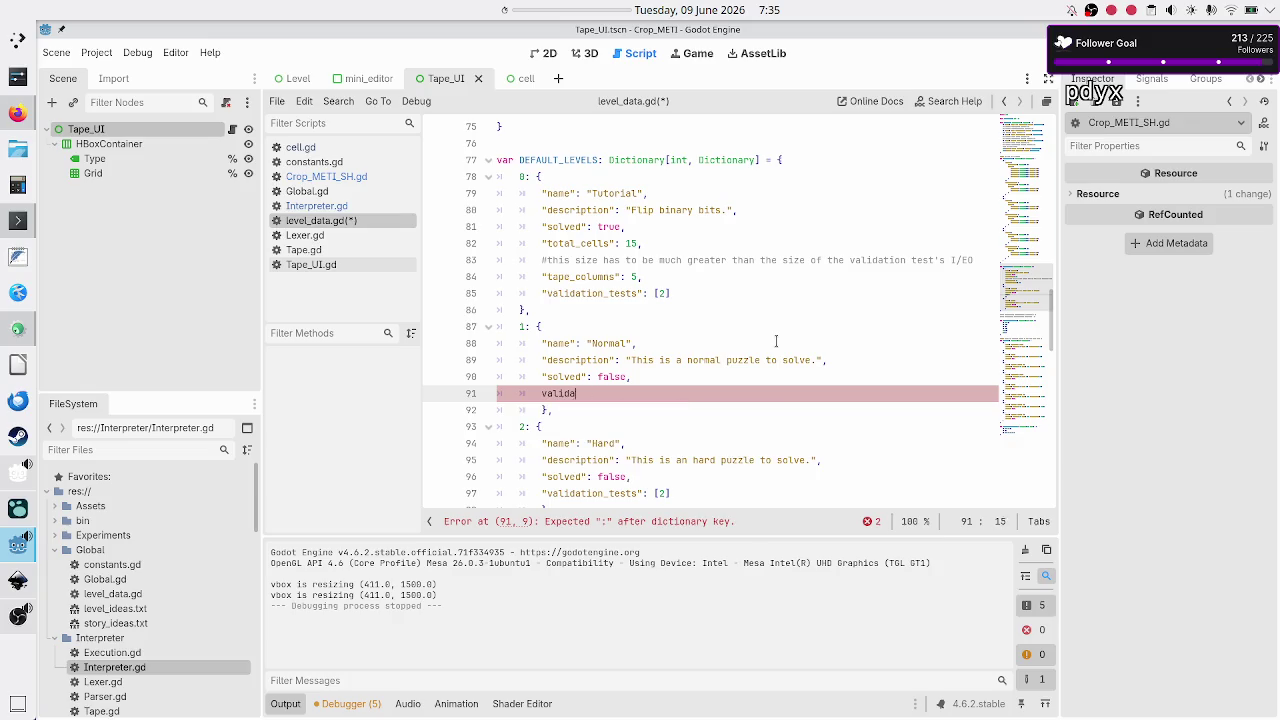
type("\"")
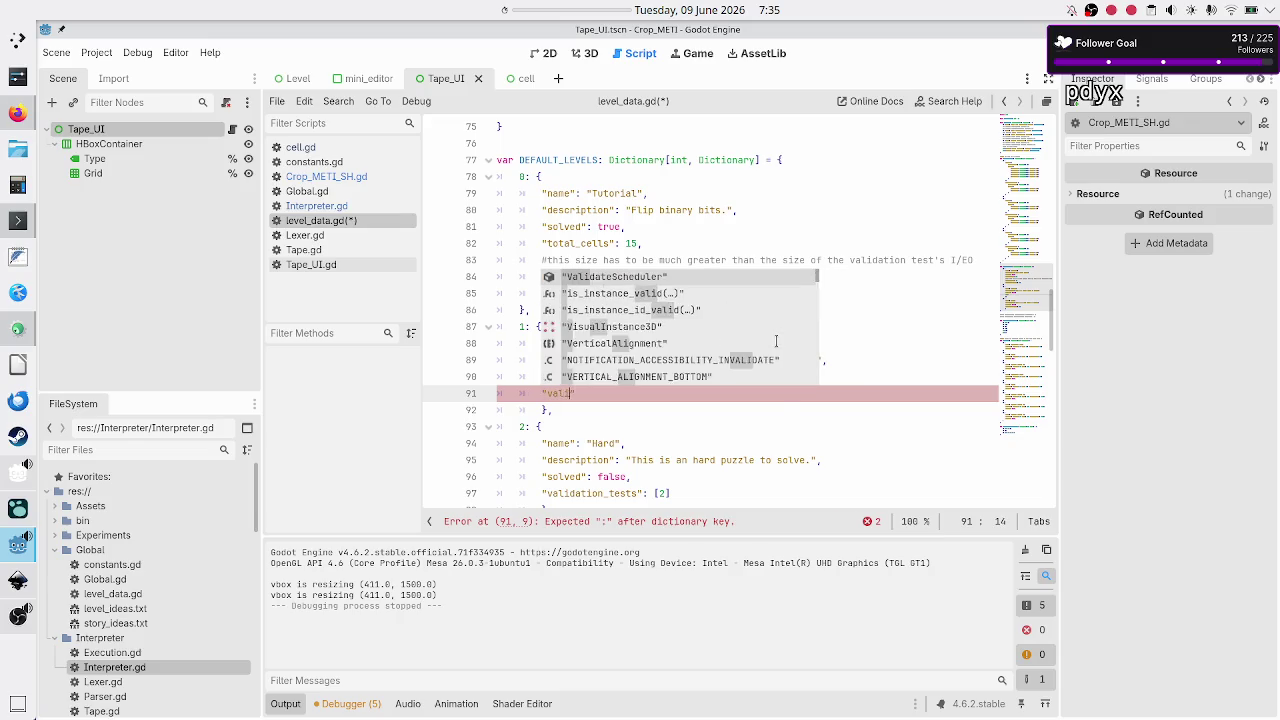
type("validation_tests\": ")
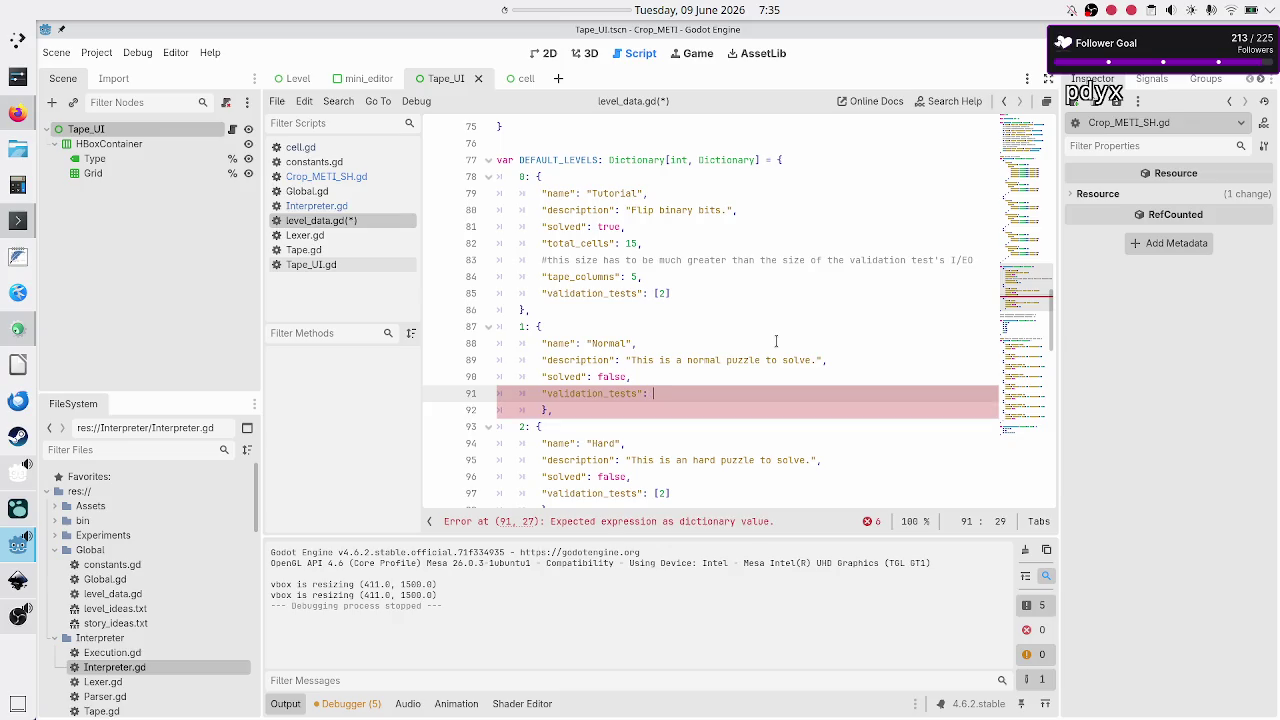
type("[]")
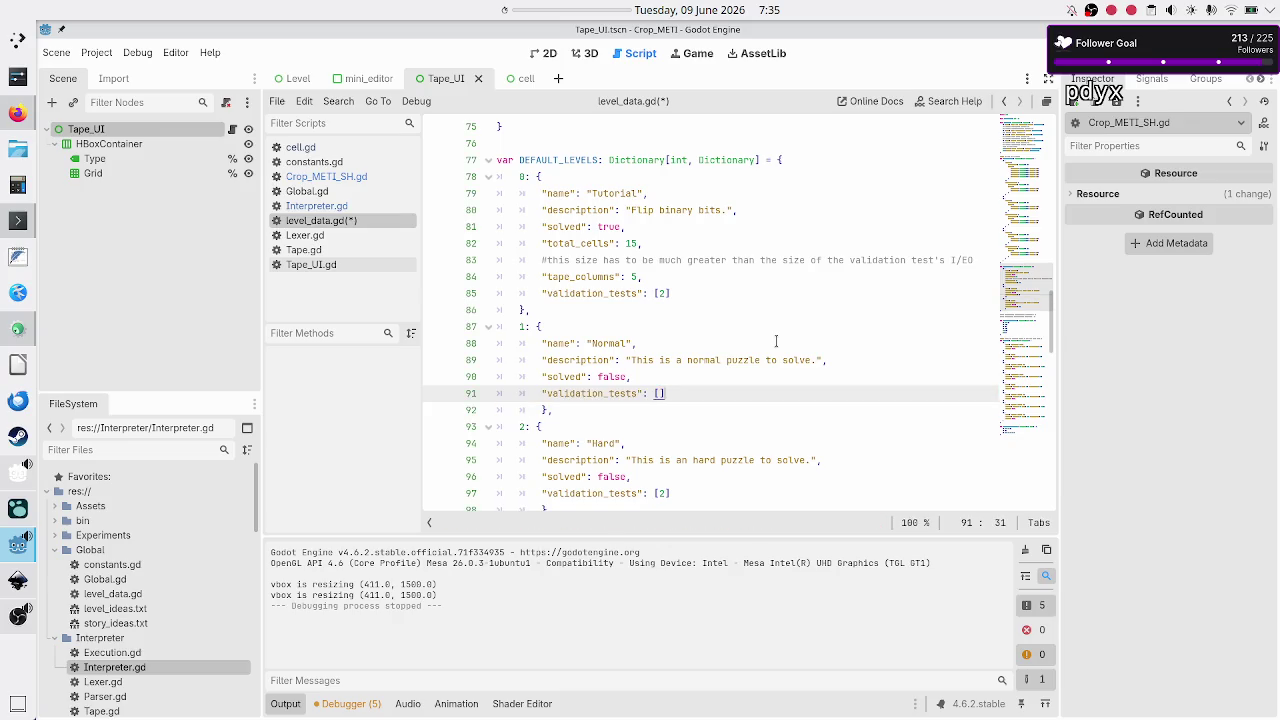
key("Up")
key("Up")
key("Up")
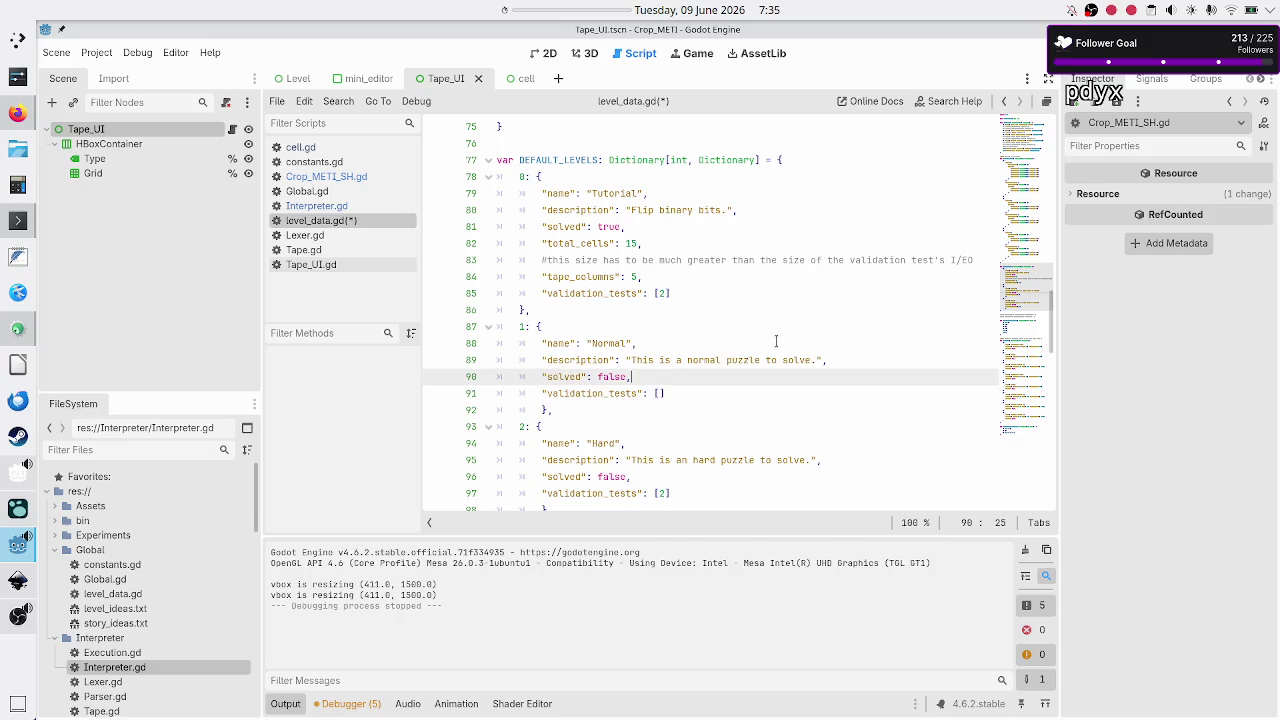
key("BackSpace")
type("0")
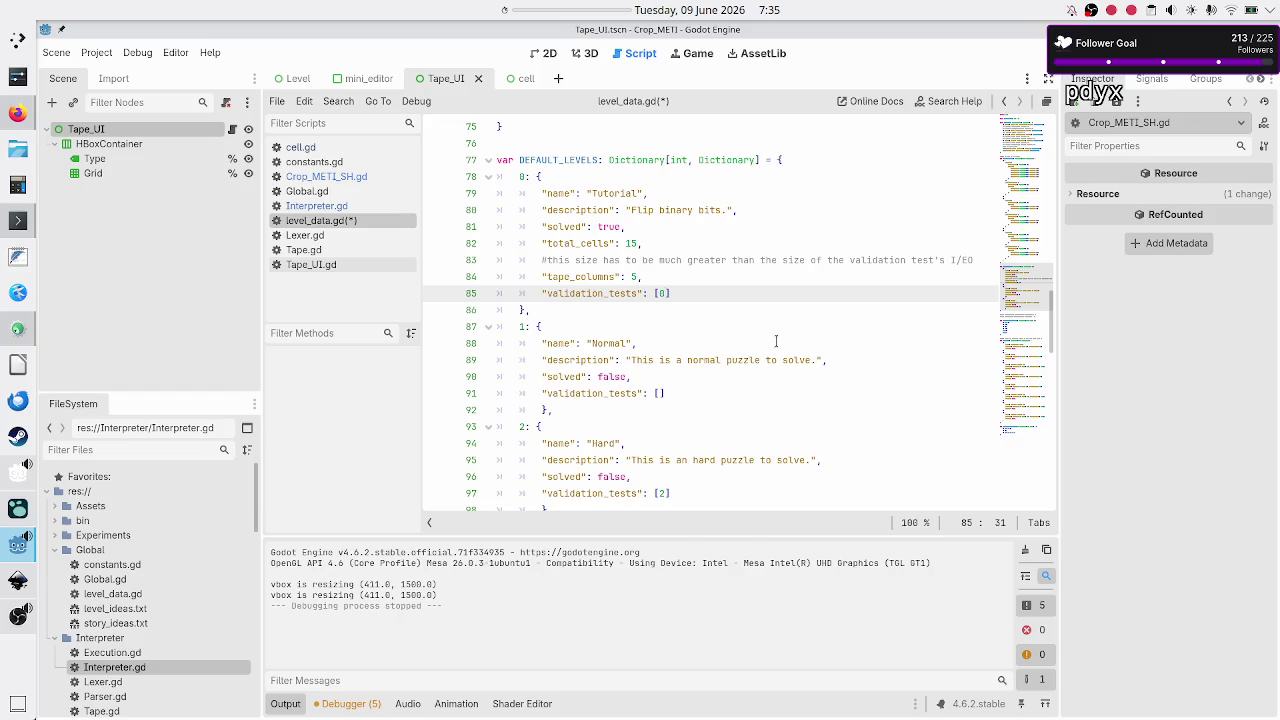
type(", 1")
key("Down")
key("Down")
key("Down")
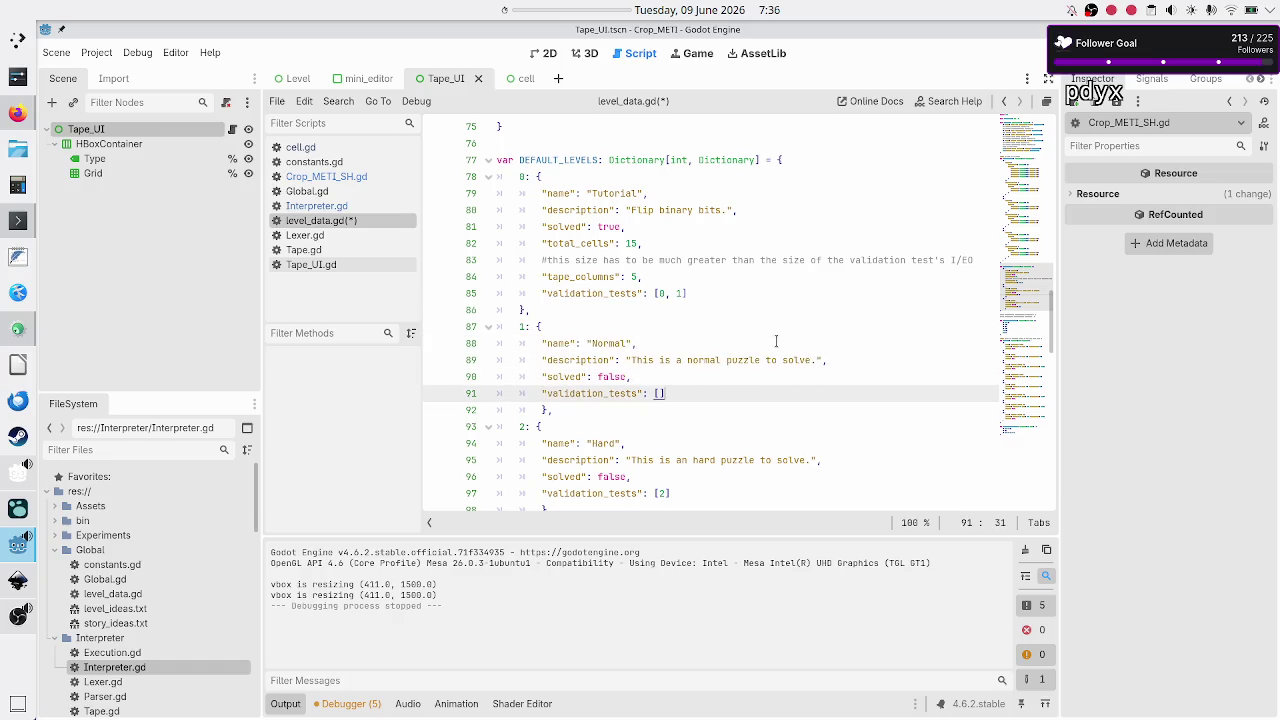
key("Up")
key("Up")
key("Up")
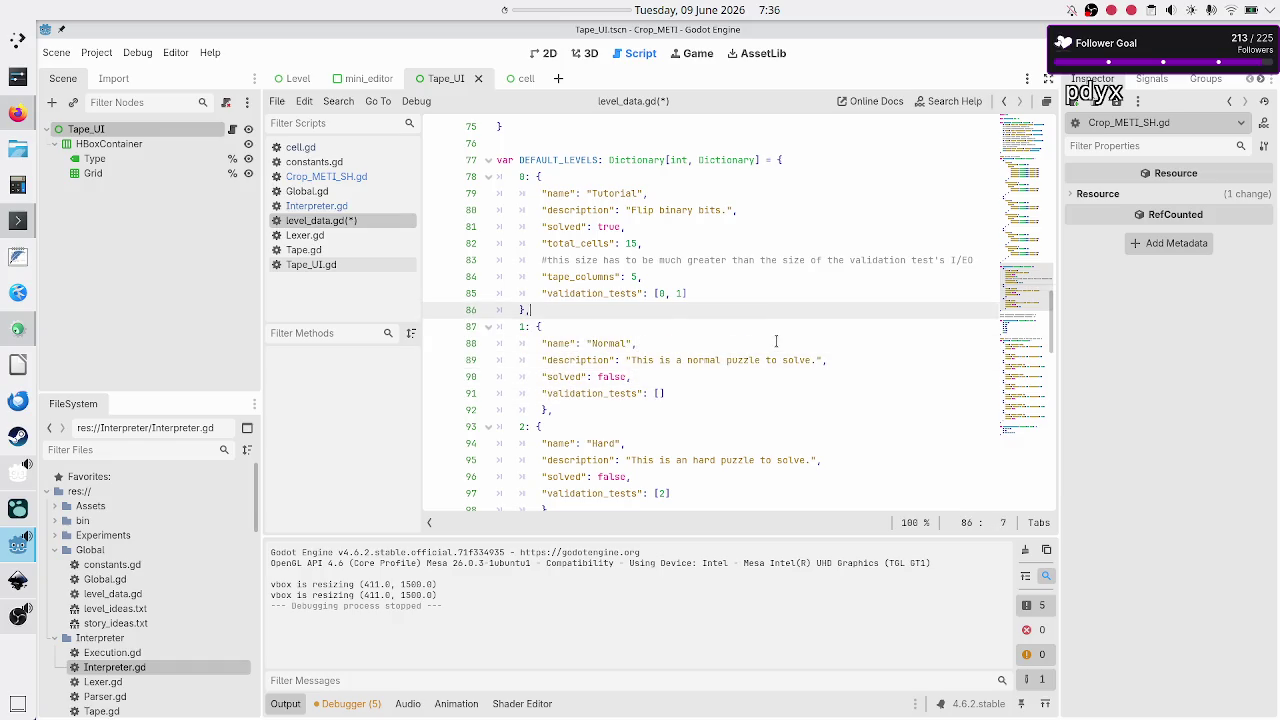
key("Up")
key("Up")
key("Up")
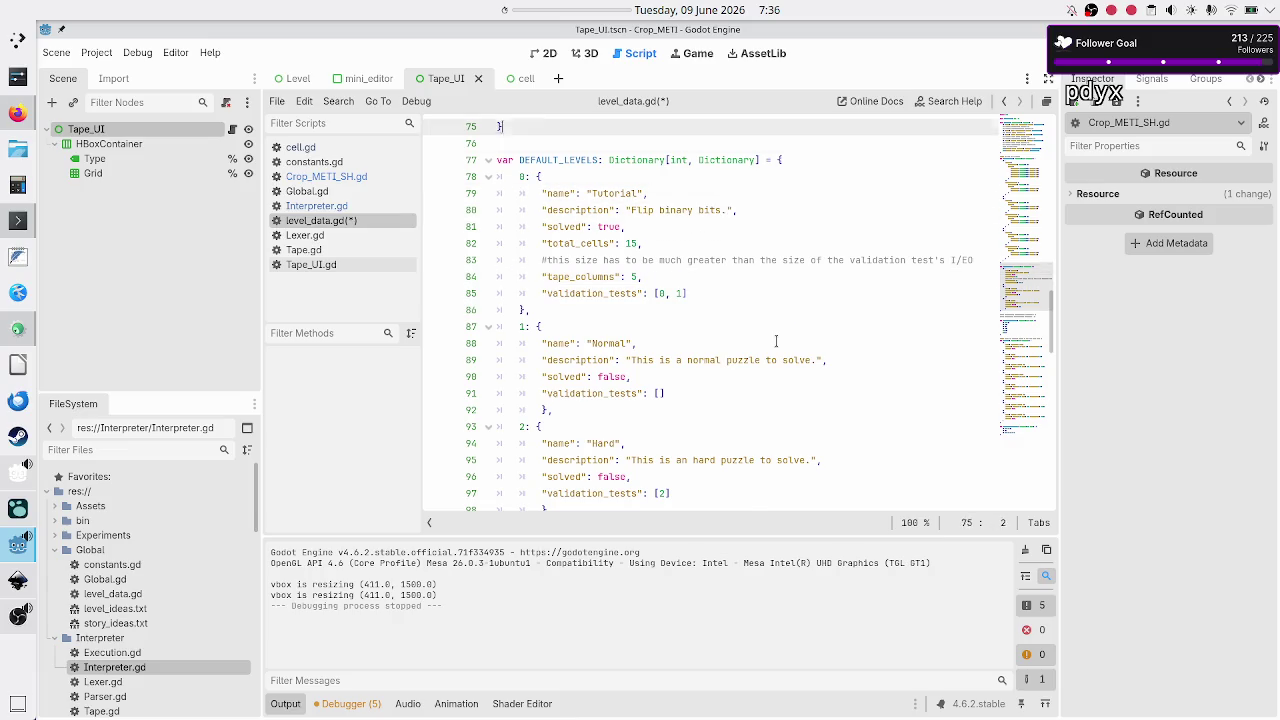
key("Up")
key("Up")
key("Up")
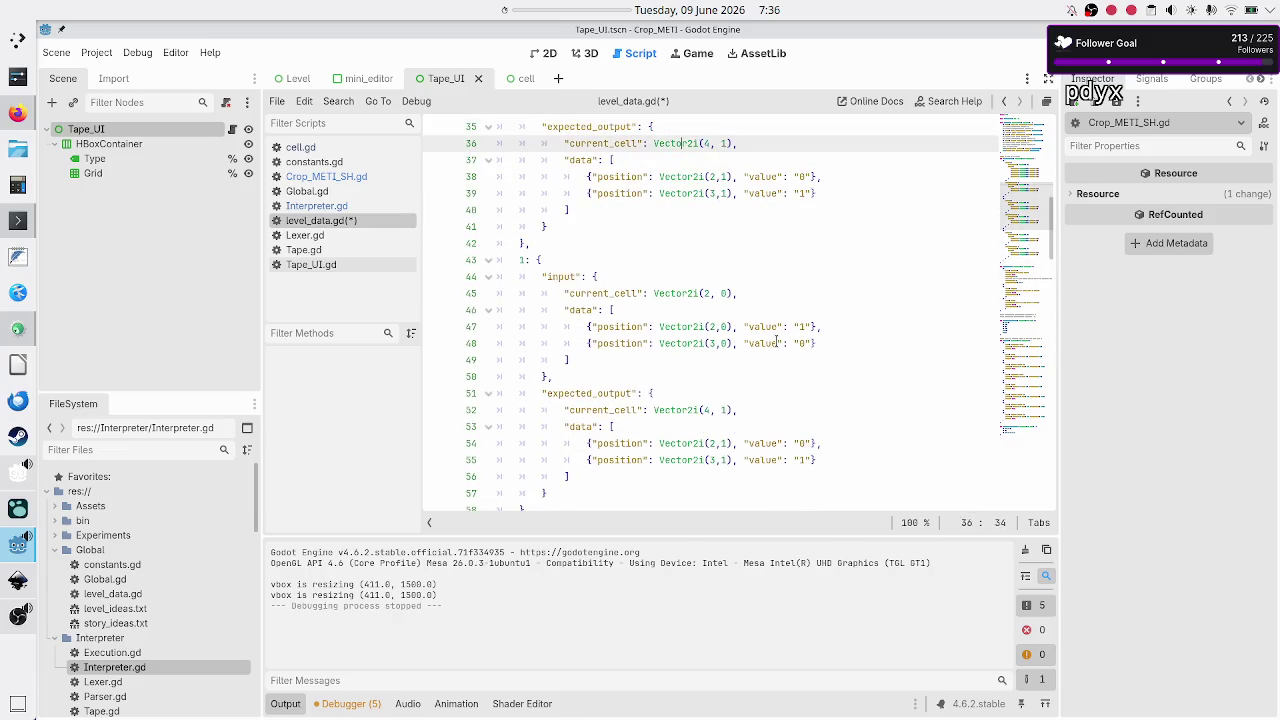
Step: Locate the size comment among the Tutorial level's total_cells and tape_columns lines
scroll(722, 395, "down", 15)
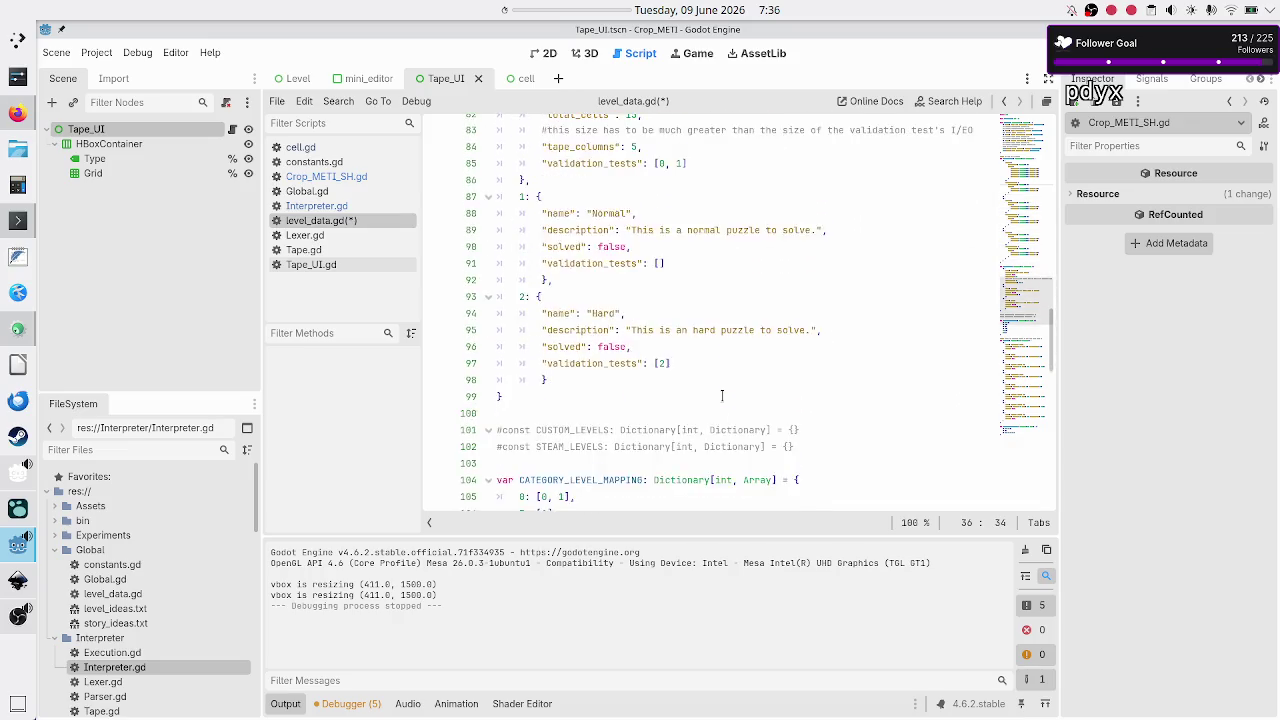
scroll(722, 395, "up", 5)
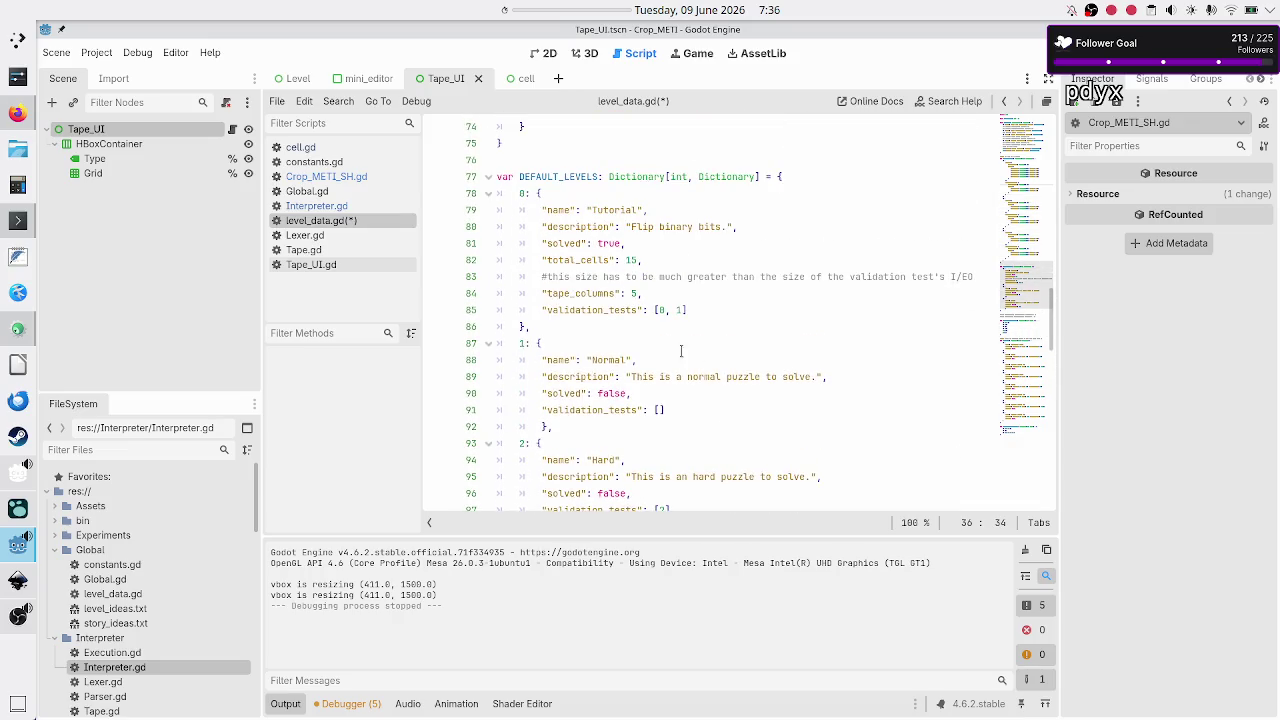
left_click(685, 309)
key("Up")
key("Home")
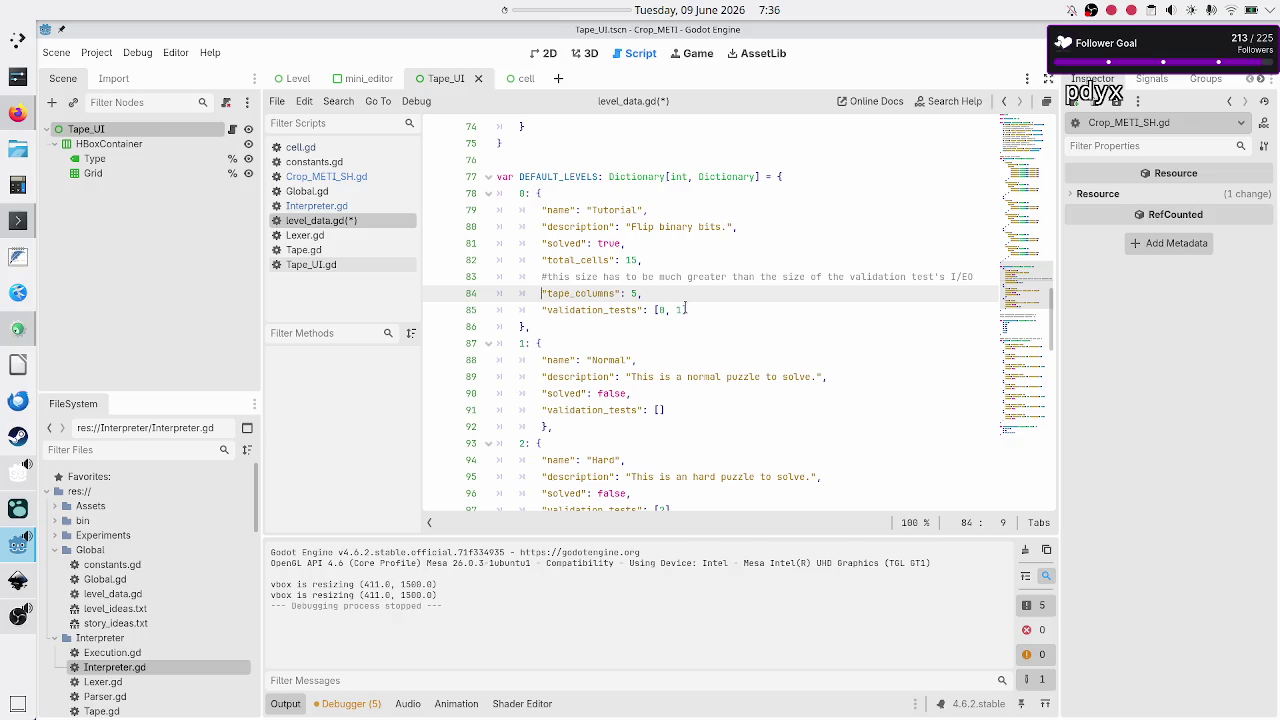
left_click(685, 309, "shift")
key("shift+Down")
key("shift+Up")
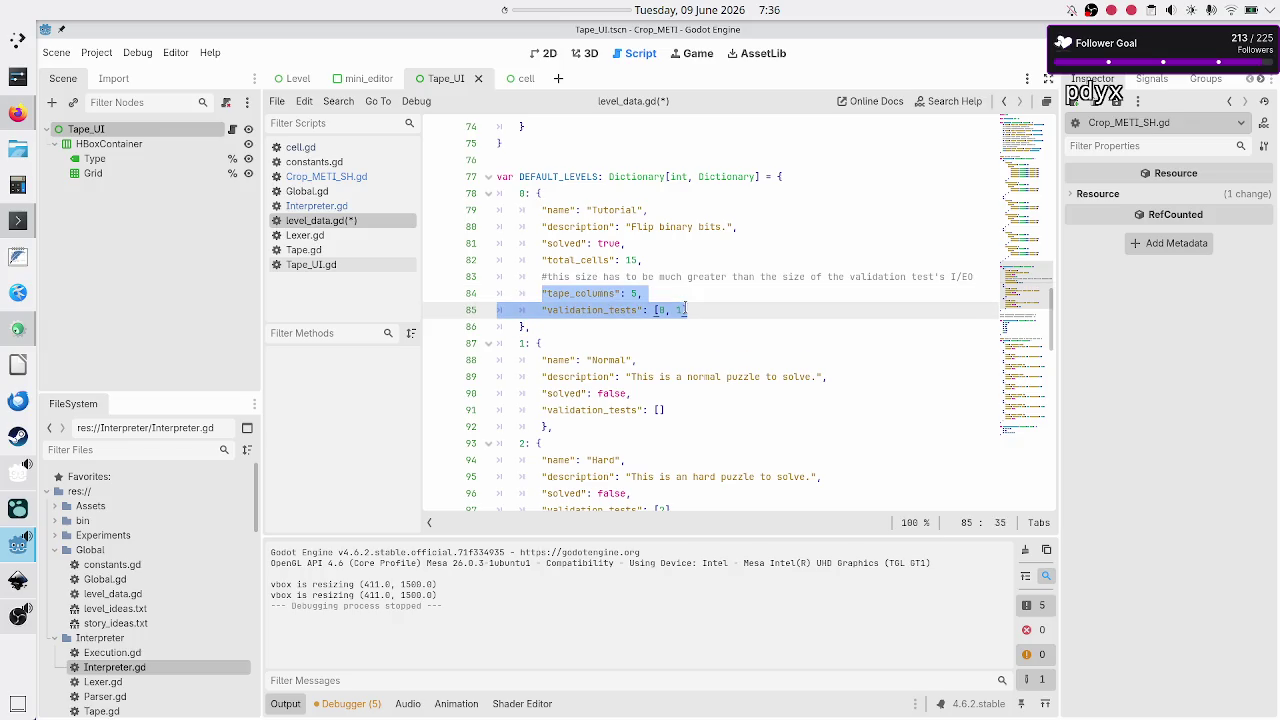
key("Up")
key("Up")
key("Up")
key("Right")
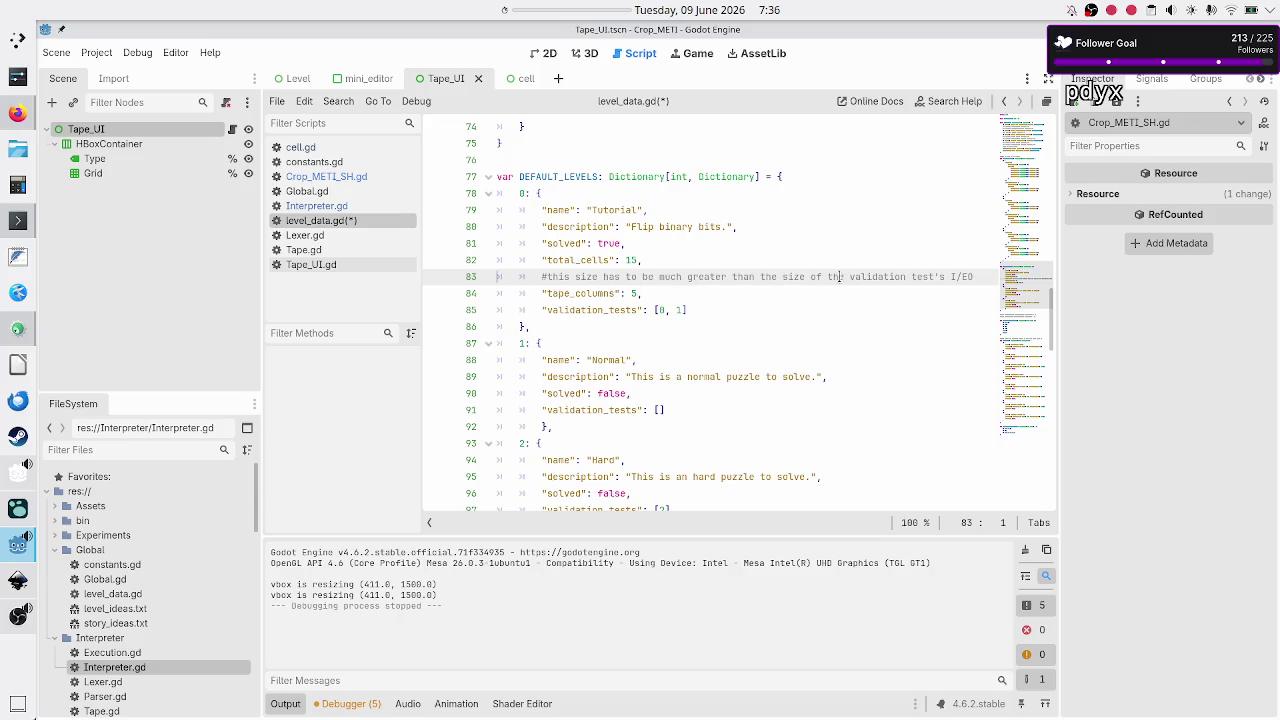
key("Up")
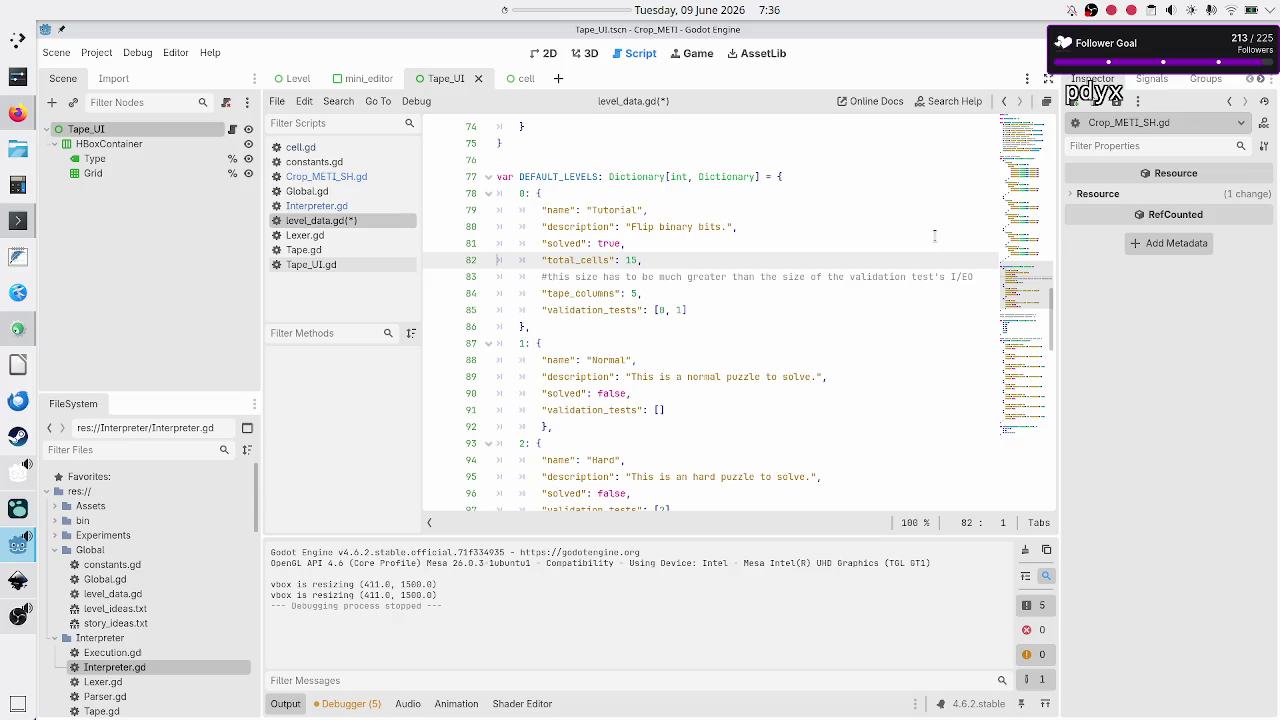
Step: Delete the tape-size comment line from the Tutorial level entry
key("Down")
key("shift+End")
key("BackSpace")
key("BackSpace")
key("Home")
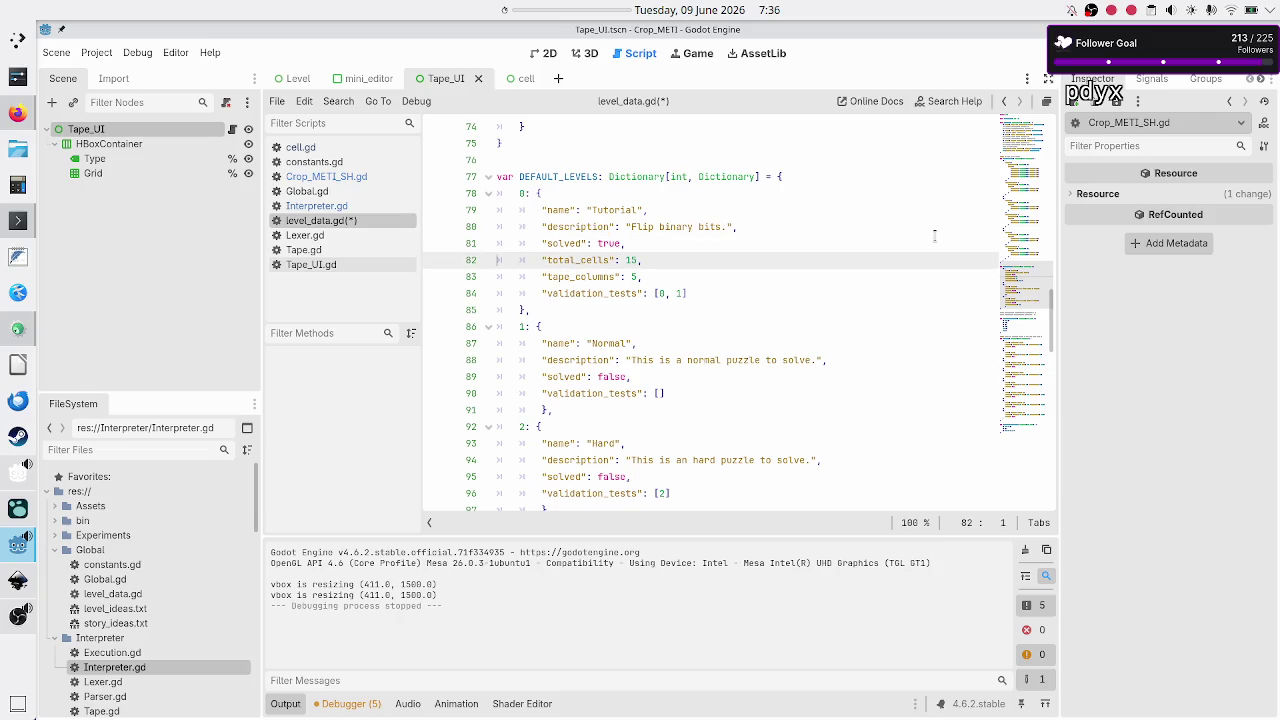
Step: Select and copy the Tutorial level's total_cells and tape_columns lines
key("Left")
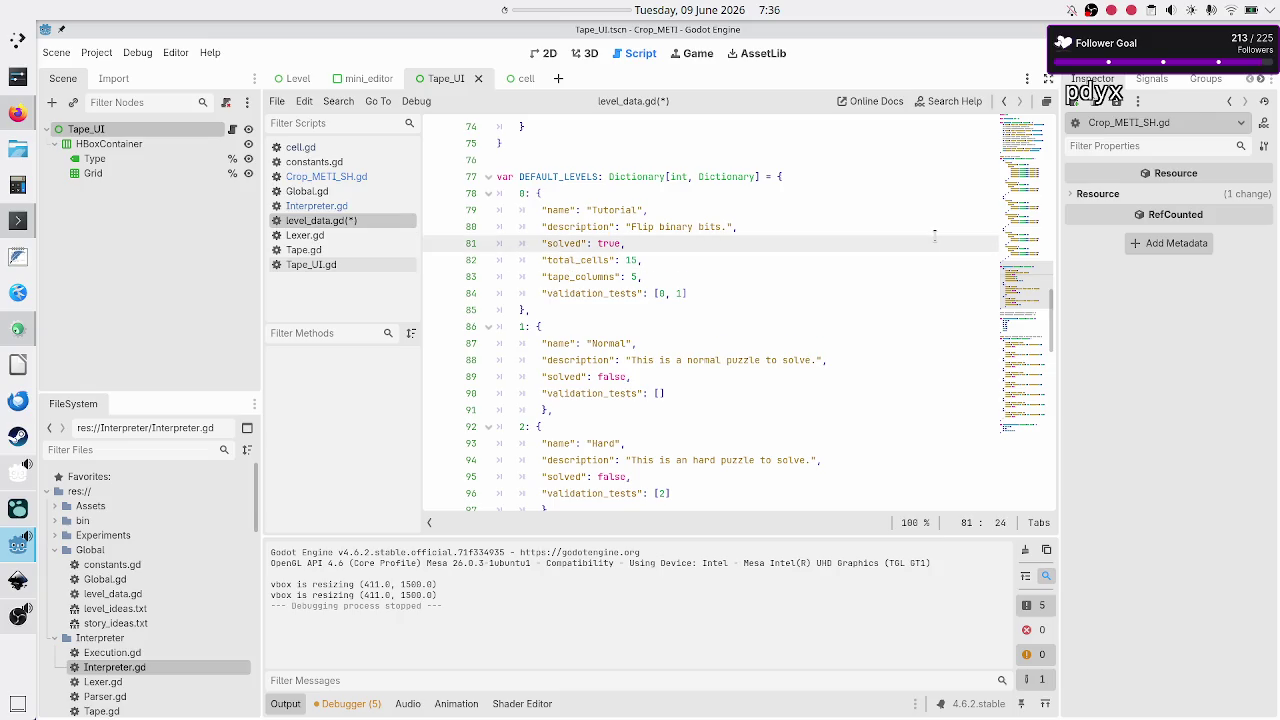
key("shift+Down")
key("shift+Down")
key("shift+End")
key("ctrl+c")
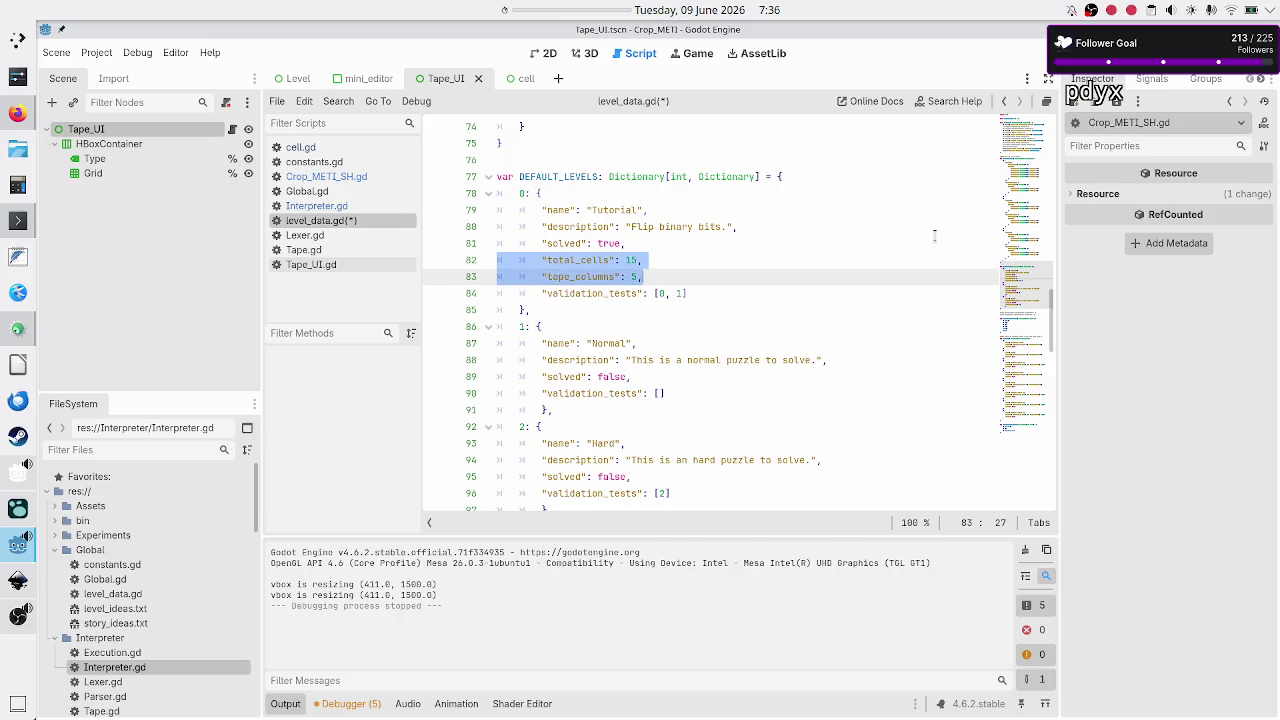
Step: Paste the total_cells and tape_columns lines into the Normal level and remove the extra indent
key("Down")
key("Down")
key("Down")
key("Up")
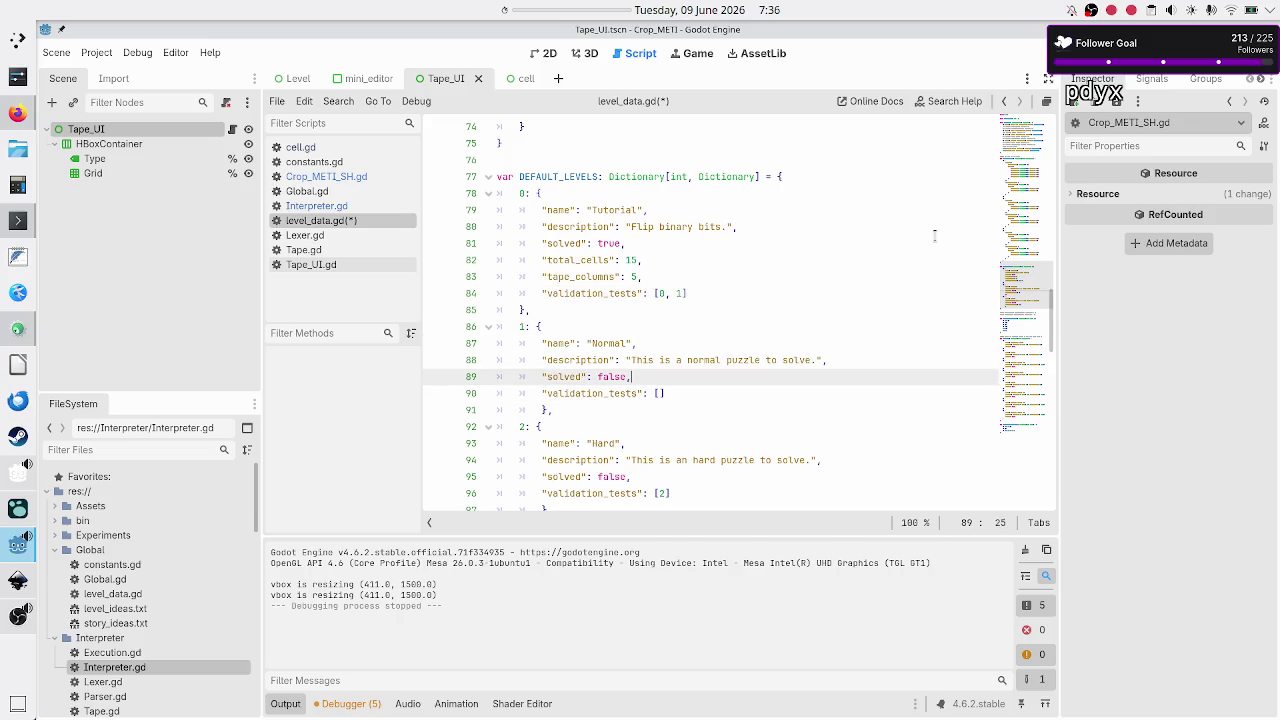
key("ctrl+v")
key("Up")
key("Home")
key("BackSpace")
key("BackSpace")
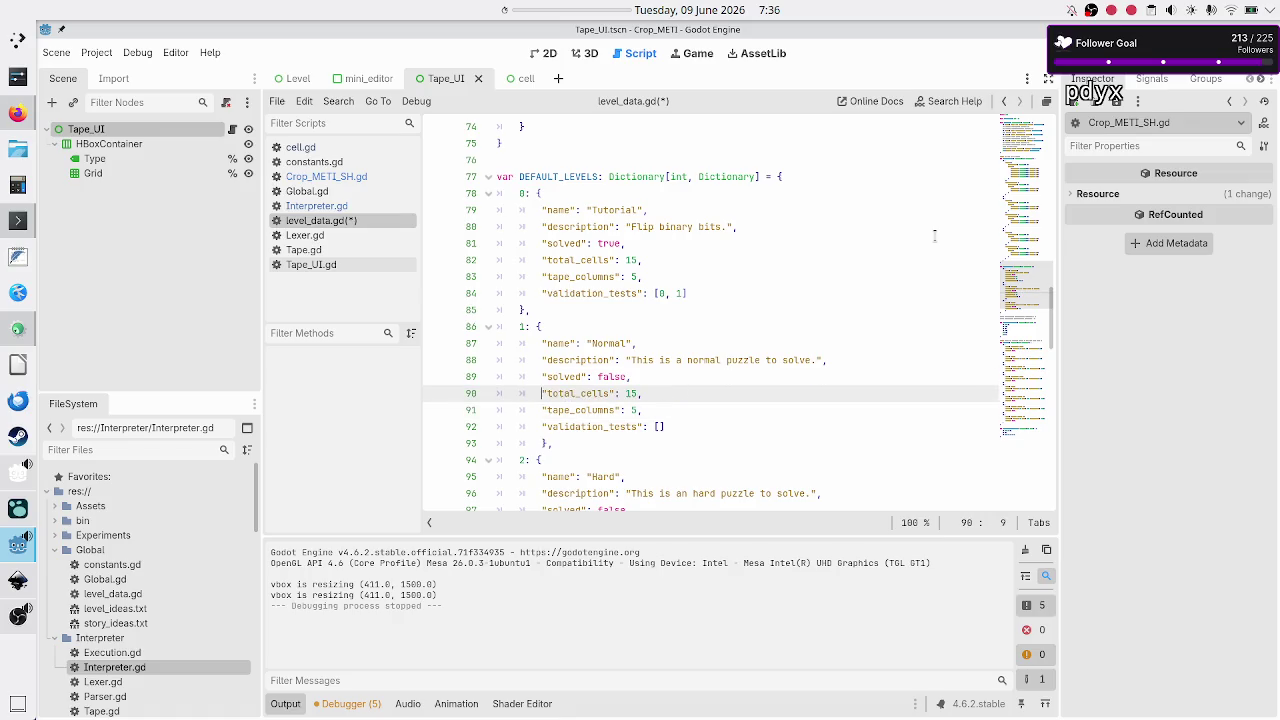
Step: Change the pasted tape_columns value to 15
key("Down")
key("Down")
key("Up")
key("End")
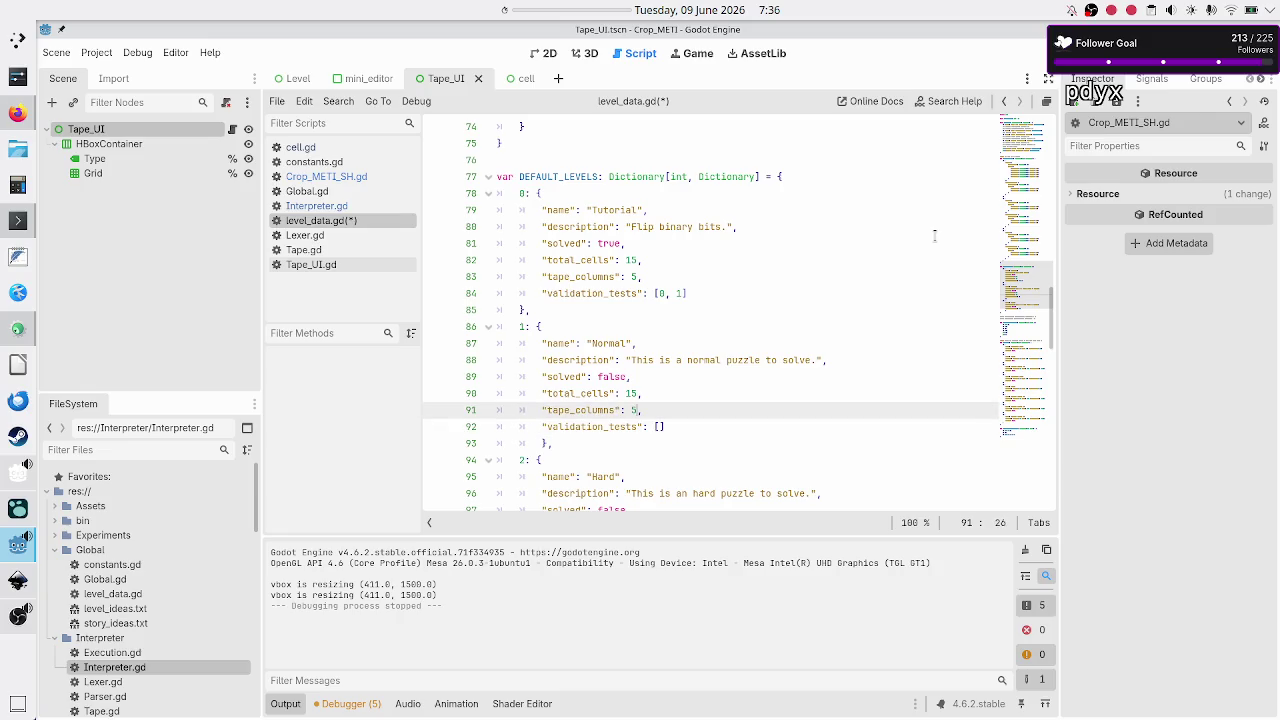
type("1")
key("shift+Left")
key("shift+Left")
key("Up")
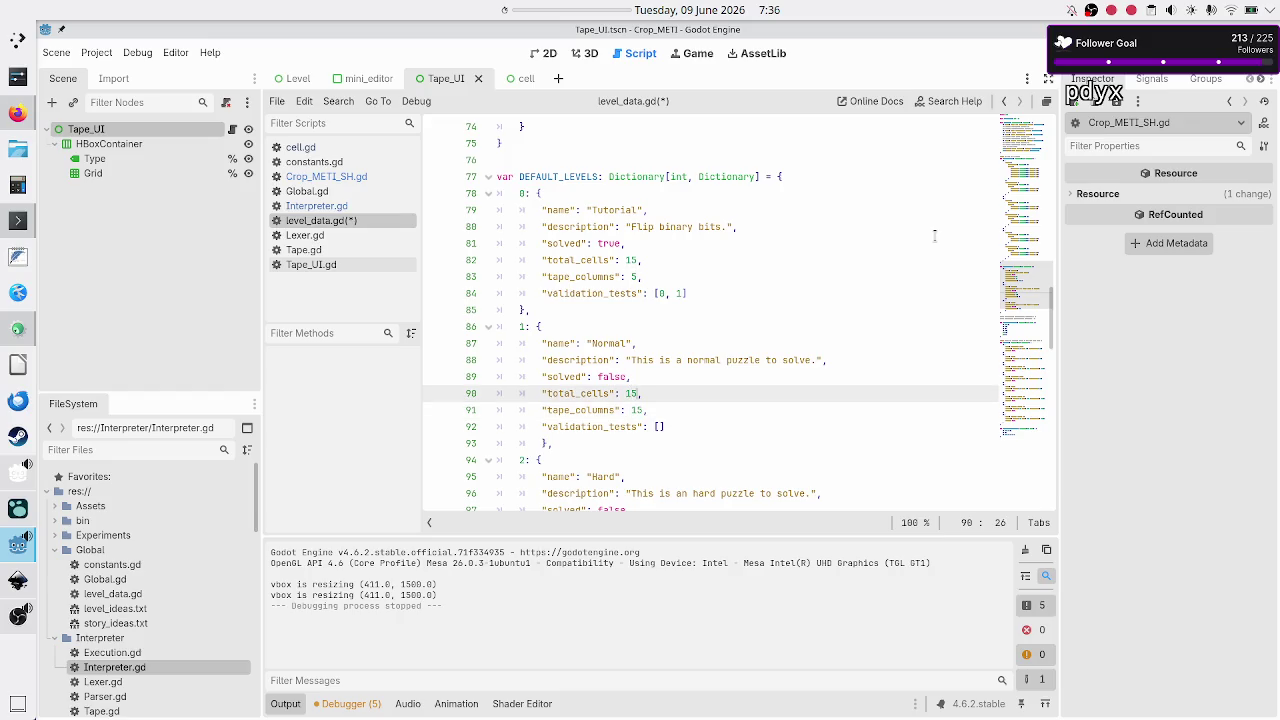
key("shift+Left")
key("shift+Left")
key("Home")
key("Home")
key("Down")
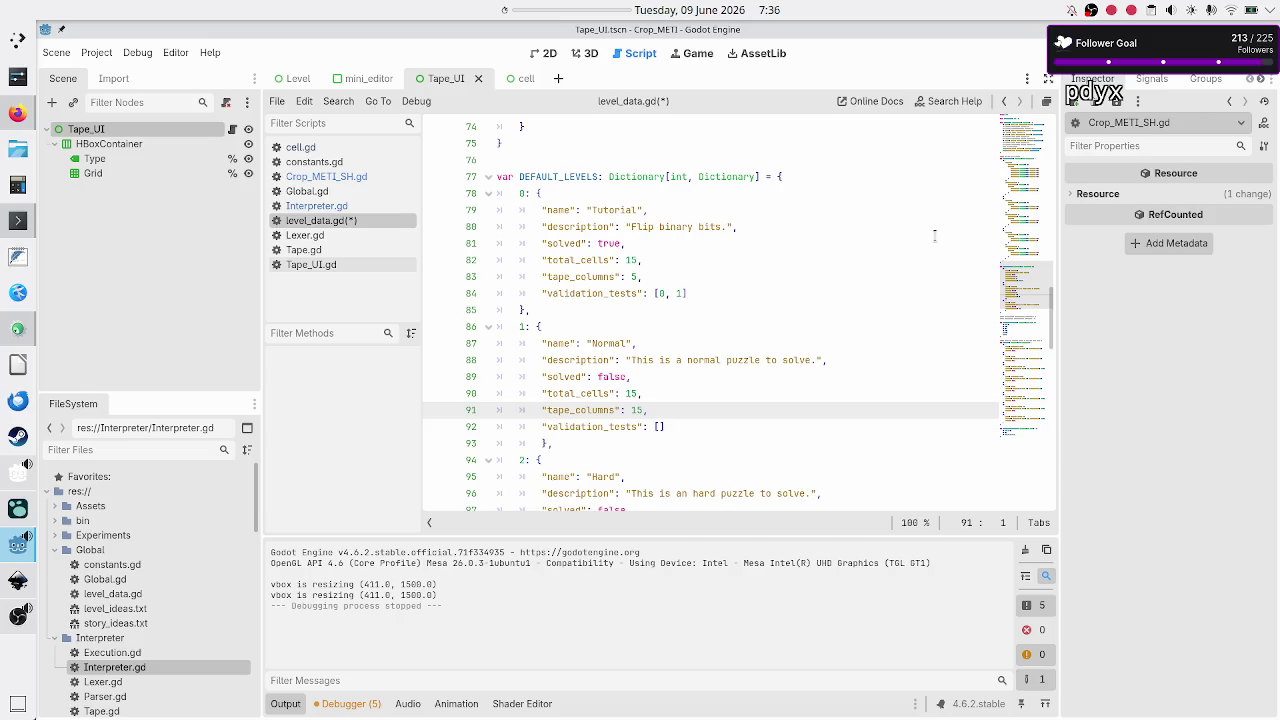
Step: Remove the extra indentation before the Hard level's total_cells line
key("Down")
key("Down")
key("Down")
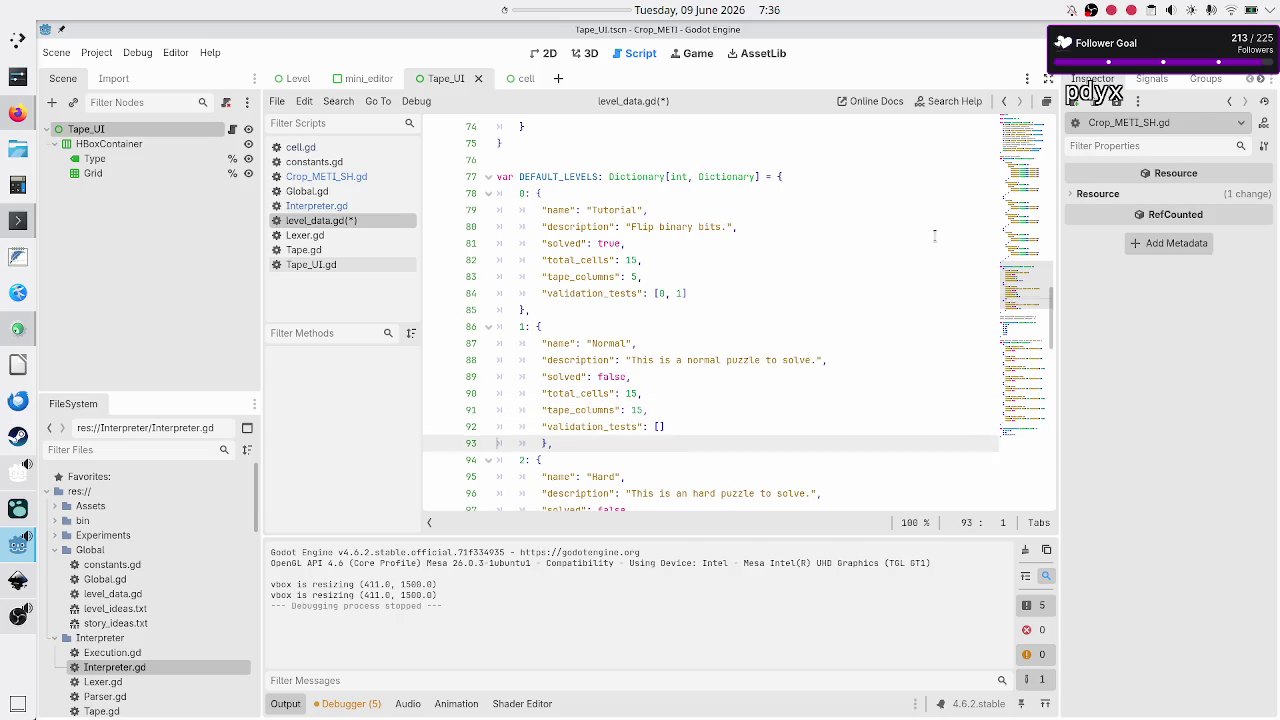
key("Down")
key("Up")
key("Up")
key("Up")
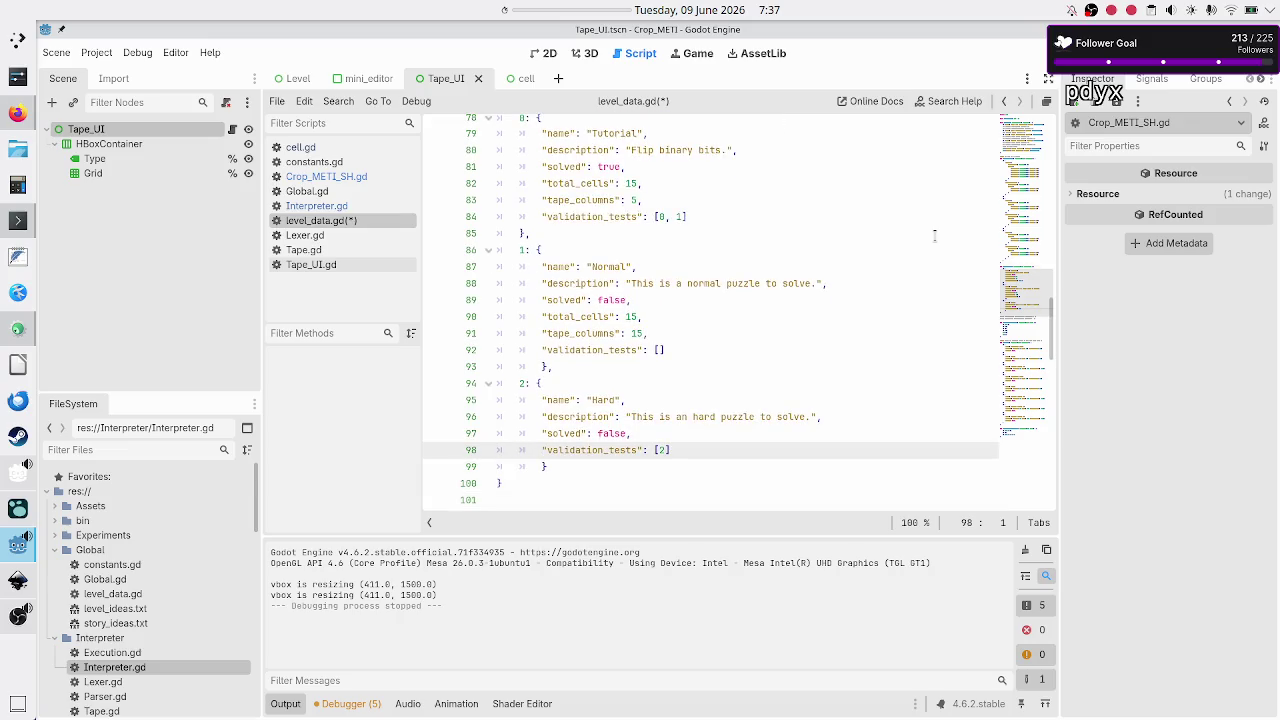
key("ctrl+z")
key("ctrl+z")
key("Left")
key("Left")
key("Left")
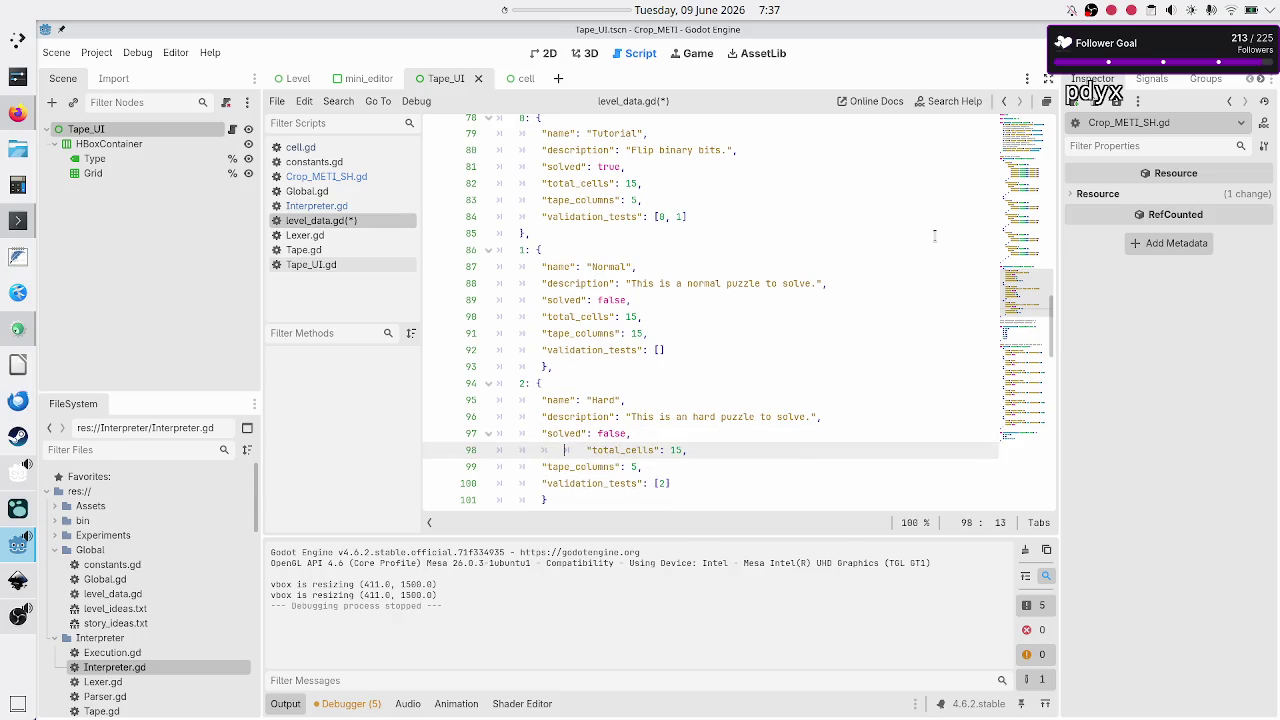
key("BackSpace")
key("BackSpace")
Step: Change the Tutorial level's tape_columns from 5 to 15 and save level_data.gd
key("Down")
key("Down")
key("Down")
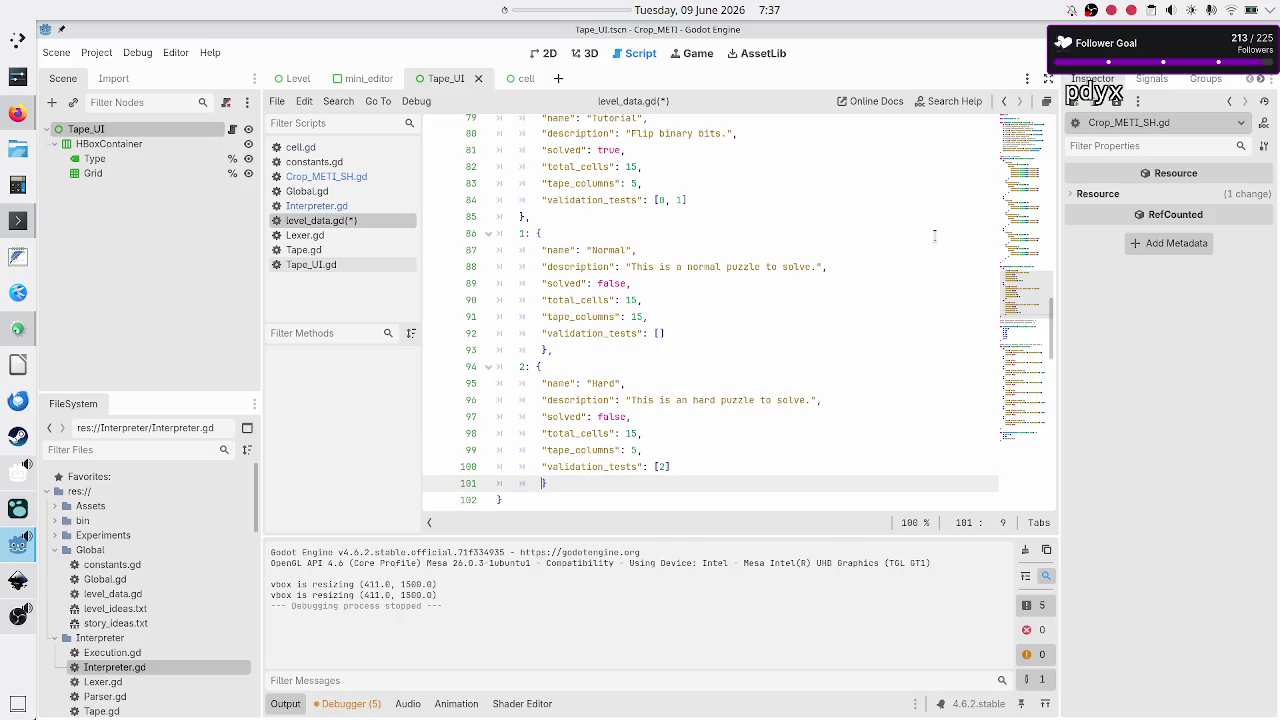
key("Up")
key("Up")
key("Up")
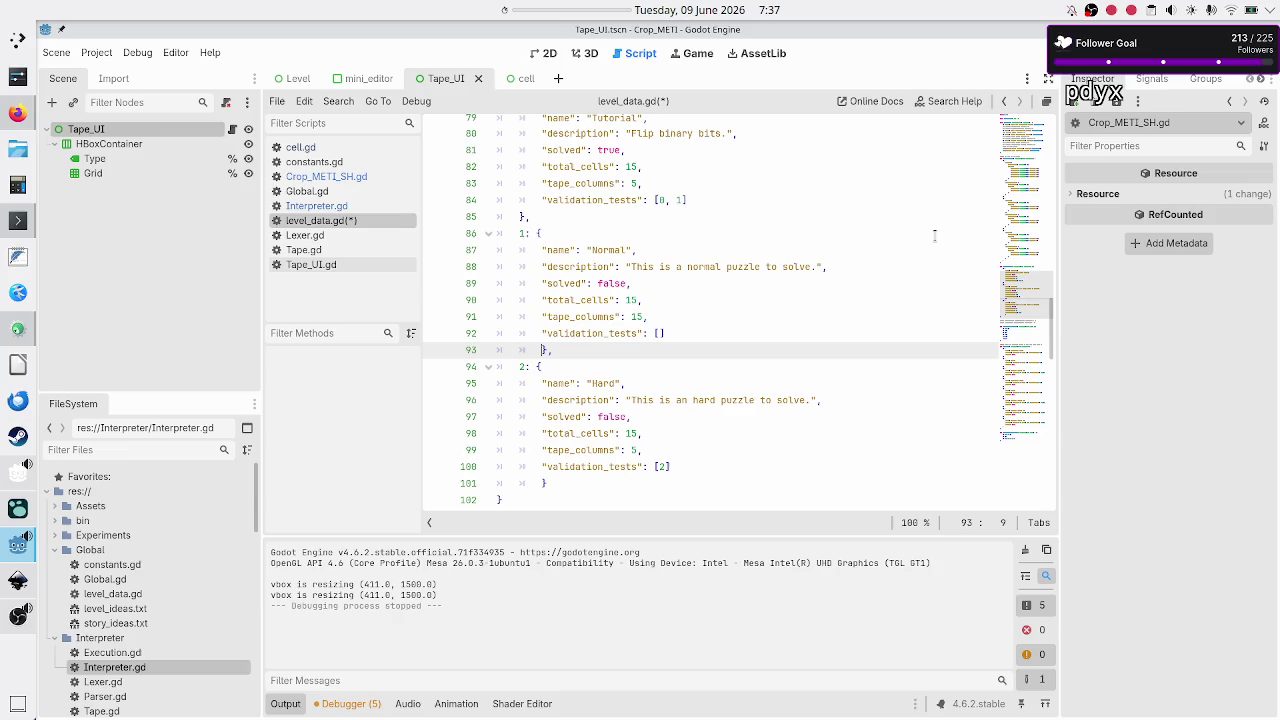
key("Up")
key("Up")
key("Up")
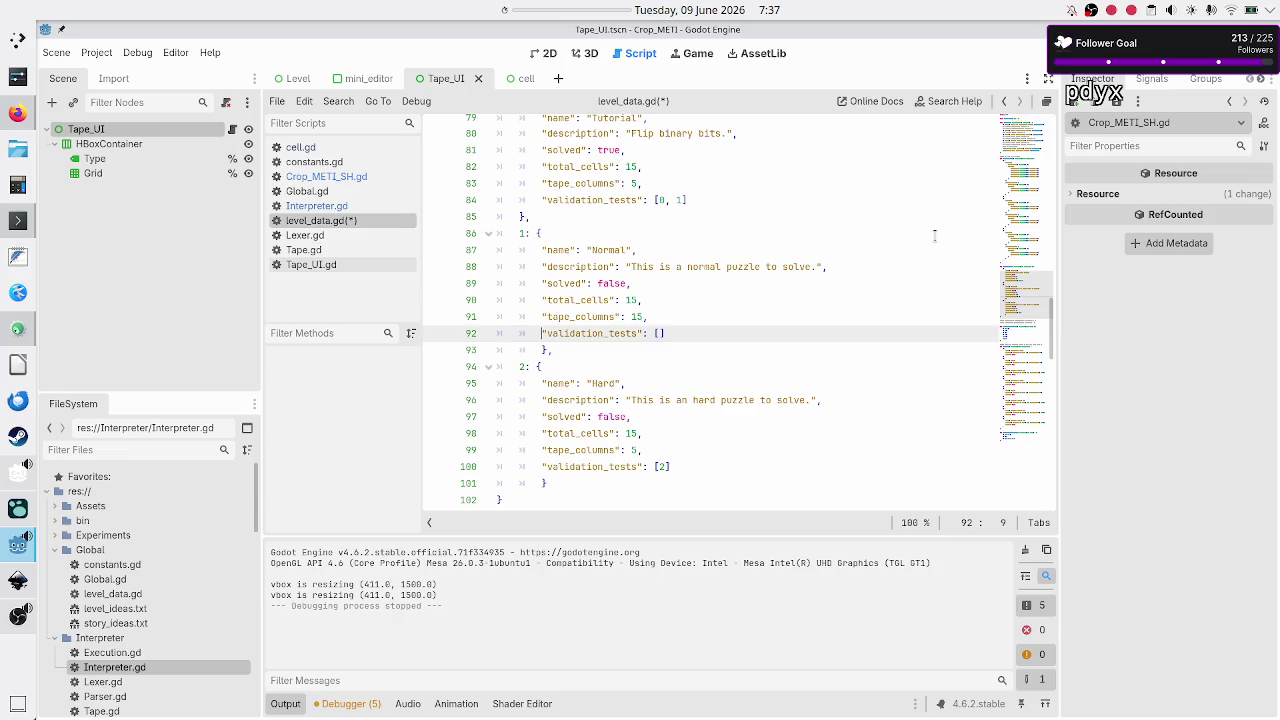
key("Up")
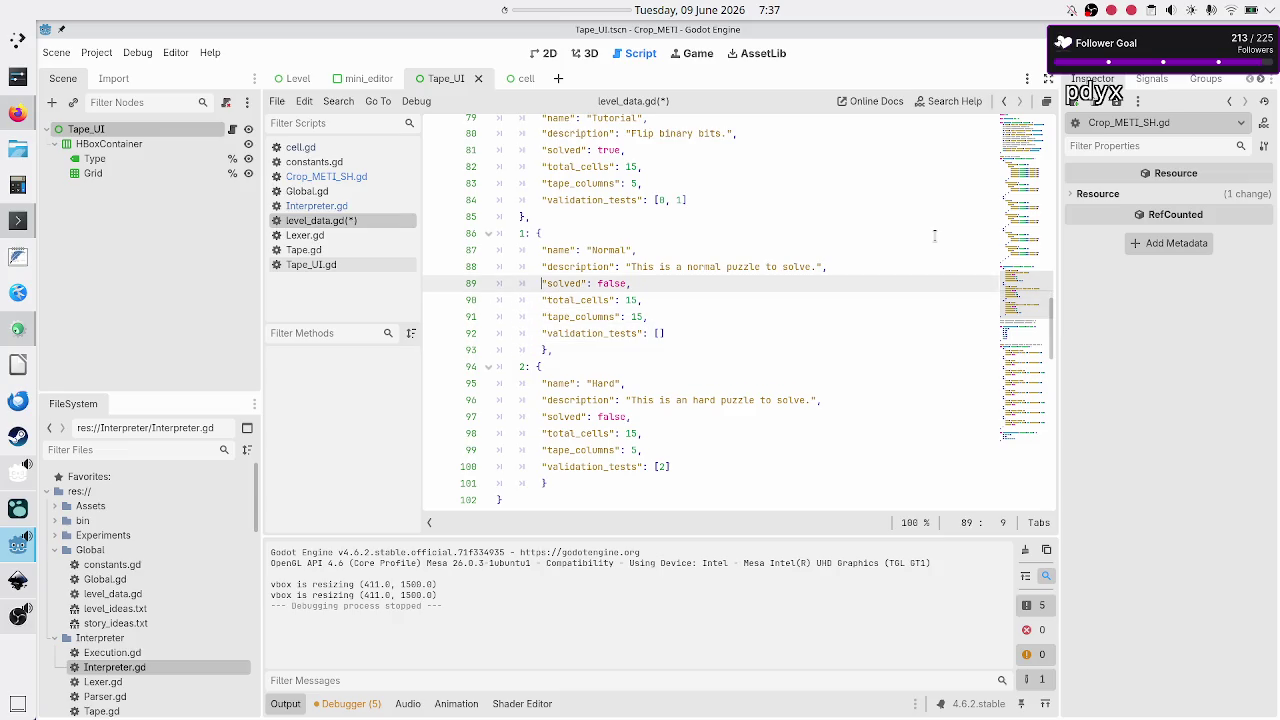
key("Up")
key("Up")
key("Up")
key("Right")
key("Right")
key("Right")
type("1")
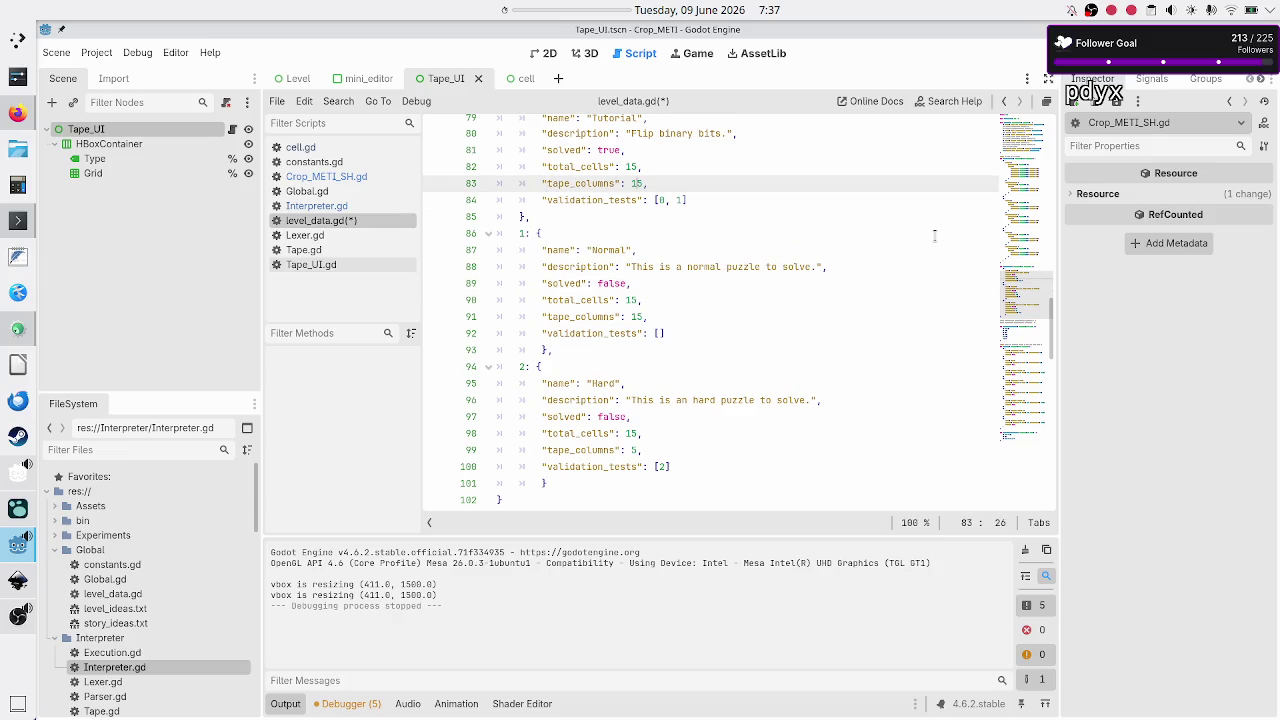
key("ctrl+s")
key("Up")
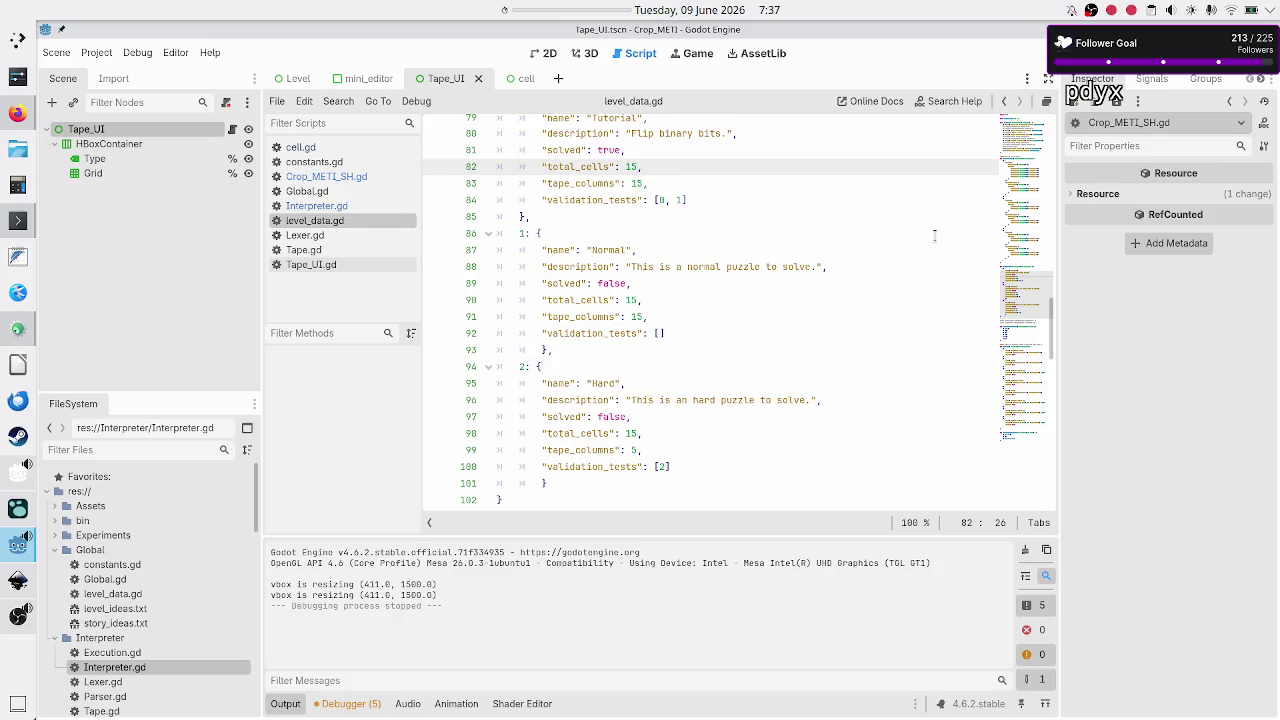
Step: Set test 0's expected current_cell to Vector2i(5, 0)
key("Up")
key("Up")
key("Up")
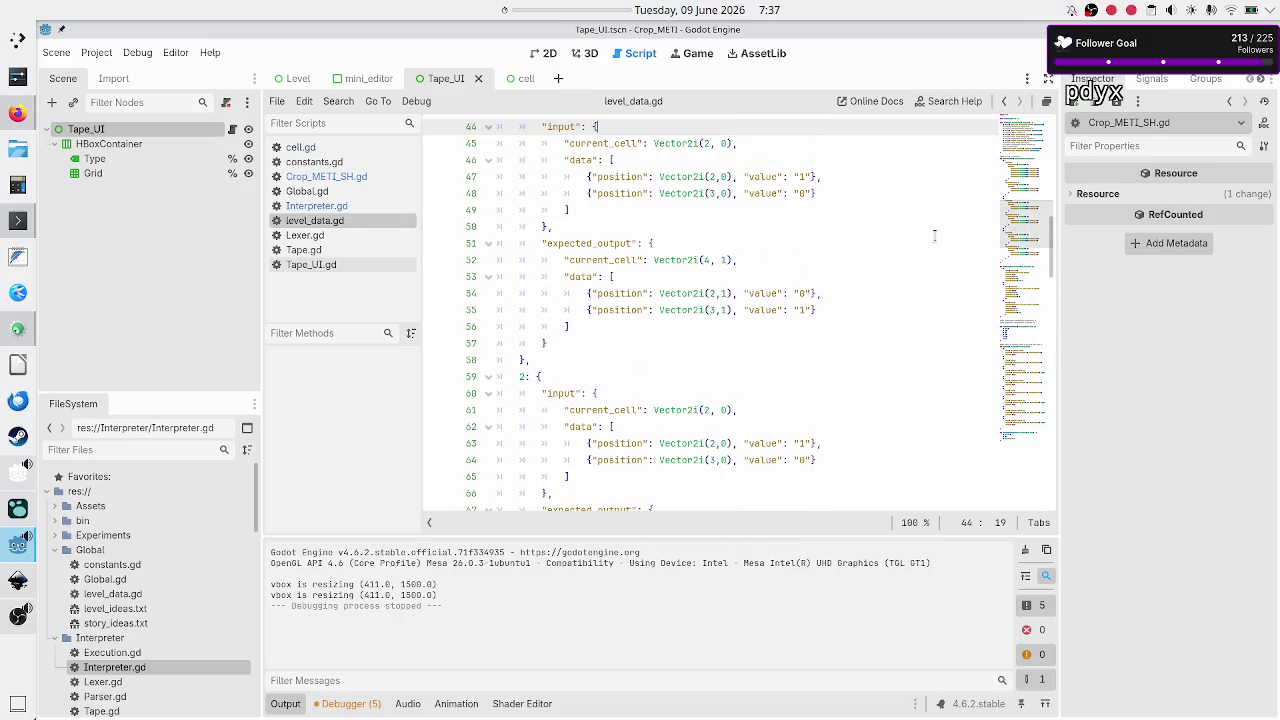
key("Up")
key("Up")
key("Up")
key("Up")
key("Up")
key("Up")
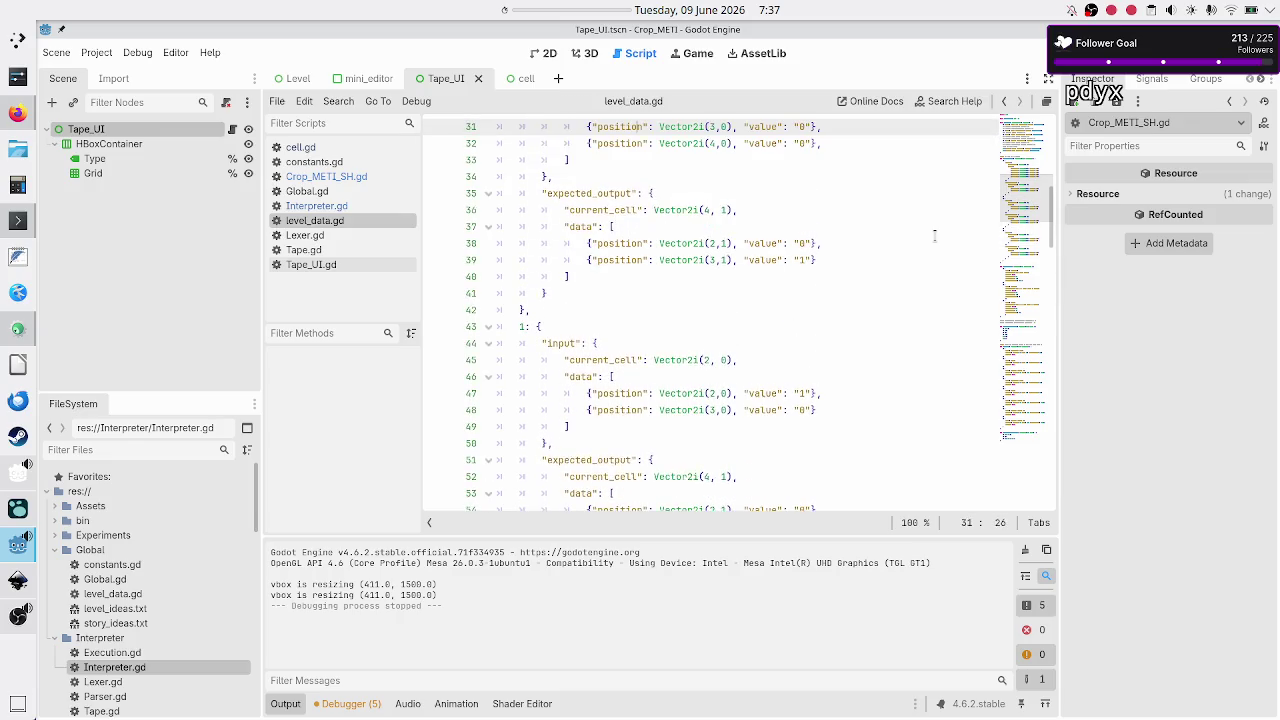
key("Up")
key("Up")
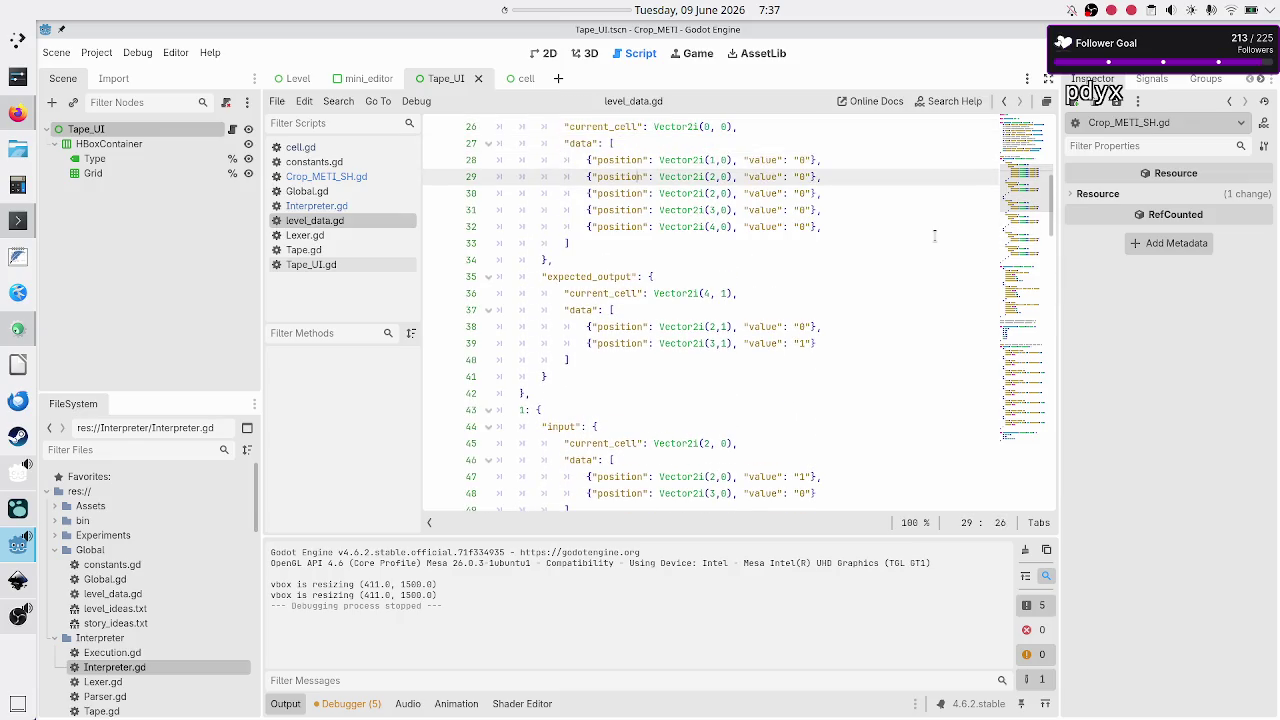
key("Down")
key("Down")
key("Down")
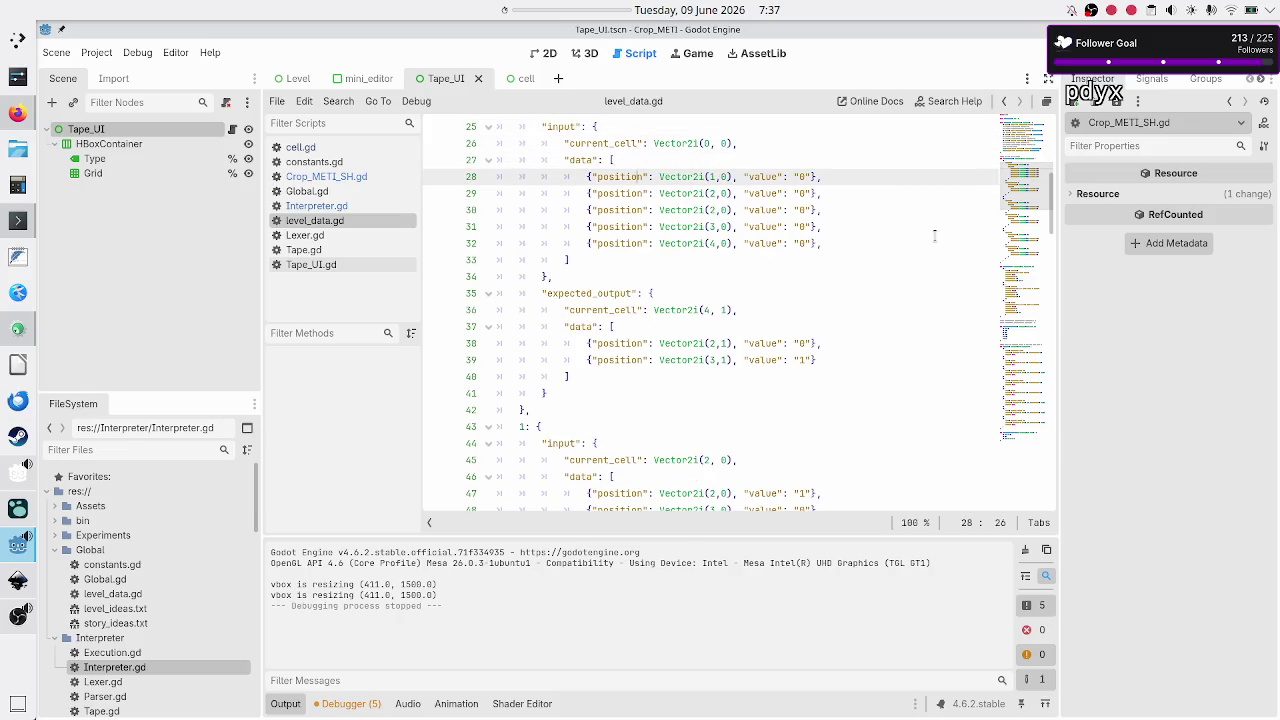
key("Right")
key("Up")
key("Up")
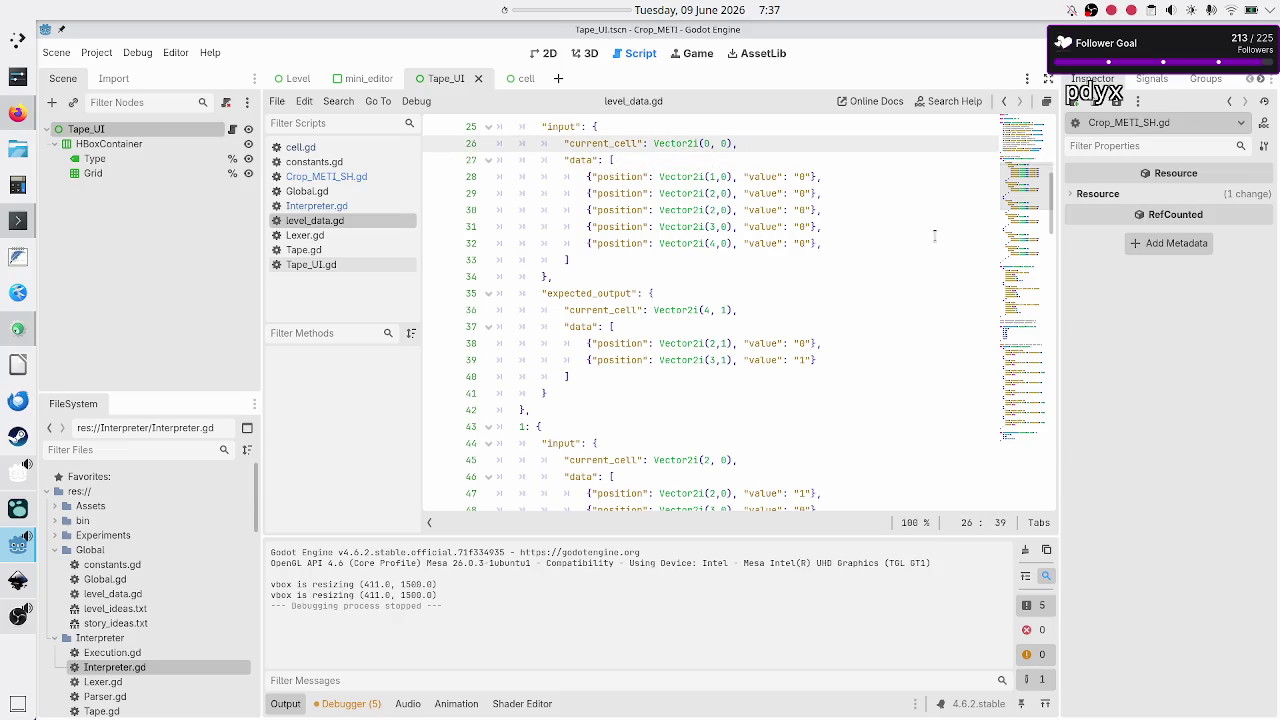
key("Down")
key("Down")
key("Down")
key("Down")
key("Down")
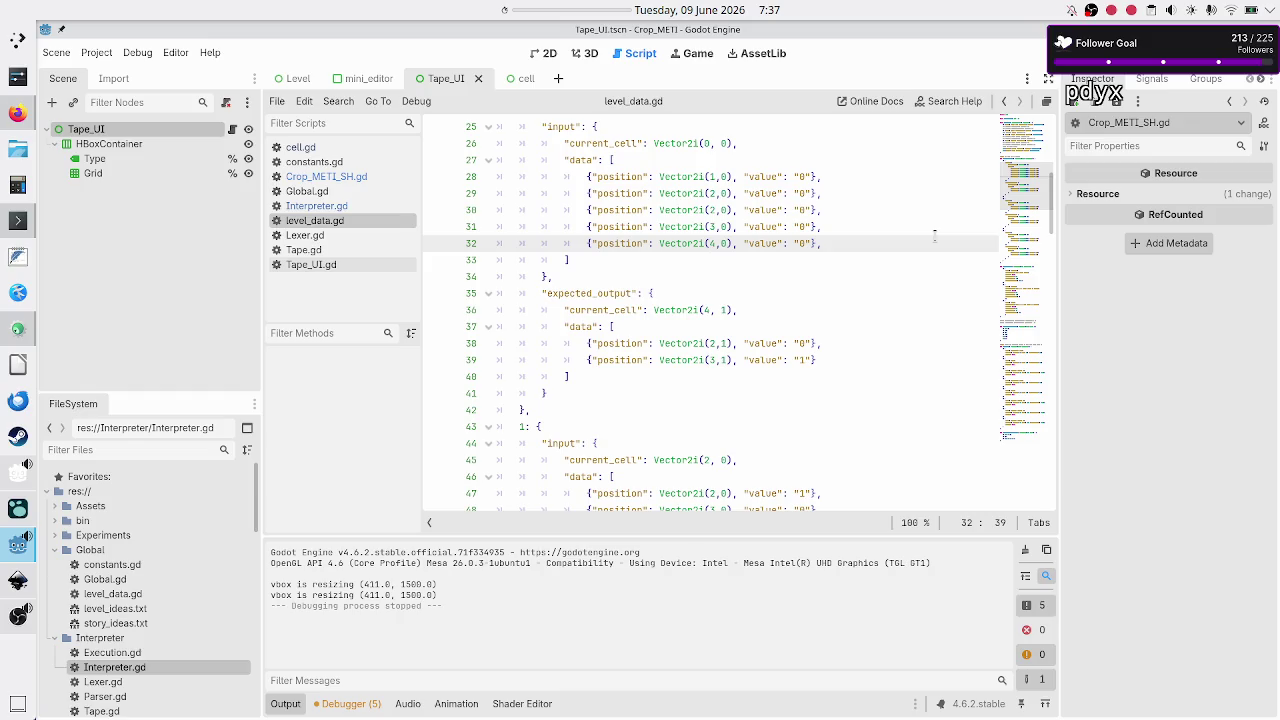
key("Down")
key("Down")
key("Down")
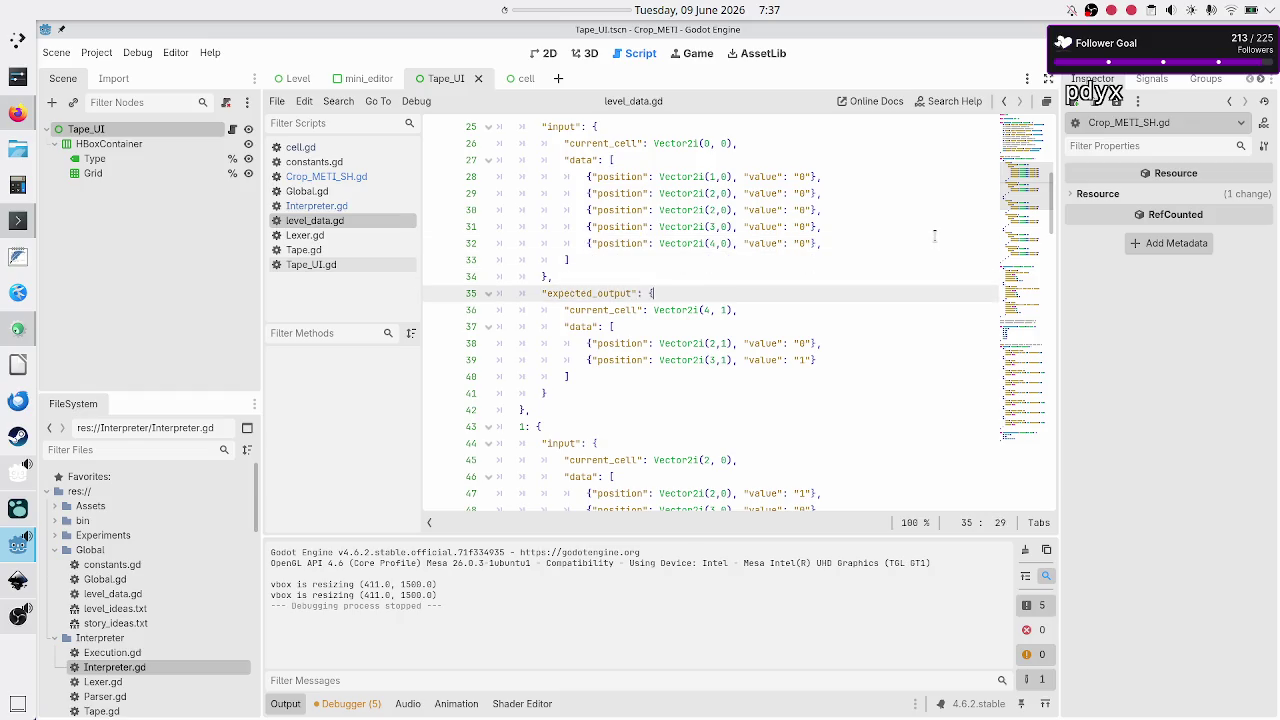
key("Up")
key("BackSpace")
type("5")
key("Right")
key("Right")
key("BackSpace")
type("0")
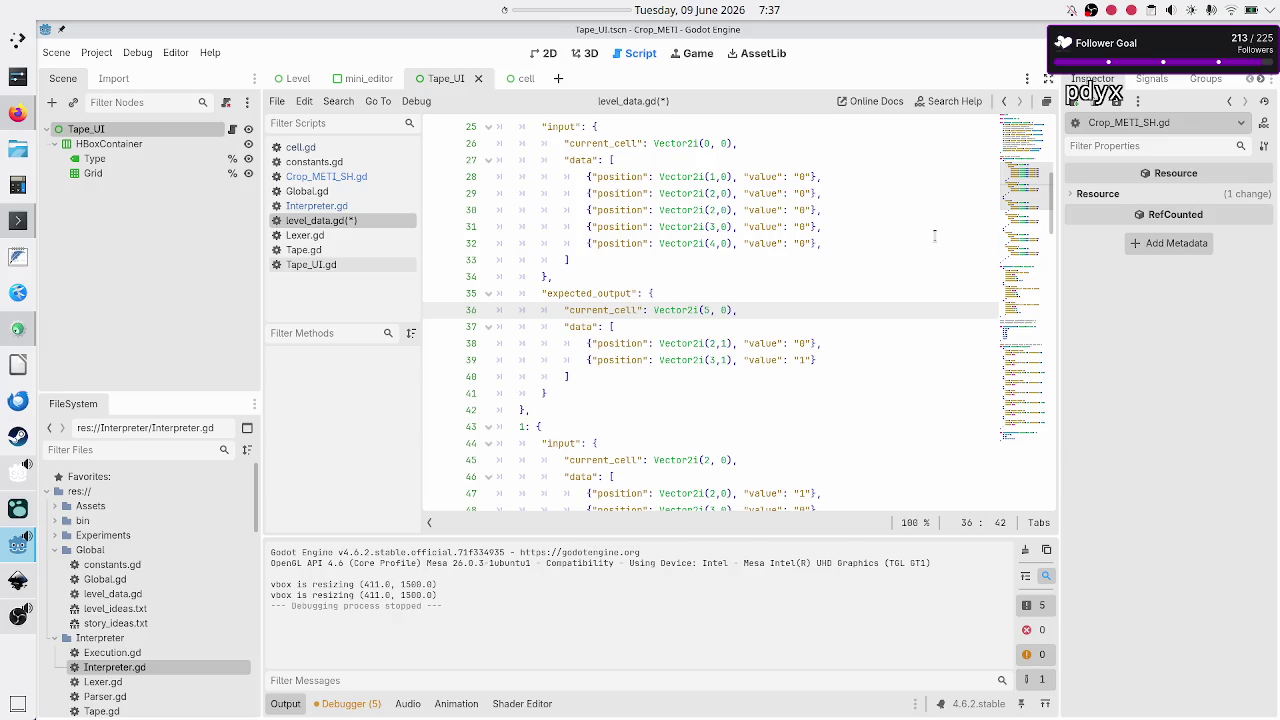
Step: Replace test 0's expected output data with a copy of its five input entries
key("Down")
key("Down")
key("Up")
key("Up")
key("Up")
key("Home")
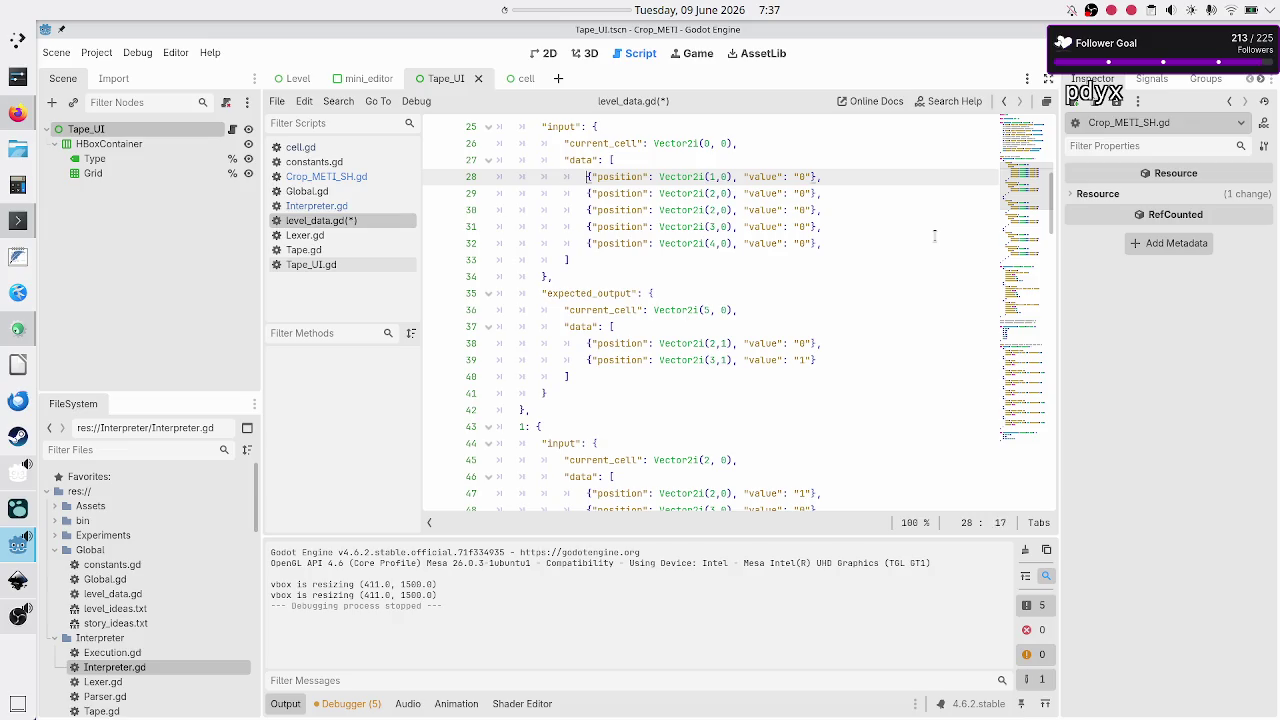
key("shift+Down")
key("shift+Down")
key("shift+Down")
key("shift+Left")
key("shift+Left")
key("shift+Left")
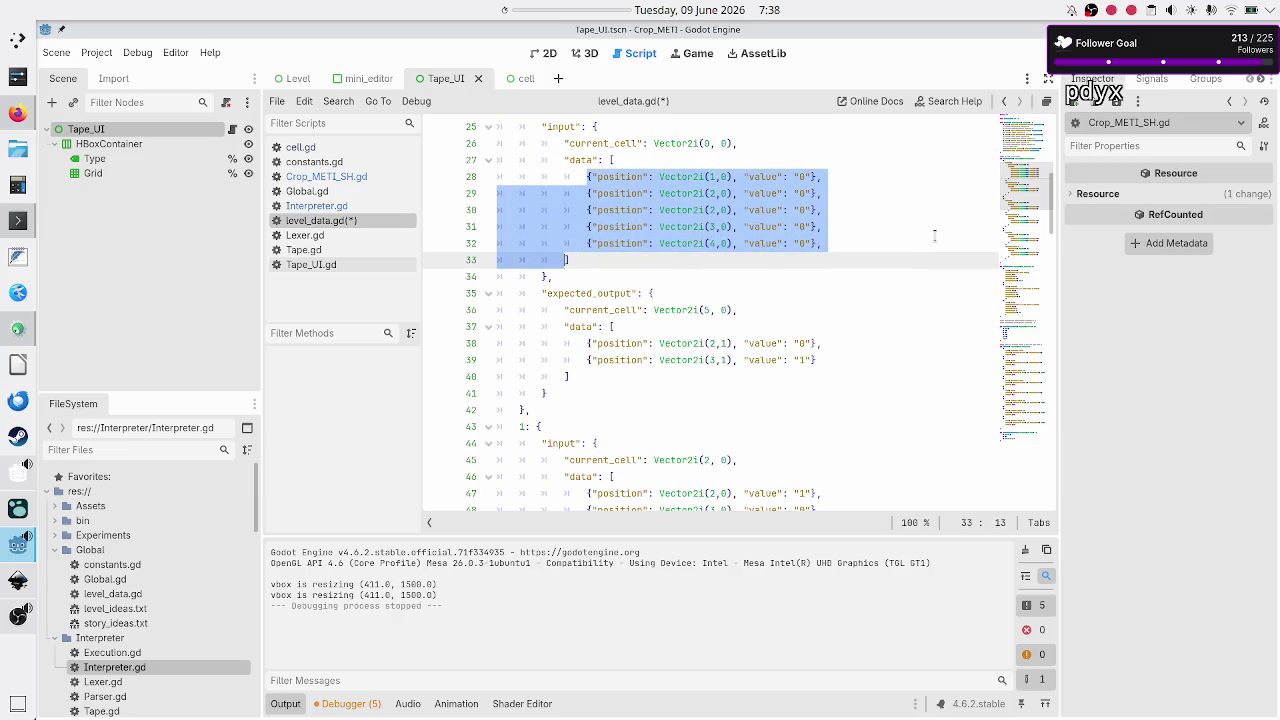
key("shift+Left")
key("shift+Left")
key("shift+Left")
key("ctrl+c")
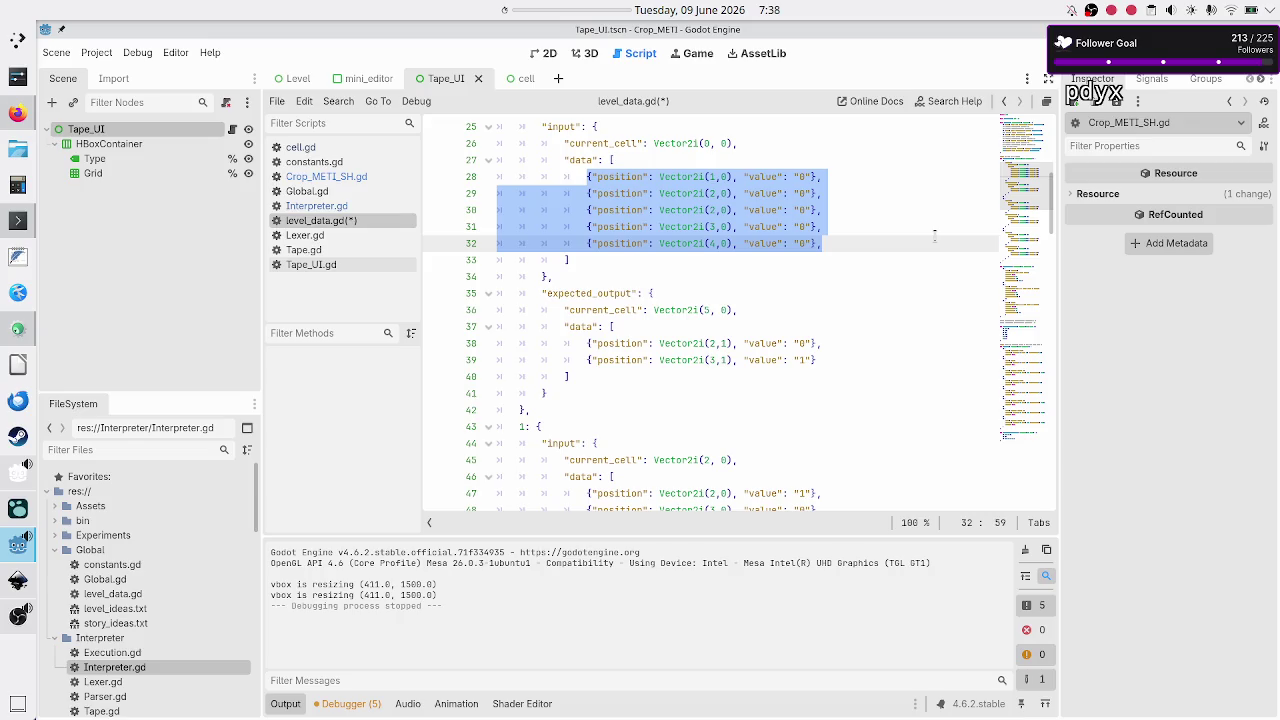
key("Down")
key("Down")
key("Down")
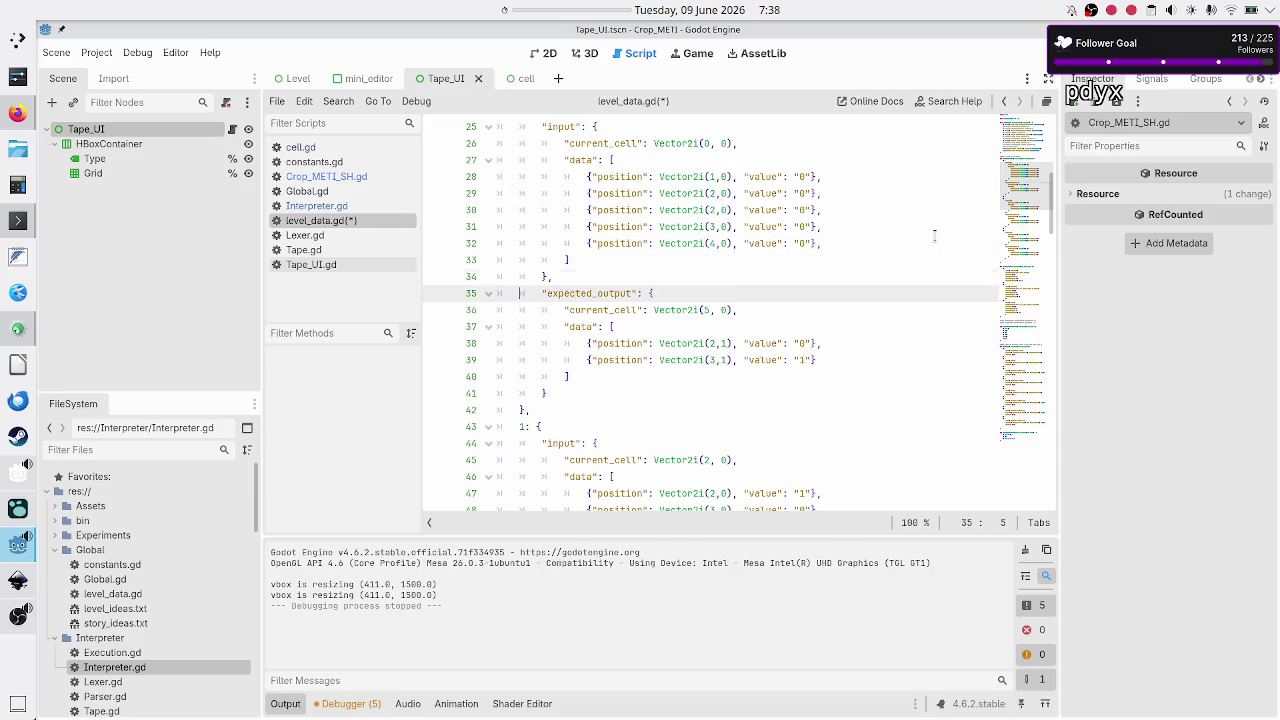
key("Down")
key("Home")
key("shift+Down")
key("shift+Down")
key("shift+Left")
key("shift+Left")
key("shift+Left")
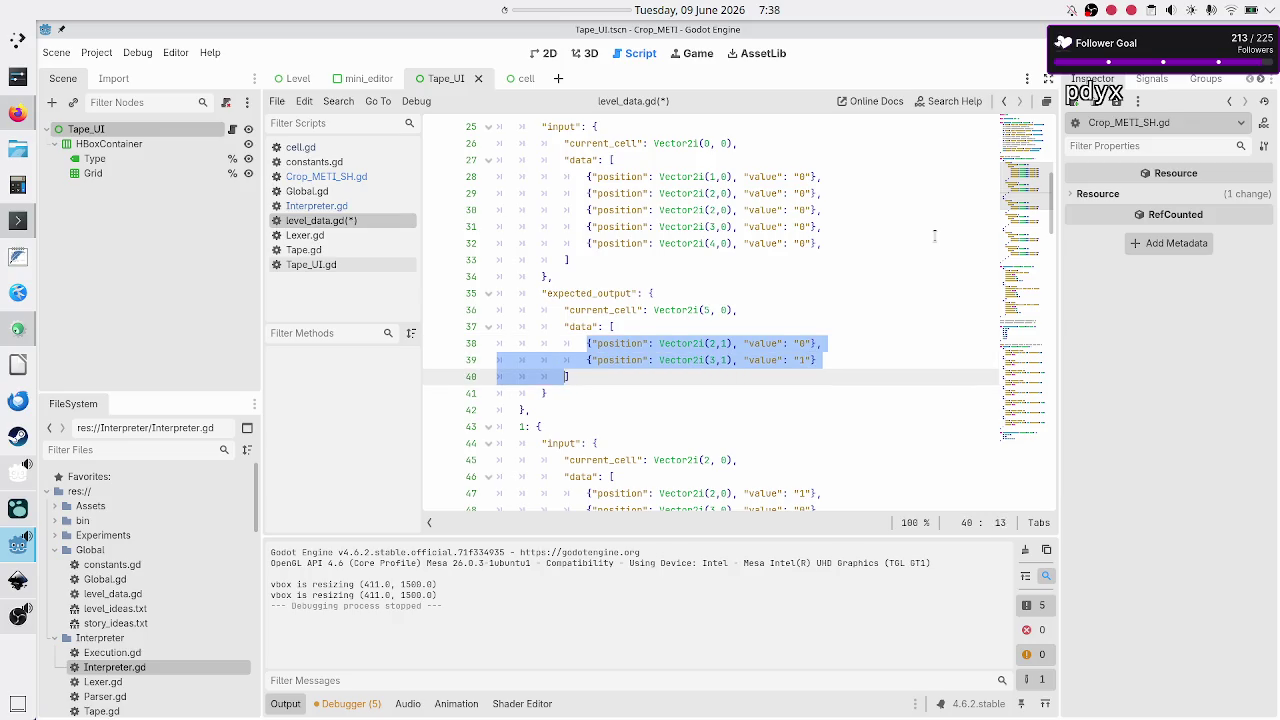
key("BackSpace")
key("ctrl+v")
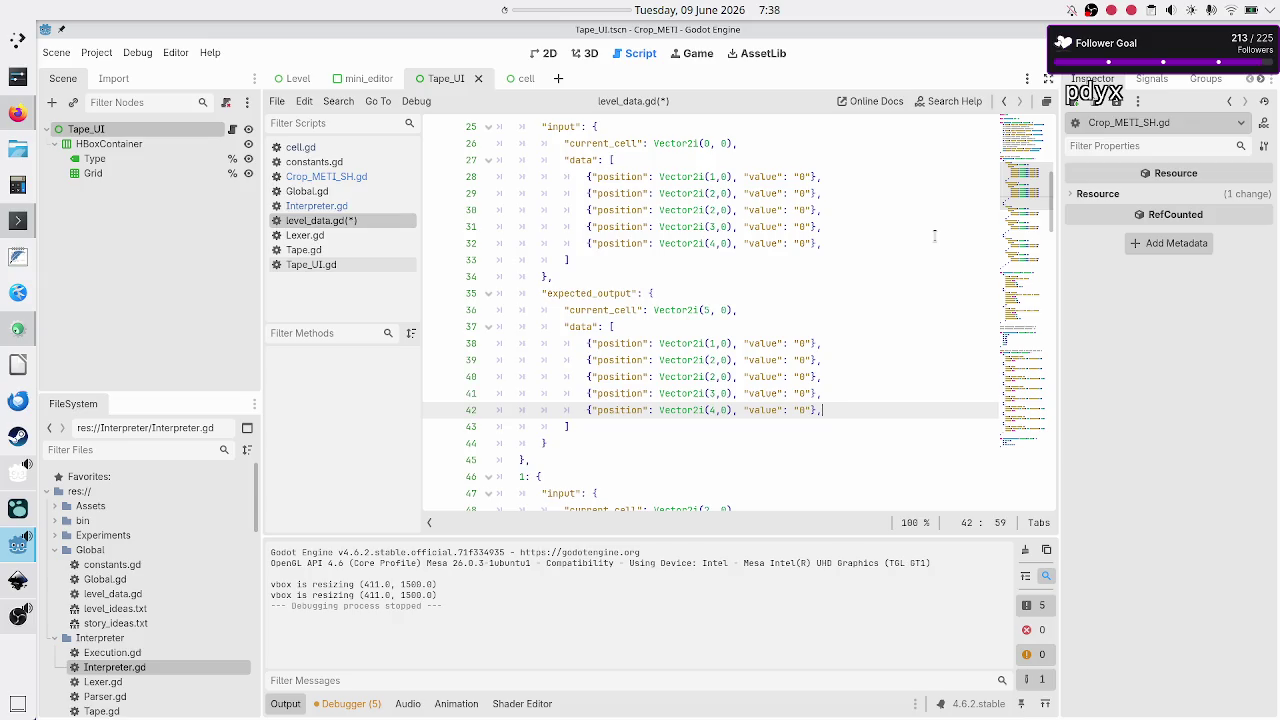
Step: Remove the stray space after value 1 in test 1's first input entry
key("Down")
key("Down")
key("Down")
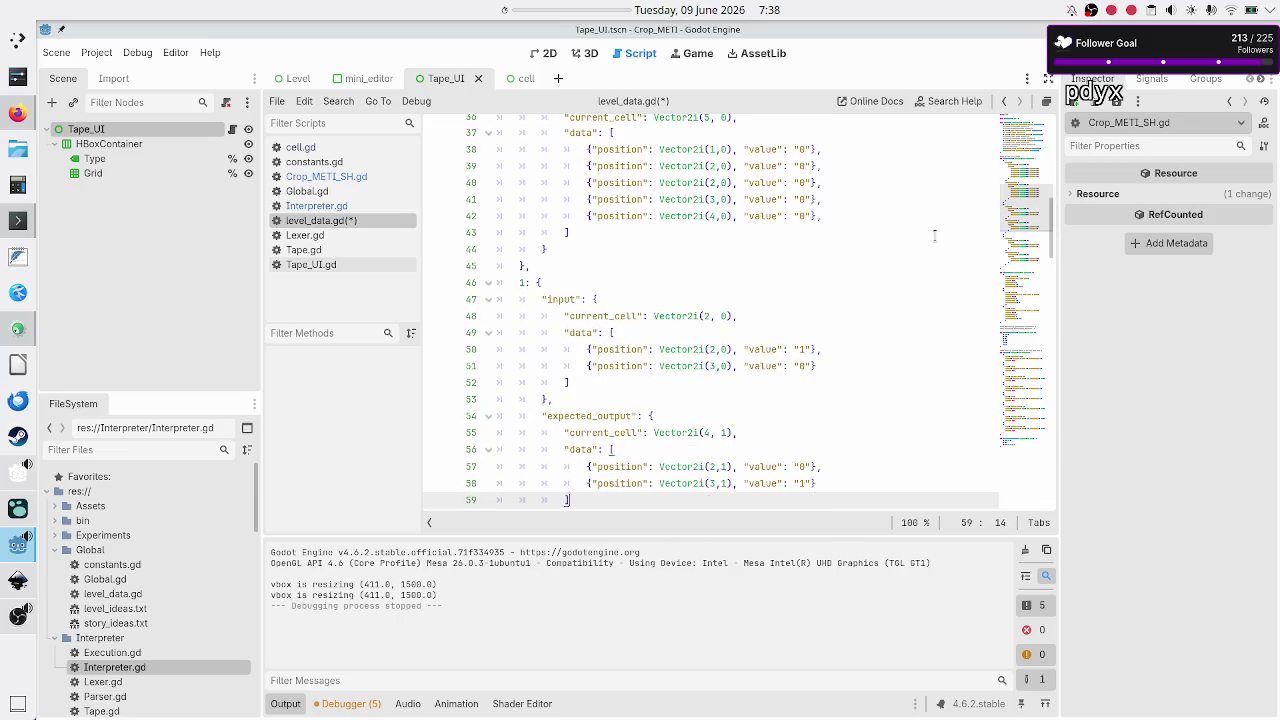
key("Up")
key("Up")
key("Up")
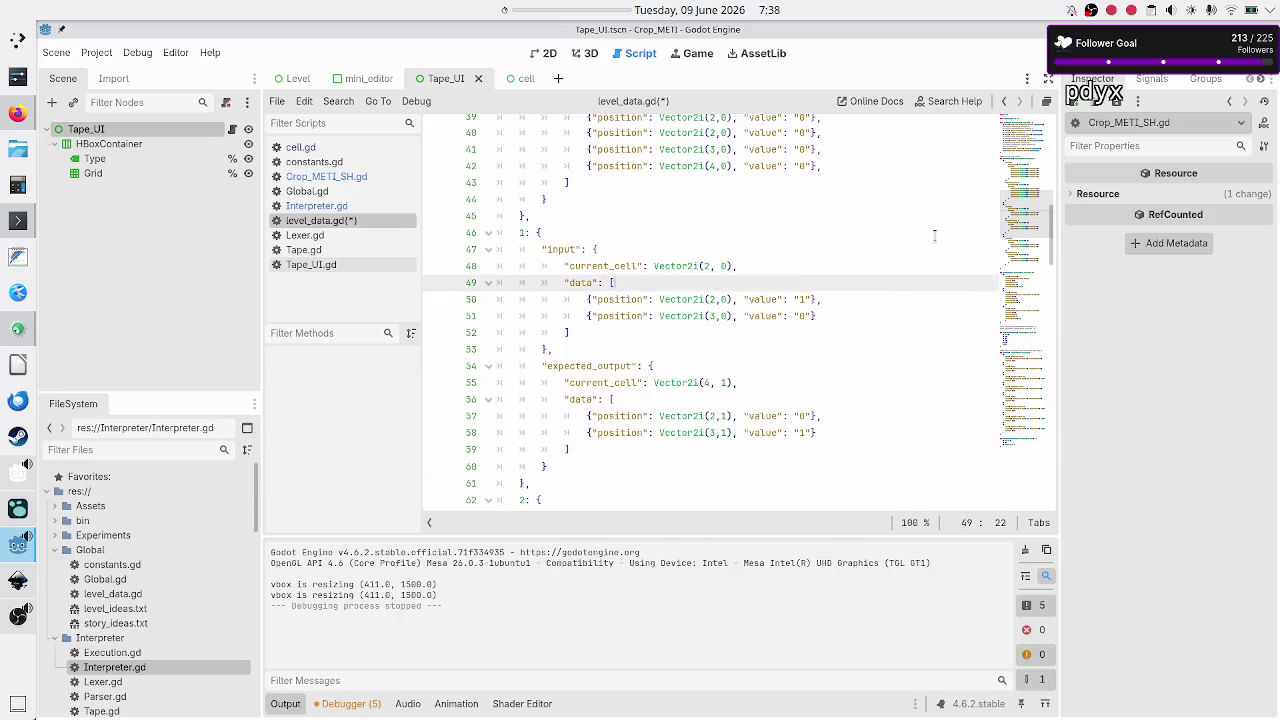
key("Up")
key("Up")
key("Up")
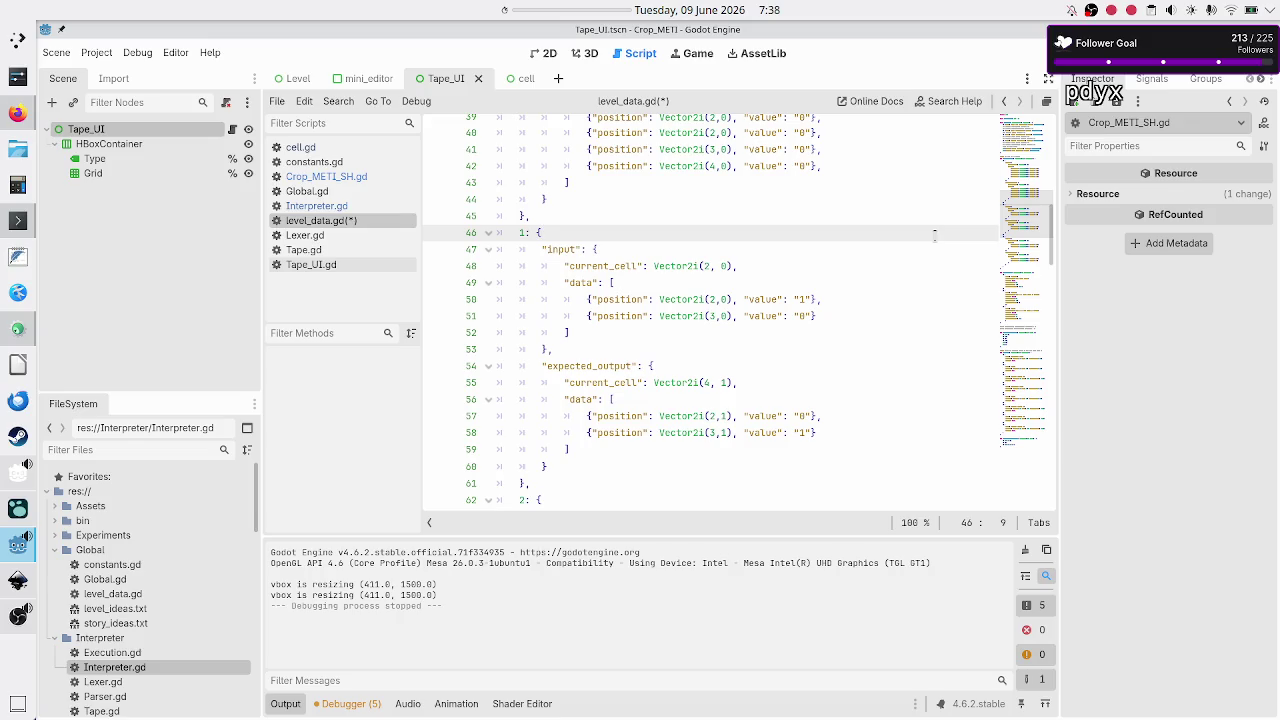
key("Down")
key("Down")
key("Down")
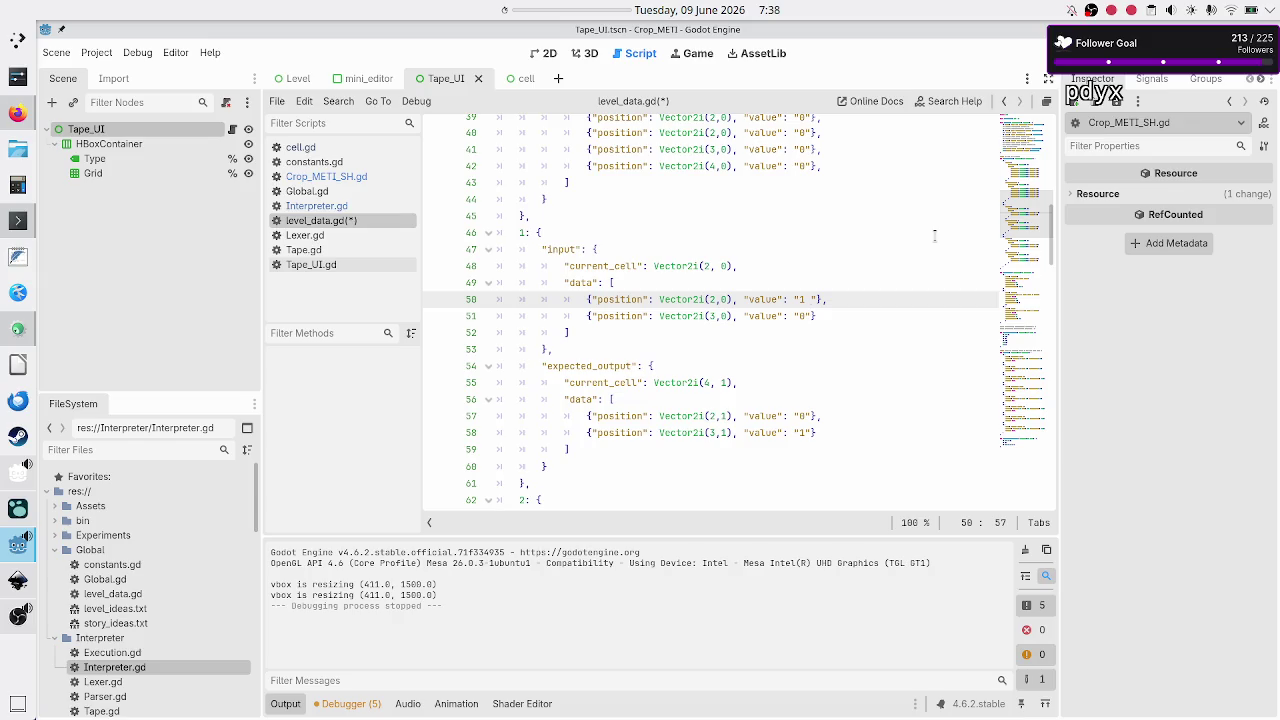
key("BackSpace")
Step: Duplicate test 1's two input entries to make four
key("Down")
key("End")
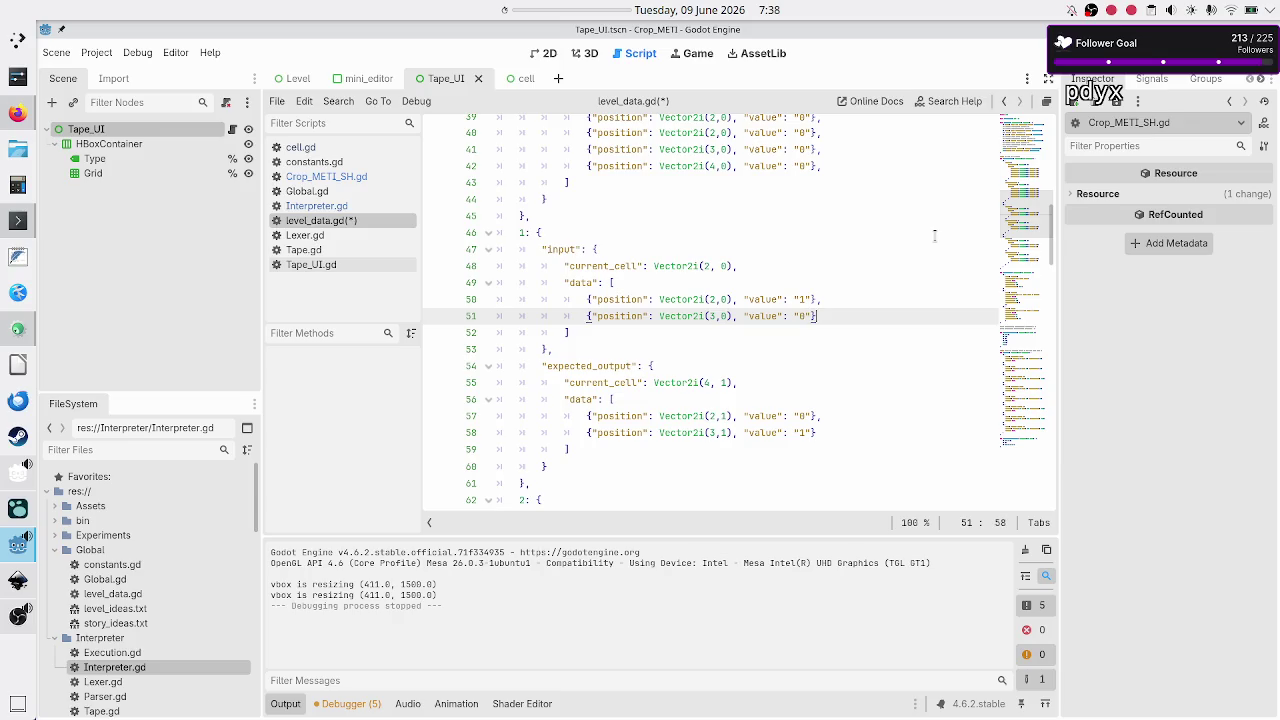
key("Return")
key("Up")
key("Up")
key("shift+Down")
key("shift+Down")
key("shift+Left")
key("shift+Left")
key("shift+Left")
key("shift+Left")
key("shift+Left")
key("ctrl+c")
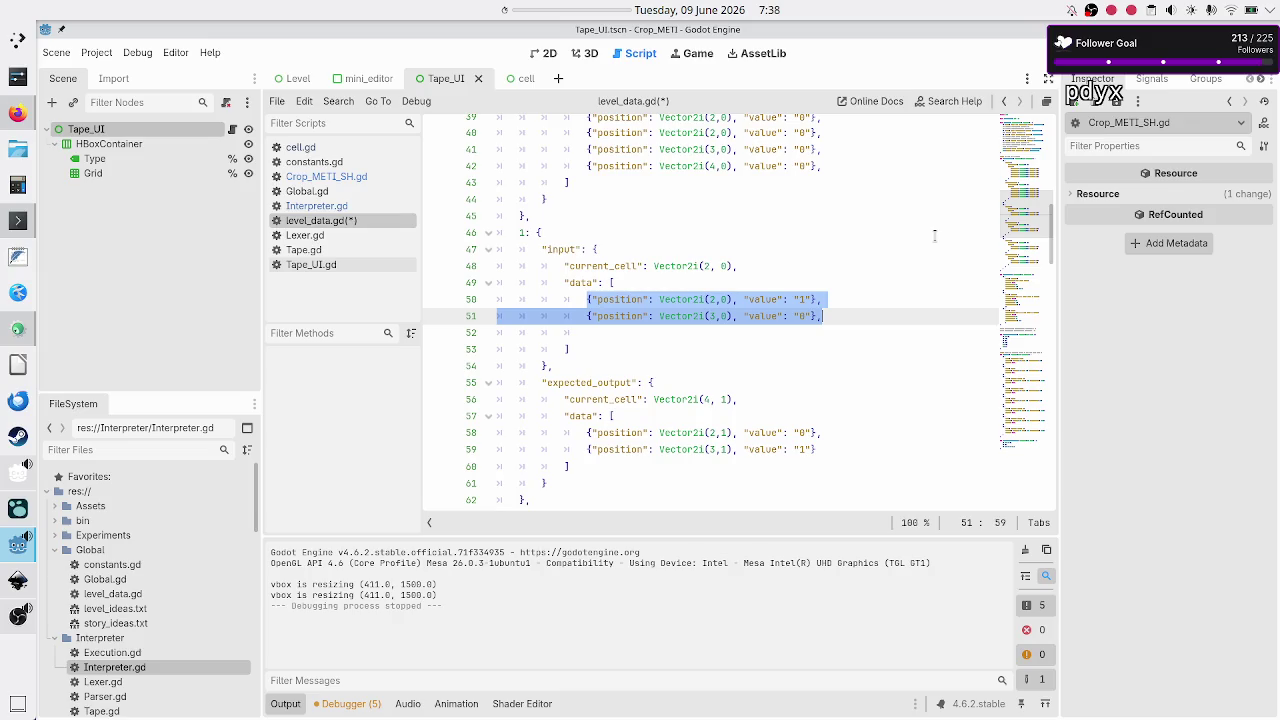
key("Down")
key("ctrl+v")
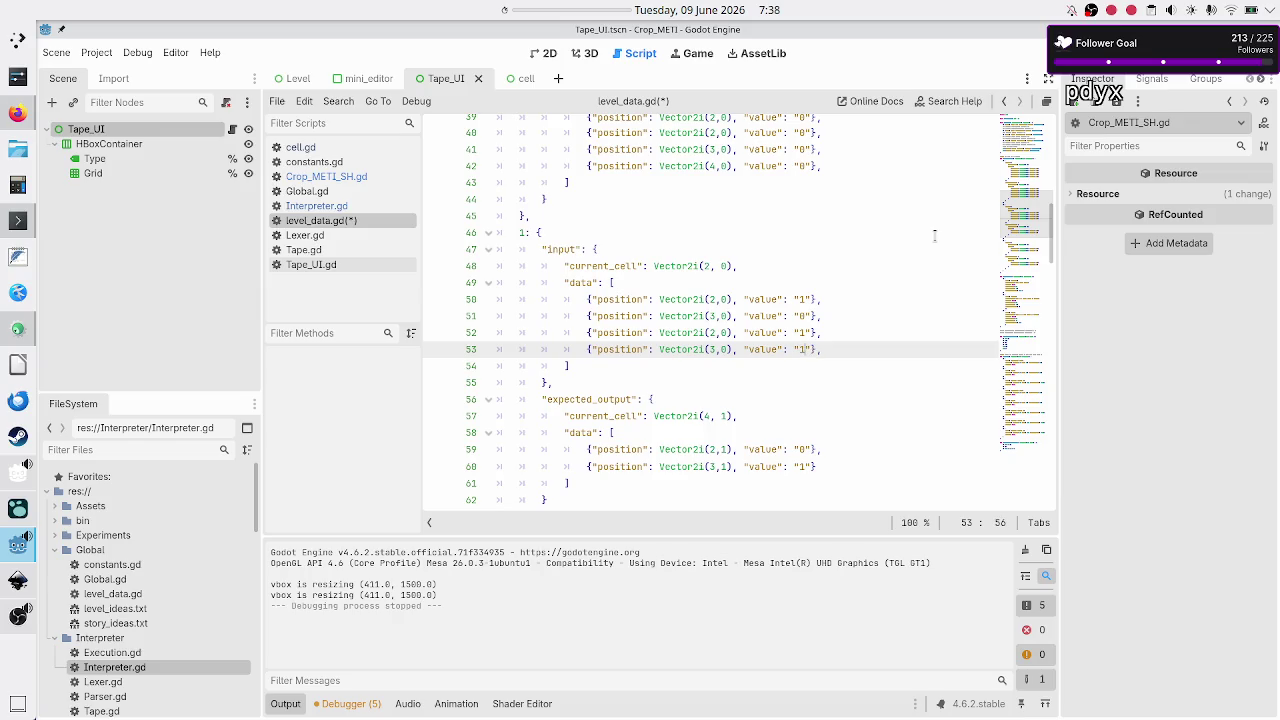
Step: Change test 1's expected current_cell from (4, 1) to Vector2i(3, 0)
key("Up")
key("Up")
key("Up")
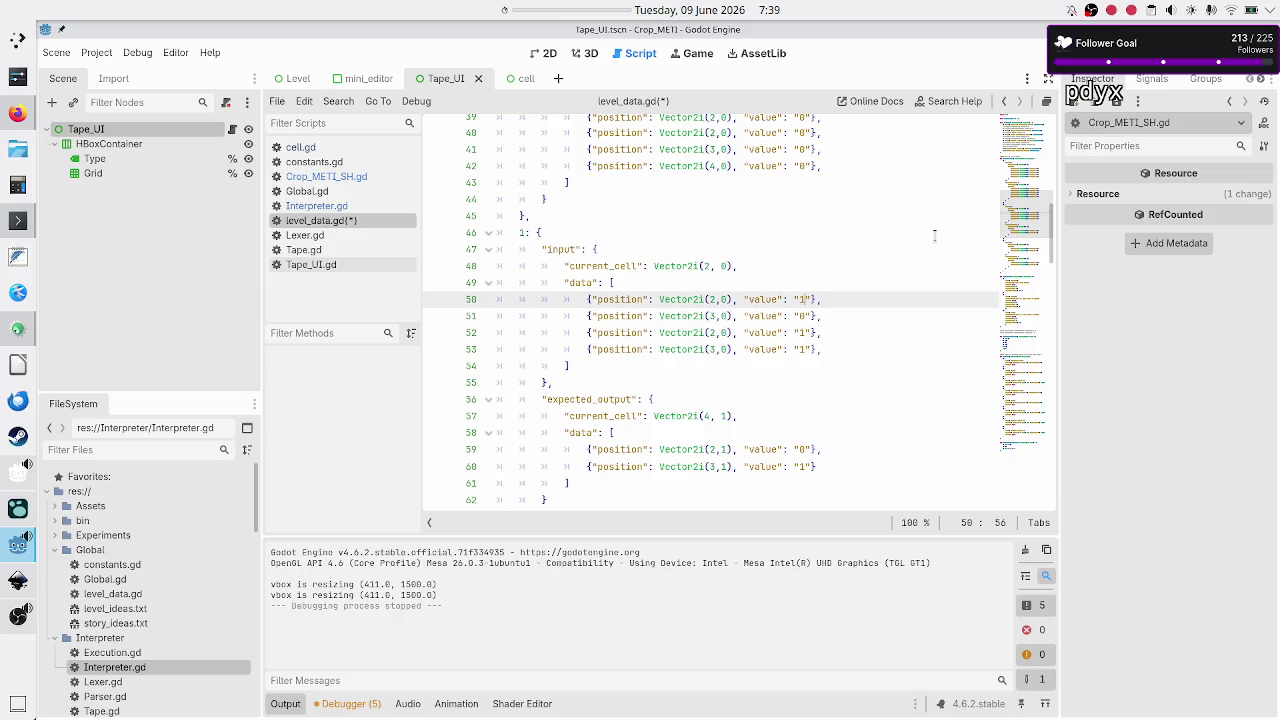
key("Up")
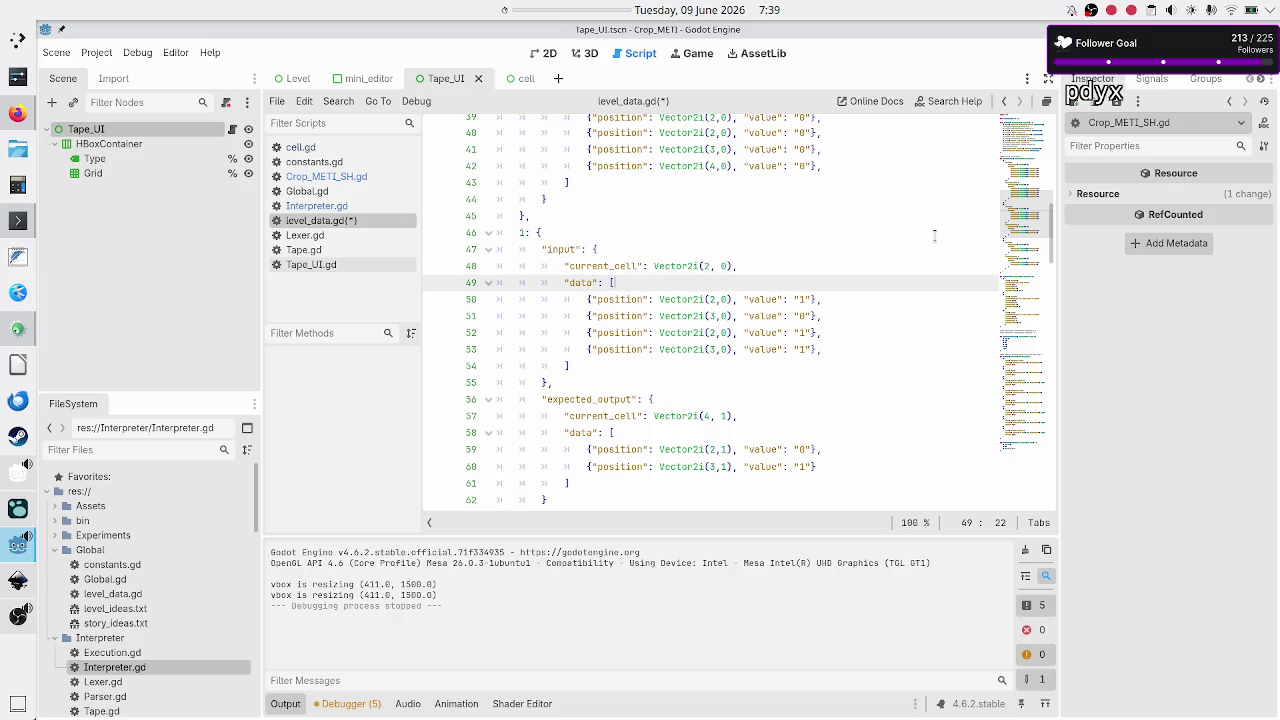
key("Down")
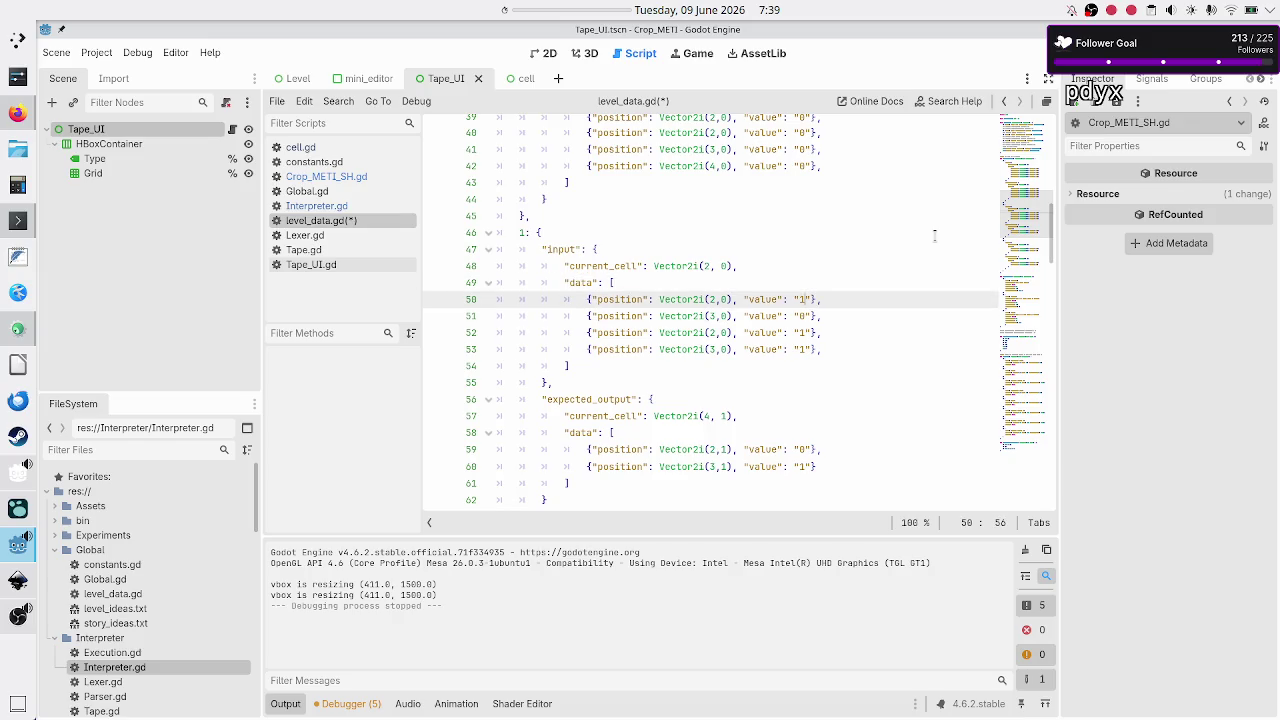
key("Down")
key("Down")
key("Down")
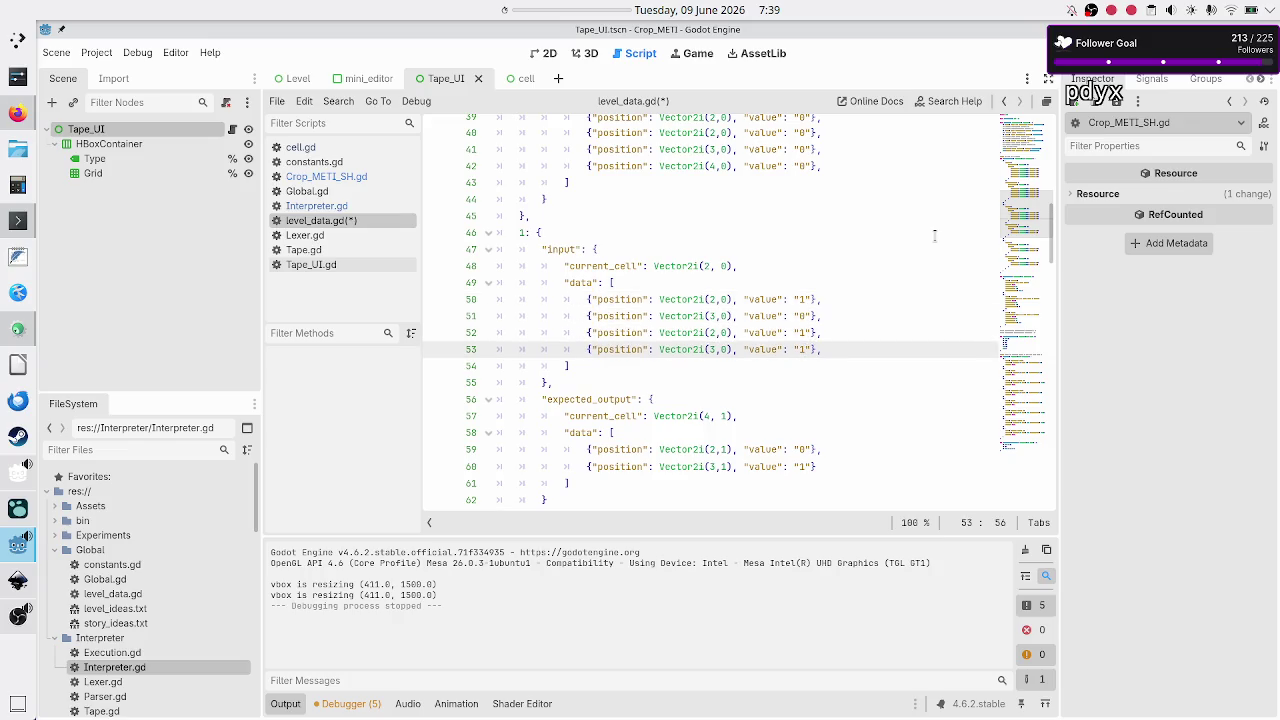
key("Down")
key("Down")
key("Down")
key("Up")
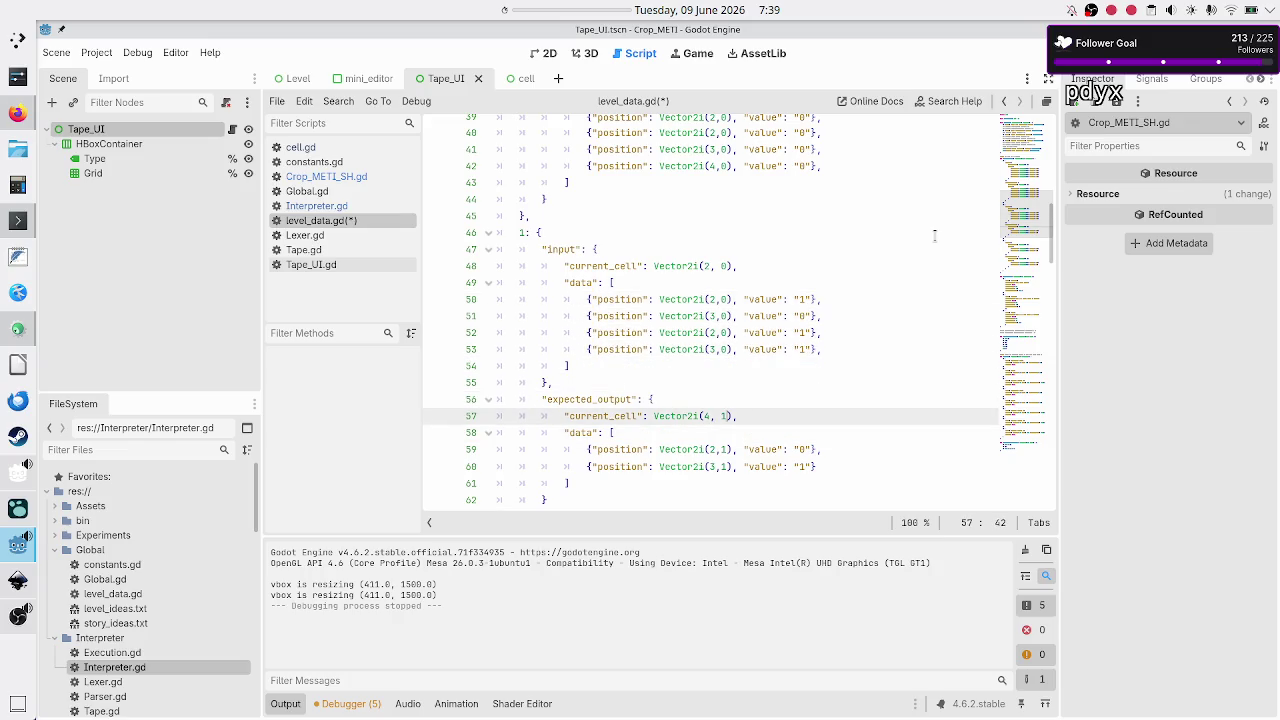
key("Left")
key("BackSpace")
type("3")
key("Right")
key("Right")
key("BackSpace")
type("0")
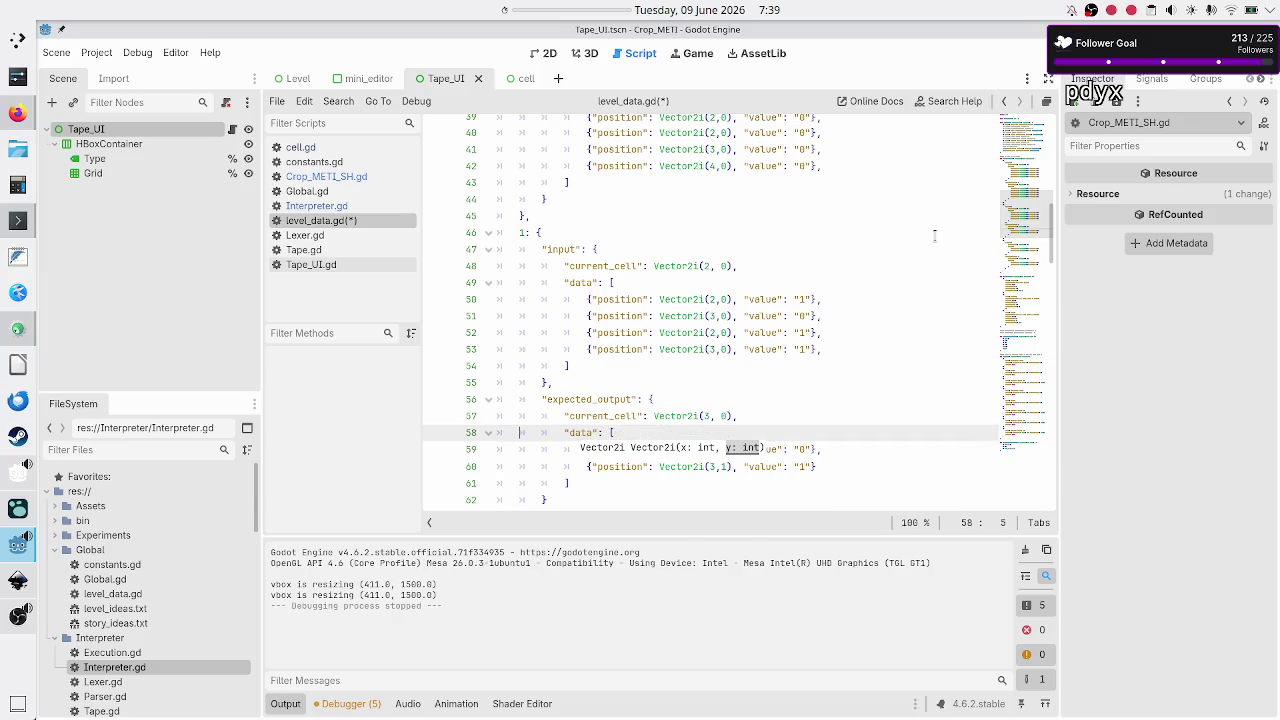
Step: Replace test 1's two expected output entries with the four copied input entries
key("Down")
key("Down")
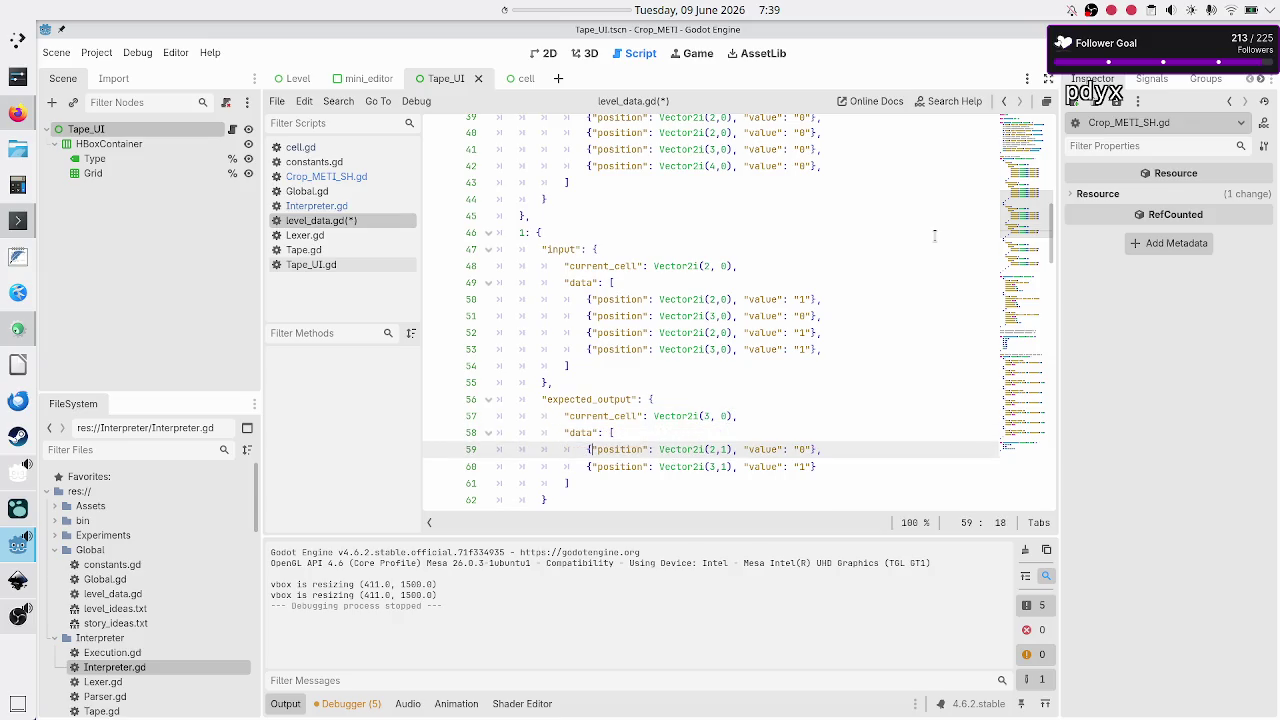
key("Up")
key("Up")
key("Up")
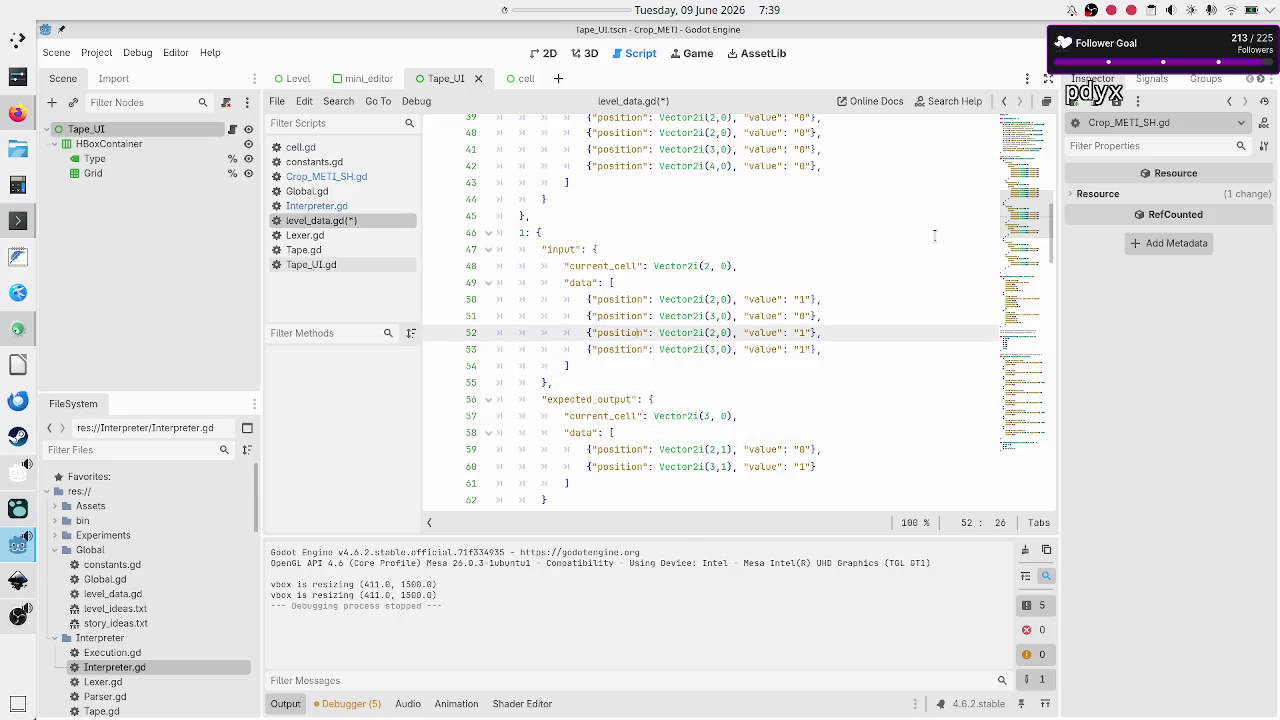
key("Down")
key("Home")
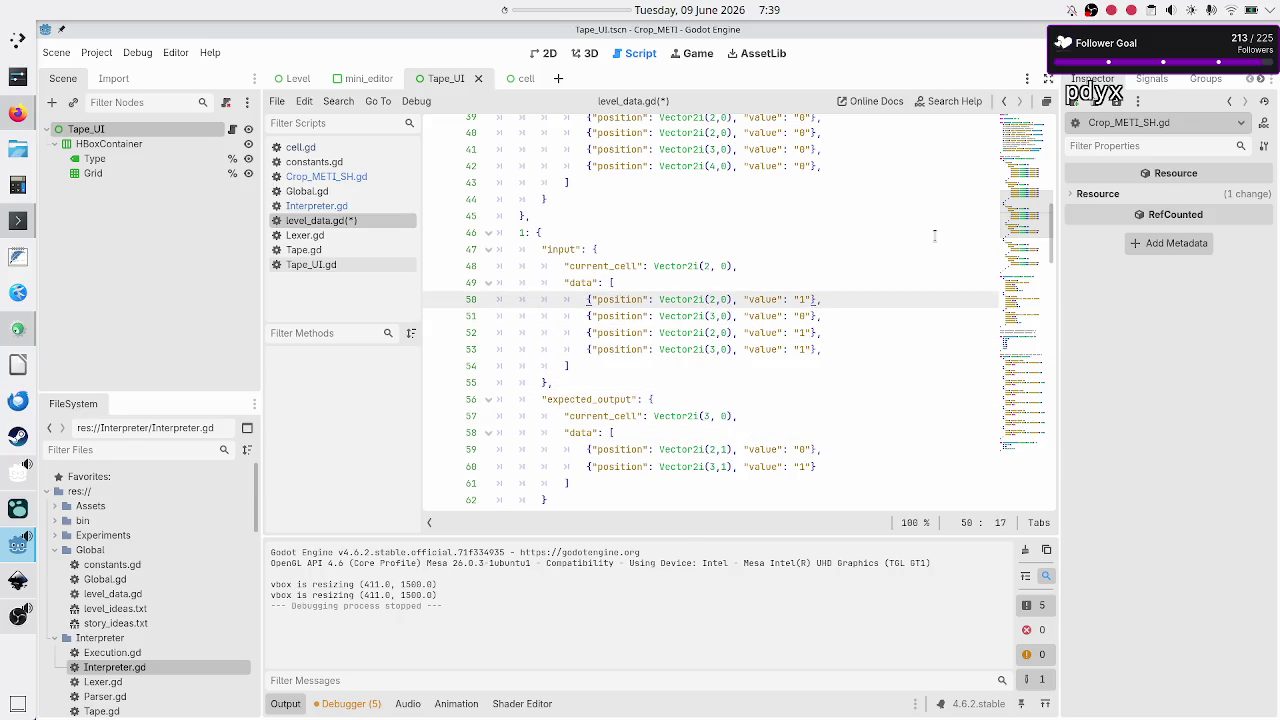
key("shift+Down")
key("shift+Down")
key("shift+Down")
key("shift+Left")
key("shift+Left")
key("shift+Left")
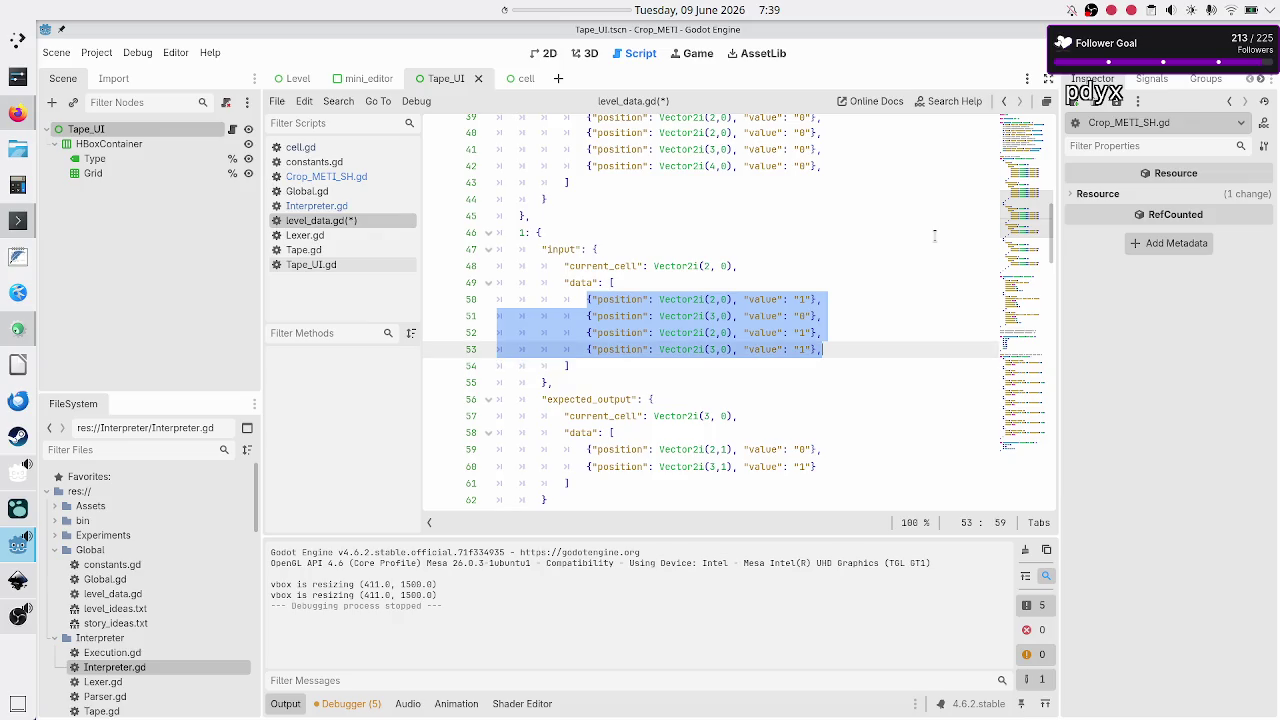
key("Down")
key("Down")
key("Down")
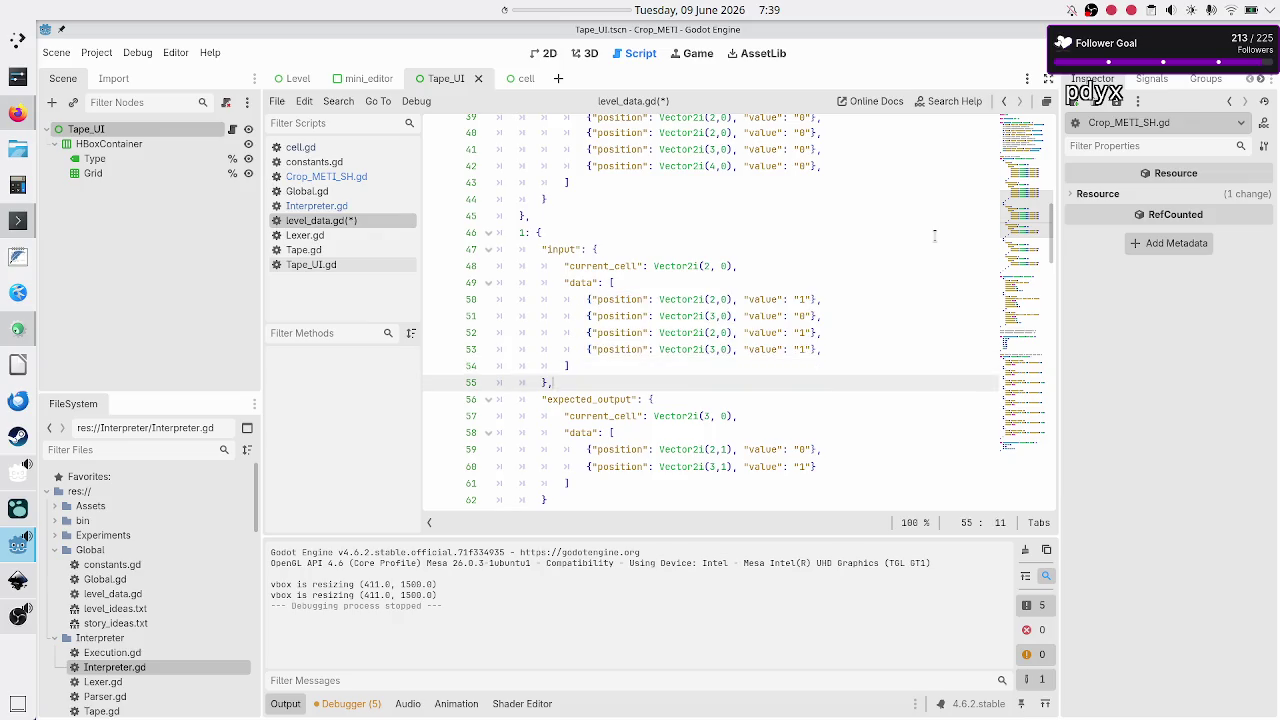
key("Down")
key("Home")
key("Right")
key("shift+Down")
key("shift+Down")
key("shift+Left")
key("shift+Left")
key("shift+Left")
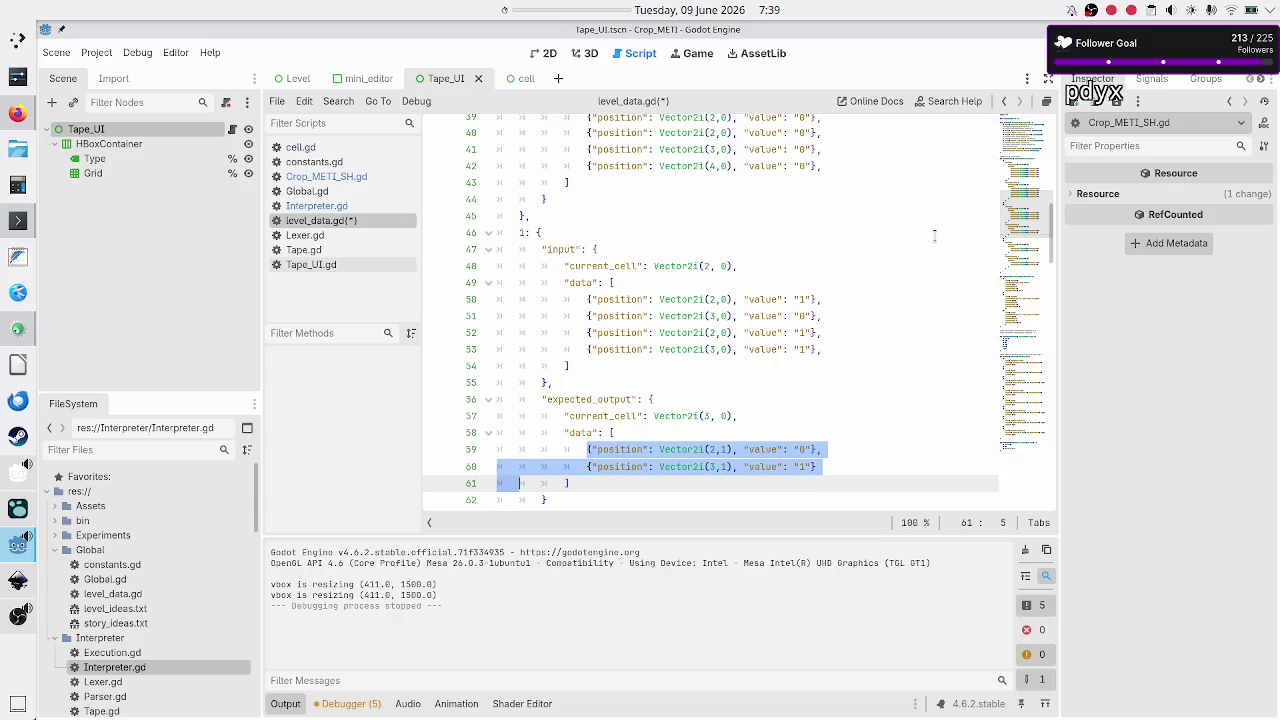
key("Delete")
type("{\"position\": Vector2i(2,0), \"value\": \"1\"}, \t\t\t\t{\"position\": Vector2i(3,0), \"value\": \"0\"}, \t\t\t\t{\"position\": Vector2i(2,0), \"value\": \"1\"}, \t\t\t\t{\"position\": Vector2i(3,0), \"value\": \"1\"},")
key("Up")
key("Up")
key("Up")
Step: Set the values of the expected output entries to 0
key("BackSpace")
type("0")
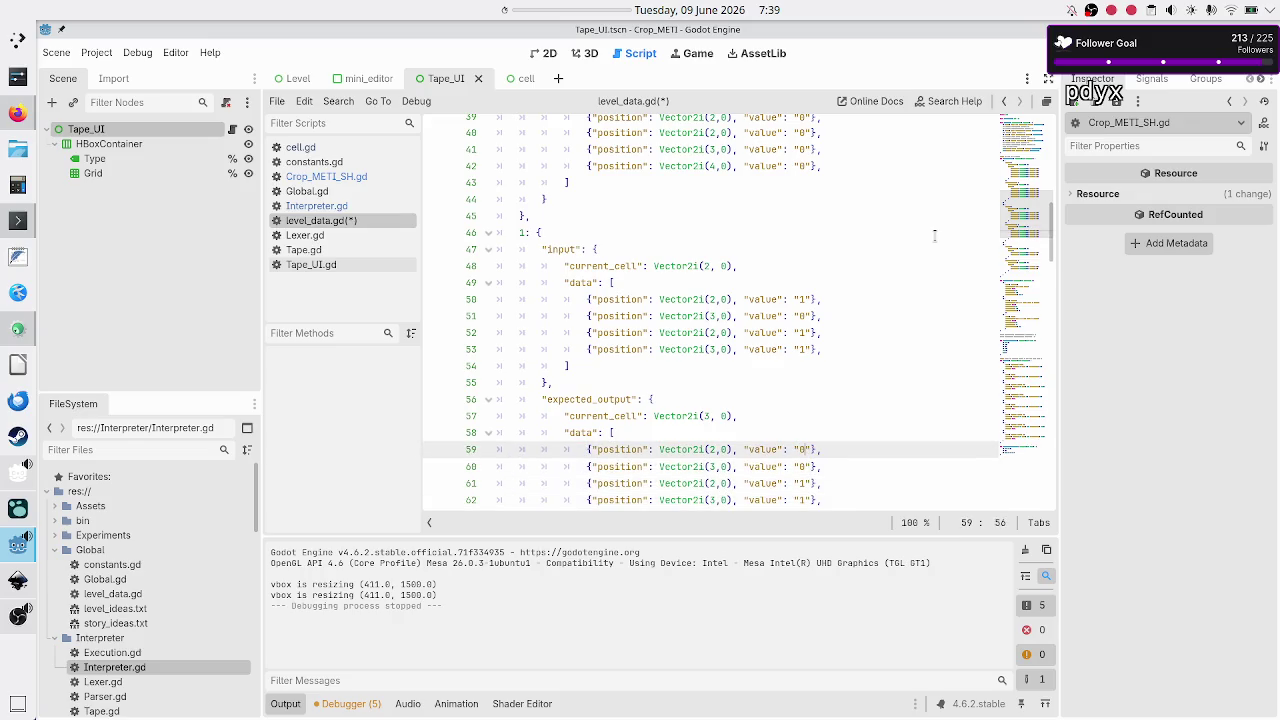
key("Down")
key("Down")
key("BackSpace")
type("0")
key("Down")
key("BackSpace")
type("0")
key("Down")
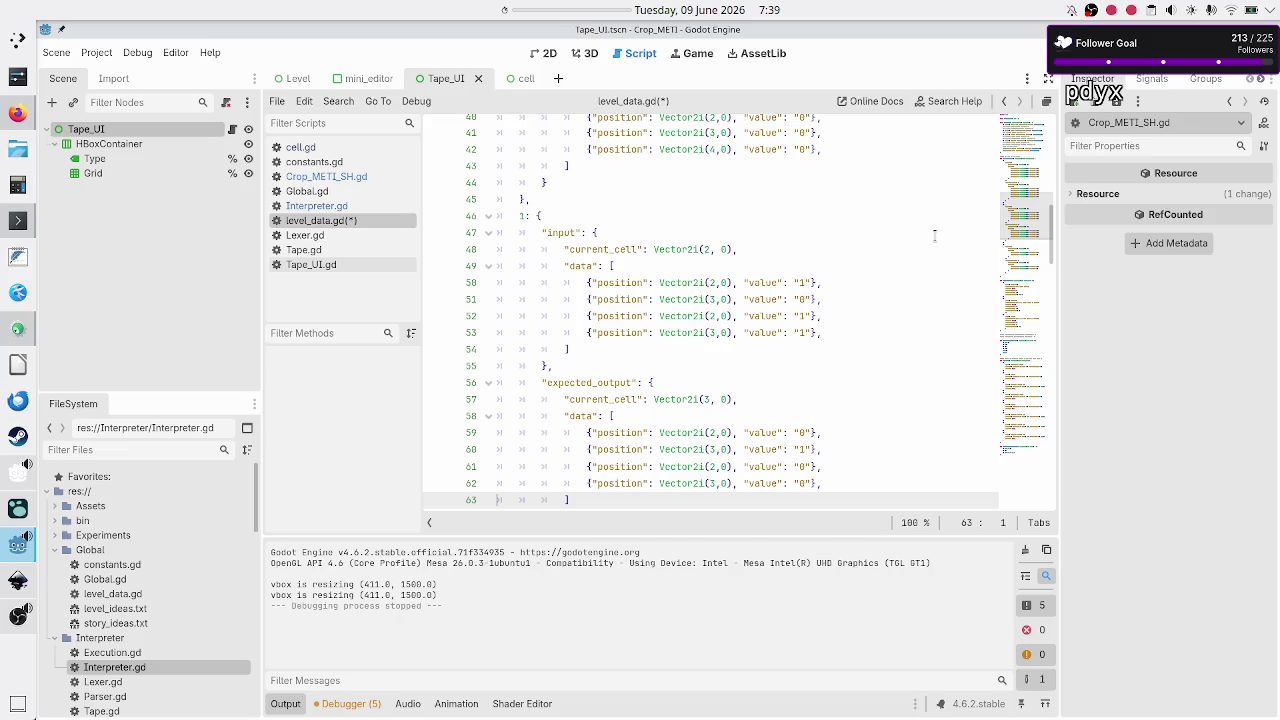
Step: Change the third and fourth input entries' x coordinates to 4 and 5
key("Up")
key("Up")
key("Up")
key("Up")
key("Up")
key("Up")
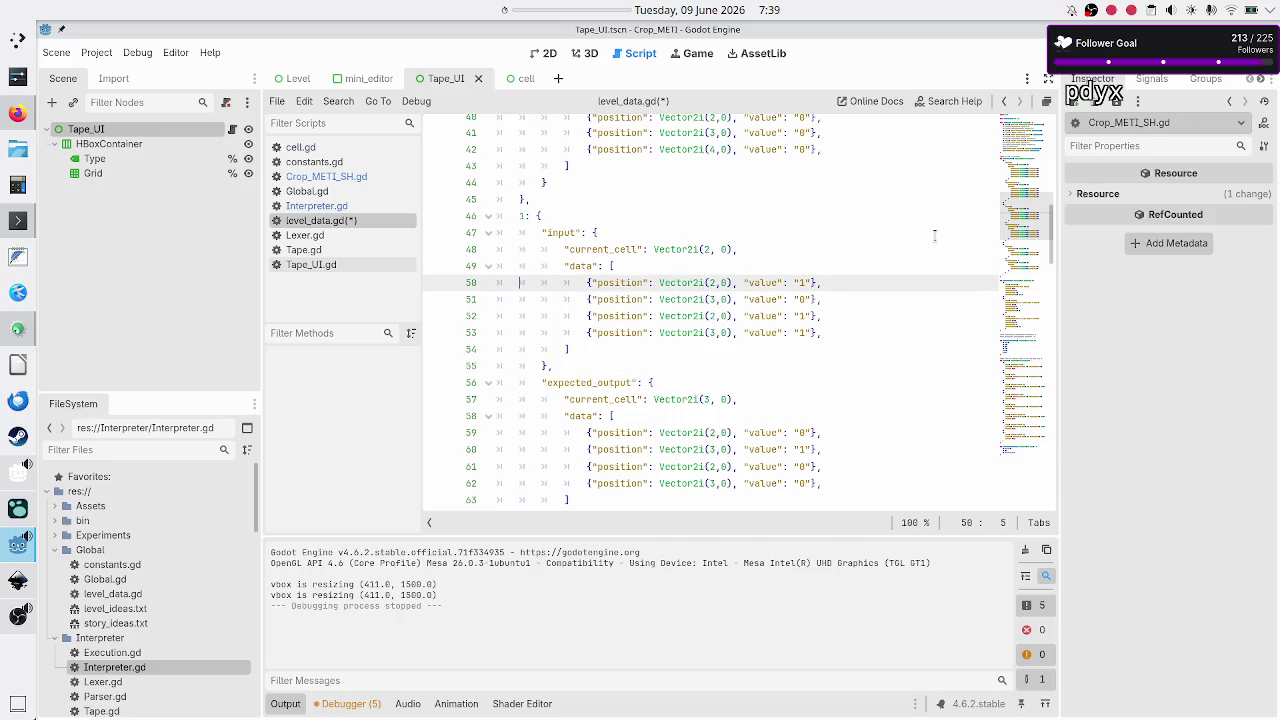
key("Right")
key("Right")
key("Right")
key("Down")
key("Down")
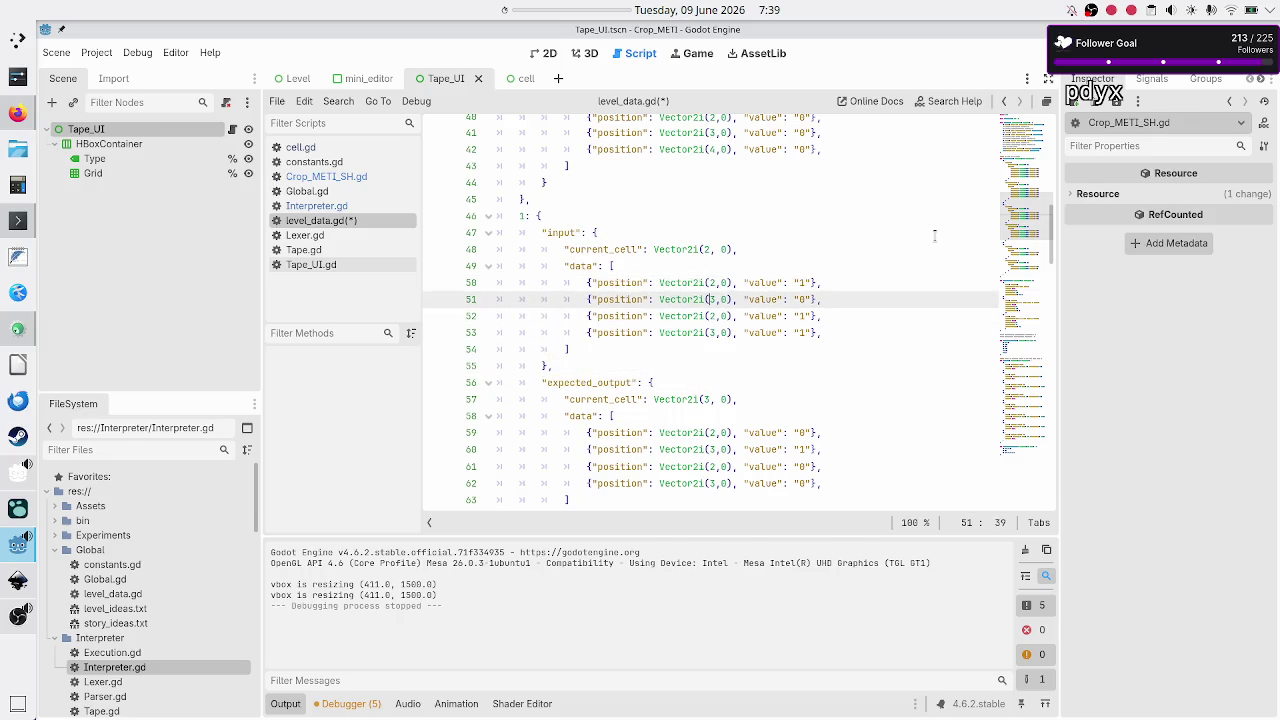
key("Right")
key("BackSpace")
type("4")
key("Down")
key("BackSpace")
type("5")
Step: Set expected entries' x to 4 and 5, current_cell to Vector2i(5, 0), and save
key("Down")
key("Down")
key("Down")
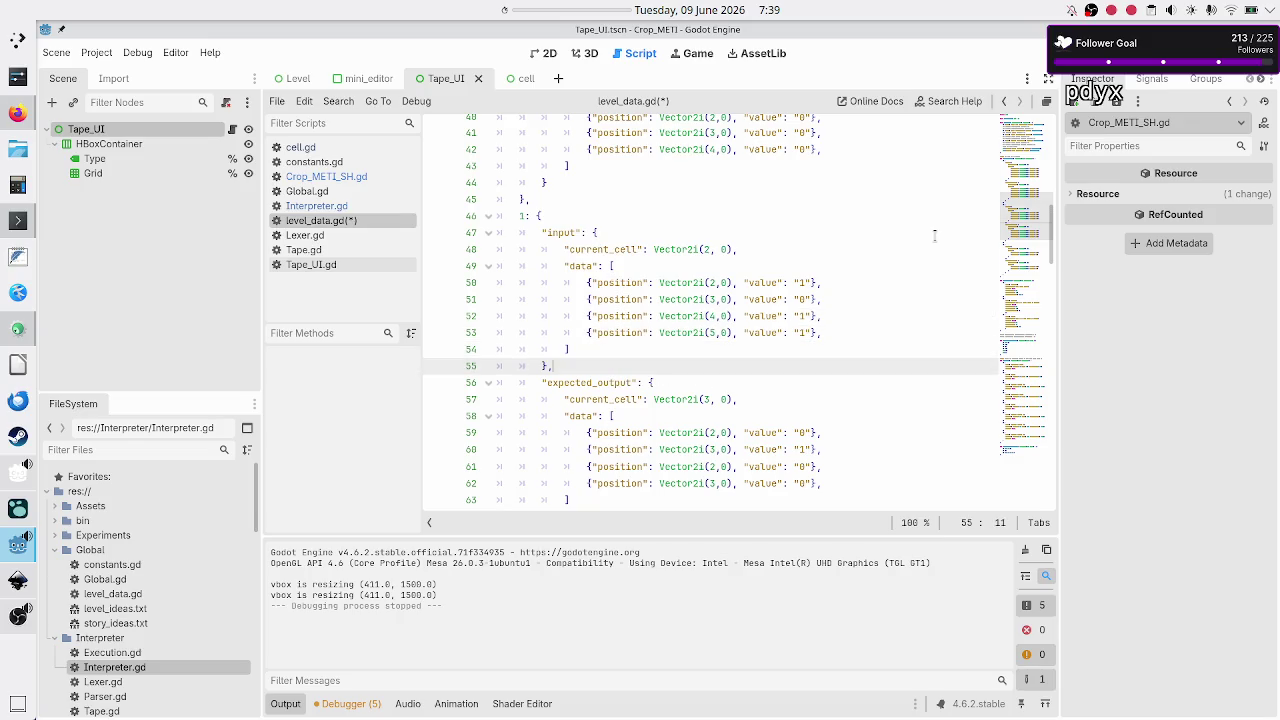
key("BackSpace")
type("4")
key("Down")
key("BackSpace")
type("5")
key("Up")
key("Up")
key("Up")
key("Up")
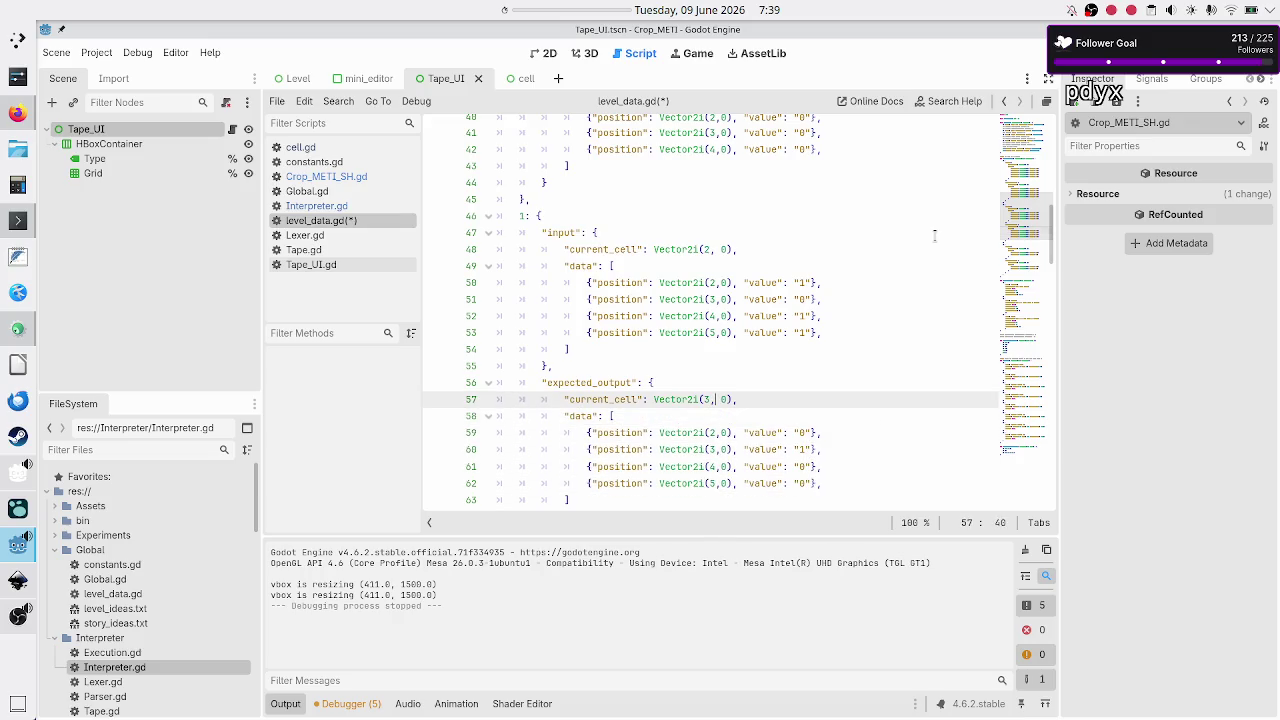
key("BackSpace")
type("5")
key("ctrl+s")
key("Down")
key("Down")
key("Down")
key("Down")
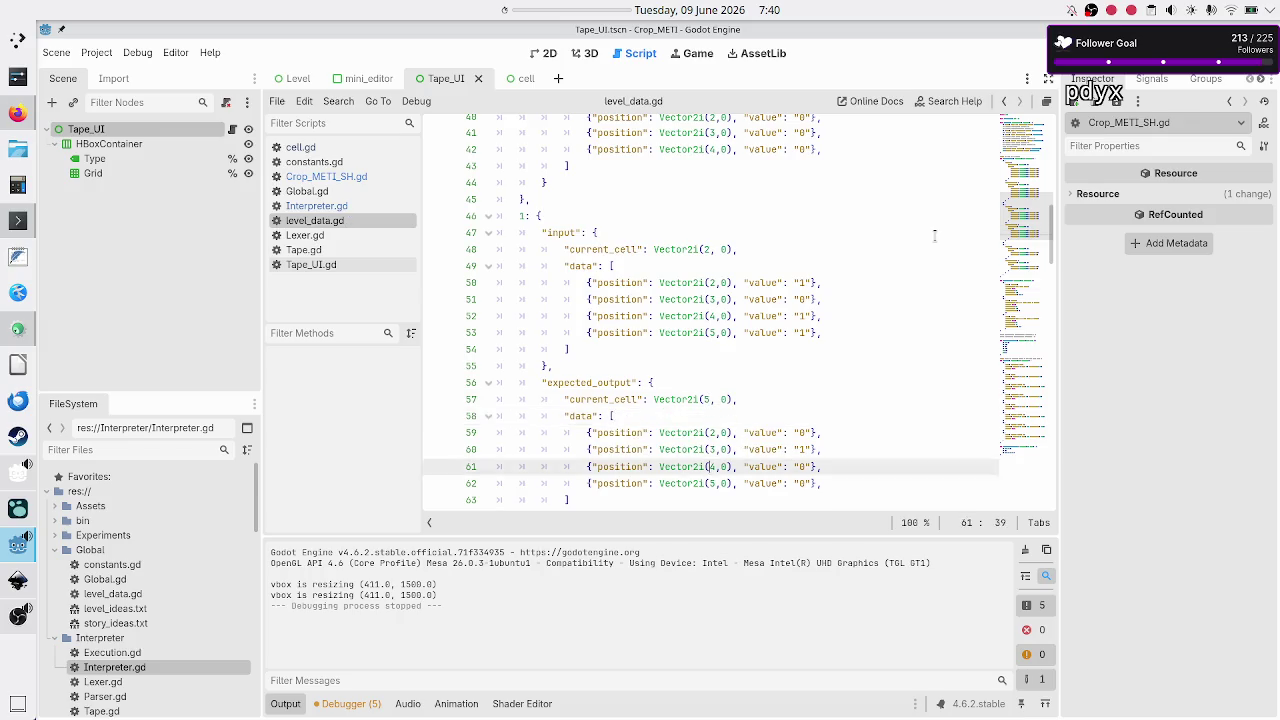
key("Down")
key("Down")
key("Down")
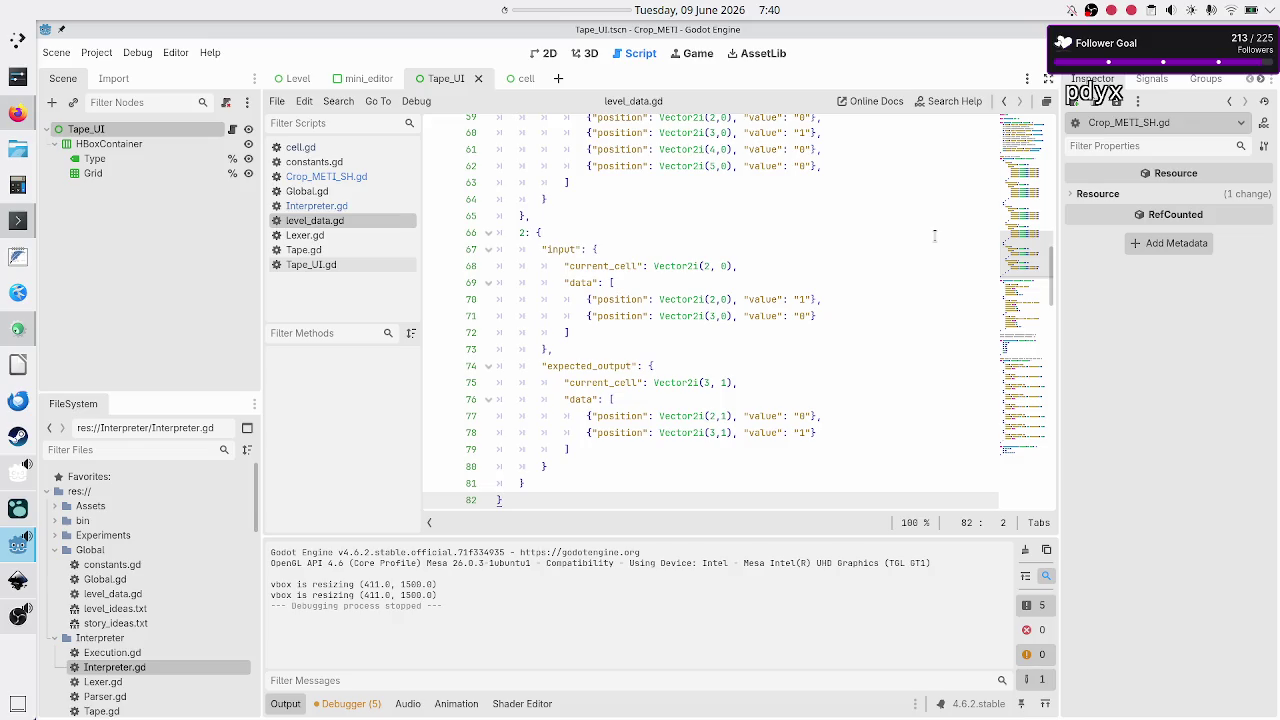
Step: Change test 2's first input value in level_data.gd to 4
key("Up")
key("Up")
key("Up")
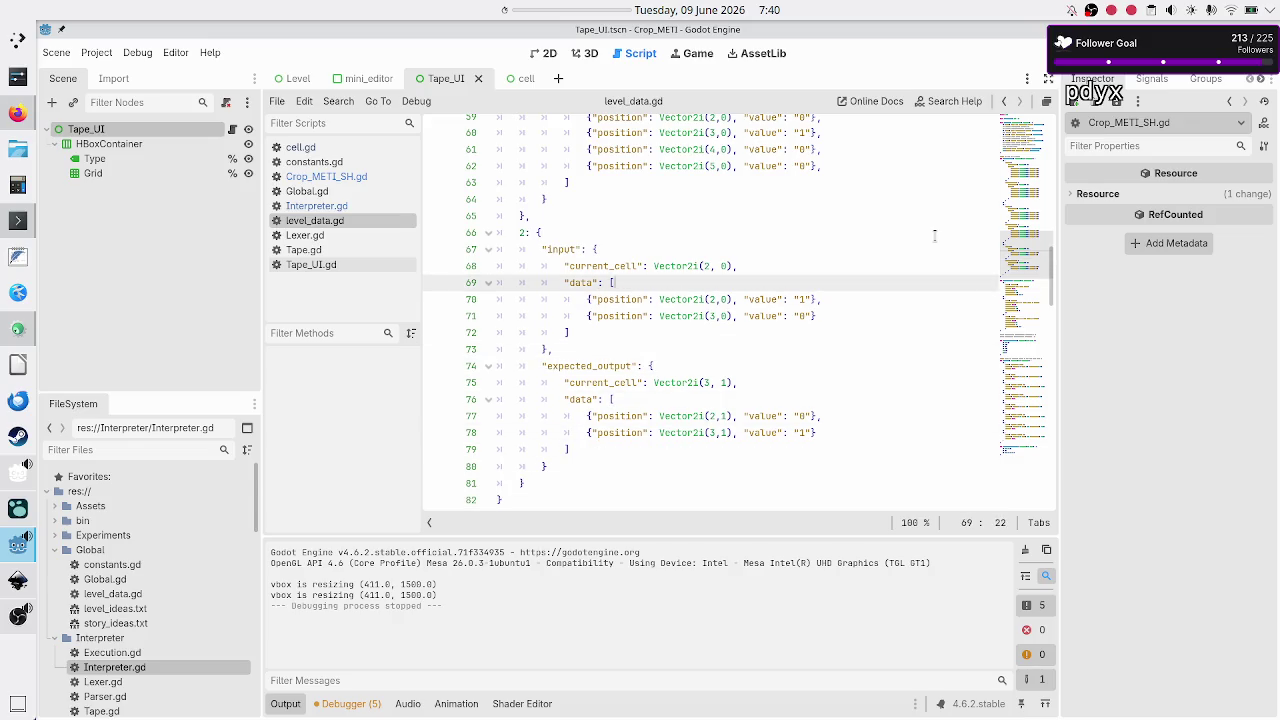
key("Up")
key("Up")
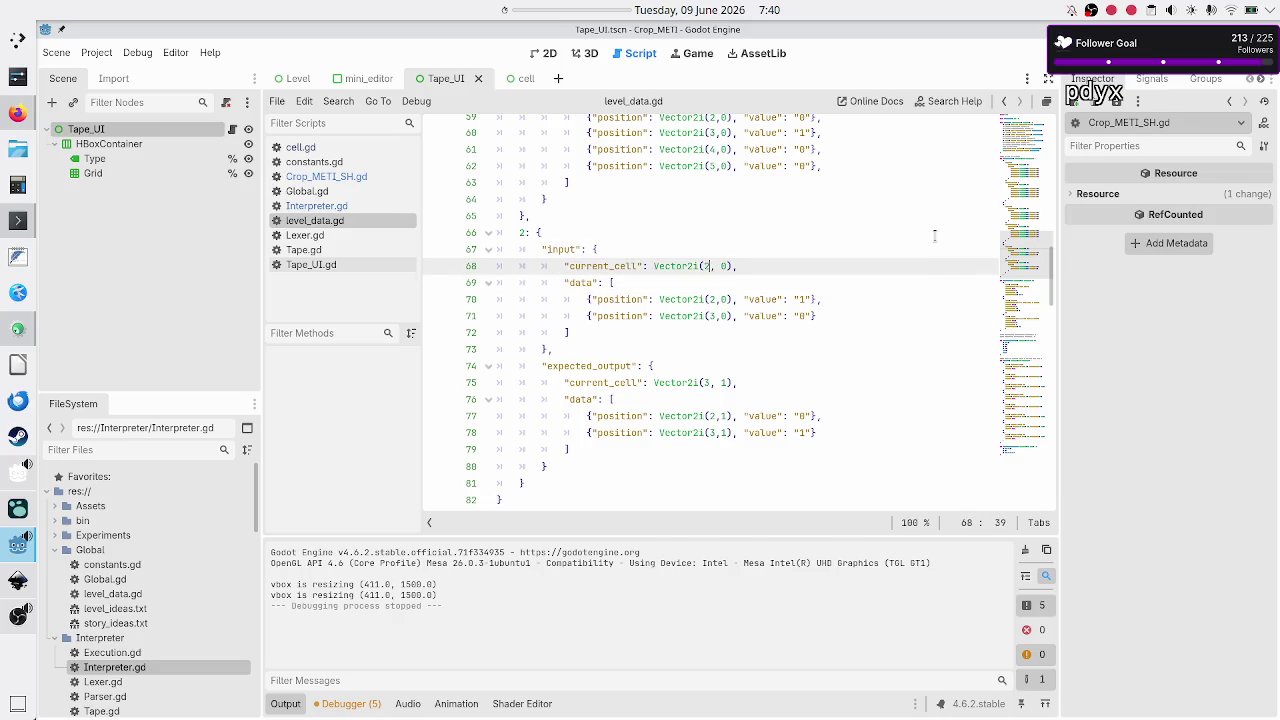
key("Down")
key("Down")
key("Down")
key("ctrl+Right")
key("ctrl+Right")
key("ctrl+Right")
key("ctrl+Right")
key("ctrl+Right")
key("ctrl+Right")
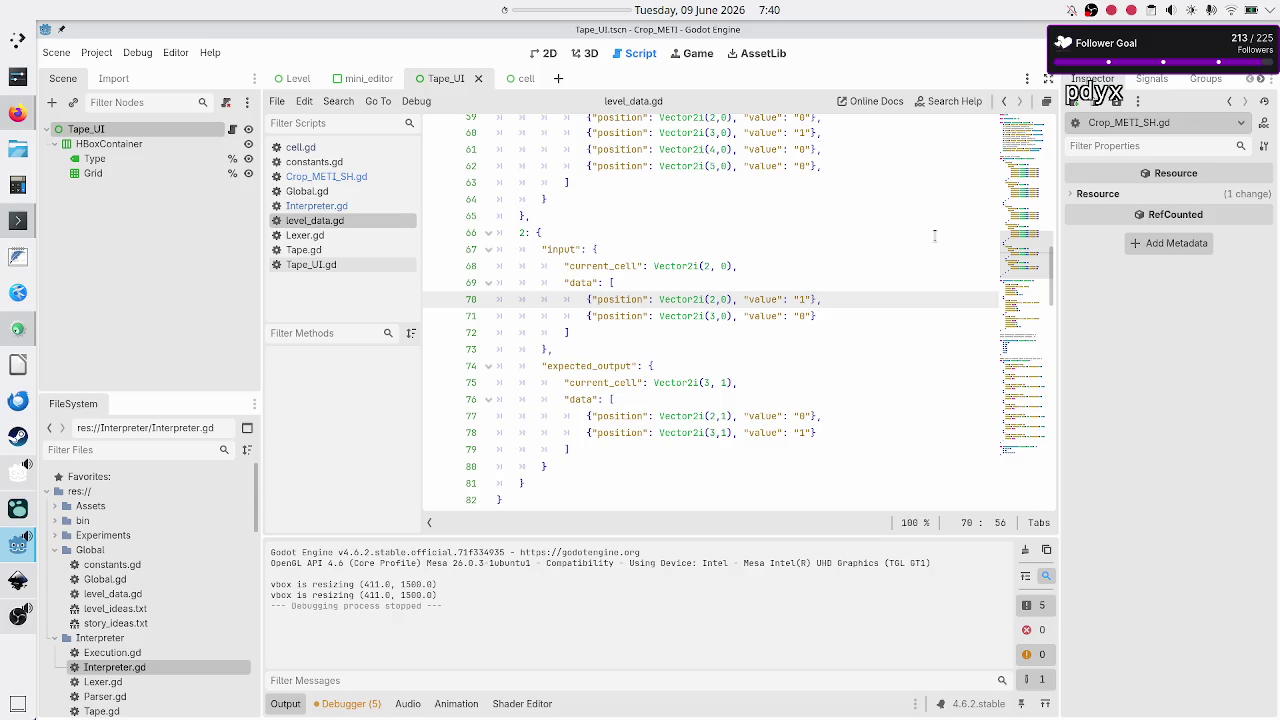
key("BackSpace")
type("4")
key("Down")
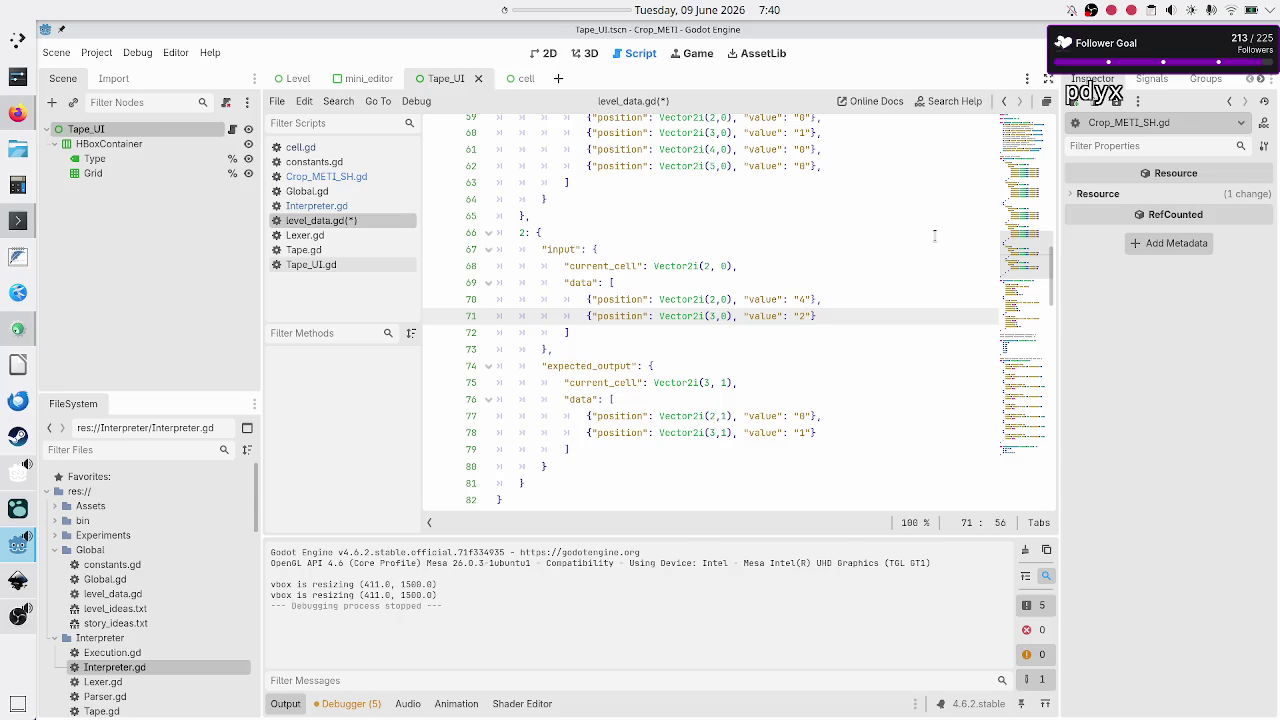
Step: Set test 2's expected output values to 2 and 4 and save level_data.gd
key("Down")
key("Down")
key("Down")
key("Down")
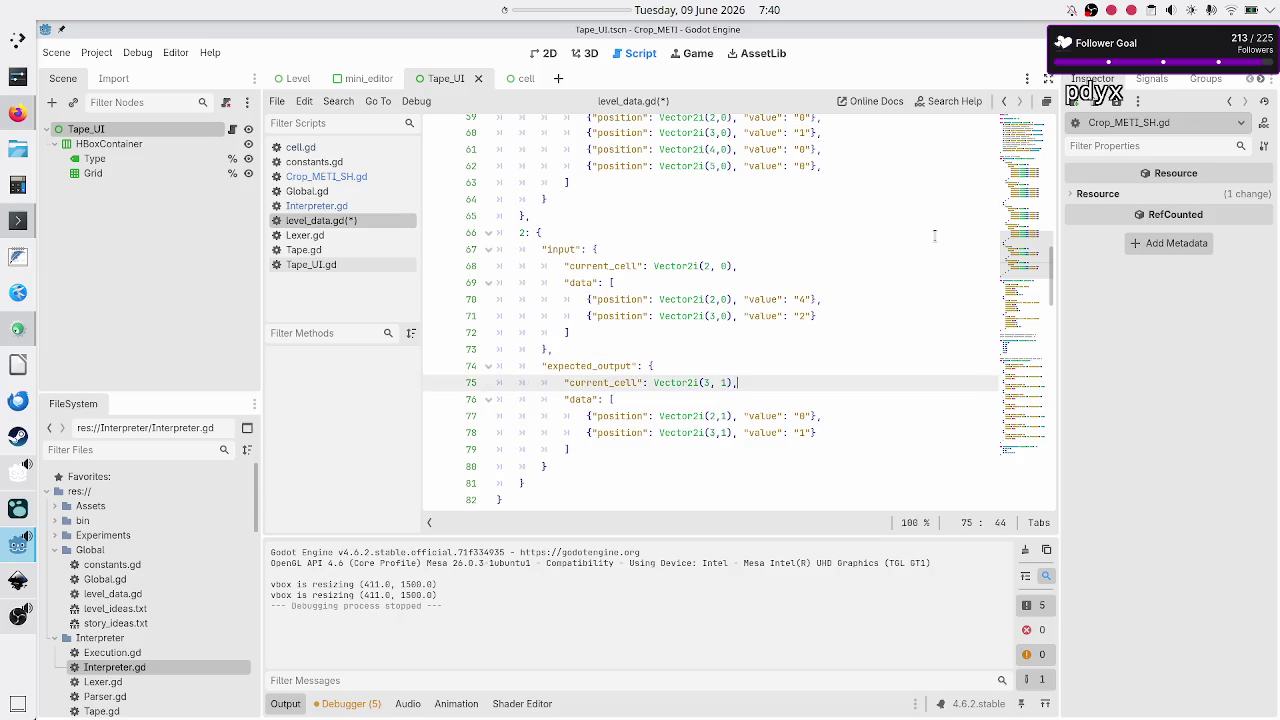
key("Up")
key("BackSpace")
type("2")
key("Down")
key("BackSpace")
type("4")
key("Down")
key("Down")
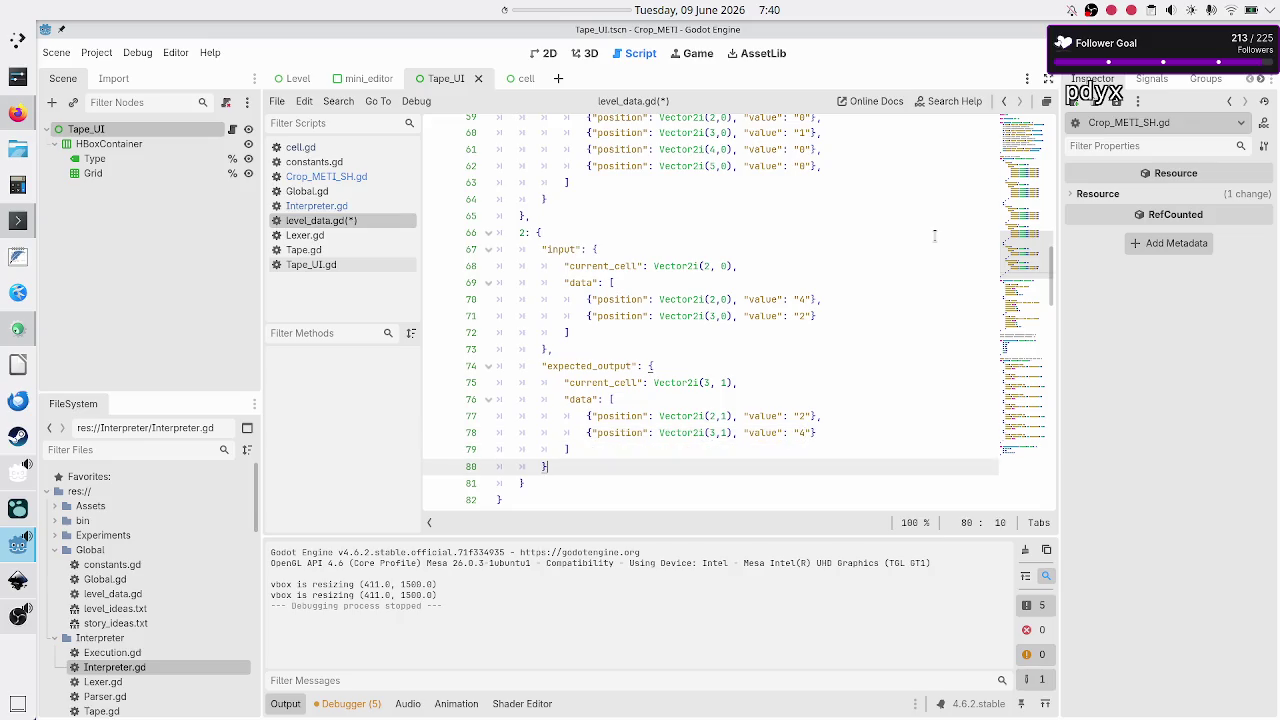
key("ctrl+s")
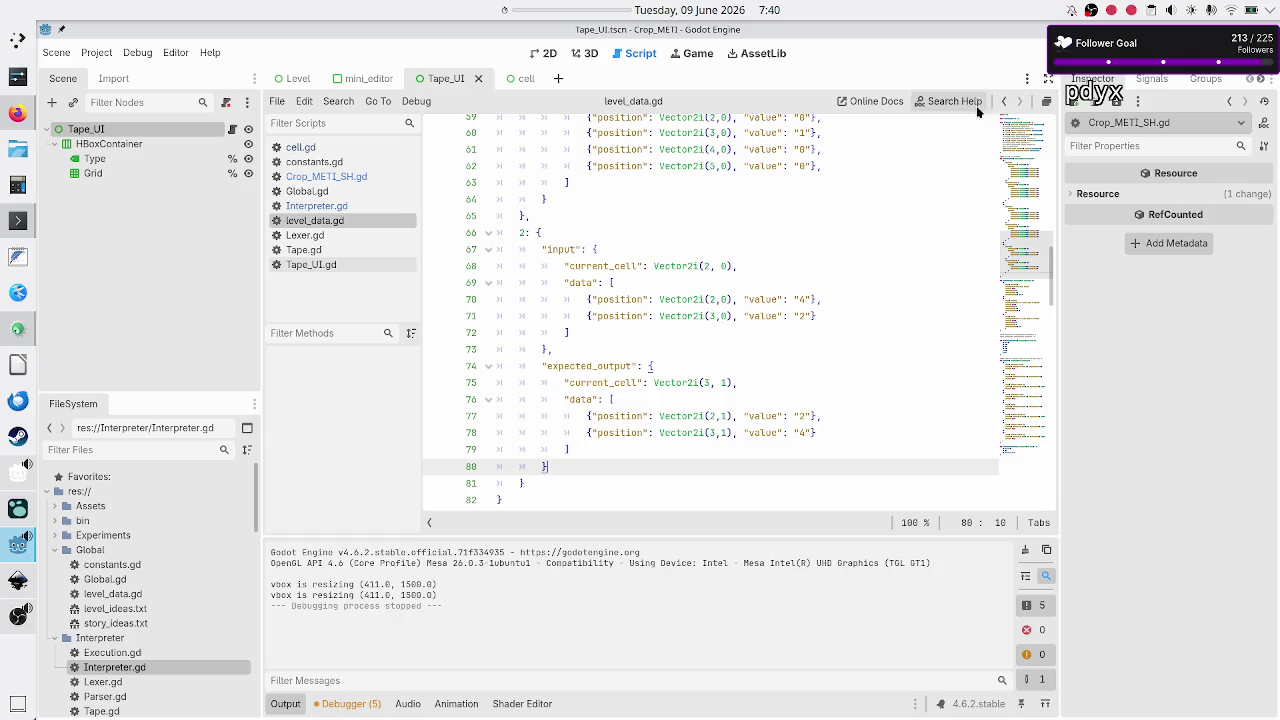
Step: Show the Level scene in the 2D editor with the Output panel collapsed, zoomed on Validation tests
left_click(549, 54)
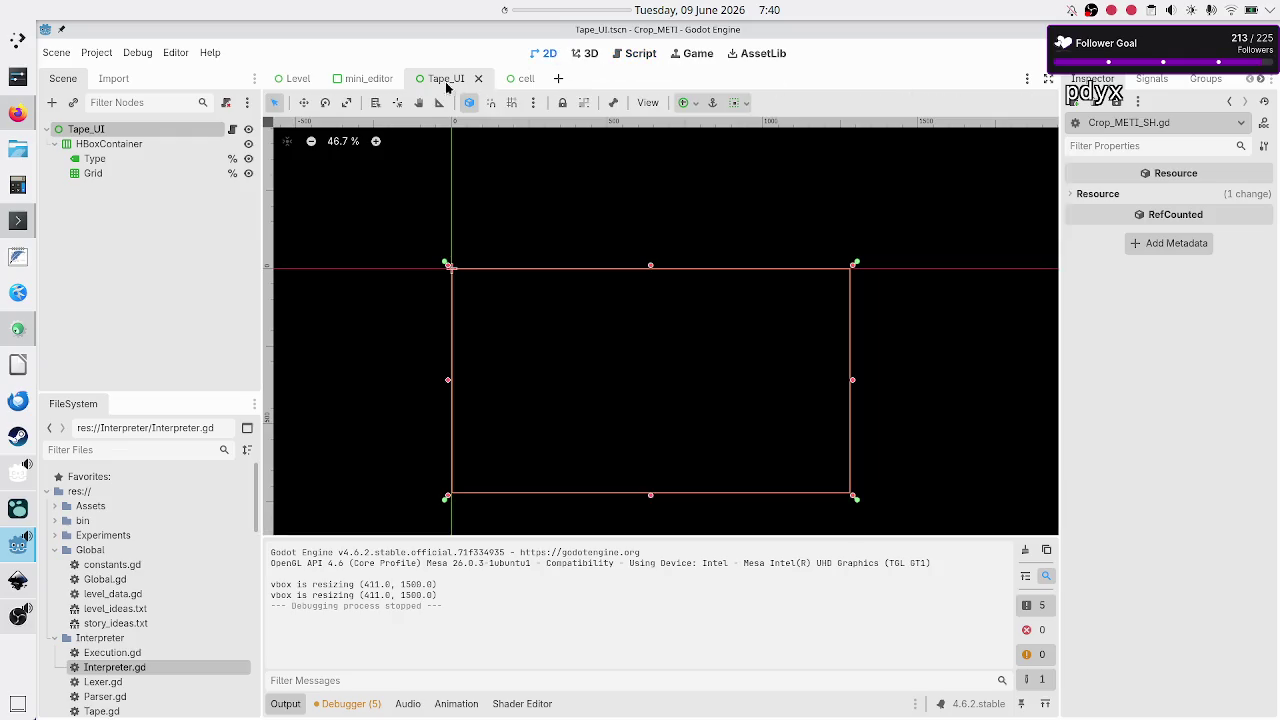
left_click(302, 80)
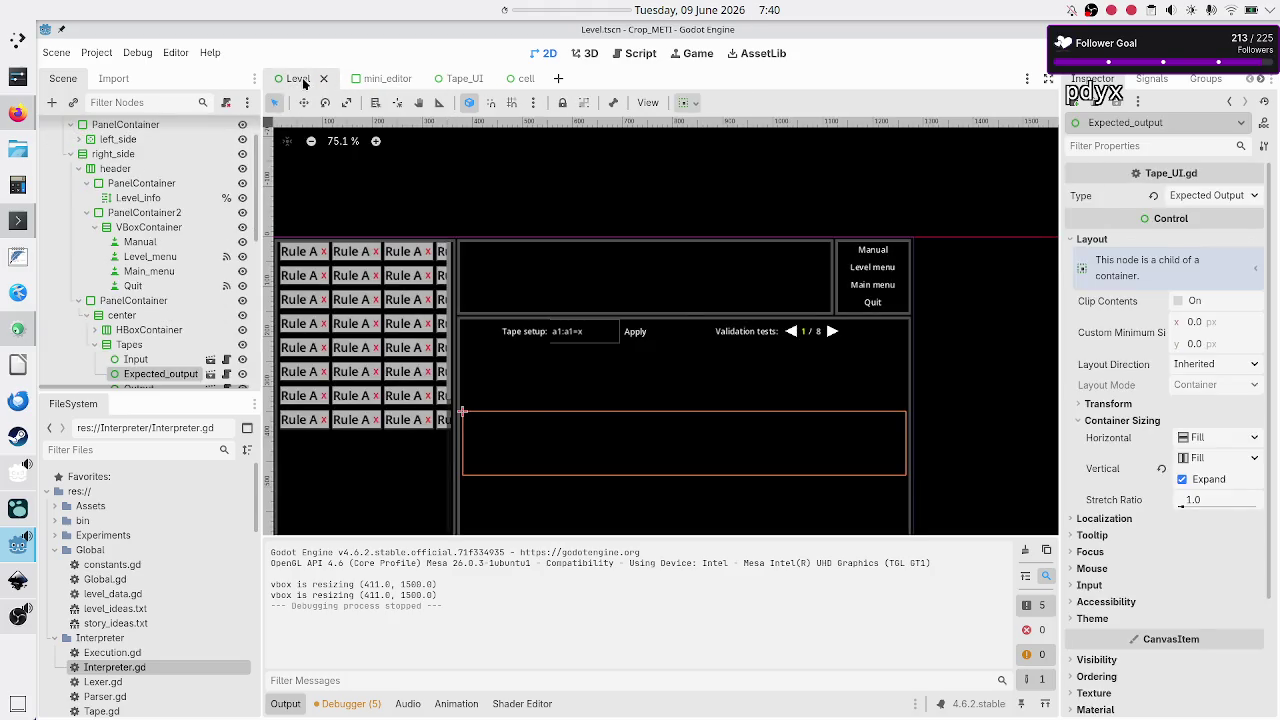
left_click(285, 703)
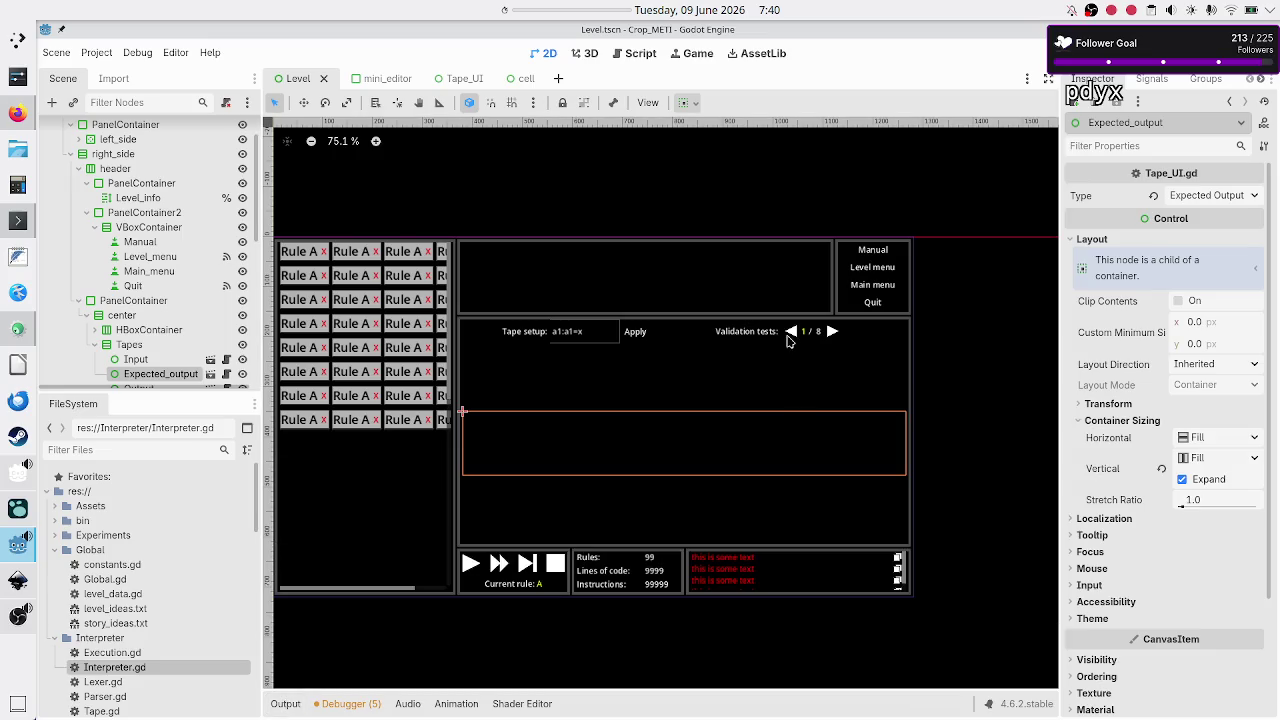
scroll(787, 341, "up", 7)
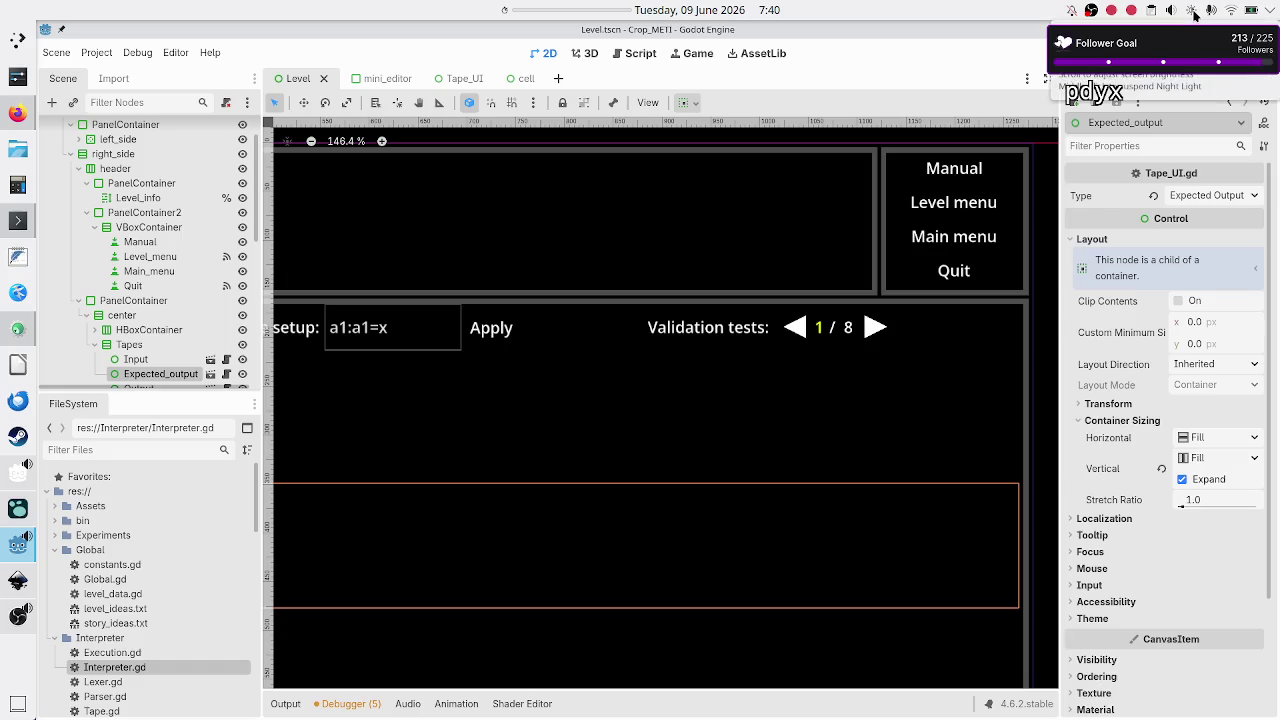
Step: Raise the screen brightness from the system display controls
left_click(1193, 12)
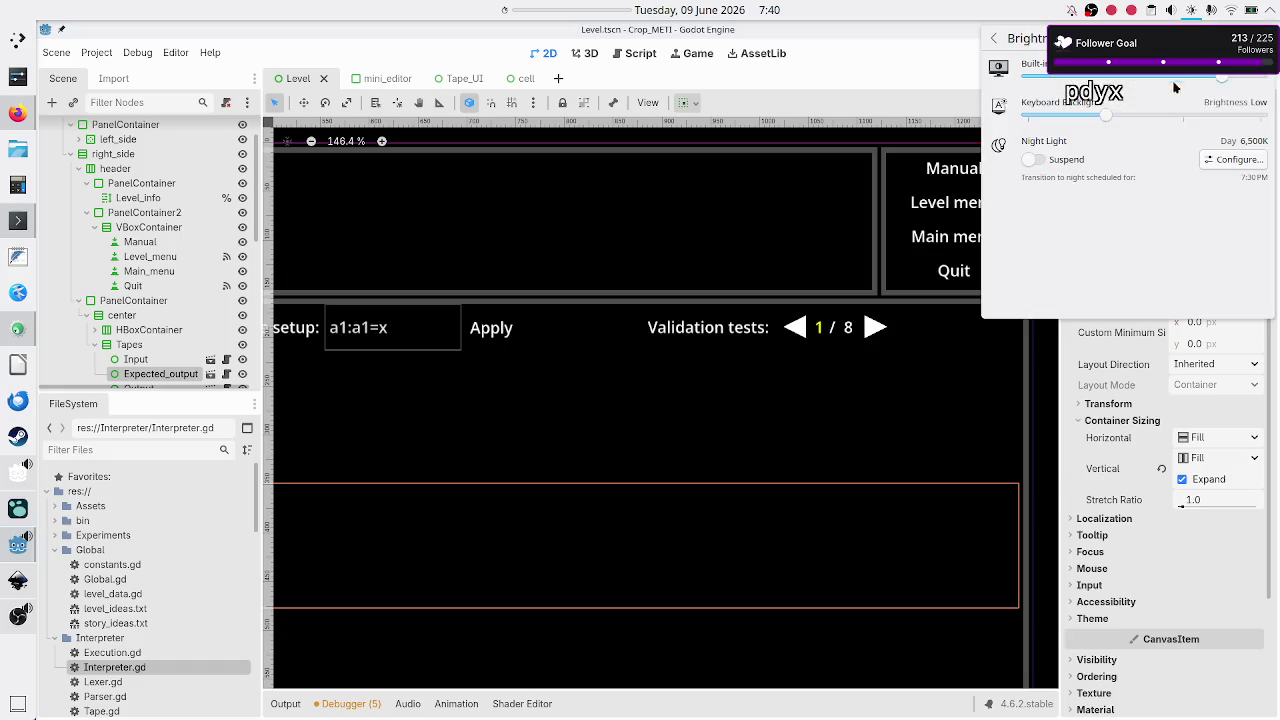
left_click_drag(1222, 83, 1263, 81)
left_click(919, 709)
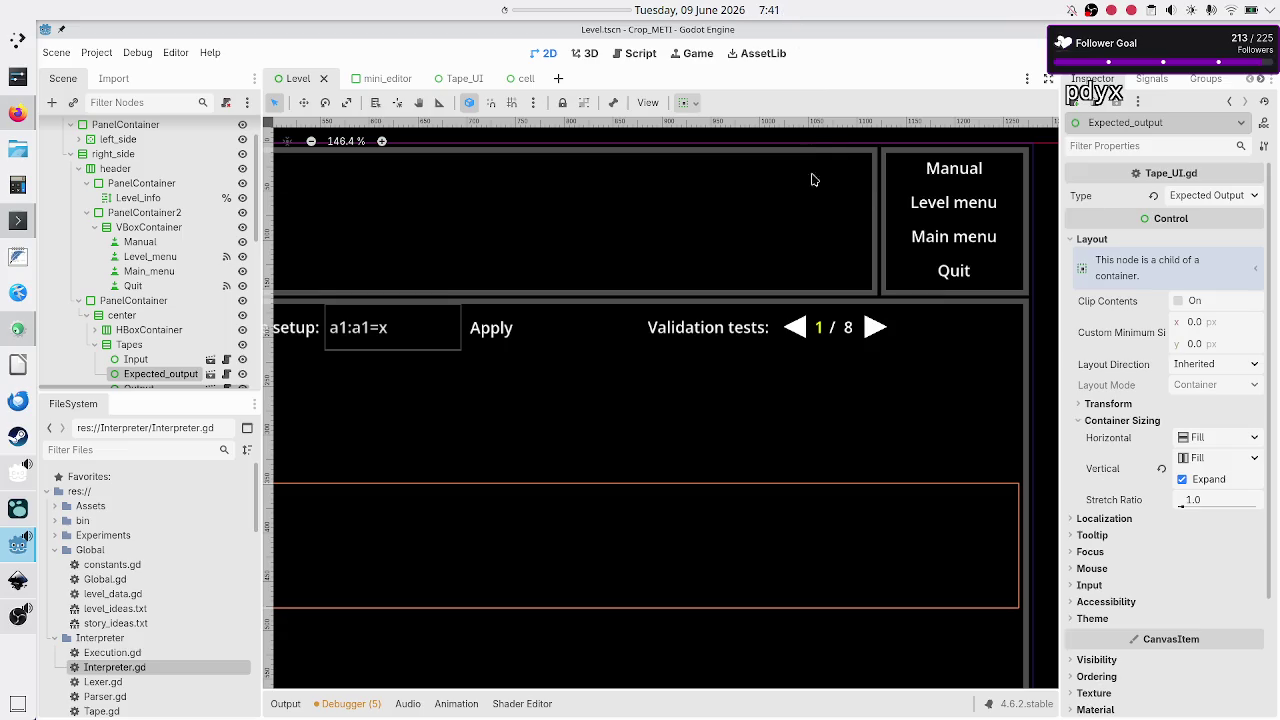
Step: Select the Tape setup row's HBoxContainer in the Scene tree and hide it
left_click(760, 311)
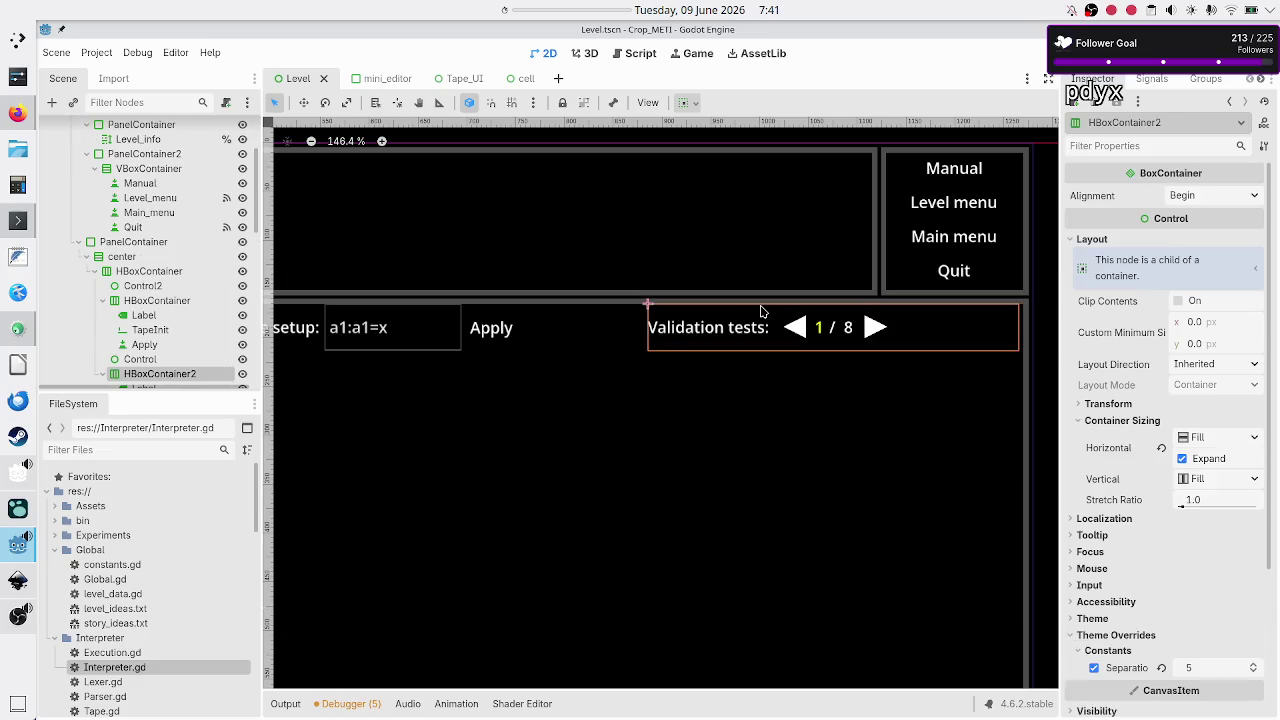
scroll(544, 395, "down", 3)
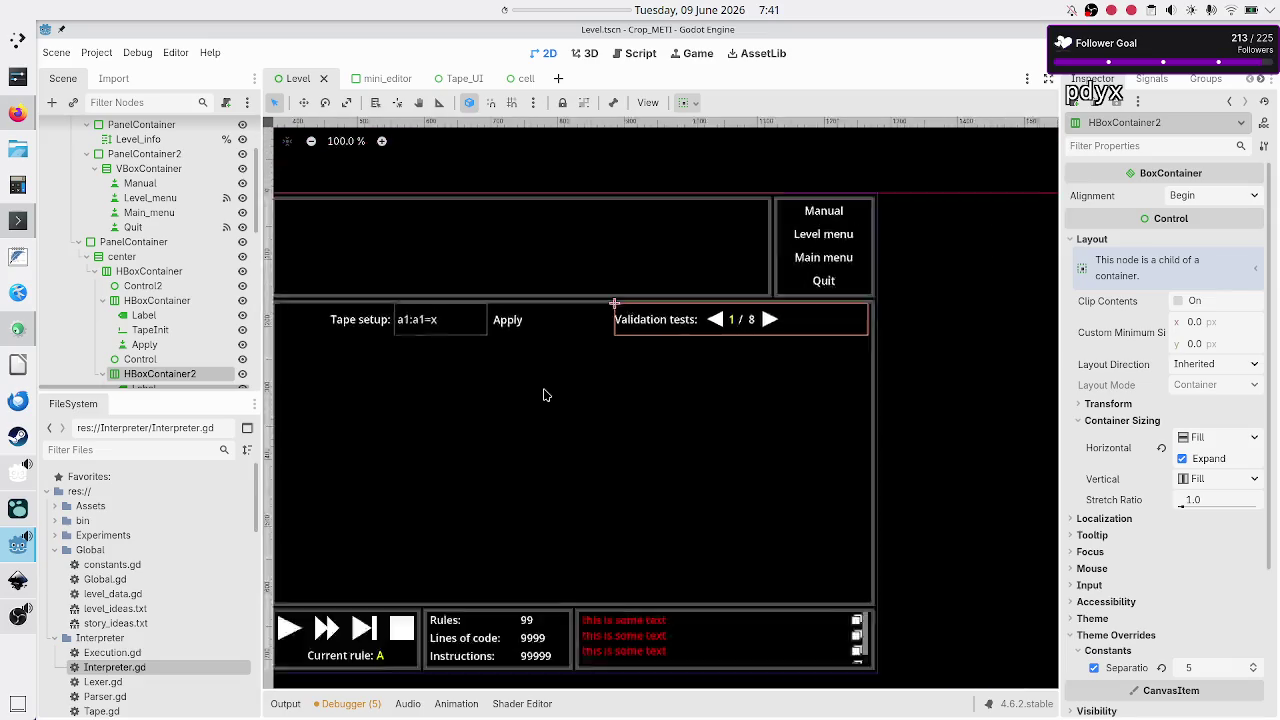
scroll(544, 395, "down", 4)
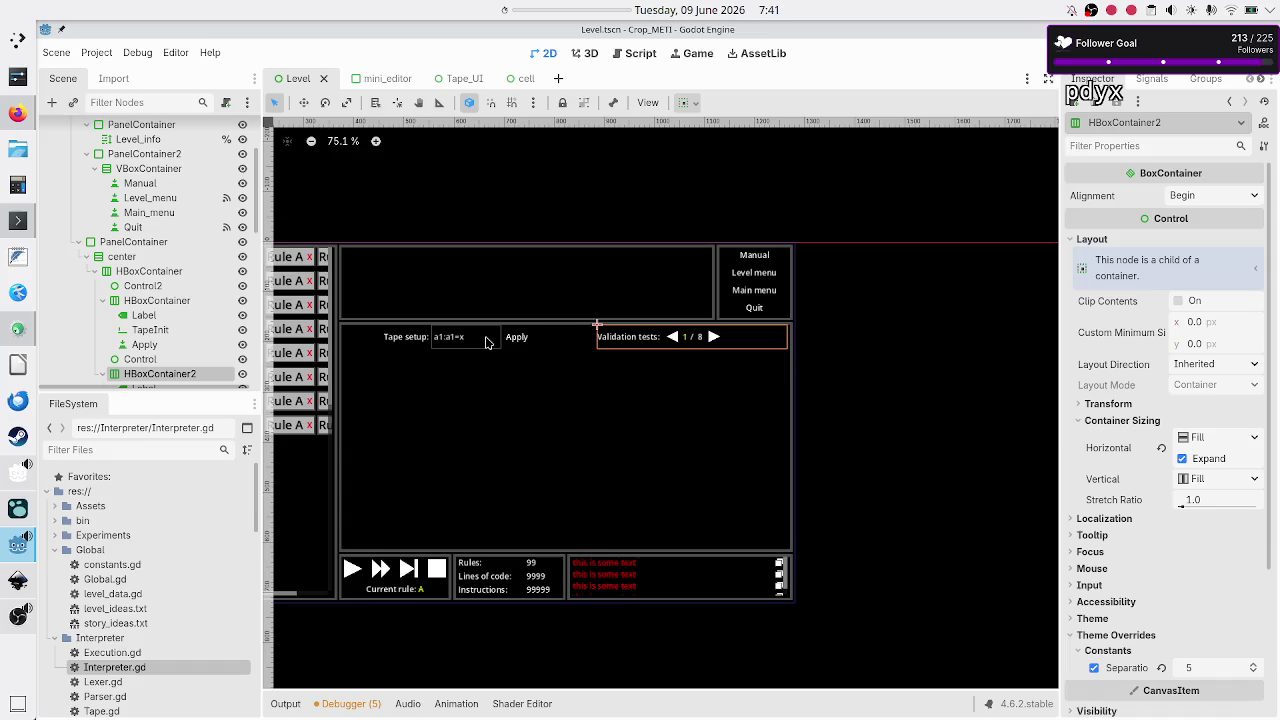
left_click(155, 246)
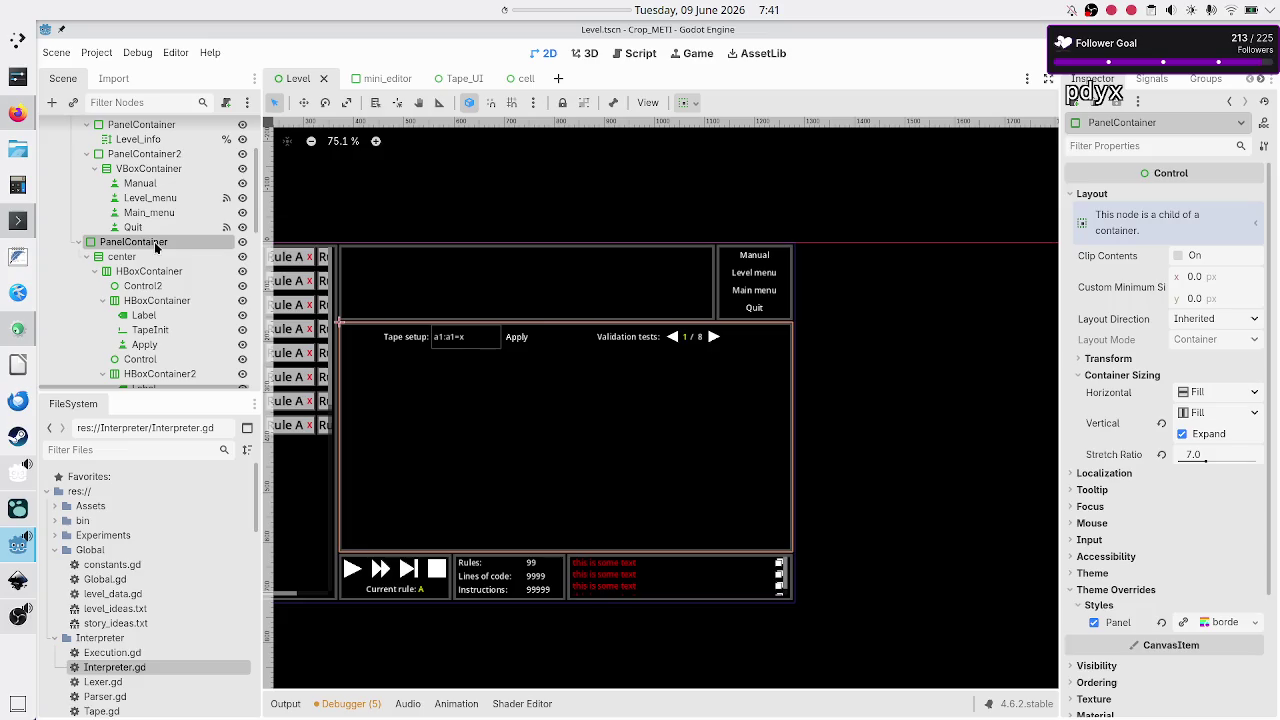
left_click(148, 272)
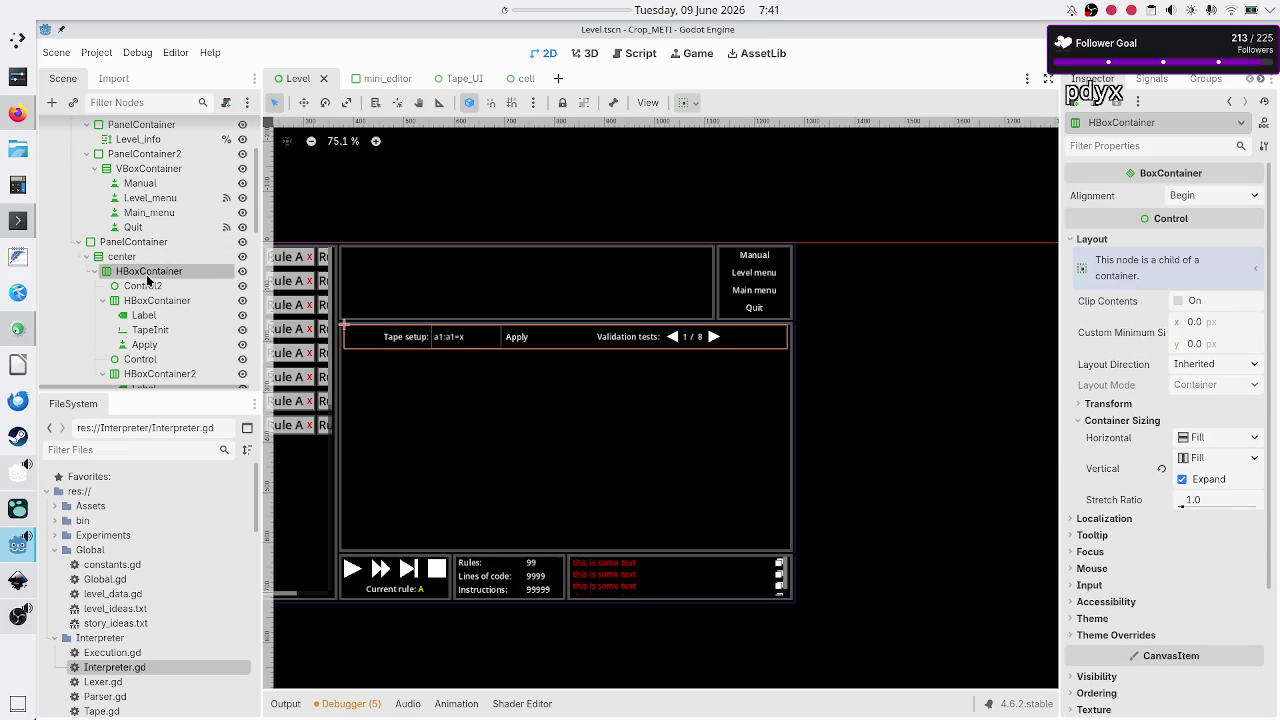
left_click(163, 300)
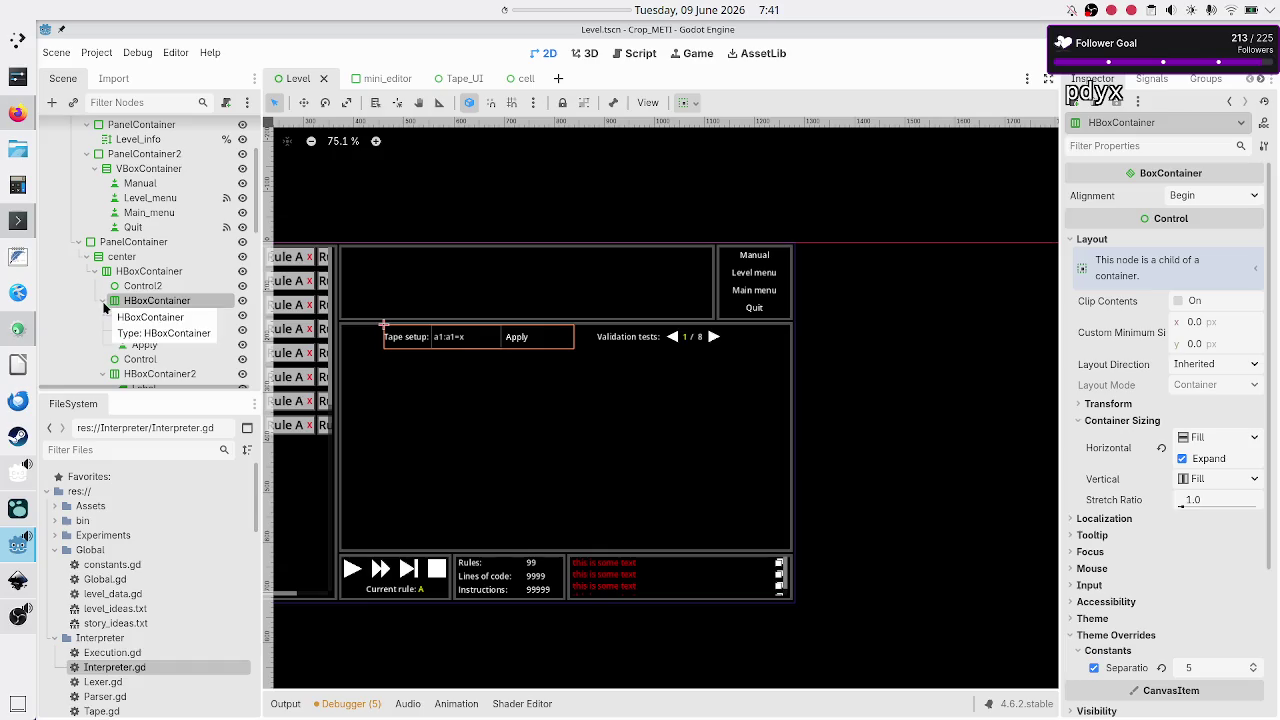
left_click(242, 301)
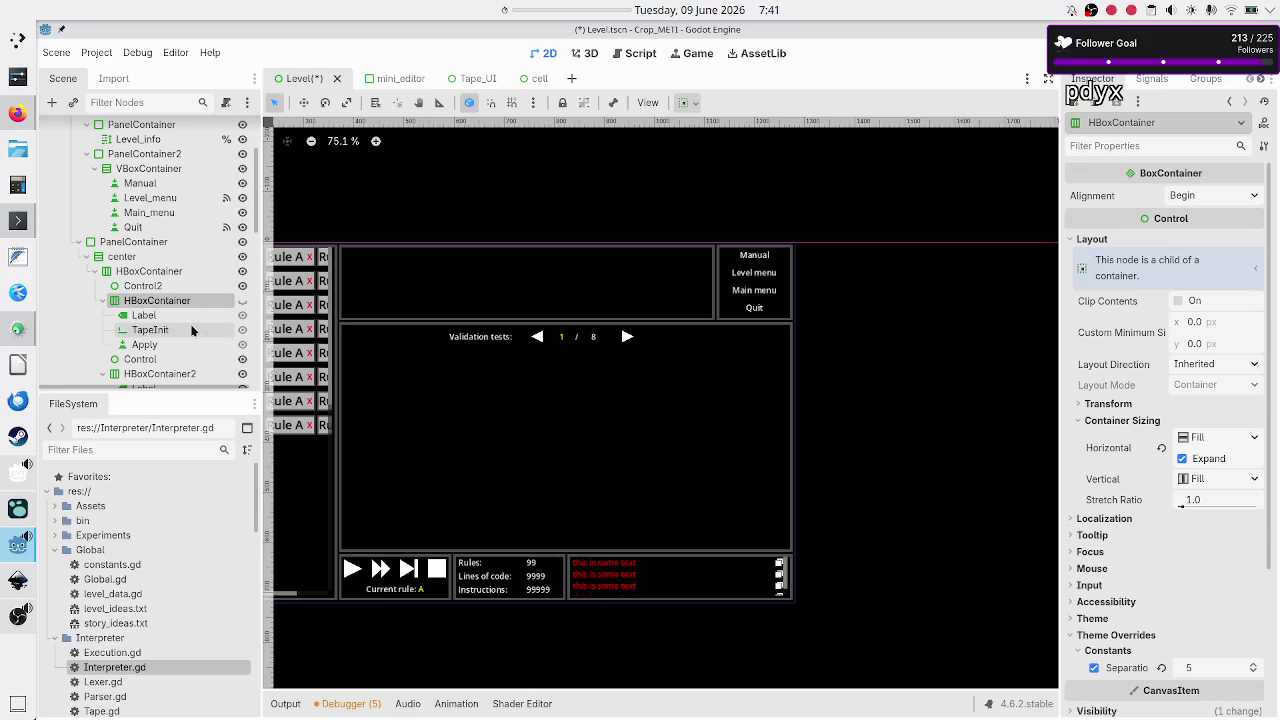
left_click(102, 304)
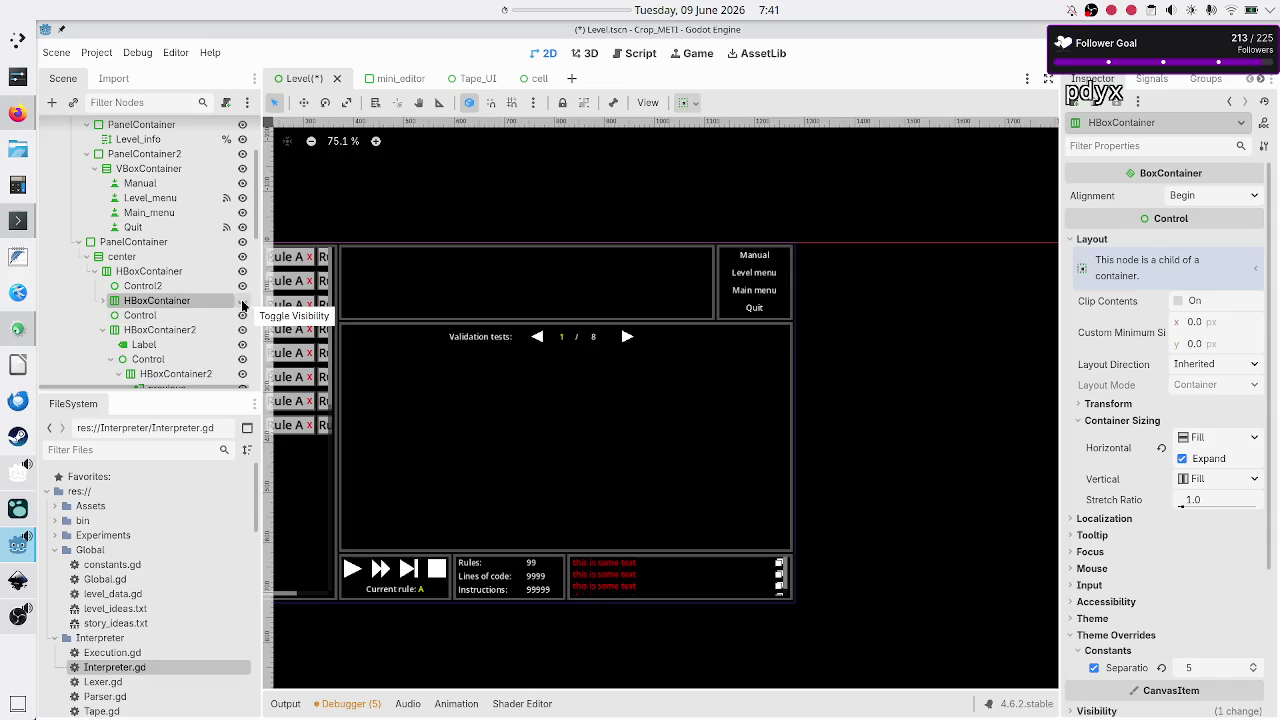
Step: Toggle the Tape setup row visible and back to hidden, collapsing its children
left_click(242, 303)
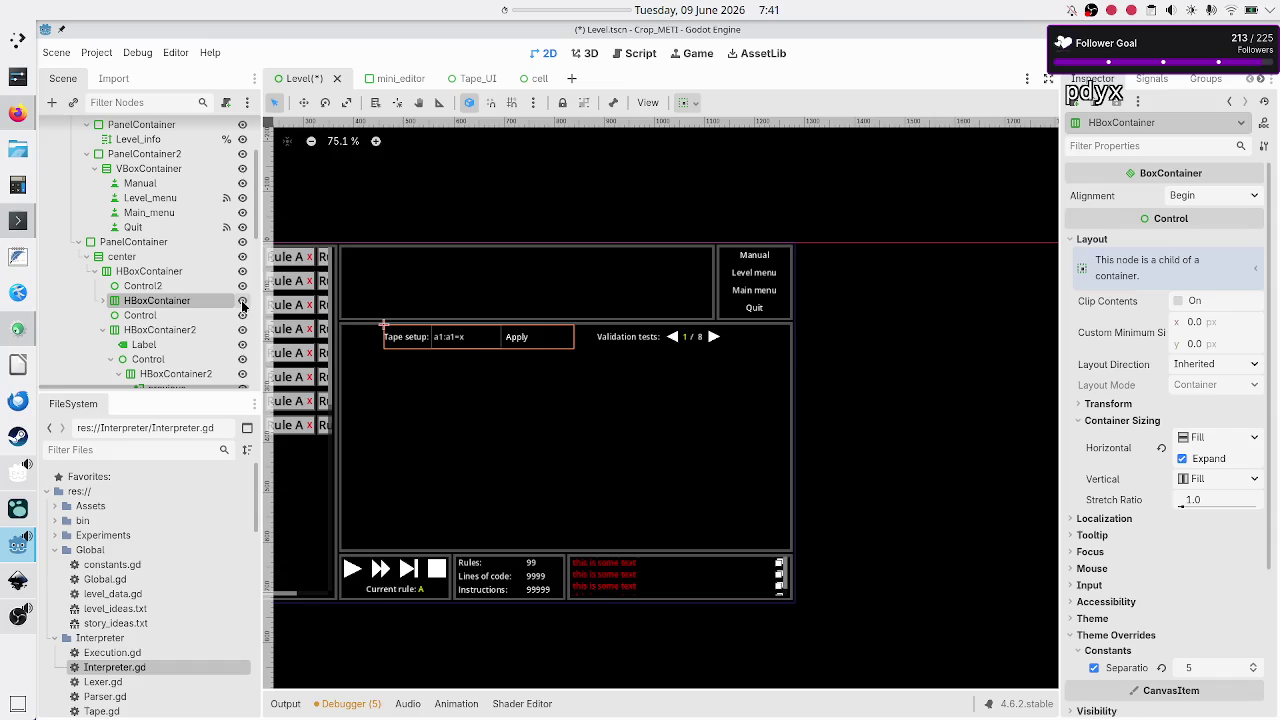
left_click(103, 301)
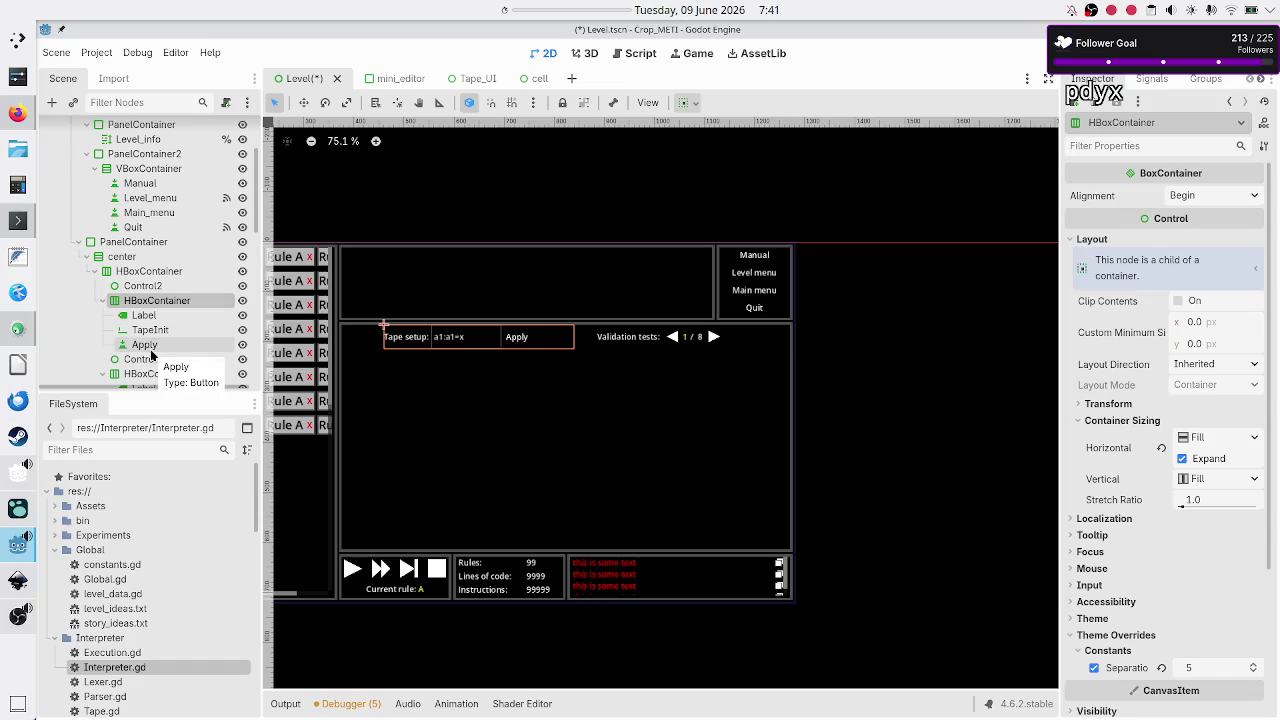
left_click(102, 300)
left_click(242, 301)
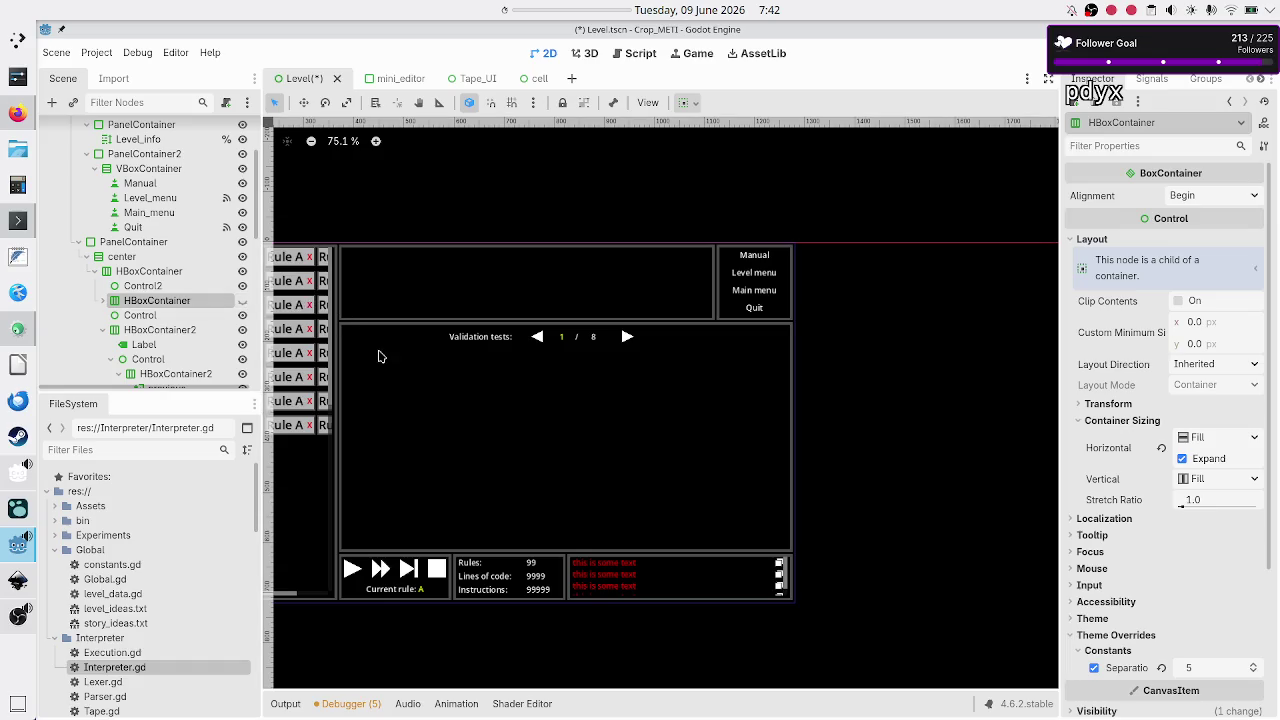
Step: Select the 'previous' TextureButton and show its list of signals
left_click(196, 332)
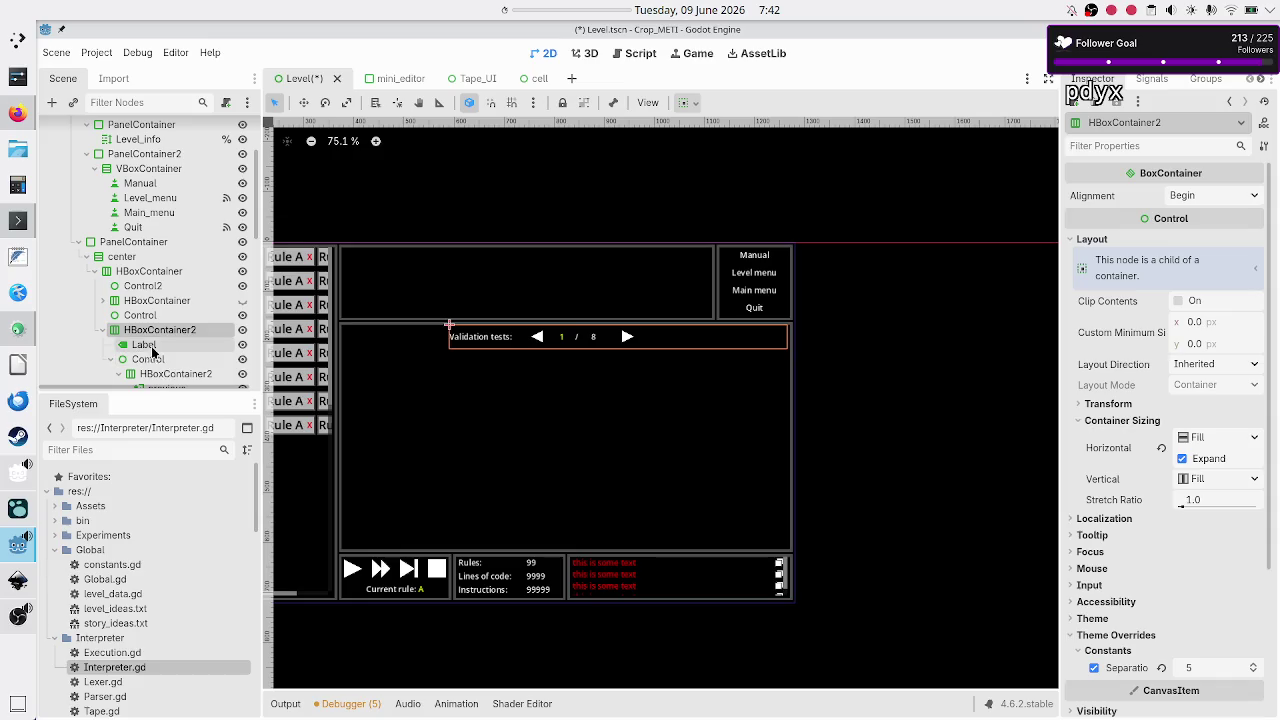
scroll(135, 372, "down", 2)
scroll(135, 372, "down", 1)
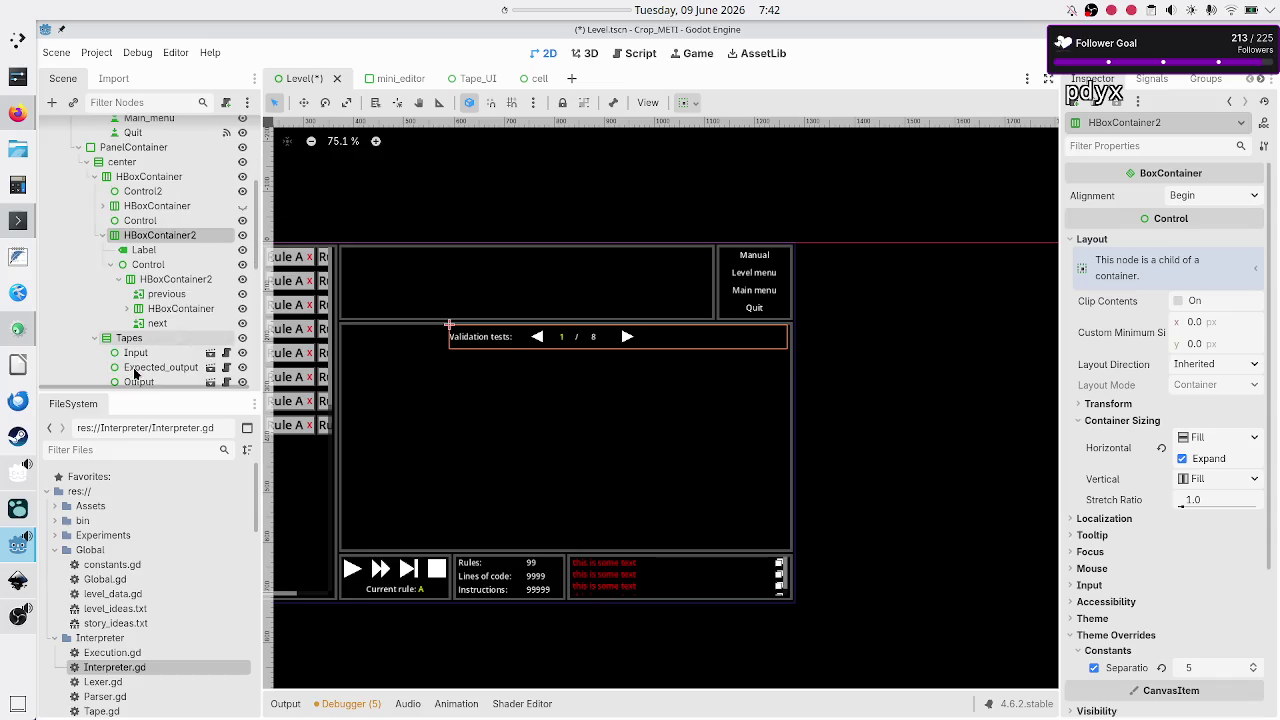
left_click(155, 294)
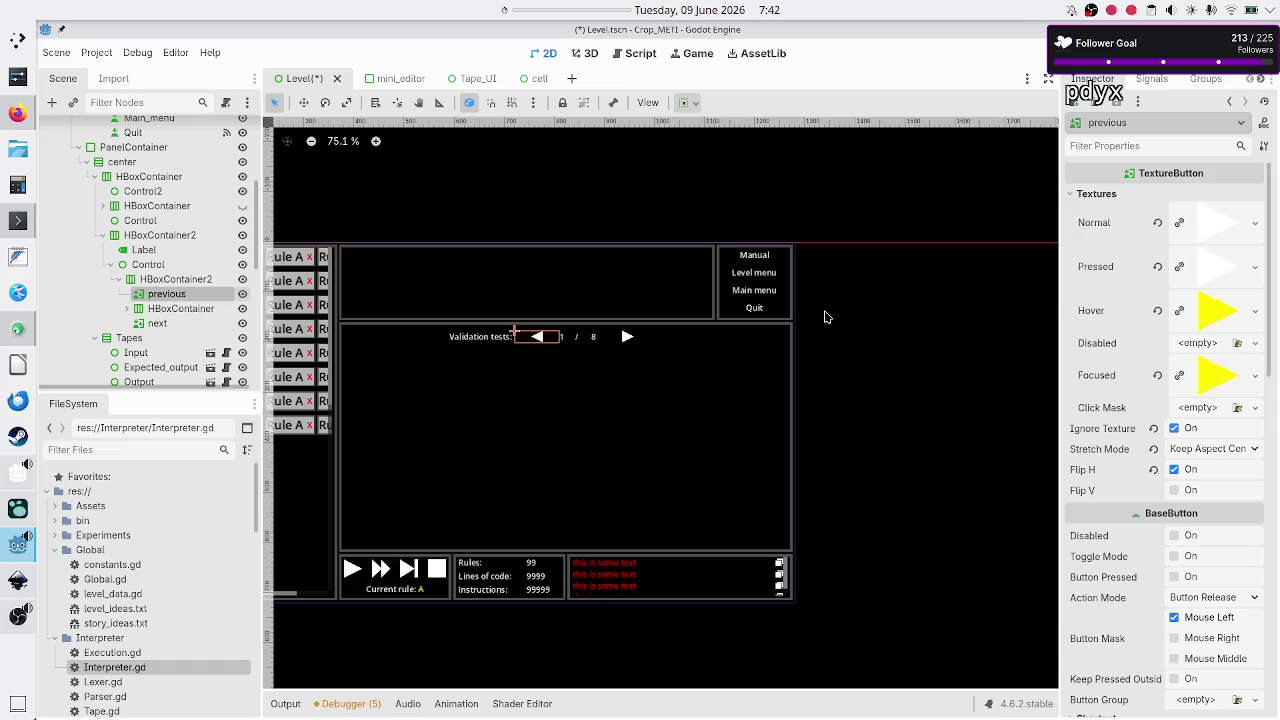
left_click(1151, 86)
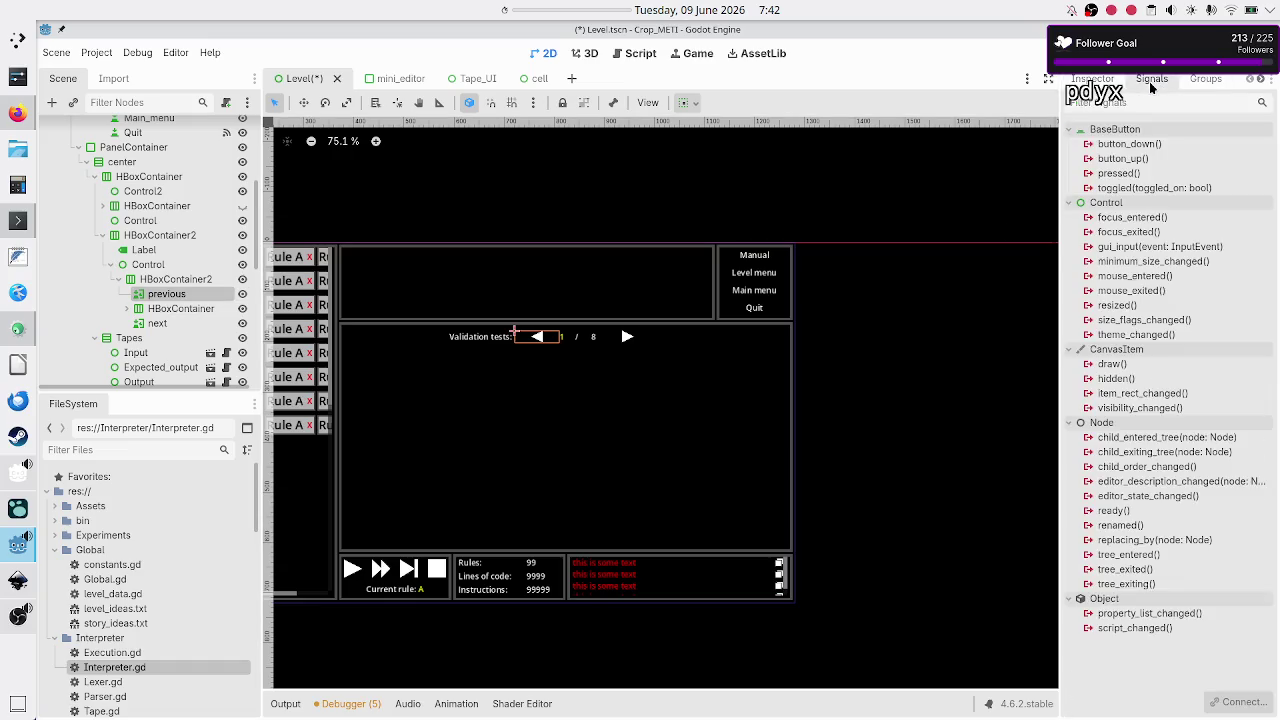
Step: Connect pressed to a new _on_previous_pressed in Level.gd, removing its blank line and 'pass'
double_click(1122, 174)
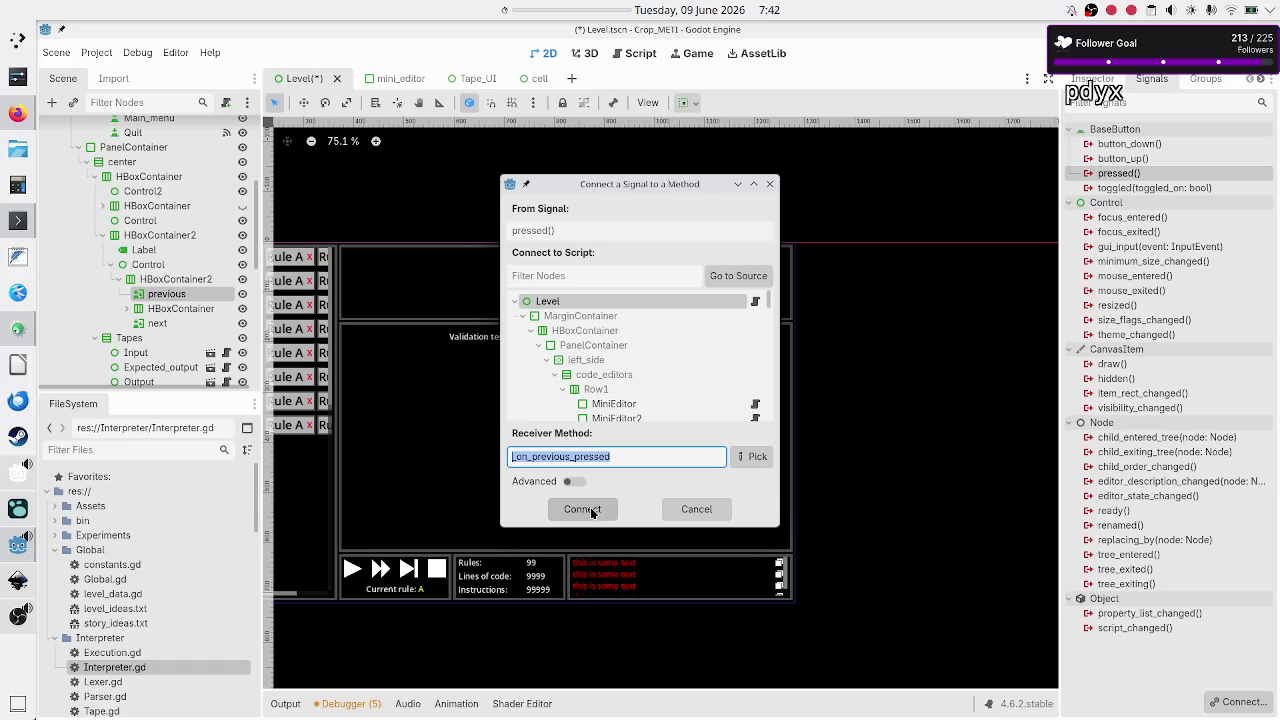
left_click(592, 512)
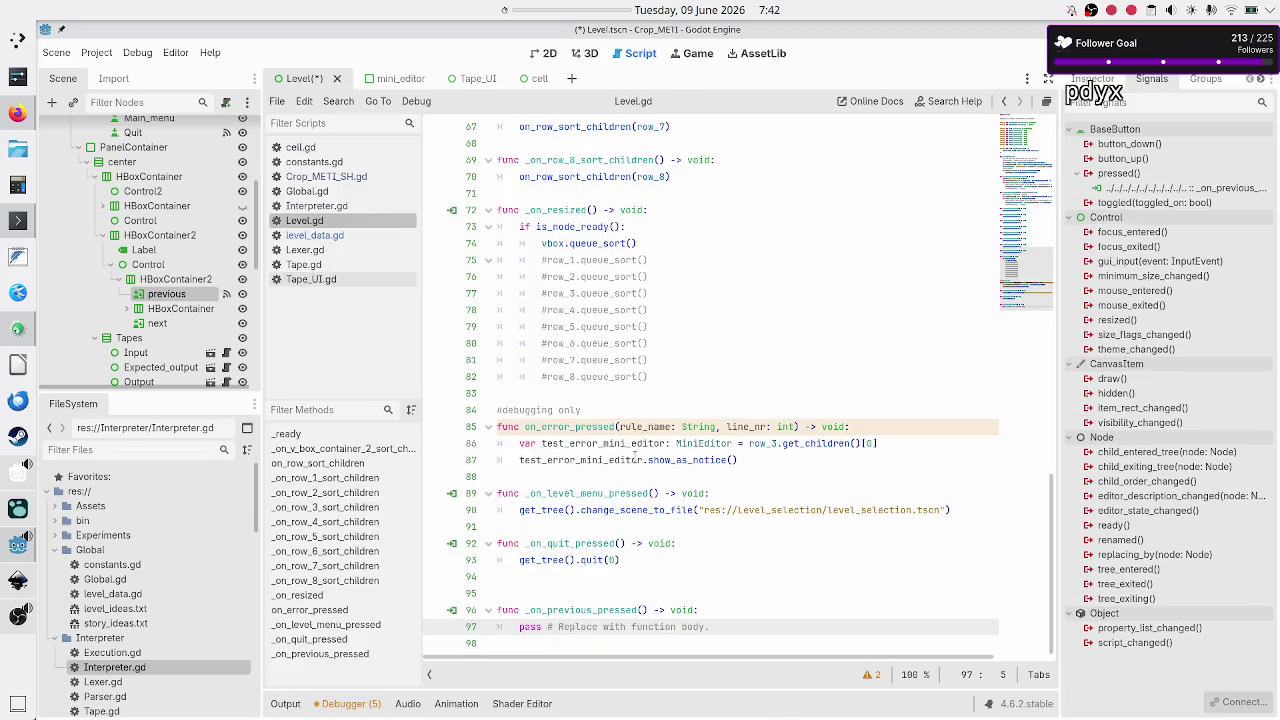
key("Up")
key("Up")
key("BackSpace")
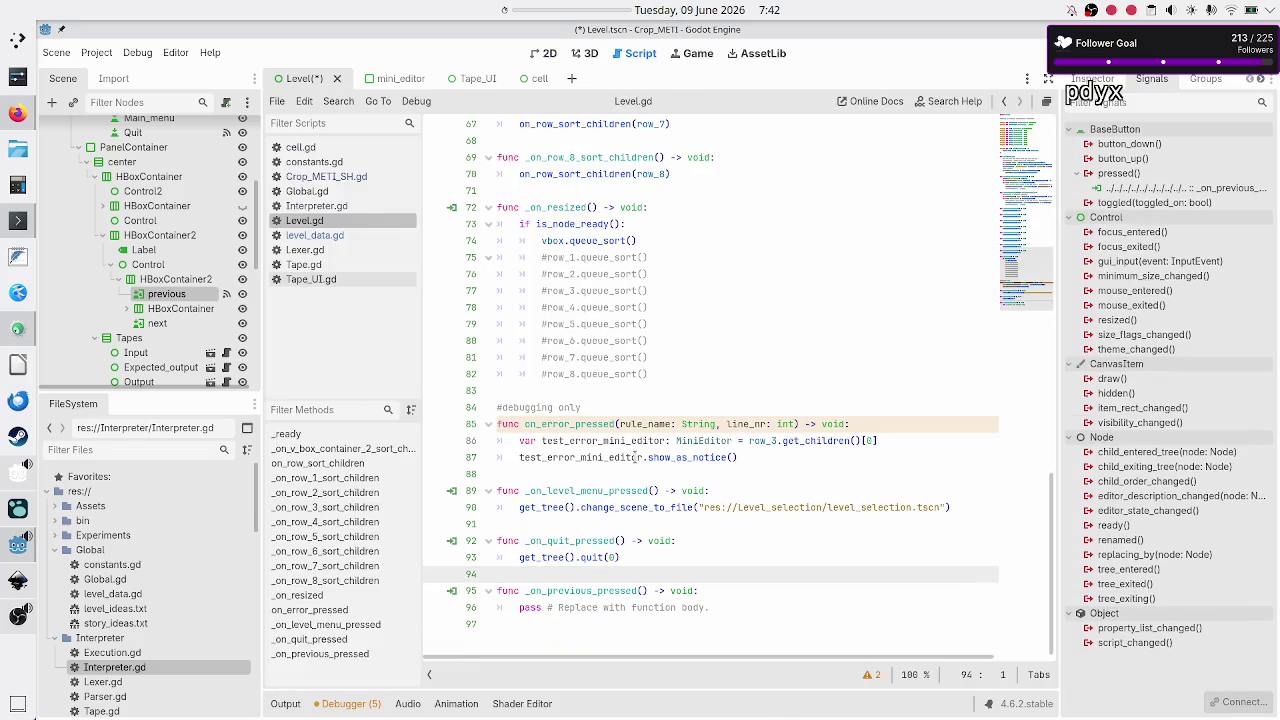
key("Down")
key("Down")
key("Right")
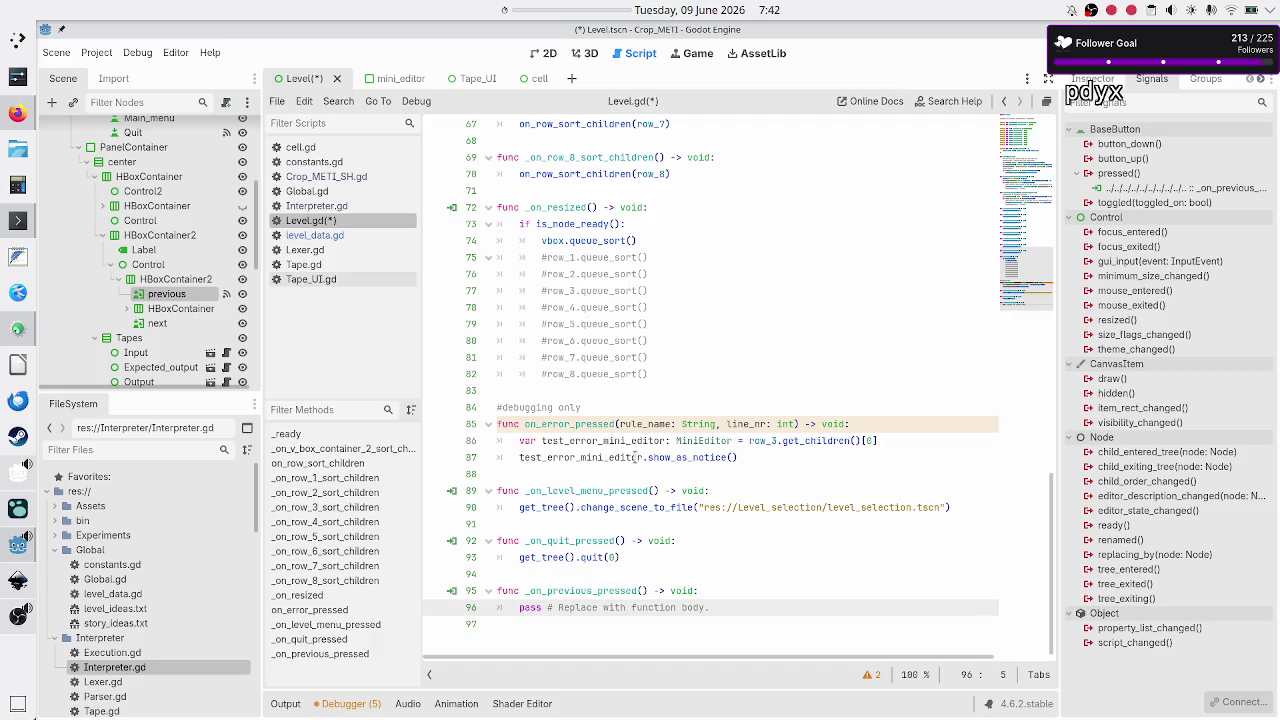
key("shift+End")
key("BackSpace")
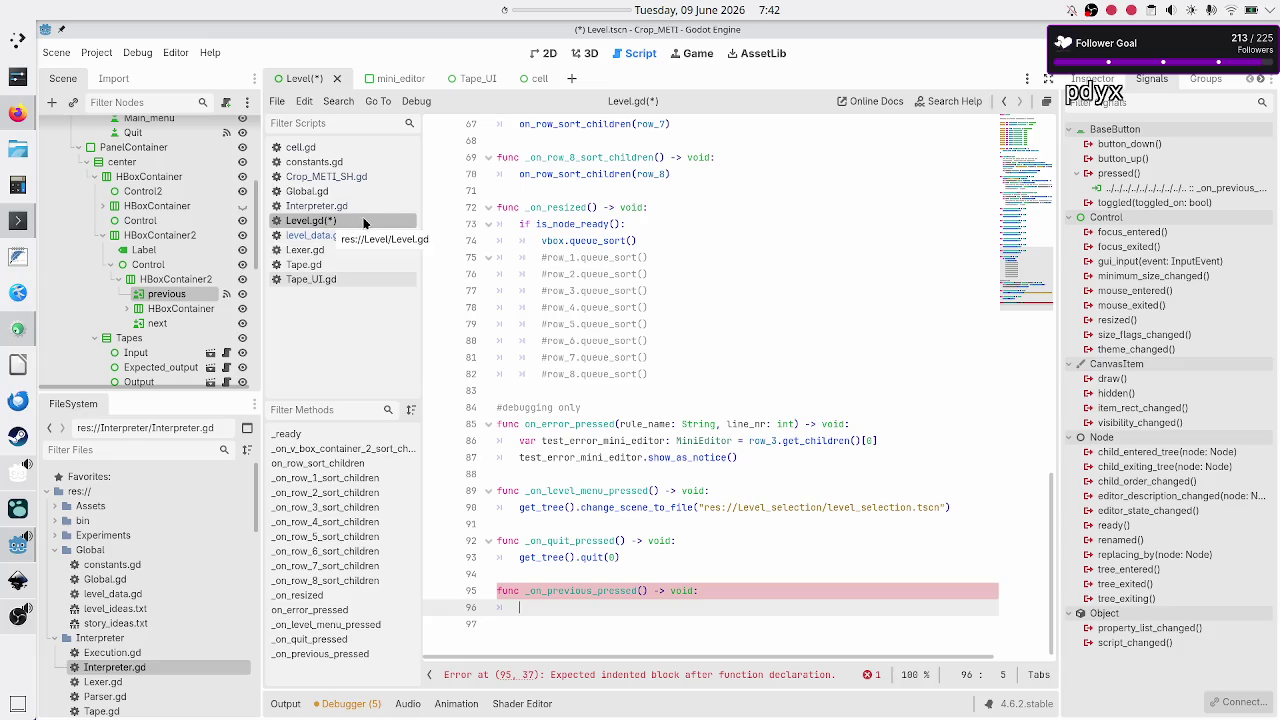
left_click(344, 164)
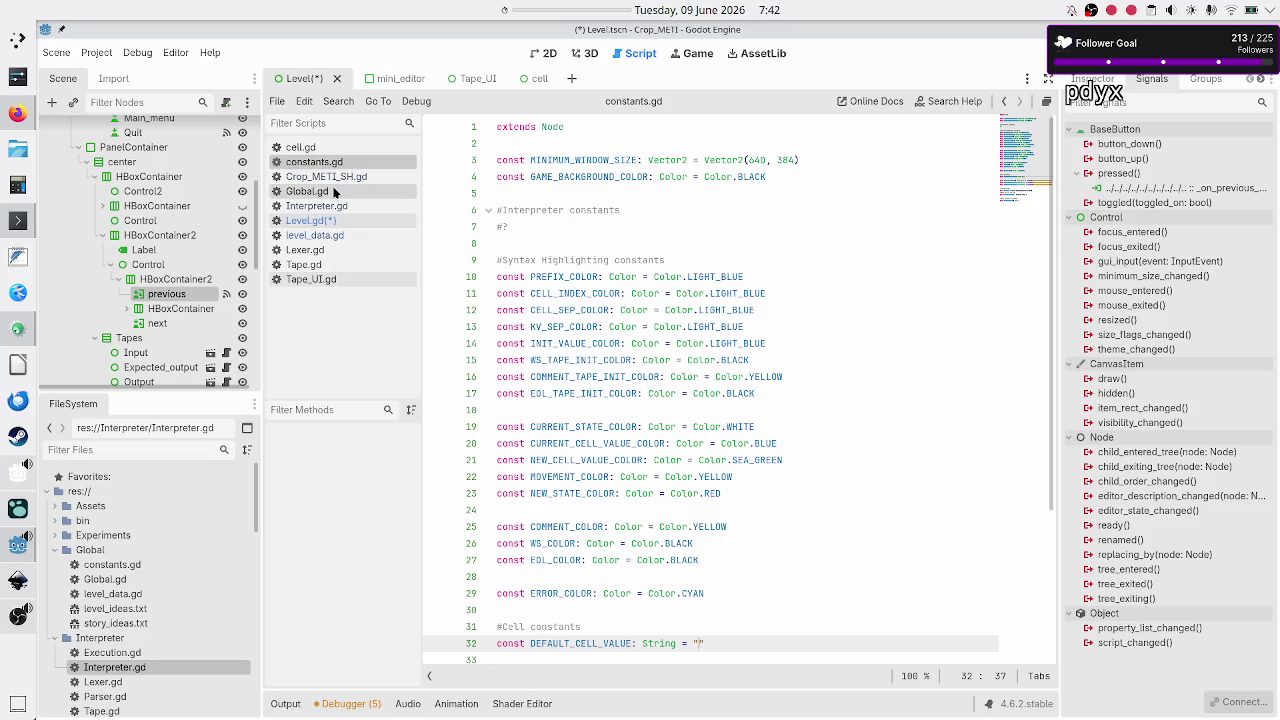
Step: Inspect current_lvl_idx in Global.gd, then return to the top of Level.gd
left_click(333, 191)
left_click(689, 156)
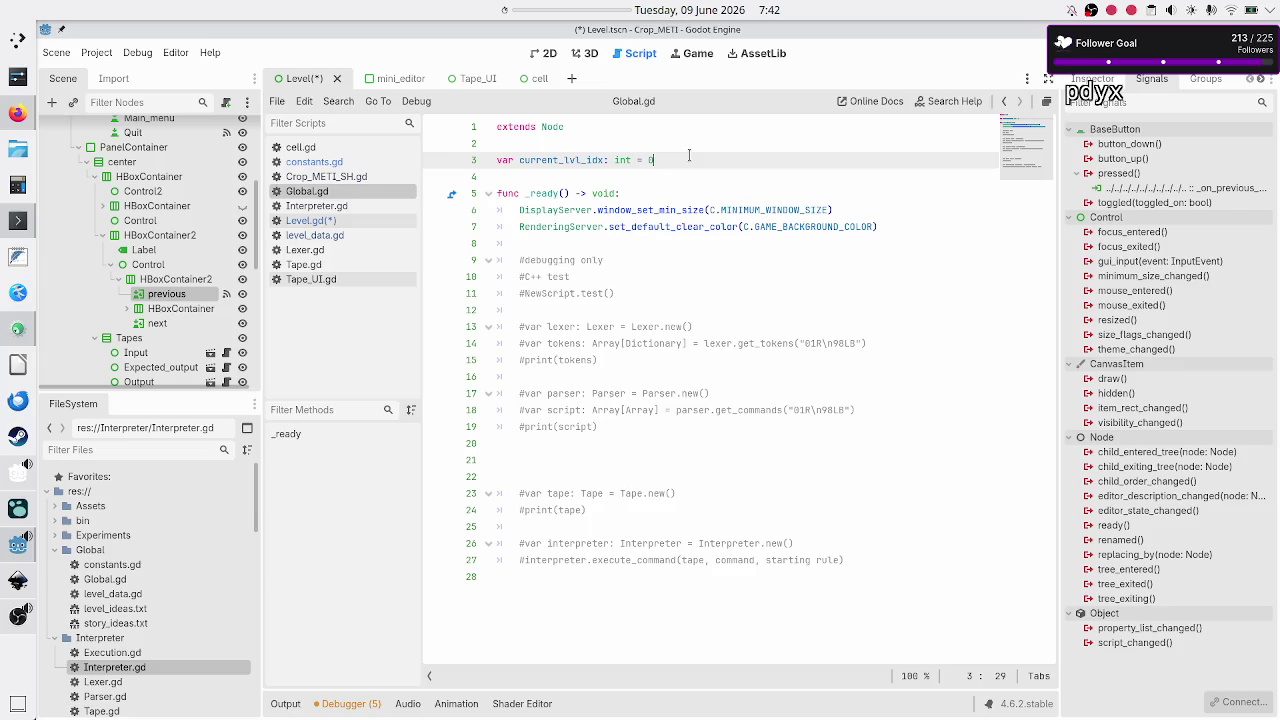
left_click(333, 221)
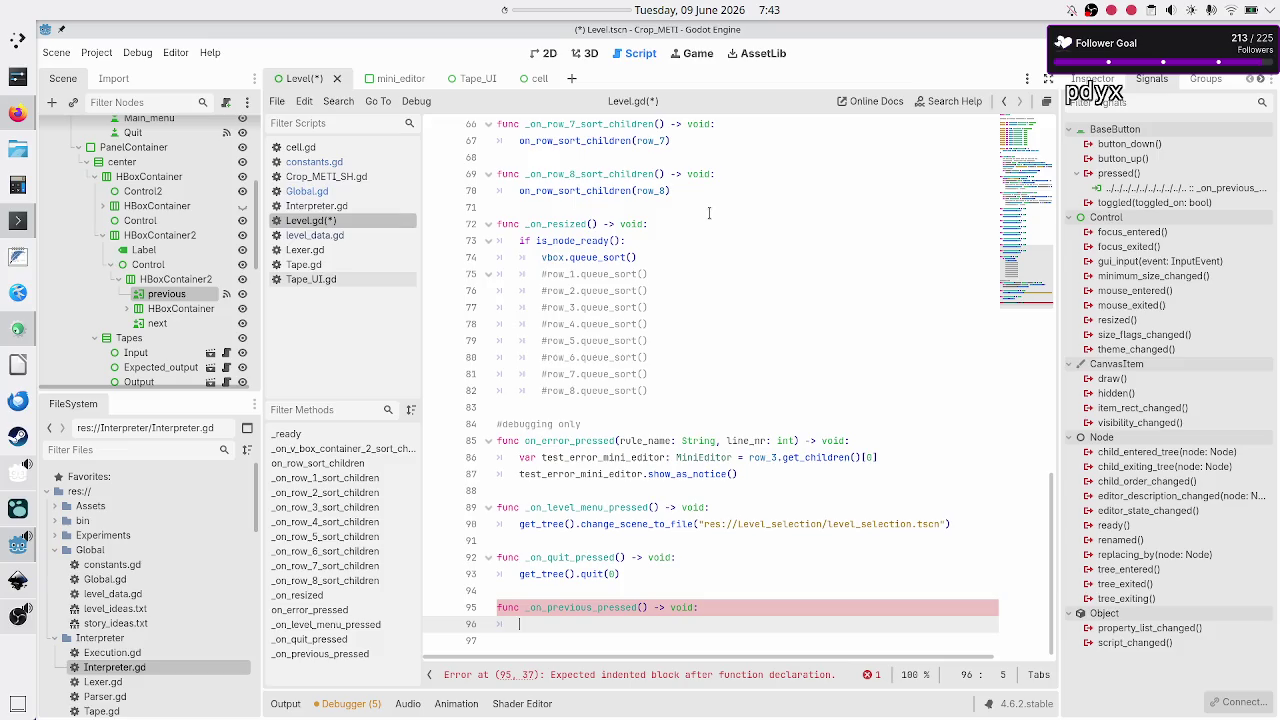
scroll(709, 213, "up", 20)
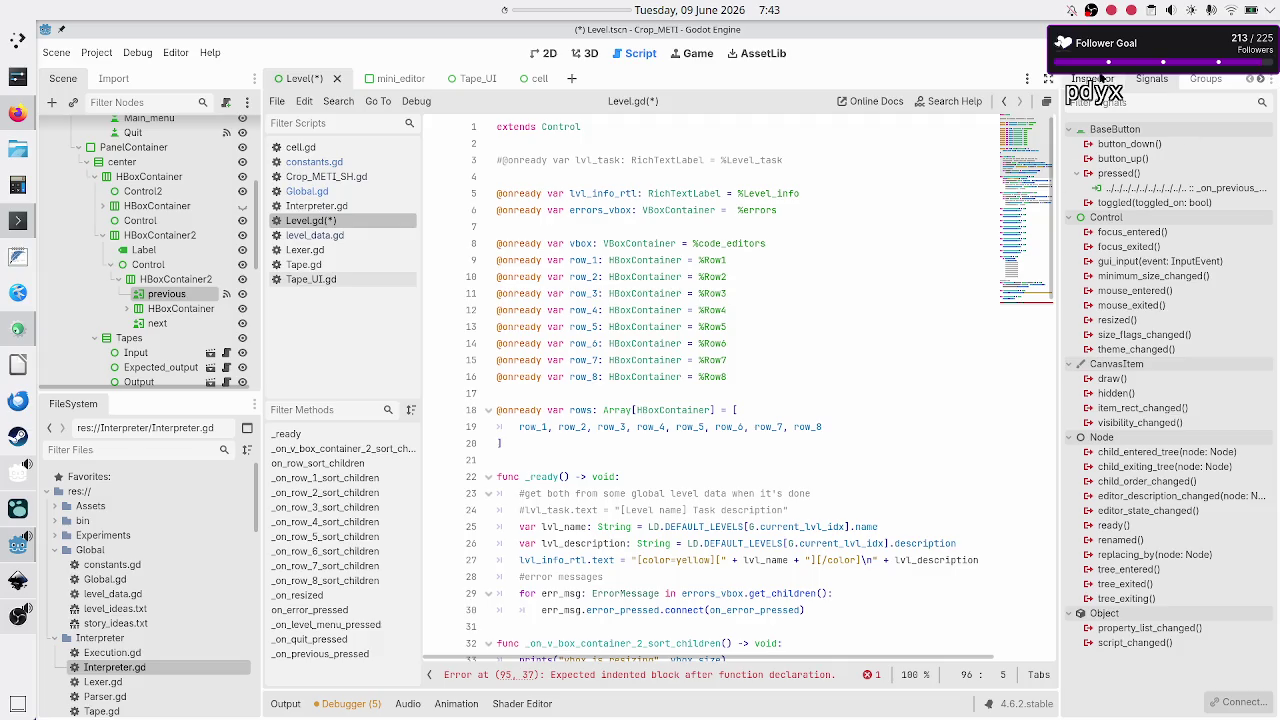
left_click(1093, 78)
Step: Declare 'var current_validation_test: int = 0' in Level.gd just above _ready
scroll(1090, 598, "down", 5)
scroll(1090, 598, "down", 5)
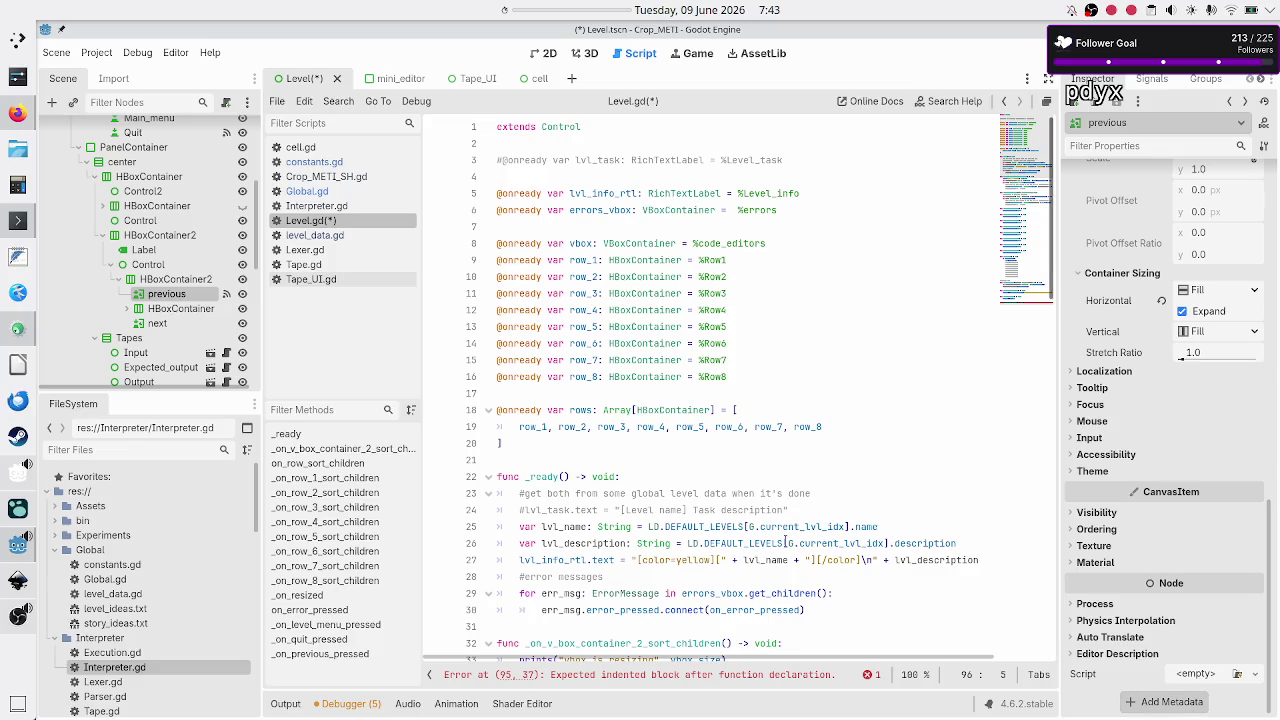
left_click(555, 457)
key("Return")
key("Return")
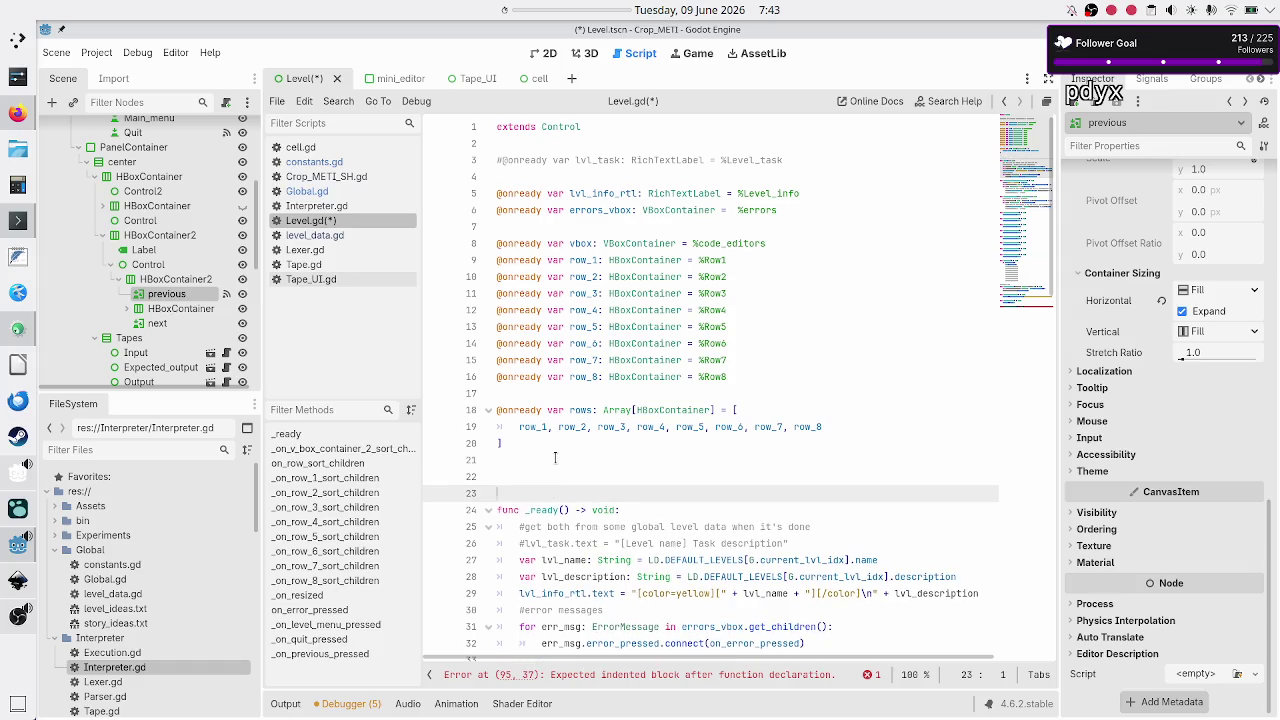
key("Up")
type("va")
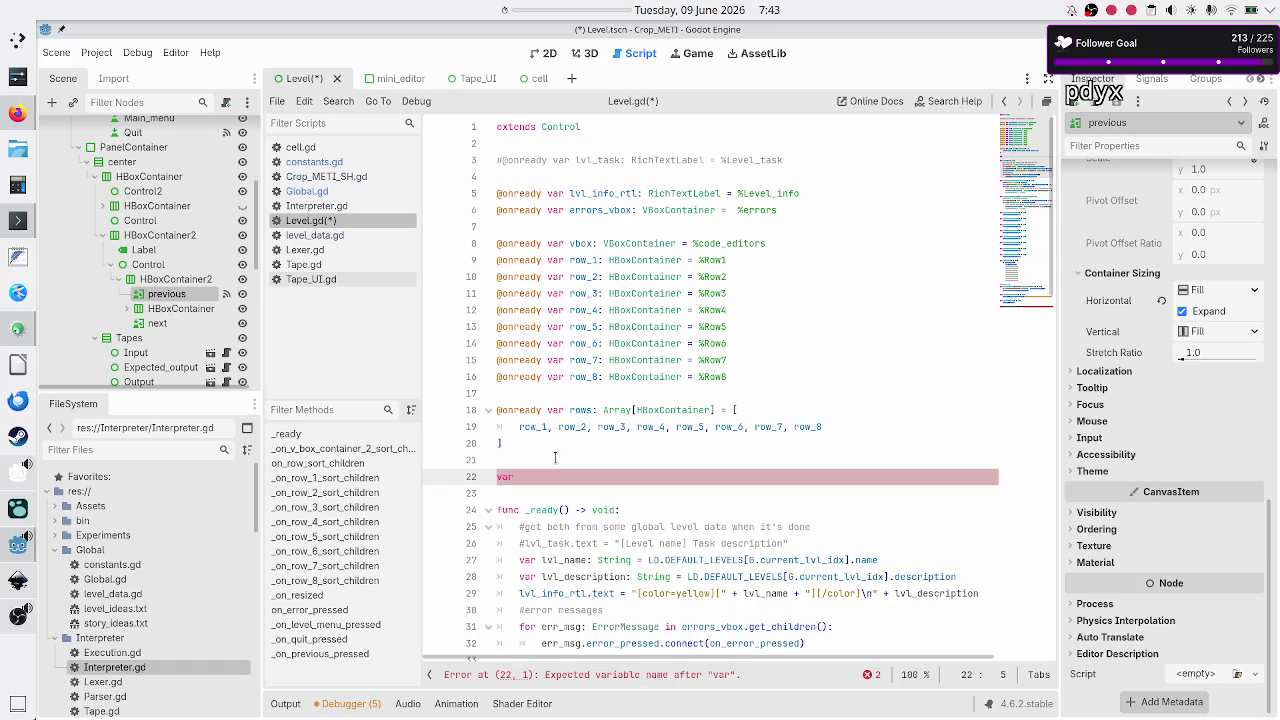
type("vbox_")
key("BackSpace")
key("BackSpace")
key("BackSpace")
key("BackSpace")
type("current_valid")
type("ation_test: ")
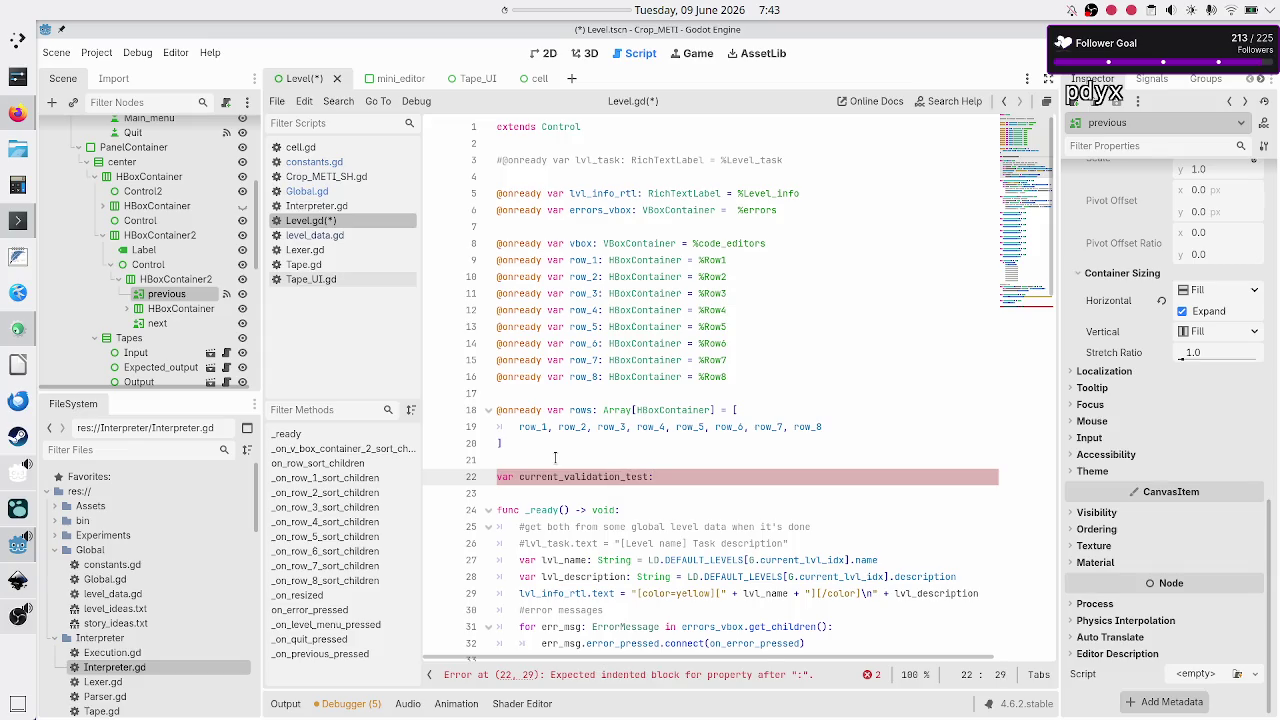
type("int =")
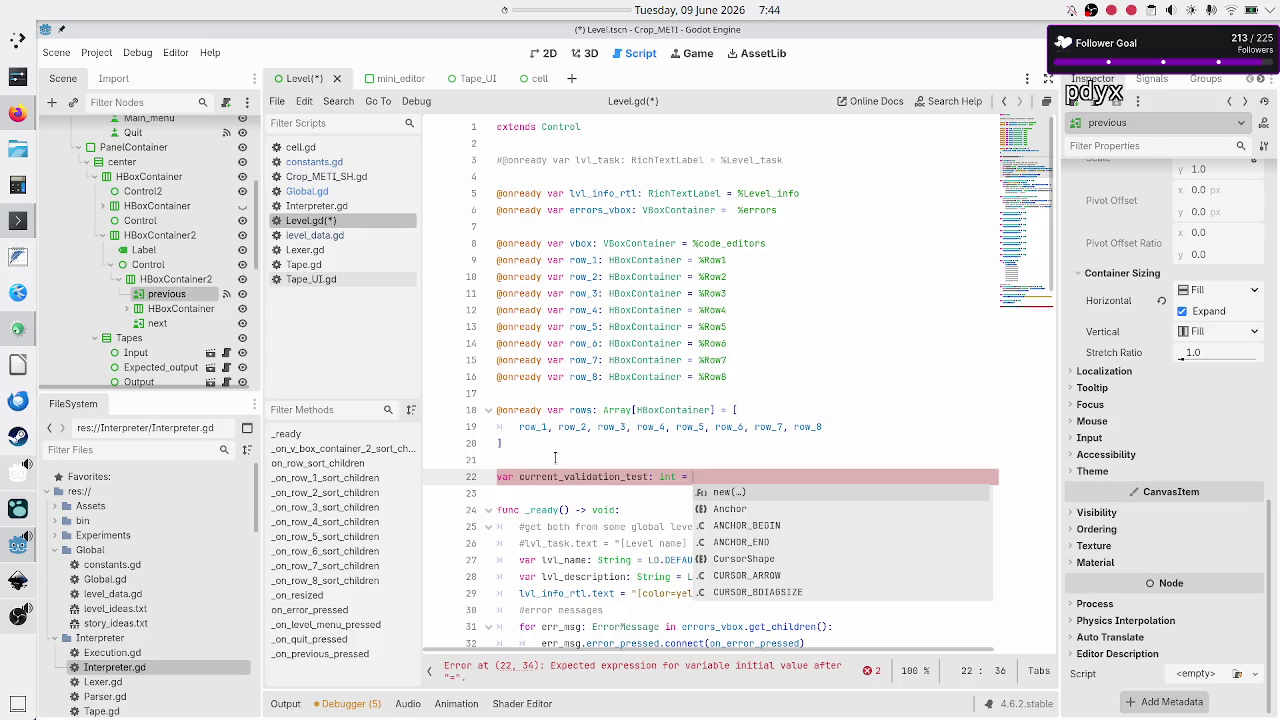
type("0")
key("shift+Left")
key("shift+Left")
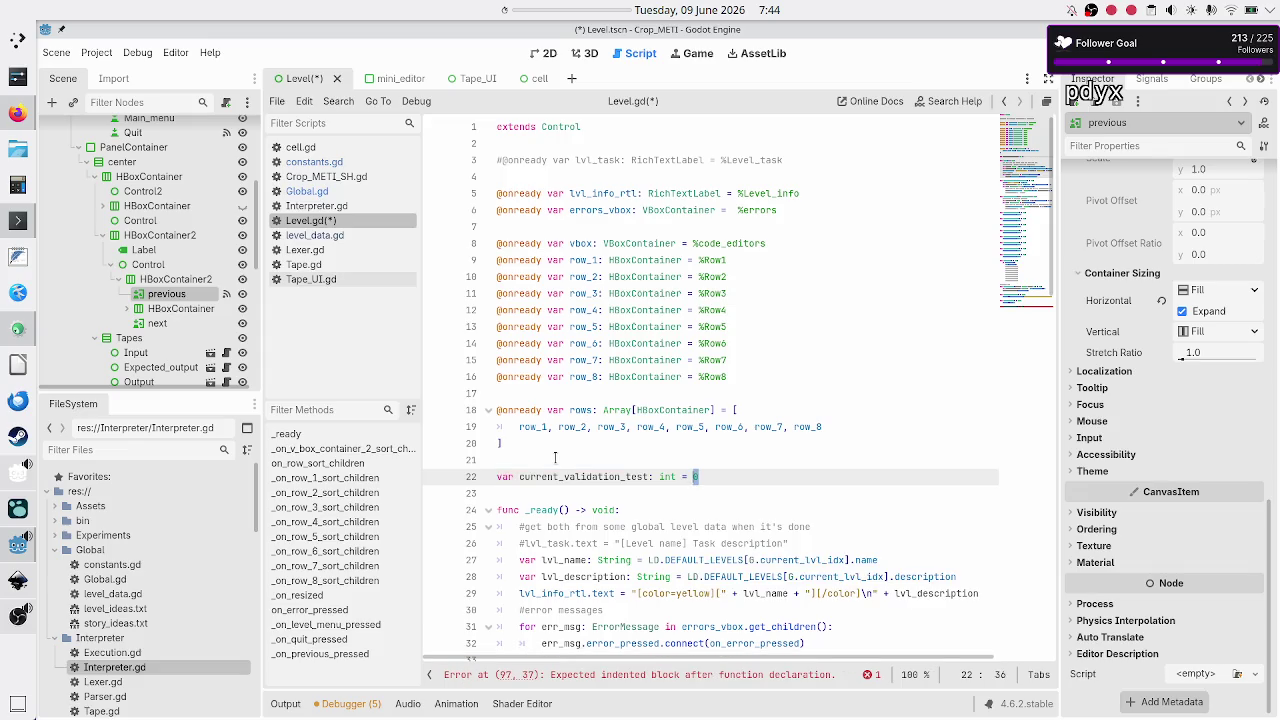
key("Down")
key("Down")
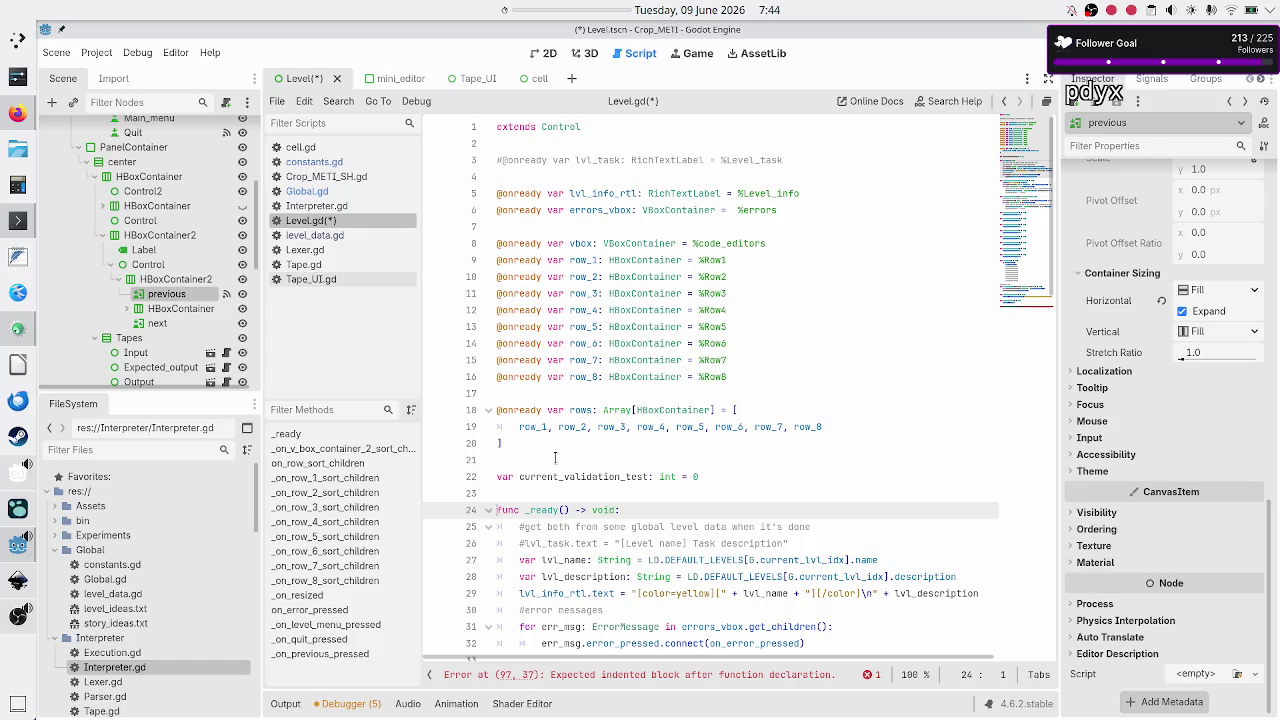
scroll(555, 457, "down", 15)
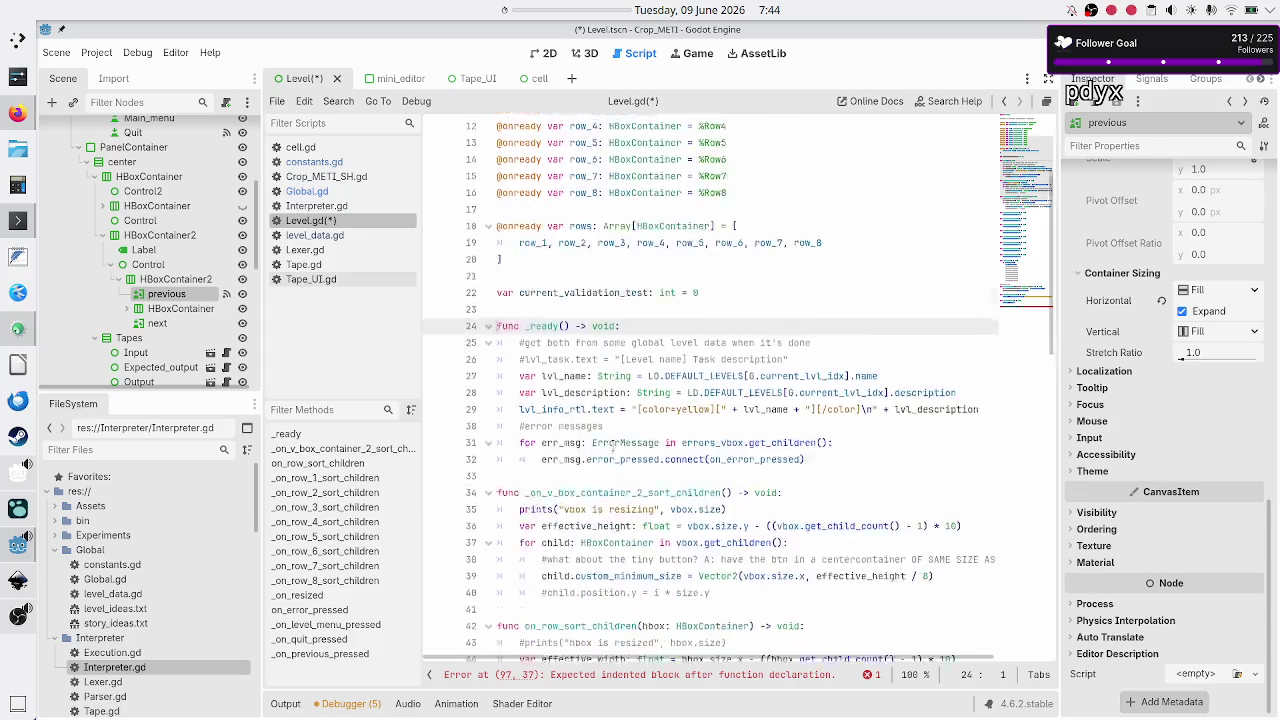
Step: Add 'current_validation_test += 1' as the body of _on_previous_pressed
left_click(666, 594)
key("Down")
key("Down")
key("Down")
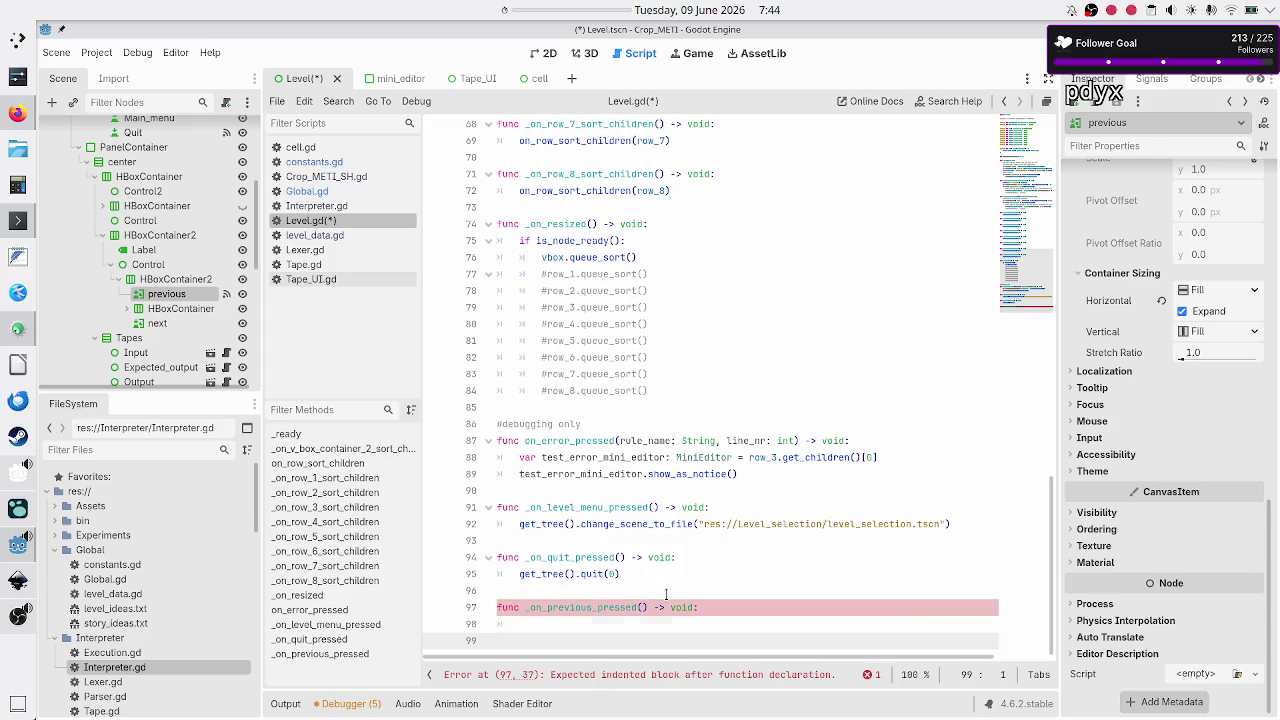
key("Up")
key("End")
type("curr")
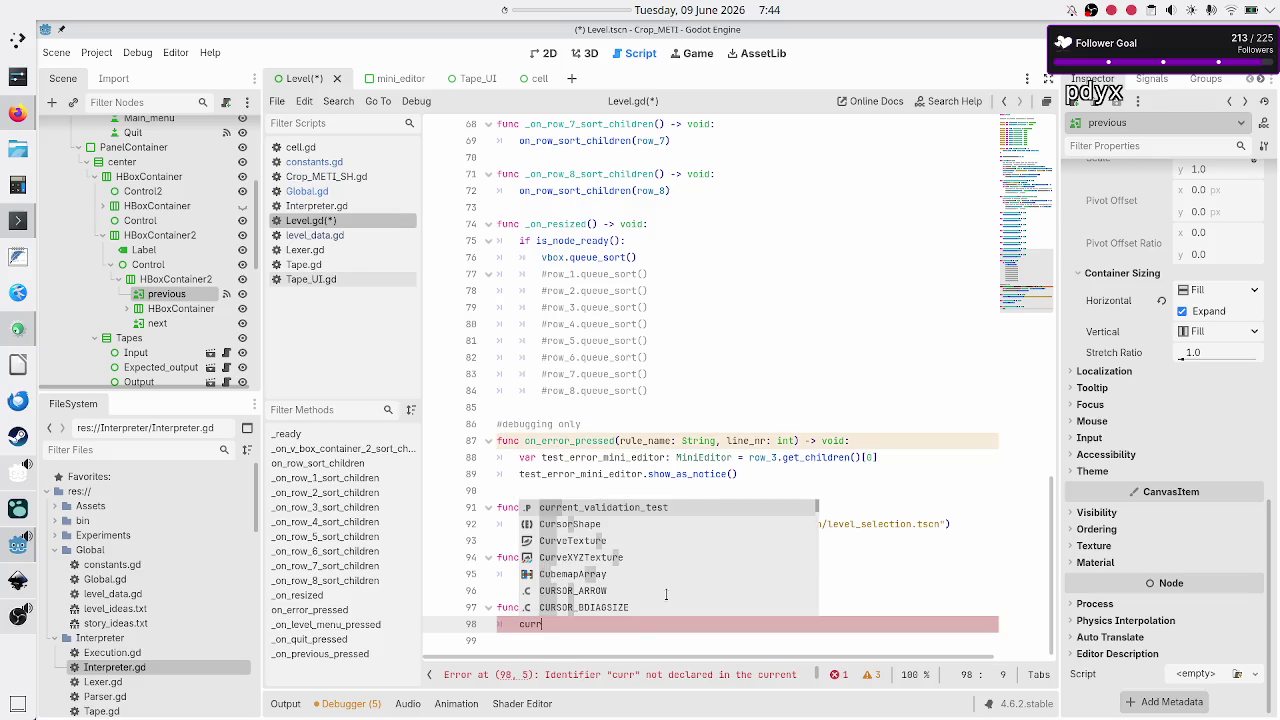
key("Return")
type("+=")
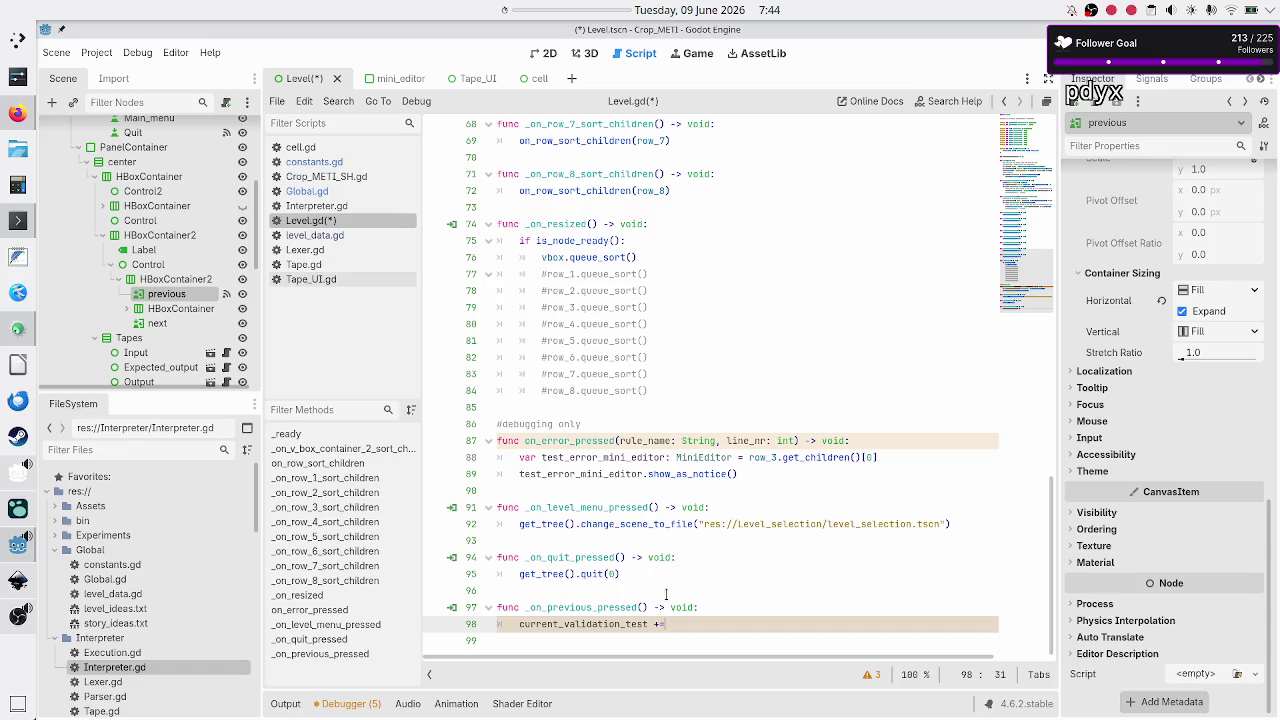
type(" 1")
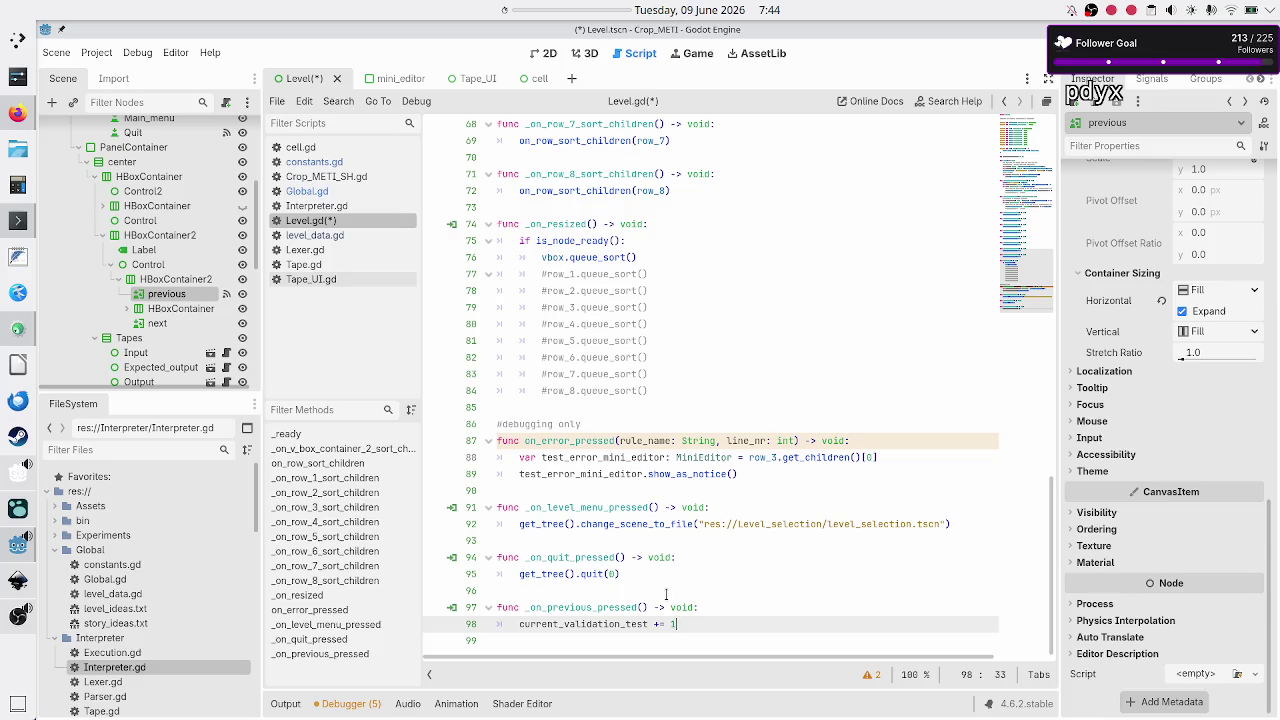
key("shift+Left")
key("shift+Left")
key("shift+Left")
key("Right")
Step: Insert an 'if' line above the increment, then switch to Global.gd
key("Up")
key("Return")
type("if")
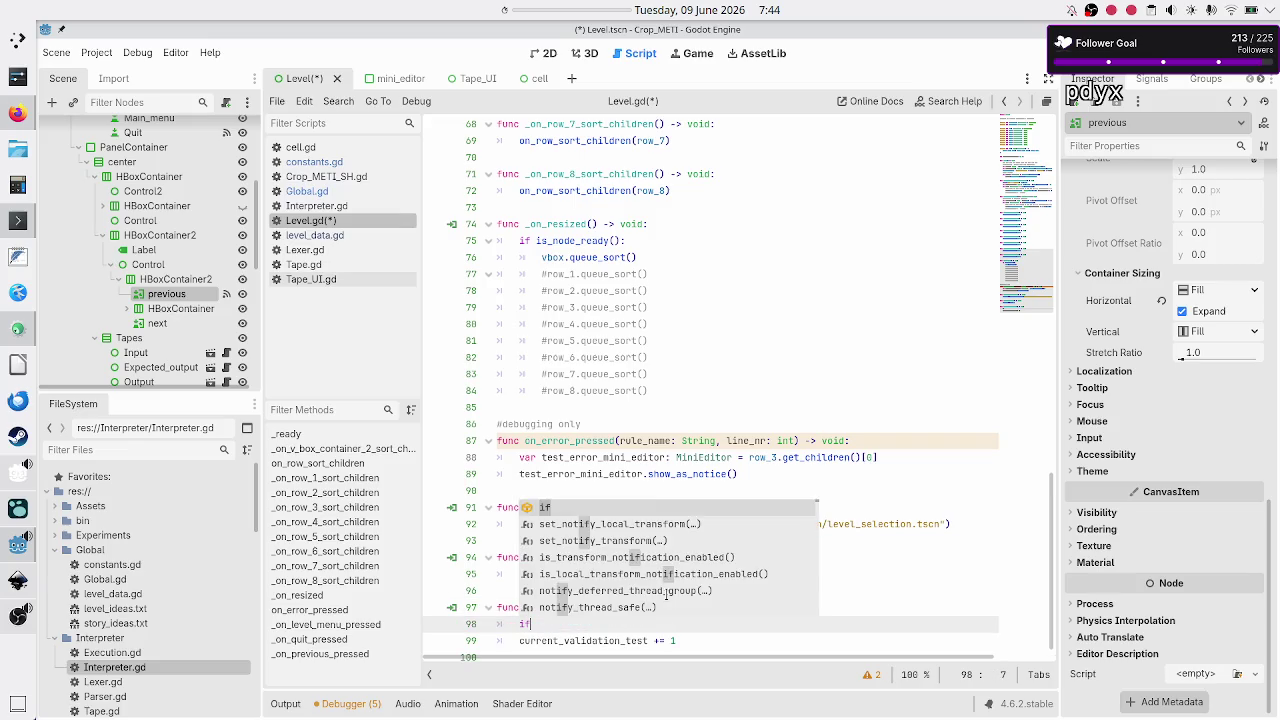
key("Escape")
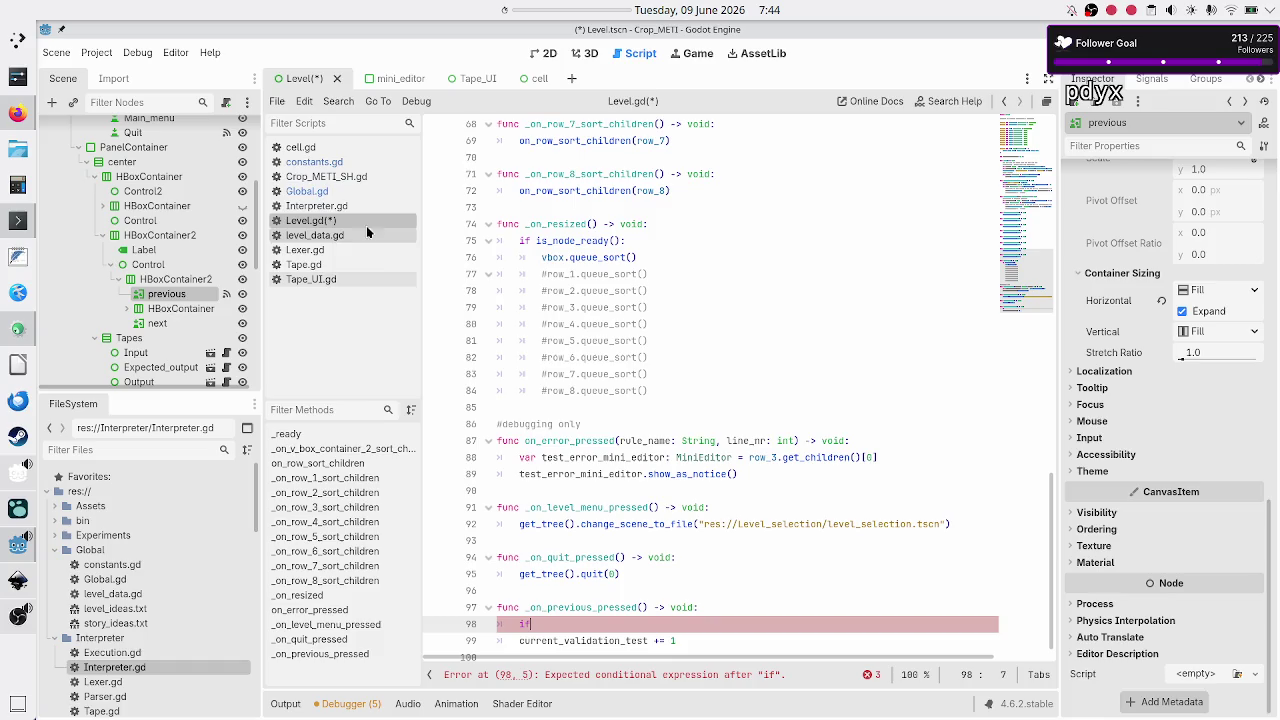
left_click(307, 191)
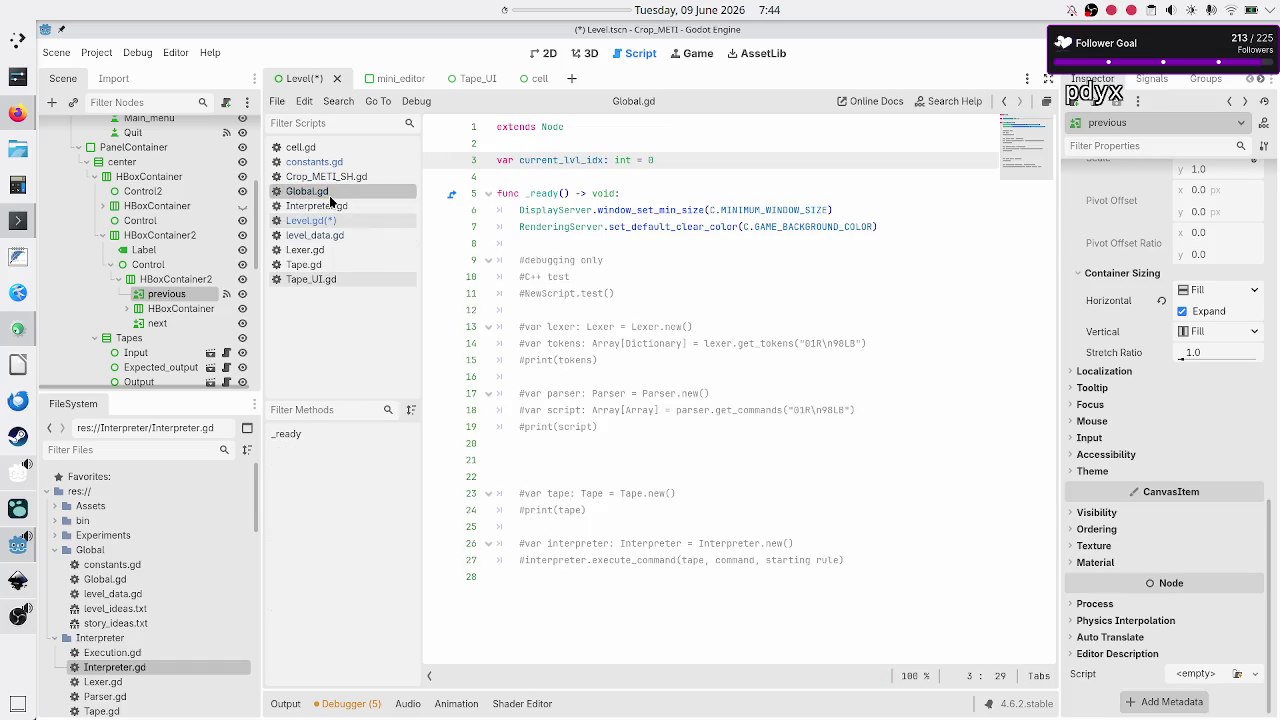
Step: Check current_lvl_idx in Global.gd and the validation_tests key in level_data.gd's DEFAULT_LEVELS
double_click(597, 158)
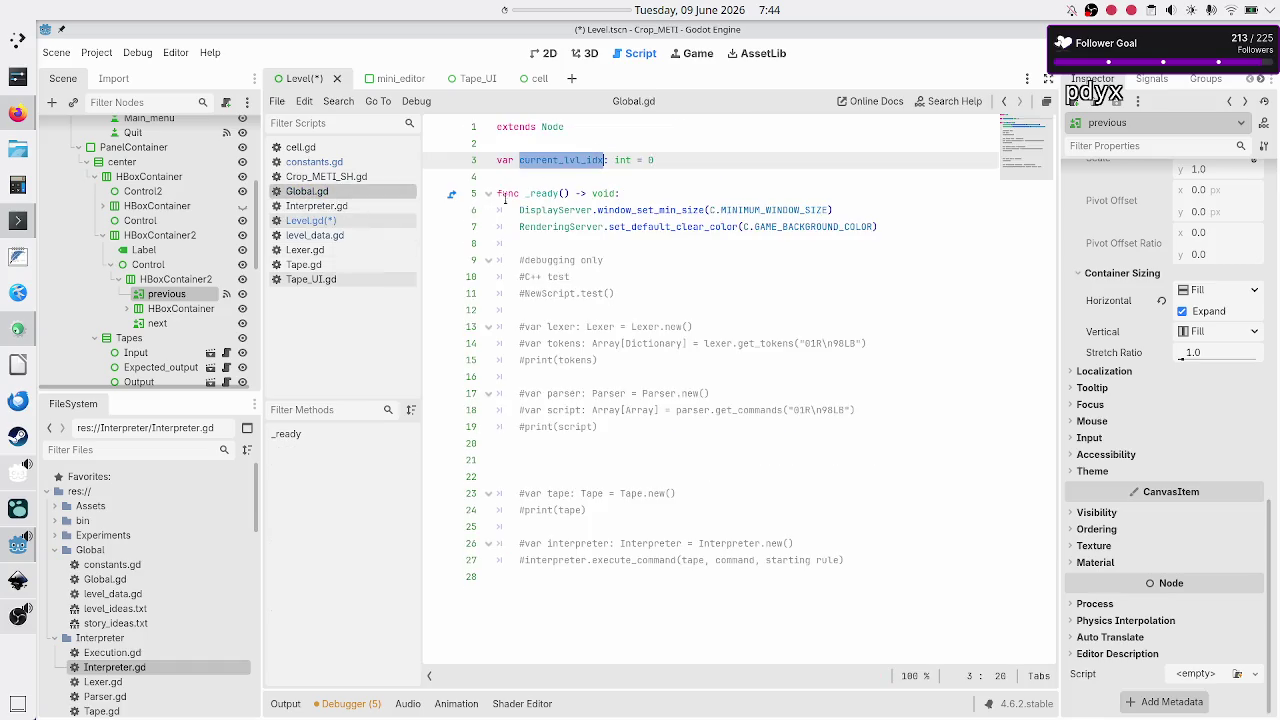
left_click(312, 235)
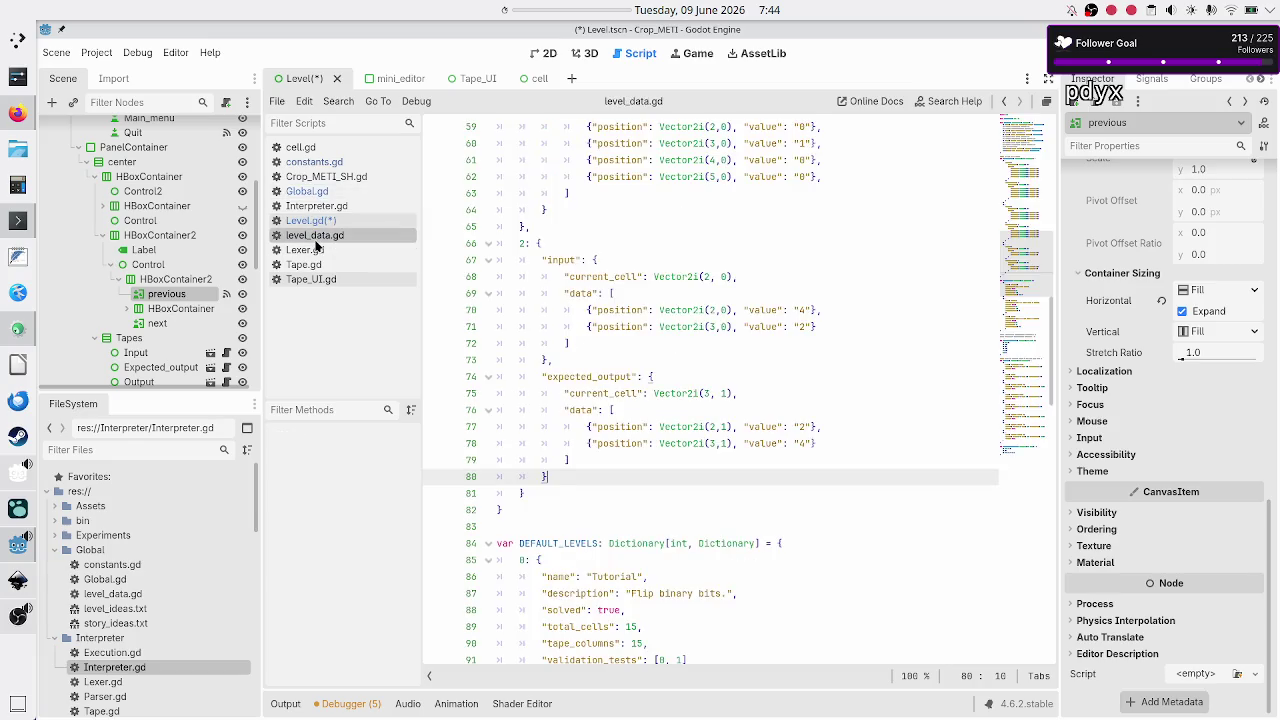
scroll(598, 443, "down", 7)
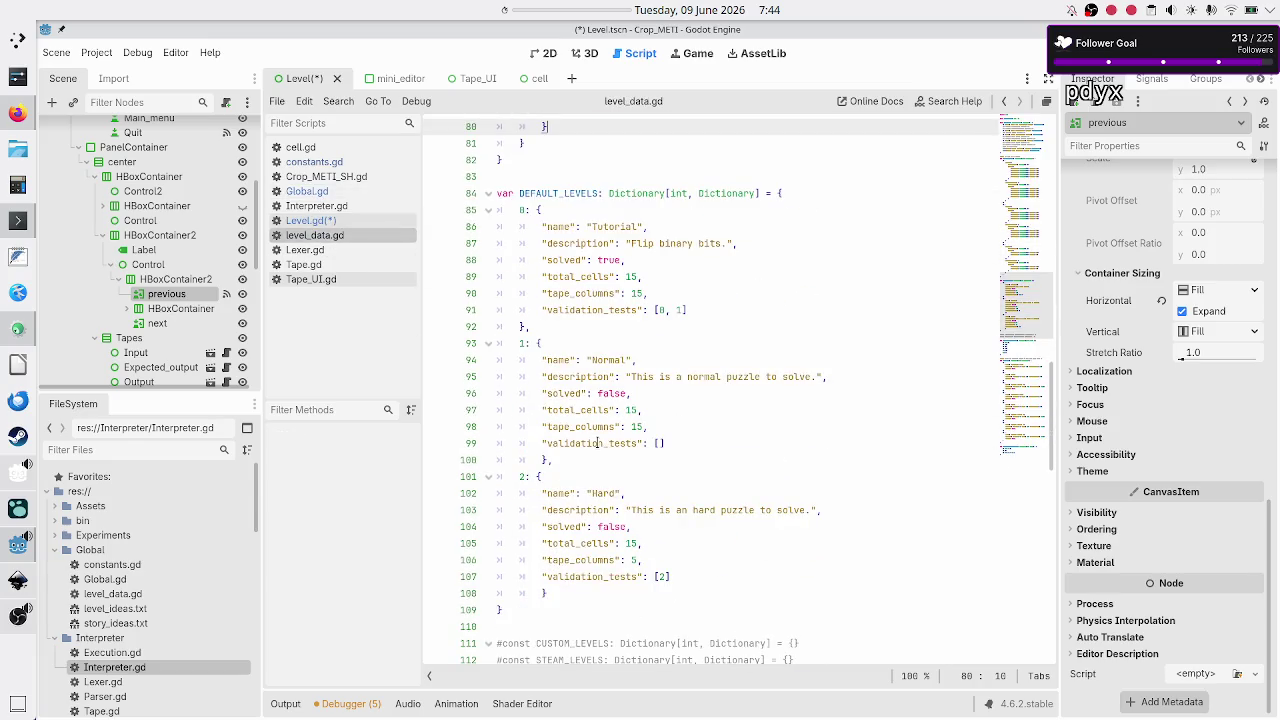
double_click(520, 211)
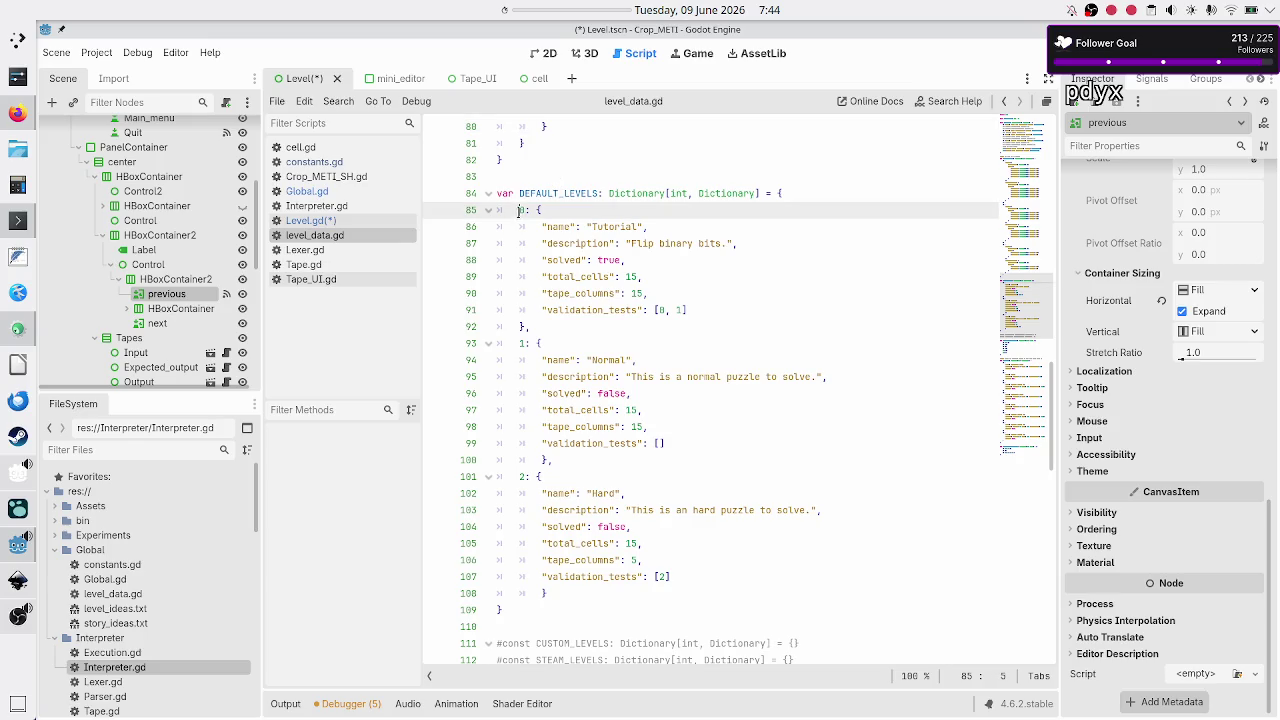
double_click(607, 310)
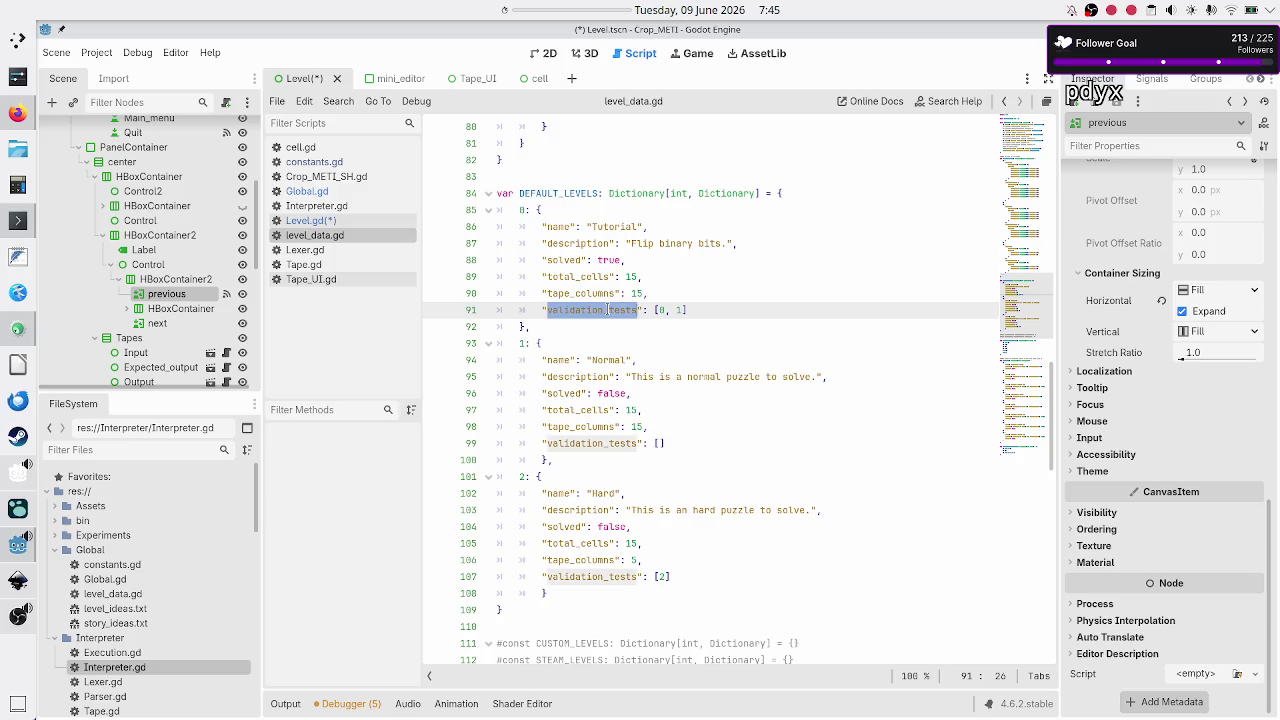
left_click(355, 218)
type("if")
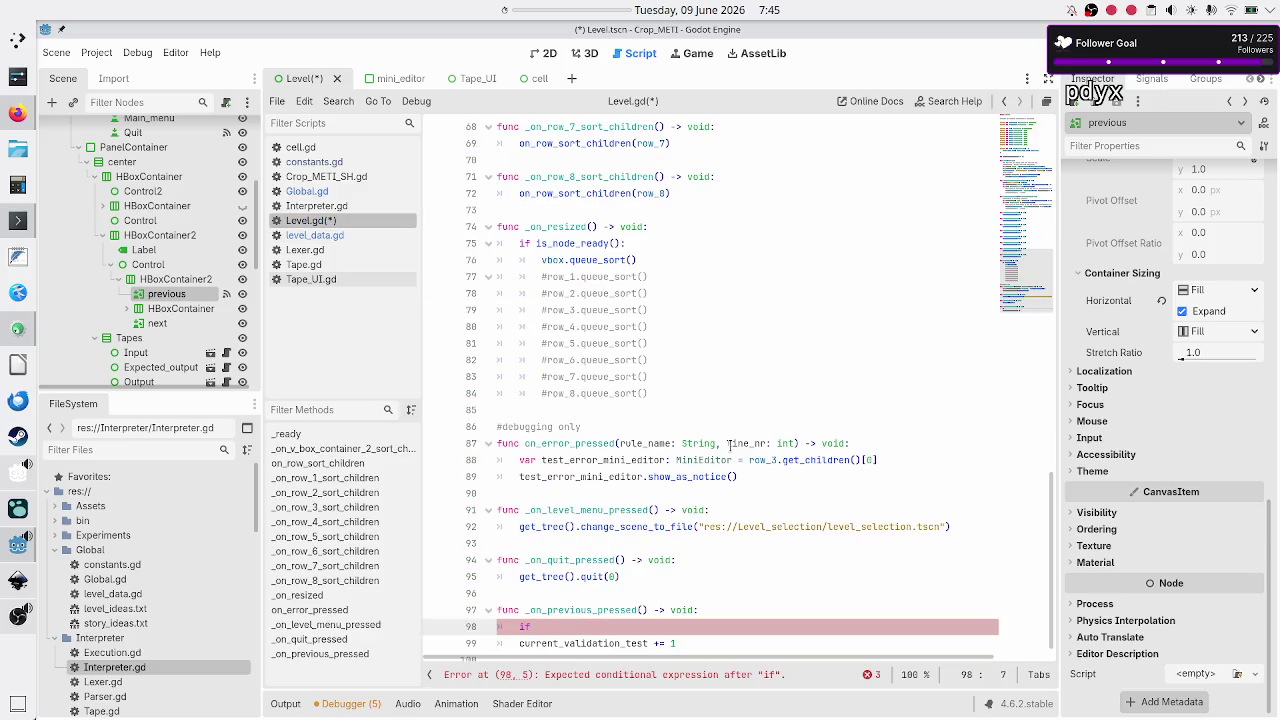
Step: Write the condition 'if LD.DEFAULT_LEVELS[G.current_lvl_idx]["validation_tests"]' in Level.gd using autocomplete
type(" LD.defa")
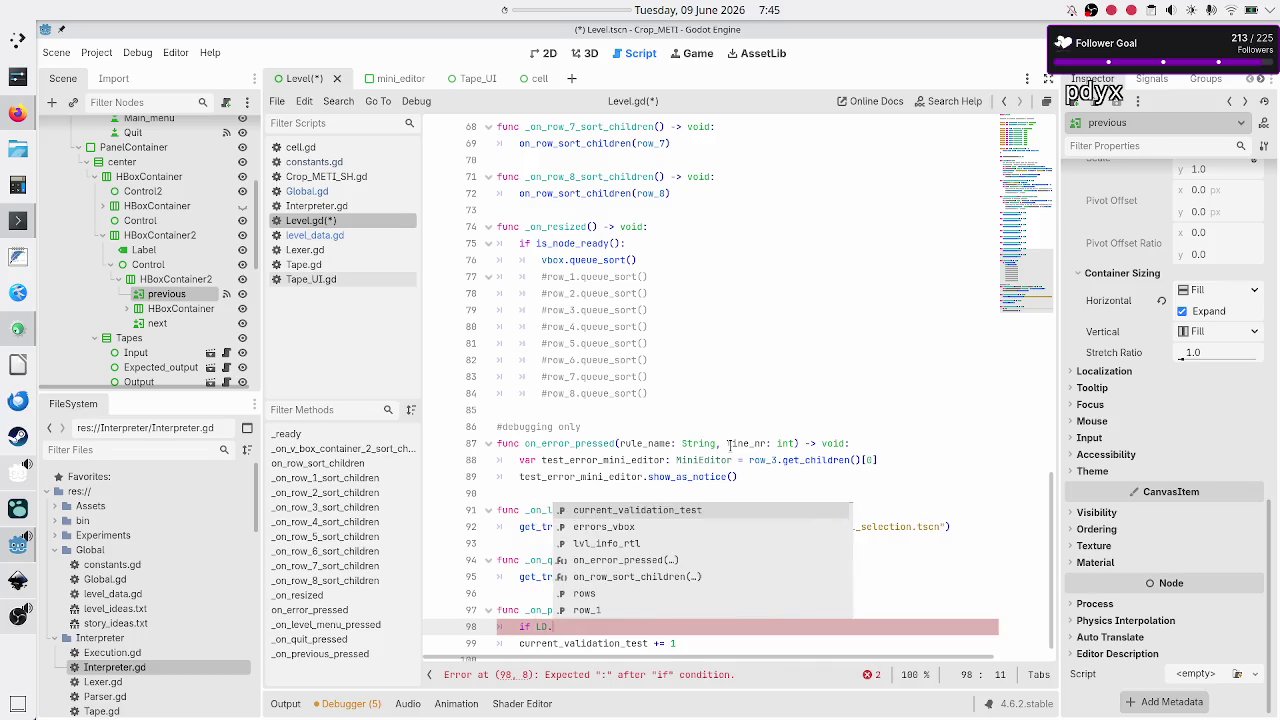
key("Return")
type("[G.")
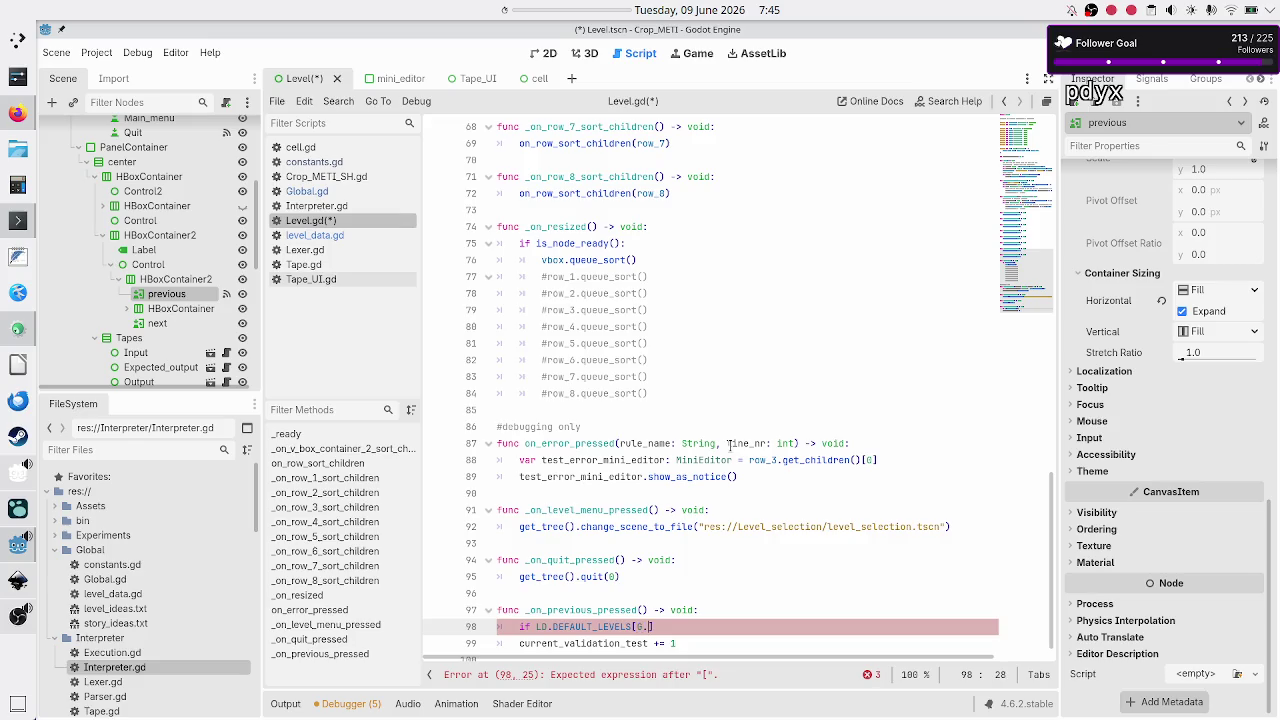
type("curr")
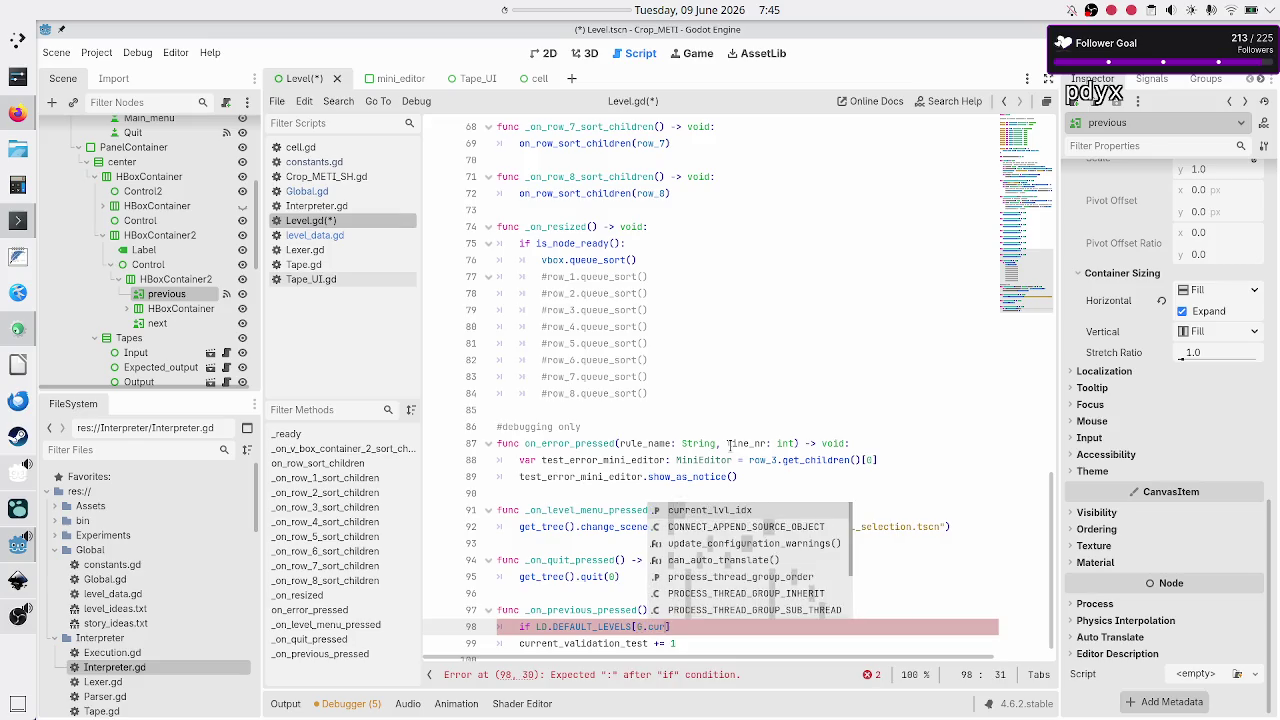
key("Return")
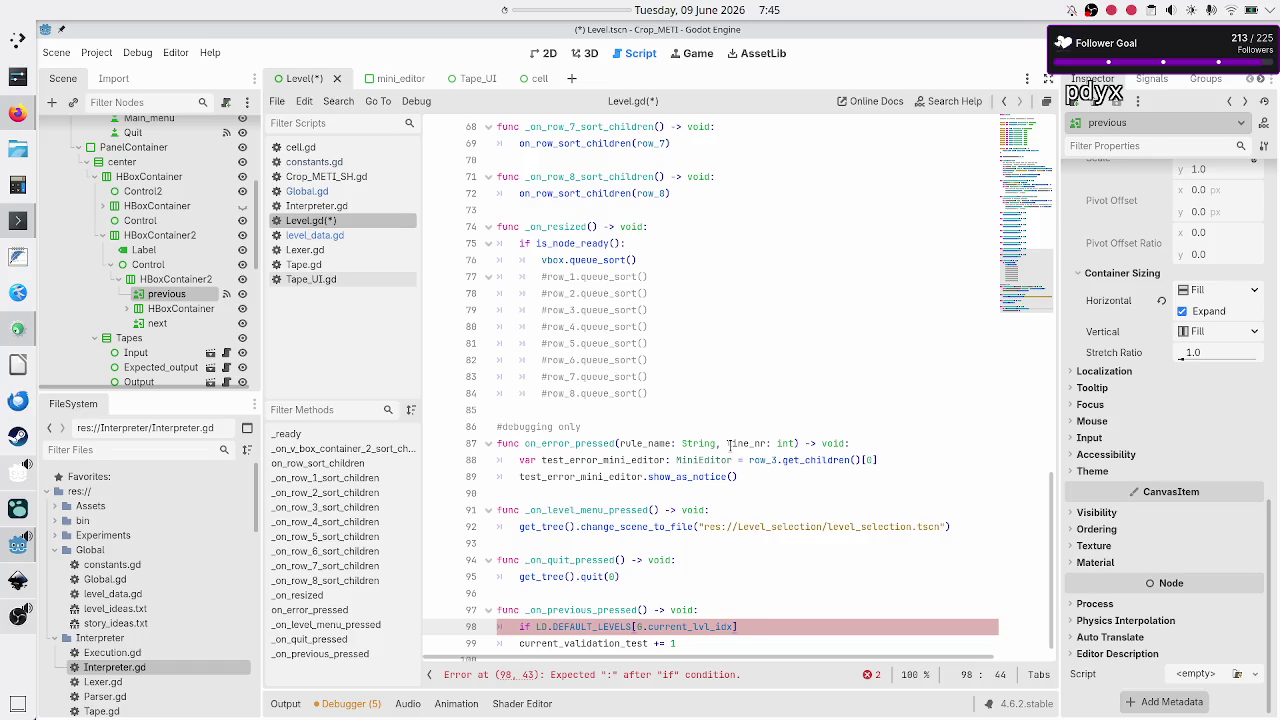
key("Left")
key("shift+Left")
key("shift+Left")
key("shift+Left")
key("End")
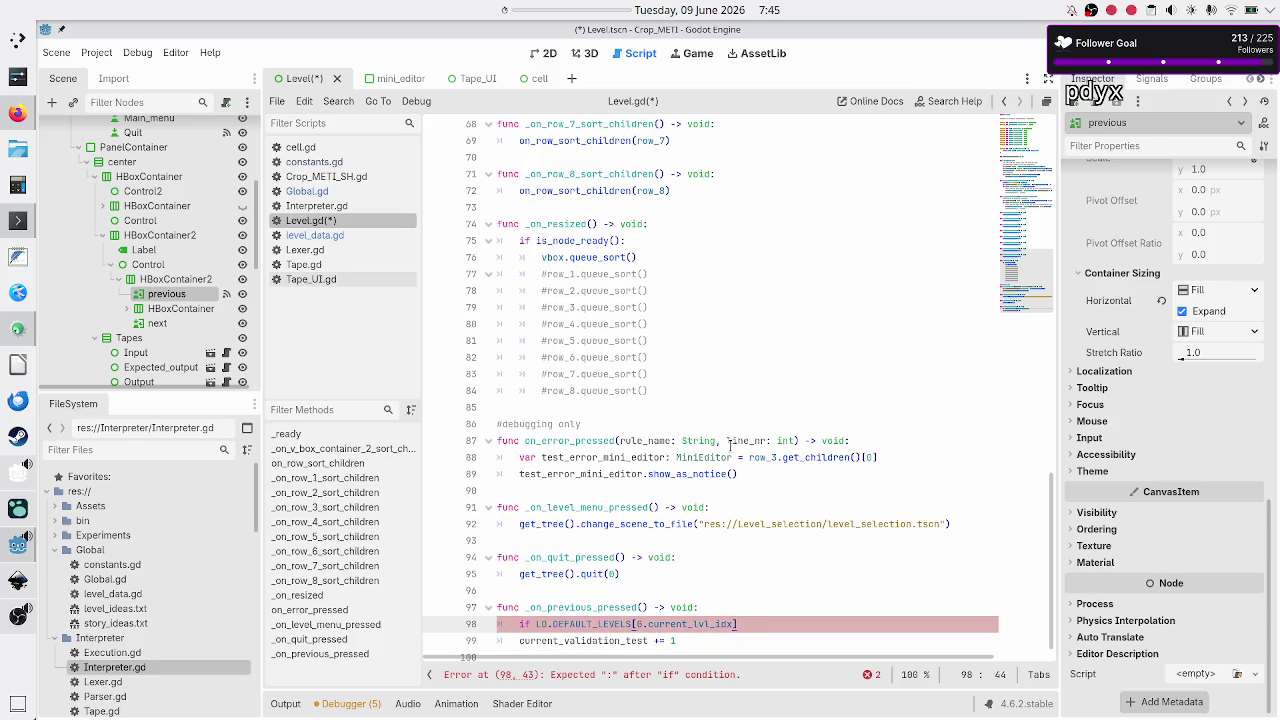
type("[")
type("\"")
type("validation_te")
type("sts")
left_click(321, 234)
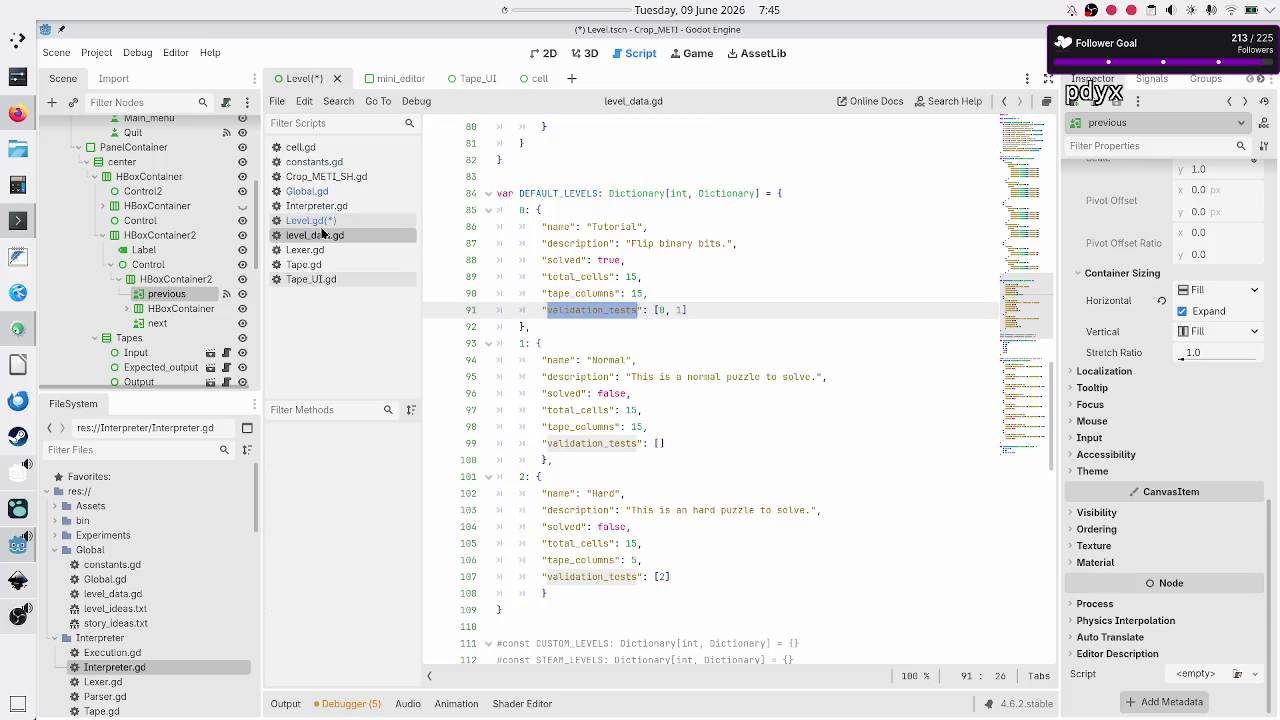
Step: Append '.size()' to the previous handler's if condition on line 98 of Level.gd
left_click(325, 221)
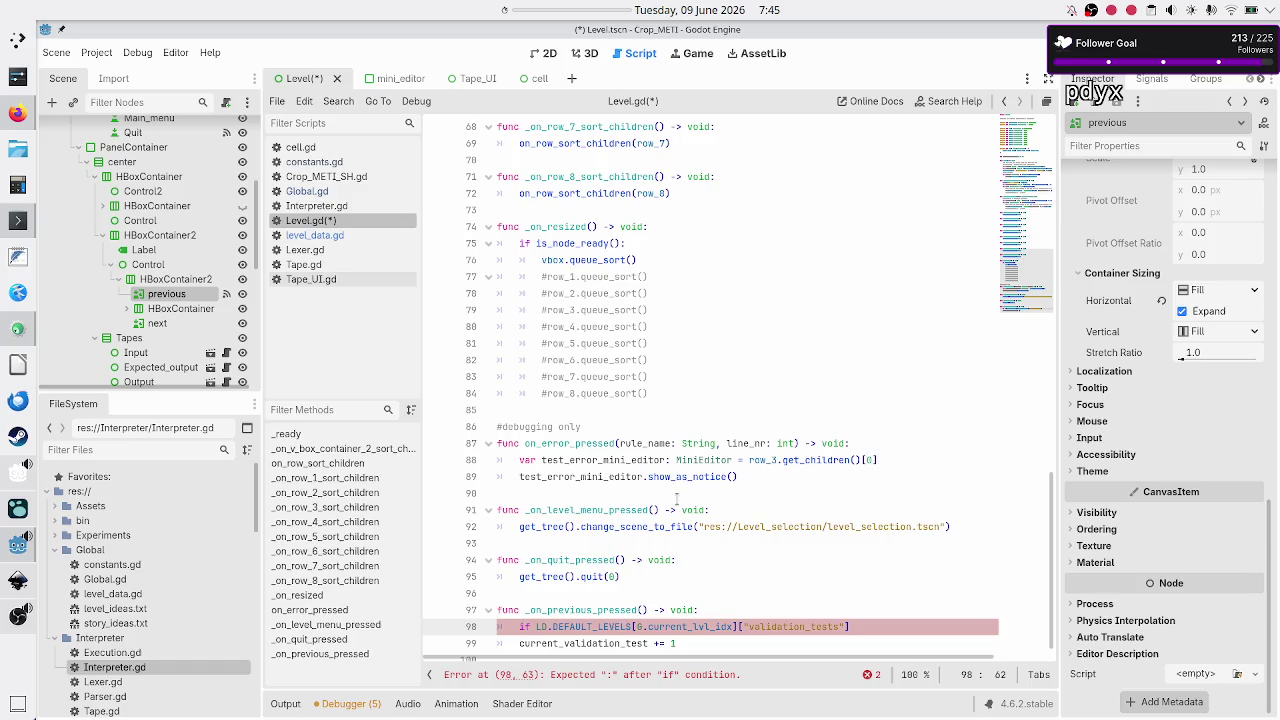
left_click(880, 630)
type(".siz")
type("e")
key("Home")
left_click(882, 628)
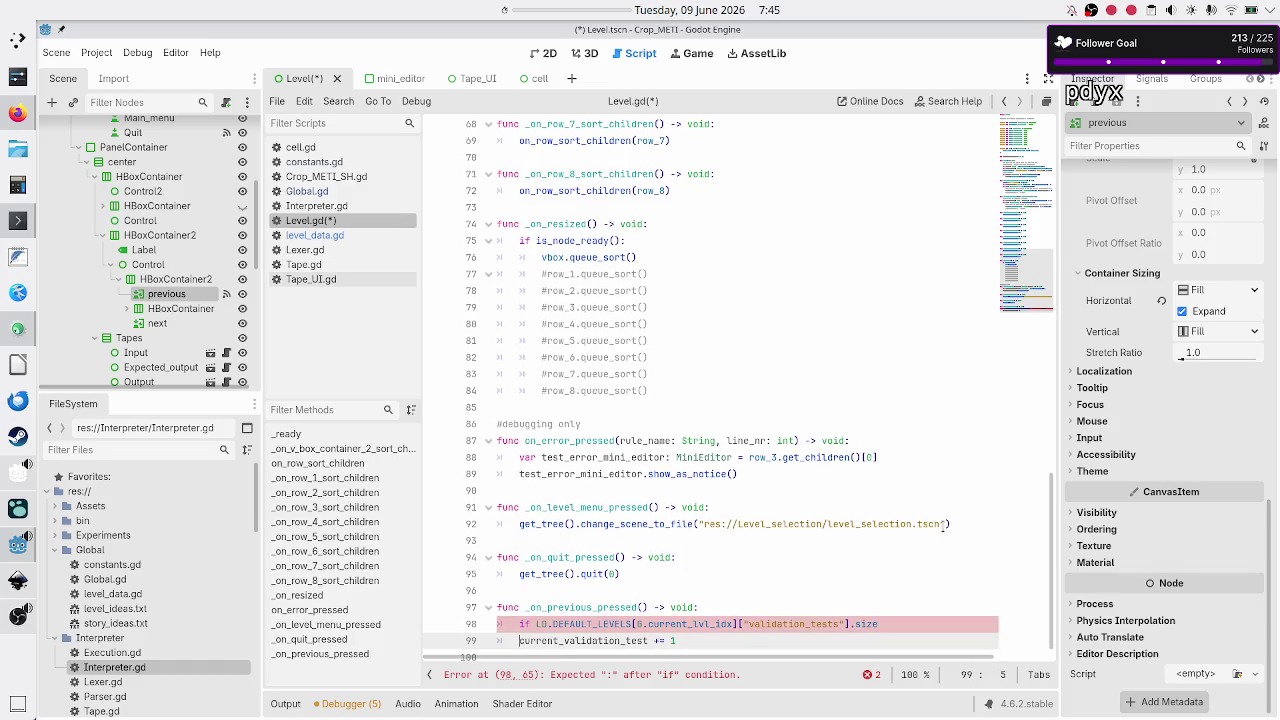
type("()")
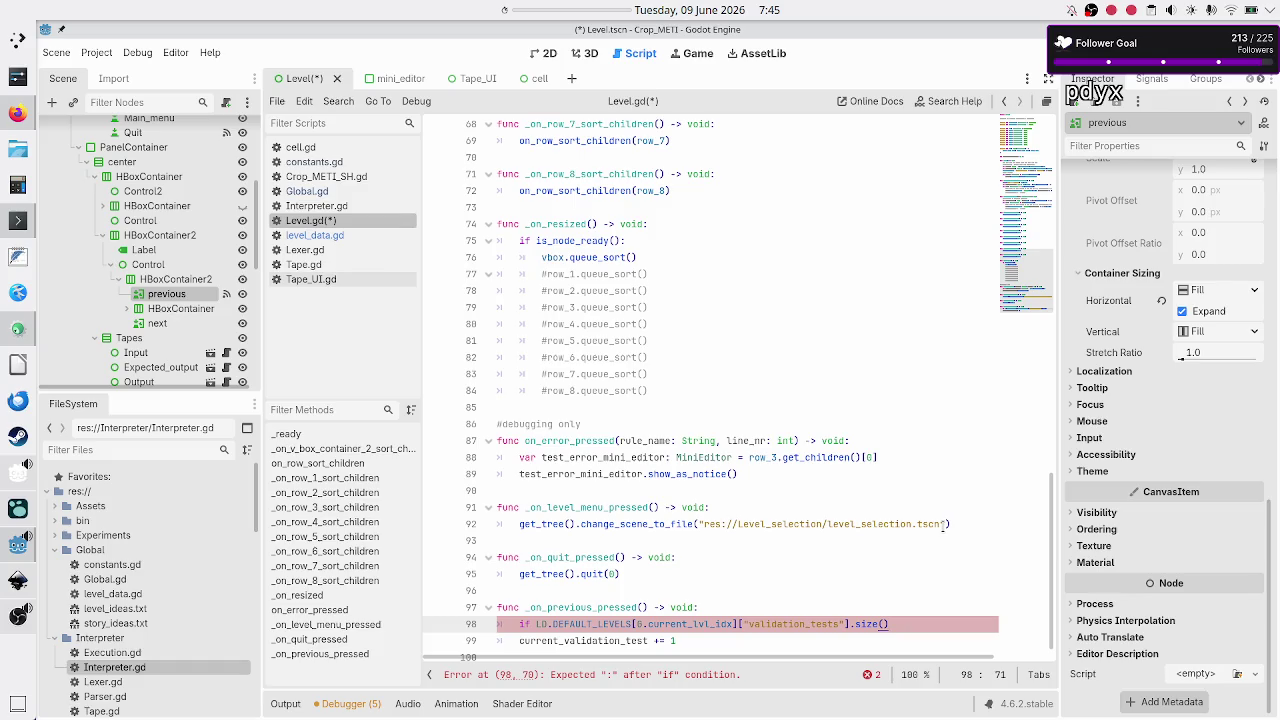
key("Down")
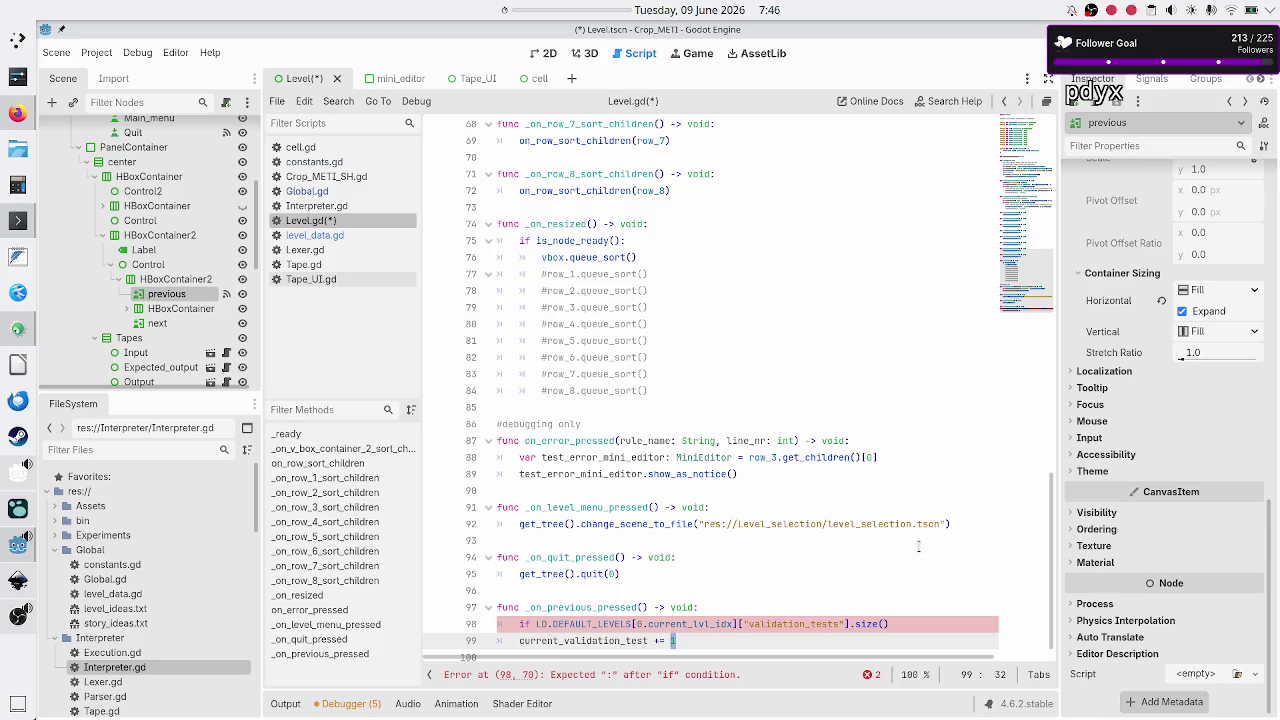
Step: Insert a line below the _on_previous_pressed header, then delete it again
key("Up")
key("Up")
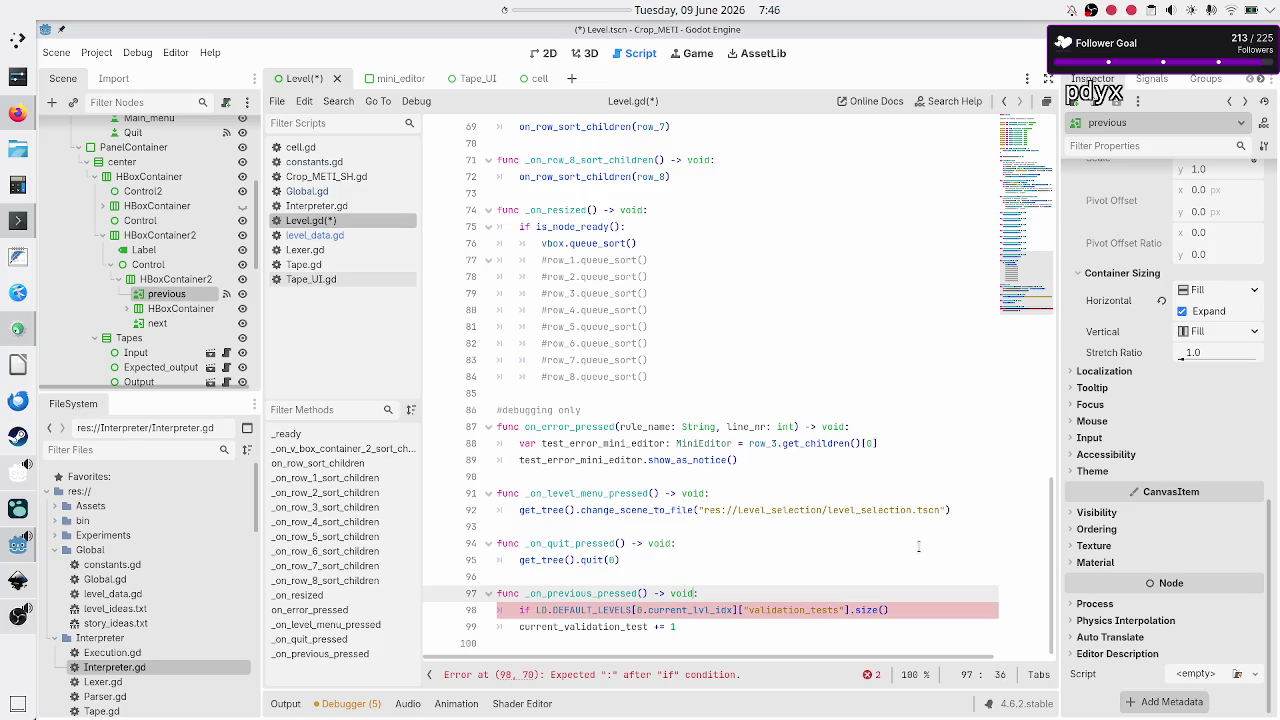
key("Down")
key("Home")
key("Up")
key("End")
key("Return")
type("var")
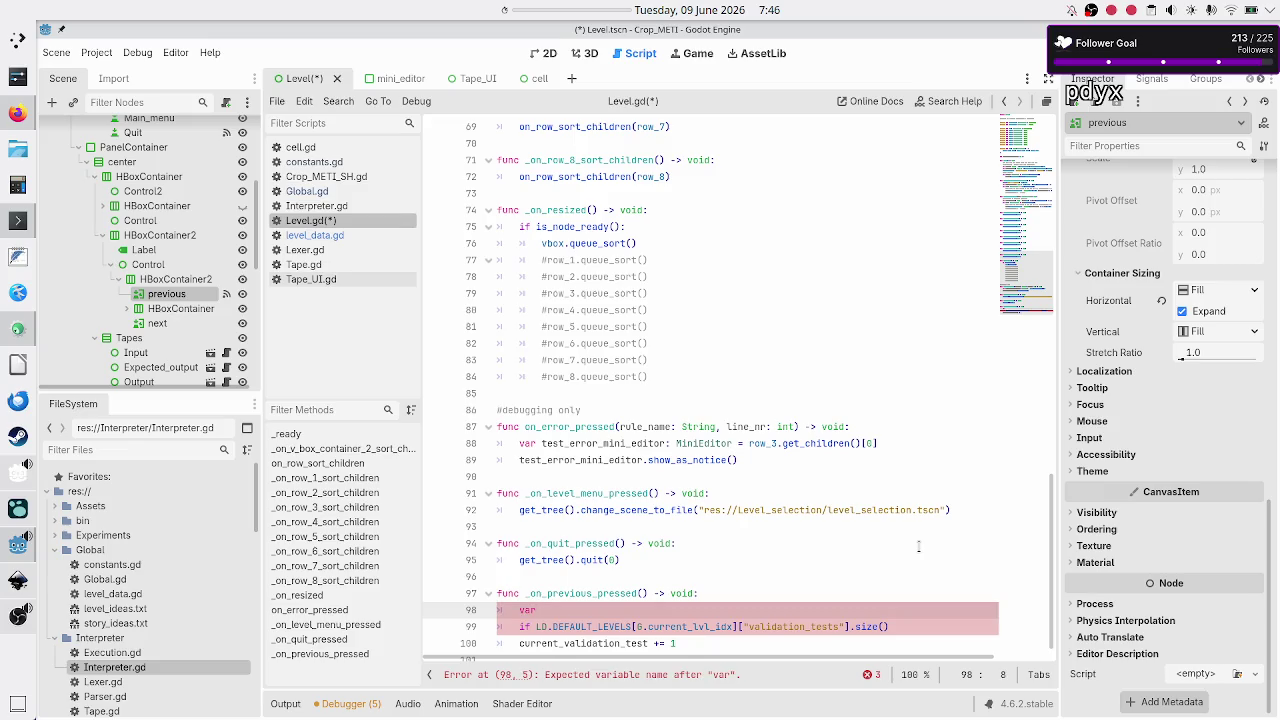
key("BackSpace")
key("BackSpace")
key("BackSpace")
key("ctrl+shift+k")
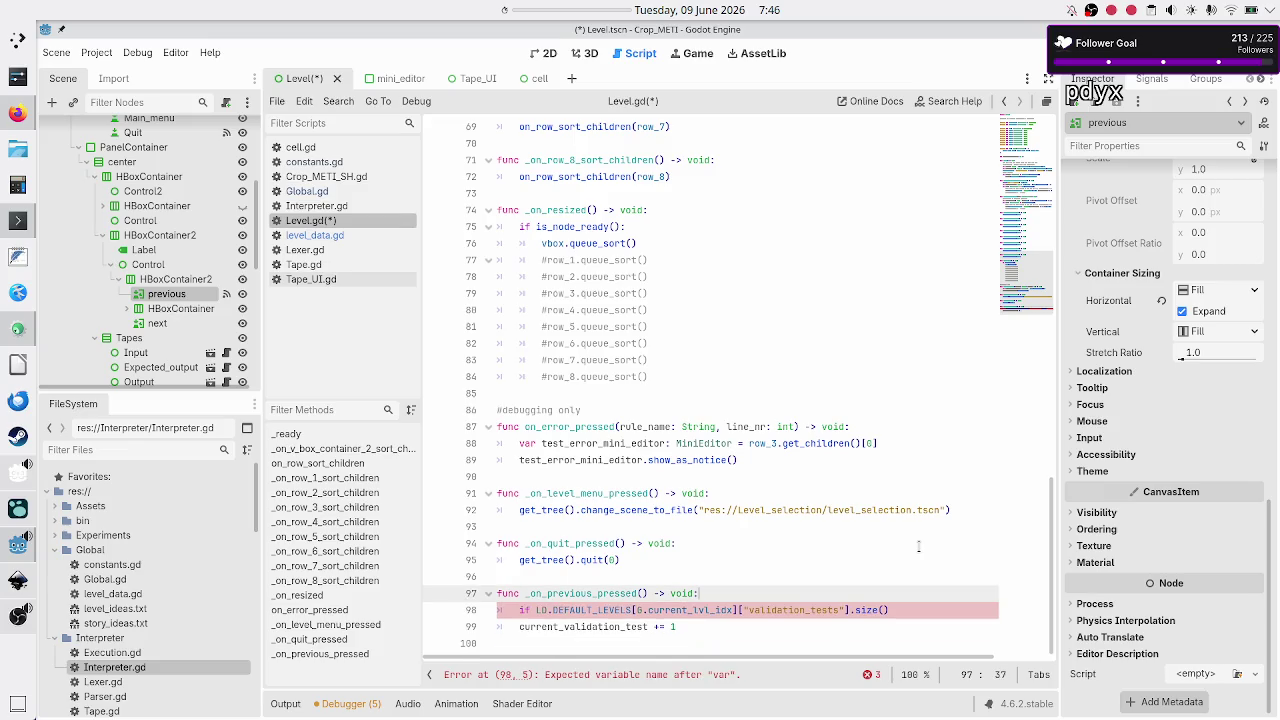
key("Down")
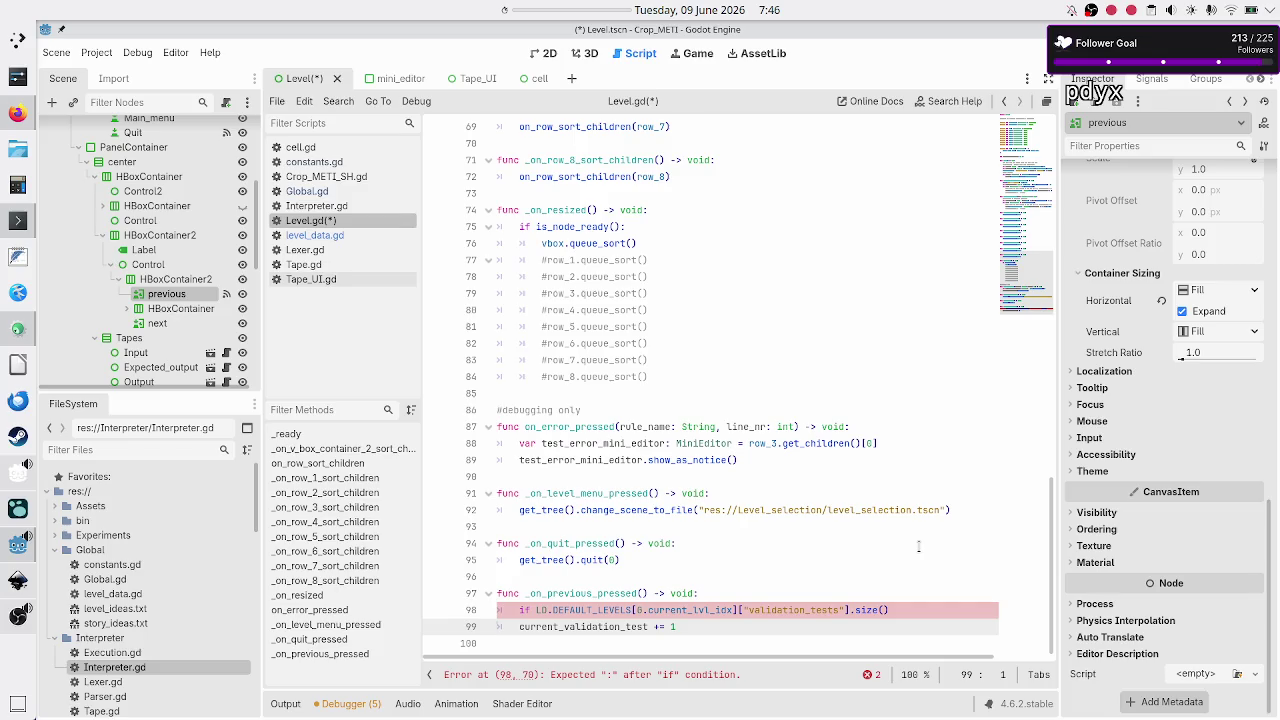
Step: Write 'if current_validation_test < (LD.DEFAULT_LEVELS[...]["validation_tests"].size() -1):' on line 98
key("Up")
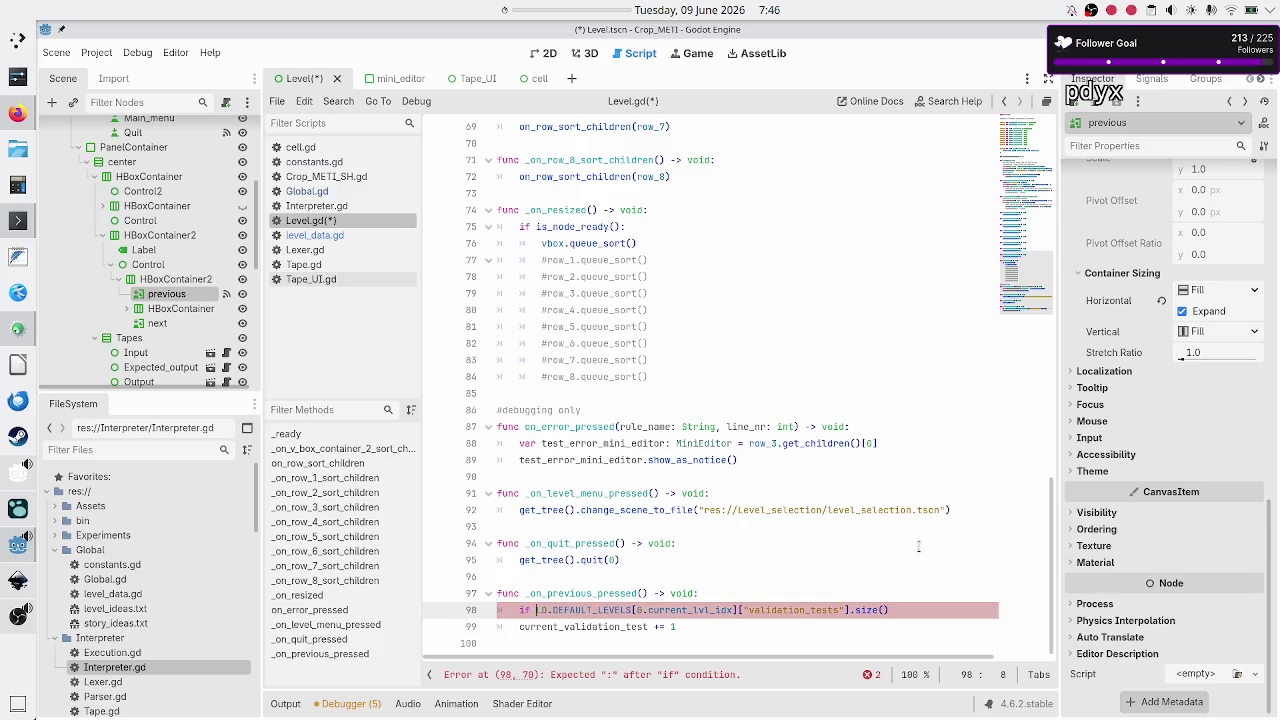
key("Down")
key("shift+Right")
key("shift+Right")
key("shift+Right")
key("ctrl+c")
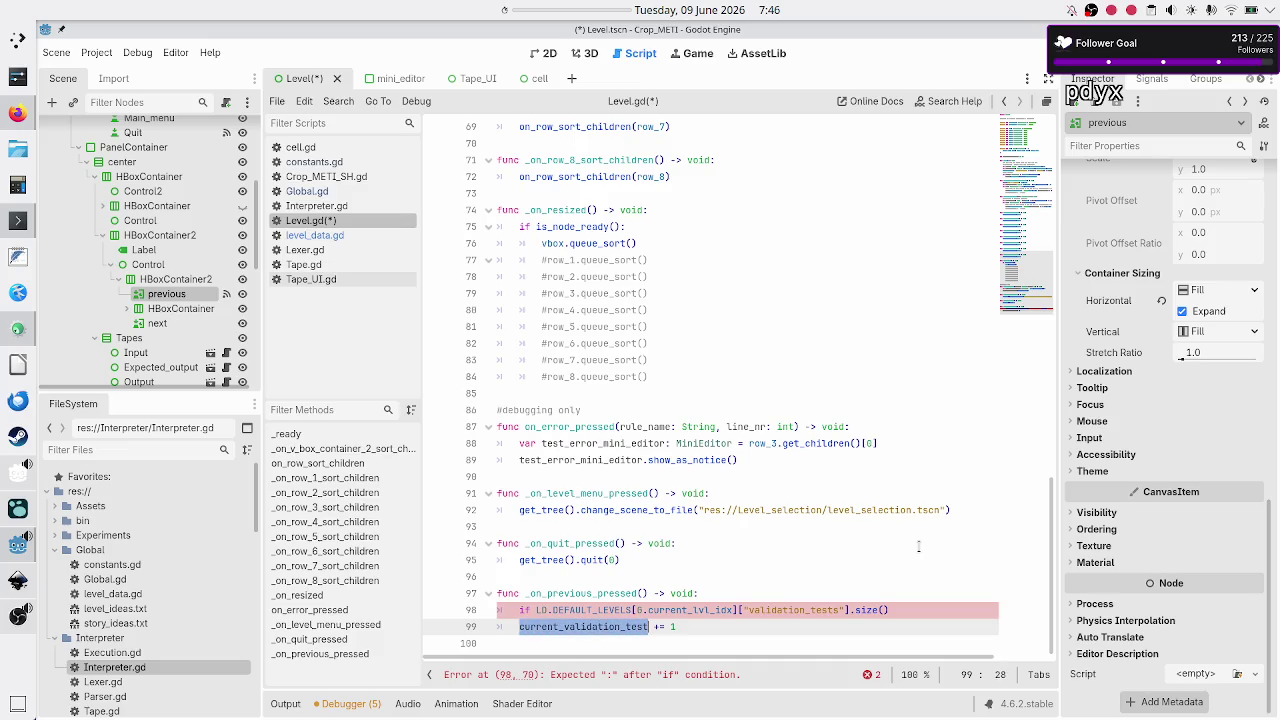
key("Up")
key("ctrl+Left")
key("ctrl+Left")
key("ctrl+Left")
key("ctrl+v")
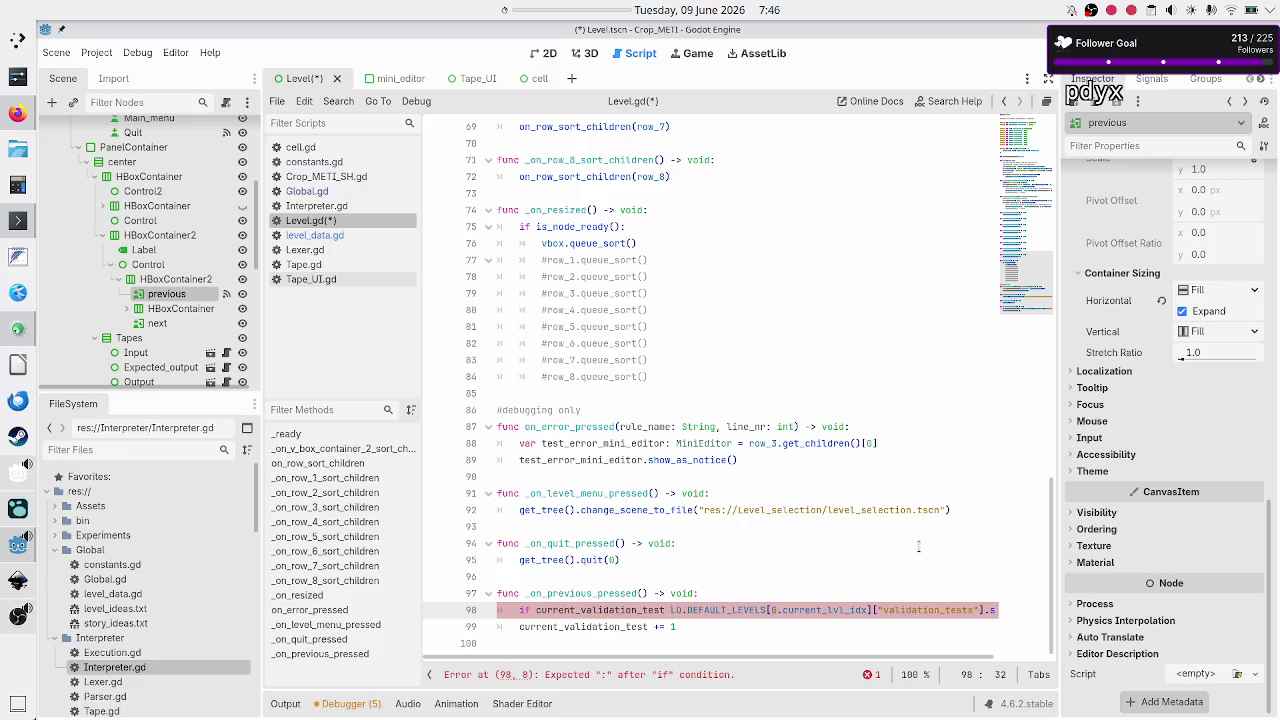
type("<")
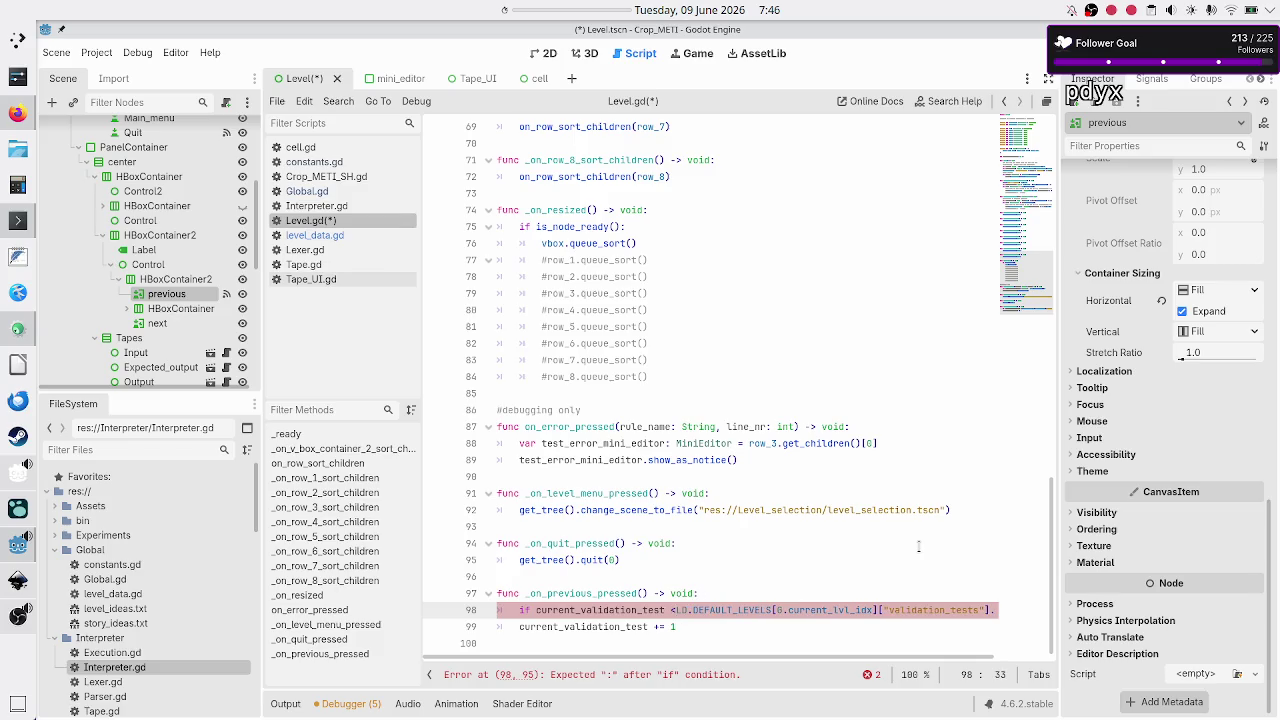
type(" (")
key("Right")
key("Right")
key("Right")
key("Right")
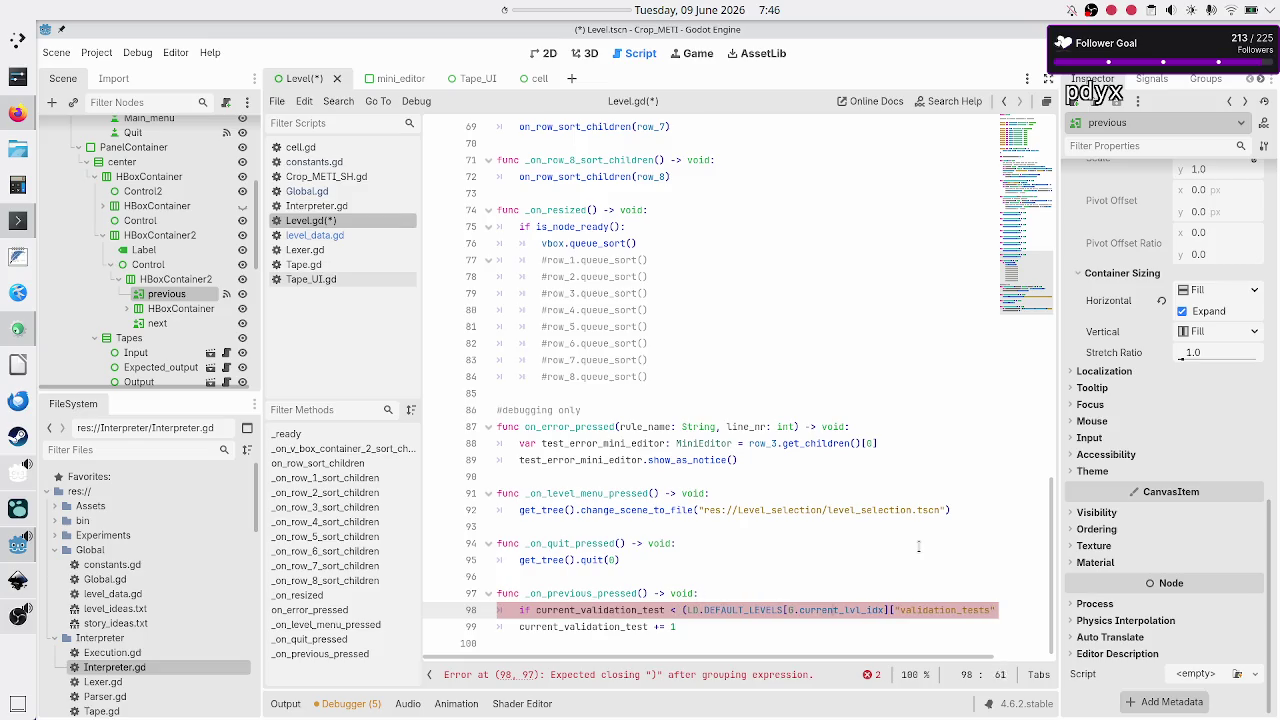
key("Right")
key("Right")
key("Right")
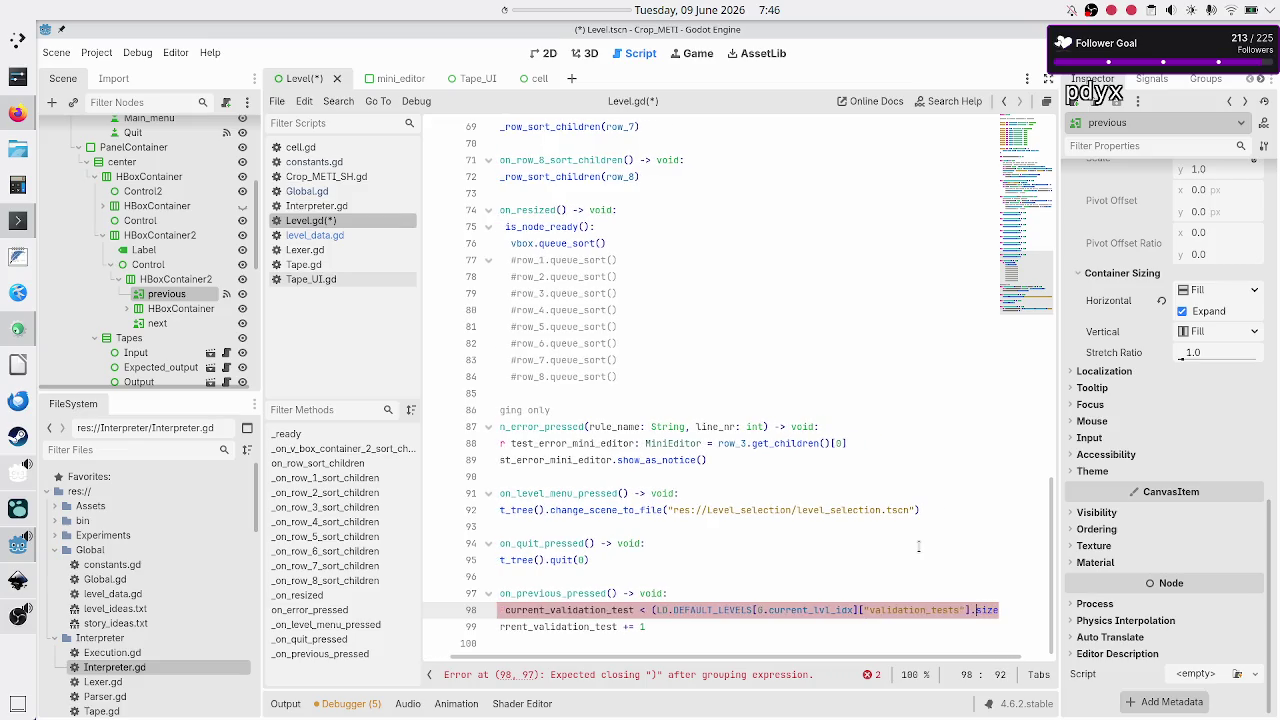
type("-1)")
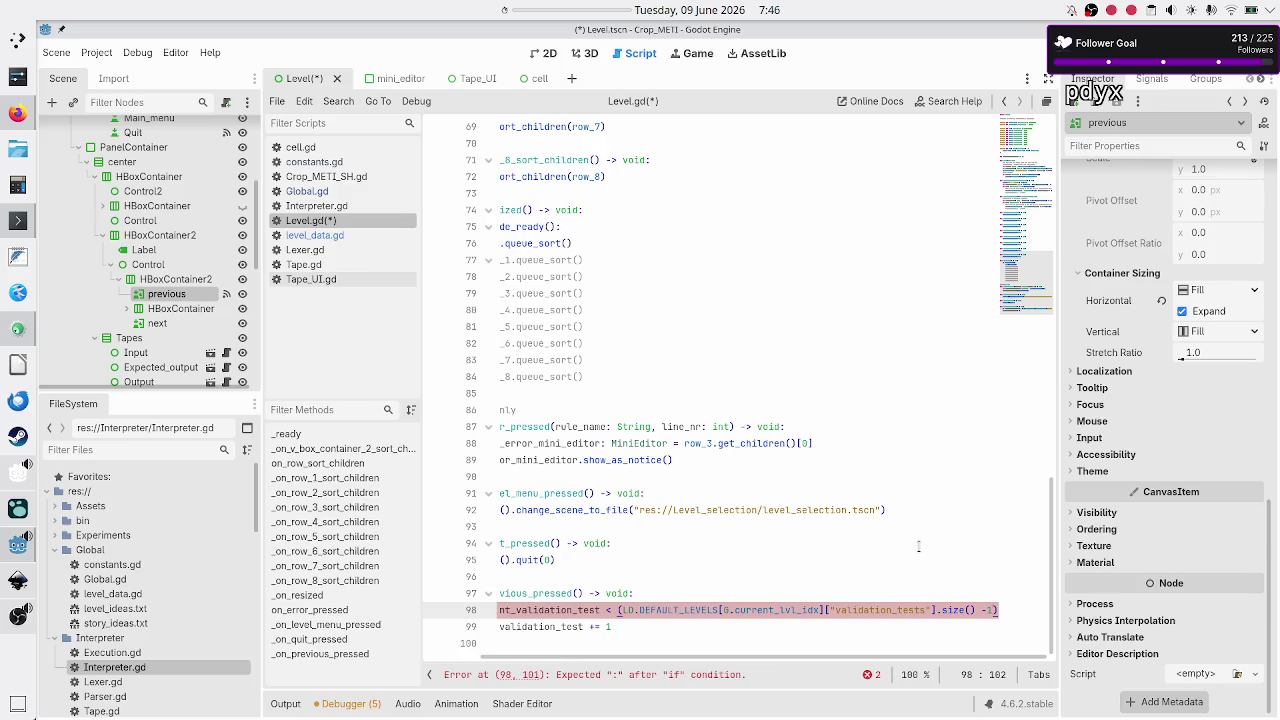
type(":")
Step: Indent the current_validation_test += 1 line under the new if
key("Down")
key("Home")
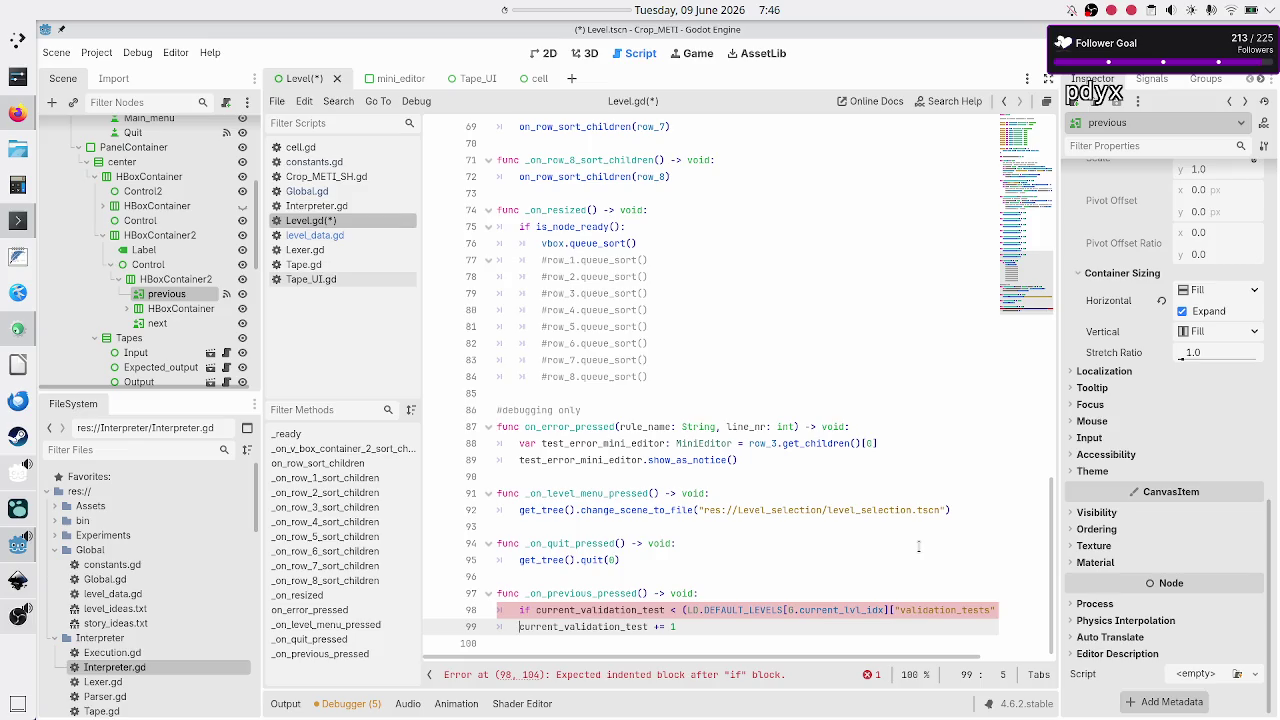
key("Tab")
key("Up")
key("Right")
key("Right")
key("Right")
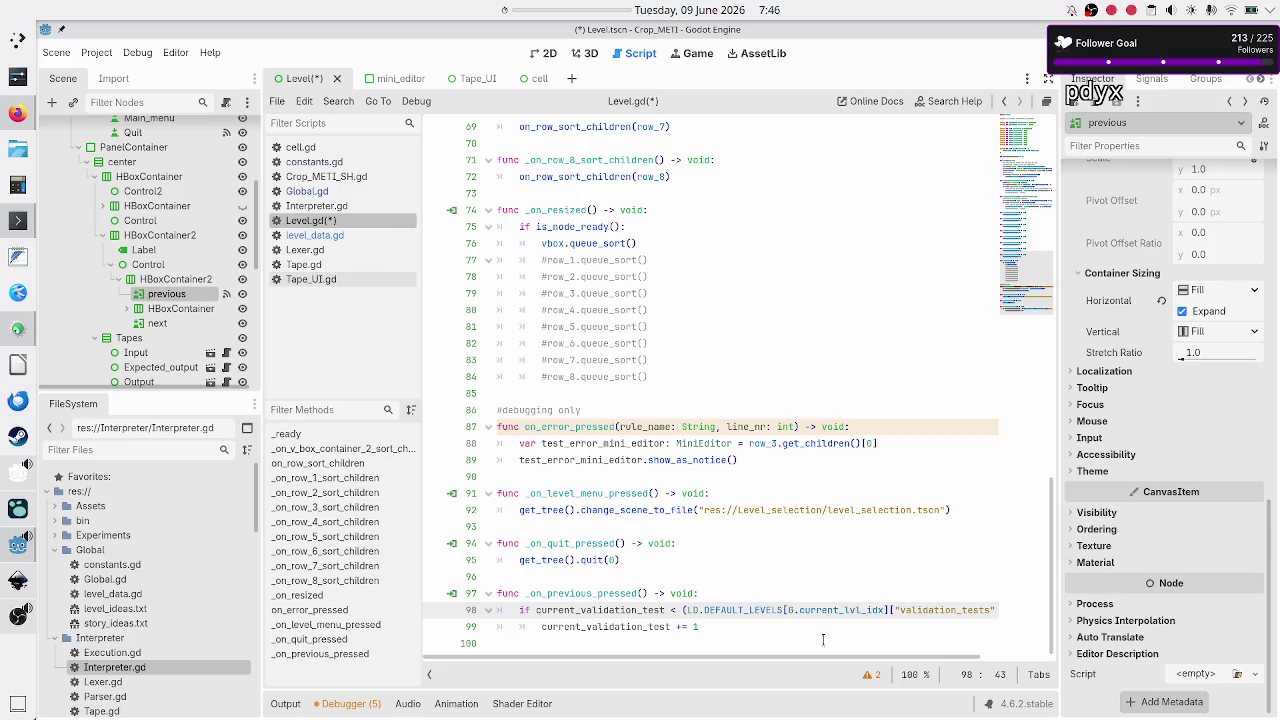
Step: Tidy the '-1' at the end of the line-98 condition
double_click(726, 611)
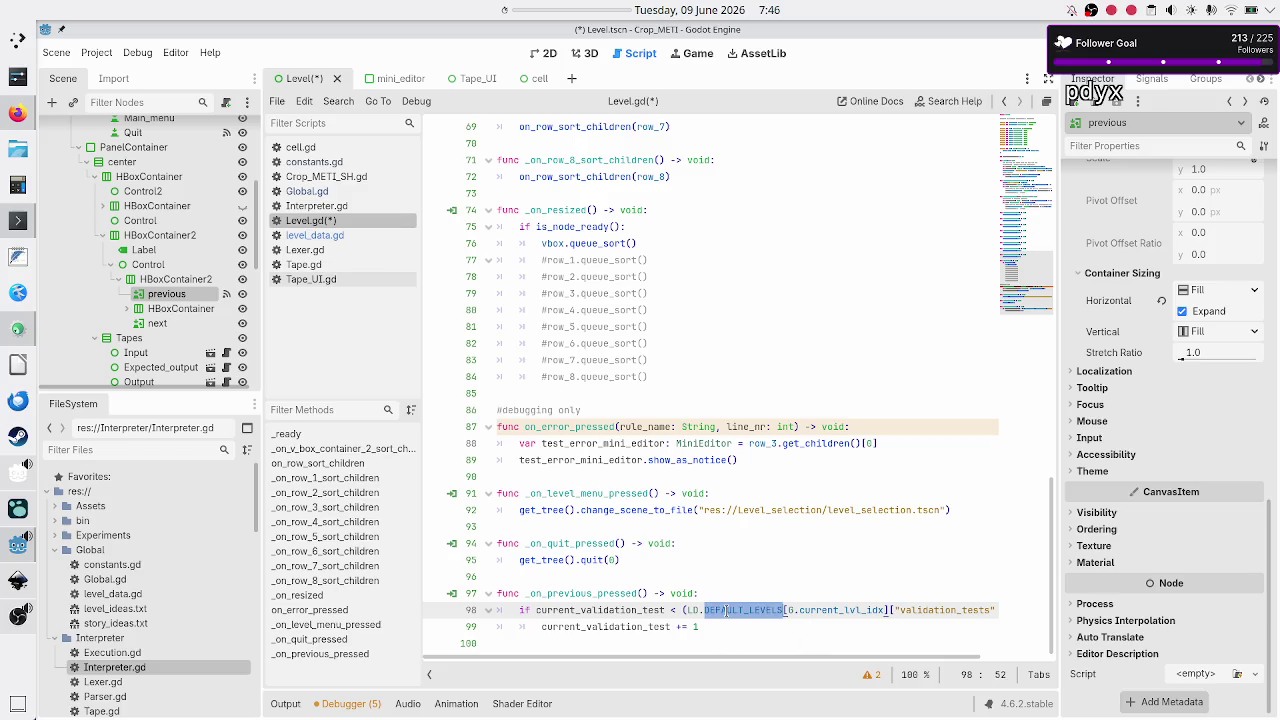
scroll(726, 611, "right", 2)
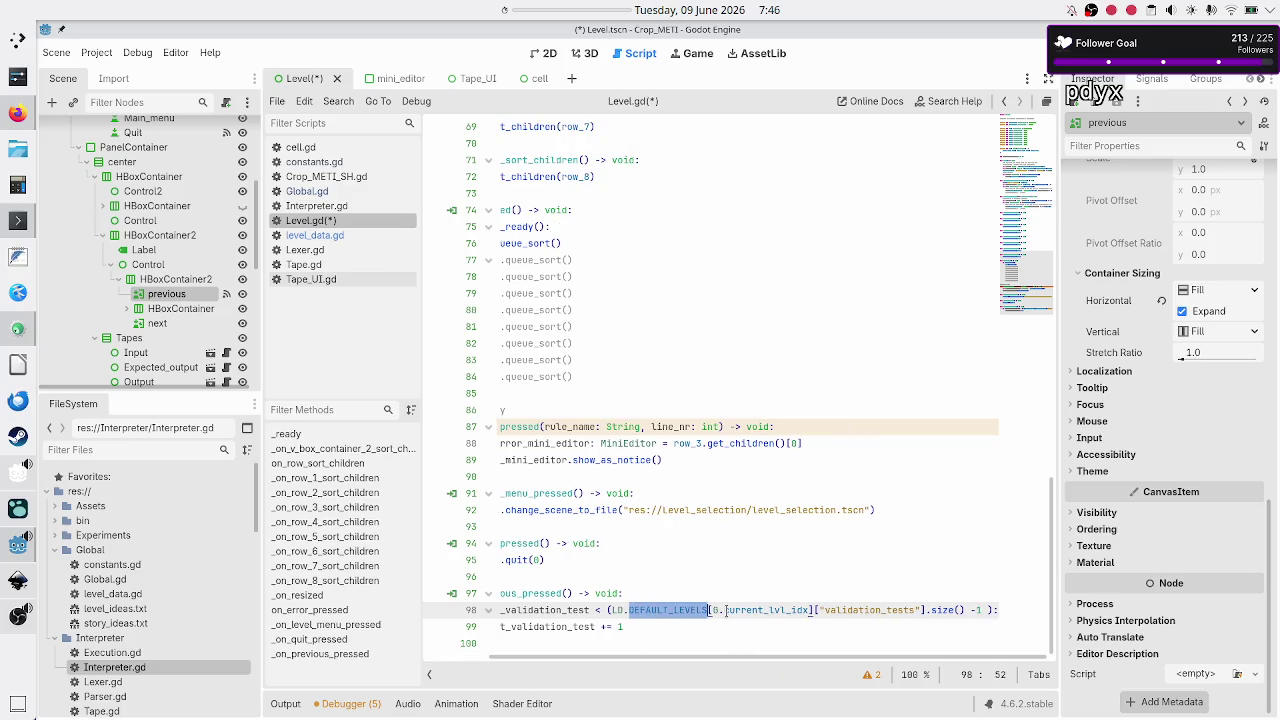
left_click(985, 609)
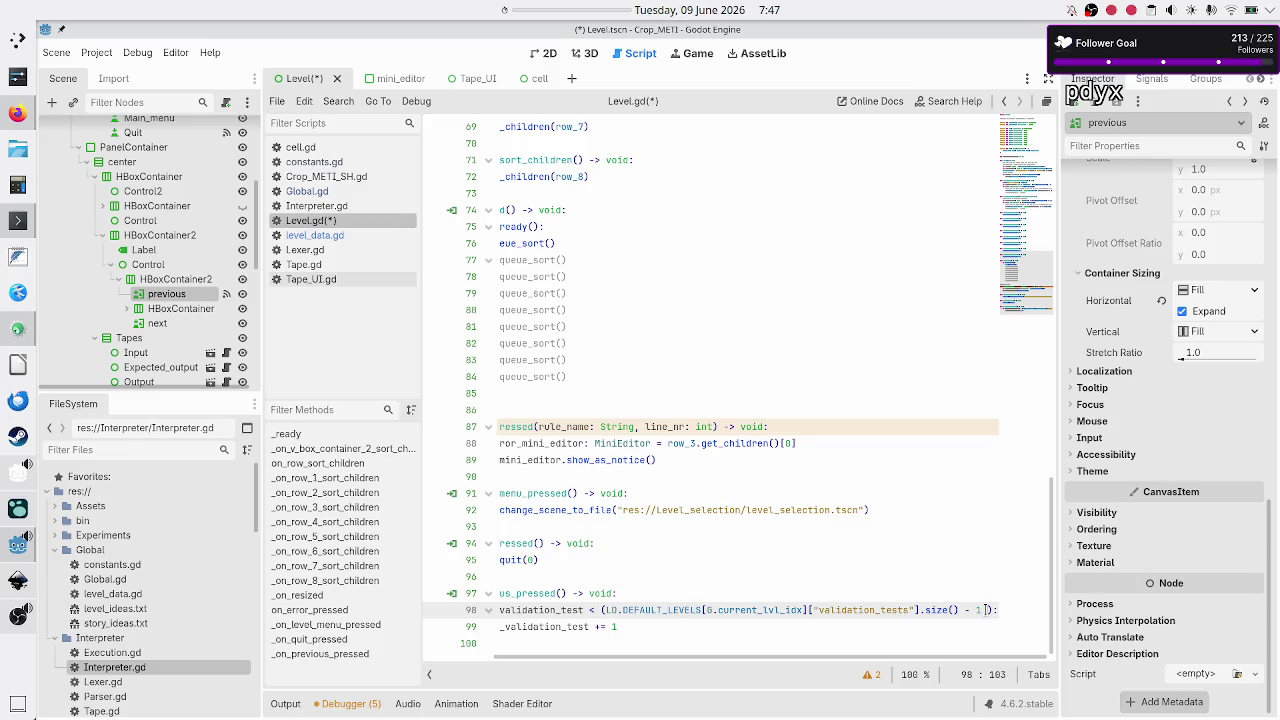
key("BackSpace")
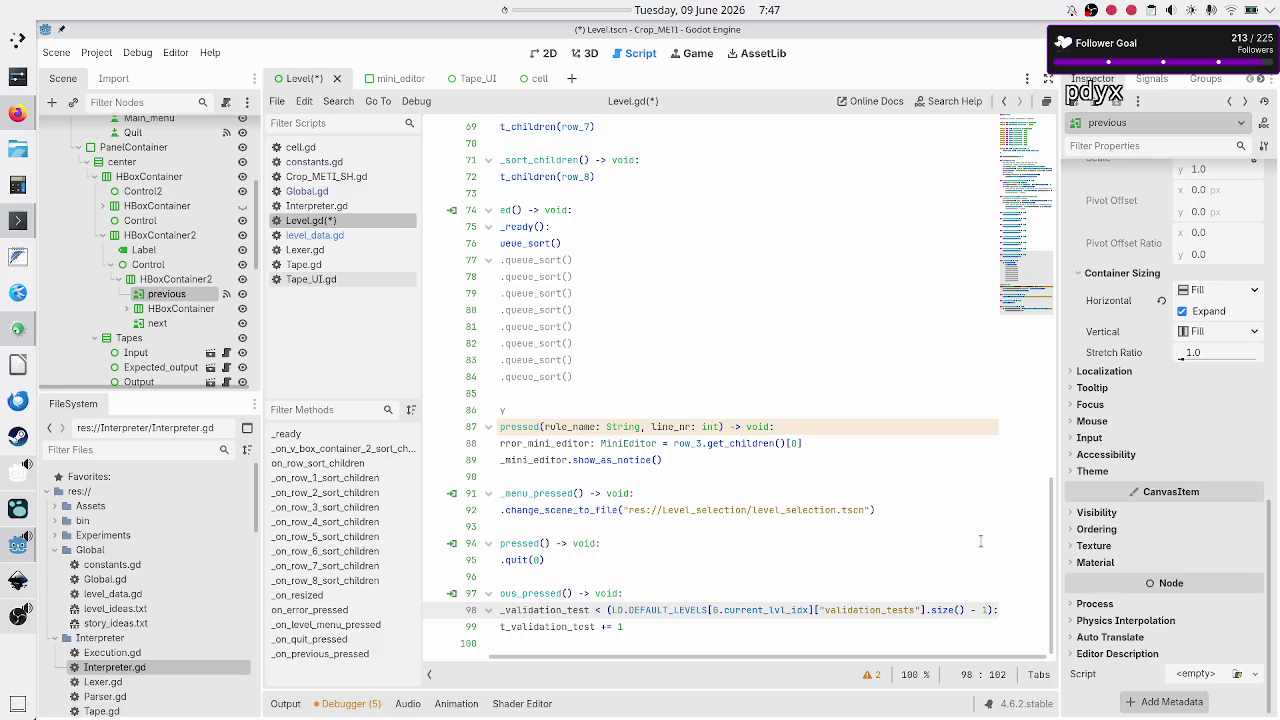
Step: Select current_validation_test in the condition and the increment statement to compare them
key("Up")
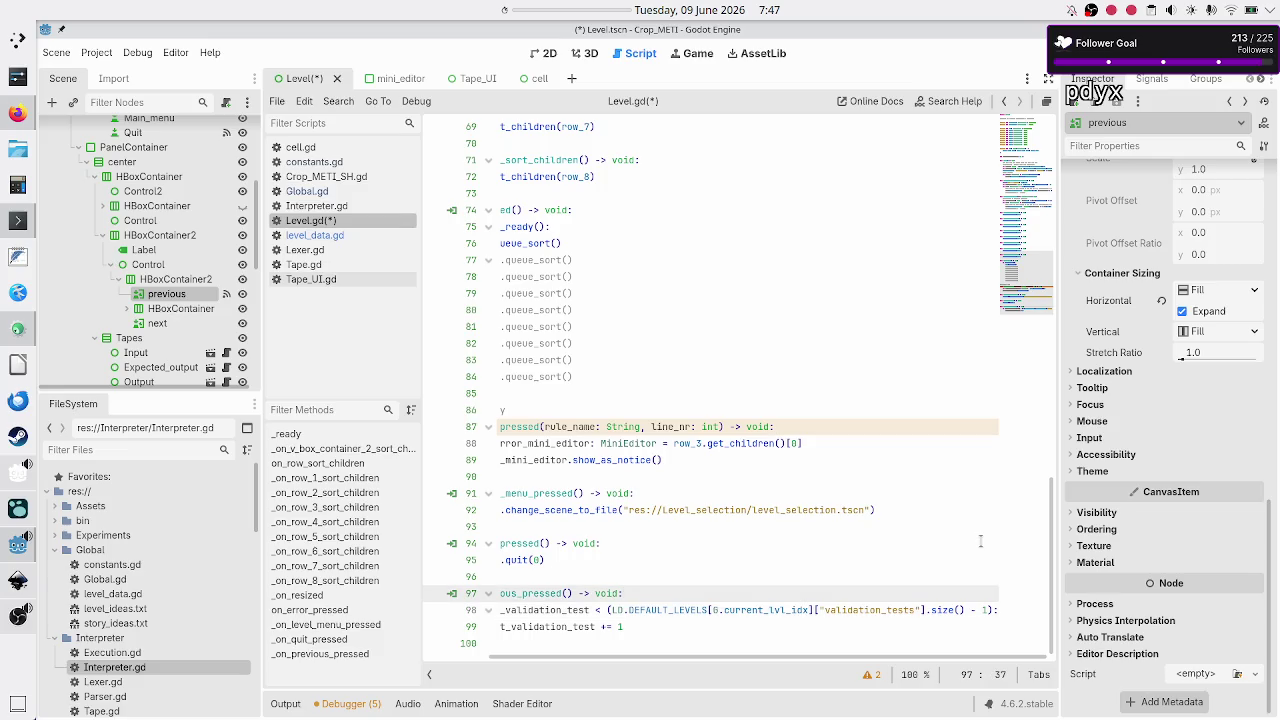
key("Home")
key("Down")
key("ctrl+Right")
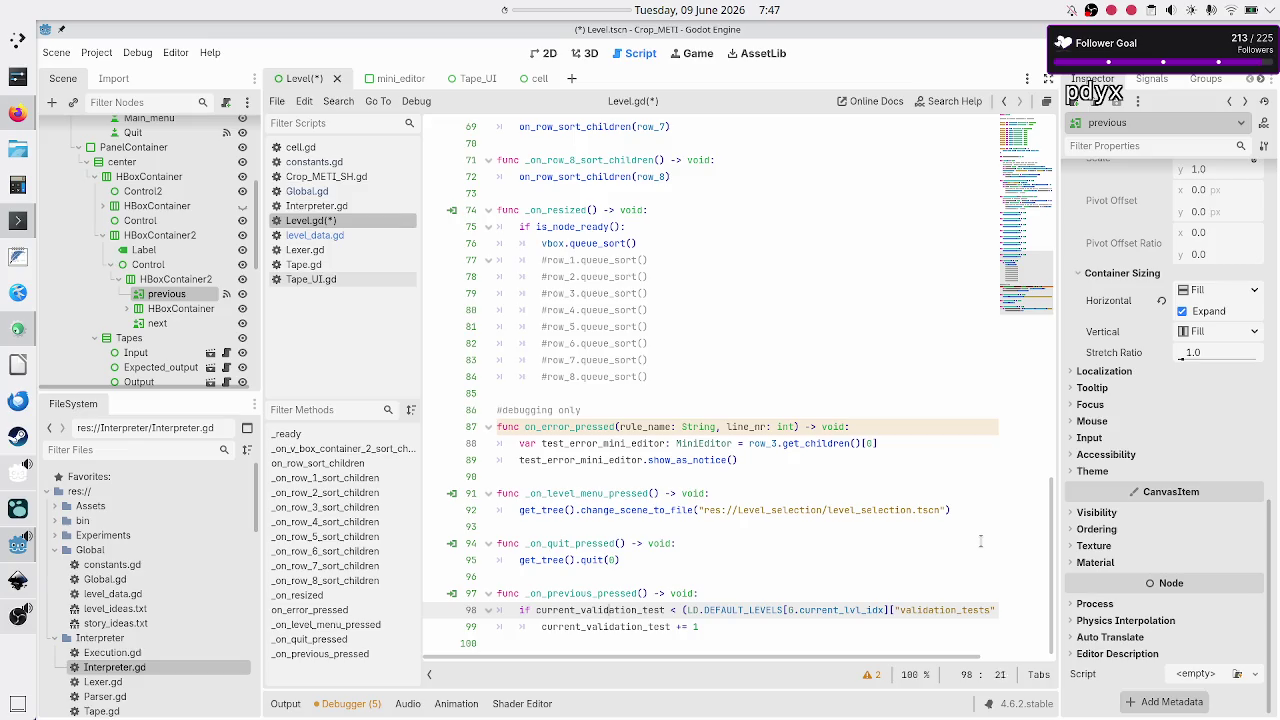
key("shift+Left")
key("shift+Left")
key("shift+Left")
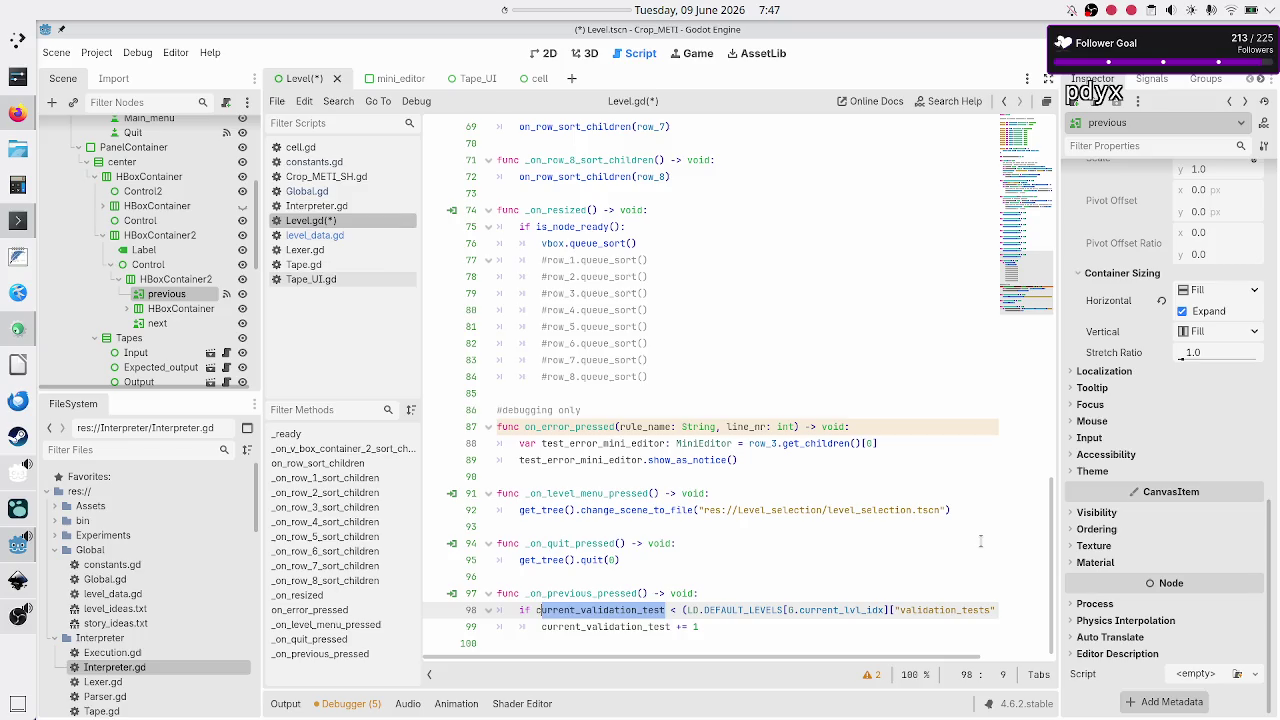
key("Down")
key("shift+End")
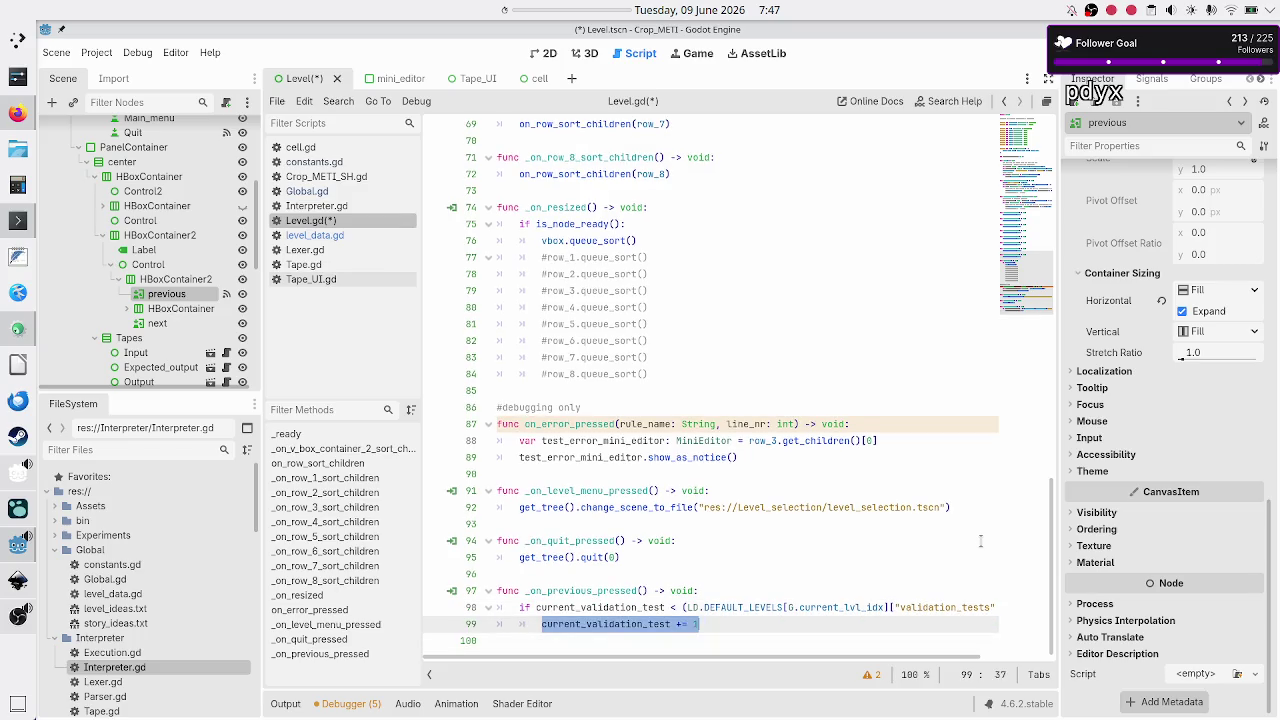
key("Up")
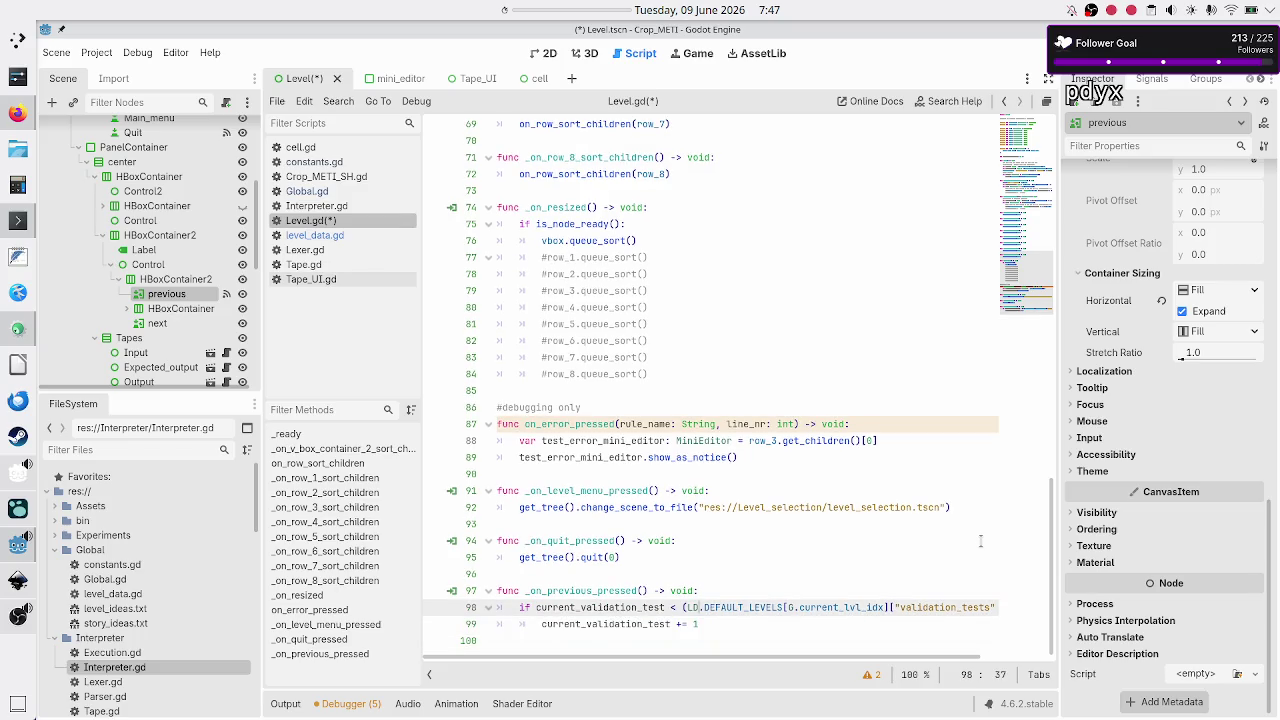
key("Home")
key("ctrl+Right")
key("shift+Right")
key("shift+Right")
key("shift+Right")
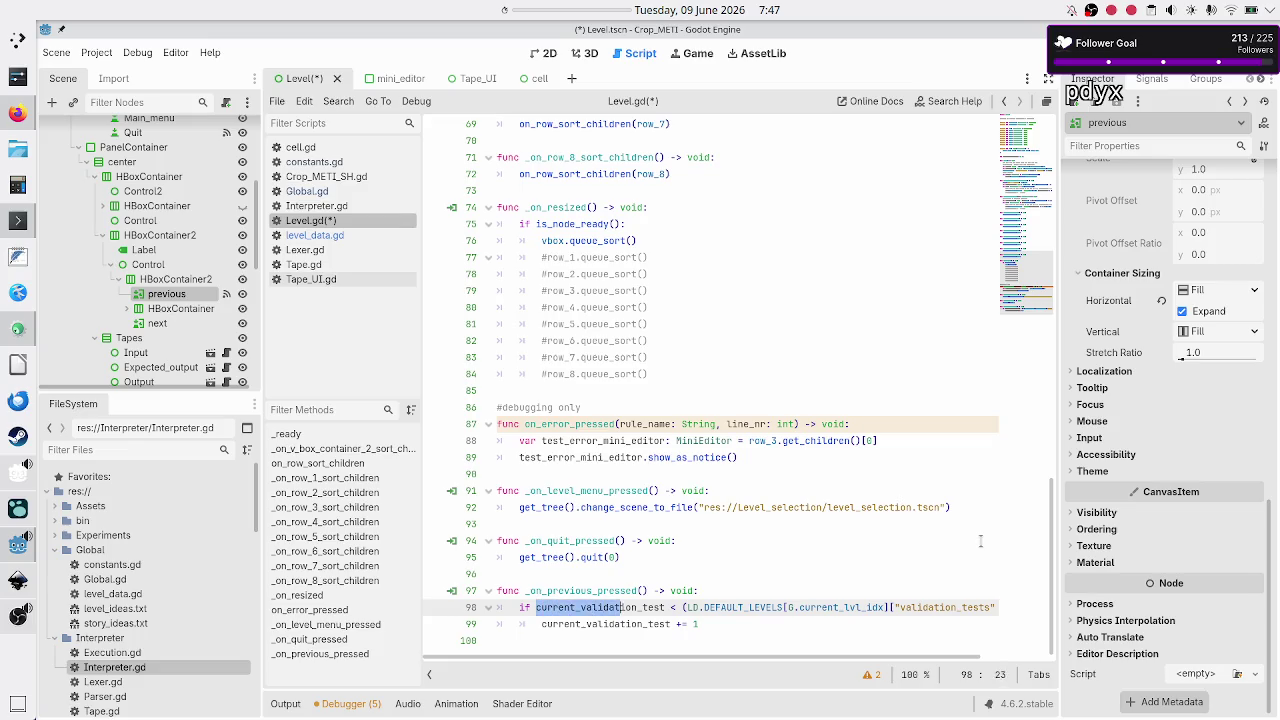
key("shift+Right")
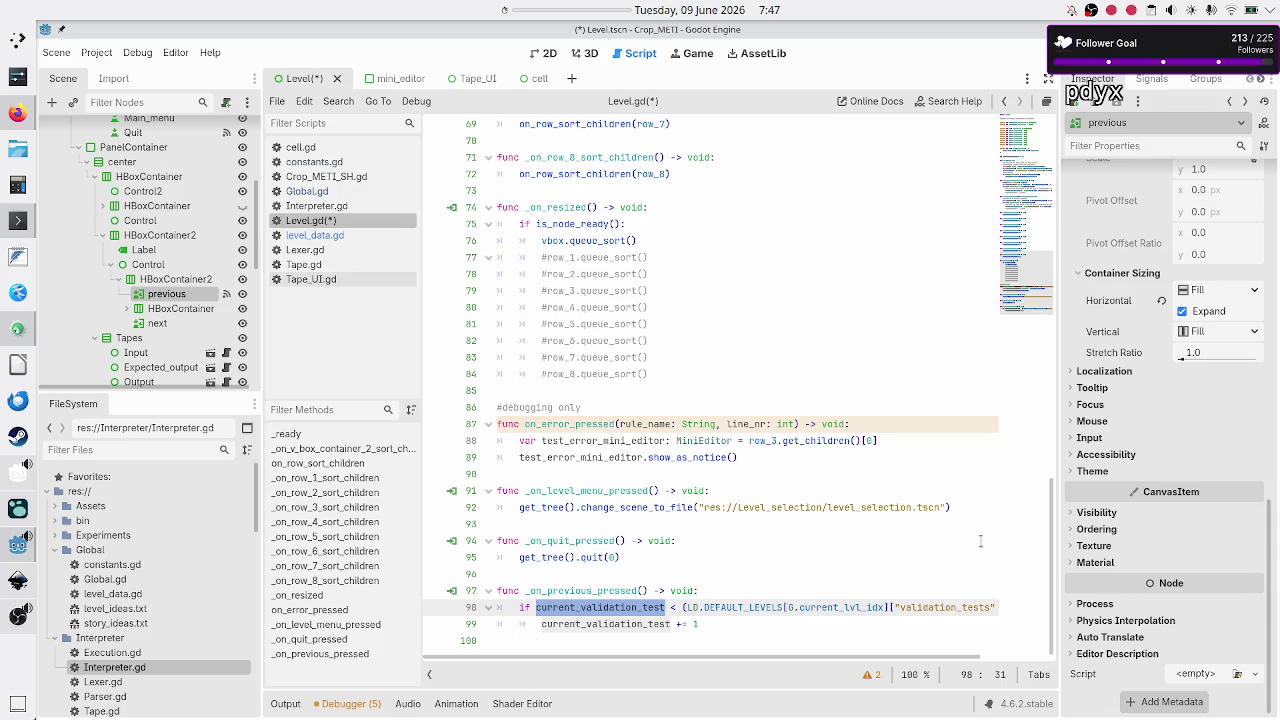
key("Down")
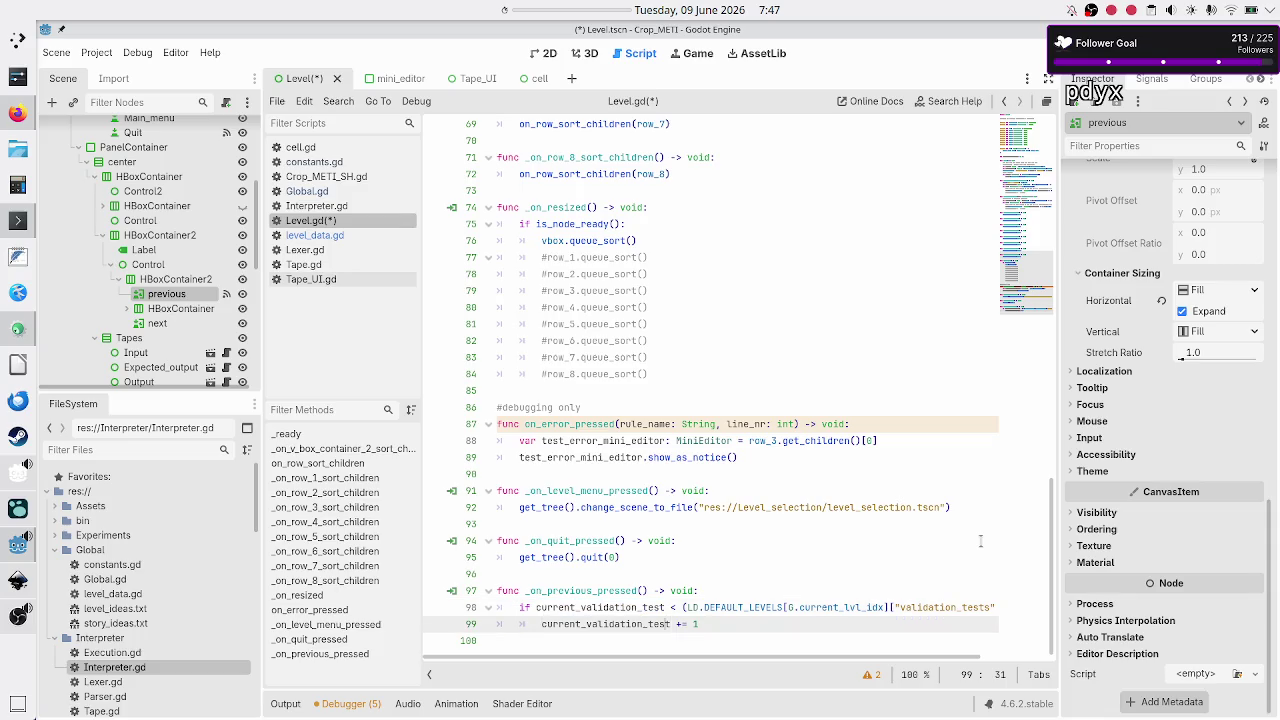
Step: Review the line-98 comparison against the validation_tests size bound
key("Up")
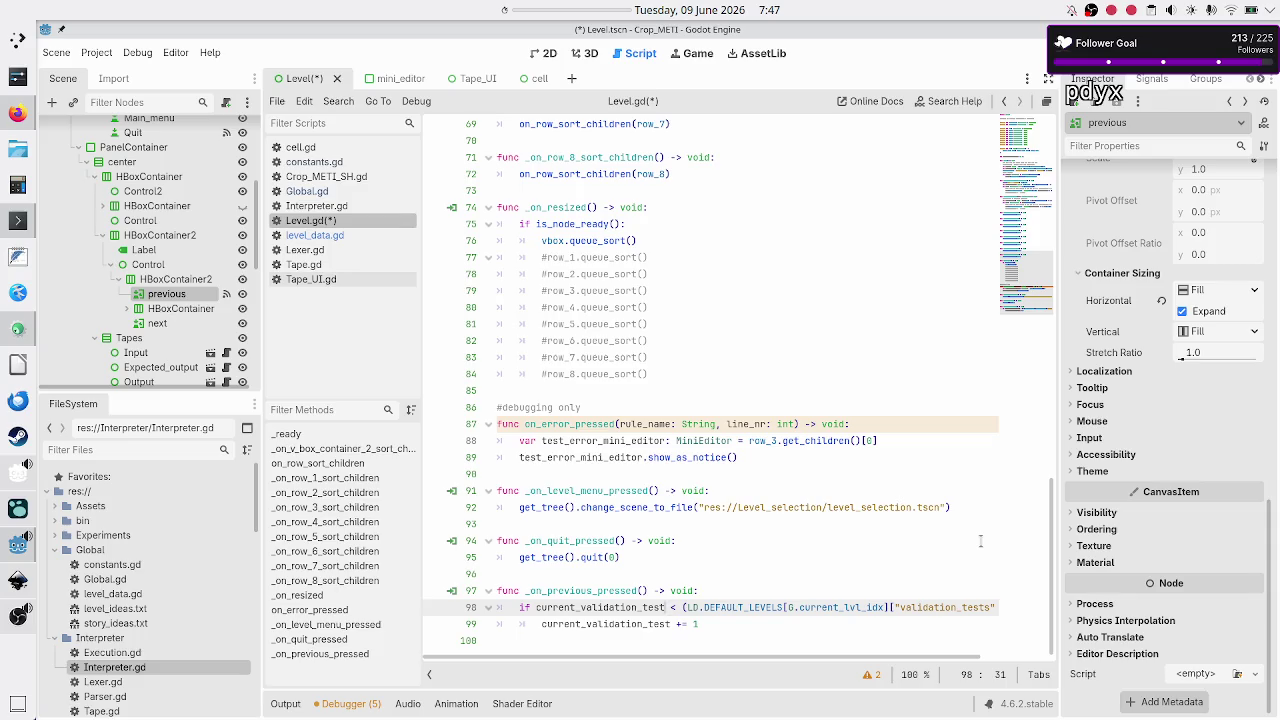
key("ctrl+Left")
key("shift+Right")
key("shift+Right")
key("shift+Right")
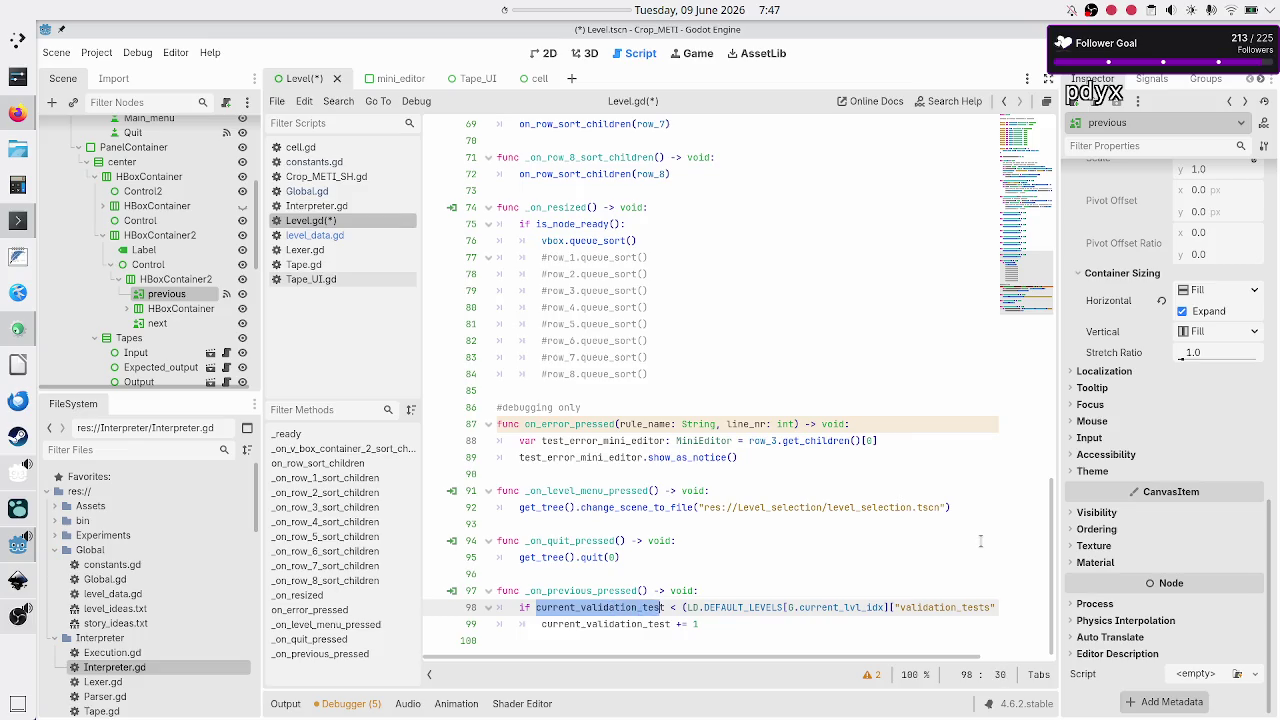
key("shift+Right")
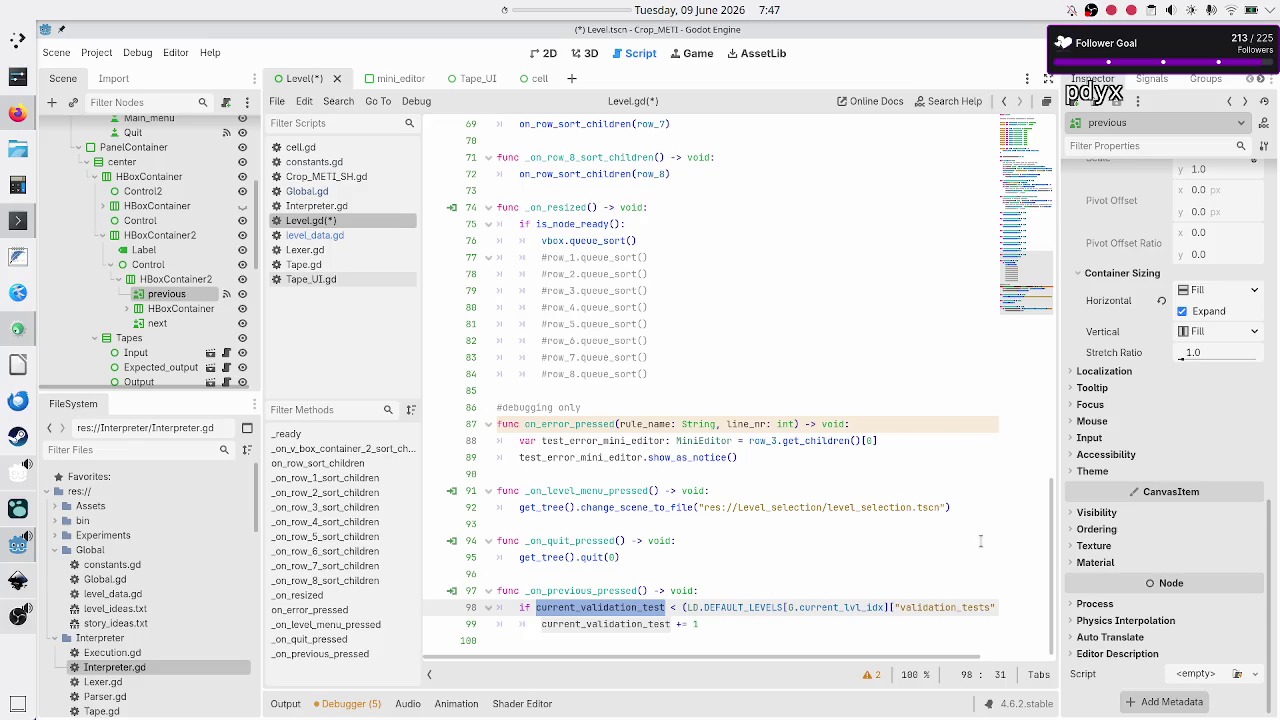
key("Right")
key("Right")
key("Right")
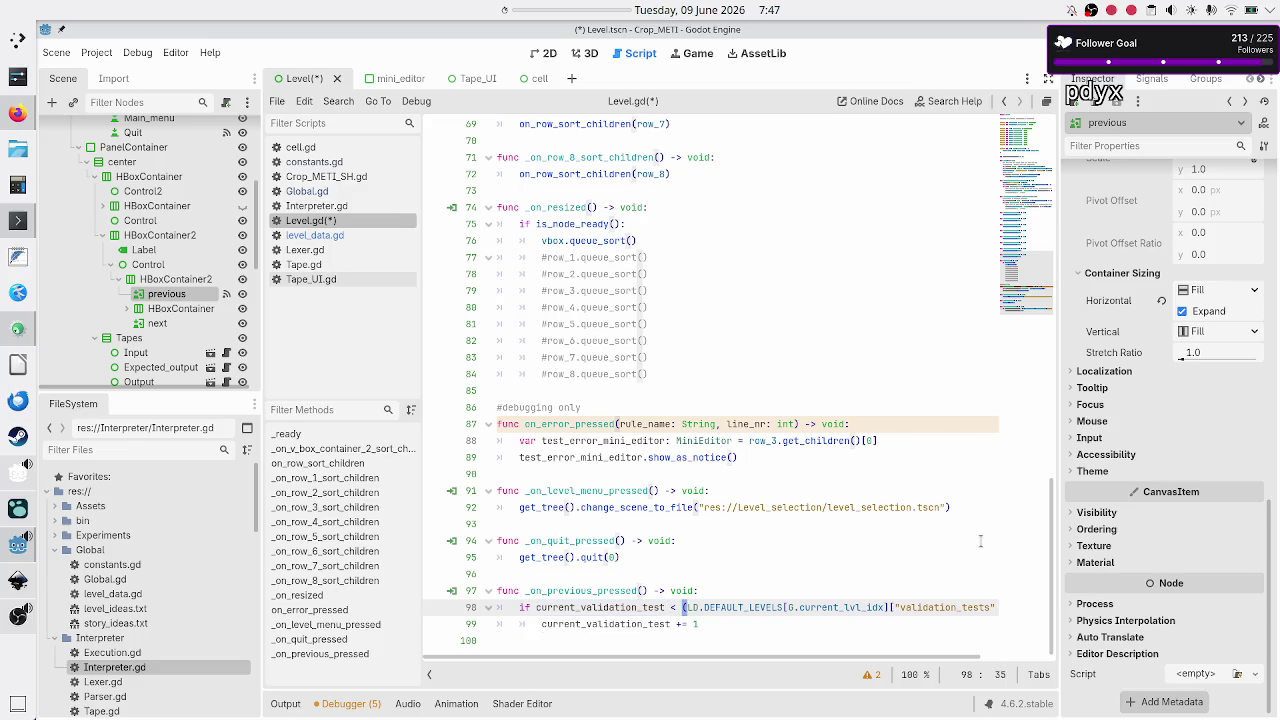
key("shift+Right")
key("shift+Right")
key("shift+Right")
key("shift+Right")
key("shift+Right")
key("shift+Right")
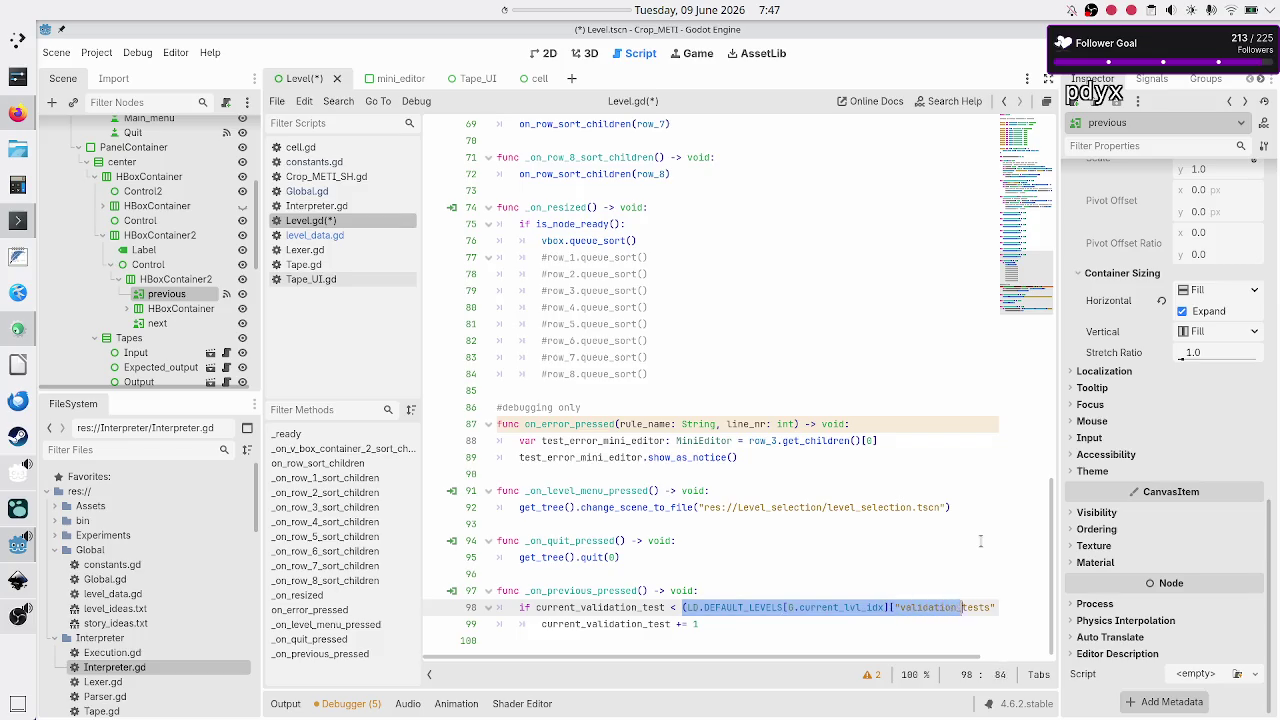
key("Left")
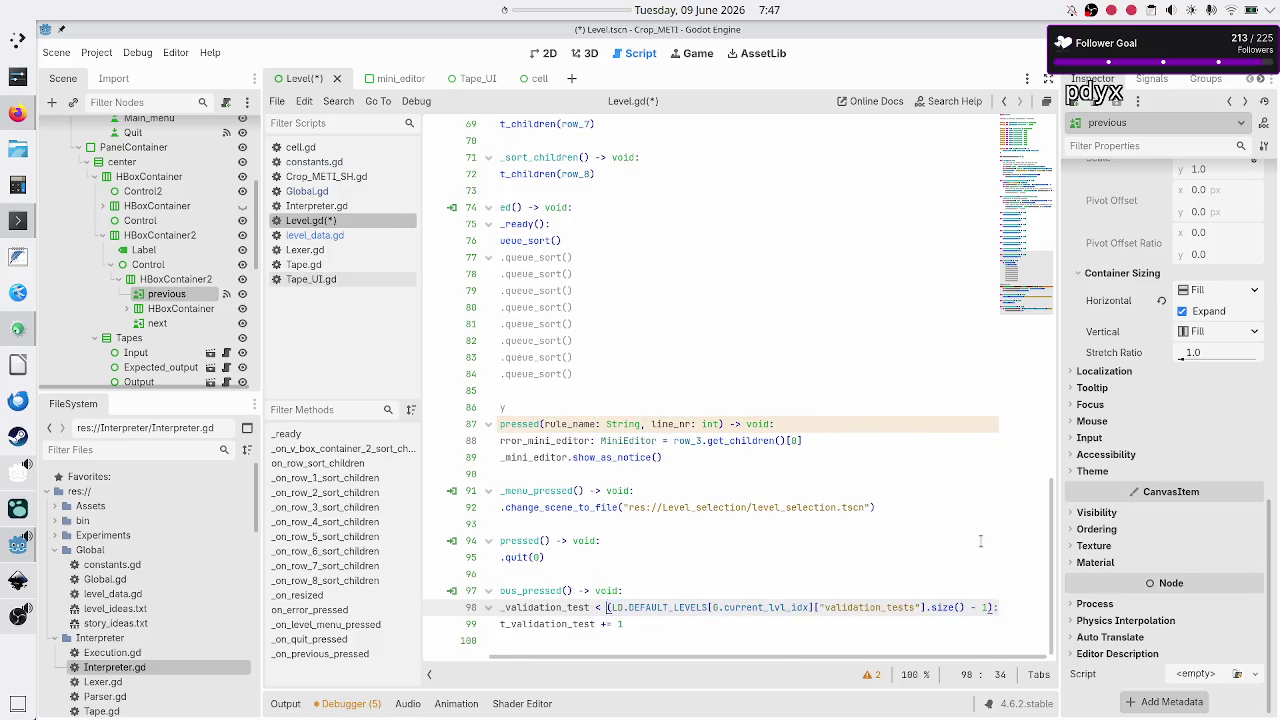
key("Up")
key("Down")
key("Left")
key("Left")
key("Left")
key("Down")
key("Down")
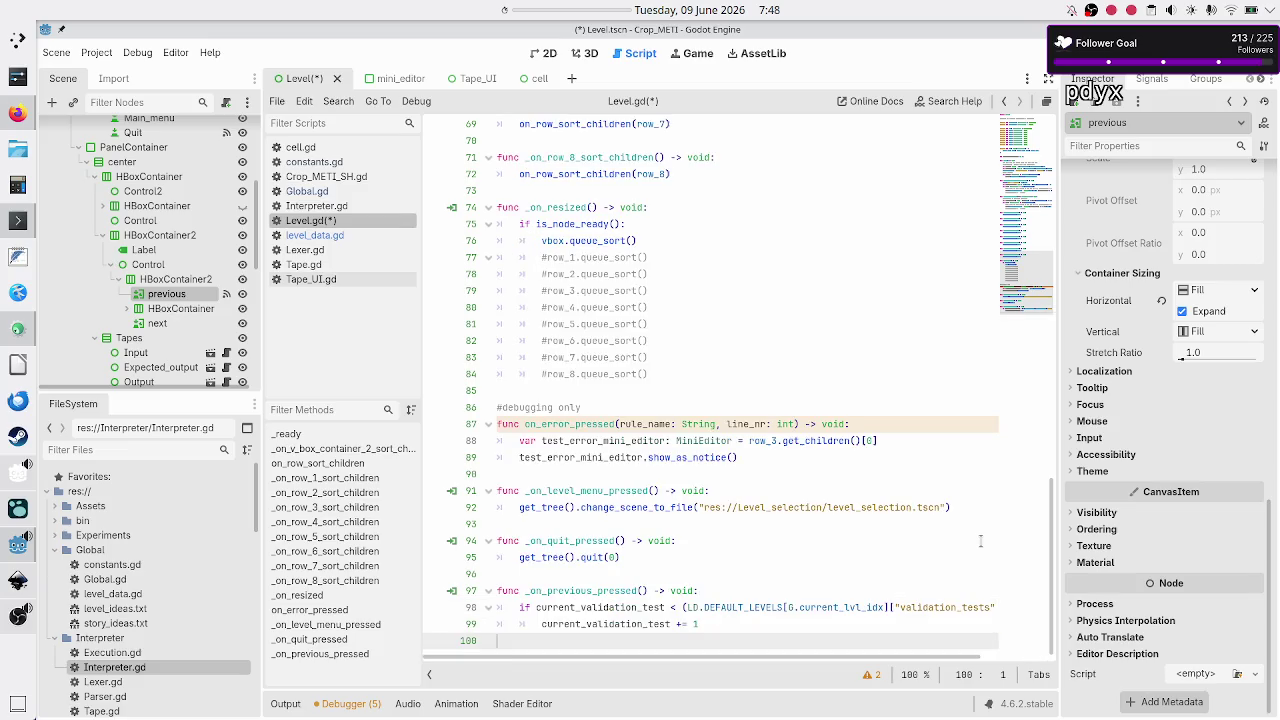
key("Up")
key("Down")
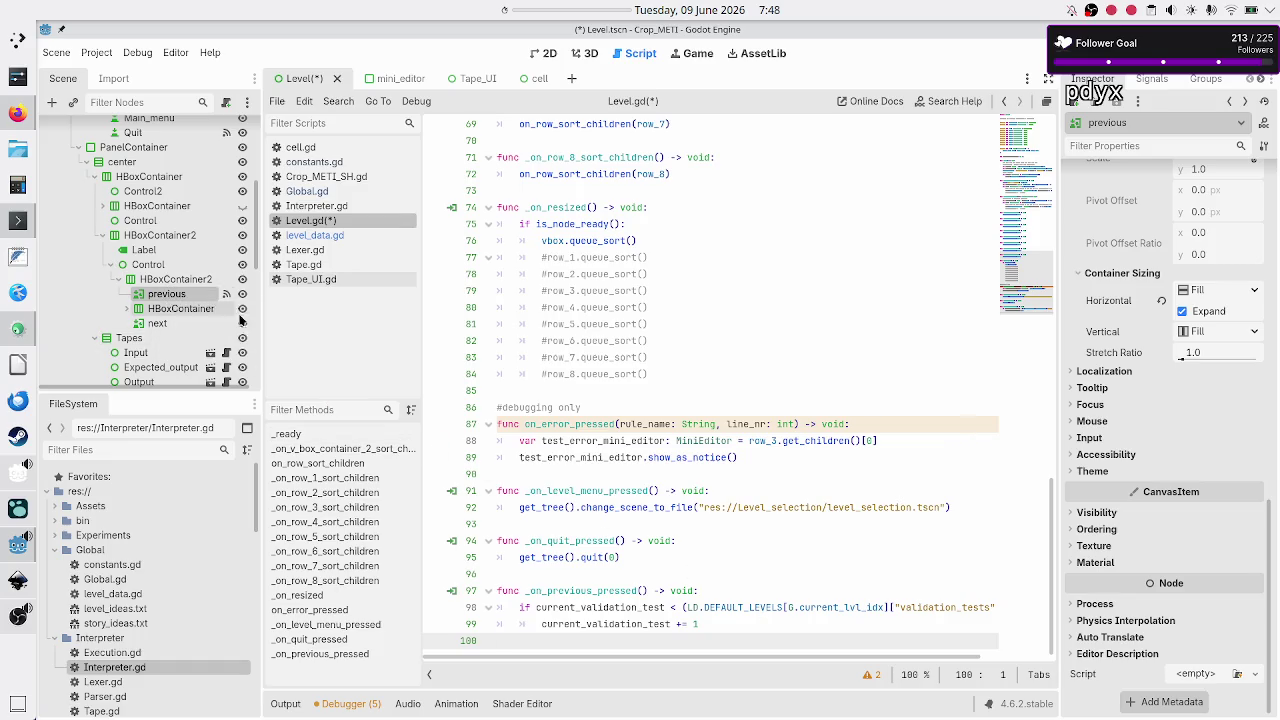
Step: Select the next node and connect its pressed() signal to _on_next_pressed in Level.gd
left_click(746, 622)
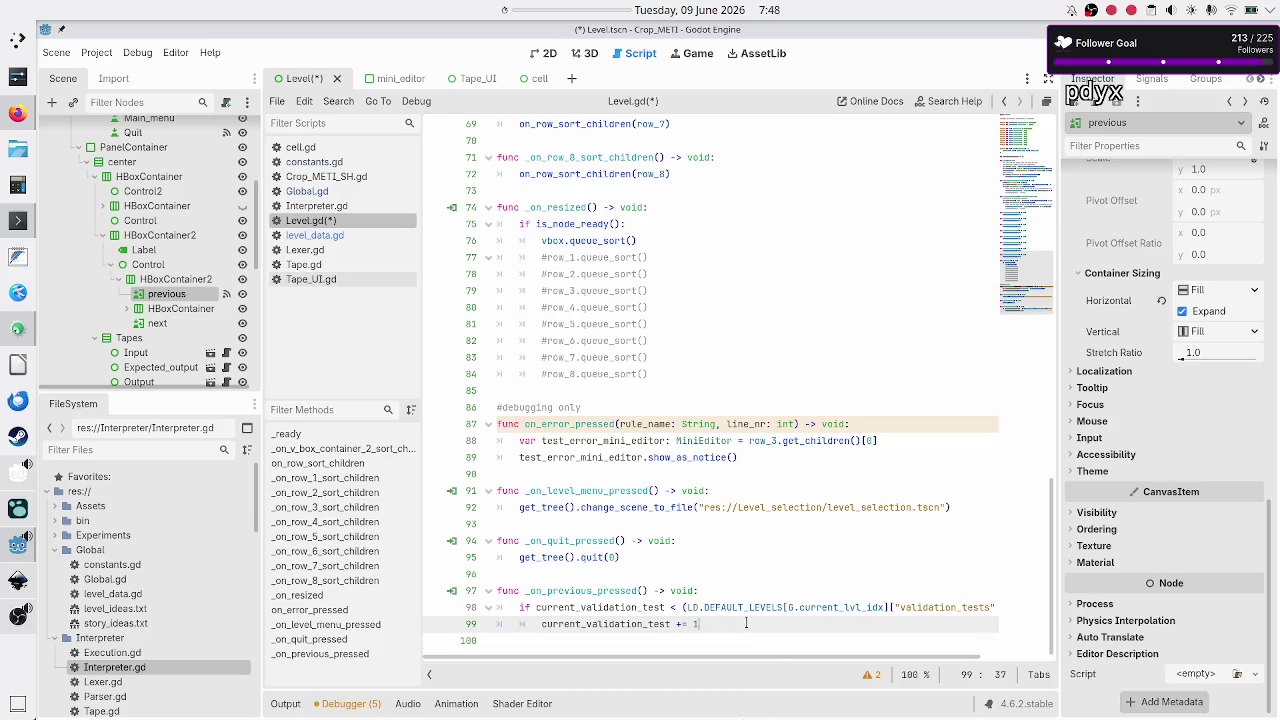
left_click(155, 324)
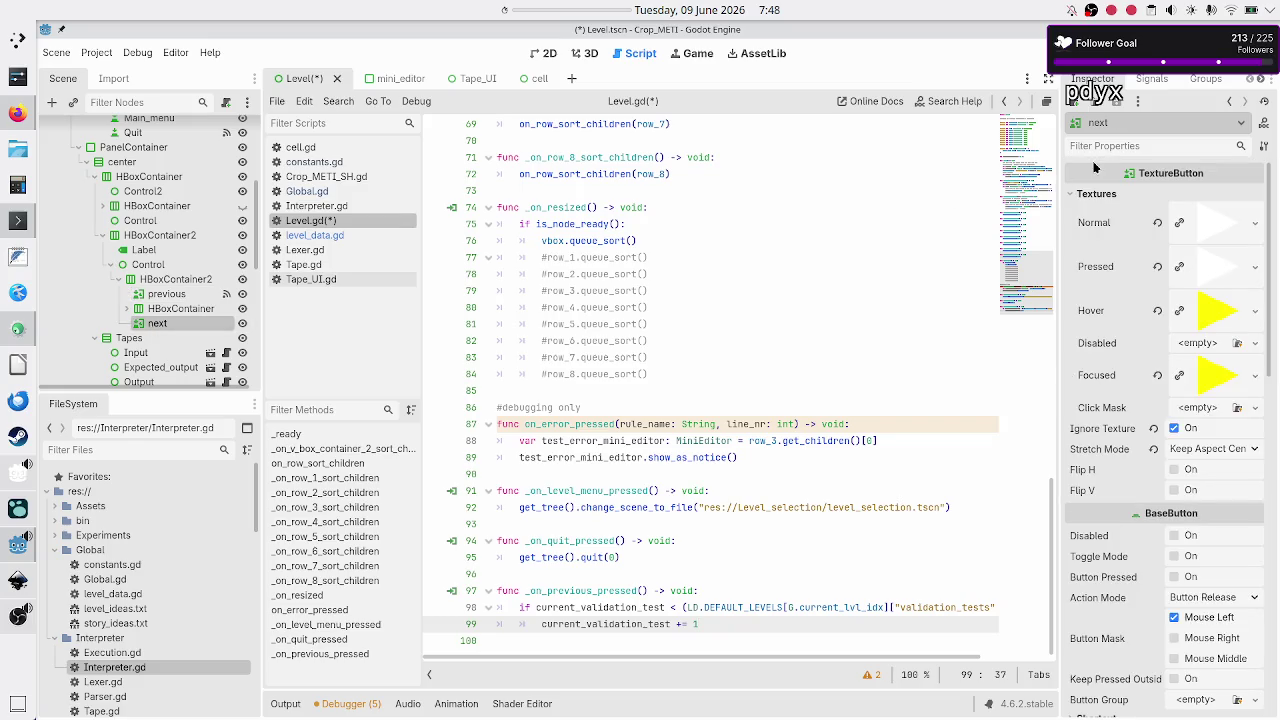
left_click(1151, 79)
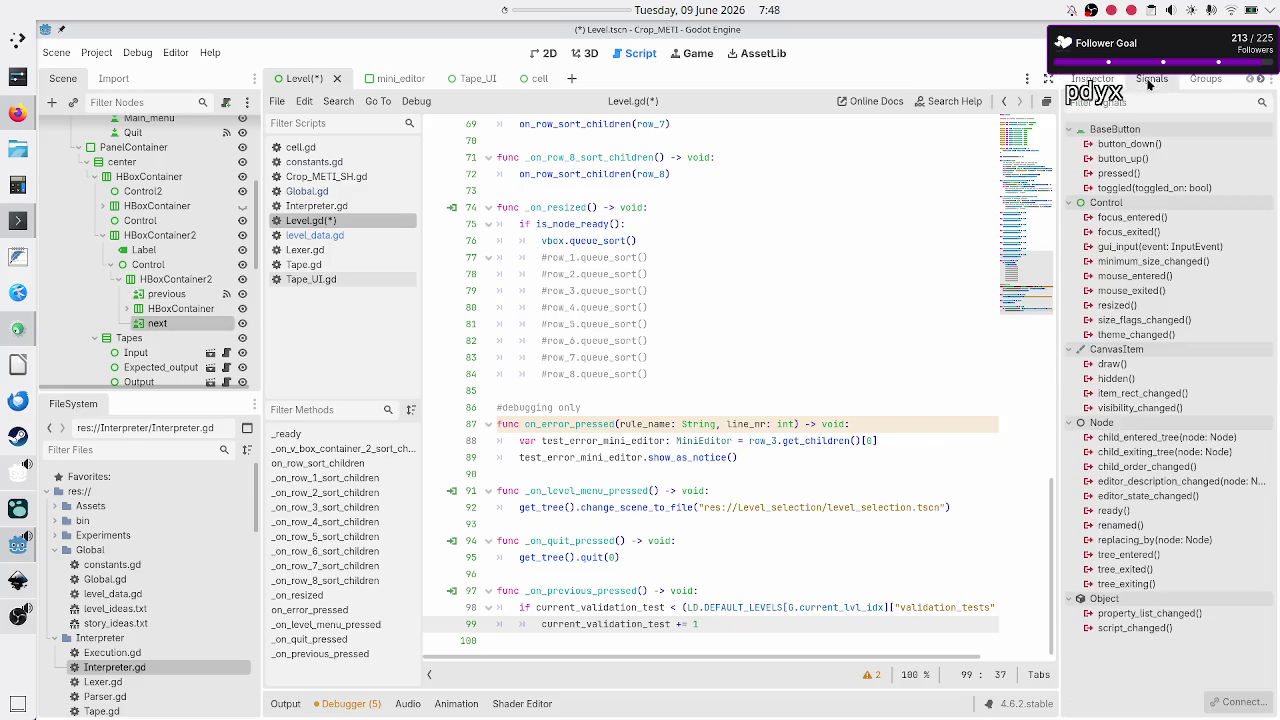
double_click(1118, 173)
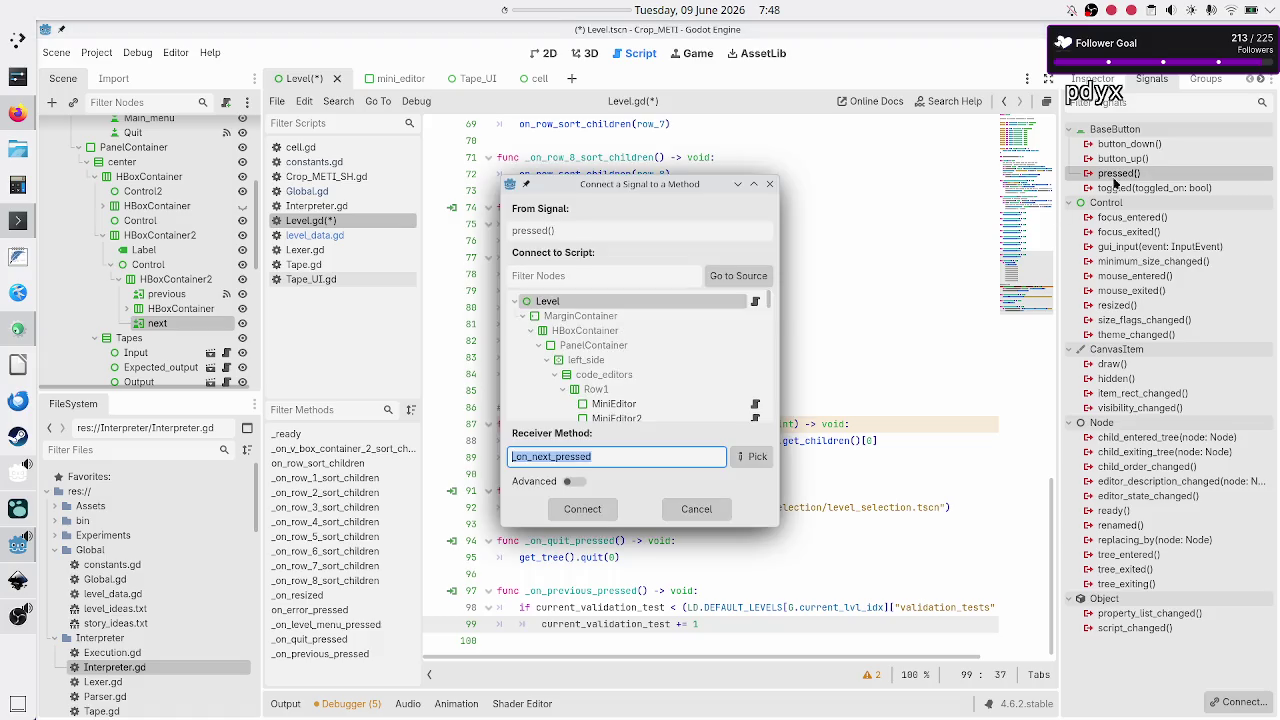
left_click(578, 510)
left_click(660, 573)
key("Down")
key("Down")
key("Home")
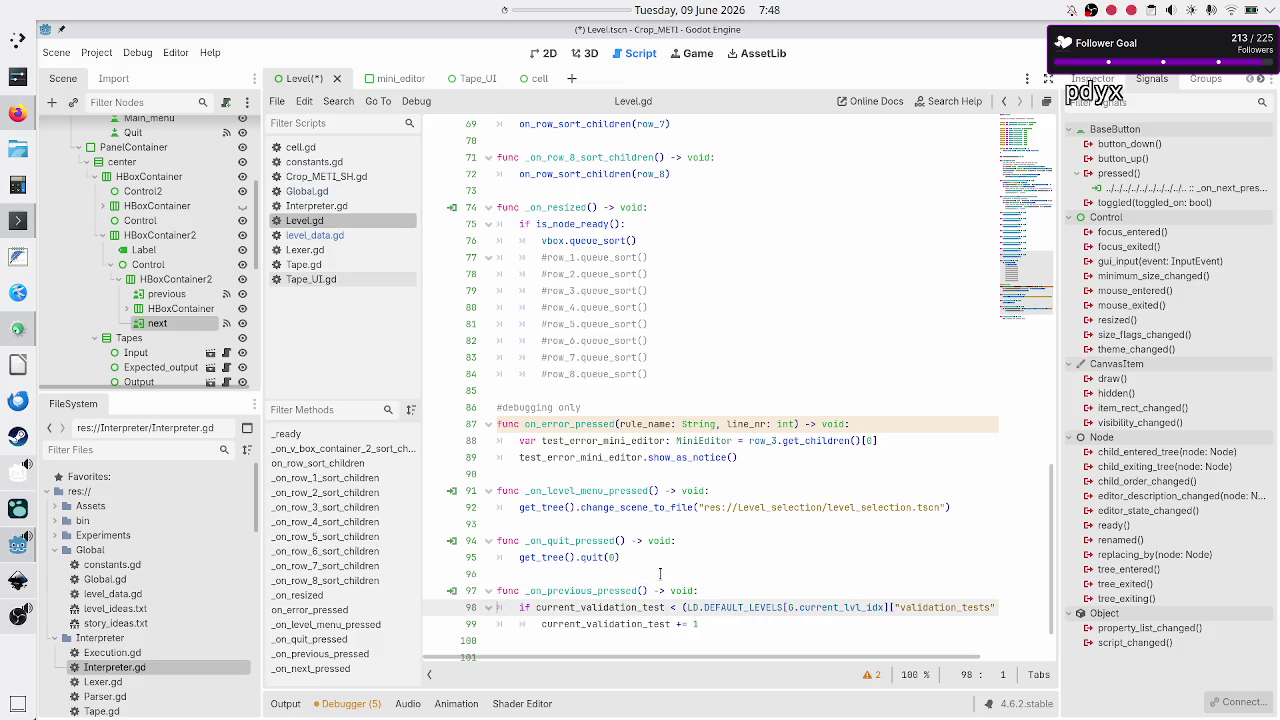
Step: Move the bounded increment block from _on_previous_pressed into _on_next_pressed, replacing pass
key("shift+Down")
key("shift+End")
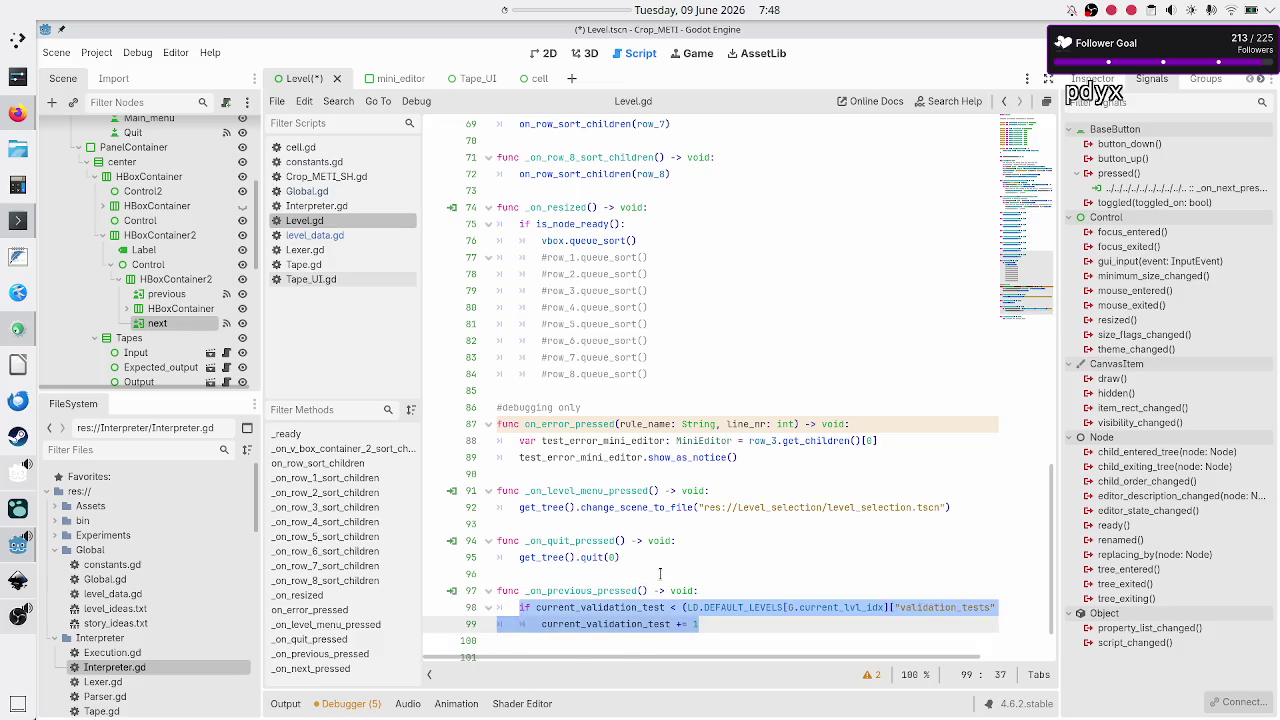
key("ctrl+x")
key("Down")
key("Down")
key("Down")
key("shift+Down")
key("ctrl+x")
key("Tab")
key("ctrl+v")
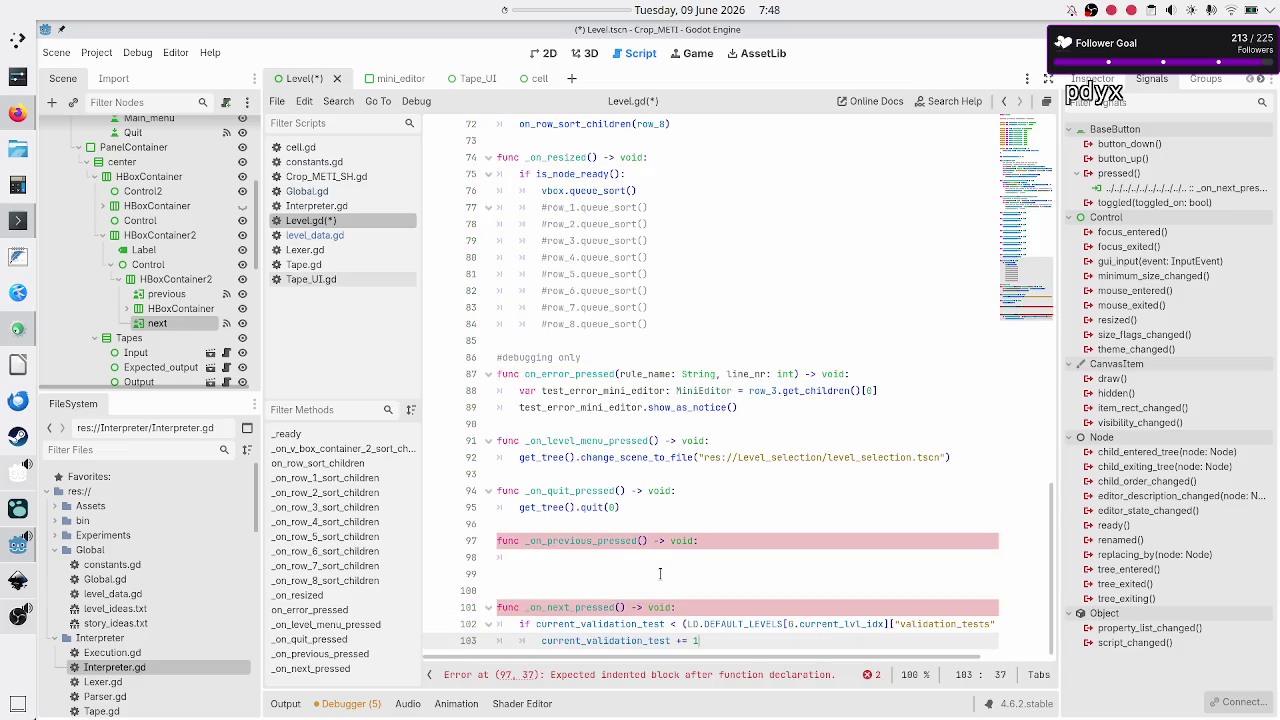
key("BackSpace")
key("BackSpace")
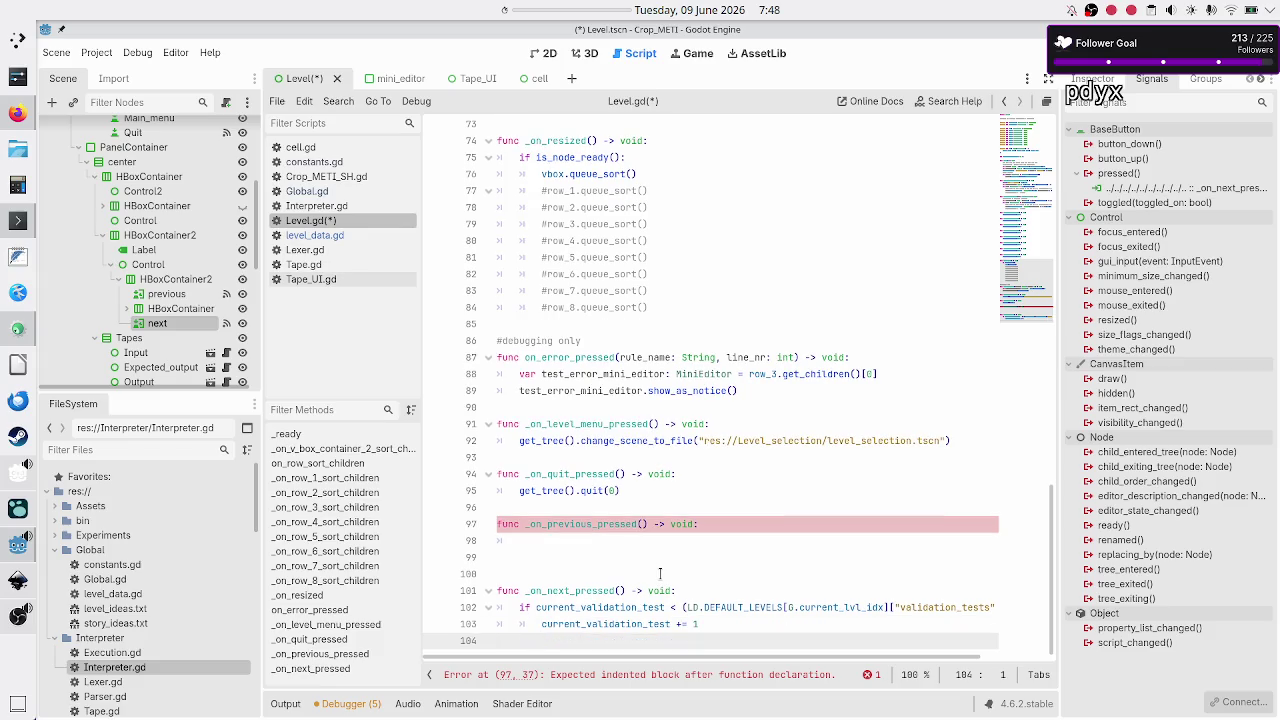
Step: Write 'if current_validation_test > 0:' in the empty _on_previous_pressed body
key("Up")
key("Up")
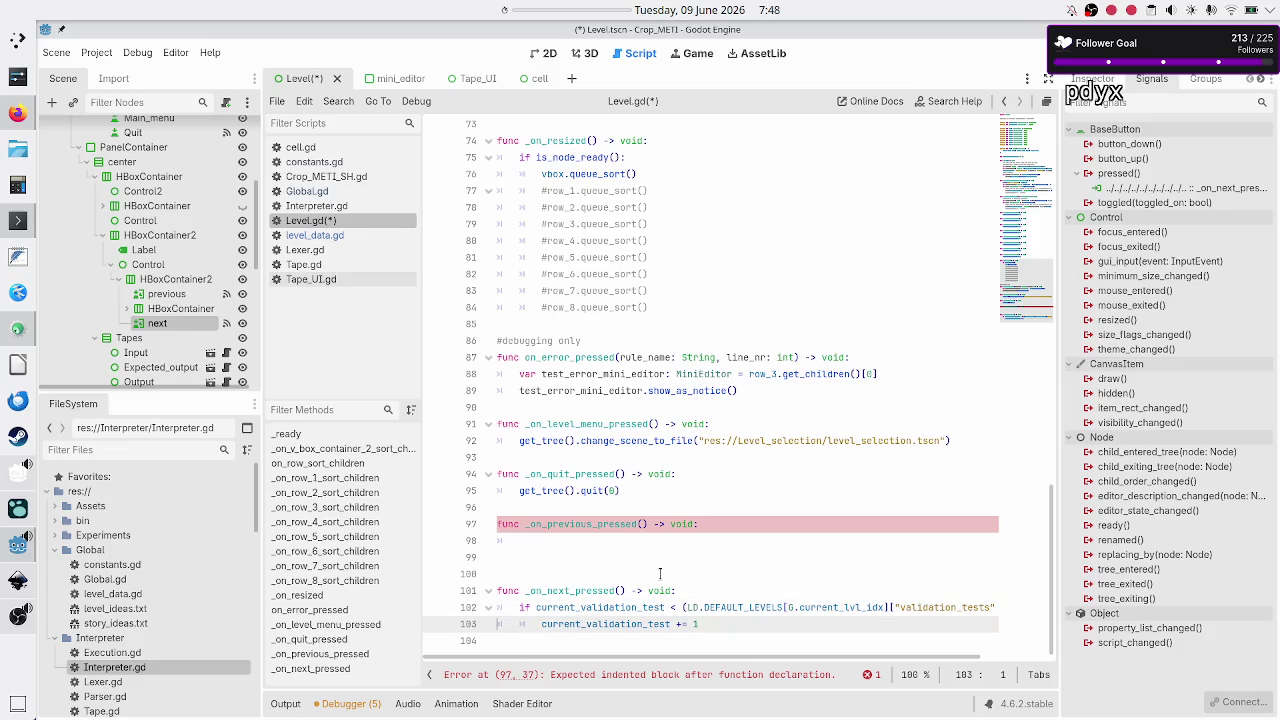
key("Down")
key("Up")
key("Up")
key("Up")
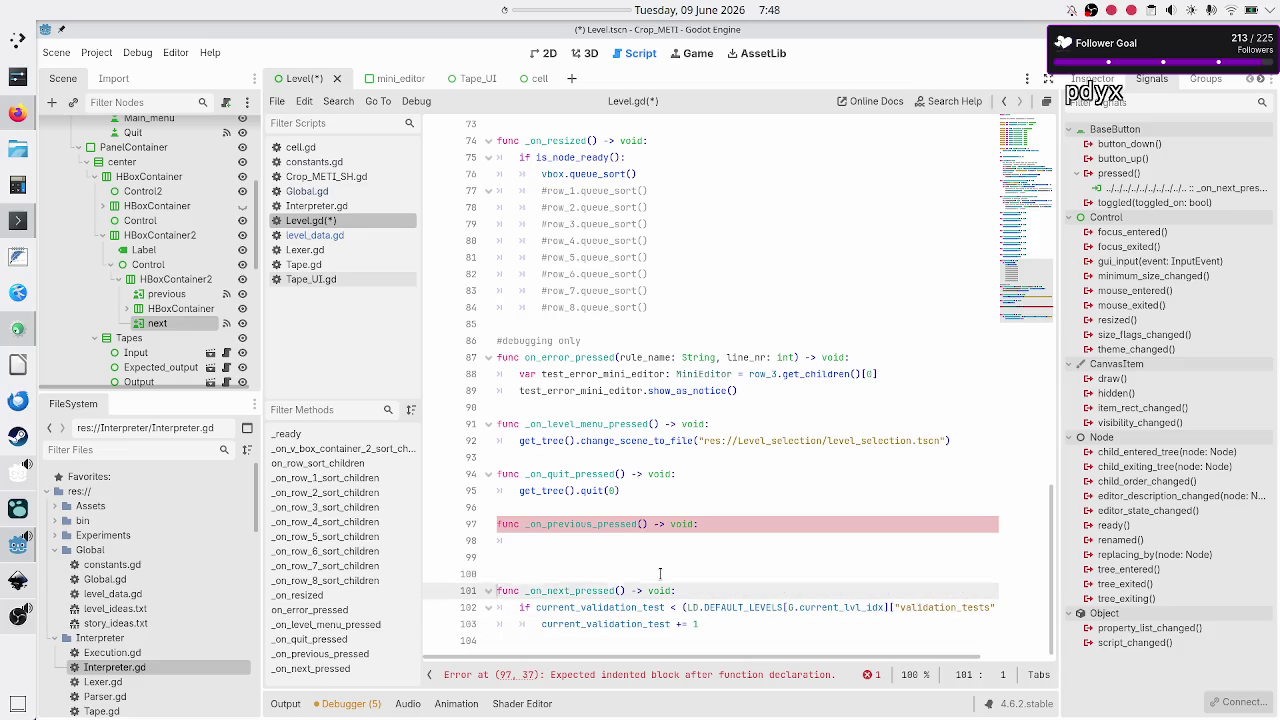
key("End")
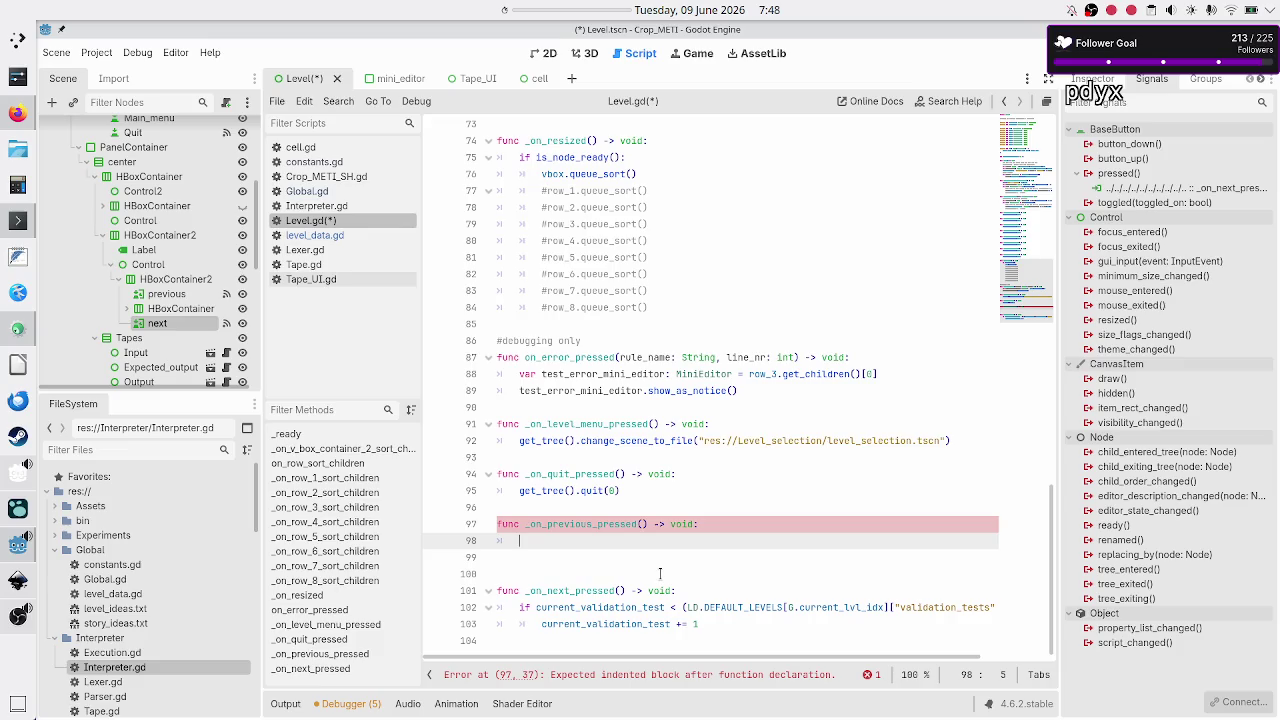
key("Down")
key("Down")
key("Down")
key("Up")
key("Up")
key("Up")
type("if curr")
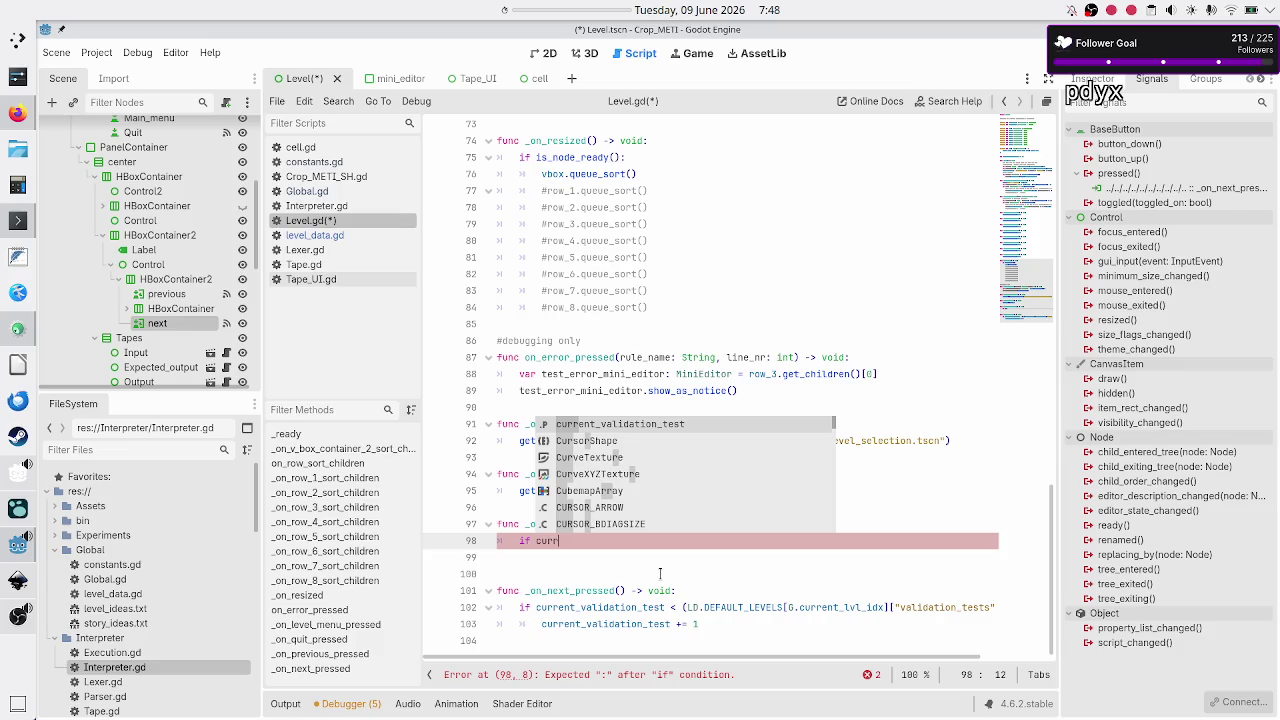
key("Return")
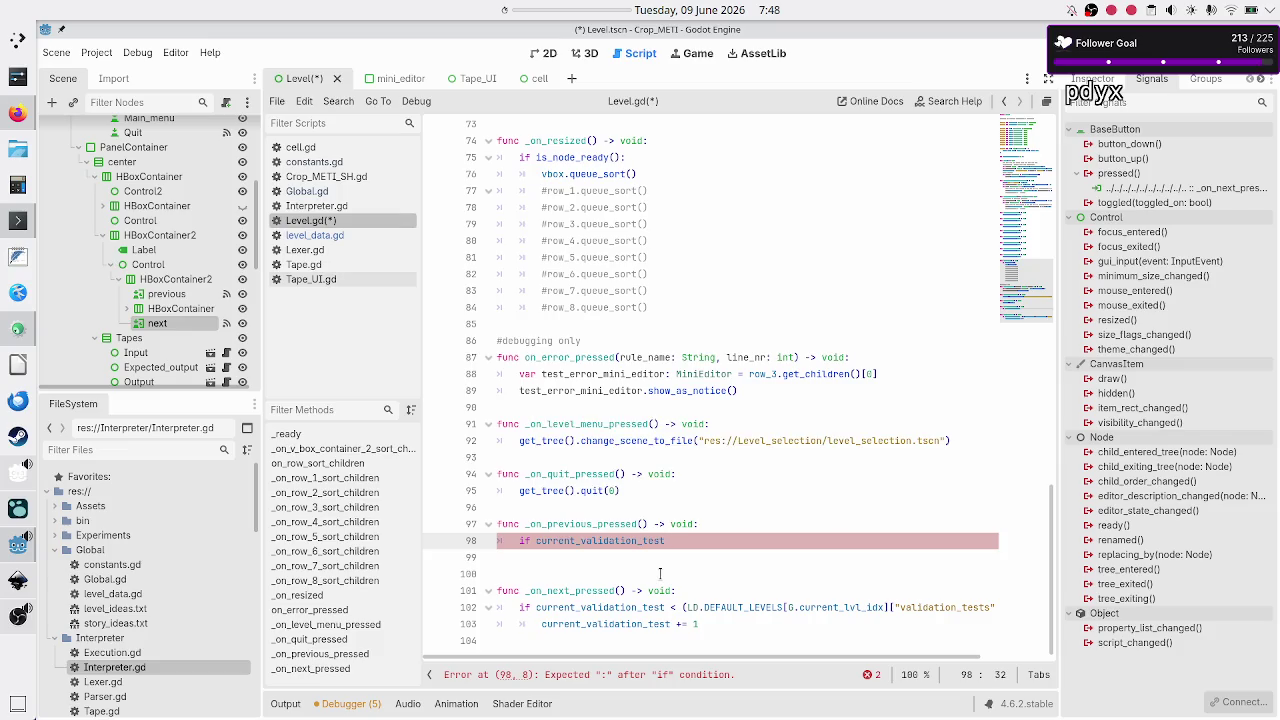
type("== 0")
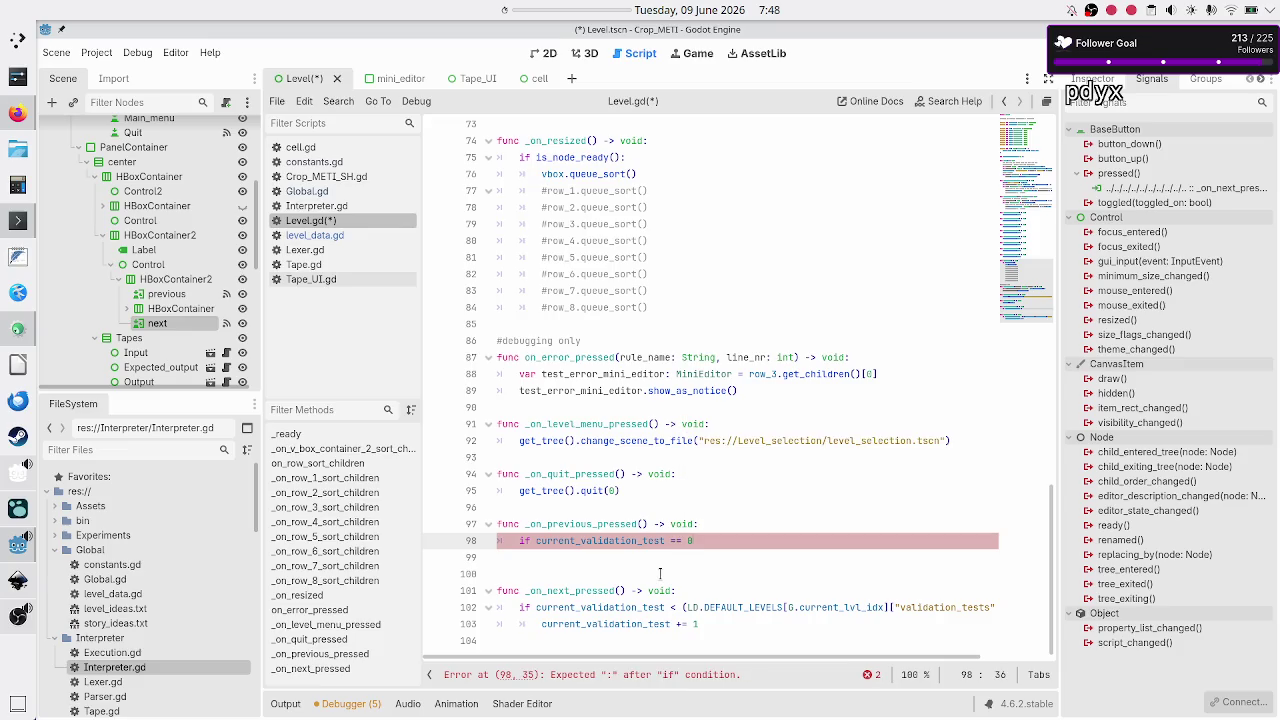
key("BackSpace")
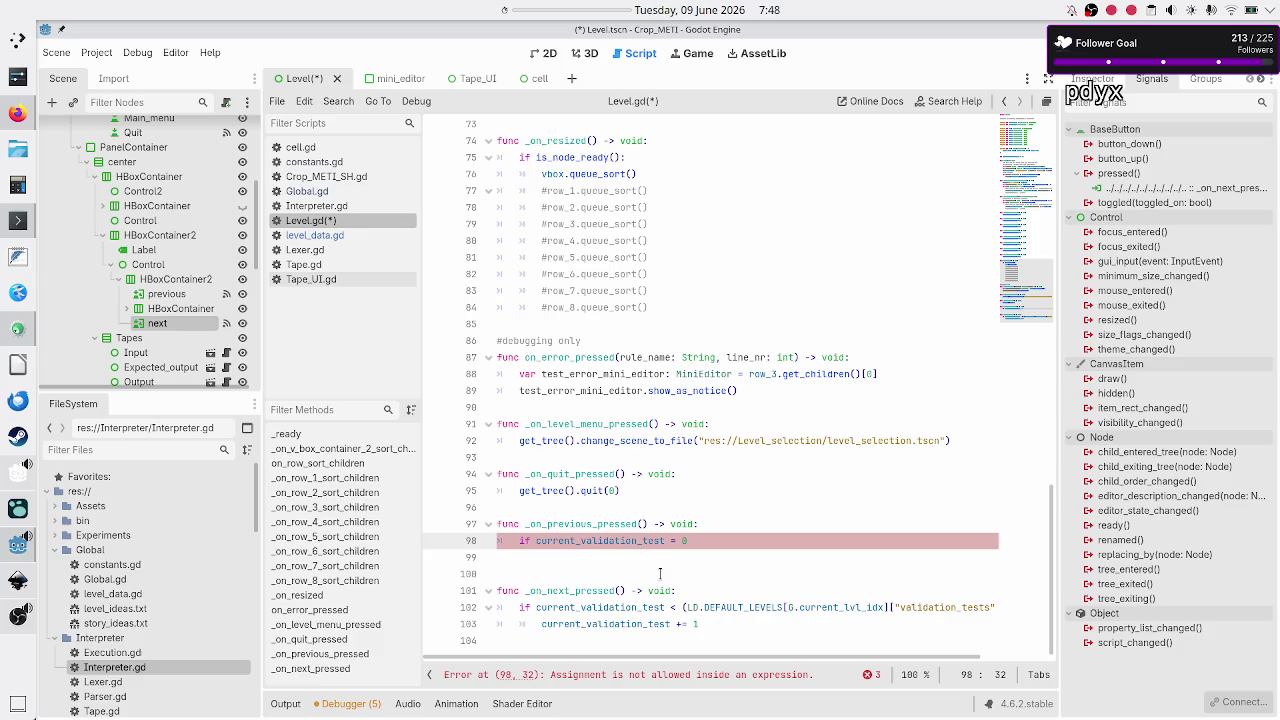
key("BackSpace")
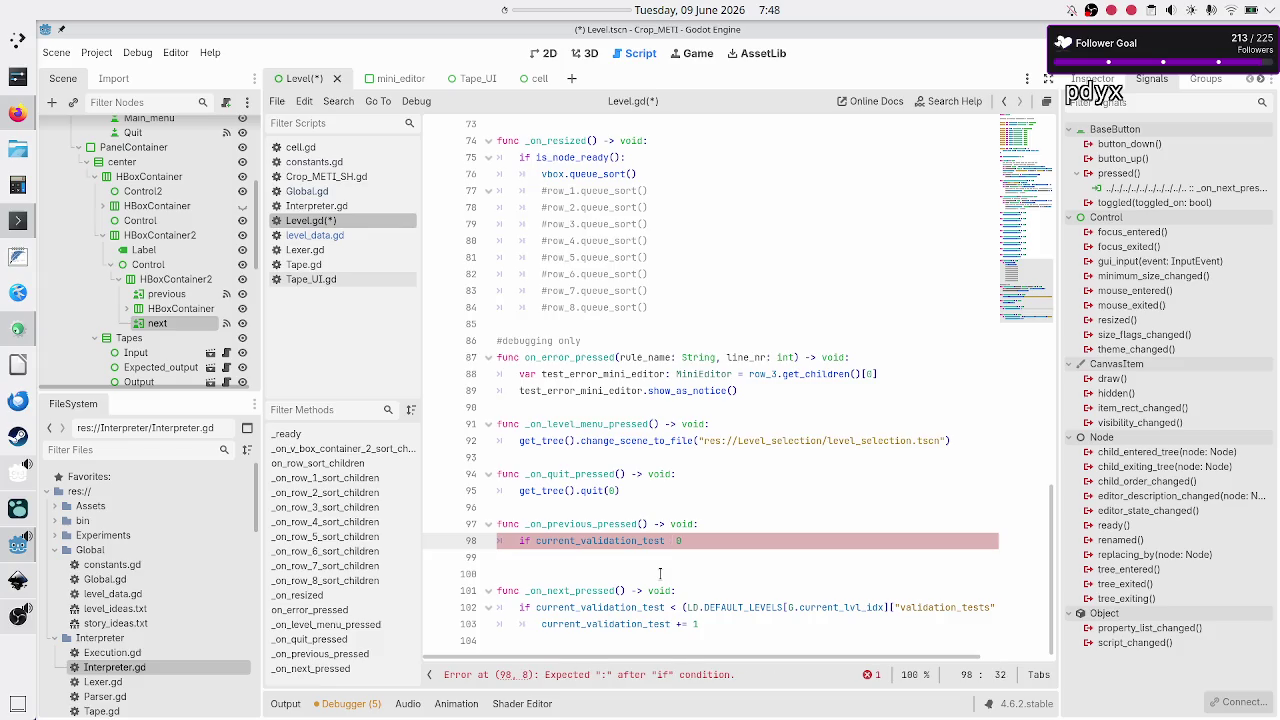
type(">")
key("End")
Step: Add 'current_validation_test -= 1' inside the new if block
key("Return")
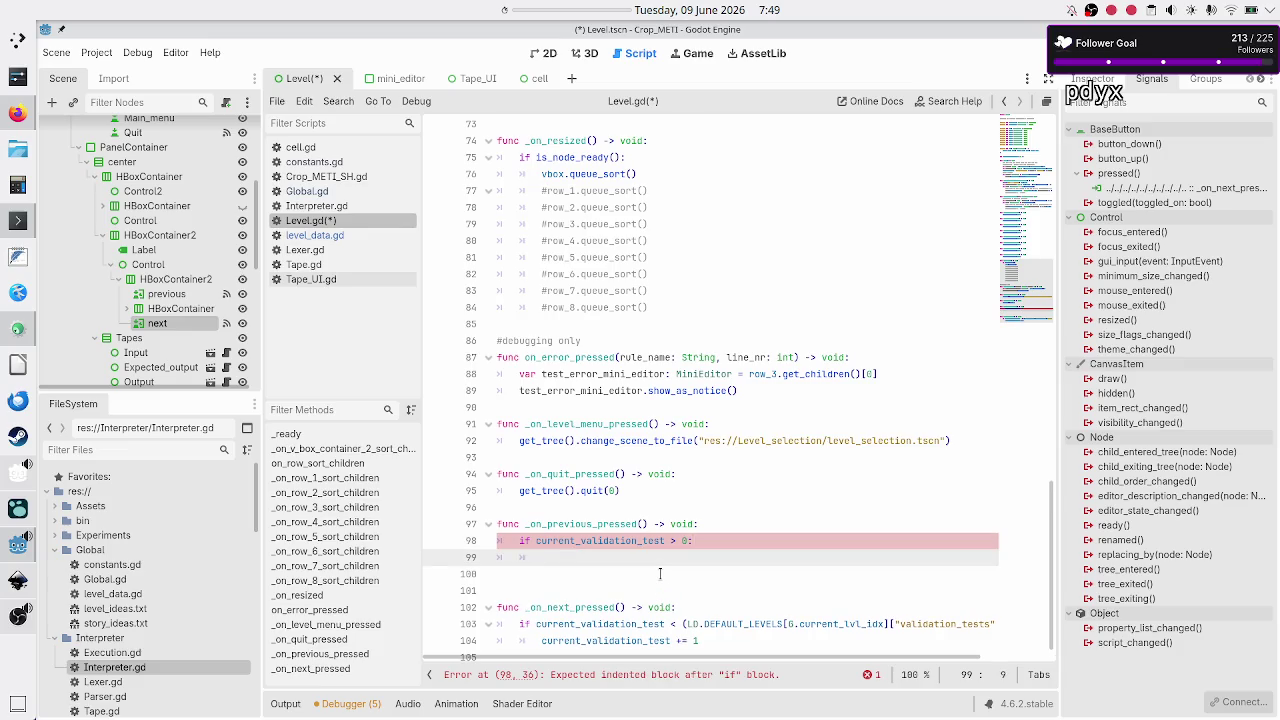
type("curr")
key("Return")
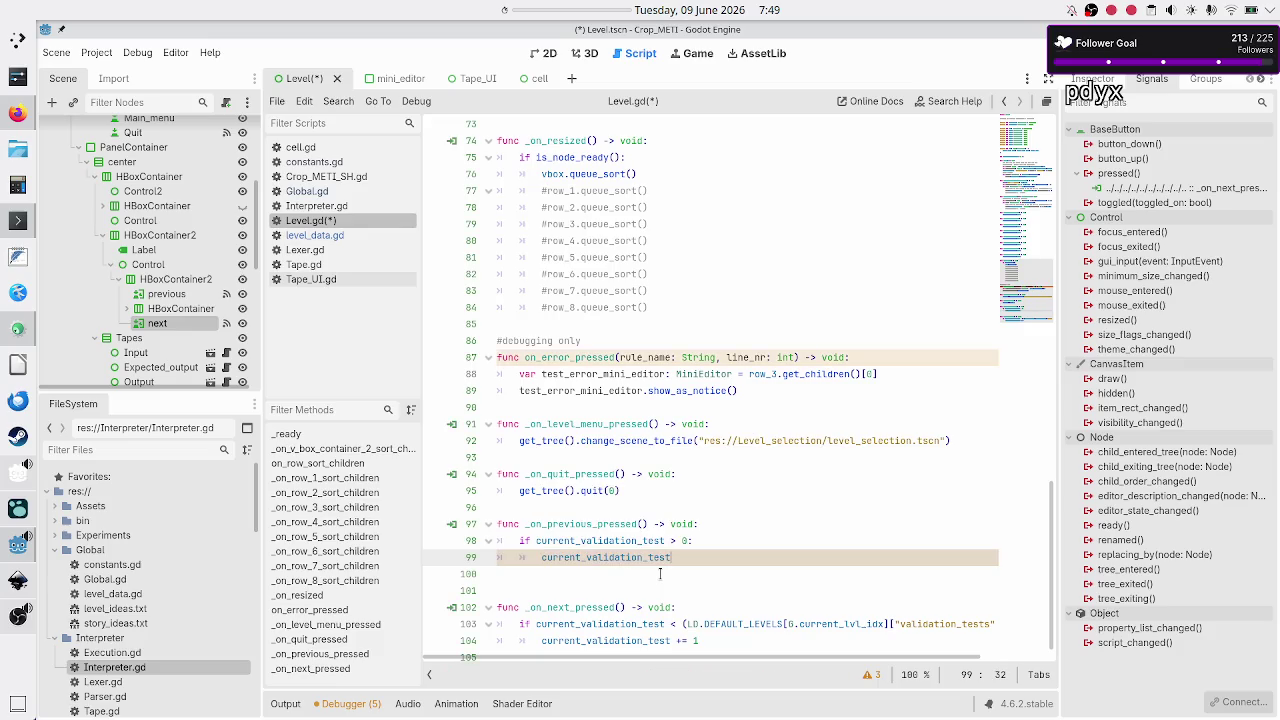
type("-= 1")
key("Up")
key("Left")
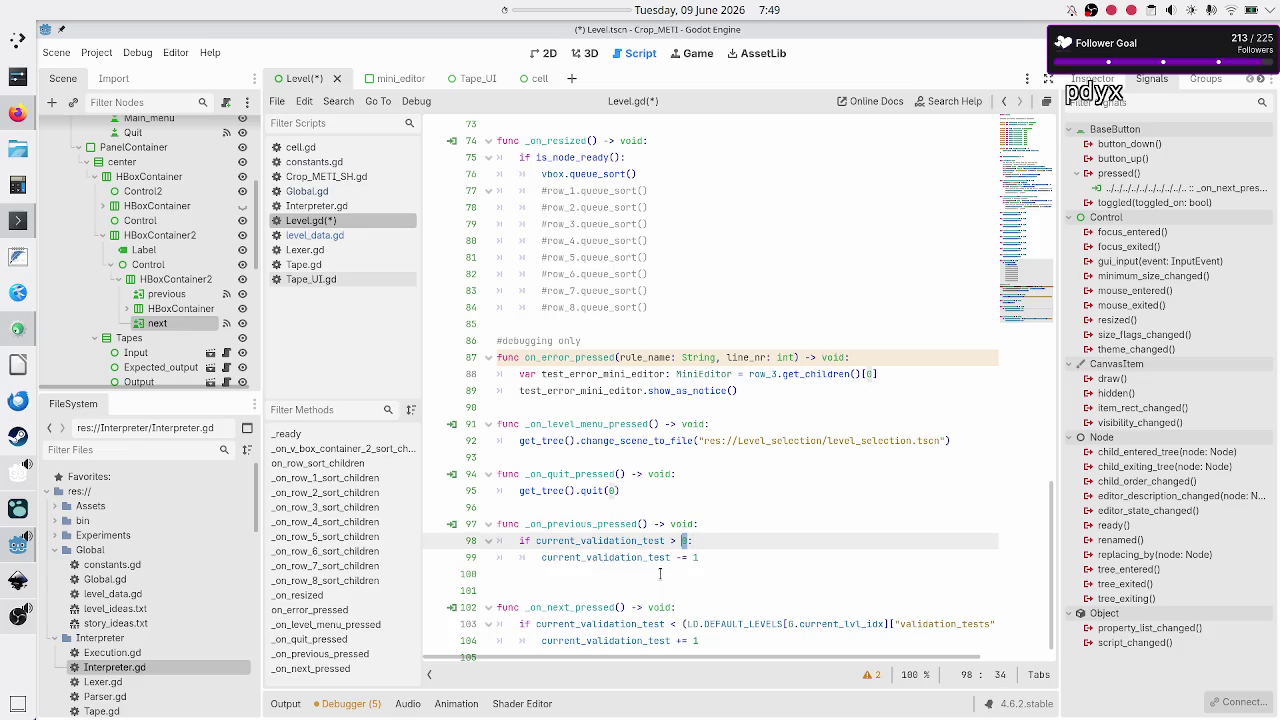
key("Right")
Step: Tidy the blank lines after the _on_previous_pressed handler
key("Down")
key("Down")
key("Down")
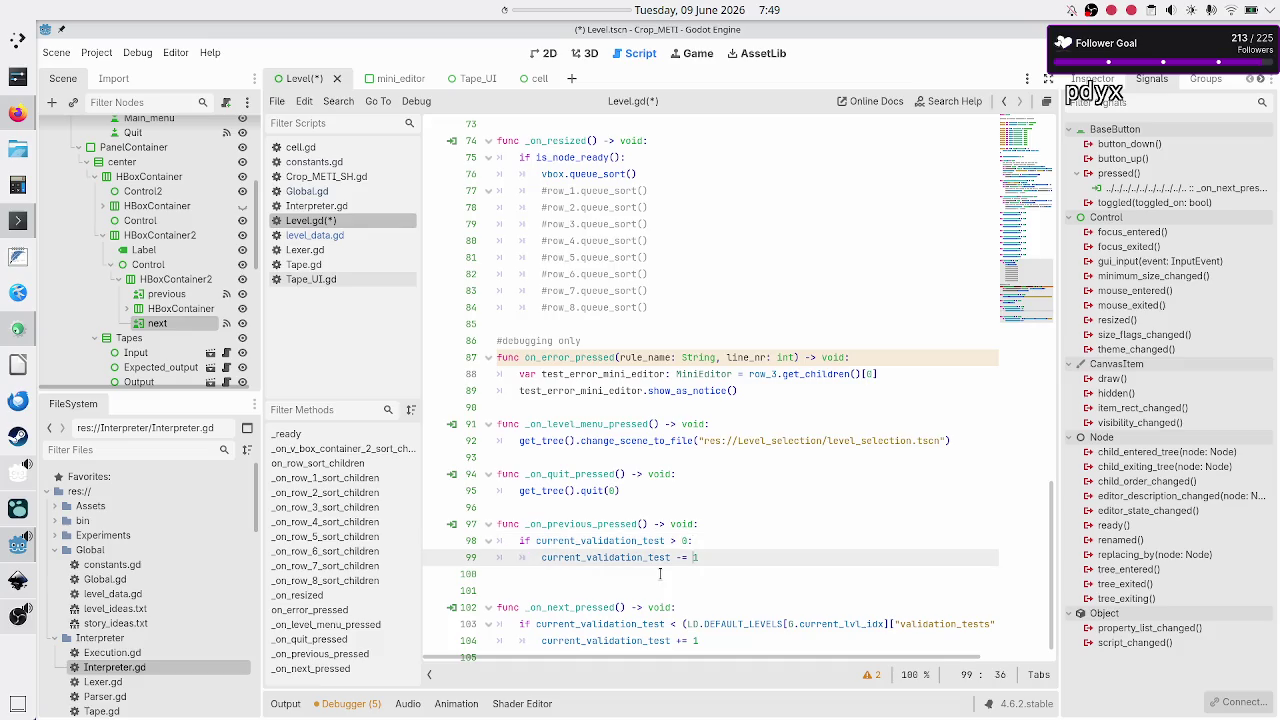
key("BackSpace")
key("Up")
key("Up")
key("Up")
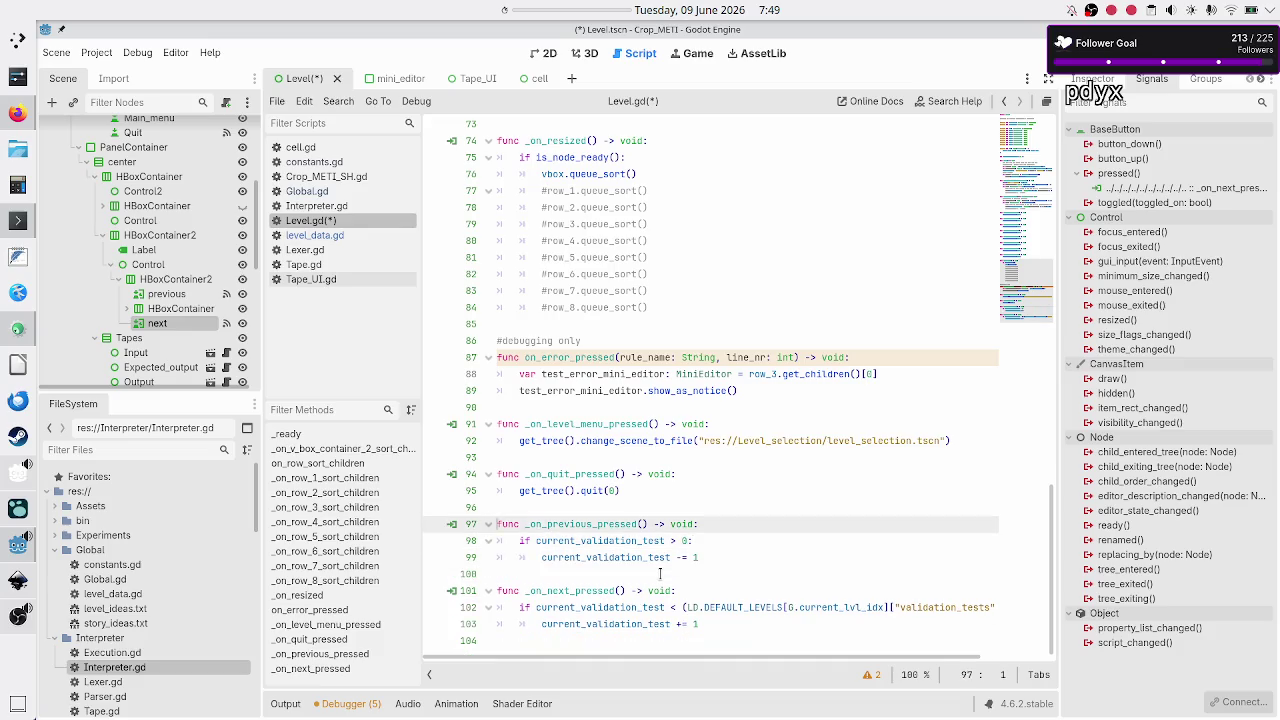
key("Down")
key("Down")
key("Down")
key("End")
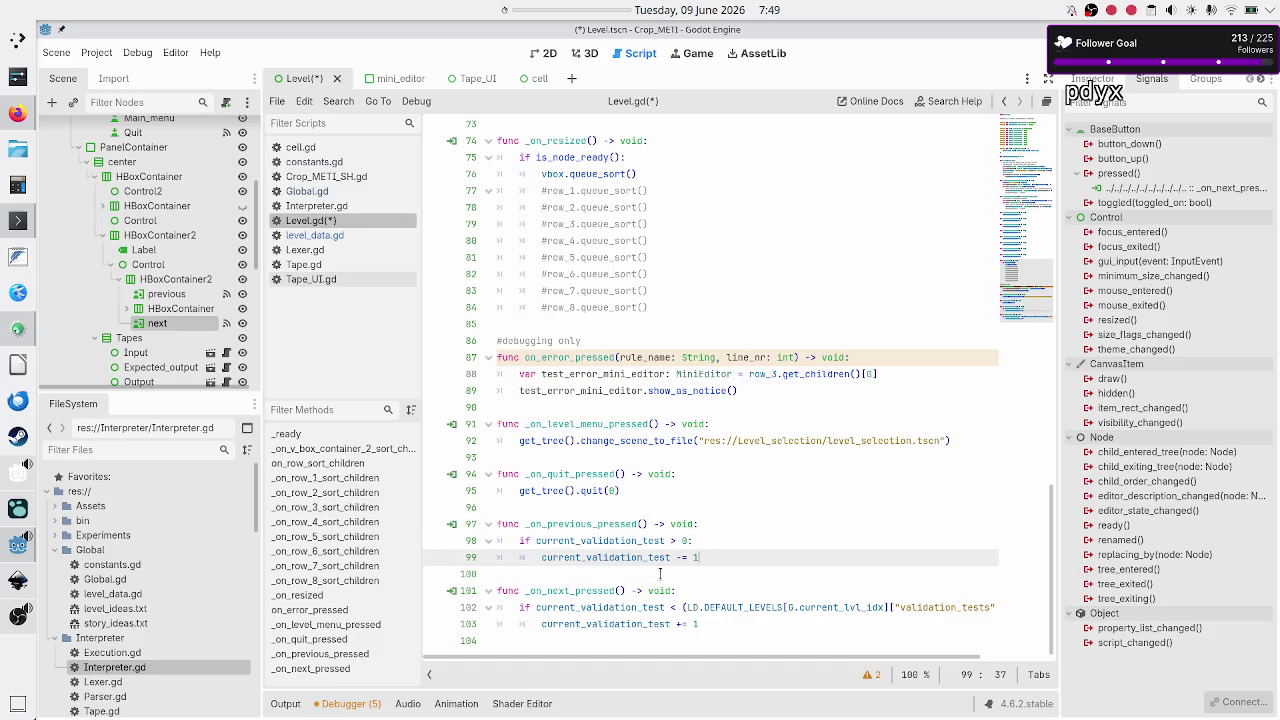
key("Return")
key("BackSpace")
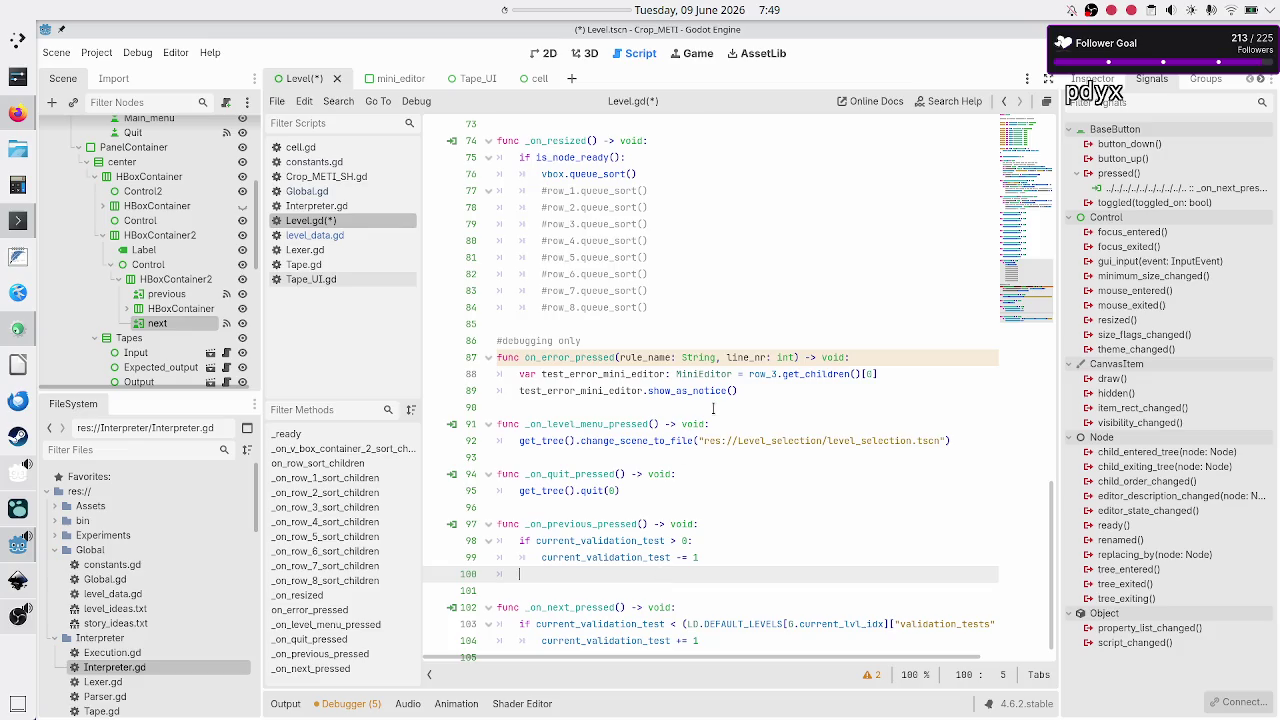
scroll(723, 435, "up", 8)
scroll(723, 435, "up", 11)
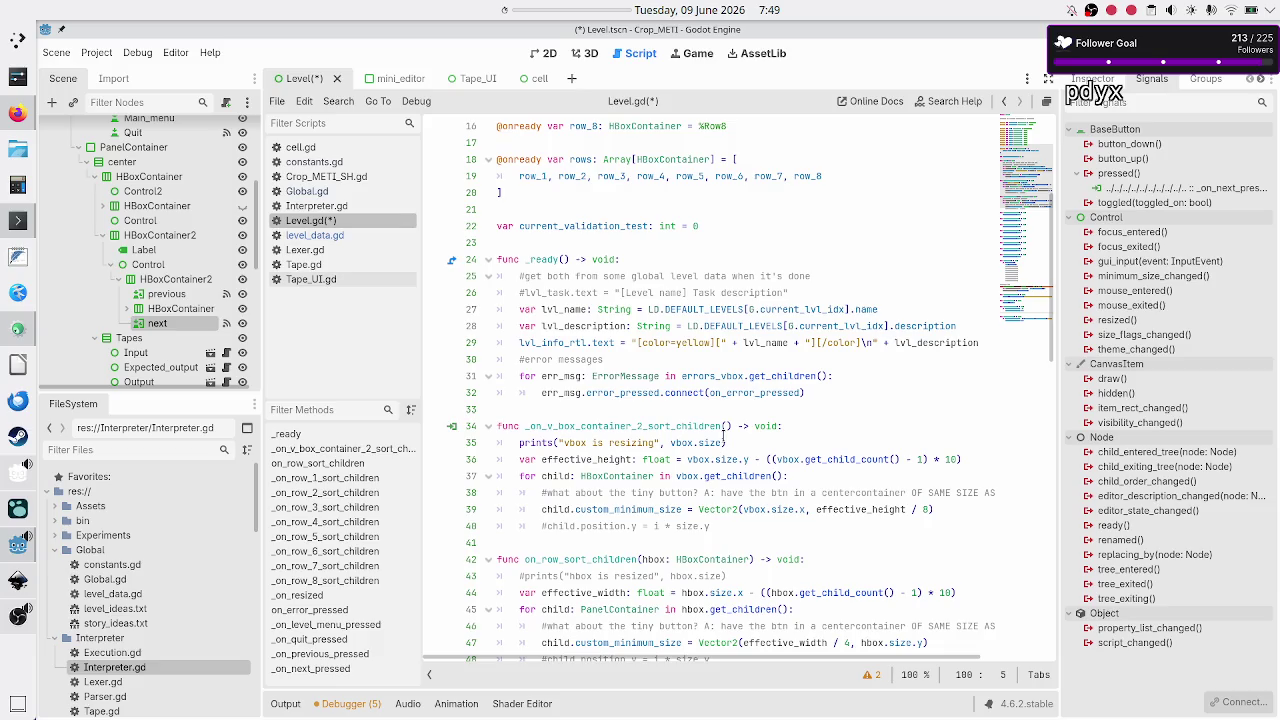
scroll(723, 435, "up", 5)
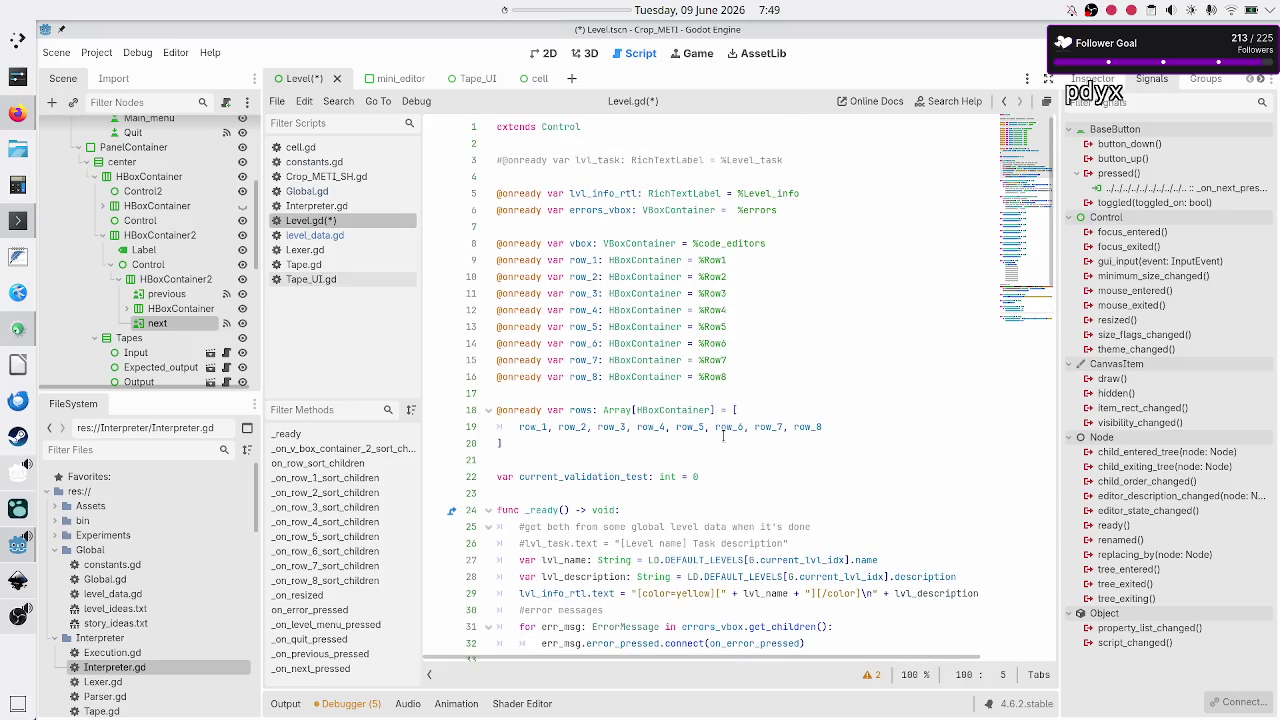
scroll(723, 435, "down", 4)
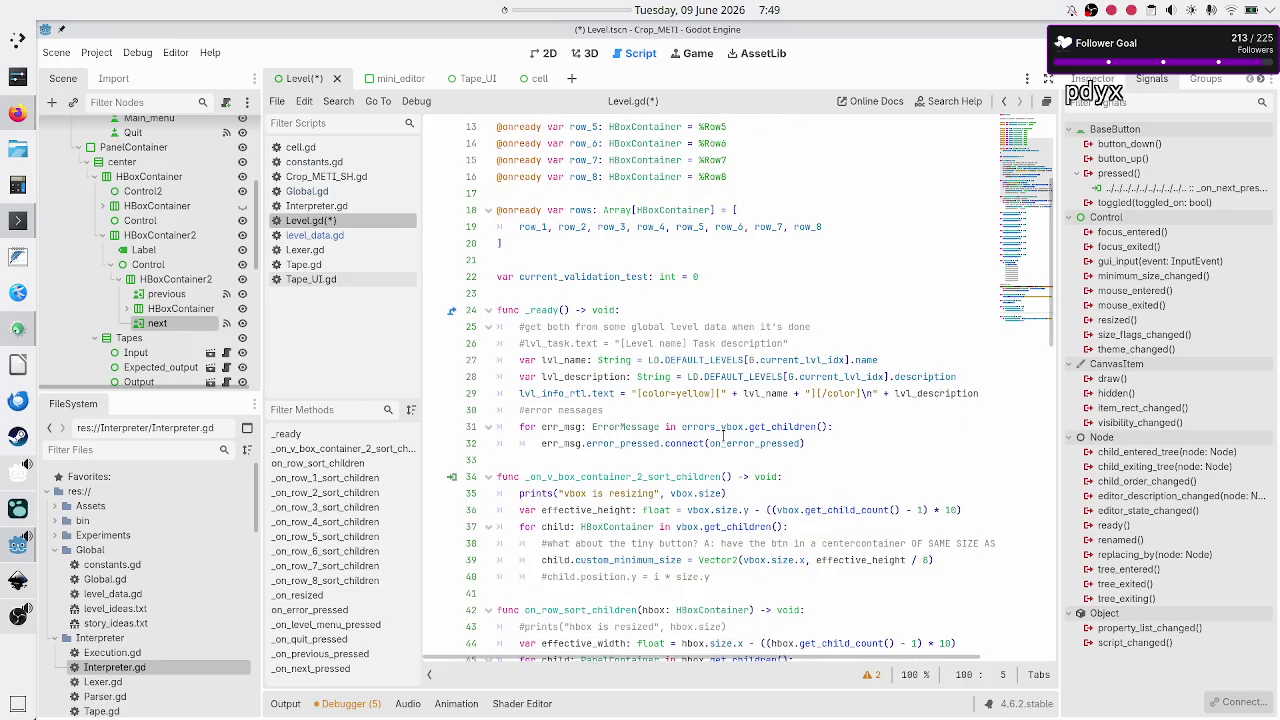
scroll(723, 435, "down", 1)
scroll(723, 435, "up", 1)
left_click(313, 280)
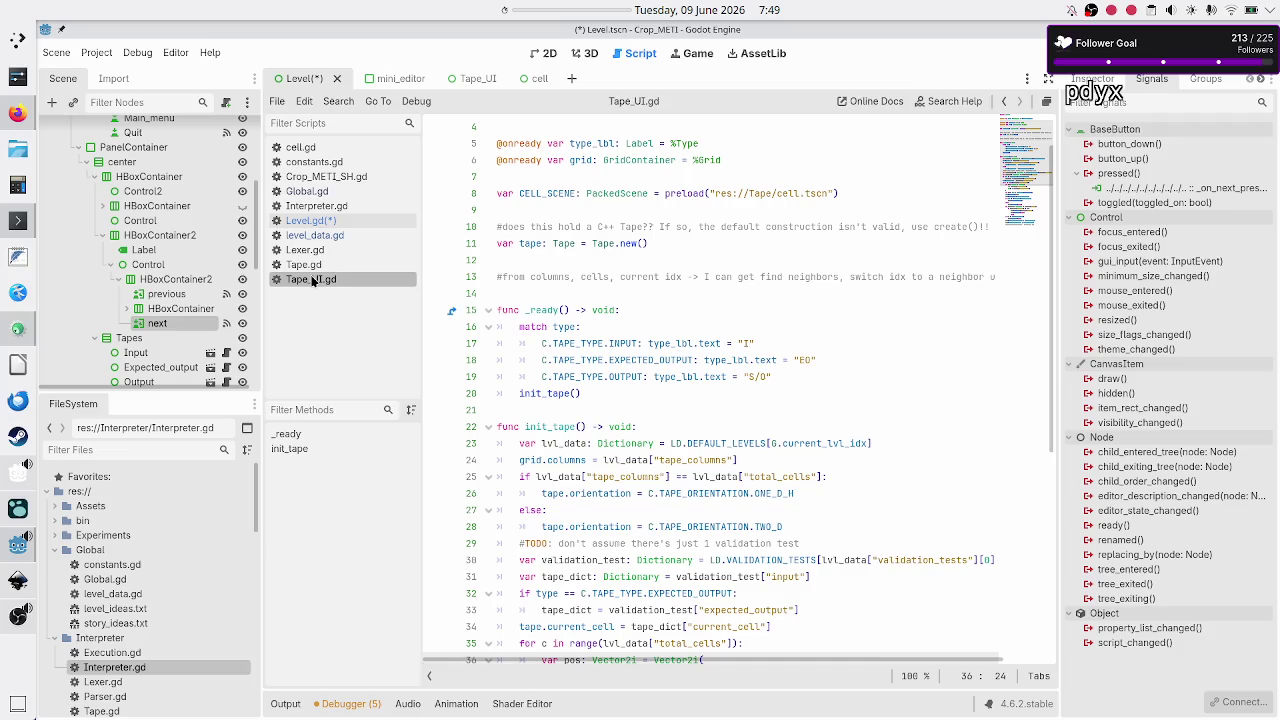
scroll(608, 362, "down", 4)
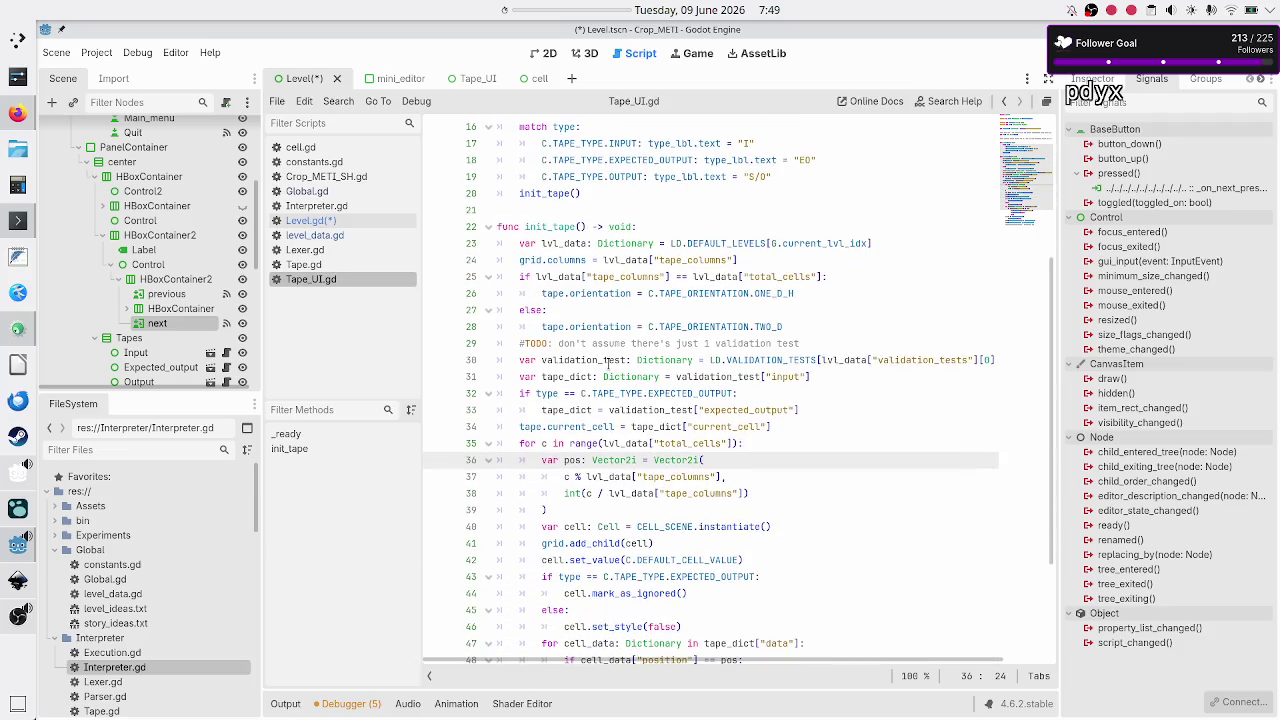
double_click(546, 227)
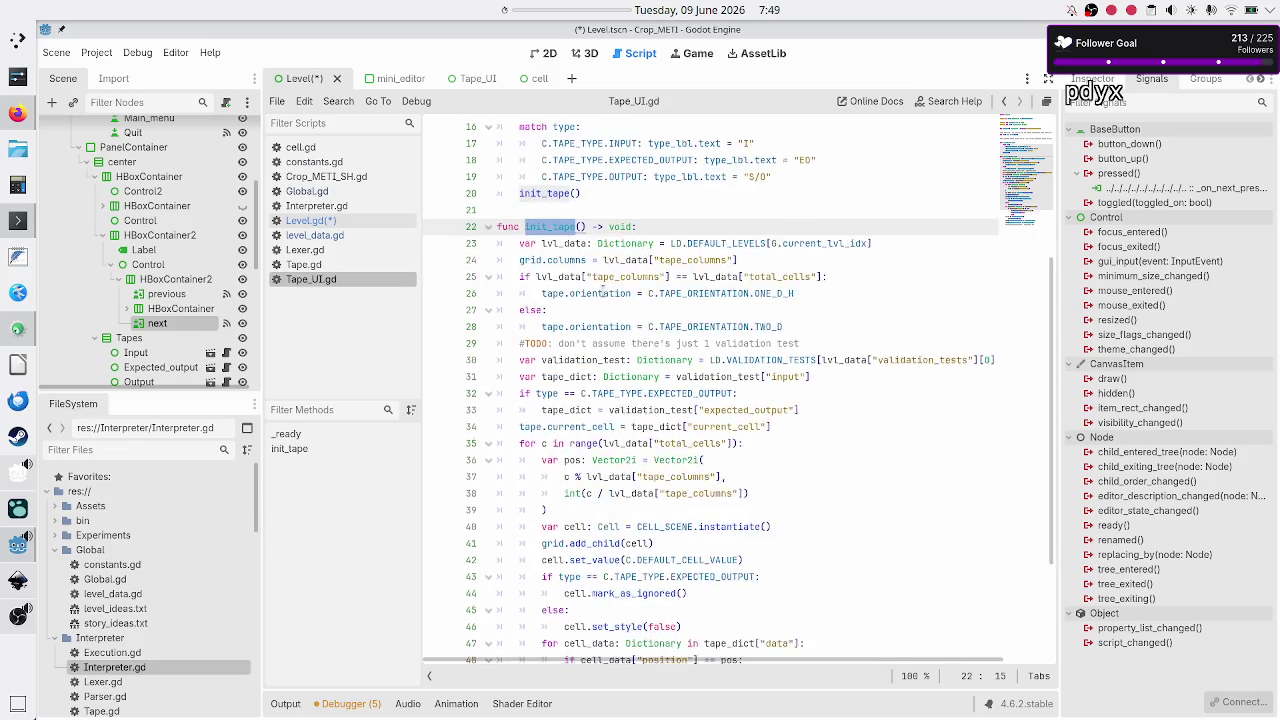
scroll(601, 290, "down", 1)
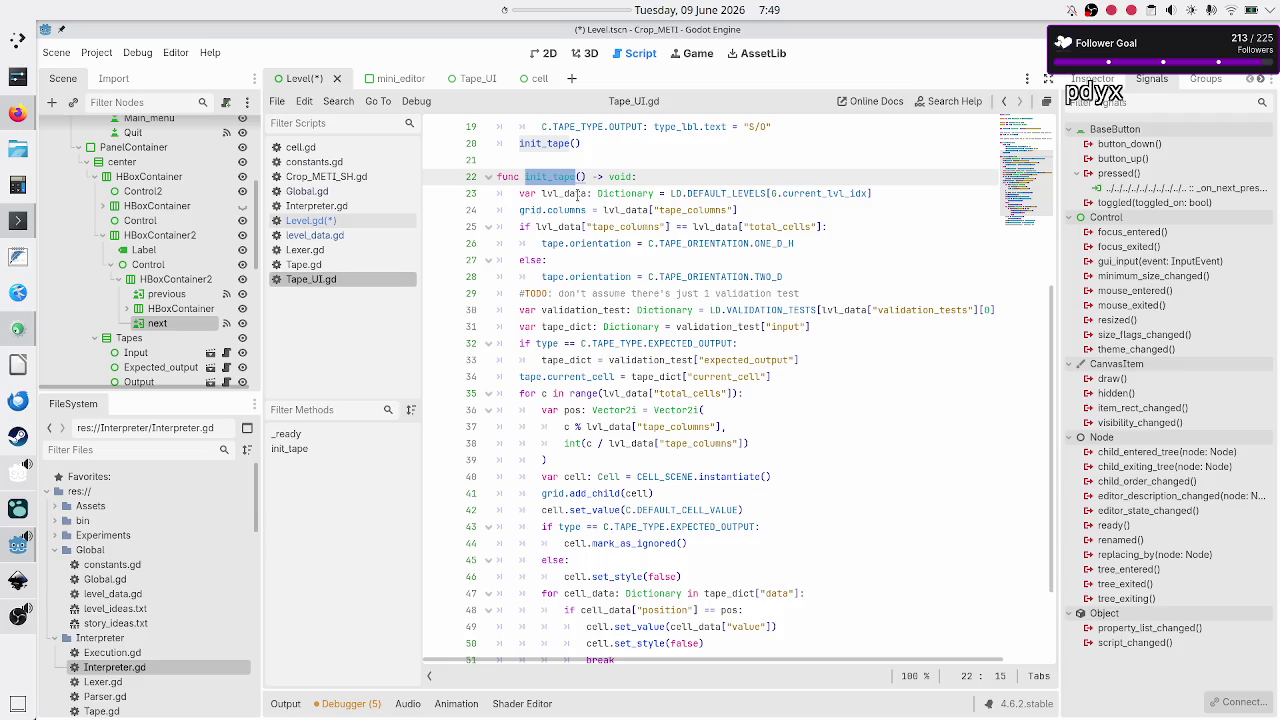
double_click(577, 194)
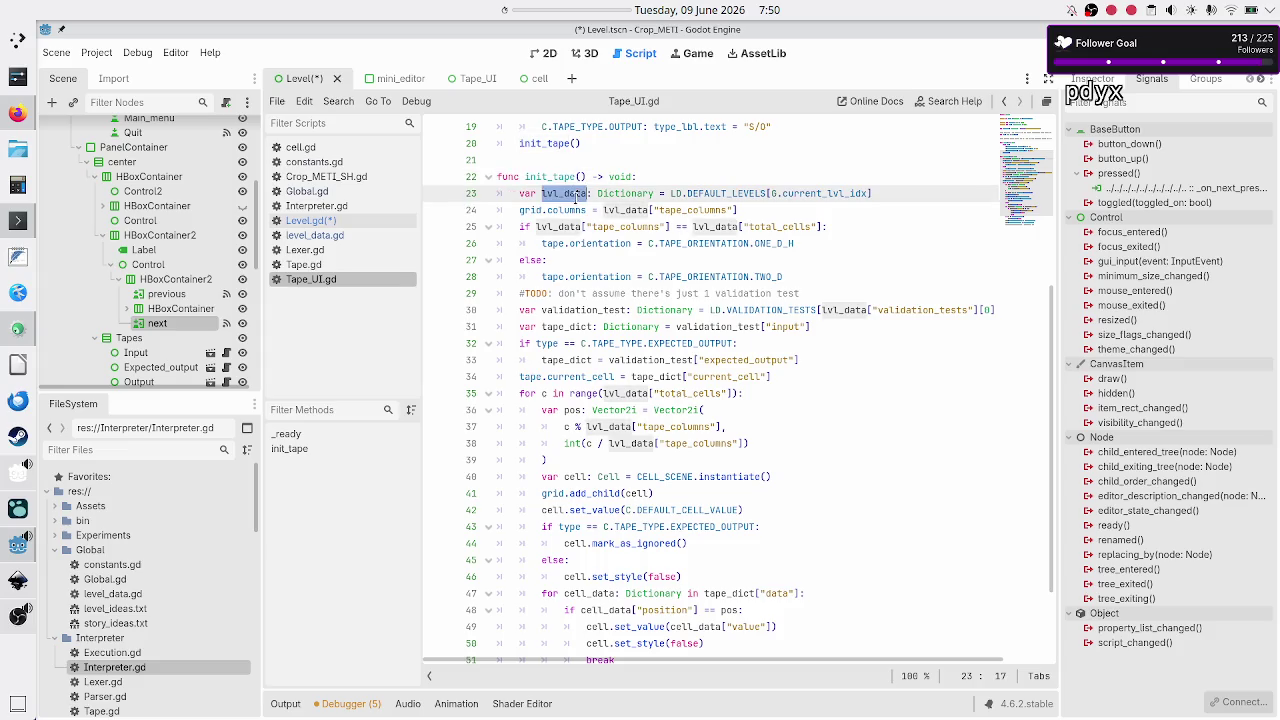
double_click(702, 210)
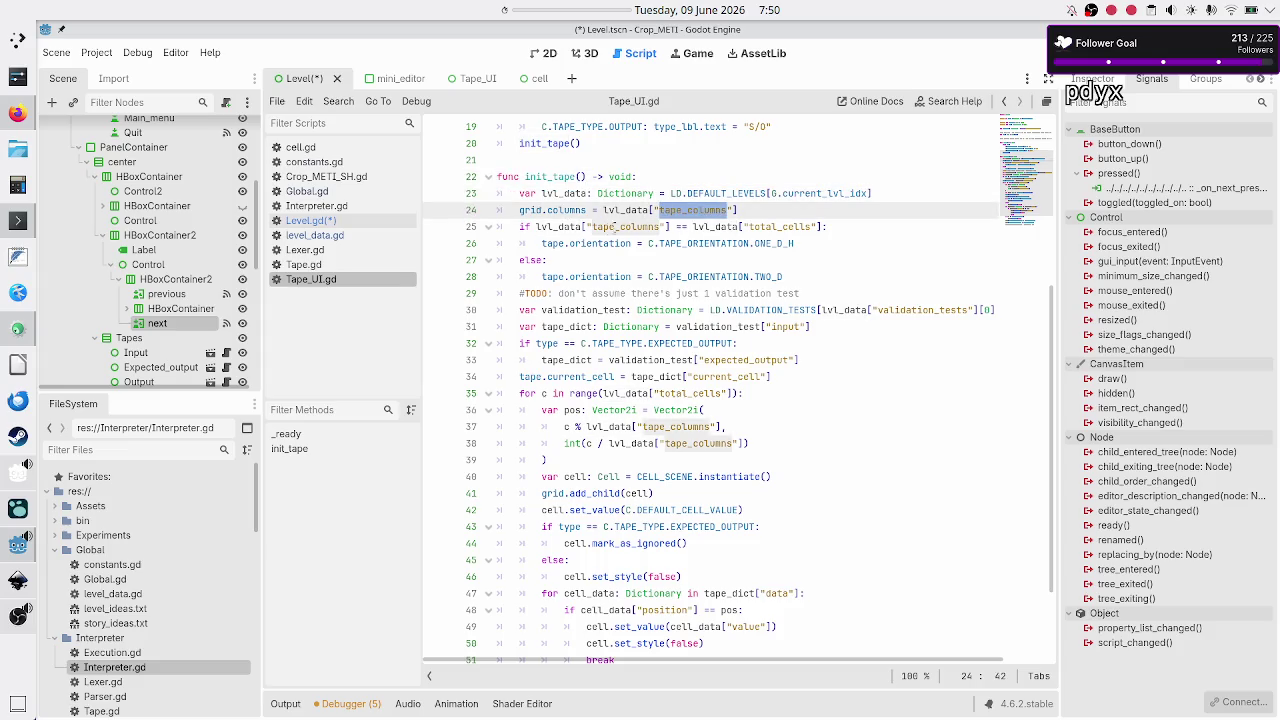
double_click(610, 226)
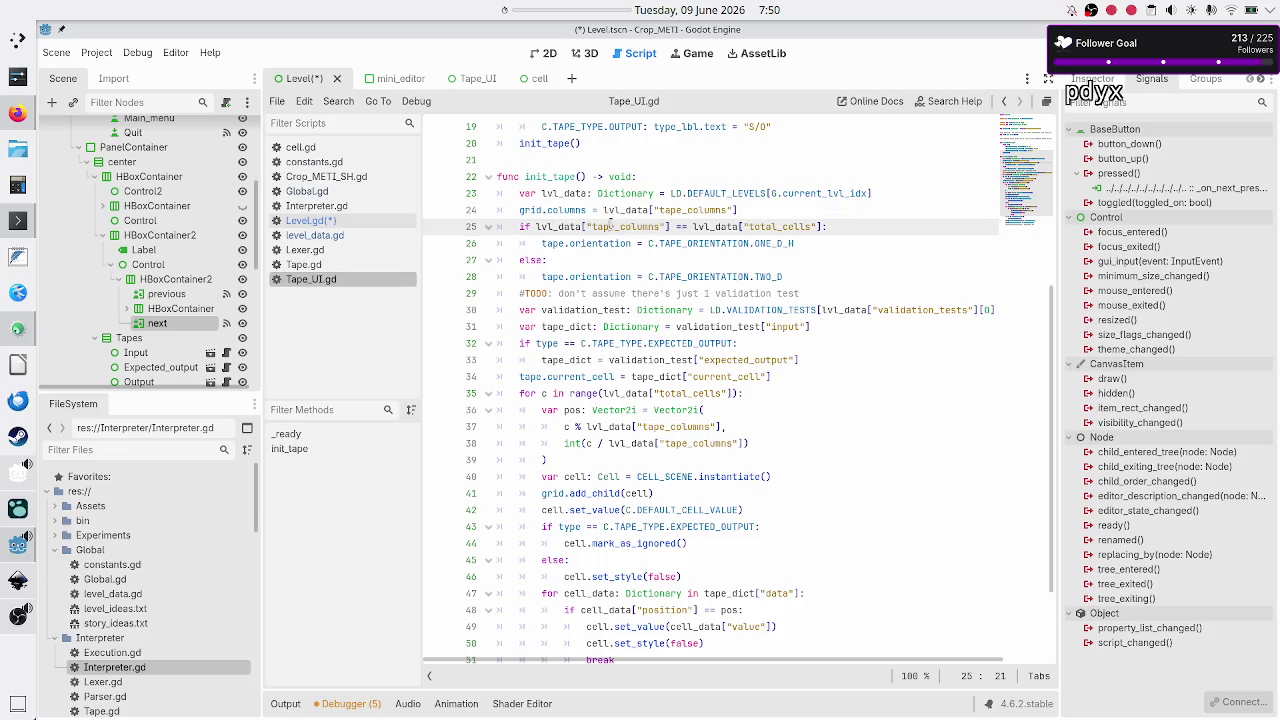
double_click(773, 226)
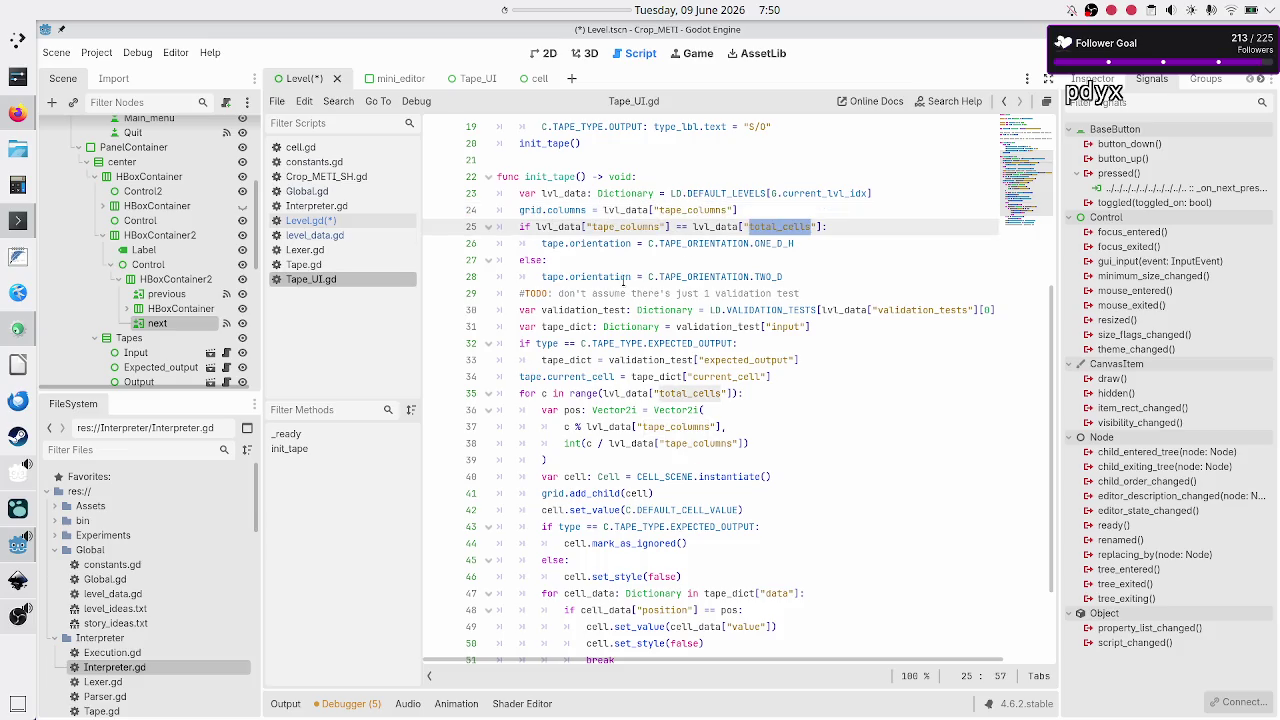
double_click(573, 310)
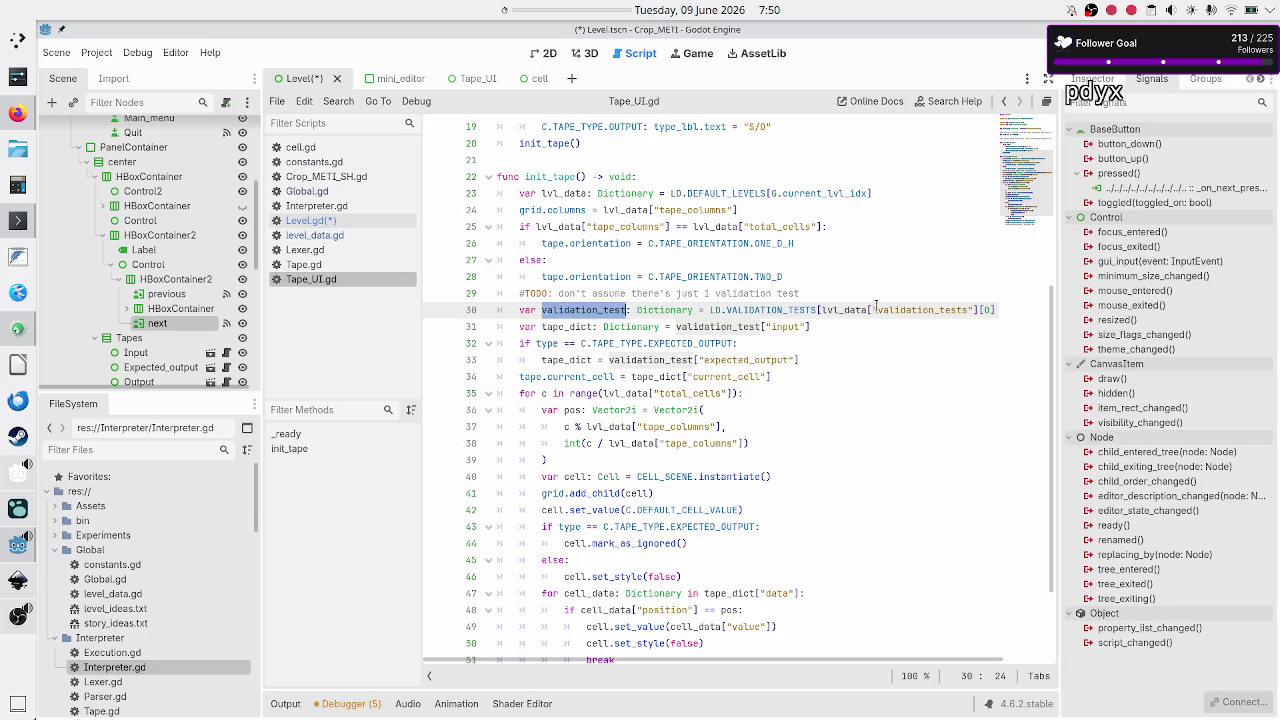
key("Home")
key("shift+Down")
key("shift+Down")
key("shift+Down")
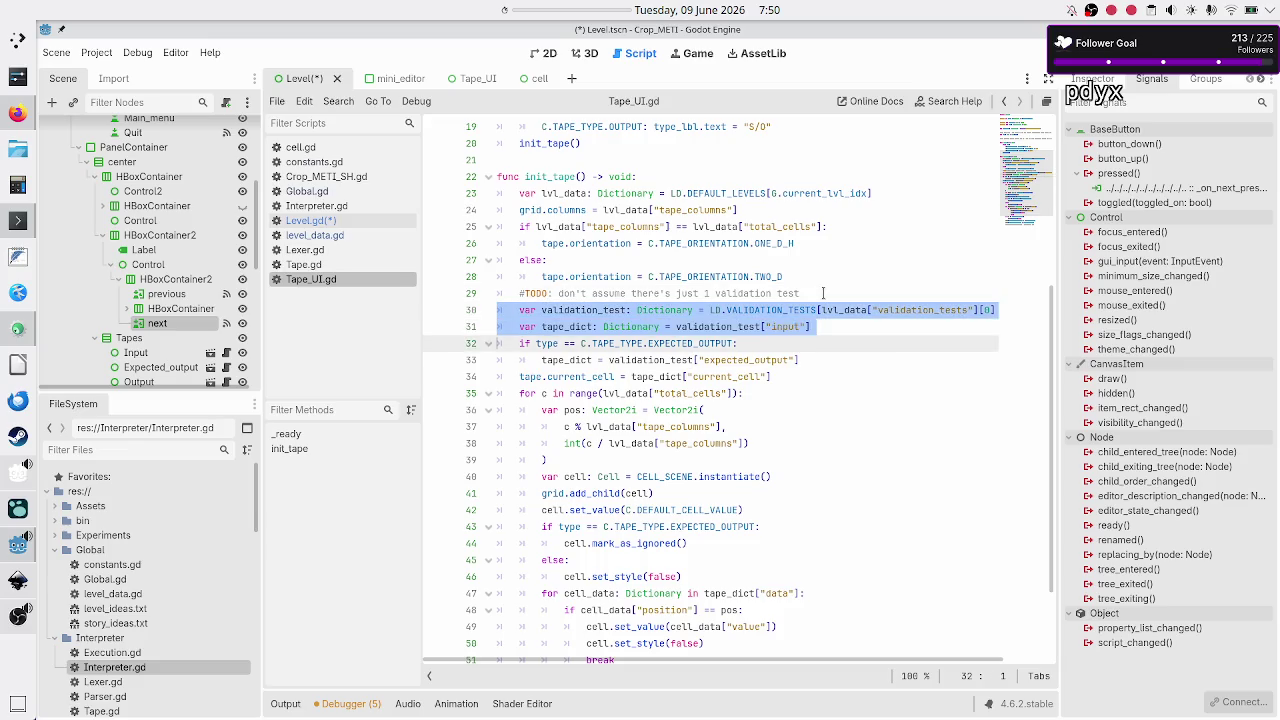
key("shift+Down")
key("shift+Down")
key("shift+Down")
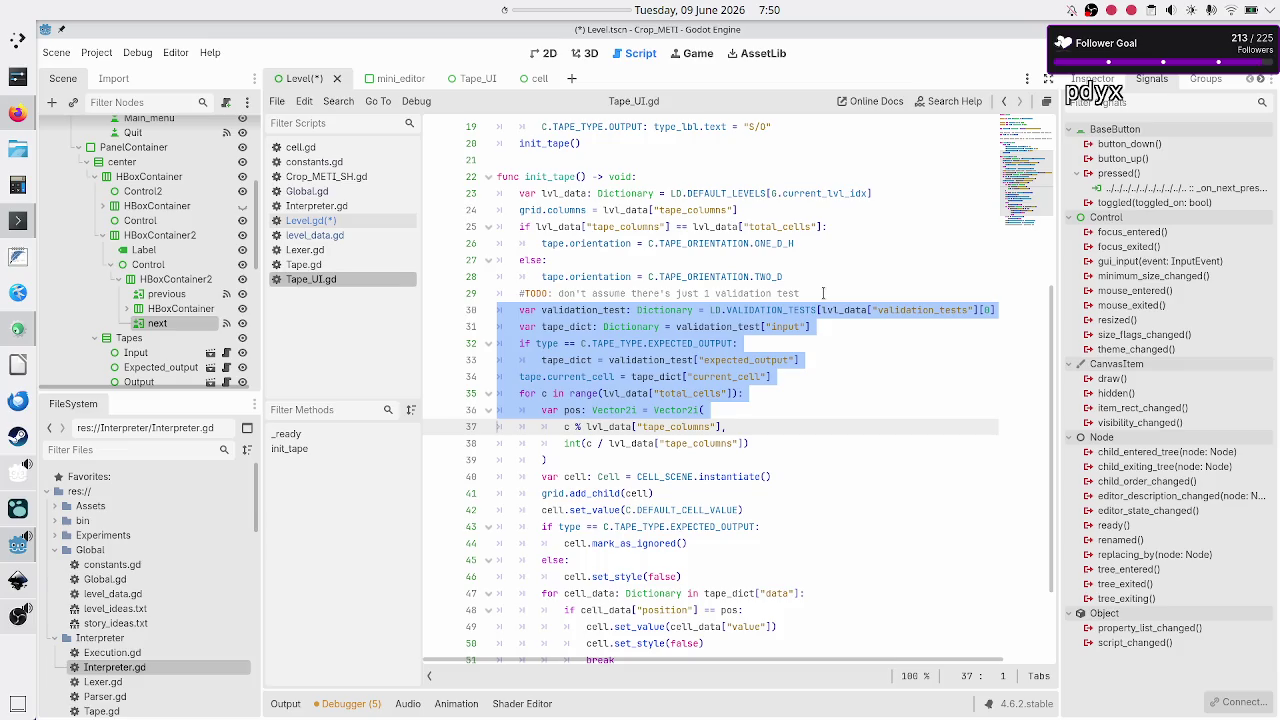
key("shift+Down")
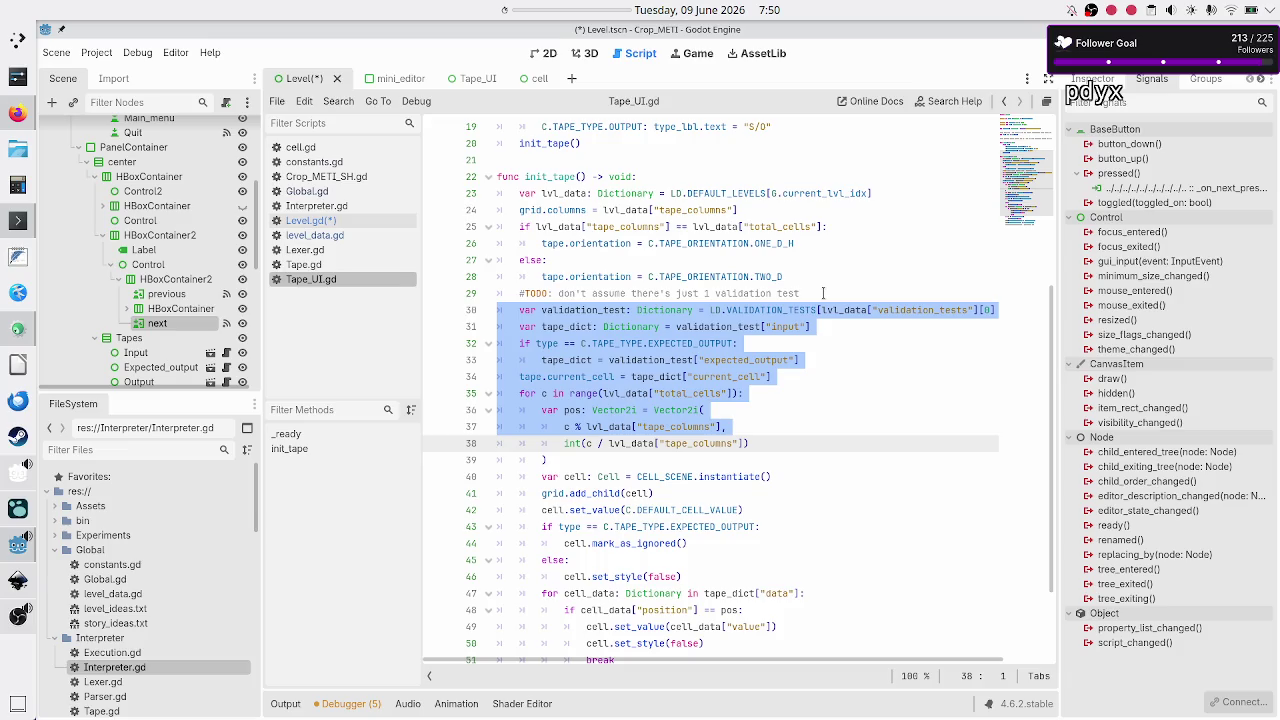
key("shift+Down")
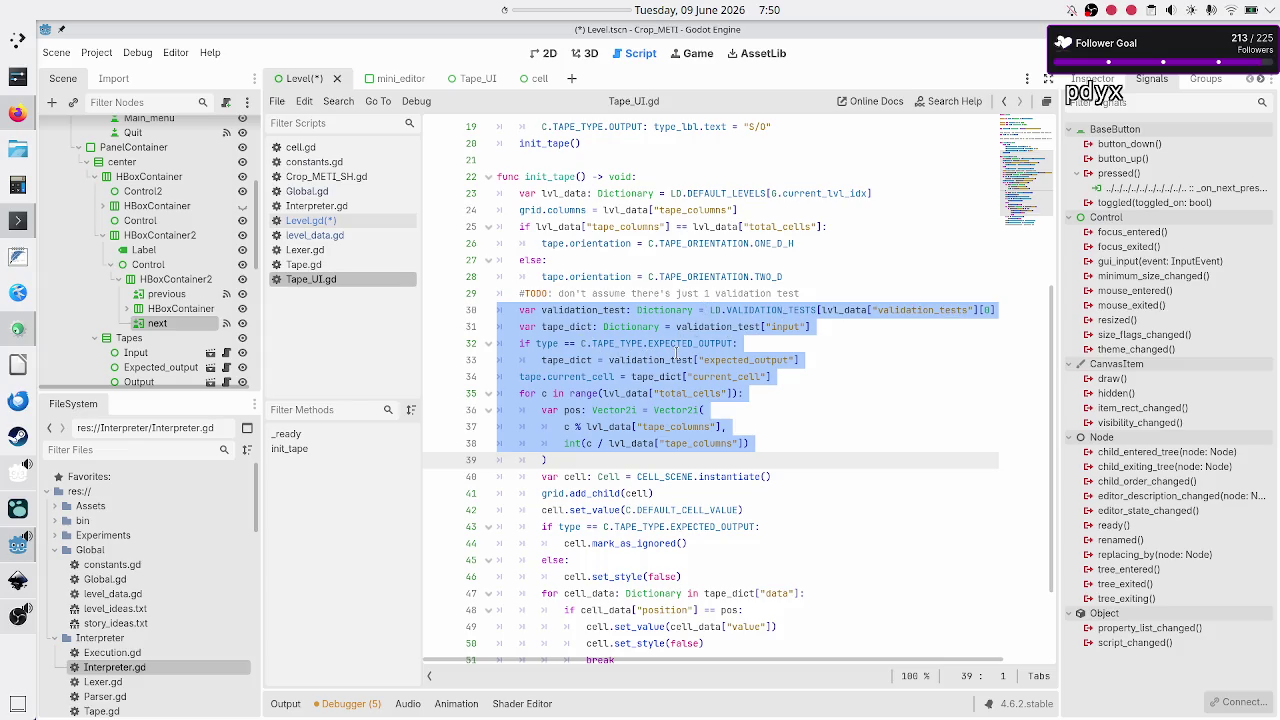
mouse_move(681, 353)
left_click(548, 346)
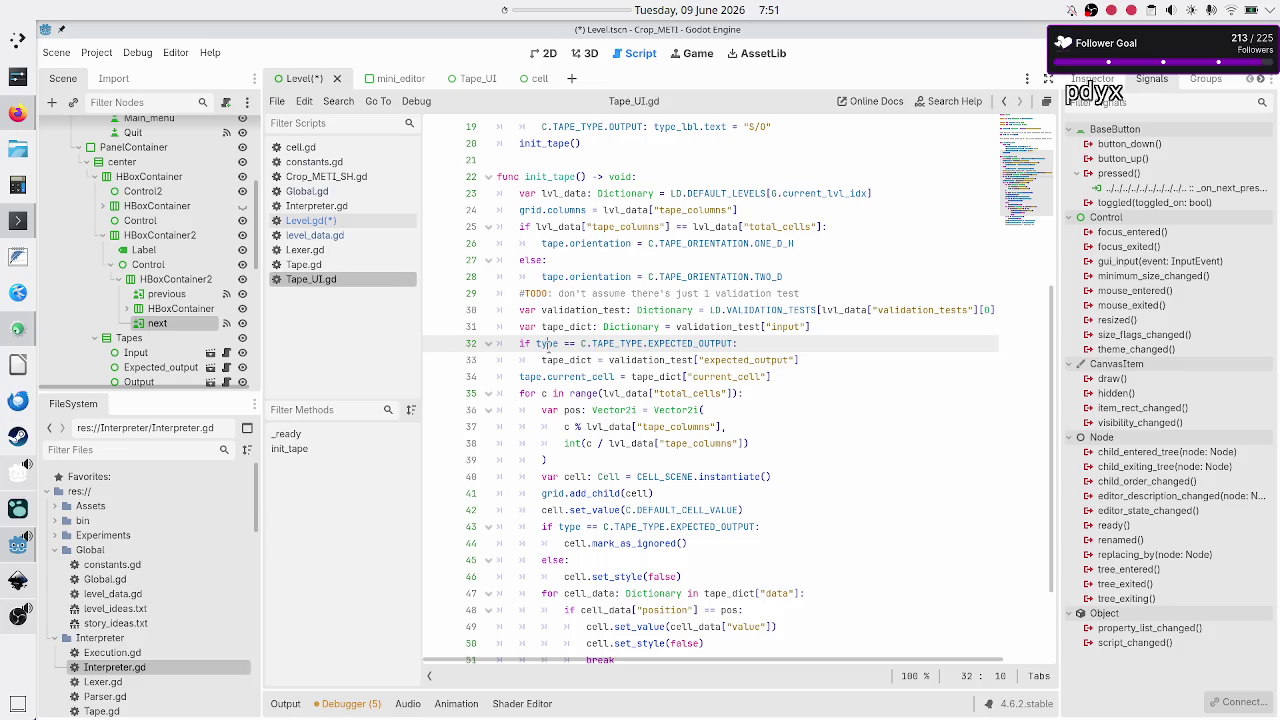
double_click(548, 345)
scroll(540, 343, "up", 6)
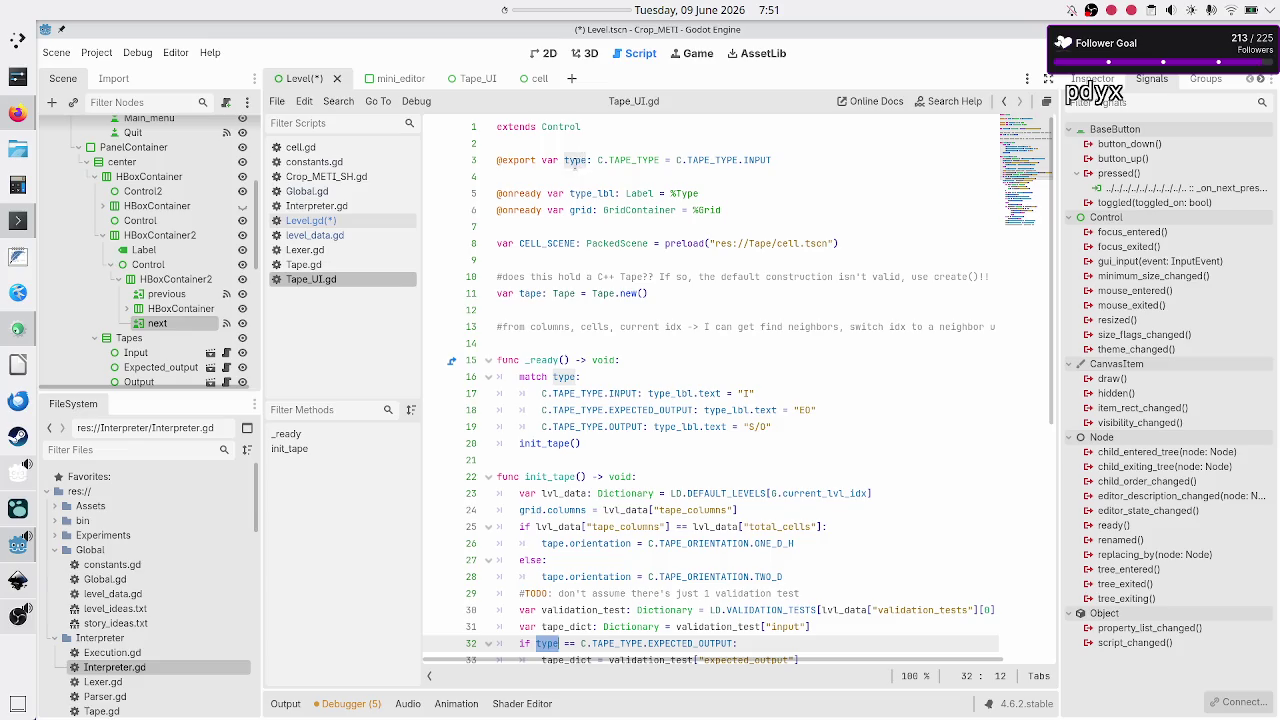
scroll(575, 165, "down", 4)
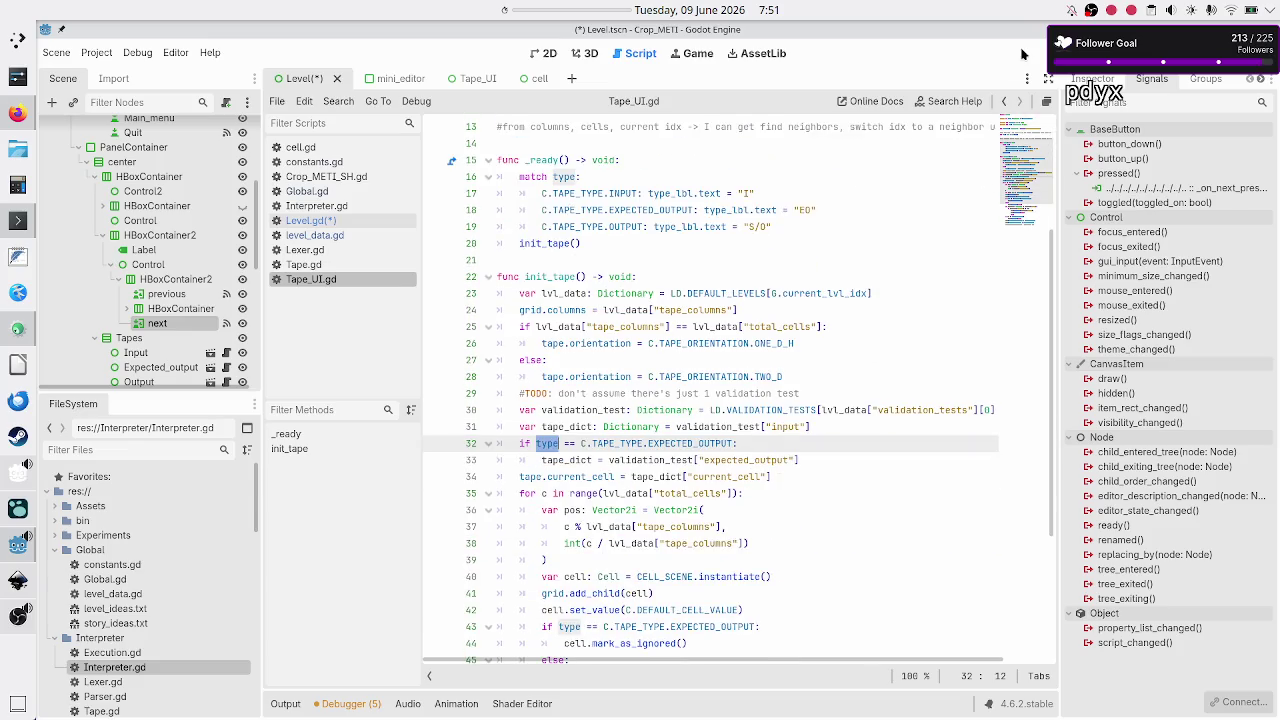
left_click(934, 105)
Step: Search the help for 'type', scroll through the matches, then close the dialog
type("type")
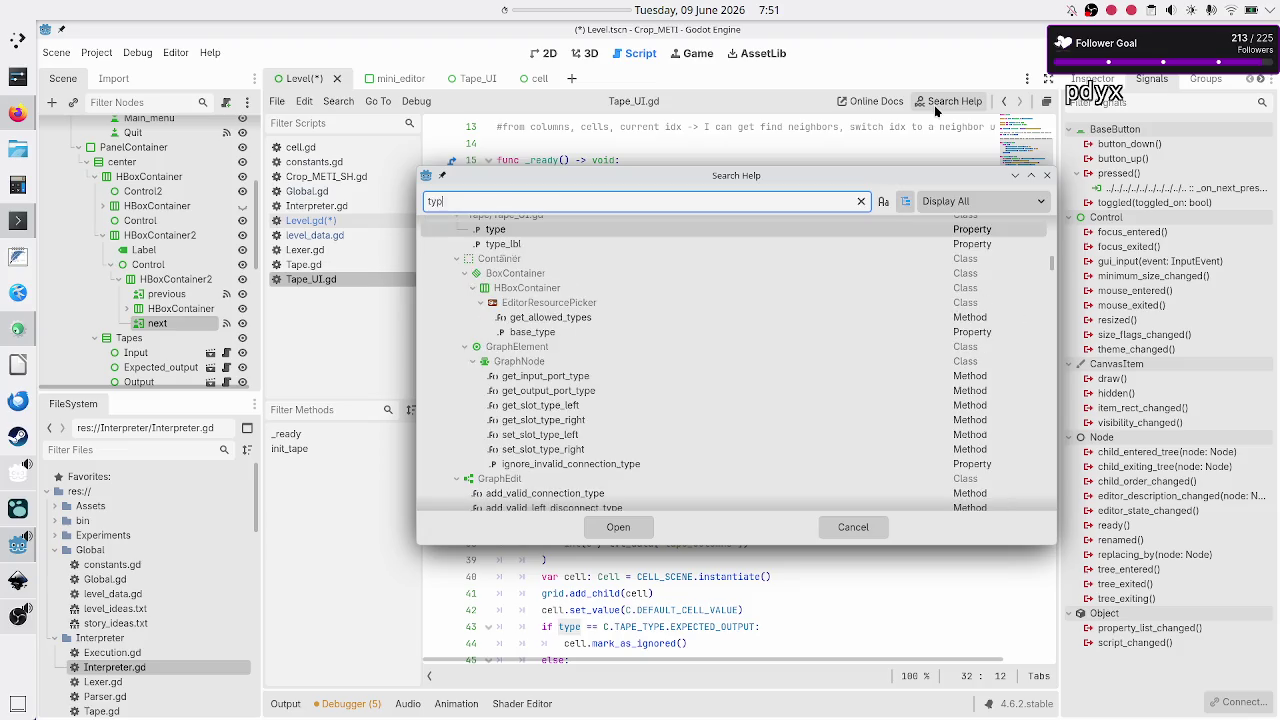
scroll(563, 382, "up", 5)
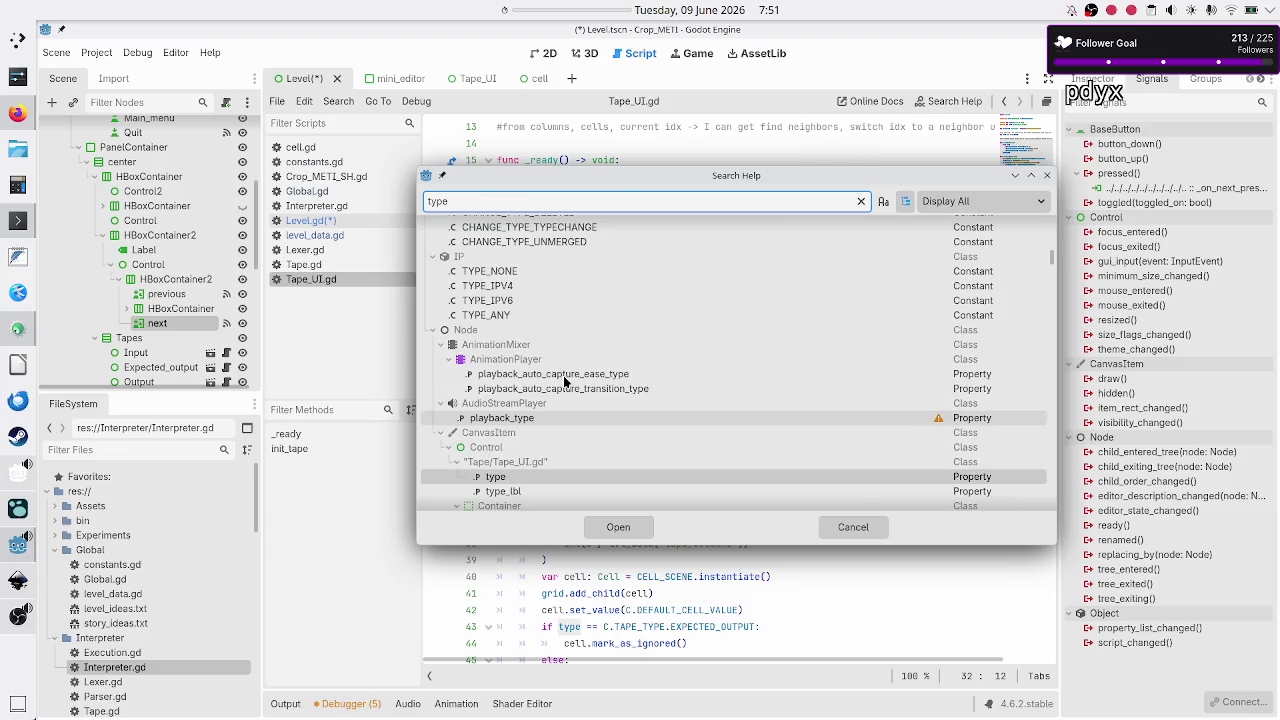
scroll(564, 382, "down", 1)
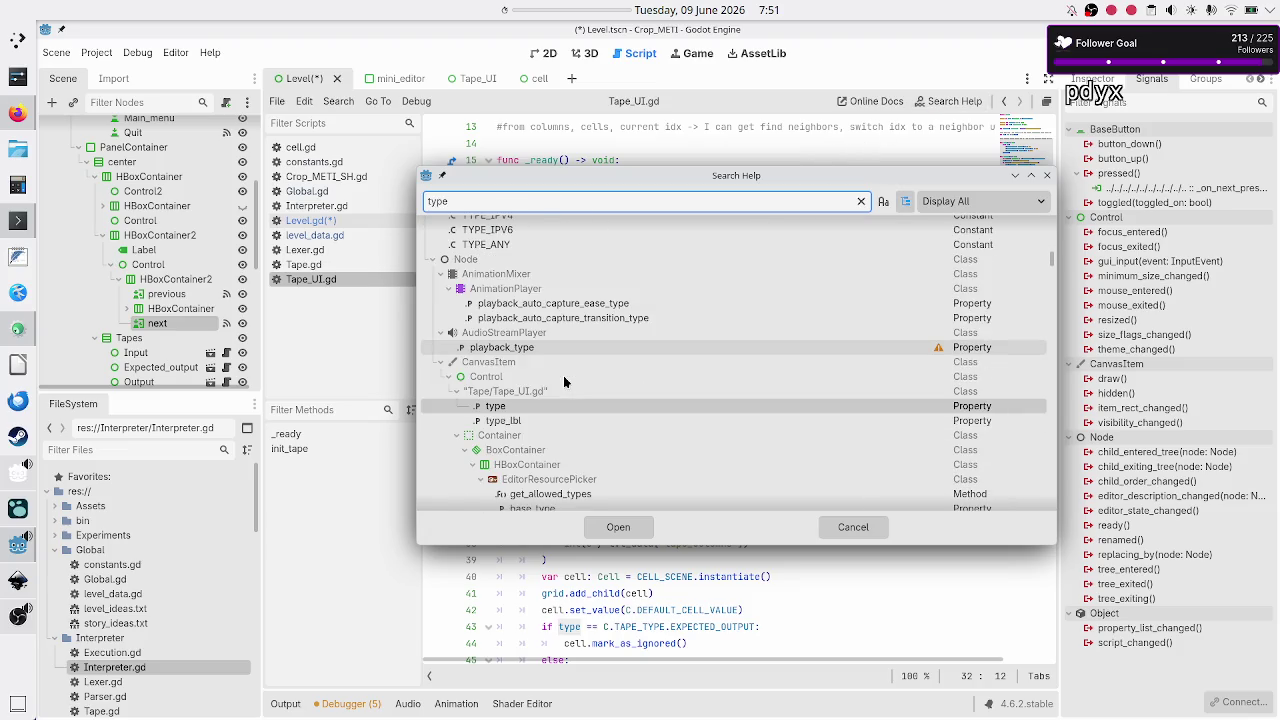
mouse_move(509, 410)
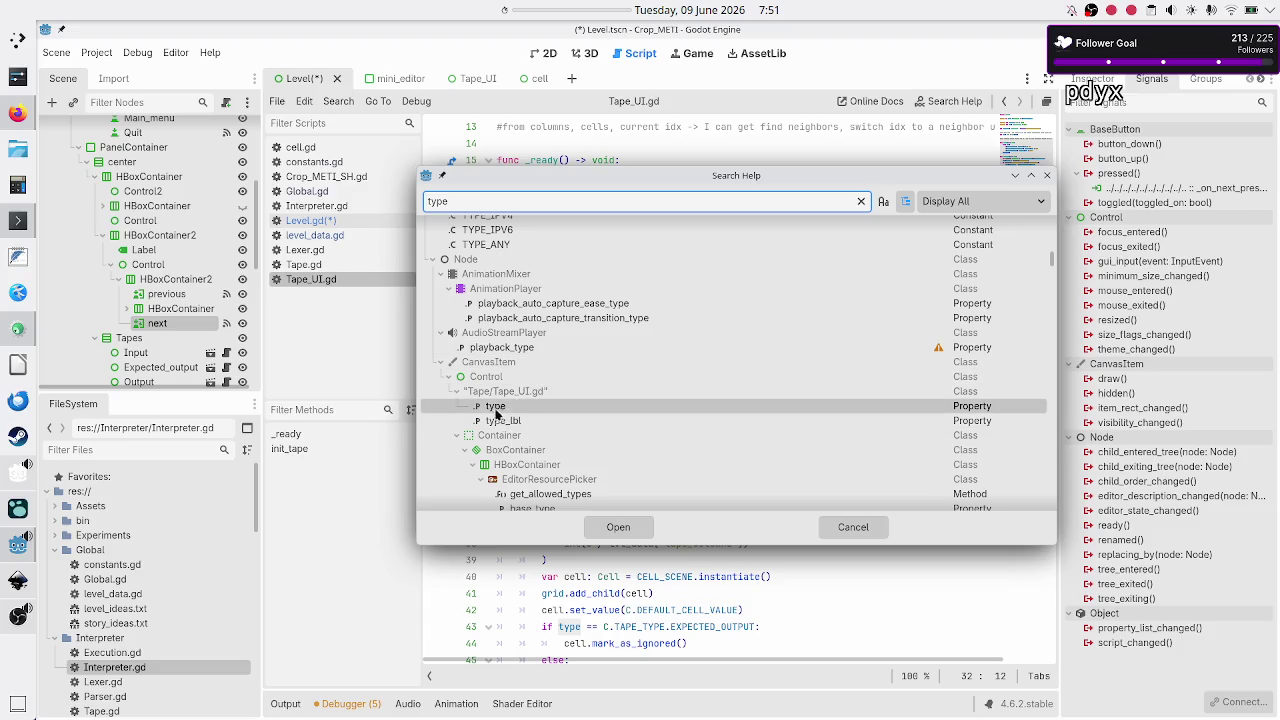
scroll(545, 394, "up", 10)
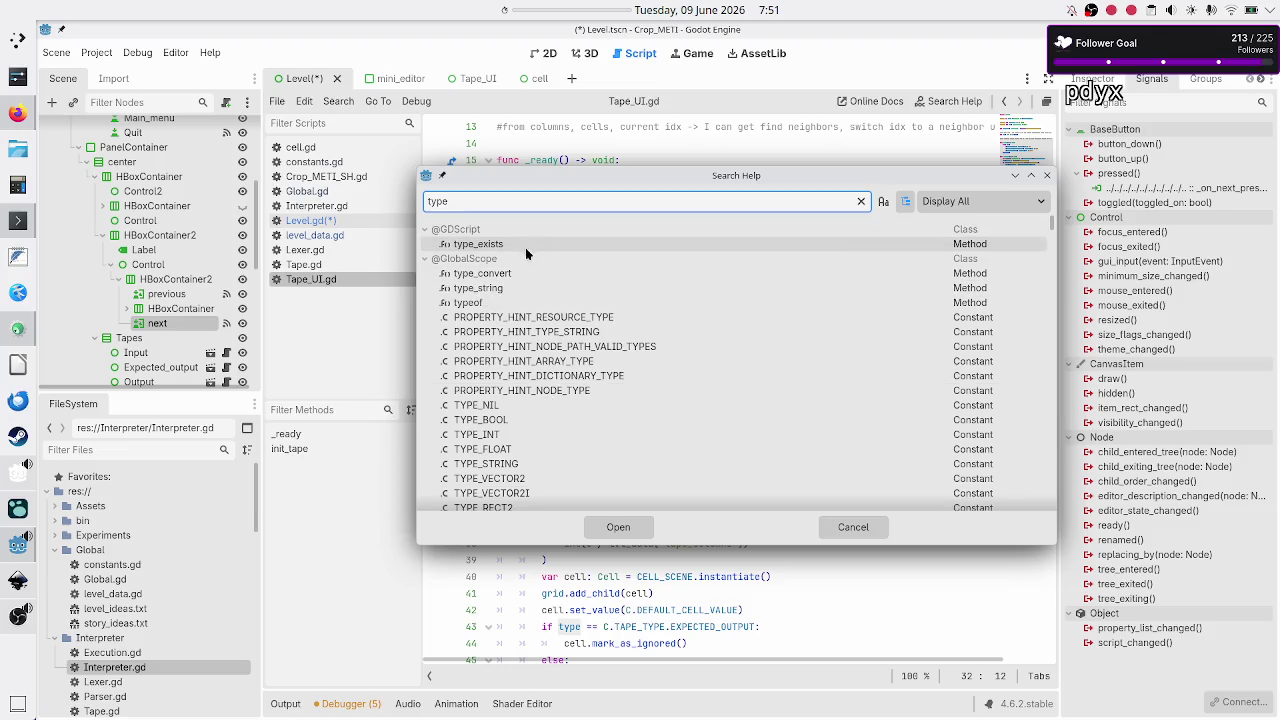
scroll(626, 413, "down", 1)
scroll(626, 413, "down", 15)
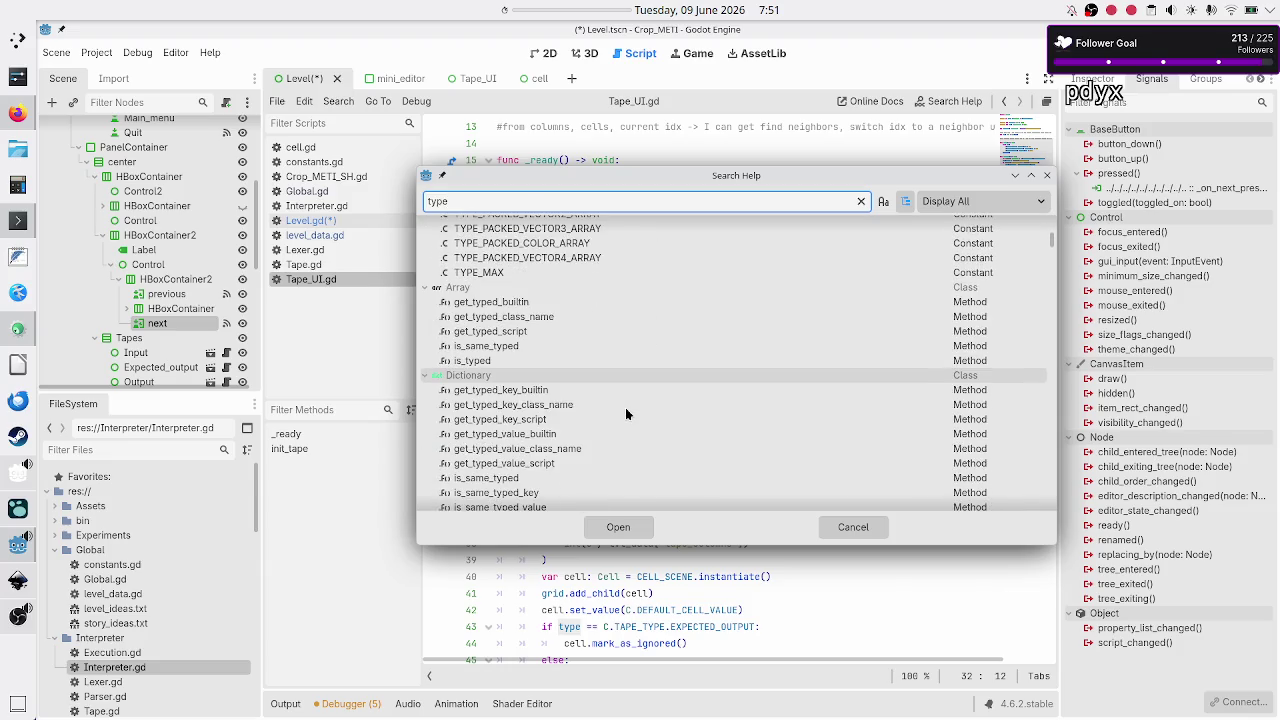
scroll(626, 413, "down", 5)
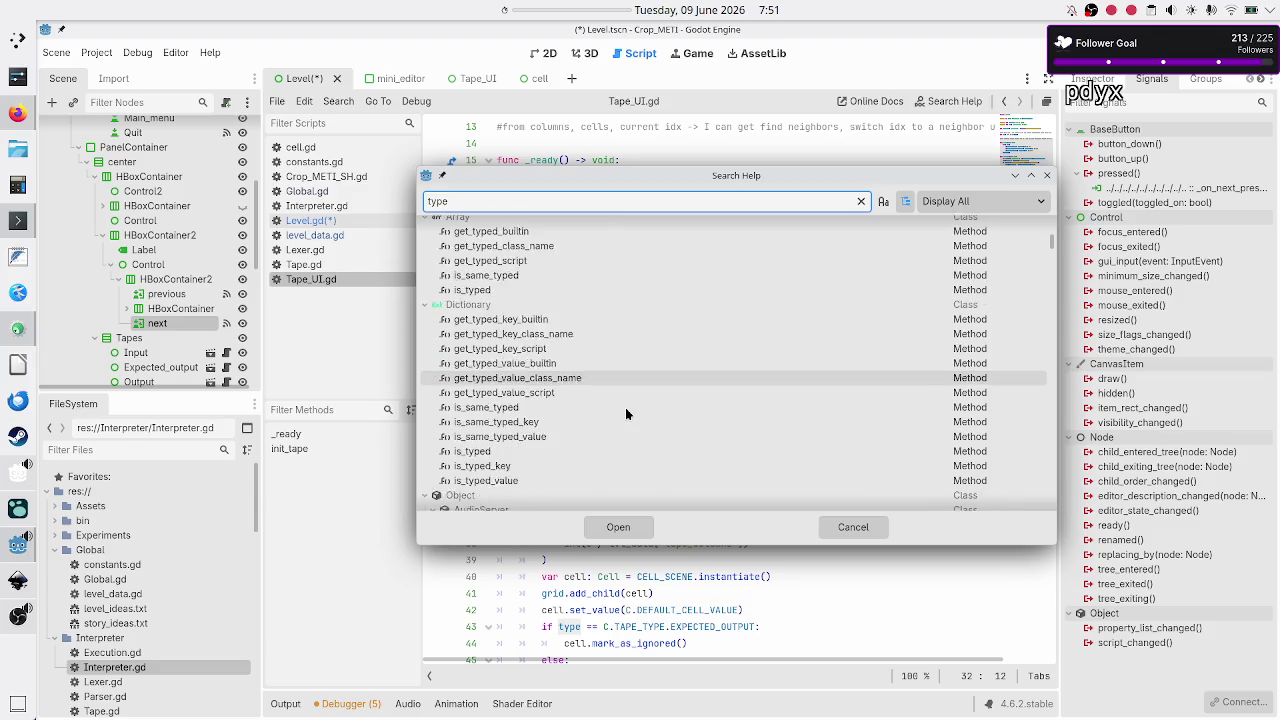
scroll(626, 413, "down", 4)
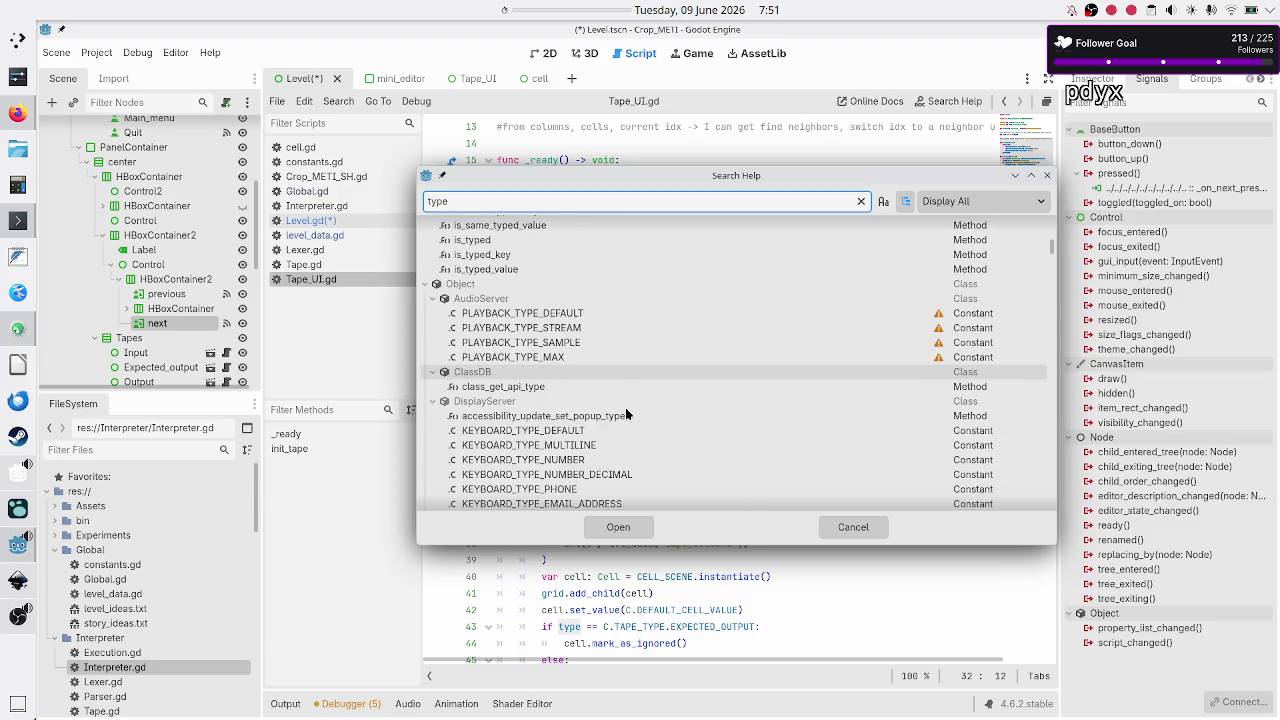
scroll(626, 413, "down", 3)
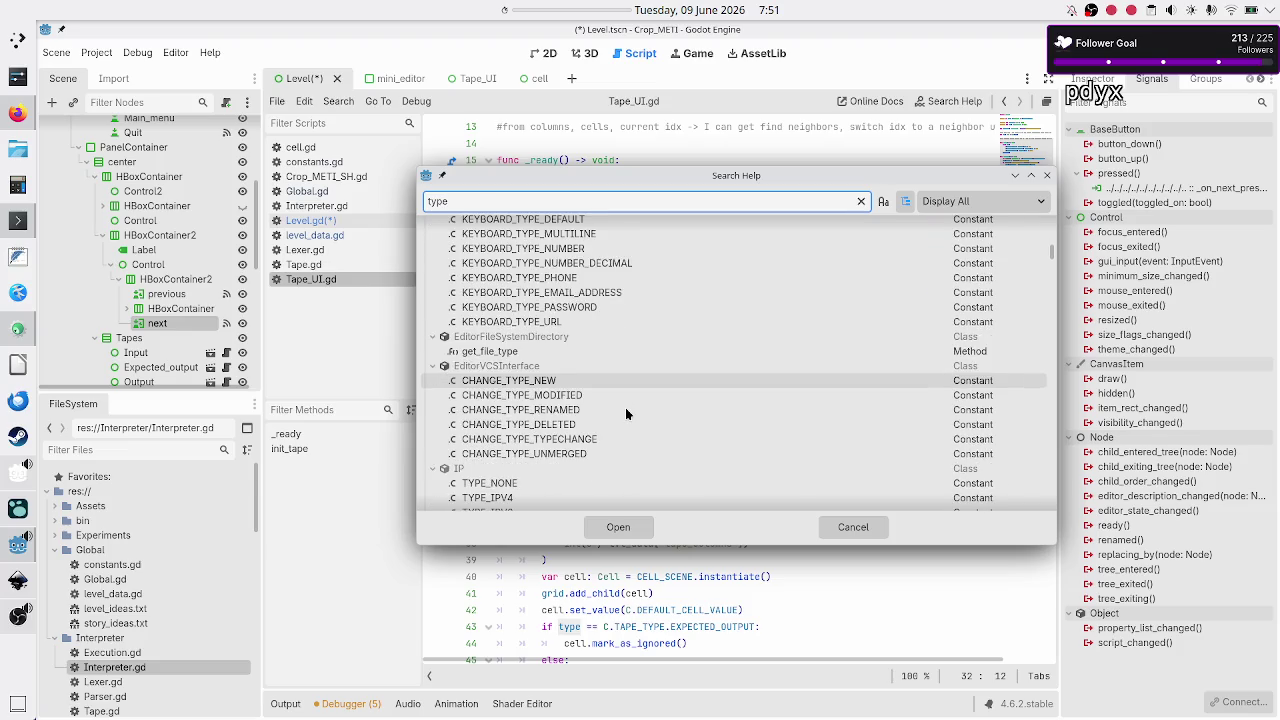
scroll(626, 413, "down", 3)
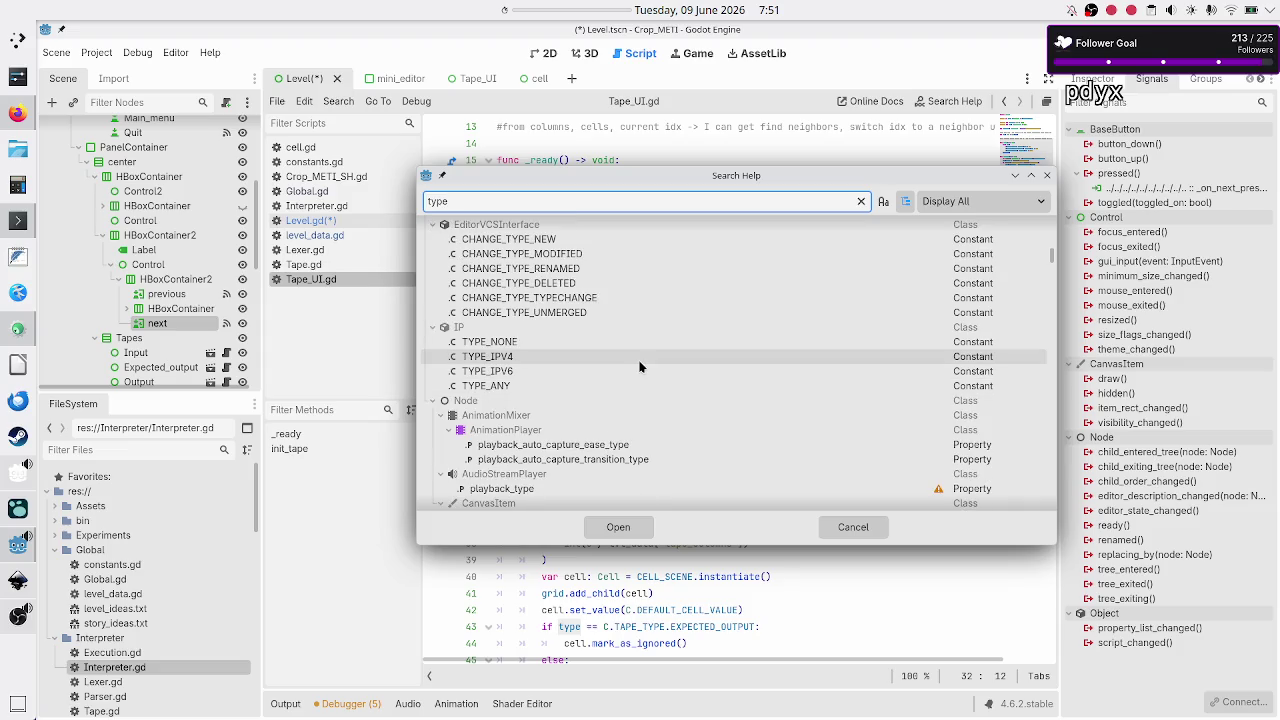
scroll(640, 367, "down", 2)
scroll(640, 367, "down", 1)
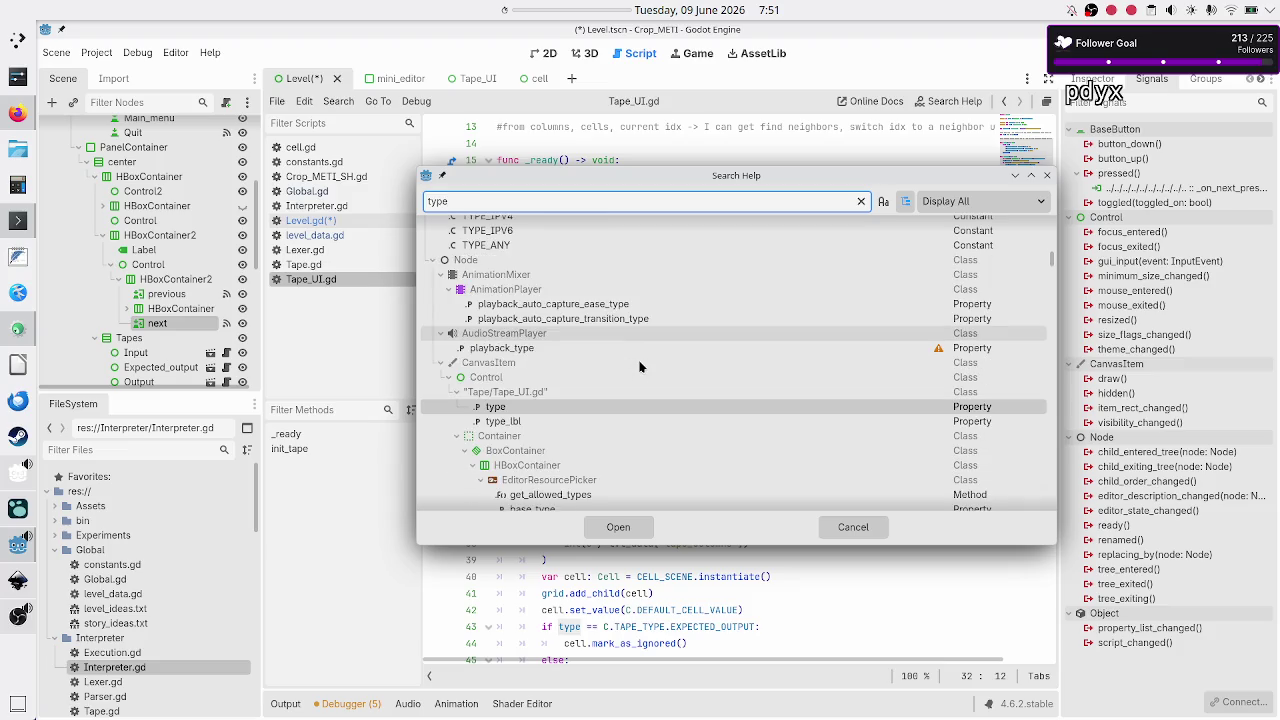
scroll(640, 367, "down", 2)
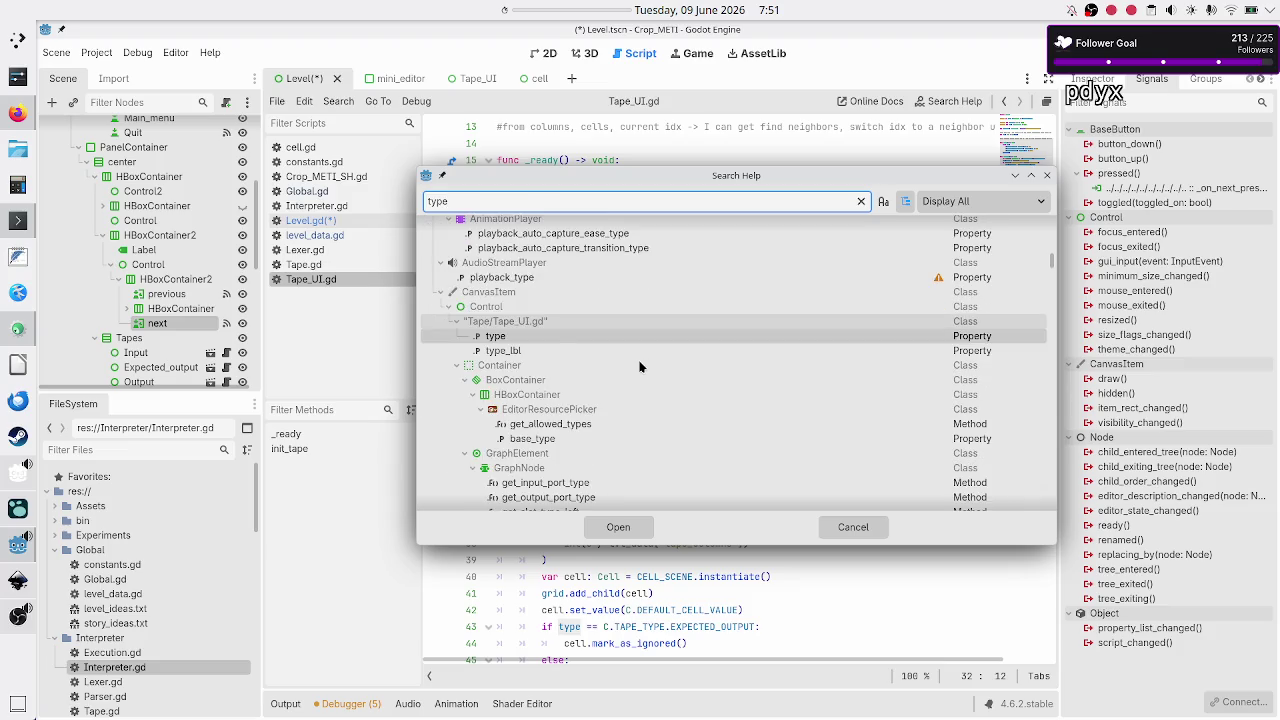
scroll(640, 367, "down", 5)
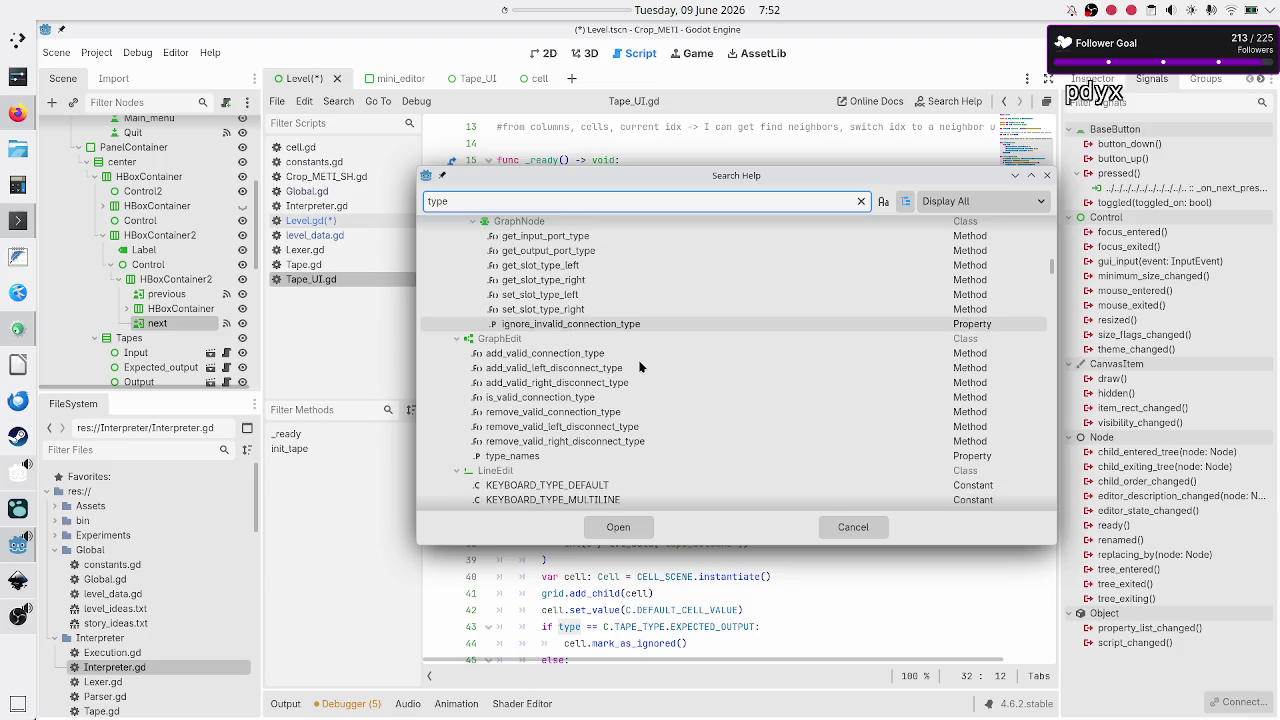
scroll(640, 367, "down", 1)
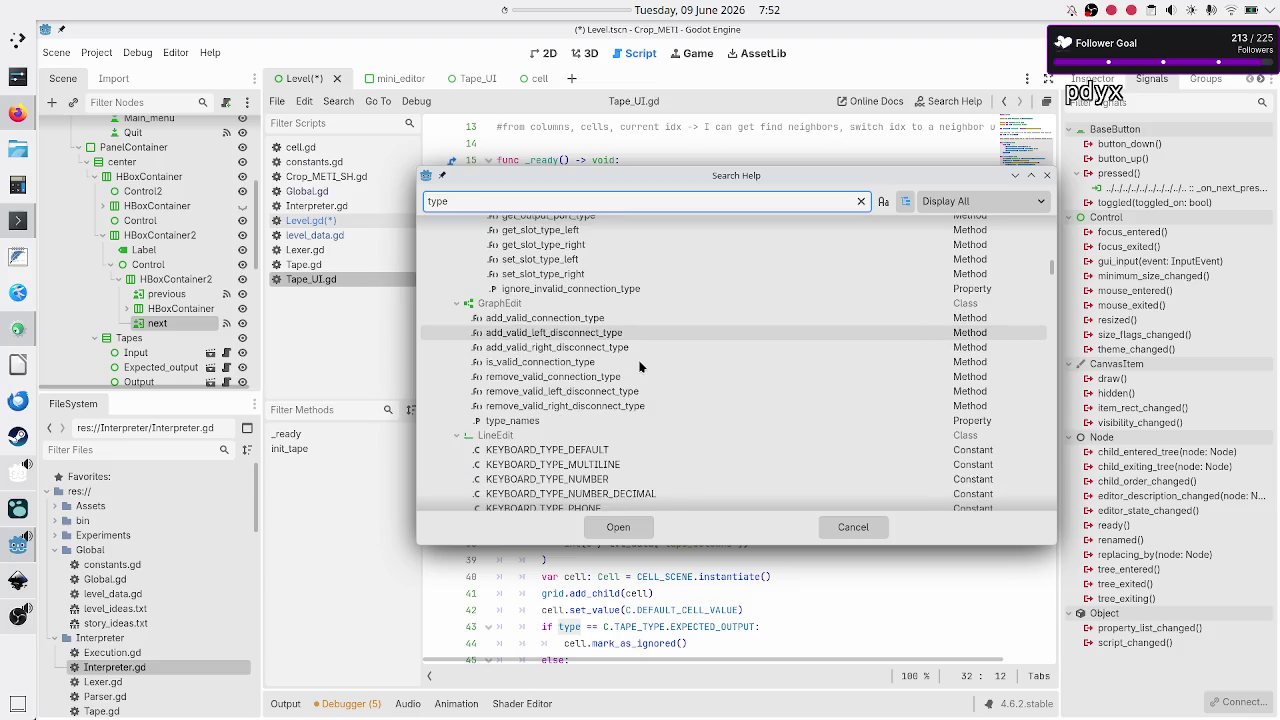
scroll(640, 367, "down", 6)
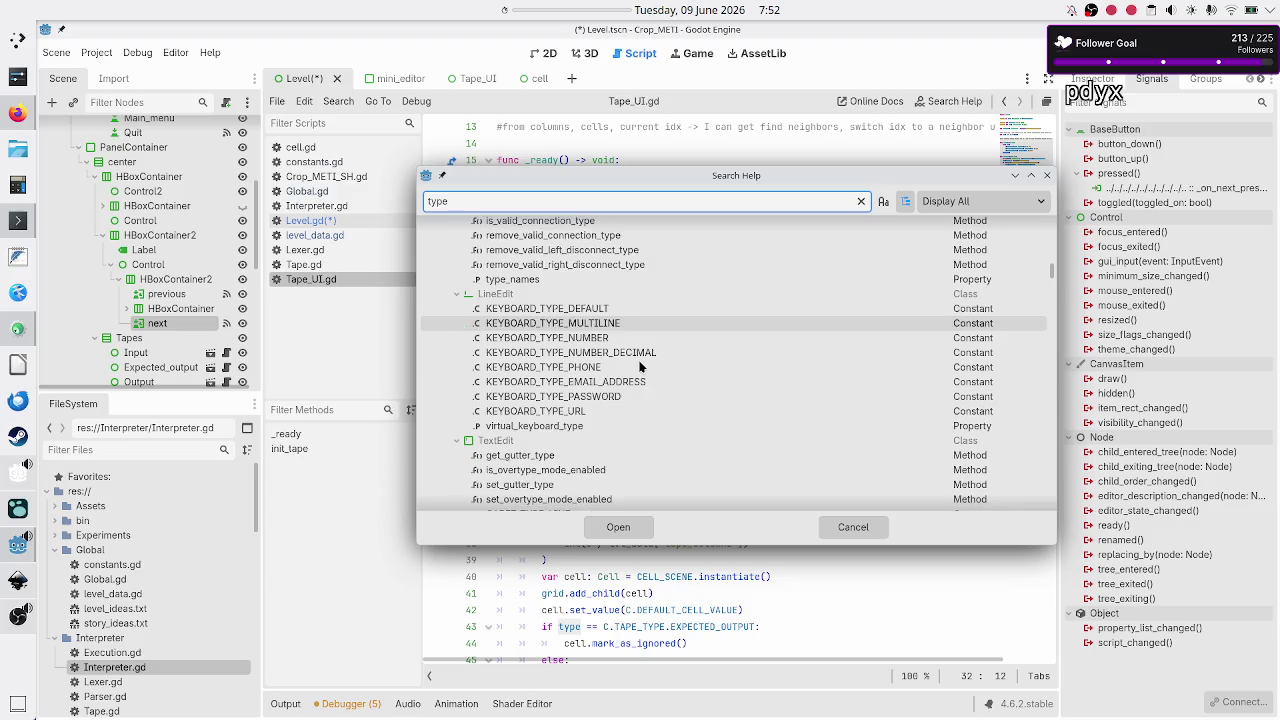
scroll(640, 367, "down", 3)
scroll(640, 367, "down", 8)
scroll(640, 367, "down", 10)
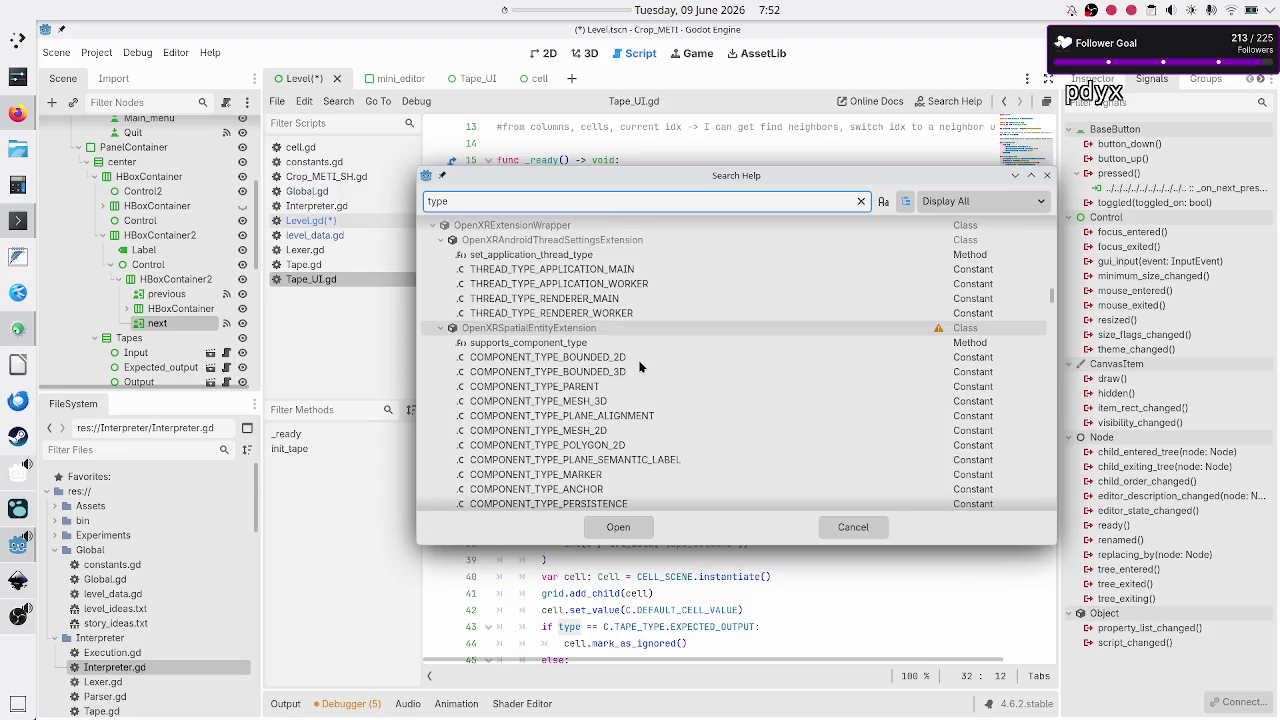
scroll(640, 367, "down", 10)
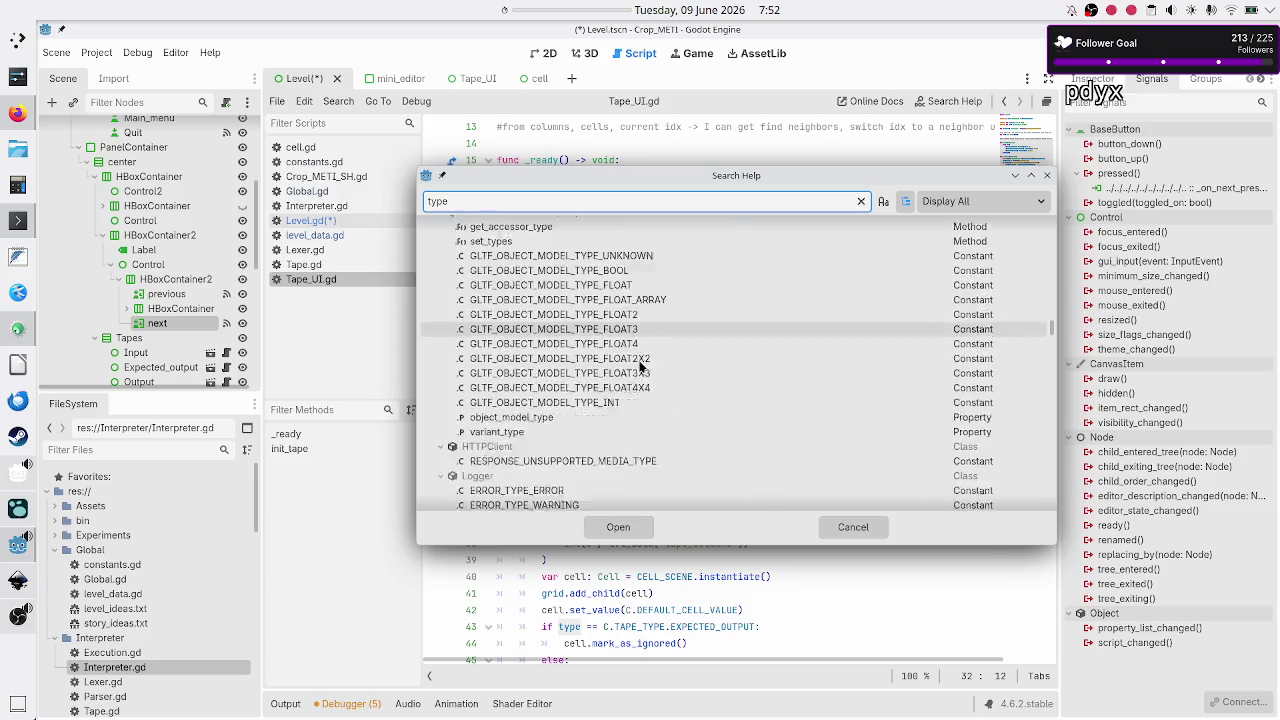
scroll(640, 367, "up", 5)
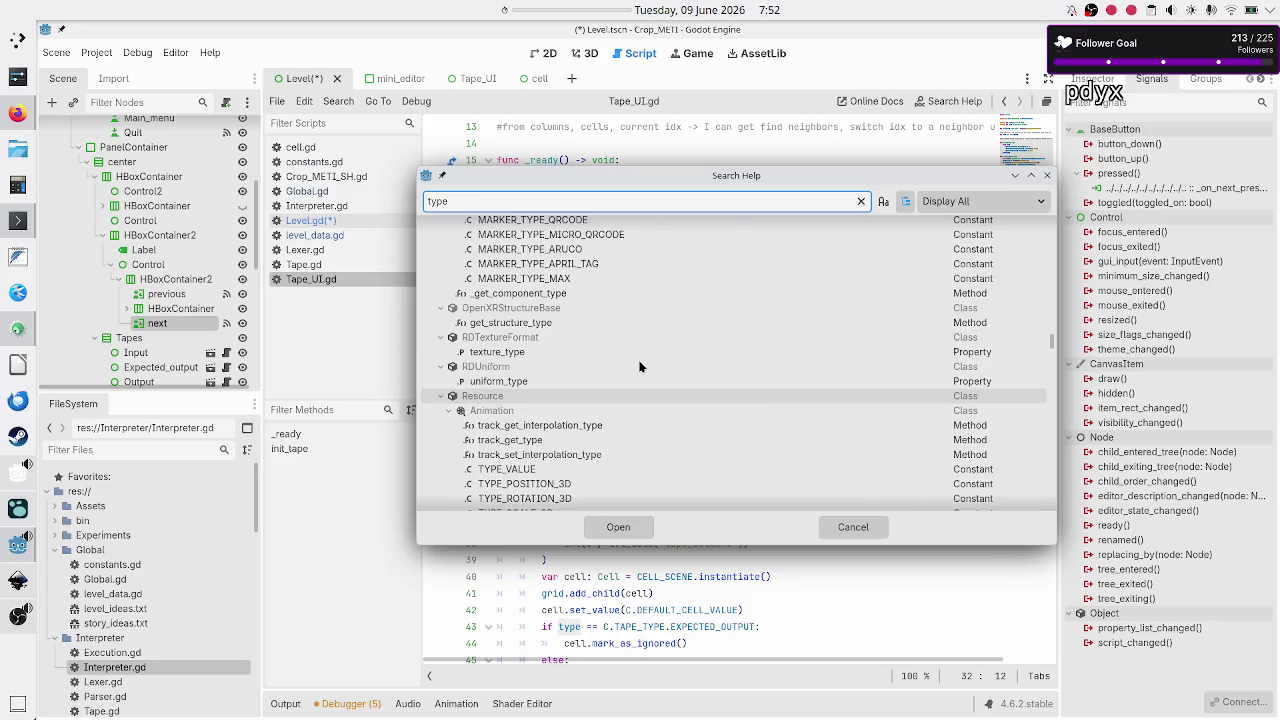
scroll(640, 367, "down", 15)
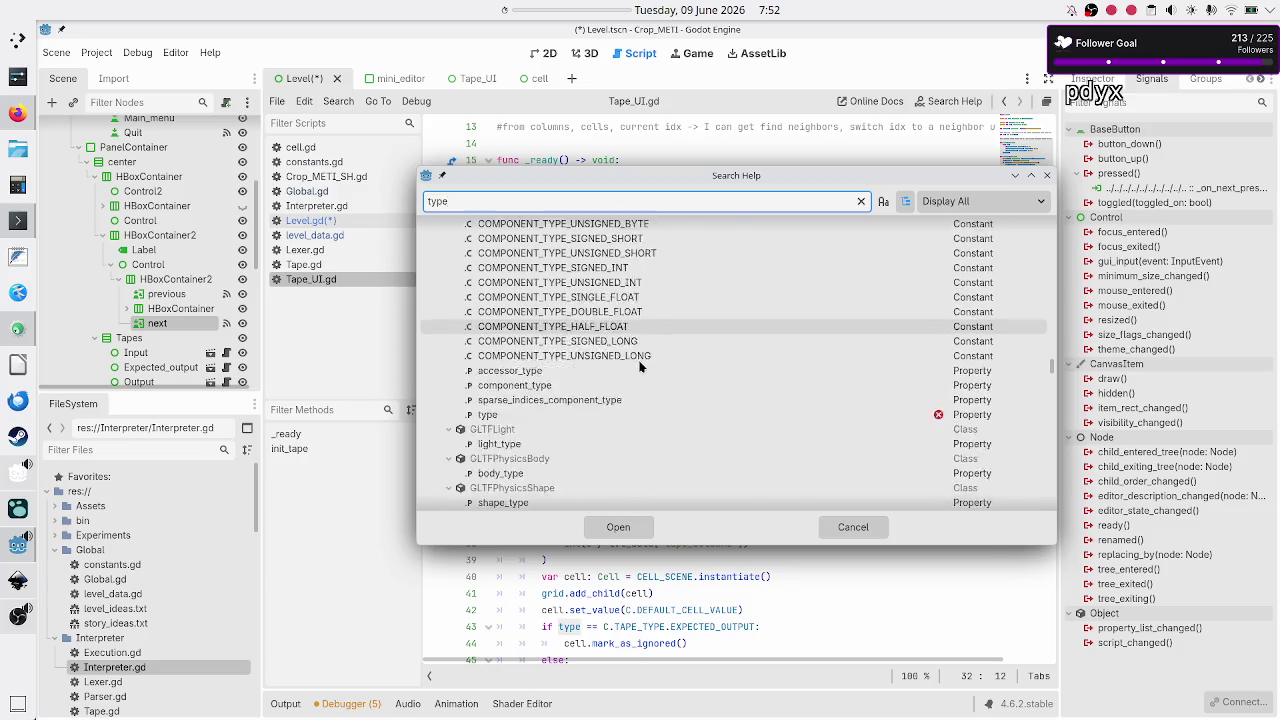
scroll(640, 367, "down", 1)
scroll(640, 367, "up", 4)
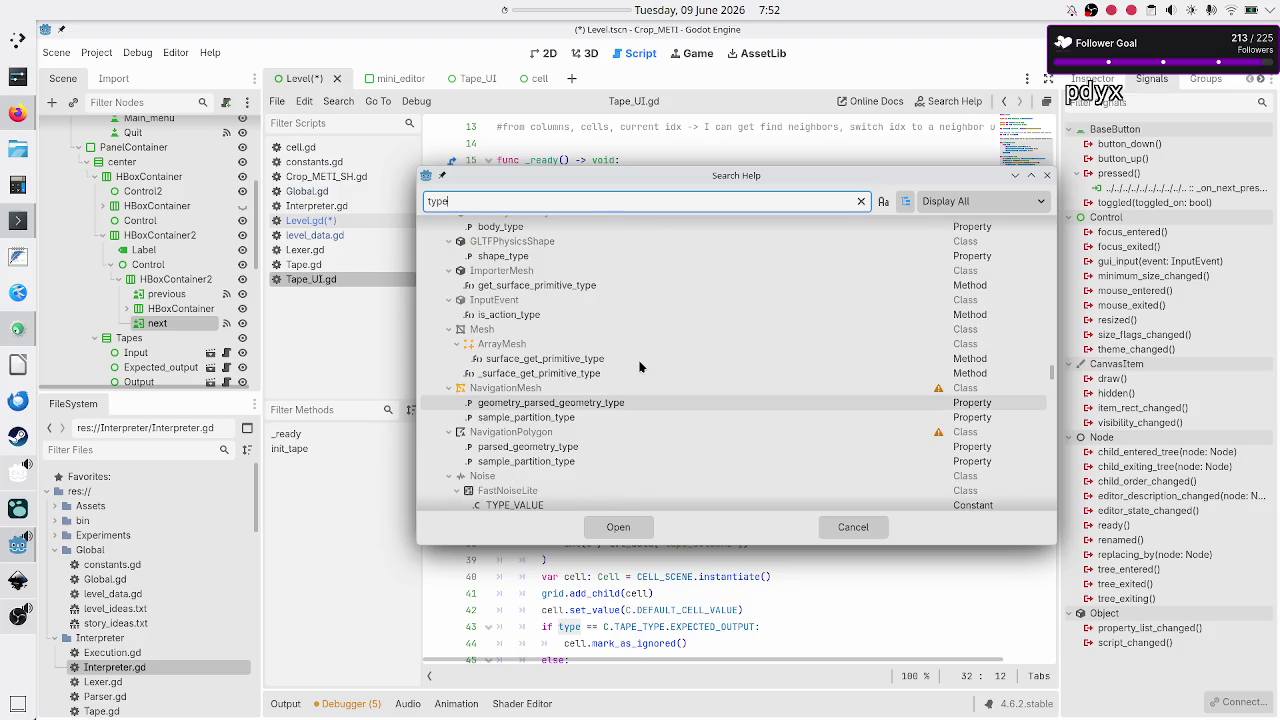
scroll(640, 367, "down", 20)
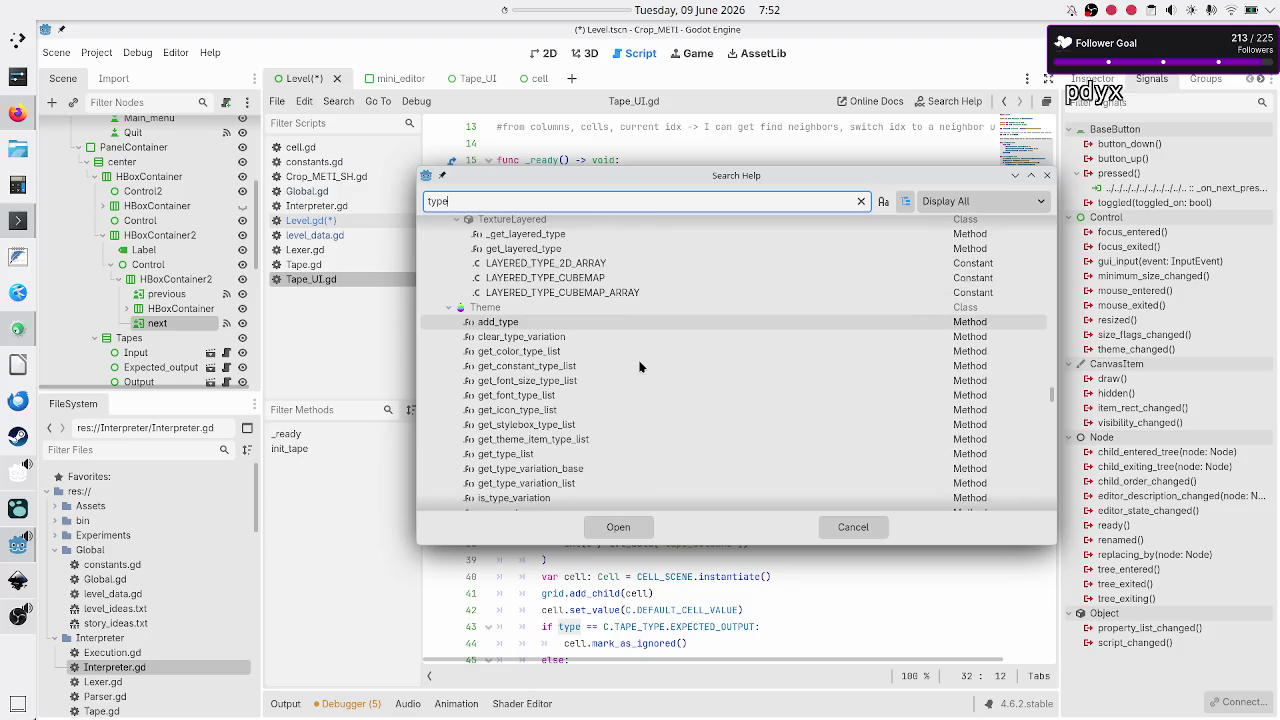
scroll(640, 367, "down", 5)
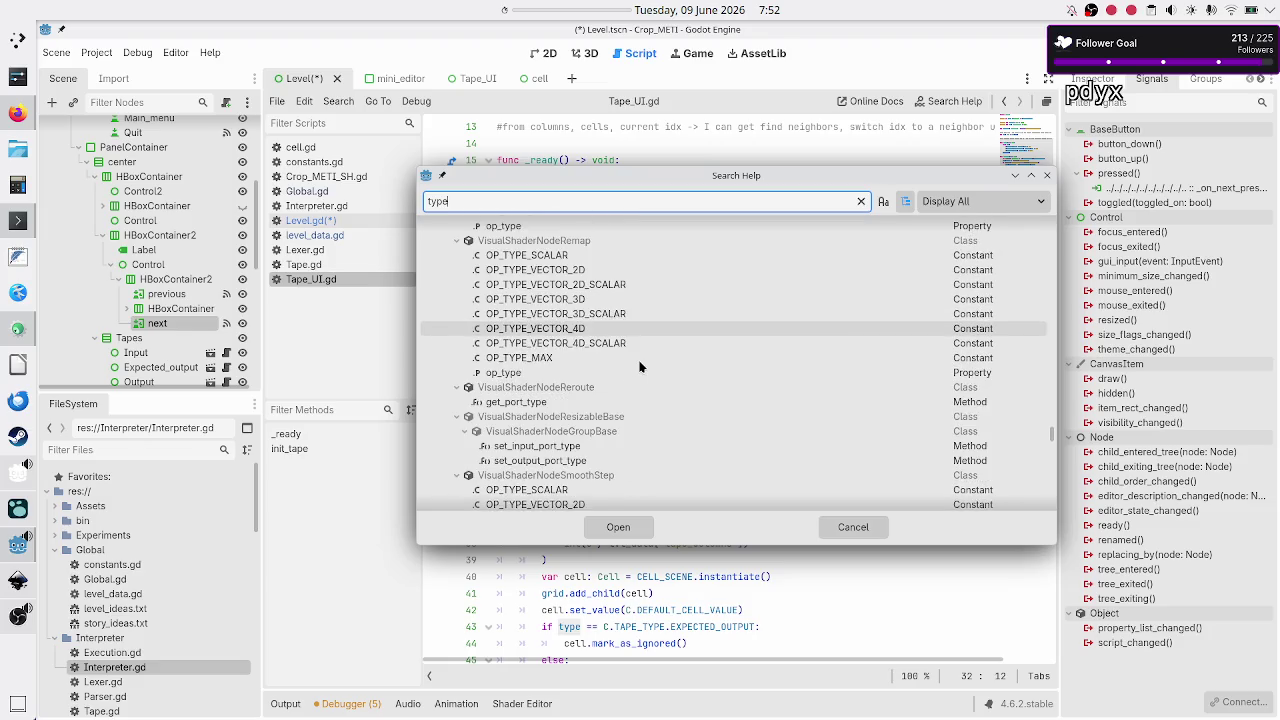
left_click(1047, 175)
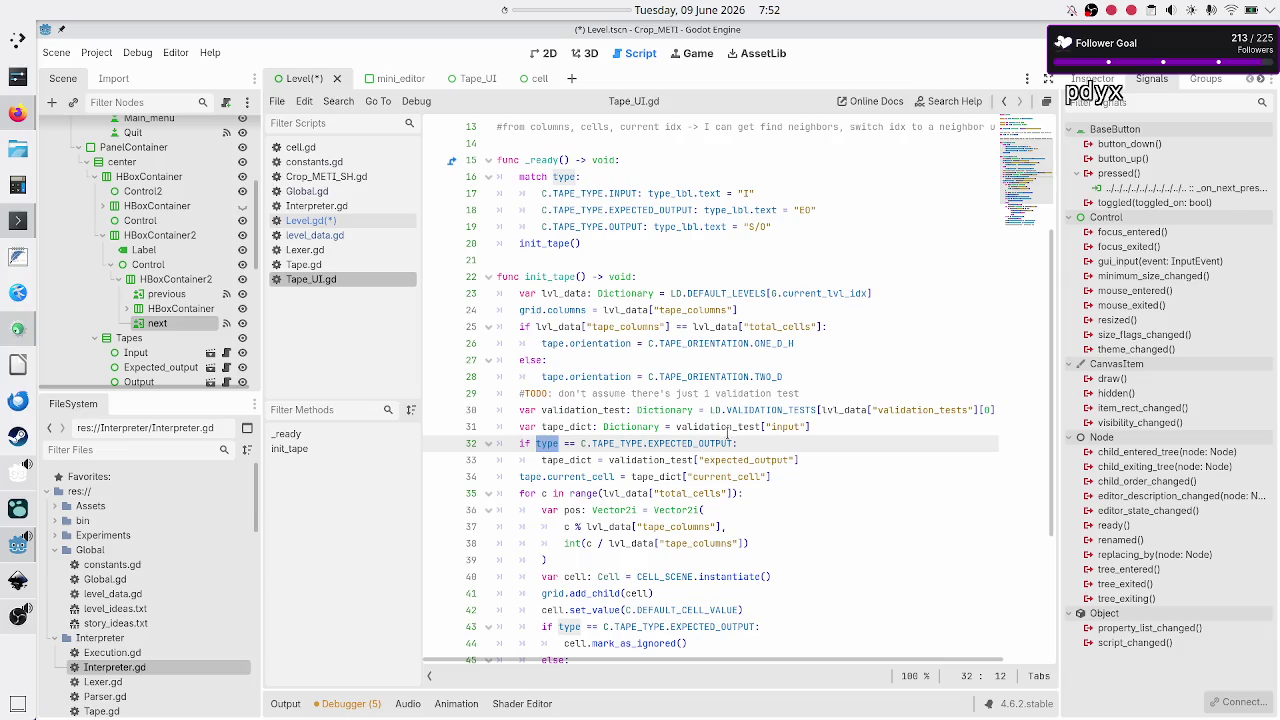
Step: Highlight validation_test and current_cell on lines 33–34 of init_tape, then open level_data.gd
scroll(615, 288, "up", 4)
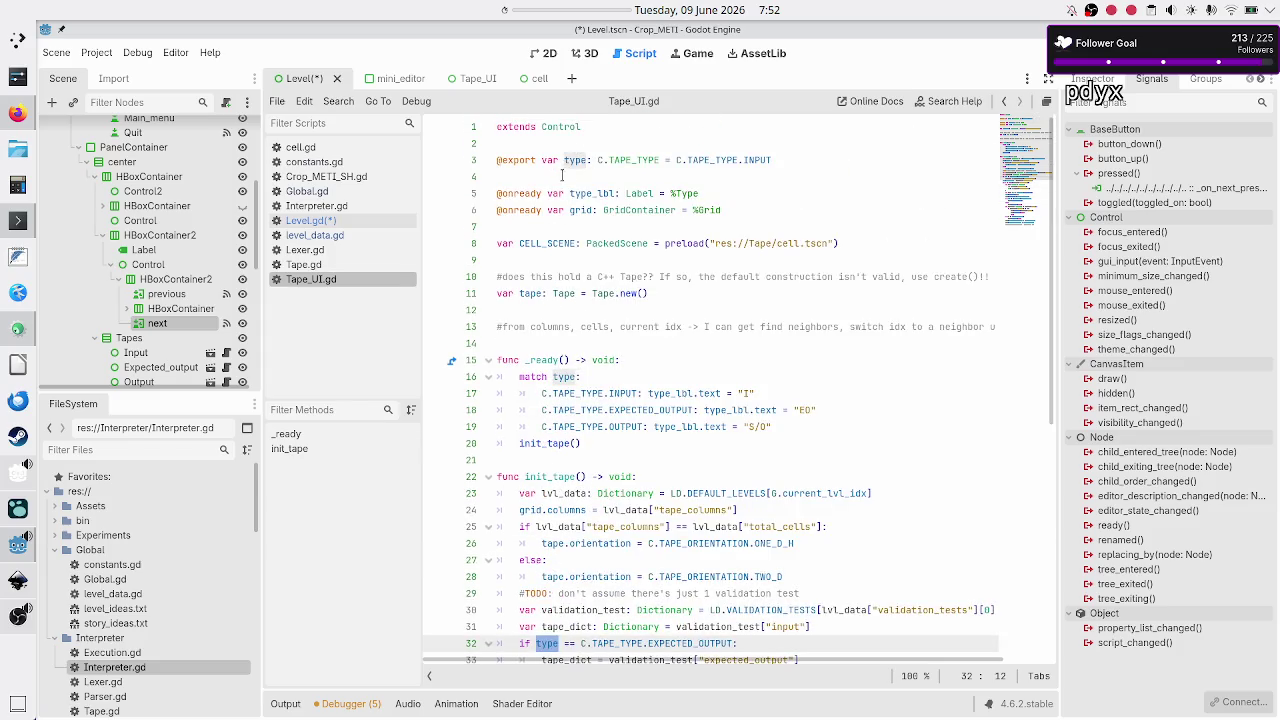
scroll(685, 600, "down", 7)
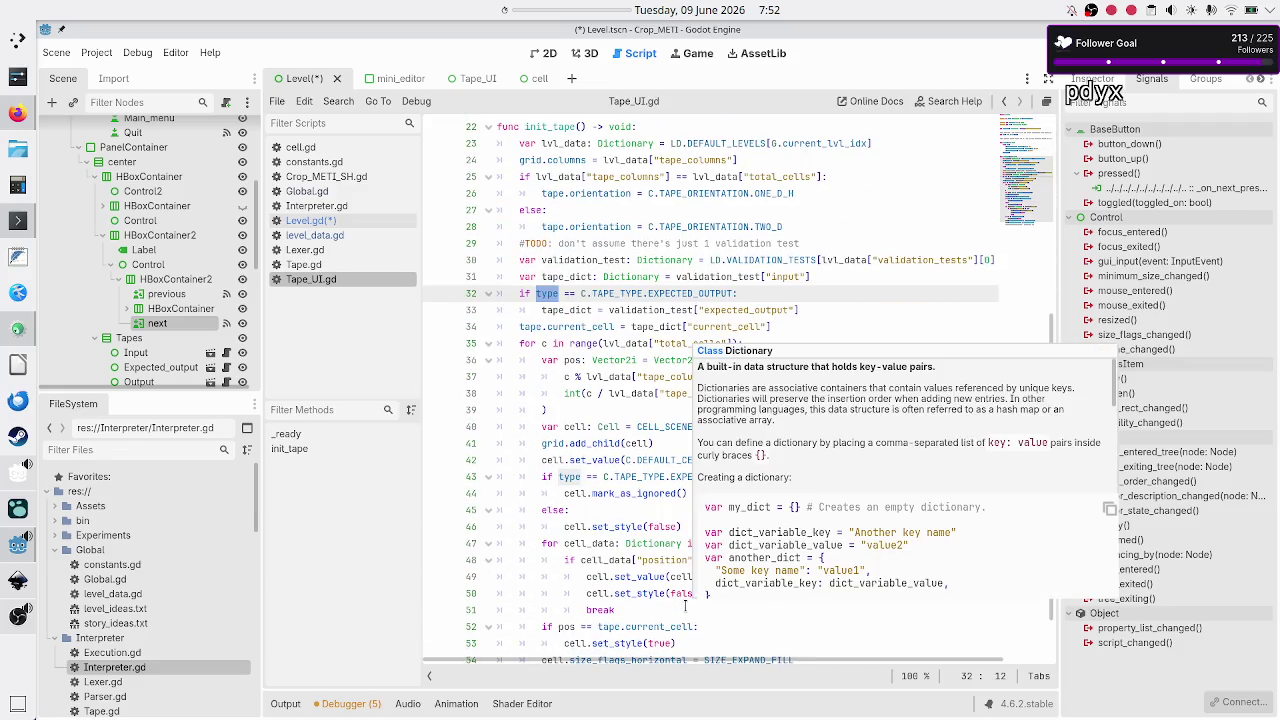
left_click(567, 310)
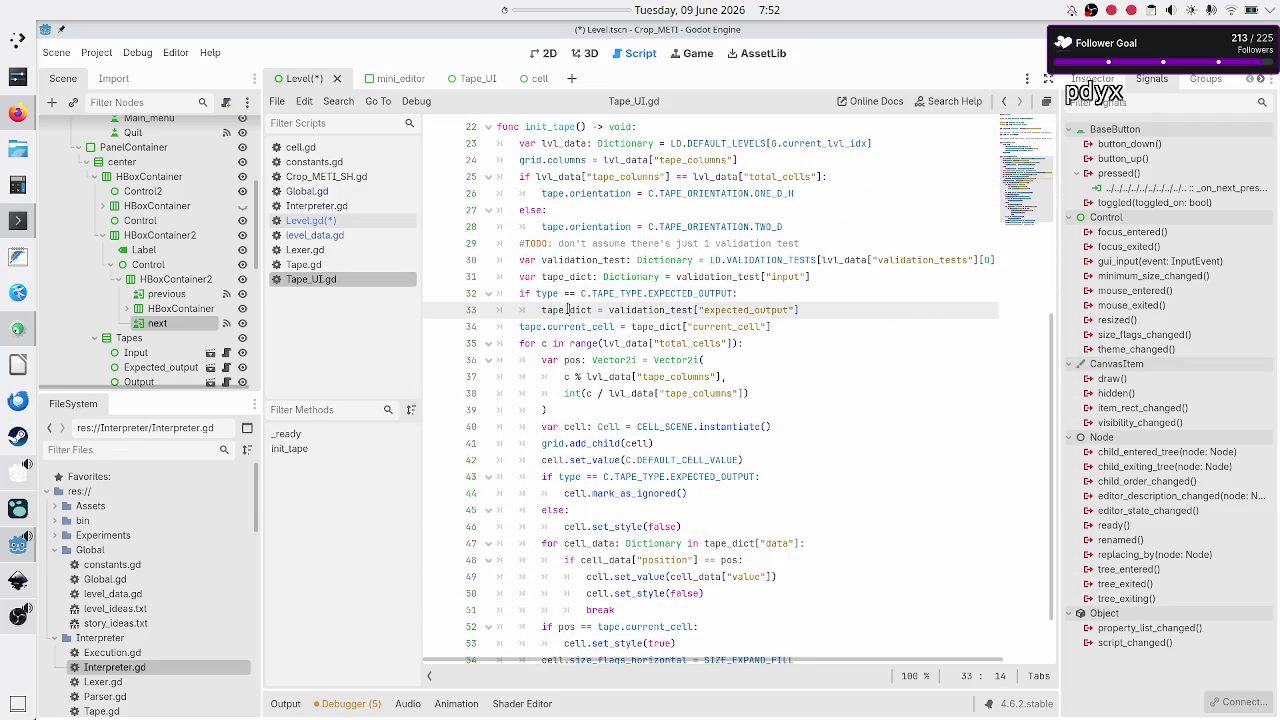
double_click(647, 310)
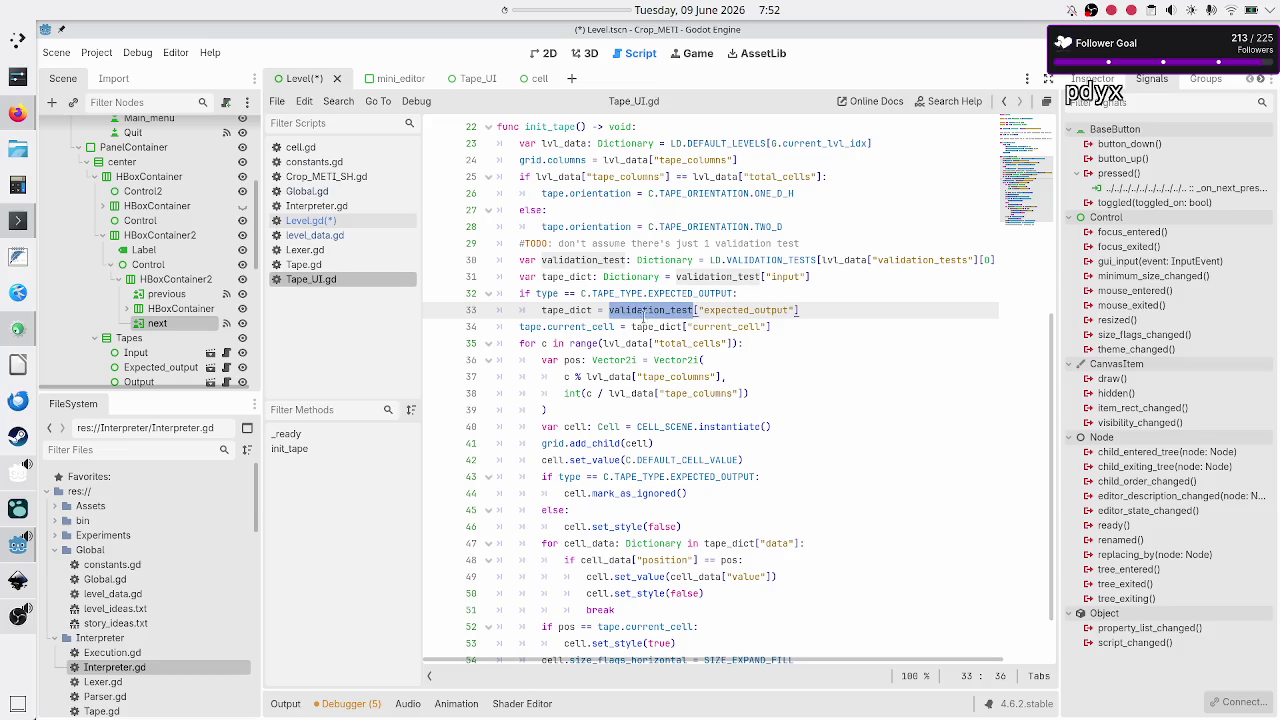
double_click(711, 327)
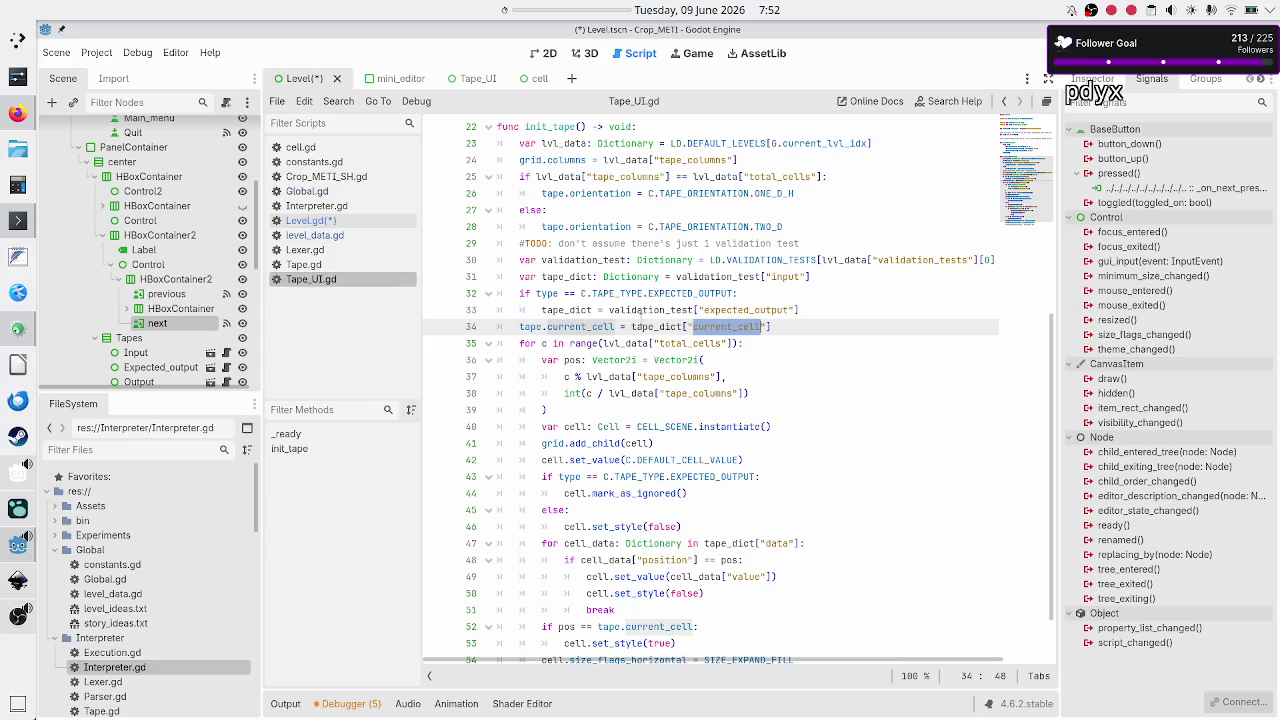
left_click(335, 240)
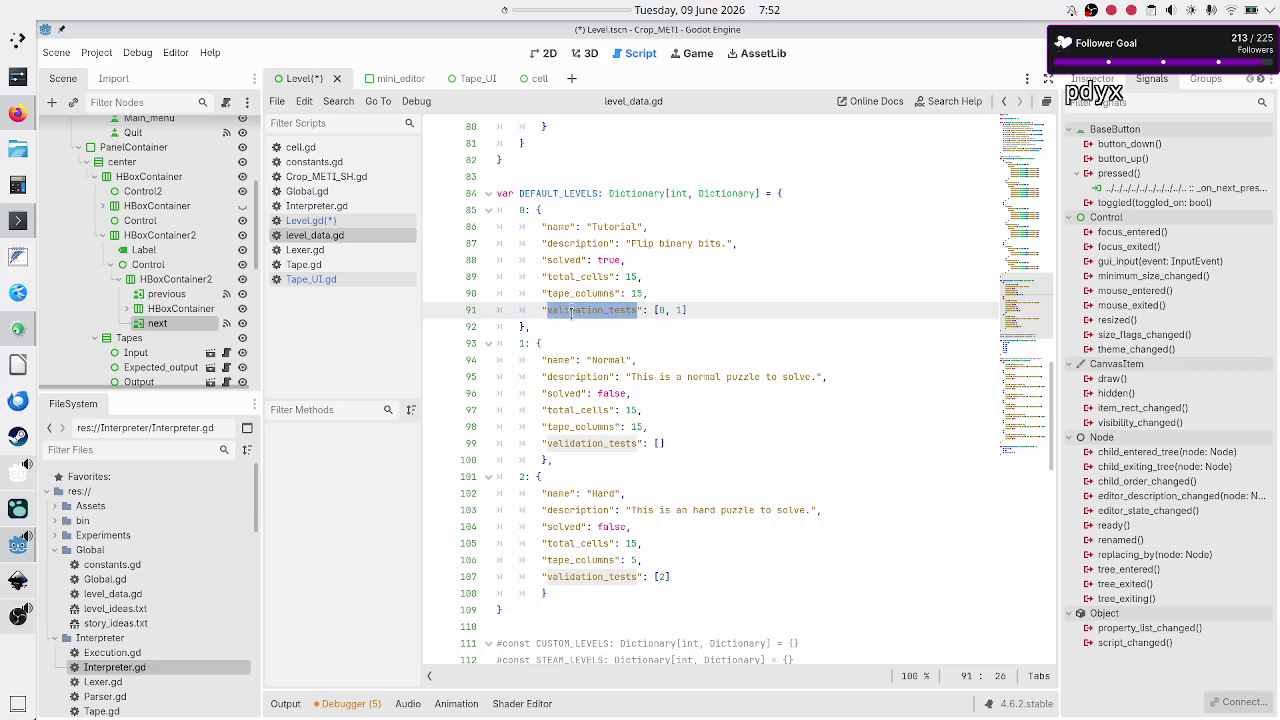
Step: Glance at Level.gd, then switch back to the Tape_UI.gd script
scroll(572, 310, "up", 10)
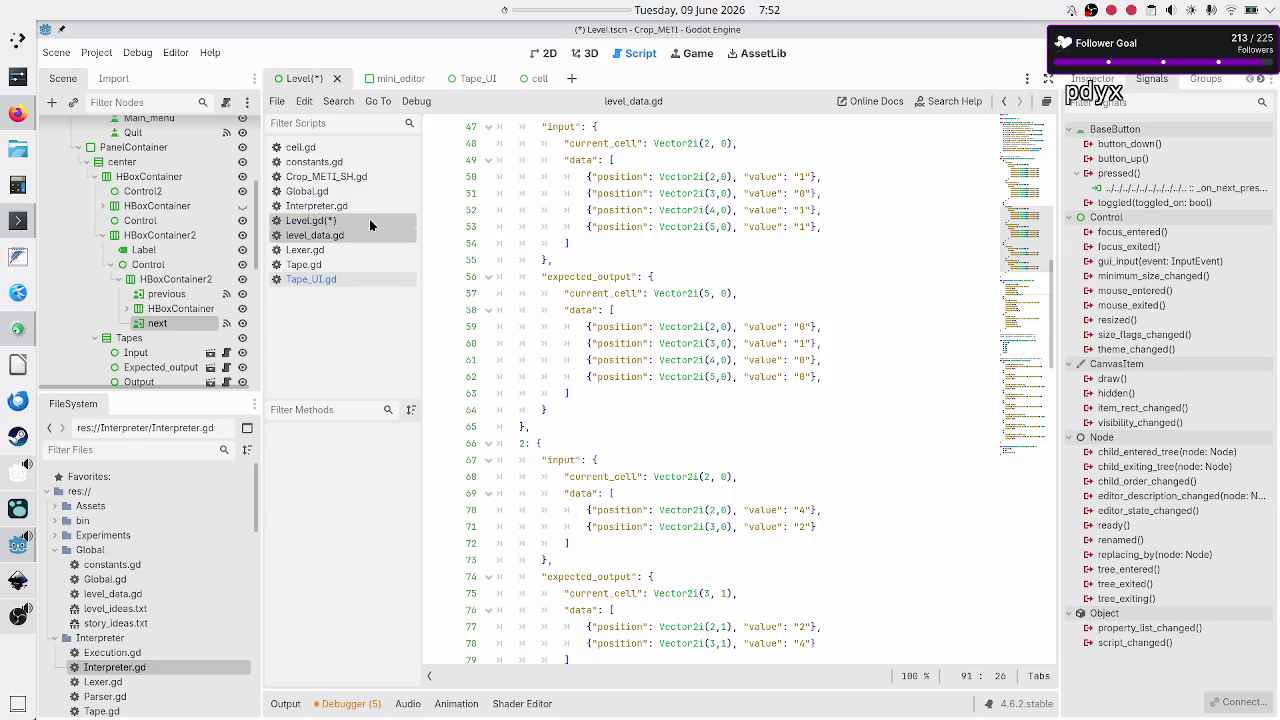
left_click(370, 223)
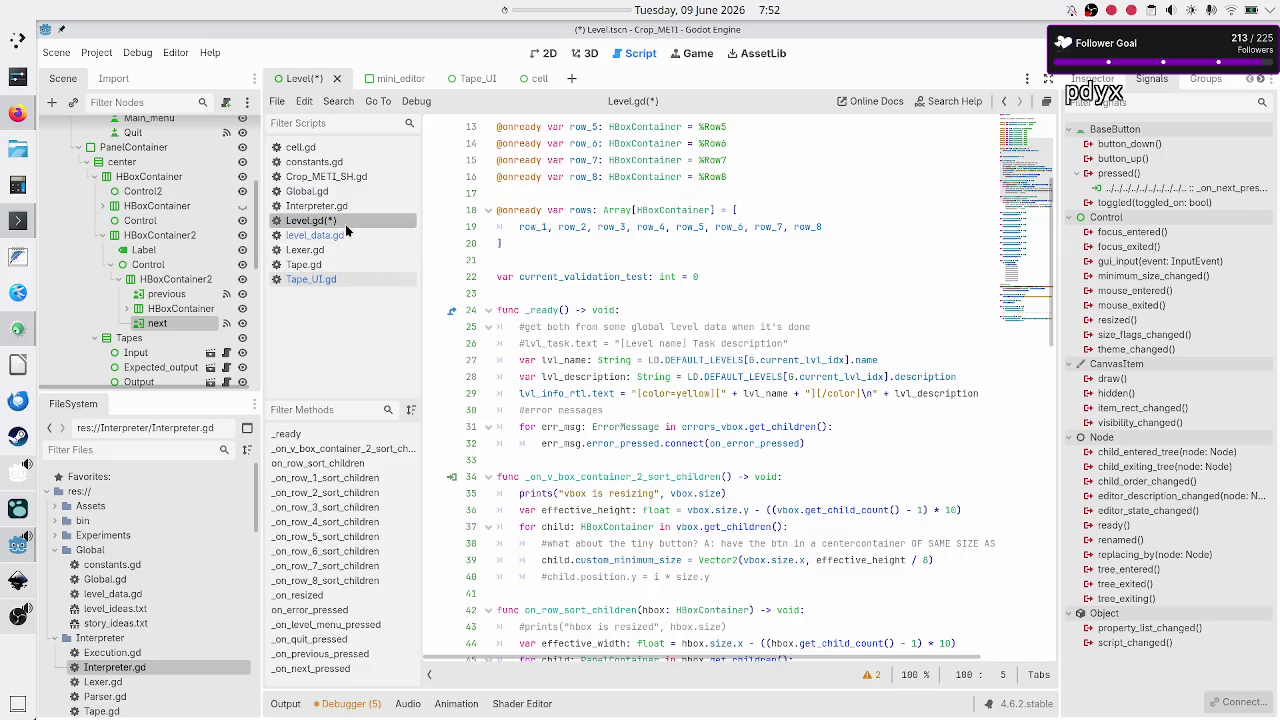
left_click(345, 233)
left_click(324, 281)
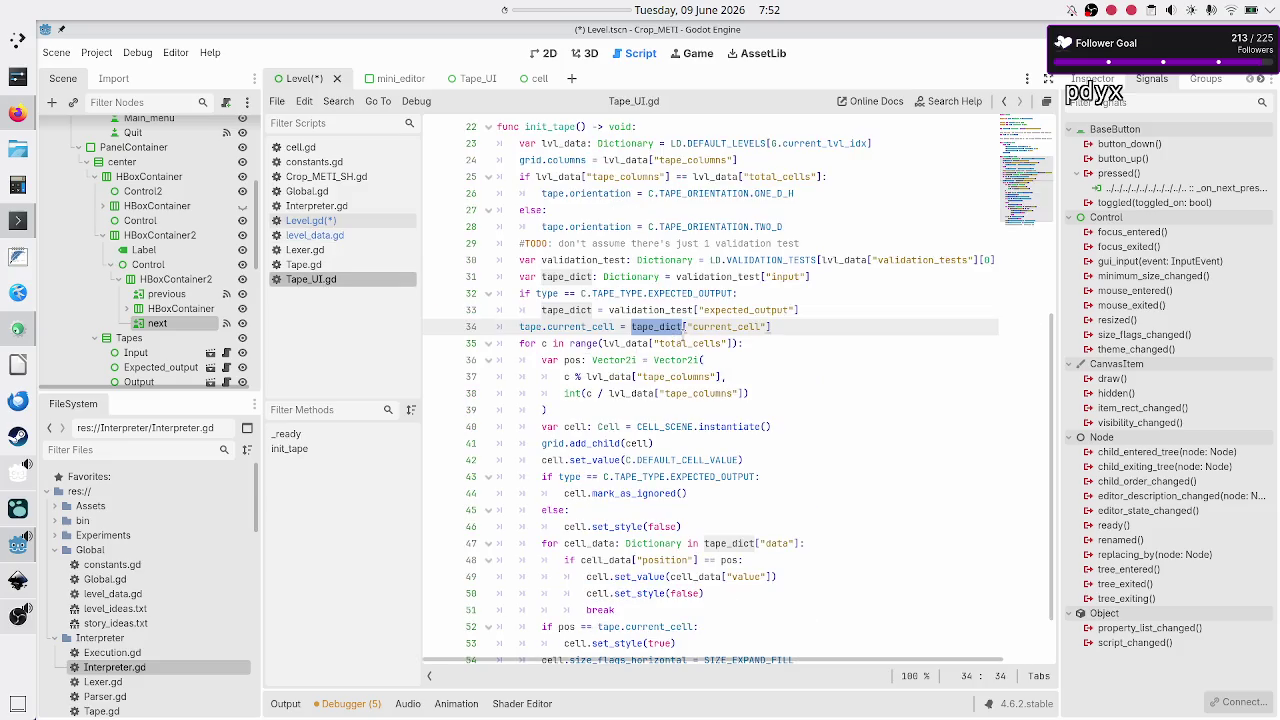
Step: Highlight total_cells, the cell variable and the add_child call in init_tape for inspection
double_click(684, 343)
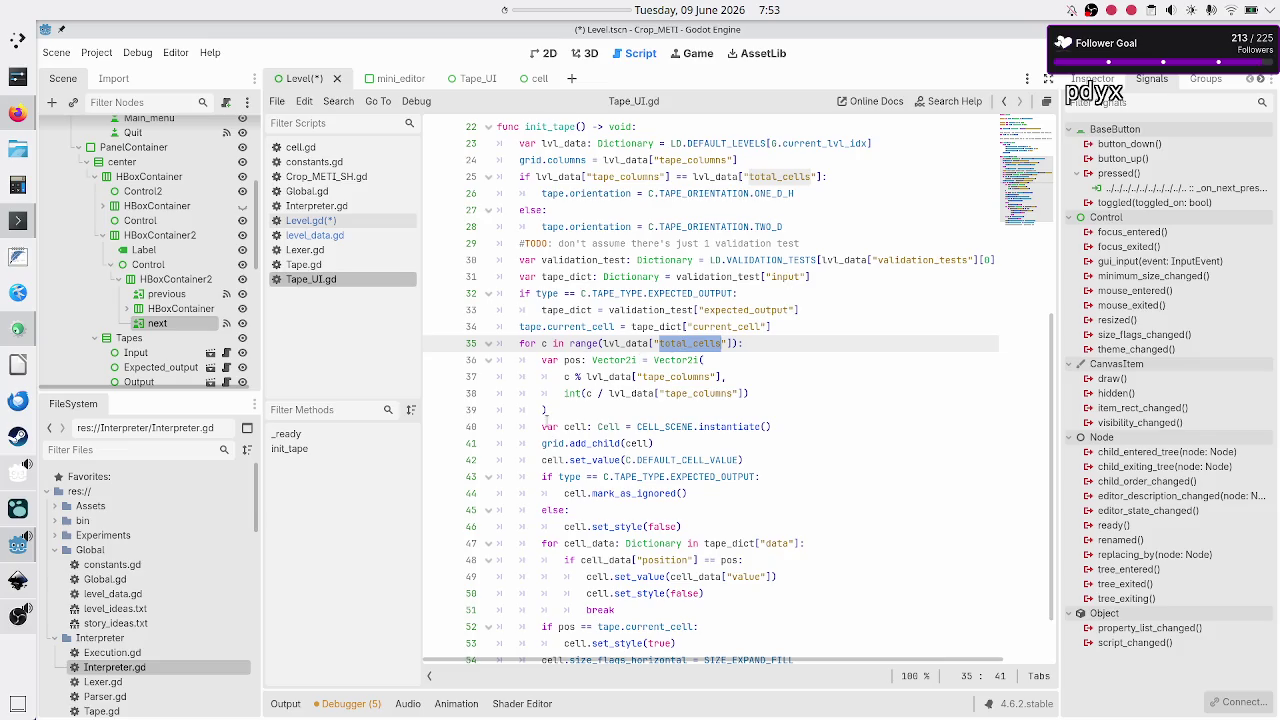
double_click(575, 427)
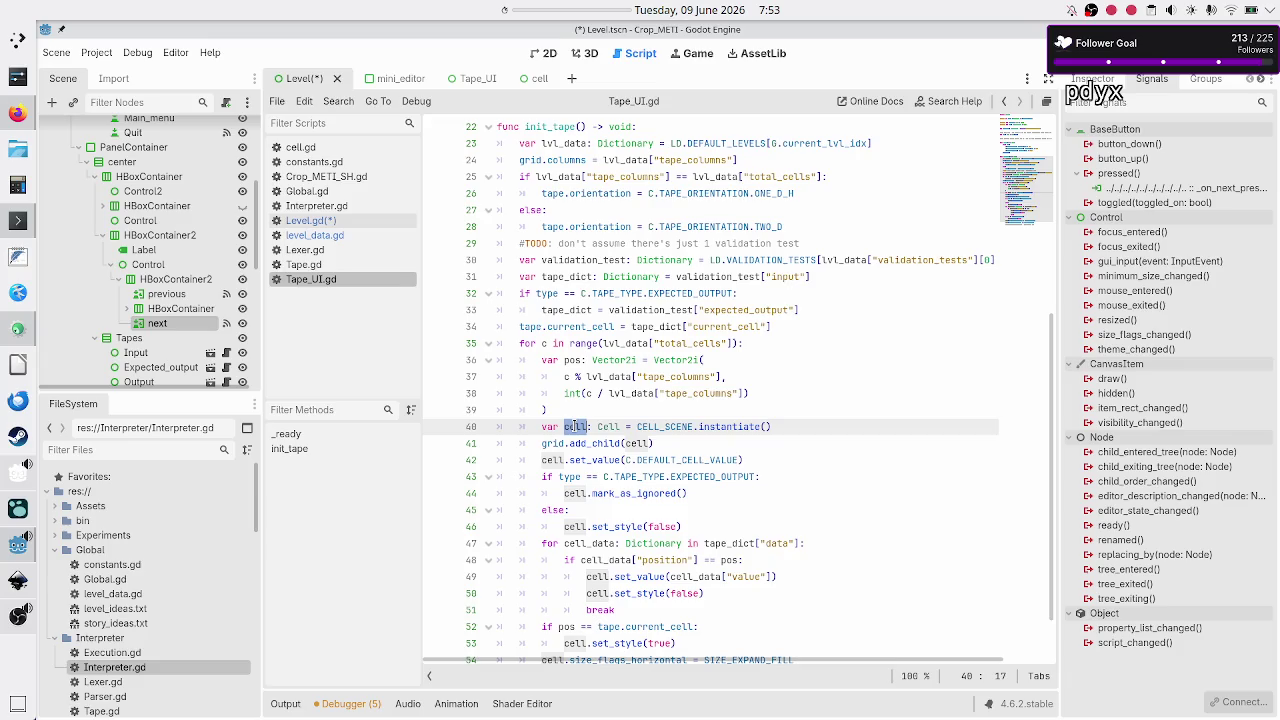
scroll(630, 418, "down", 2)
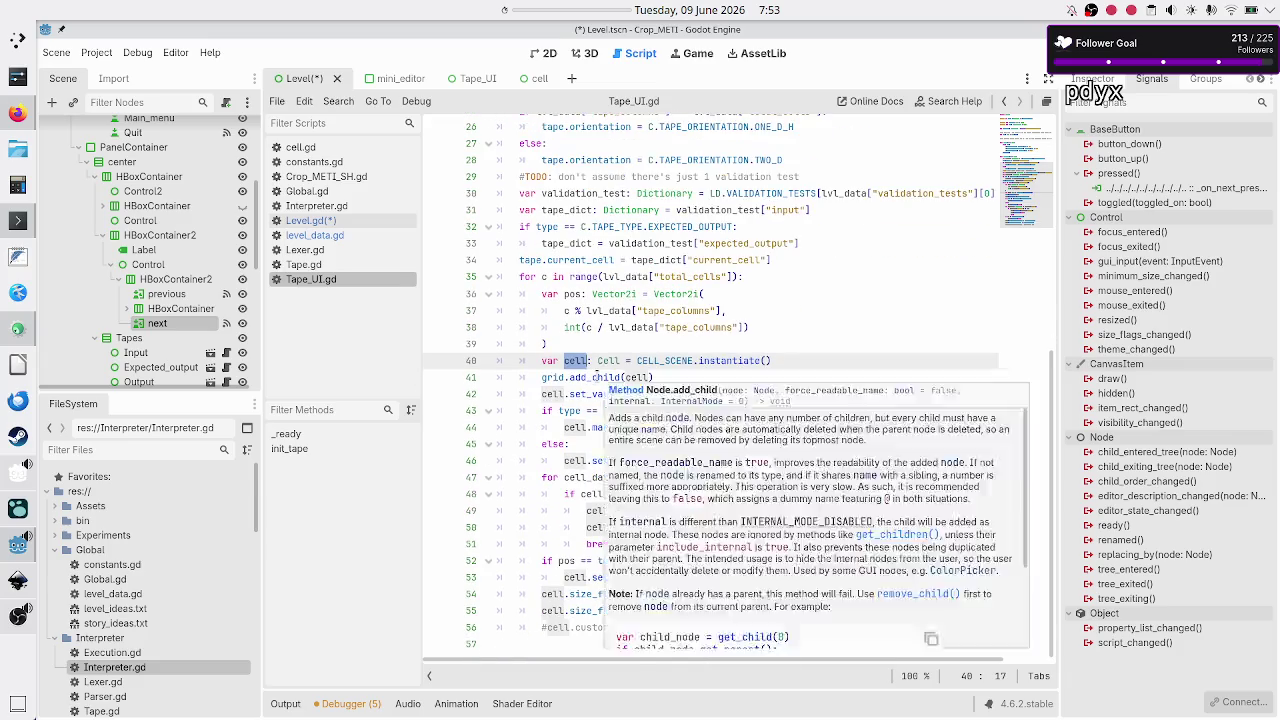
double_click(594, 377)
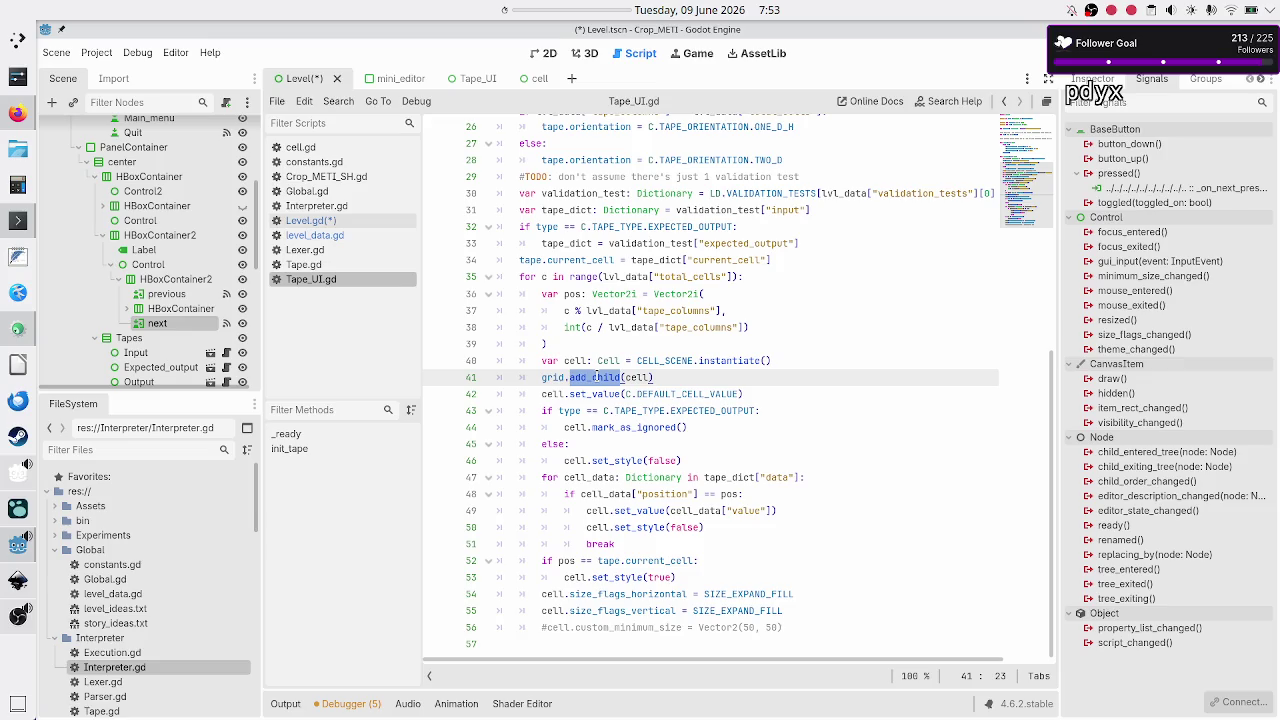
key("Left")
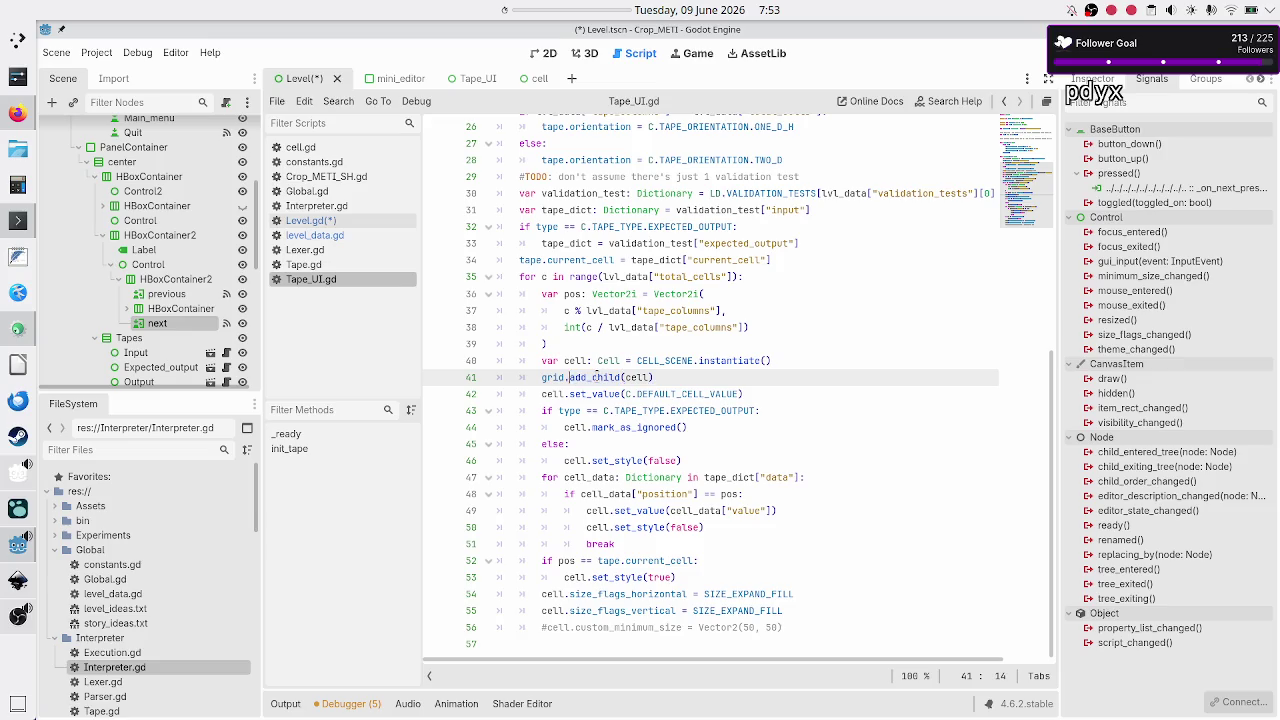
Step: Select and review the add_child line 41 and the line after it in init_tape
key("Home")
key("shift+Down")
key("shift+Down")
key("shift+Up")
key("shift+Up")
key("shift+Down")
key("shift+Left")
key("shift+Left")
key("shift+Left")
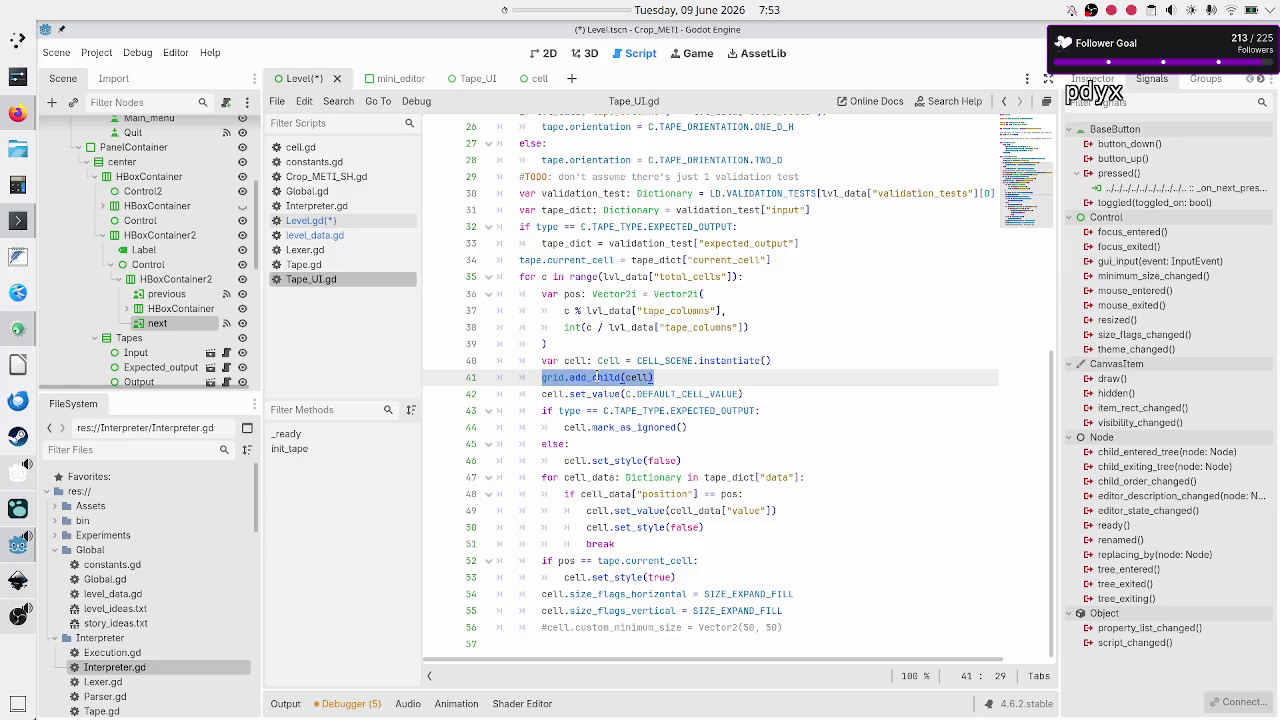
key("Home")
key("Down")
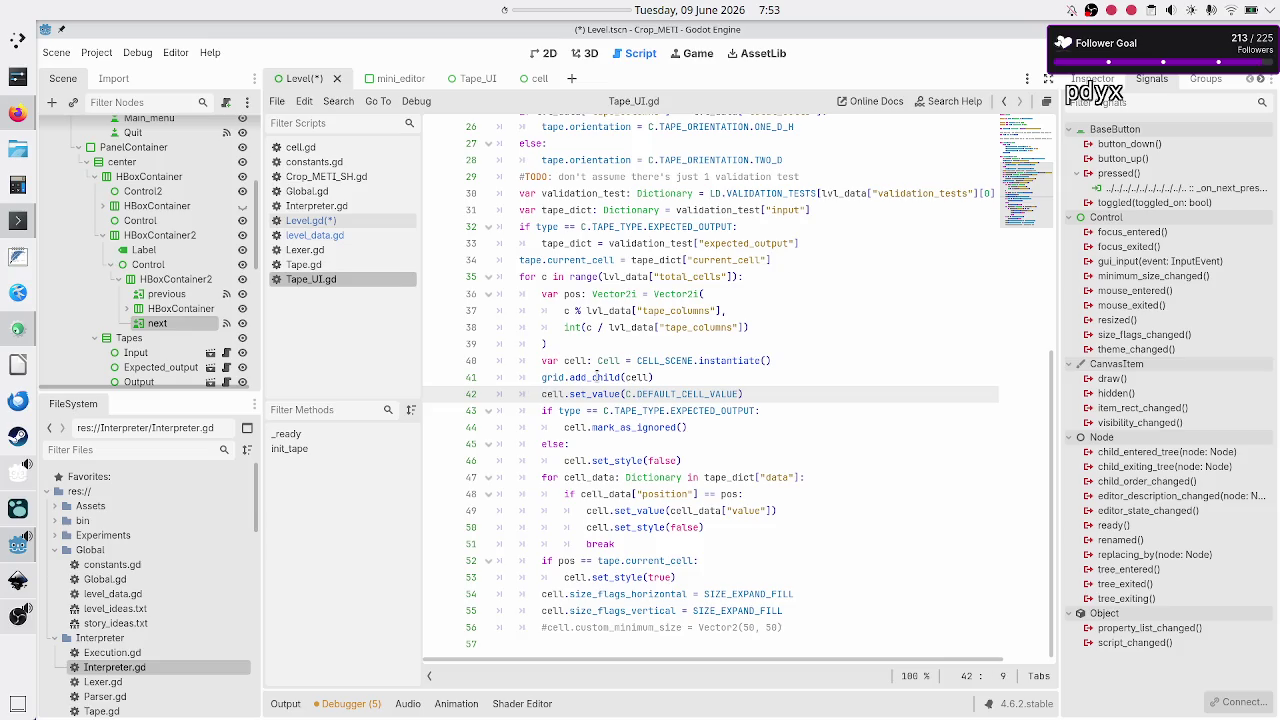
key("shift+Up")
key("shift+Down")
Step: Step through init_tape's cell_data loop, current_cell check and tape_columns branches to review them
key("Down")
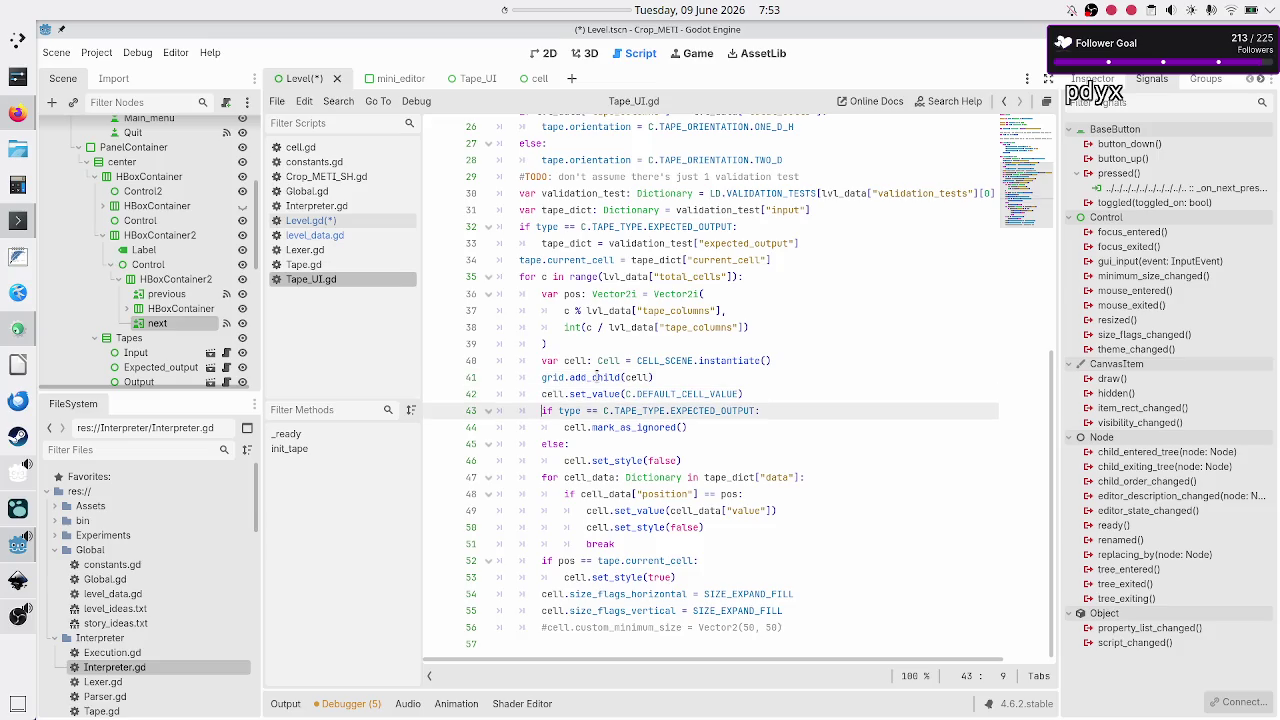
key("Down")
key("Down")
key("Down")
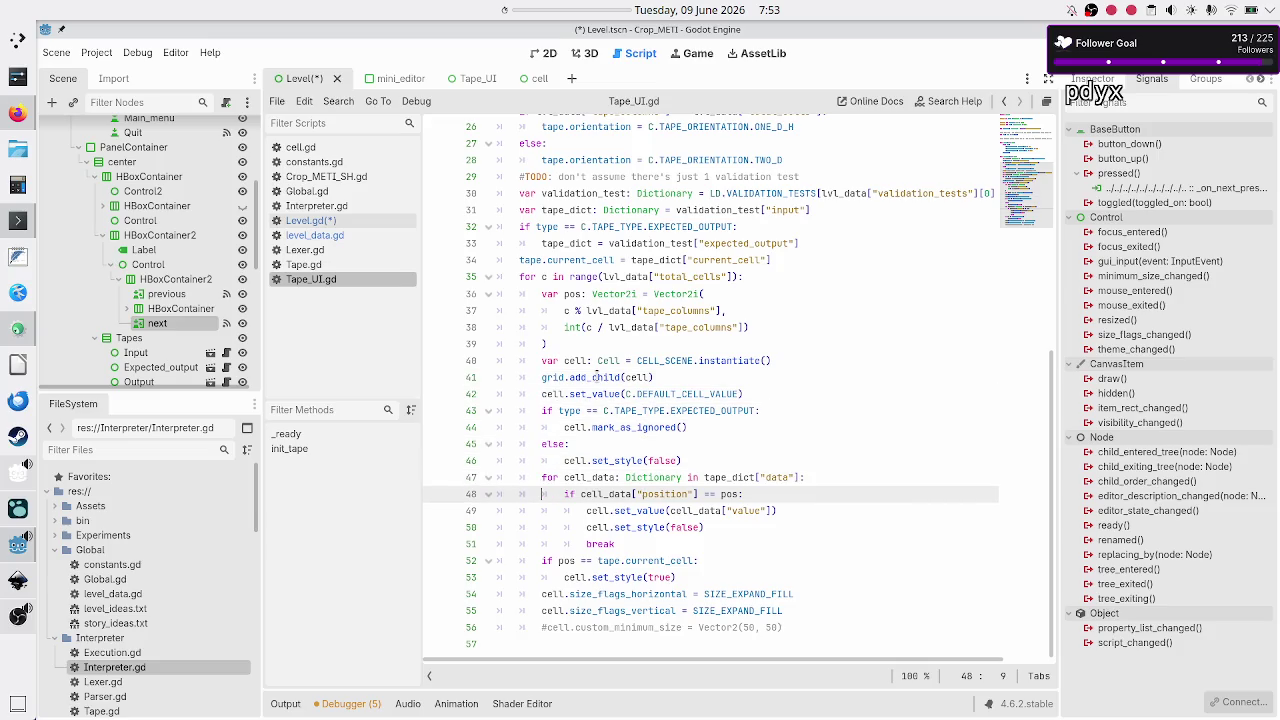
key("Down")
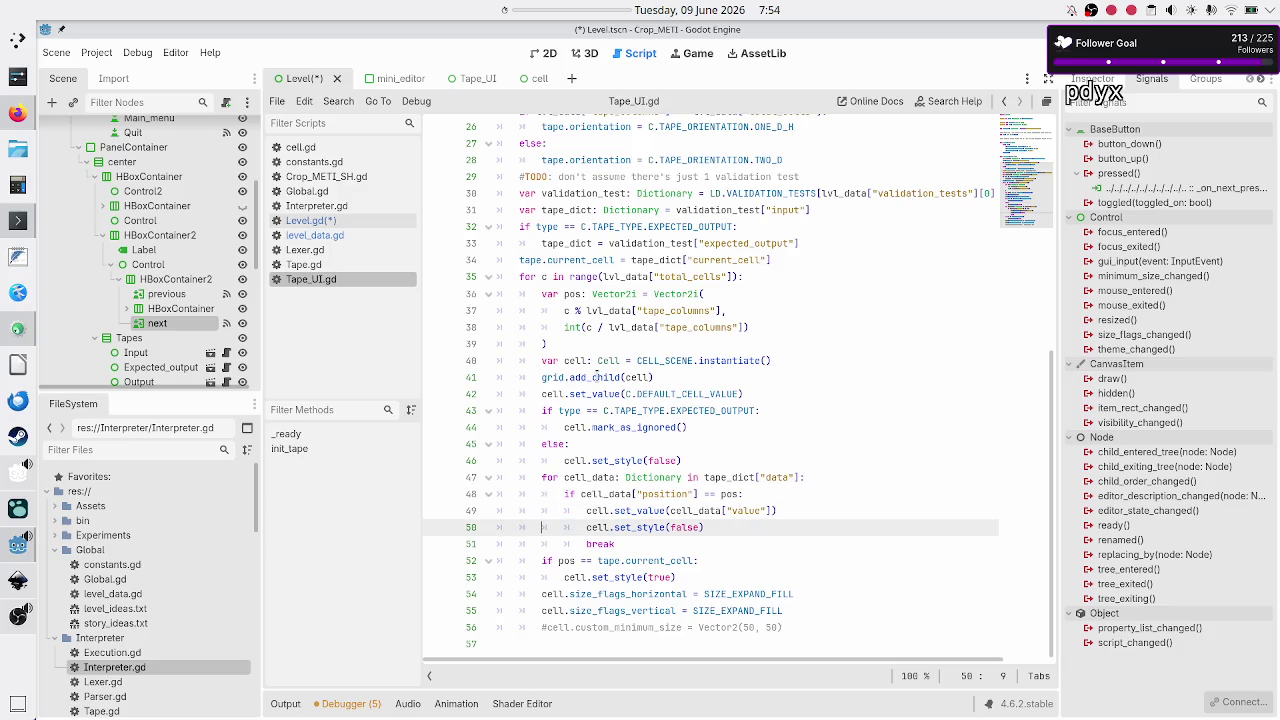
key("Down")
key("Down")
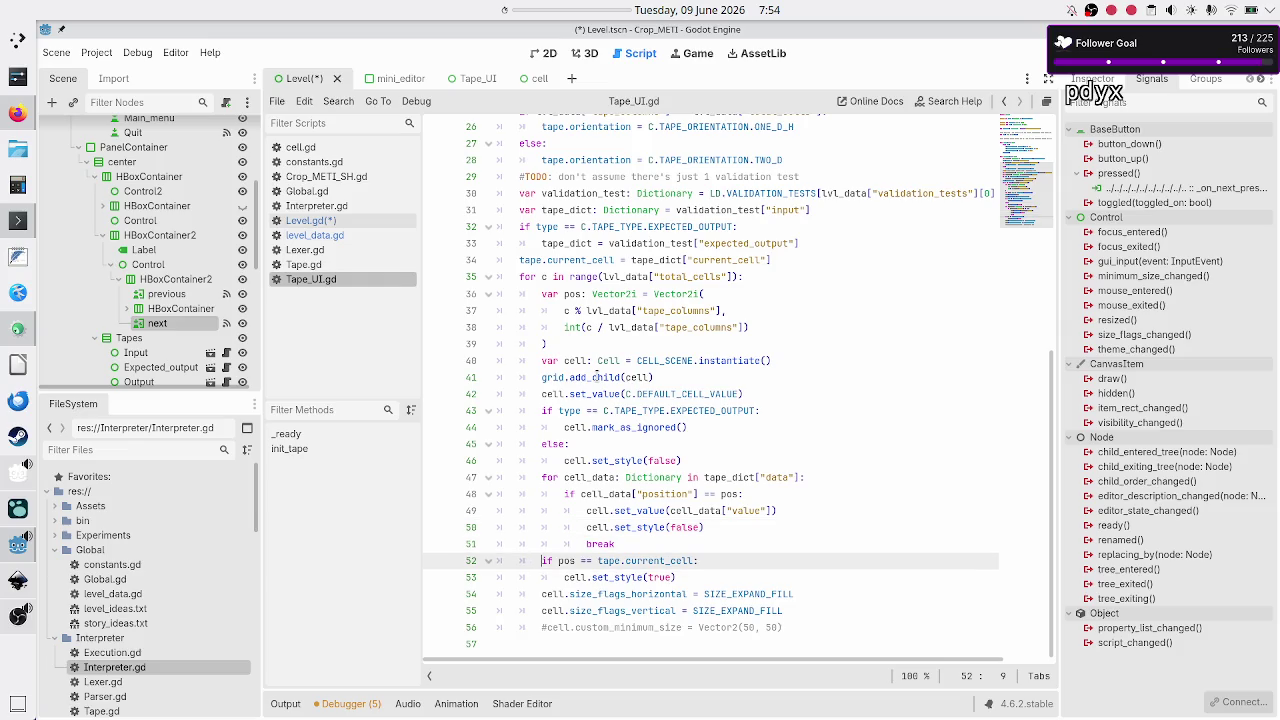
key("Down")
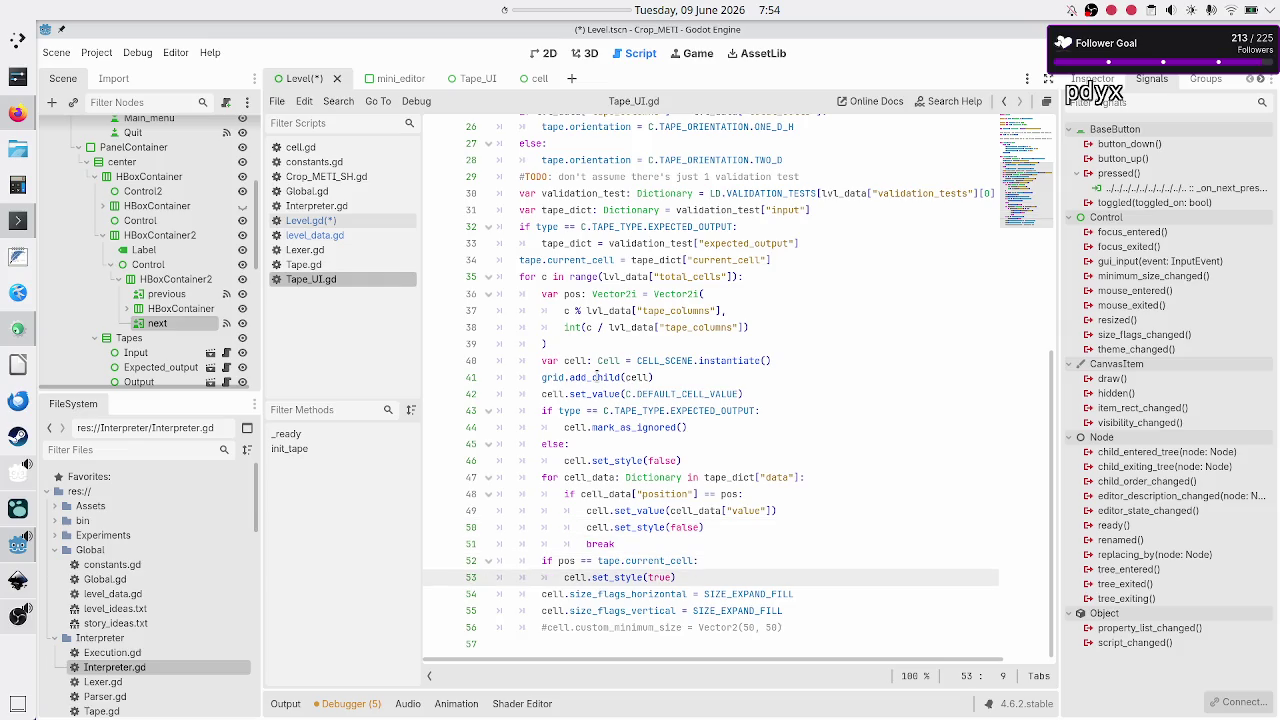
key("Down")
key("Down")
key("Down")
key("Up")
key("Up")
key("Up")
key("Up")
key("Up")
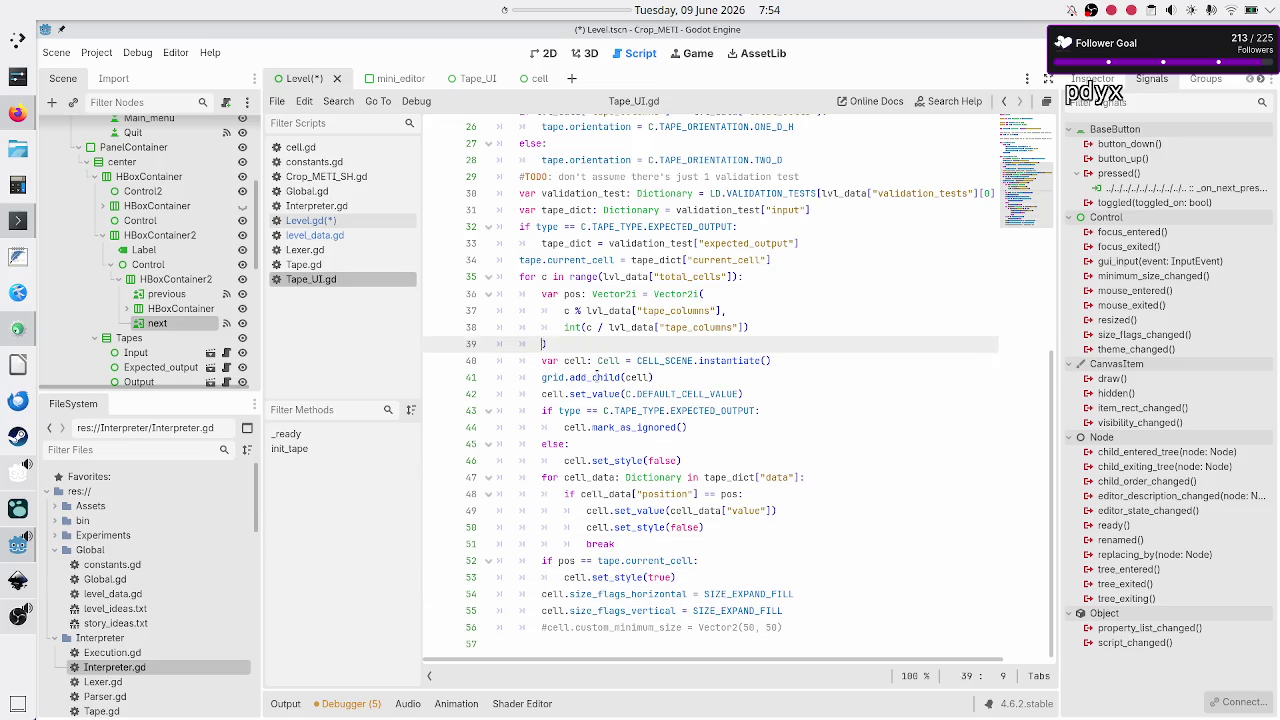
key("Down")
key("Down")
key("Down")
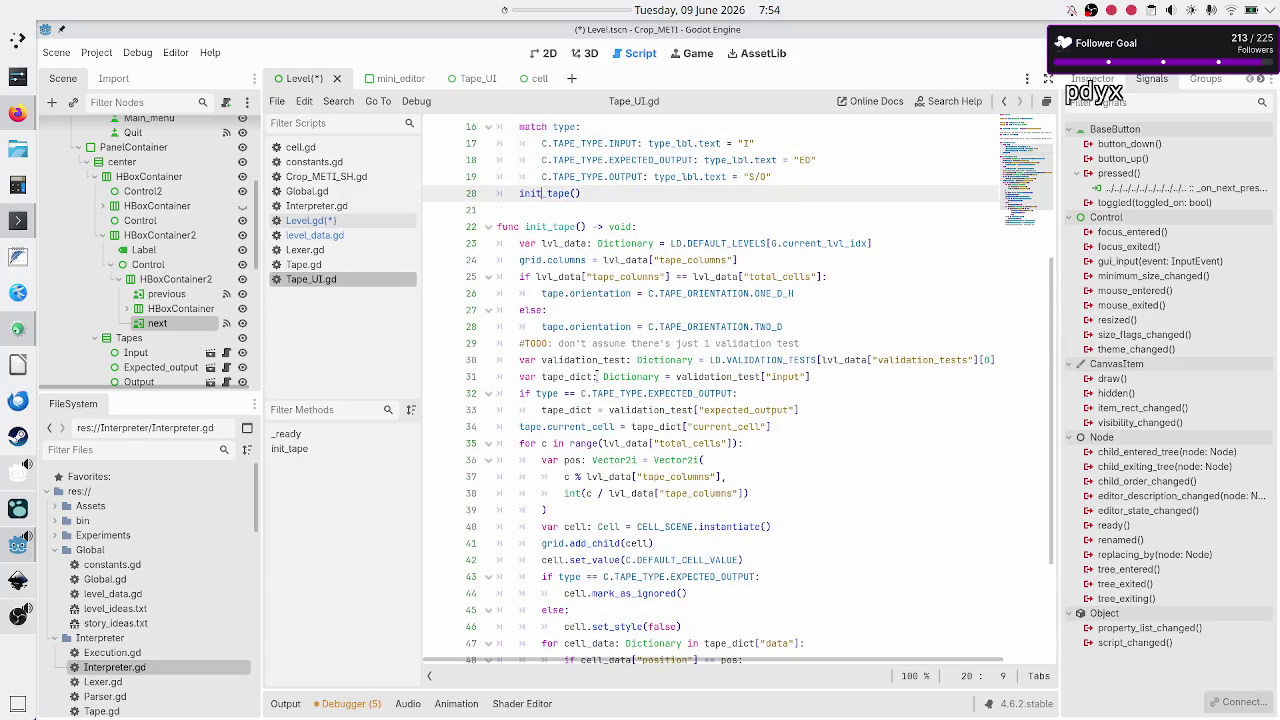
key("Down")
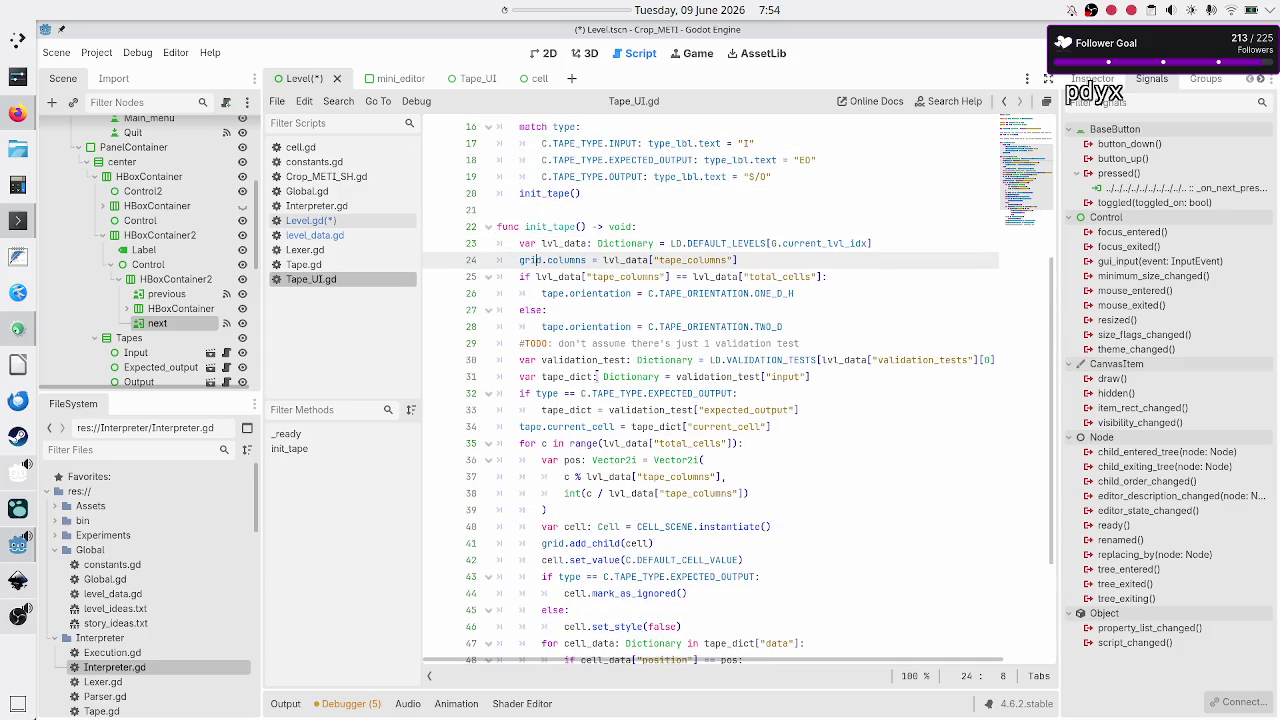
key("Down")
key("Up")
key("Up")
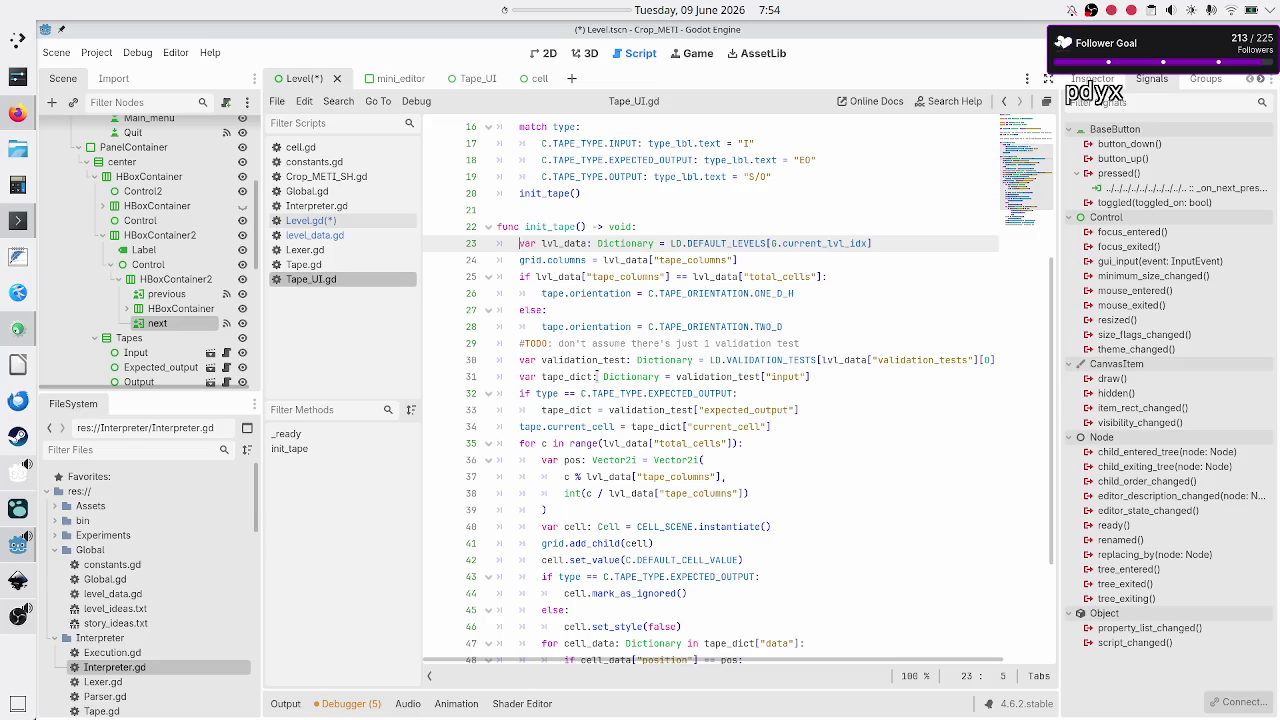
key("Down")
key("Down")
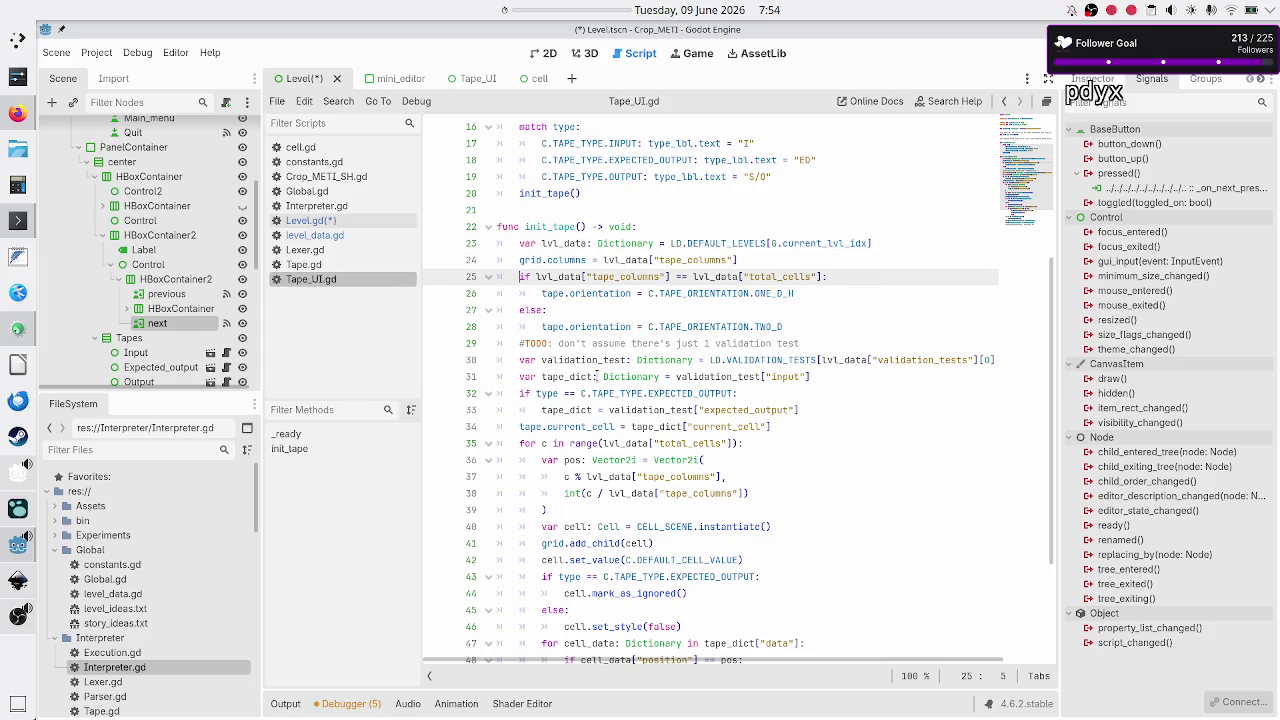
key("Down")
key("Down")
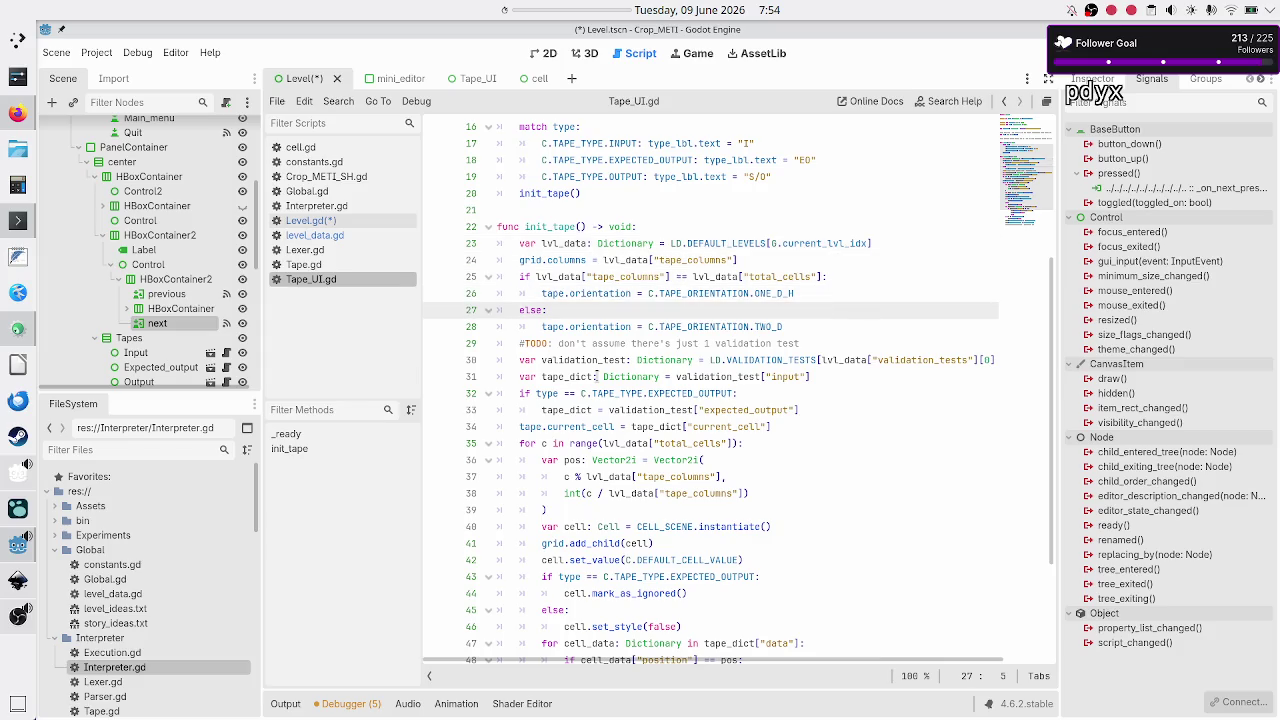
key("Up")
key("Up")
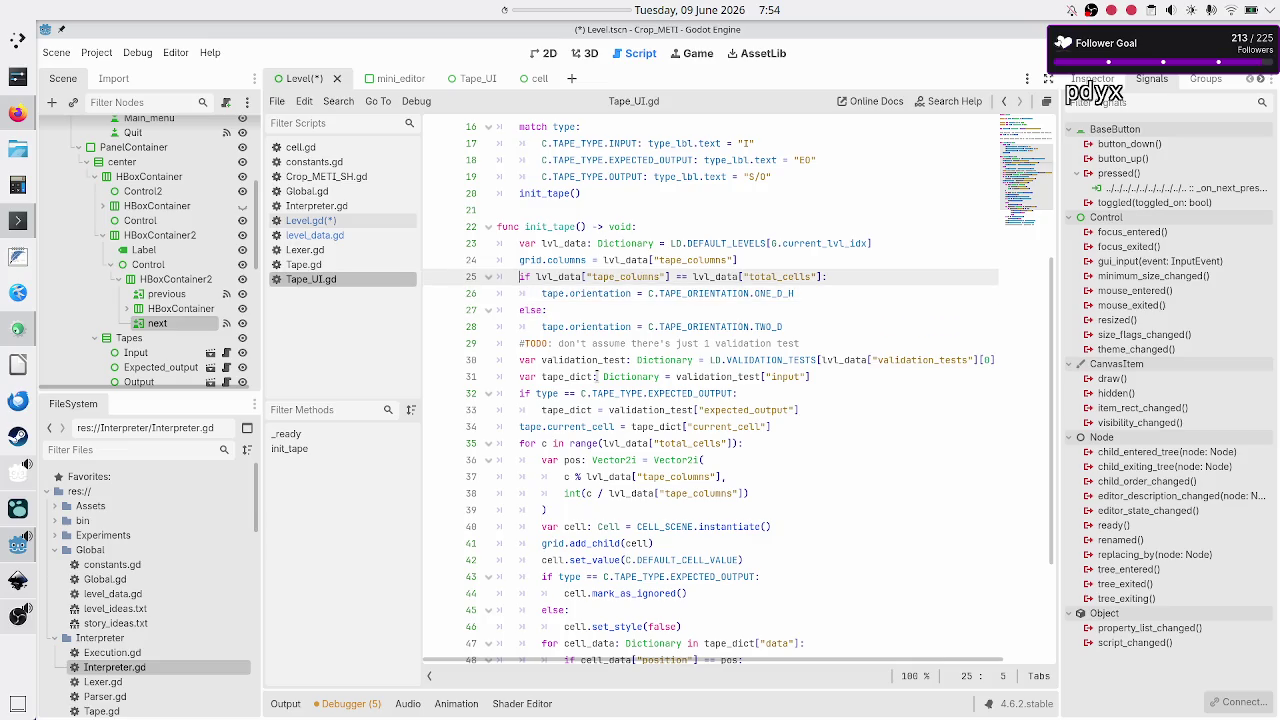
key("Up")
key("Up")
key("Up")
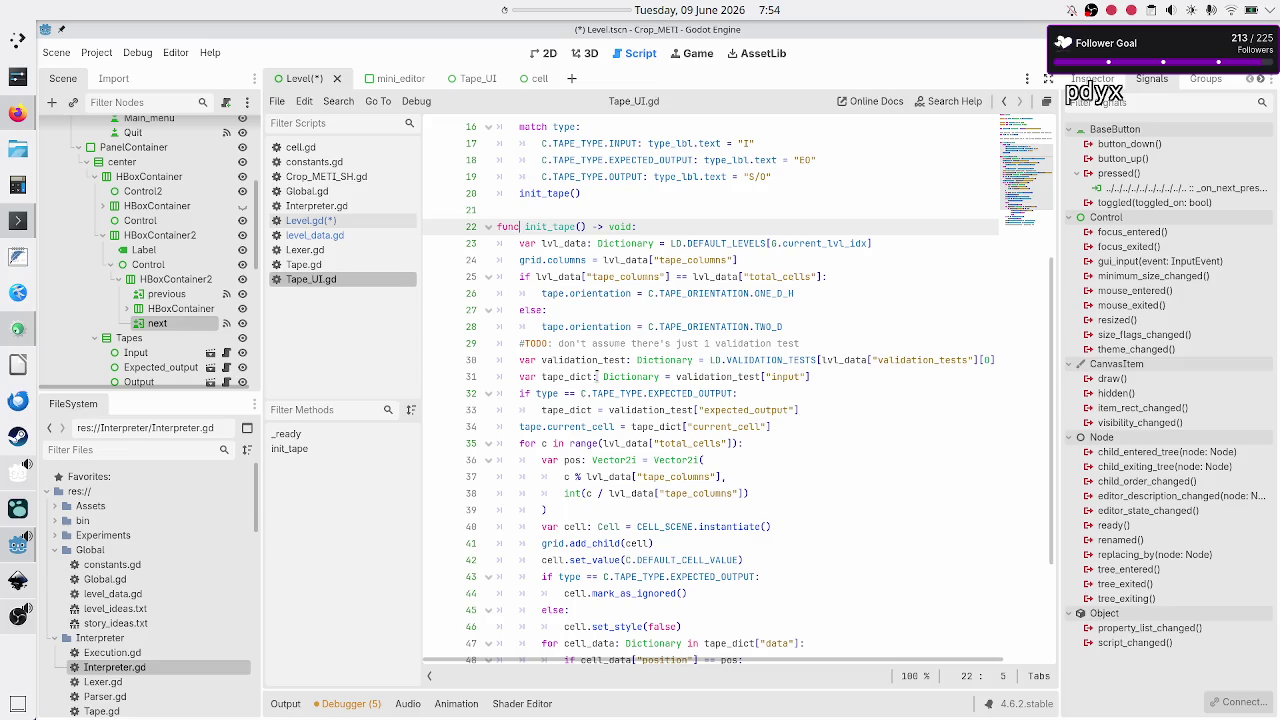
Step: Add a new line at the end of Tape_UI.gd and begin typing 'func remove_'
key("Down")
key("Down")
key("Down")
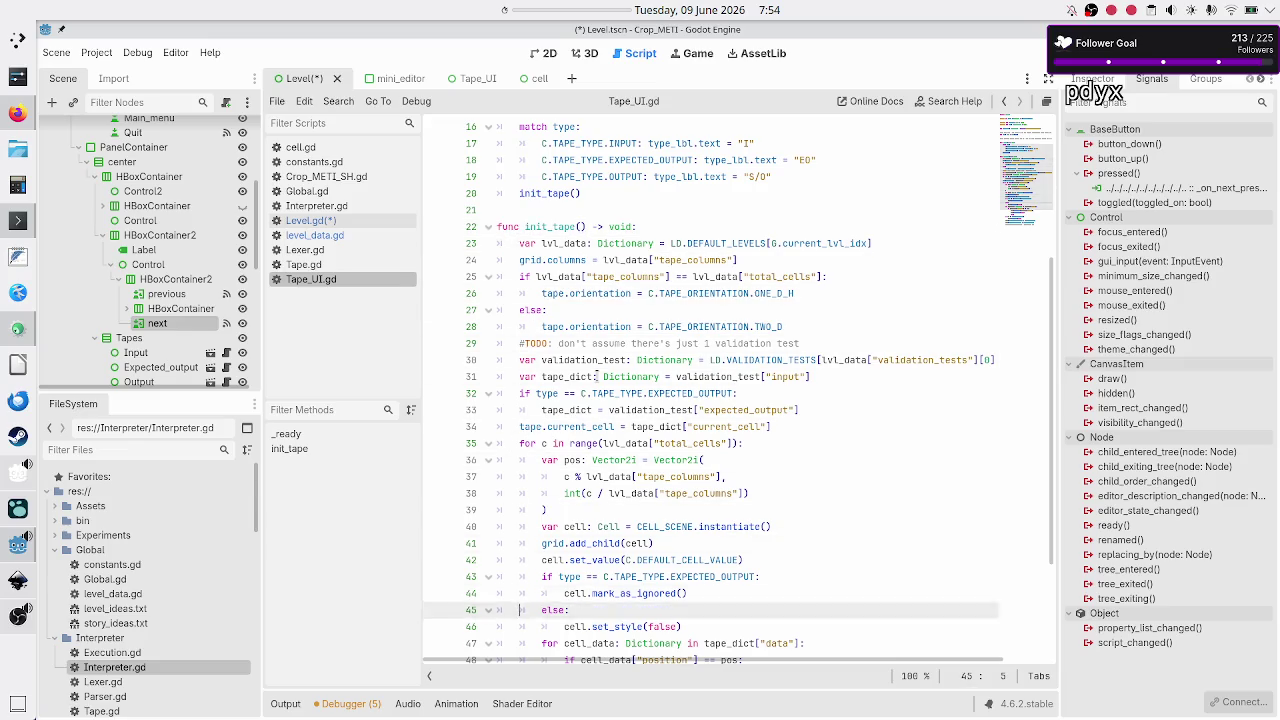
key("Return")
type("fun")
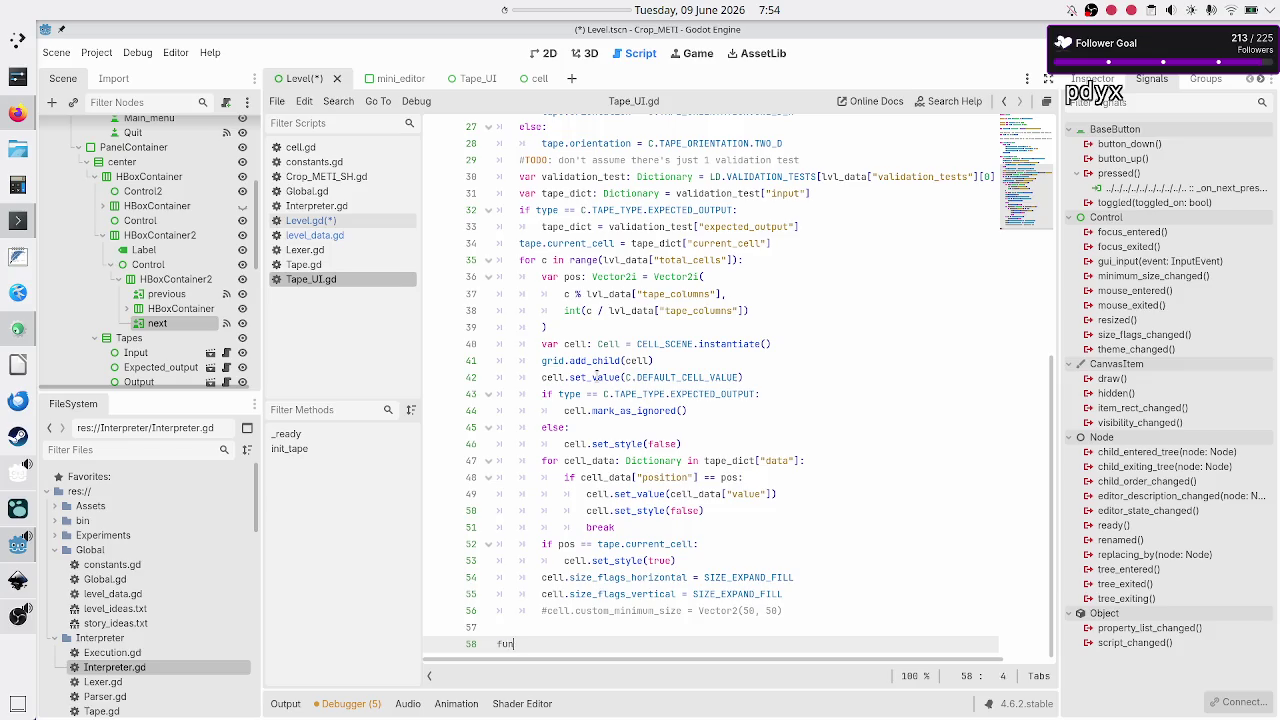
type("c remove_")
Step: Declare the function as 'func destroy_tape() -> void:' with an empty body line
scroll(610, 311, "up", 8)
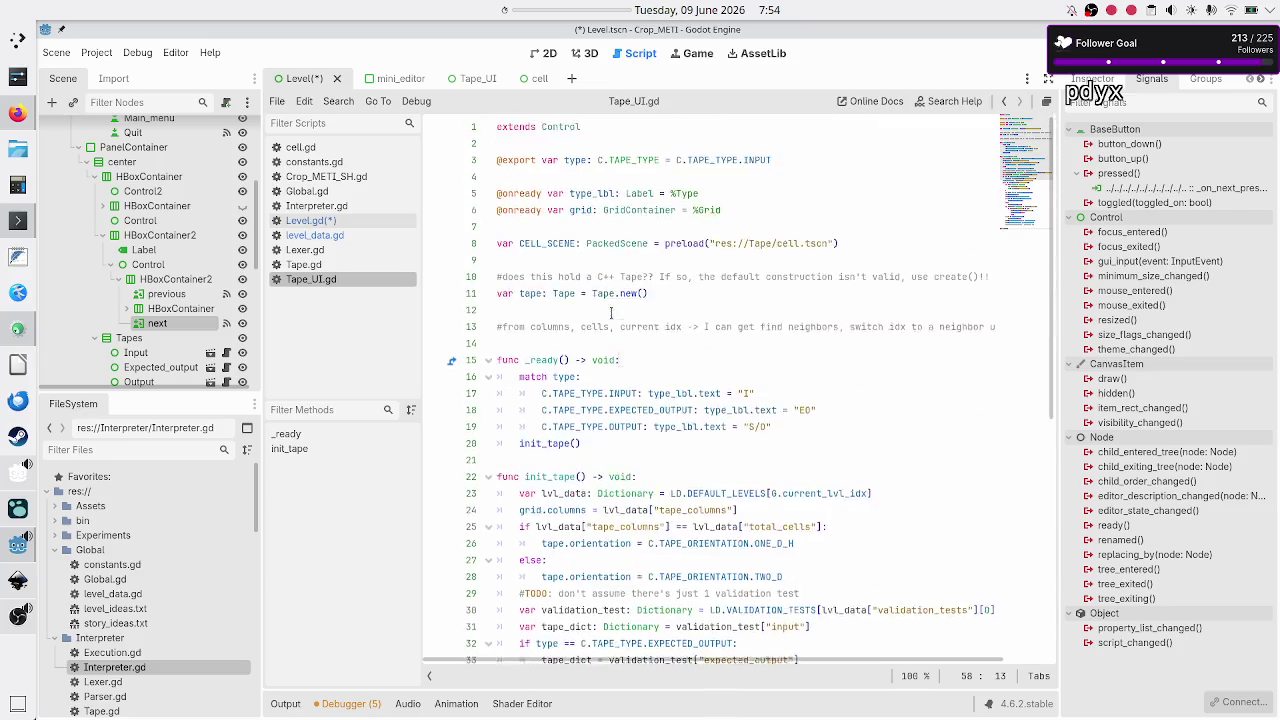
scroll(610, 426, "down", 8)
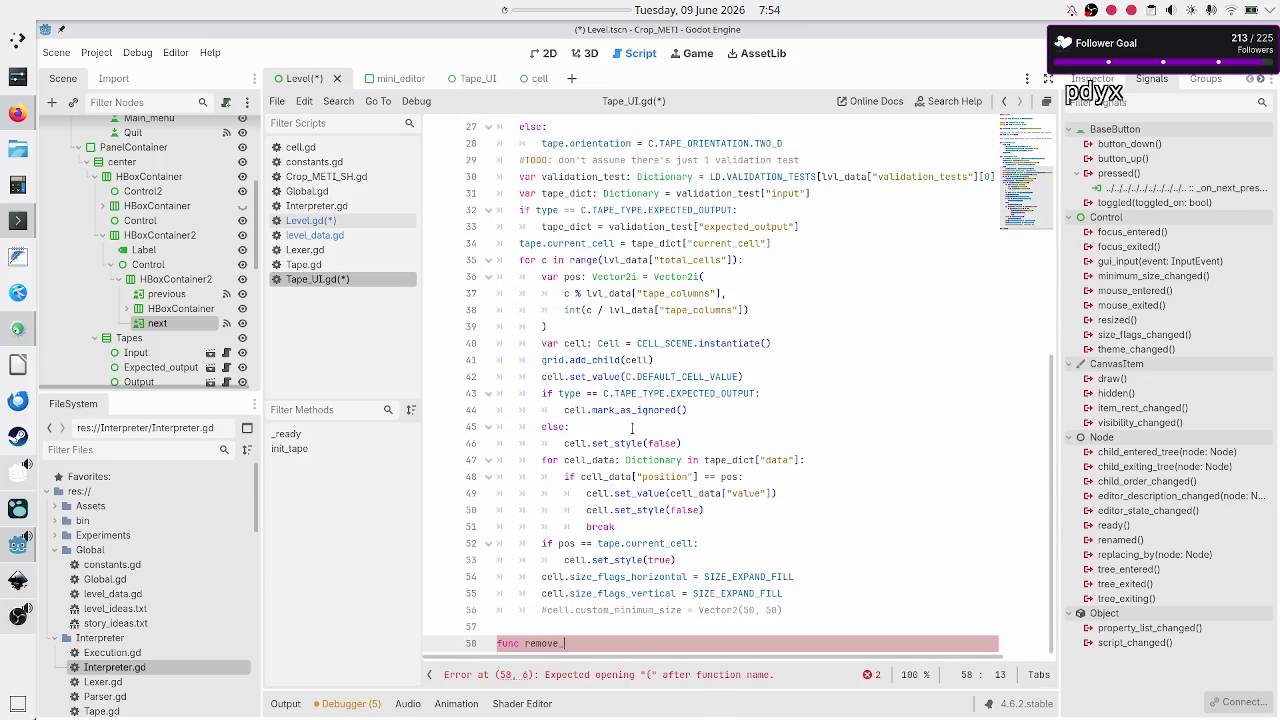
key("BackSpace")
key("BackSpace")
key("BackSpace")
type("cl")
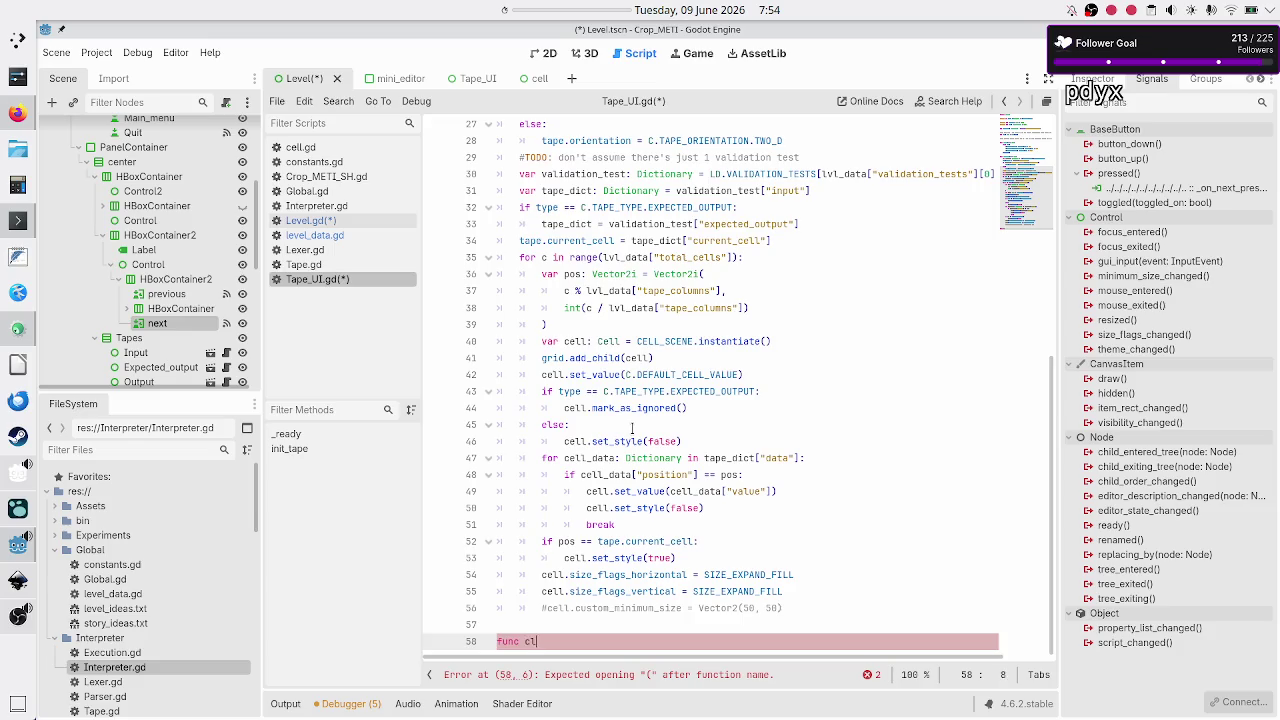
key("BackSpace")
key("BackSpace")
type("des")
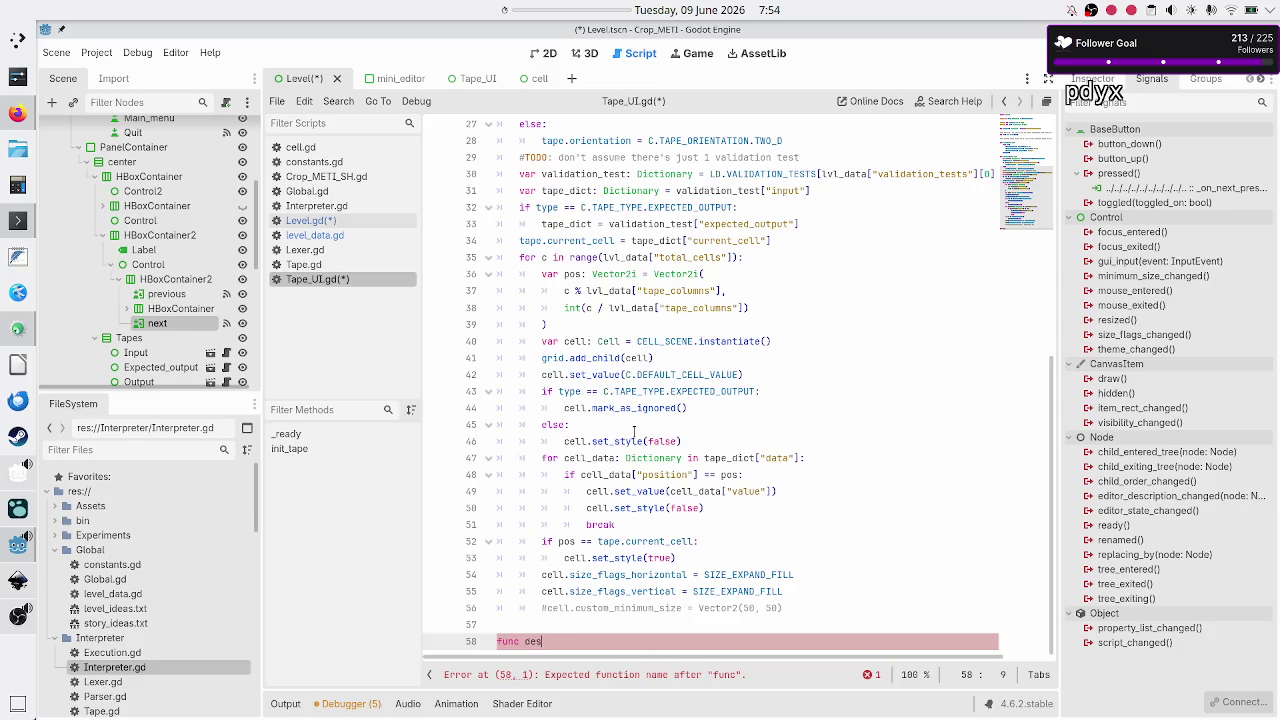
type("troy_tape:")
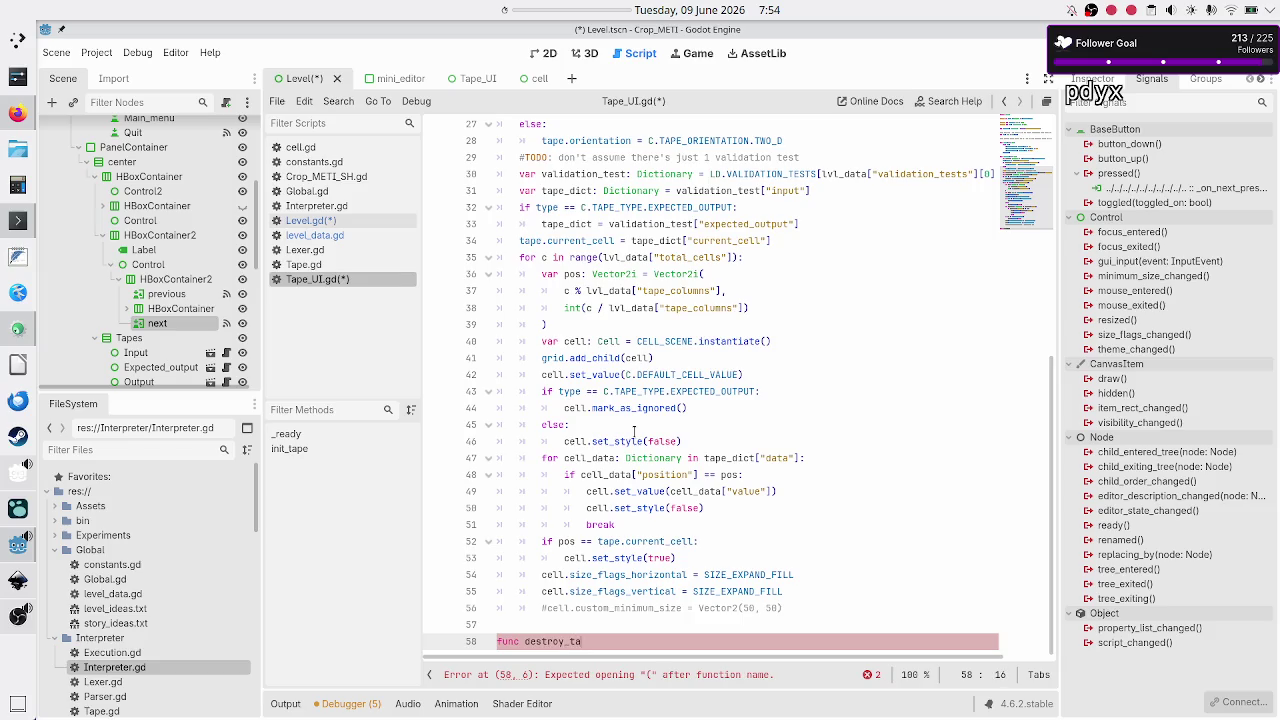
key("BackSpace")
type("() -")
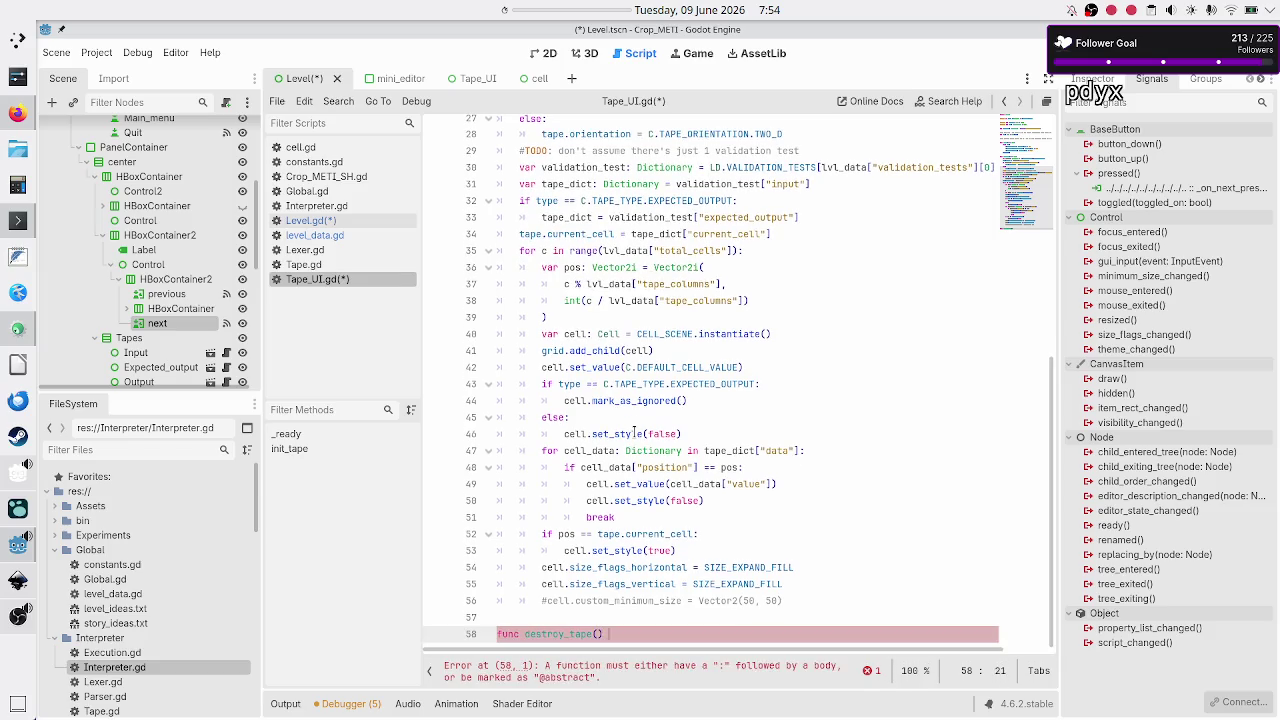
type("> void:")
key("Return")
type("pass")
key("BackSpace")
key("BackSpace")
key("BackSpace")
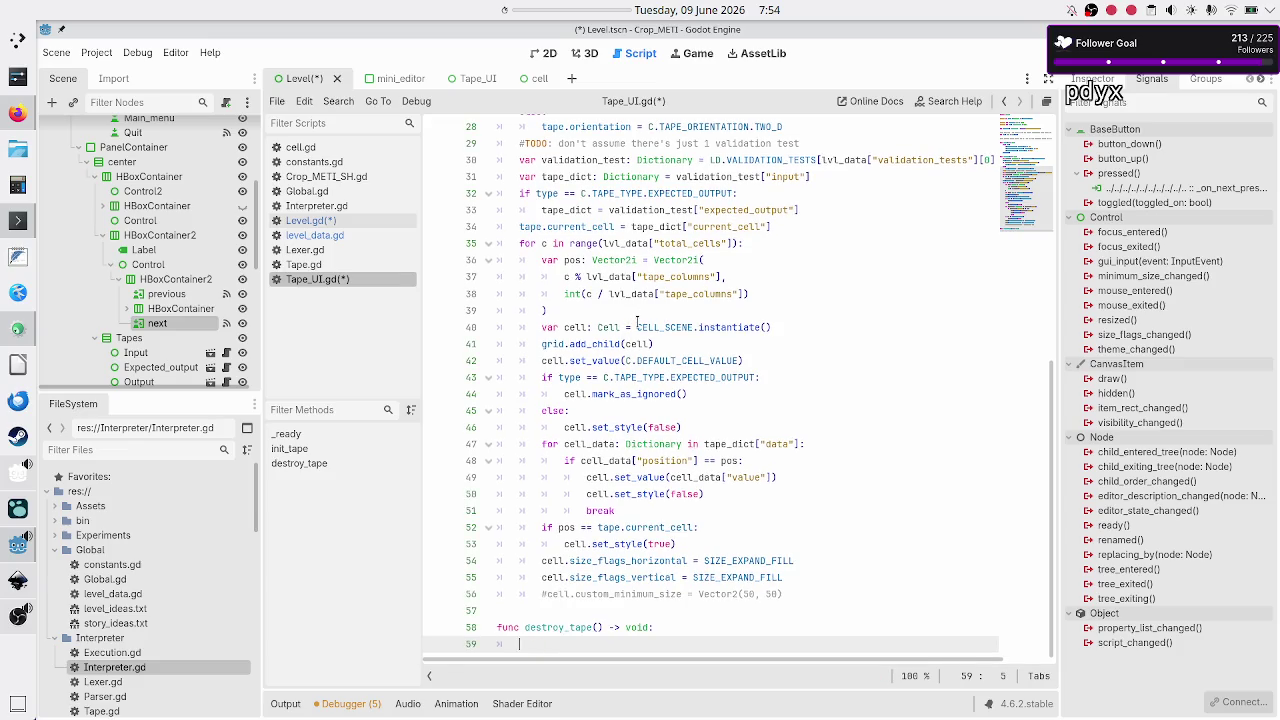
Step: Try grid.get_children and remove_child, then write 'var cells: Array[Cell] = grid.get_child'
scroll(637, 320, "up", 10)
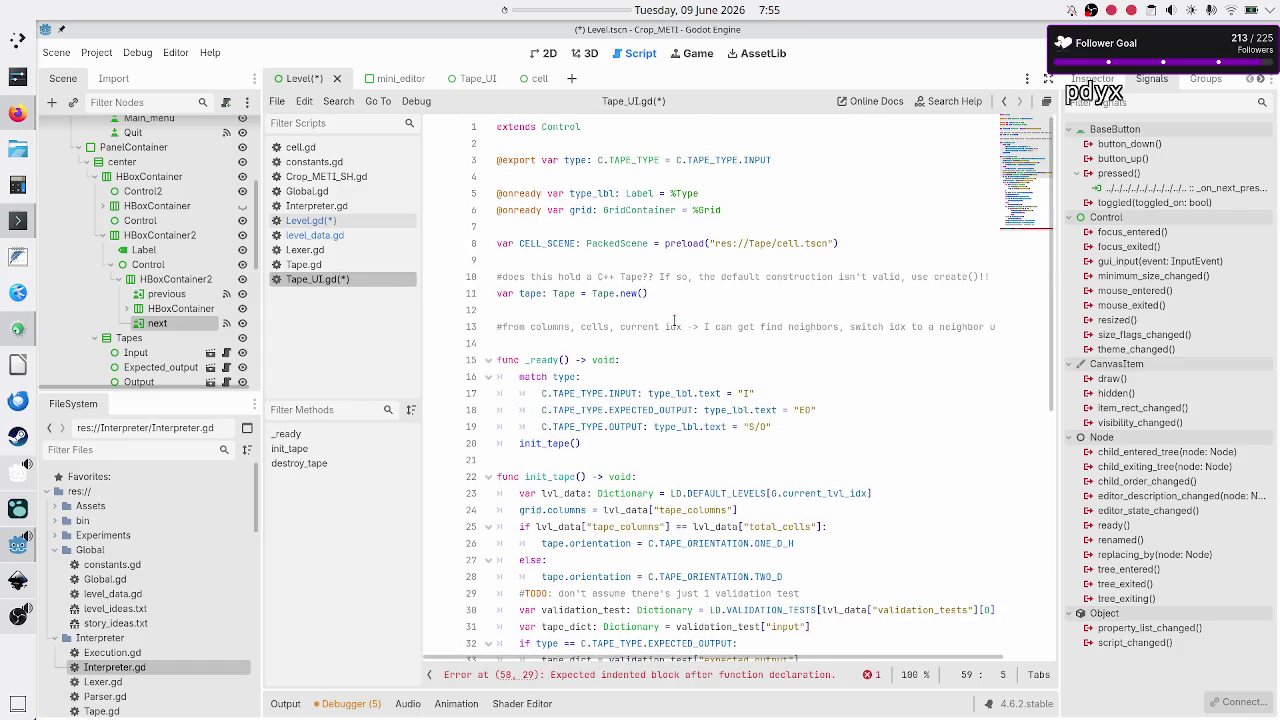
scroll(674, 320, "down", 9)
type("gro")
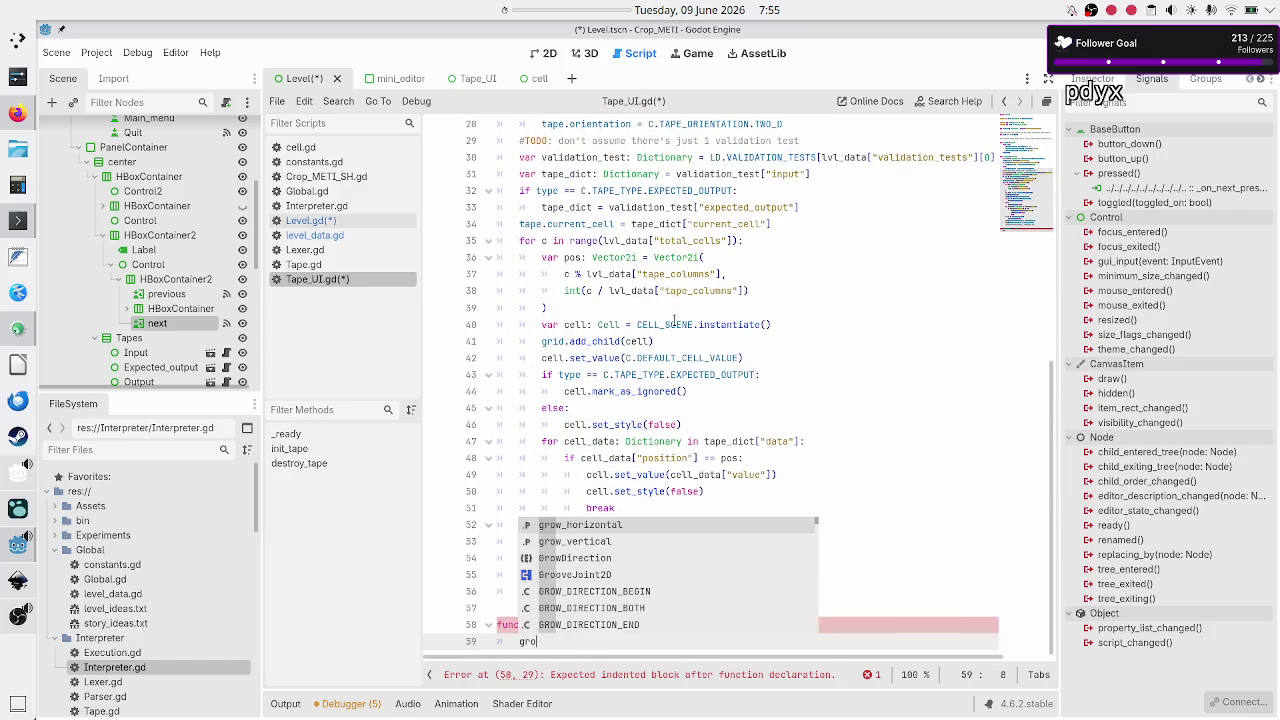
key("BackSpace")
type("id.")
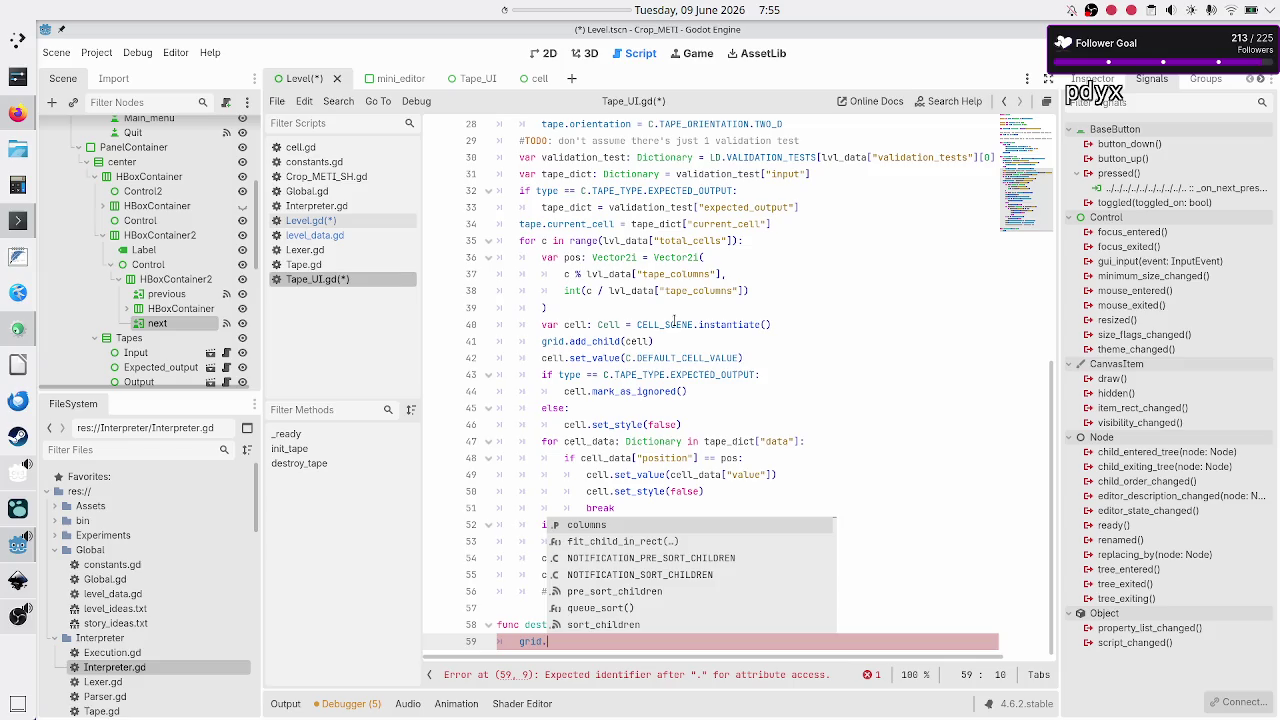
type("get_chi")
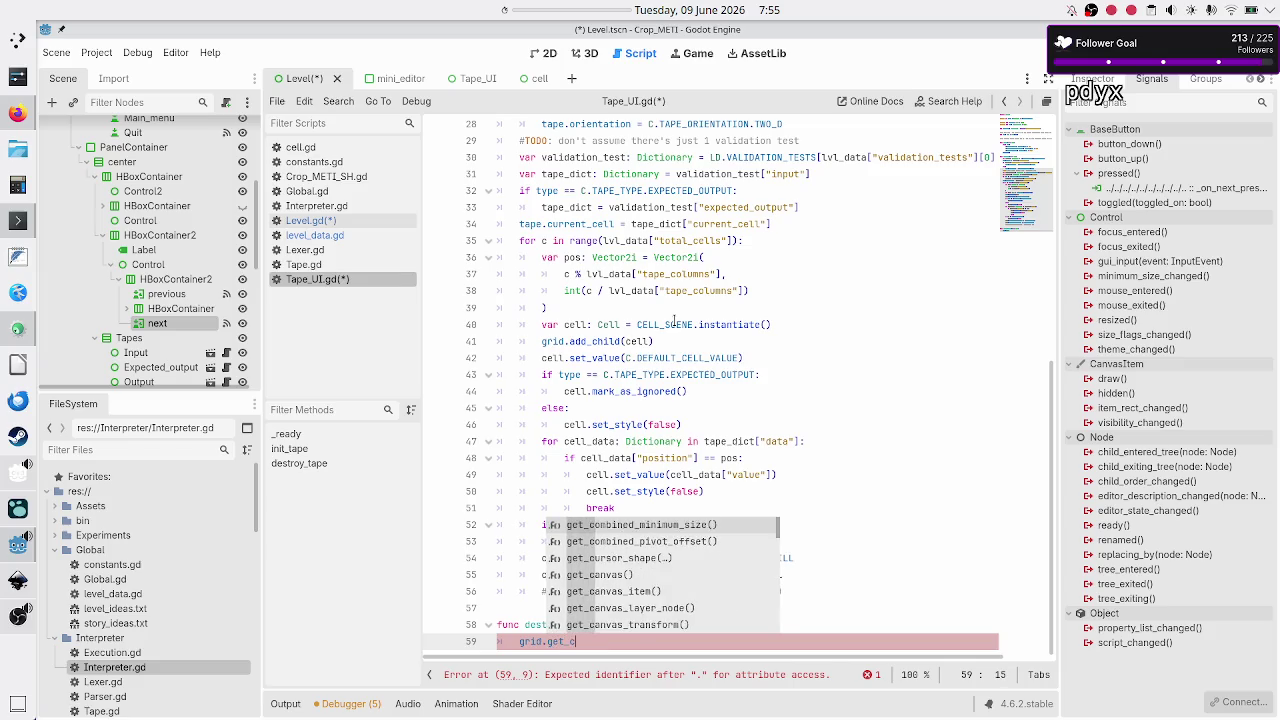
key("Down")
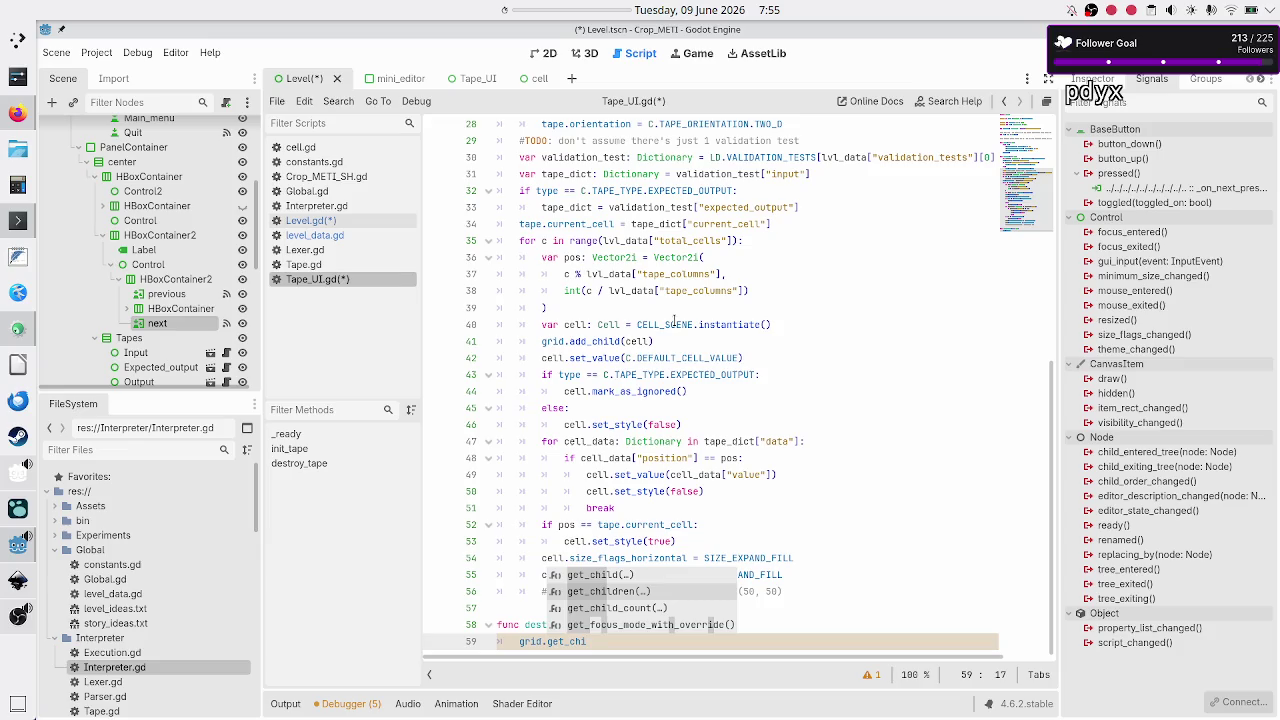
key("BackSpace")
key("BackSpace")
key("BackSpace")
type("remove_chi")
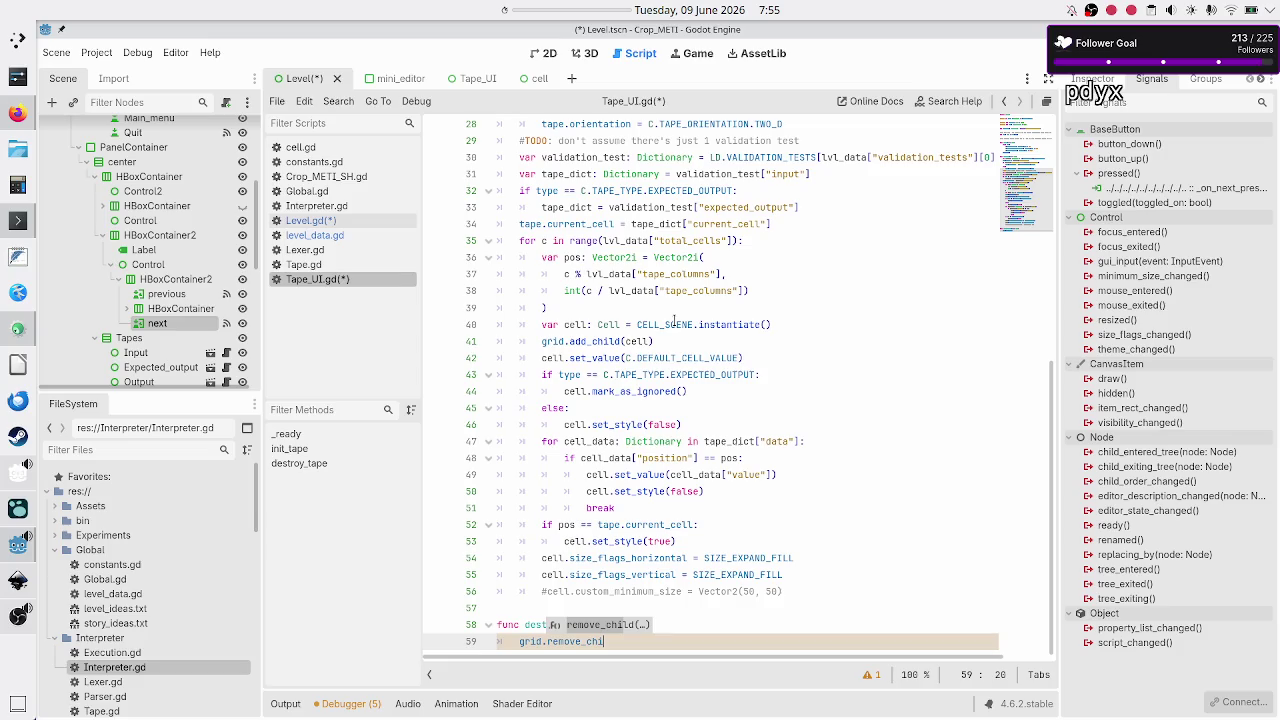
key("BackSpace")
key("BackSpace")
key("BackSpace")
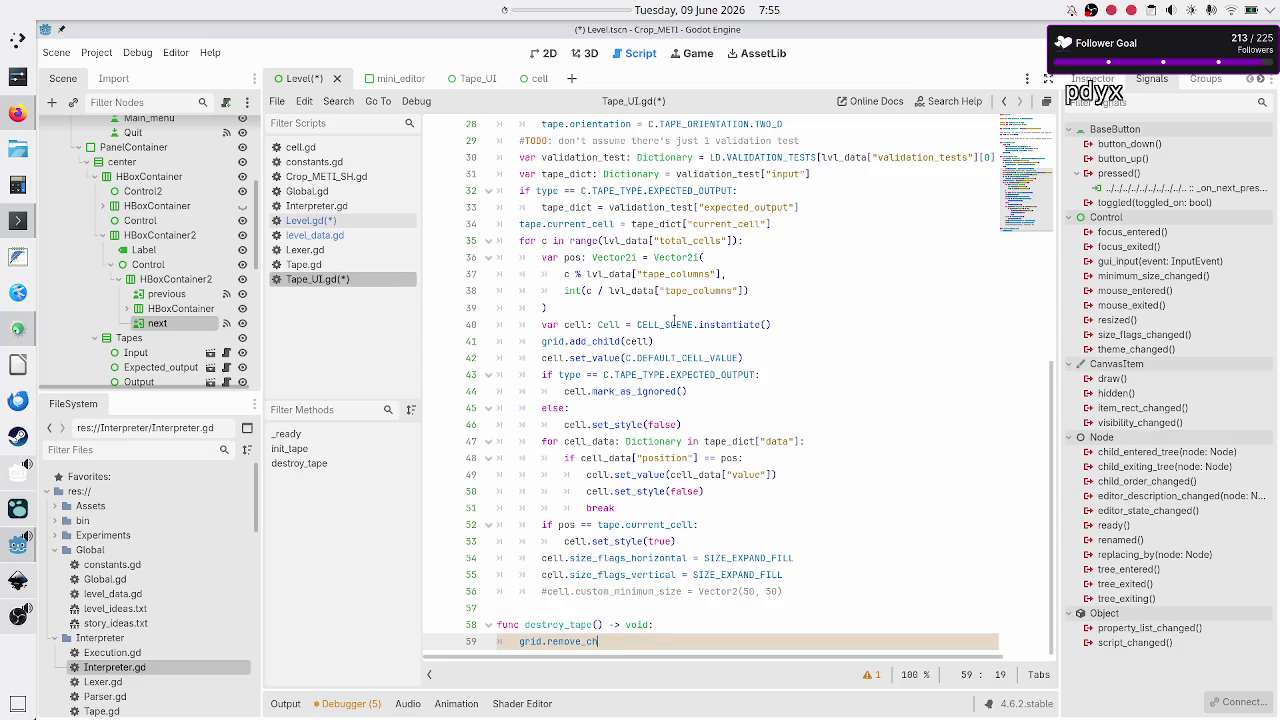
key("BackSpace")
type("var cells:")
type(" Array")
type("[")
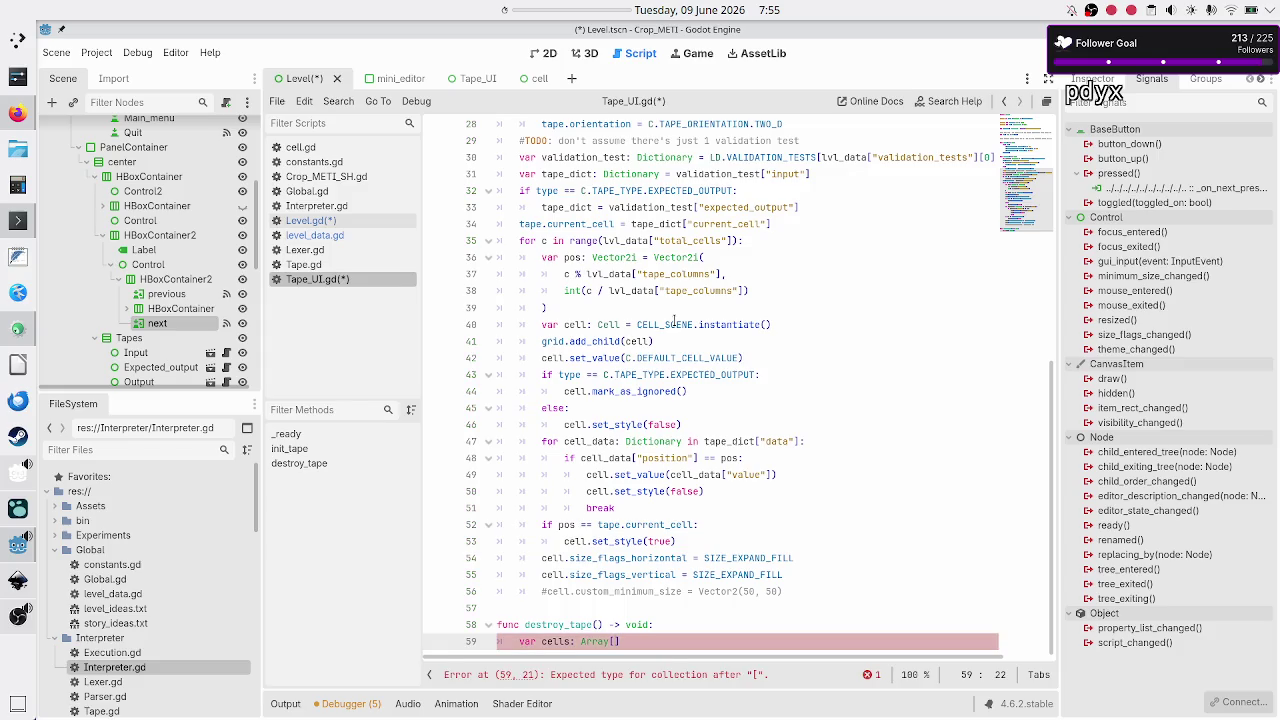
type("Cell")
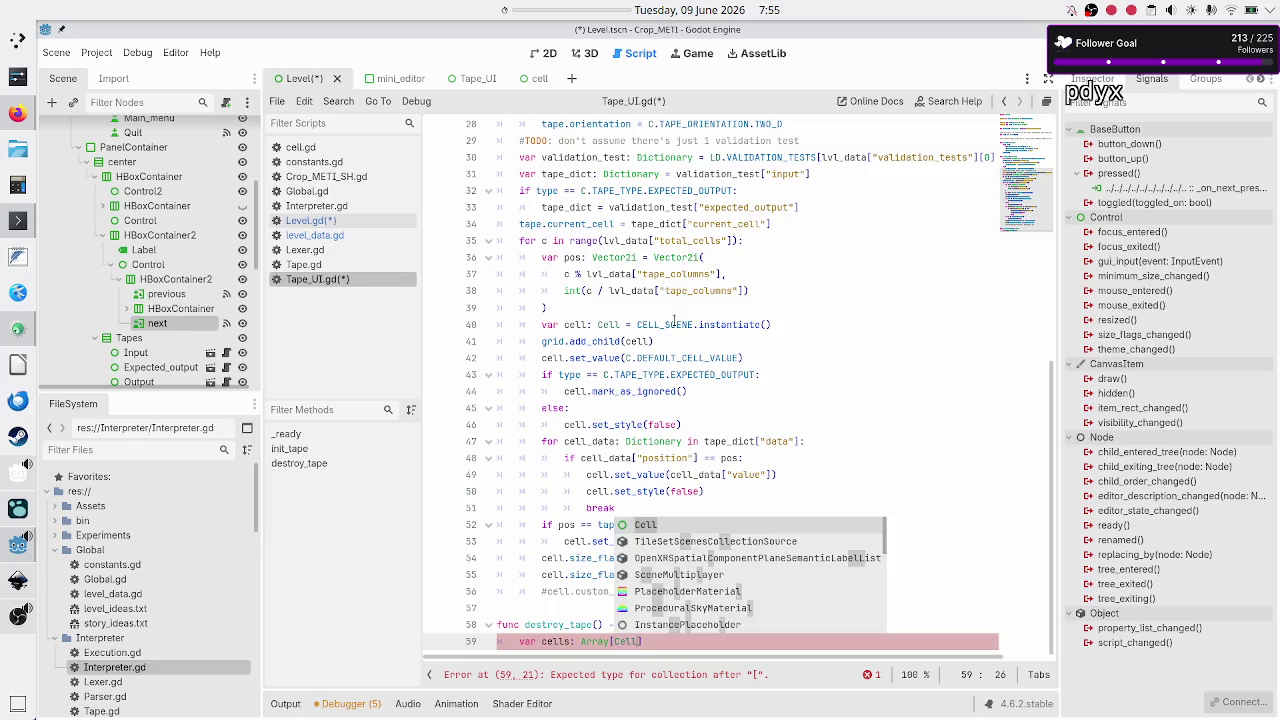
type("]")
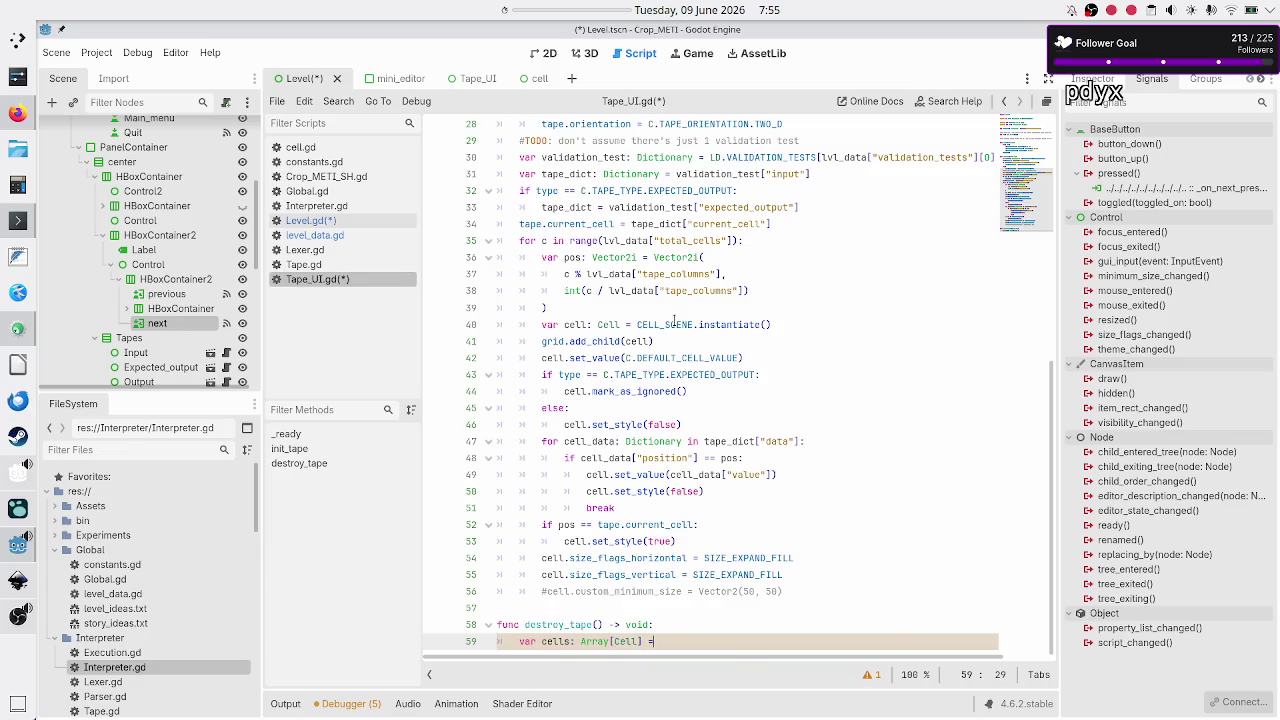
type(" = grid.")
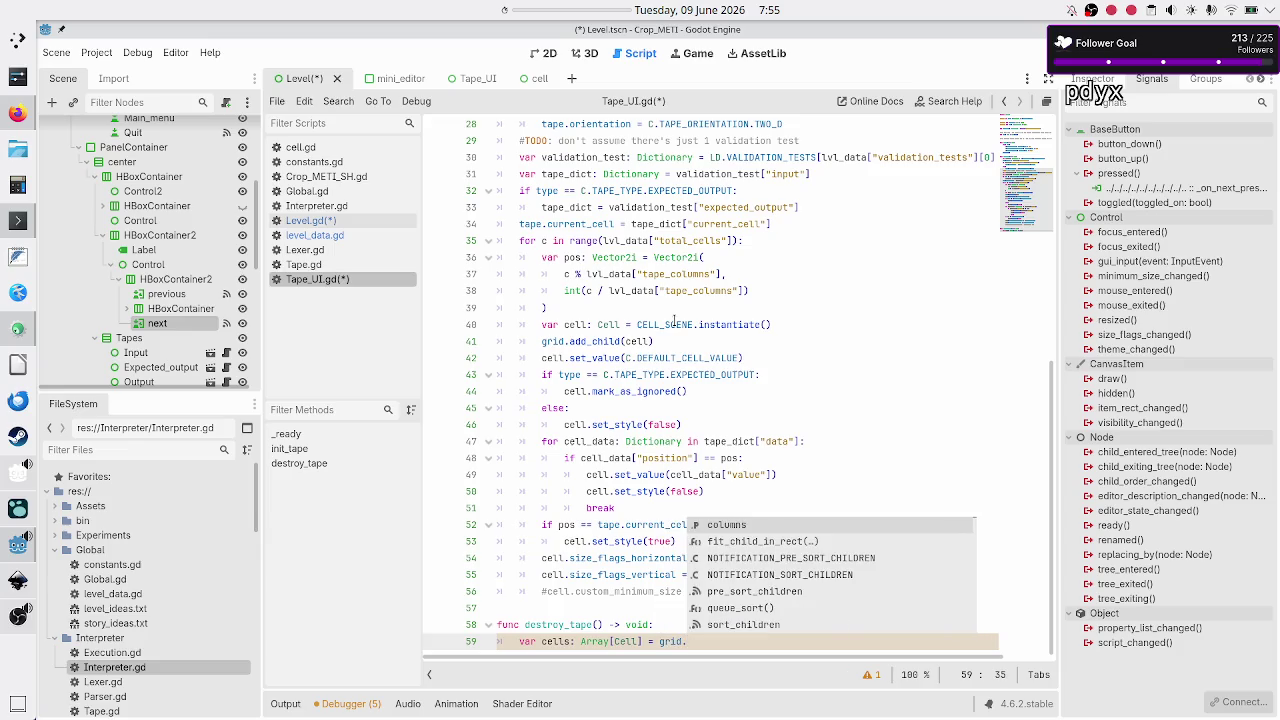
type("get_child")
Step: Complete cells = grid.get_children() and add 'for cell: Cell in cells:' calling grid.remove_child(cell)
key("Down")
key("Return")
type(")")
key("Return")
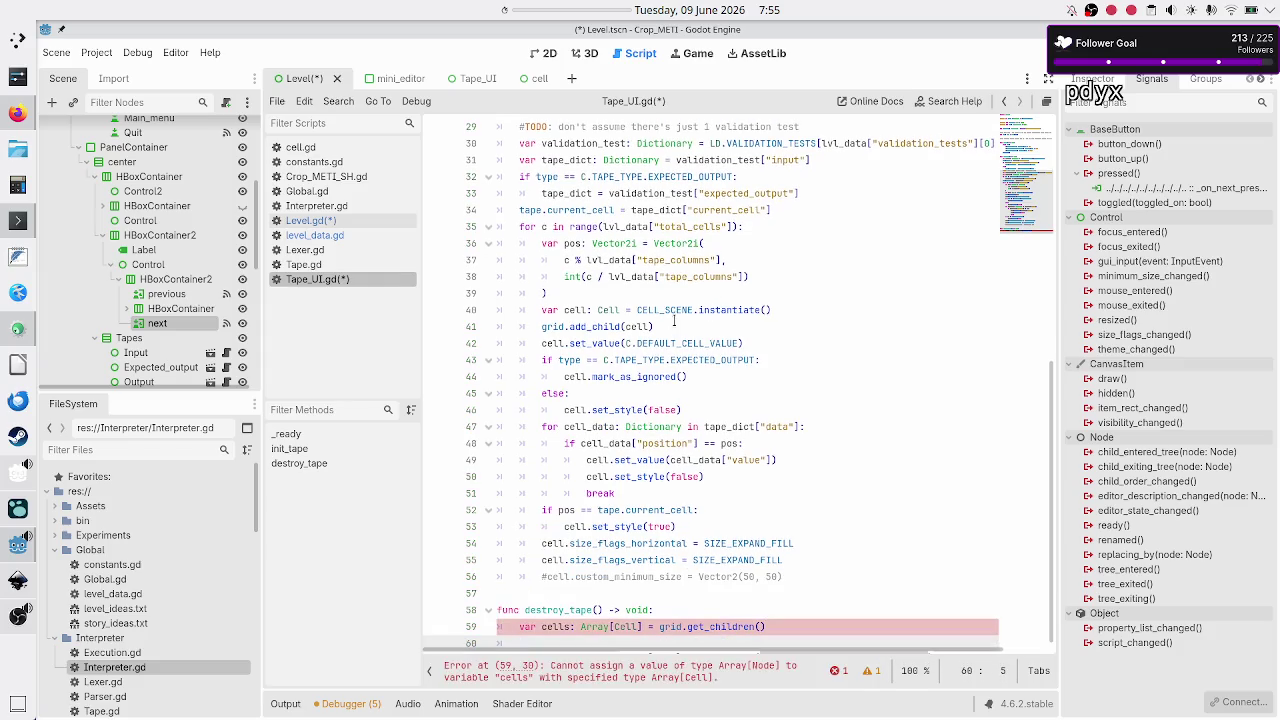
type("for")
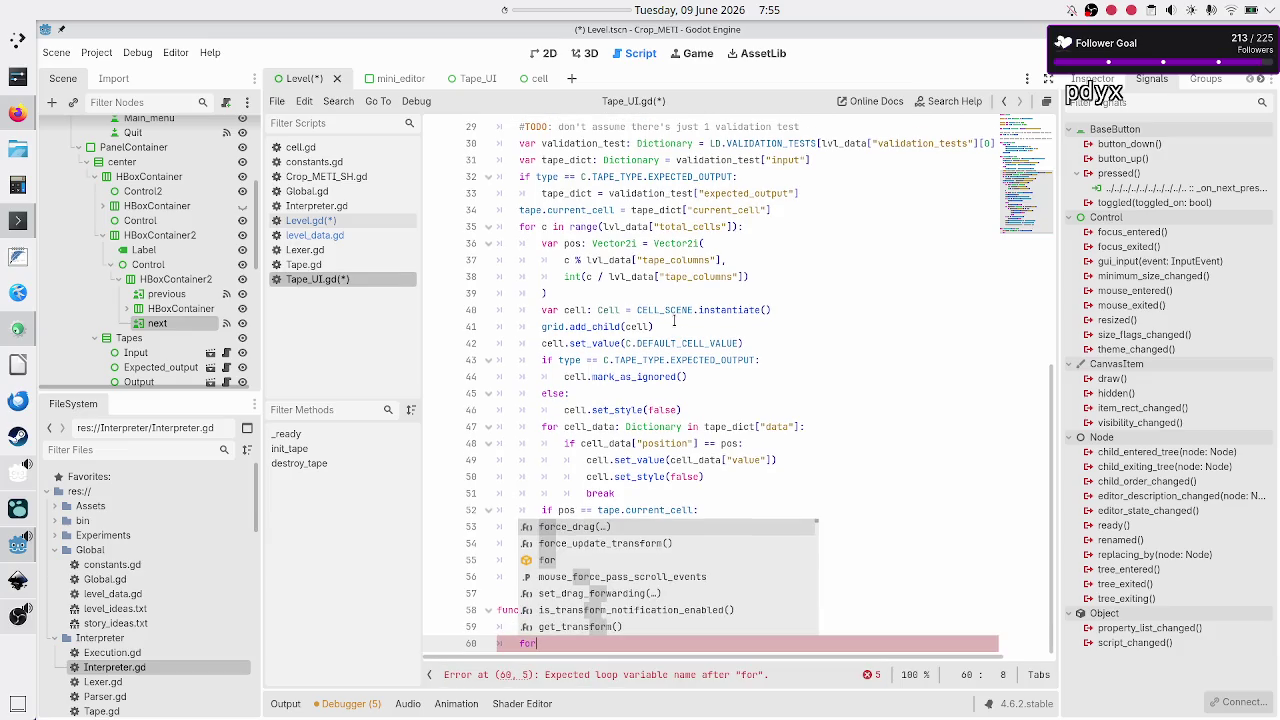
type(" cell:")
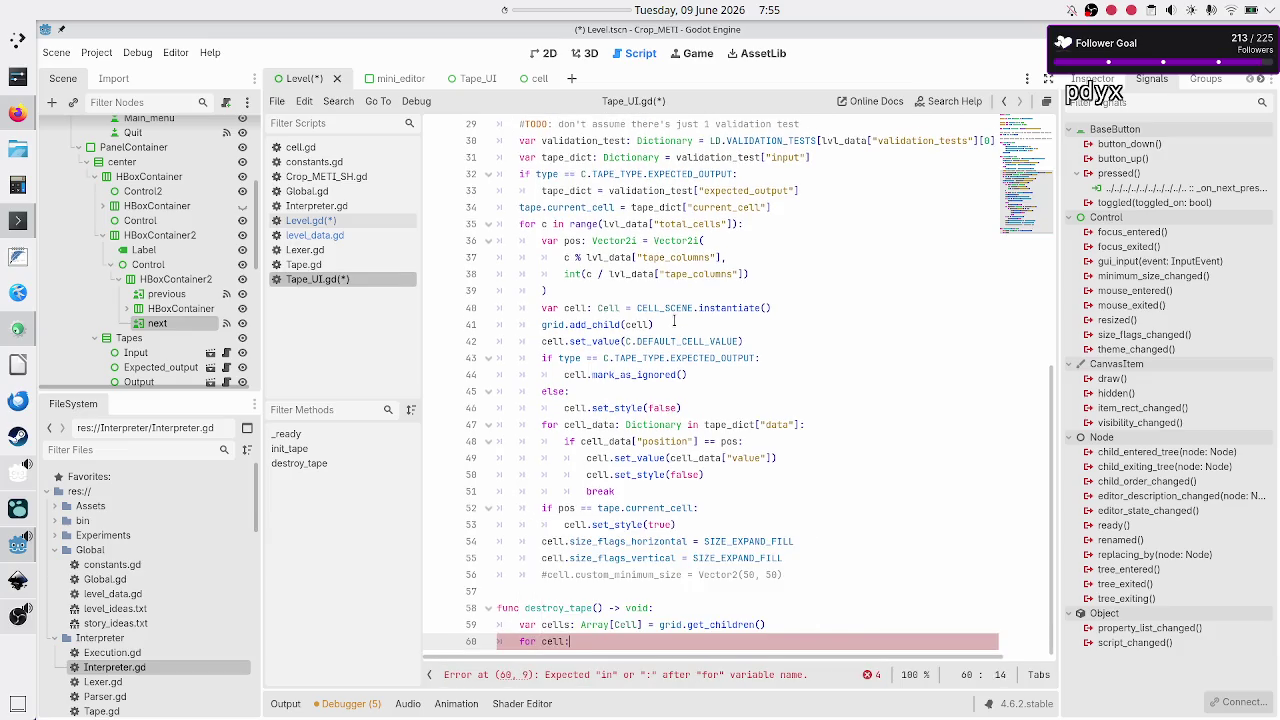
type(" C")
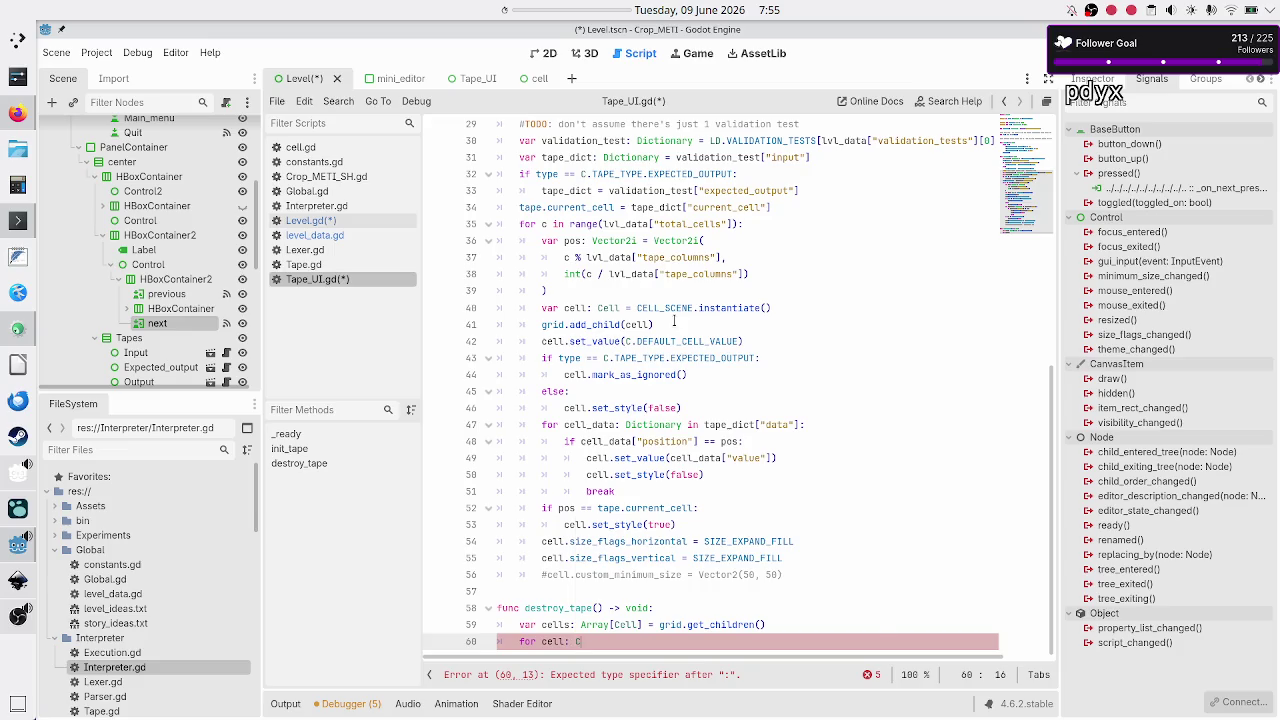
type("ell in cells:")
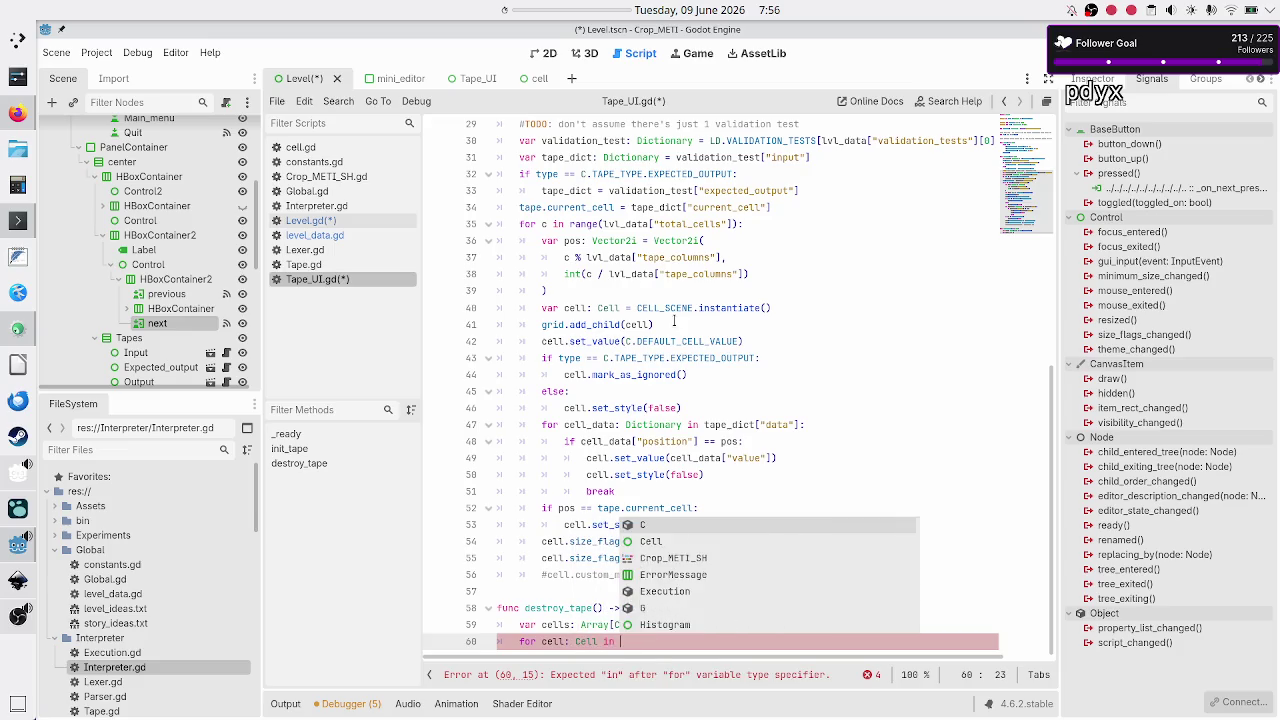
key("Return")
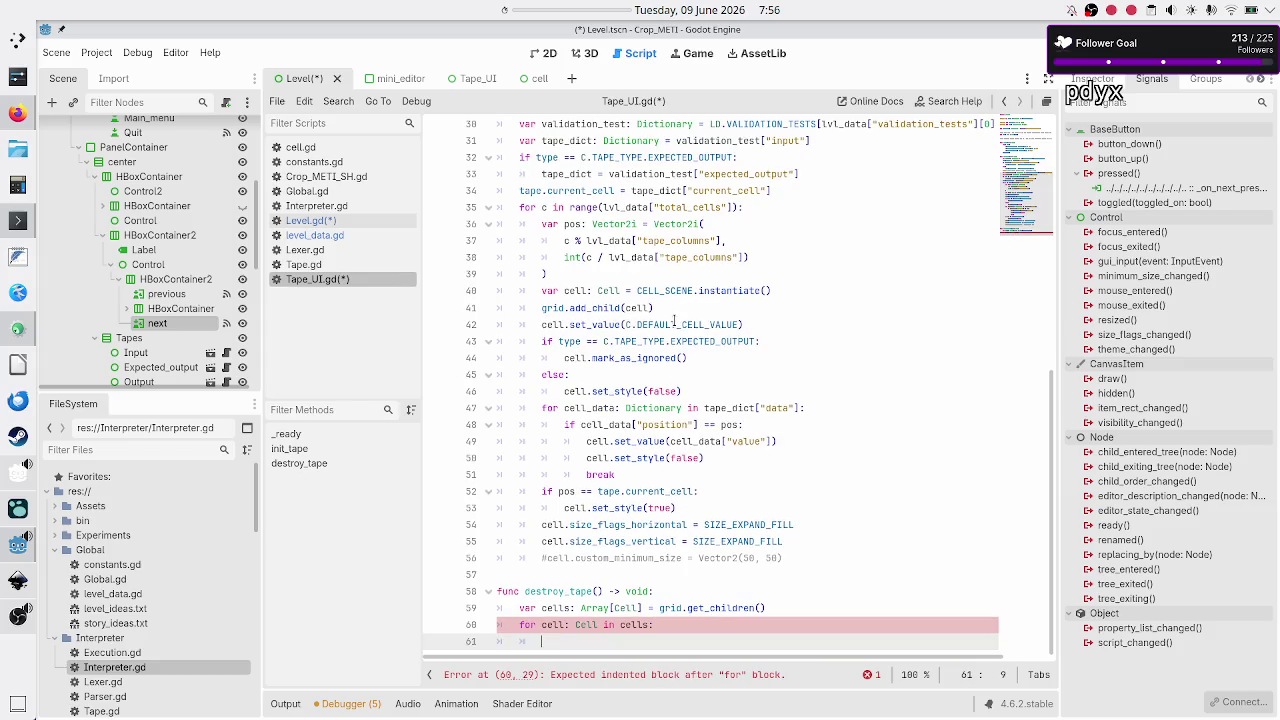
type("grid.rem")
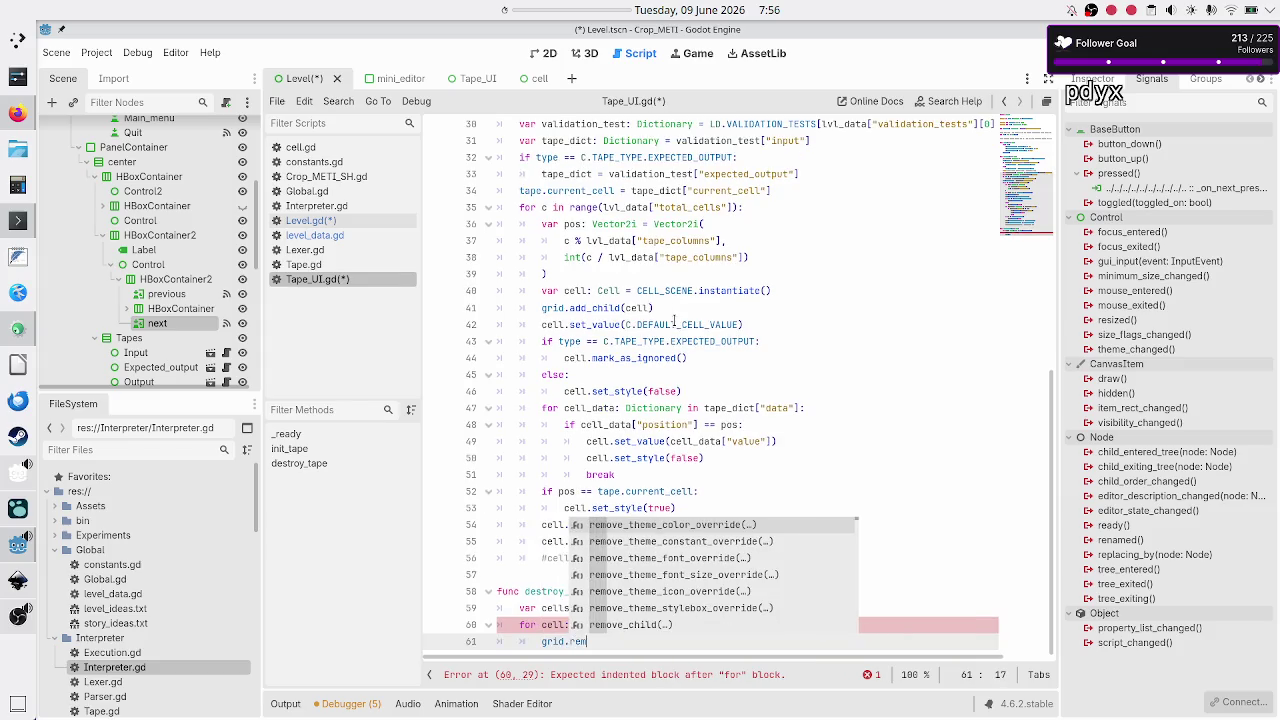
type("ove_child(ch")
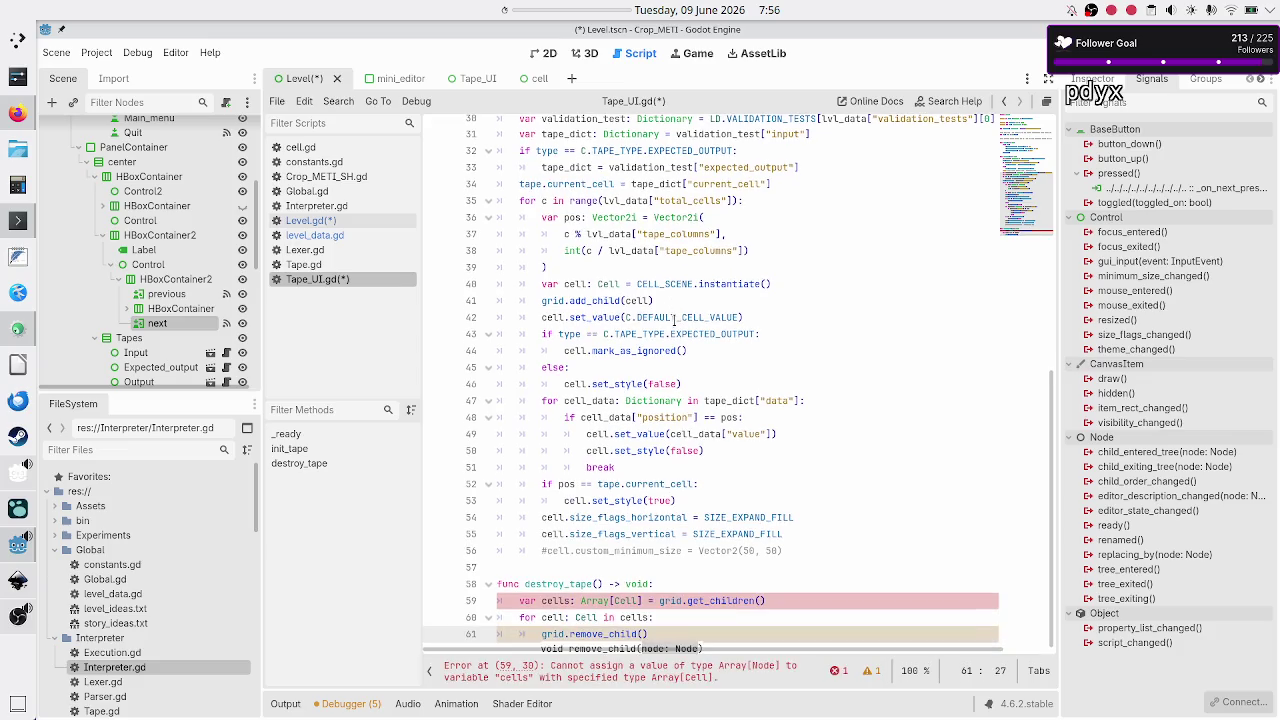
key("BackSpace")
type("ell")
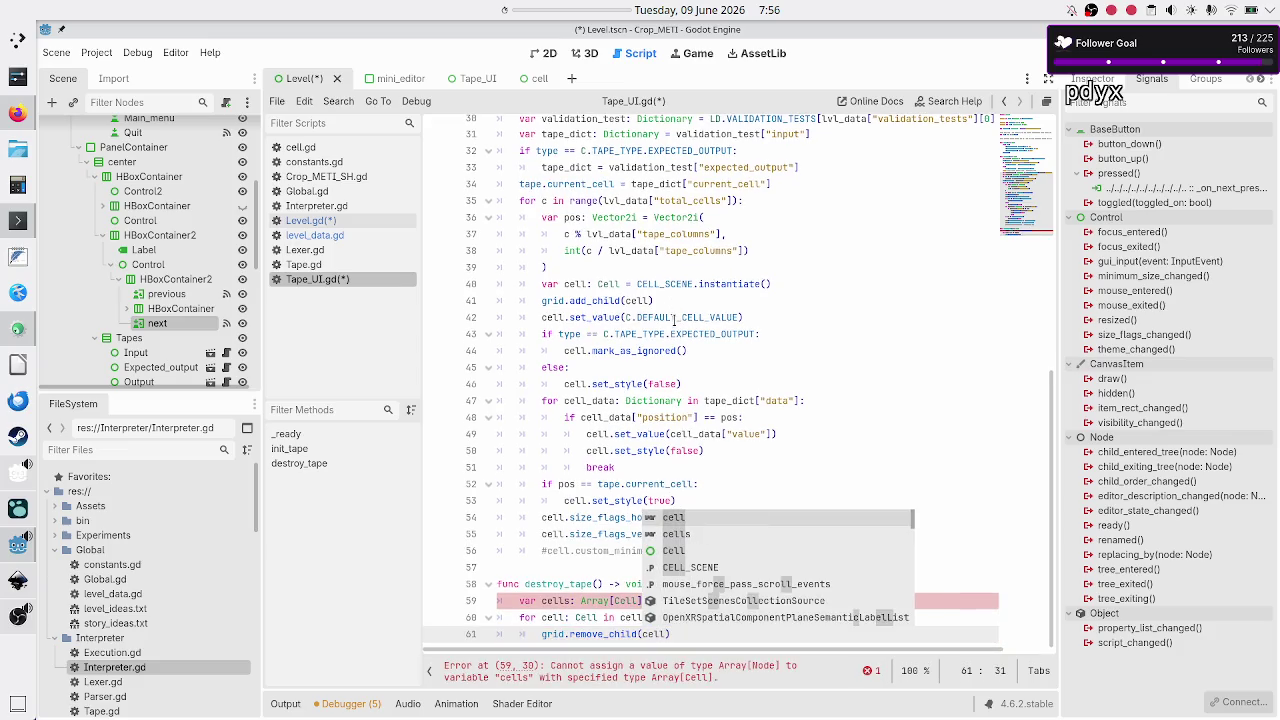
key("Return")
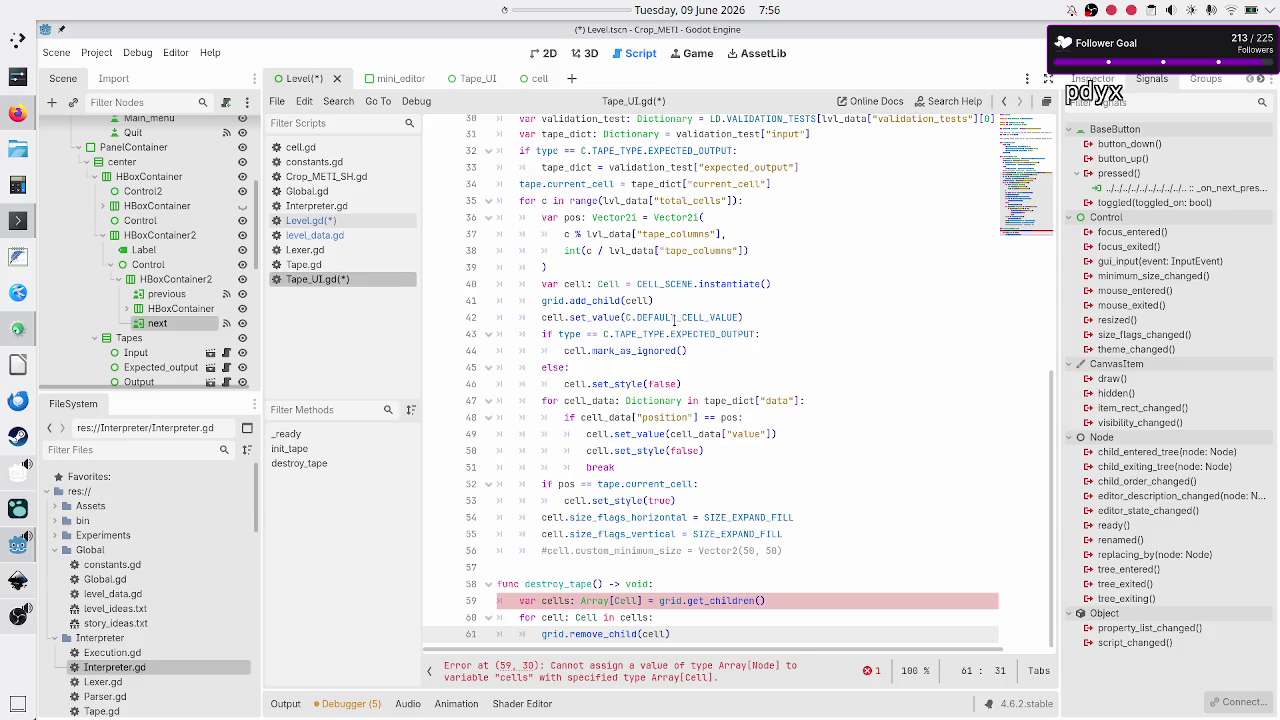
key("Up")
key("Up")
Step: Cast the assignment to '(grid.get_children() as Array[Cell])'
key("Left")
key("Left")
key("Right")
key("Right")
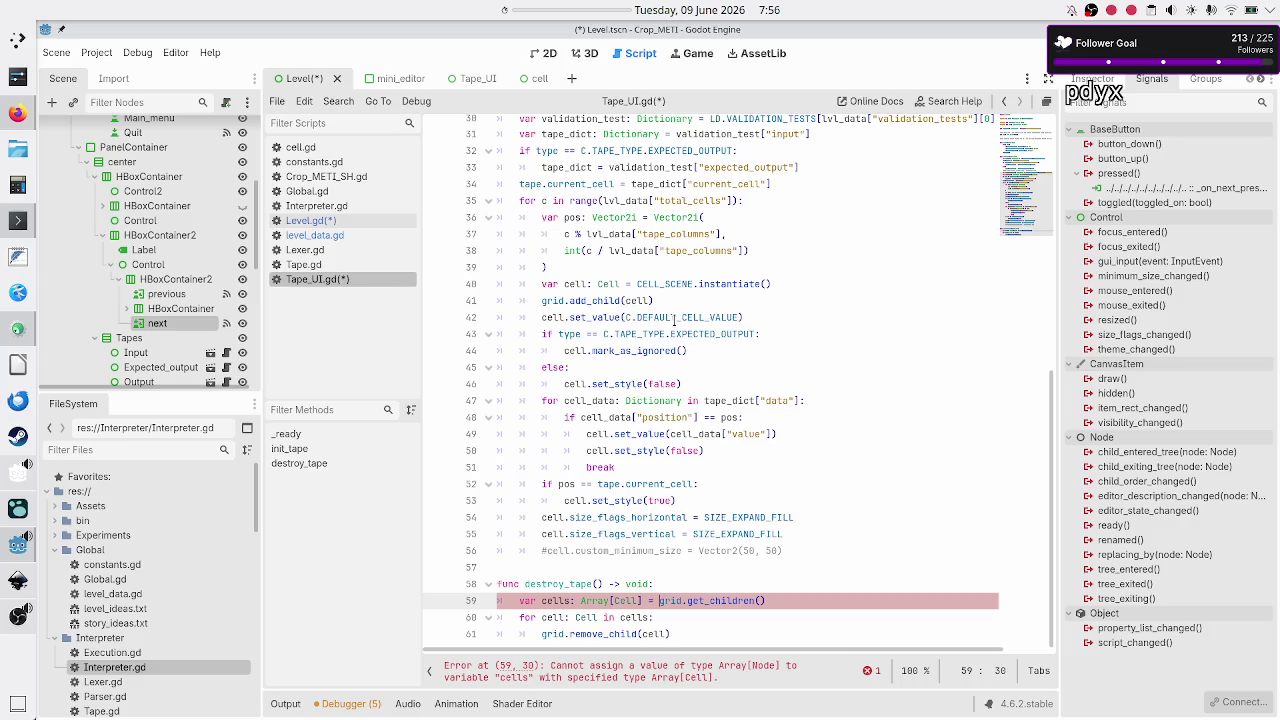
type("(")
key("End")
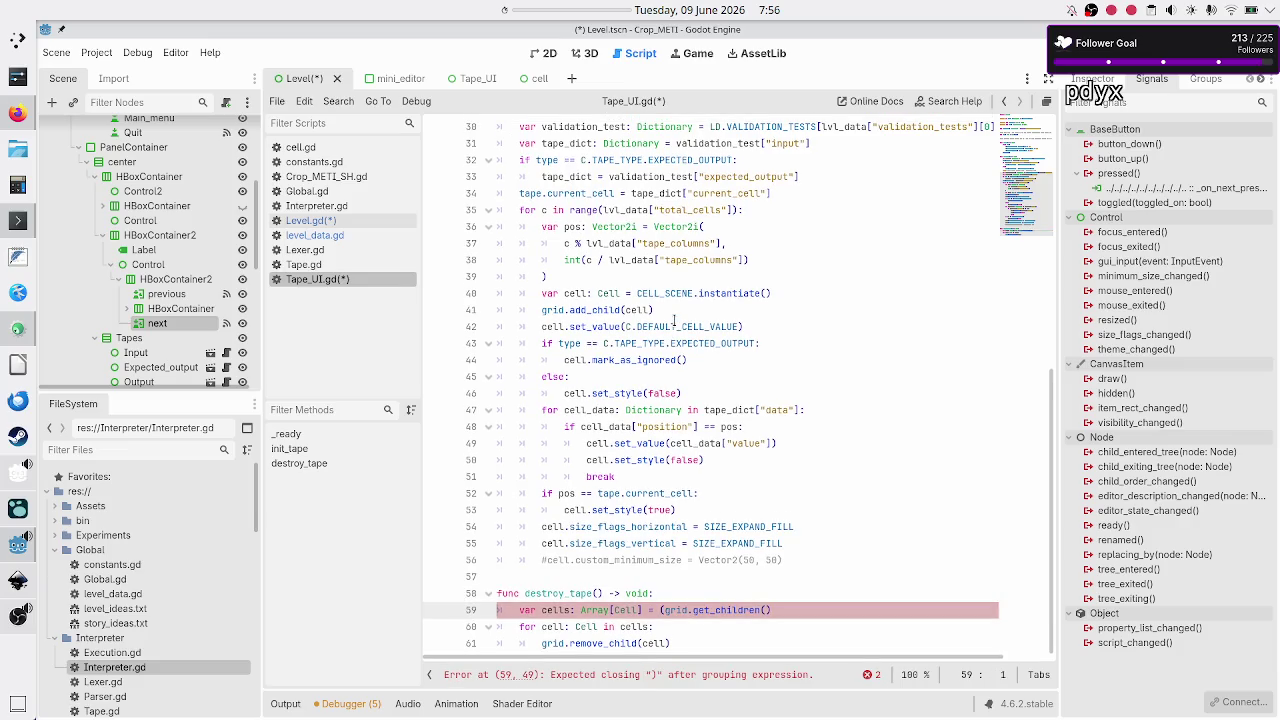
type("as ")
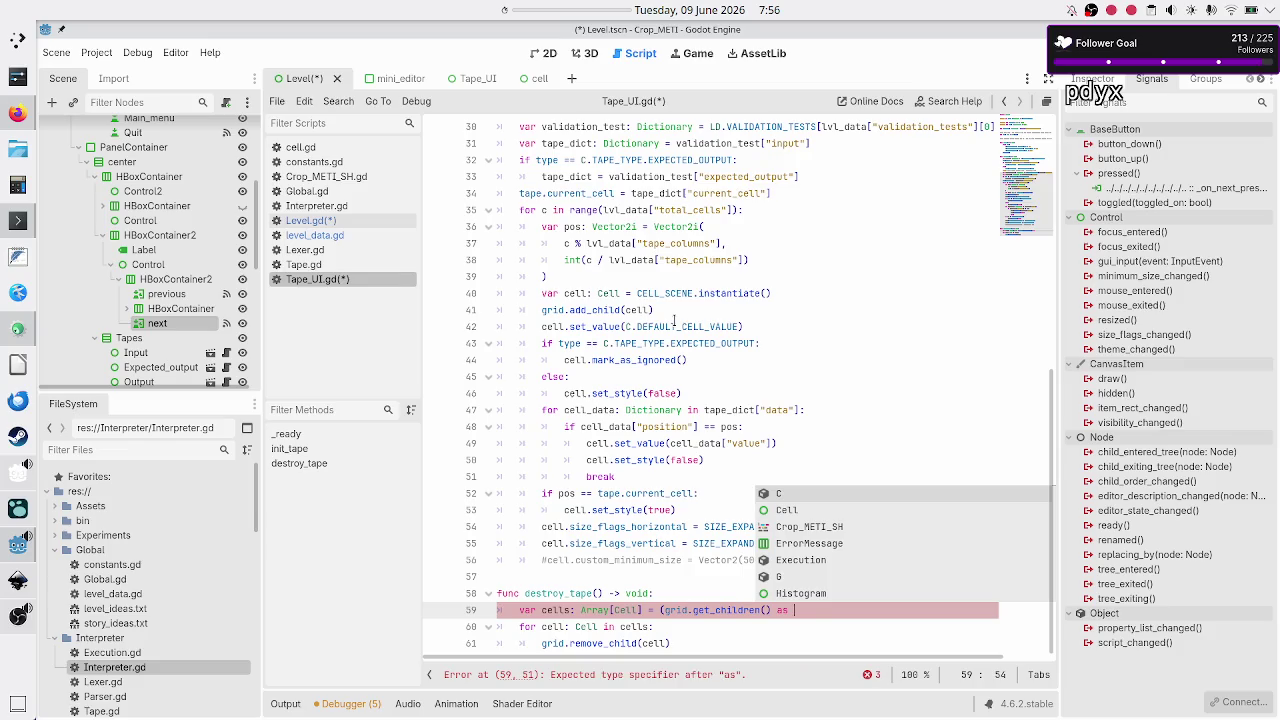
type("Array[")
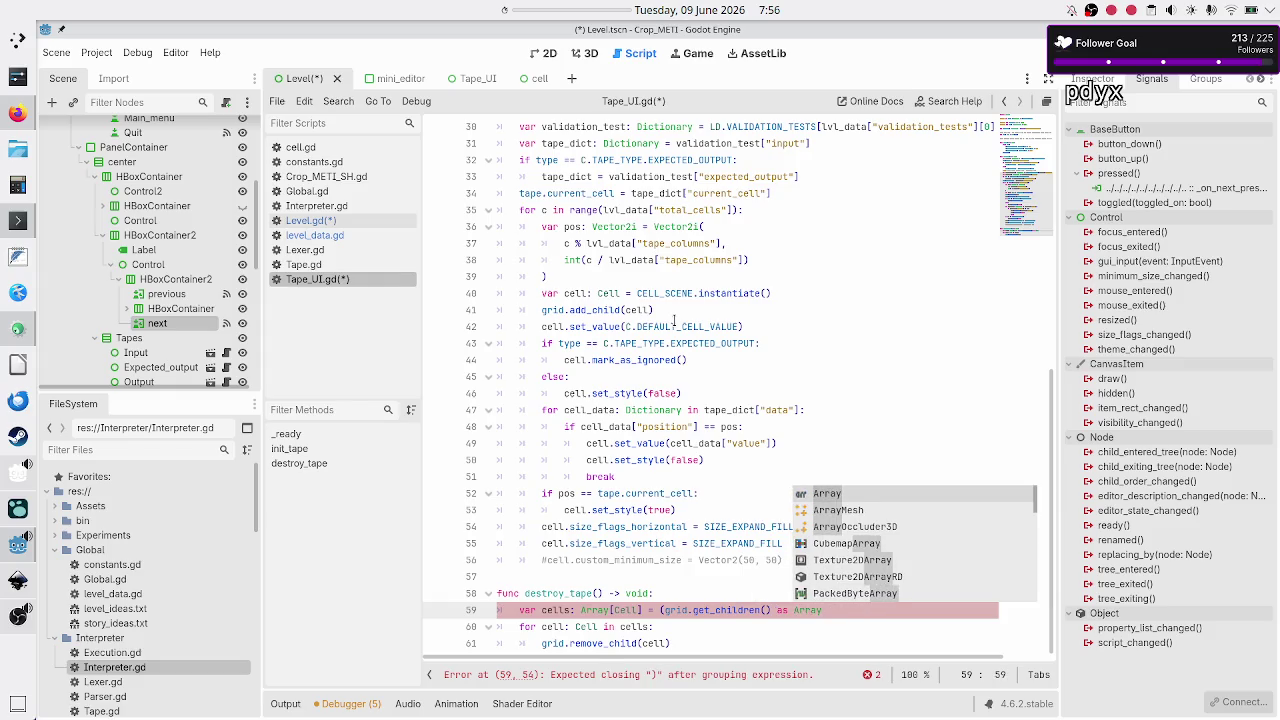
type("Cell])")
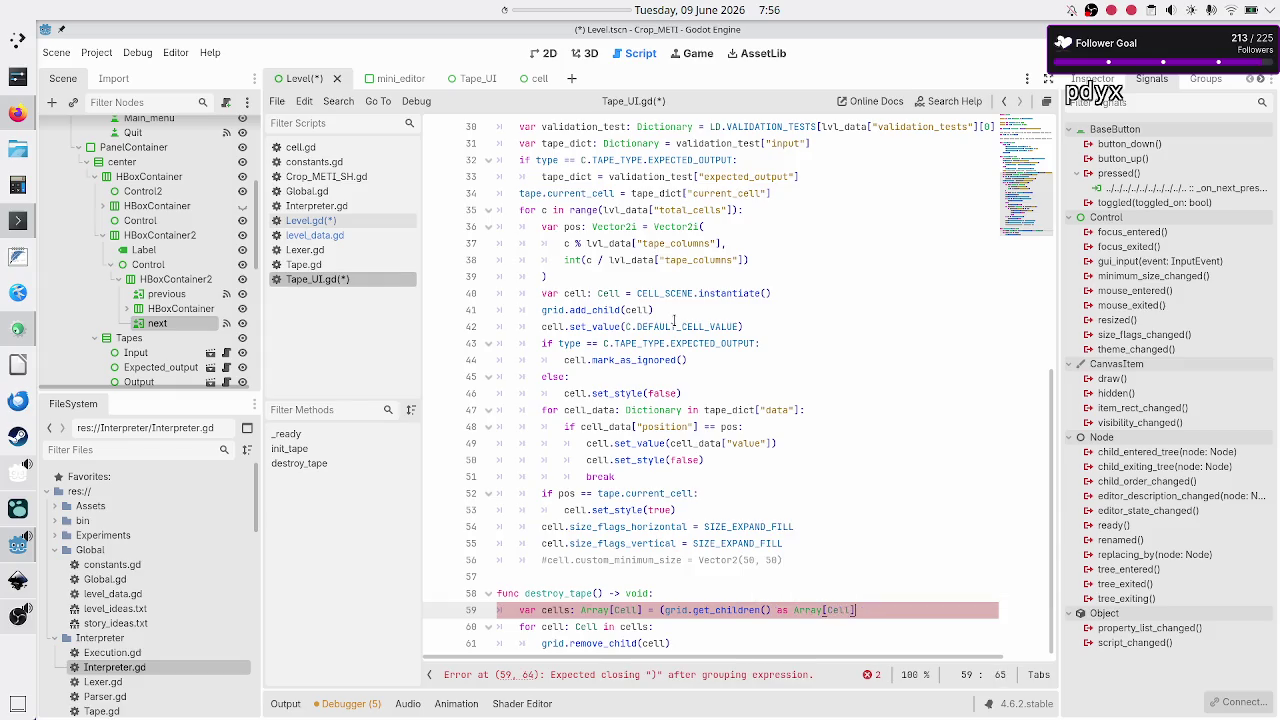
Step: Add cell.queue_free() after remove_child in the loop and save Tape_UI.gd
key("Down")
key("Down")
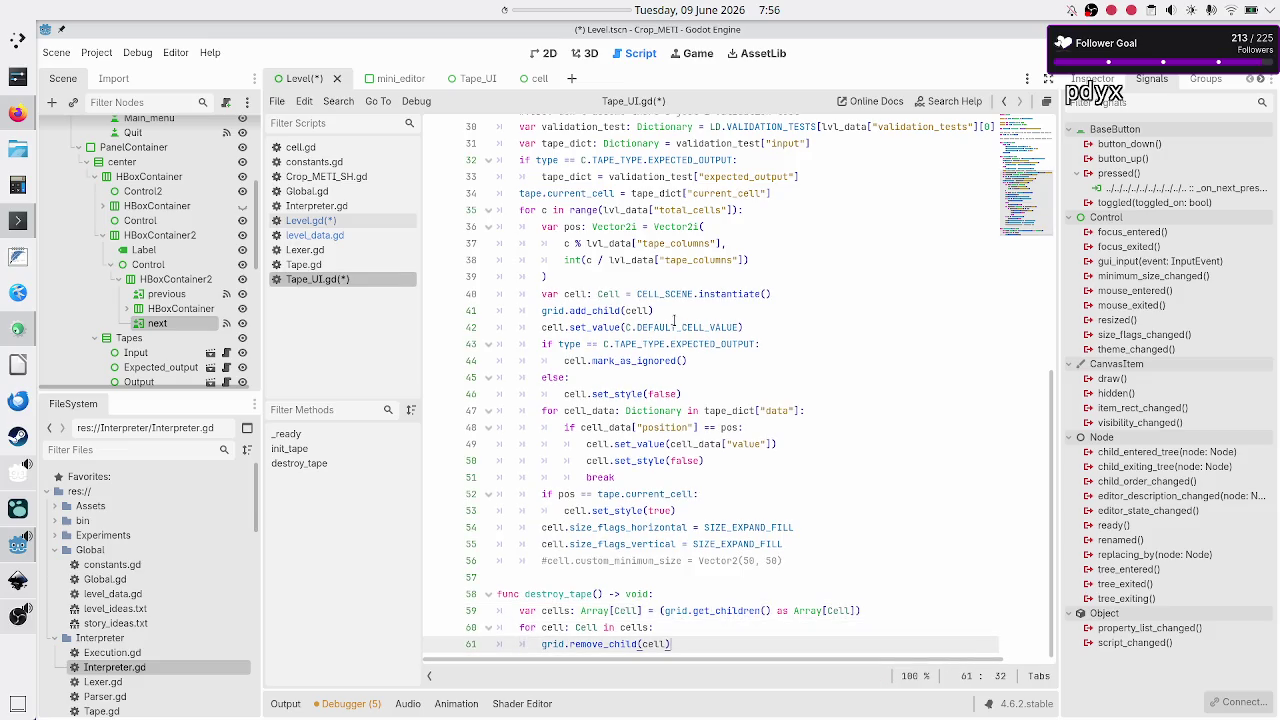
key("Return")
type("cell.")
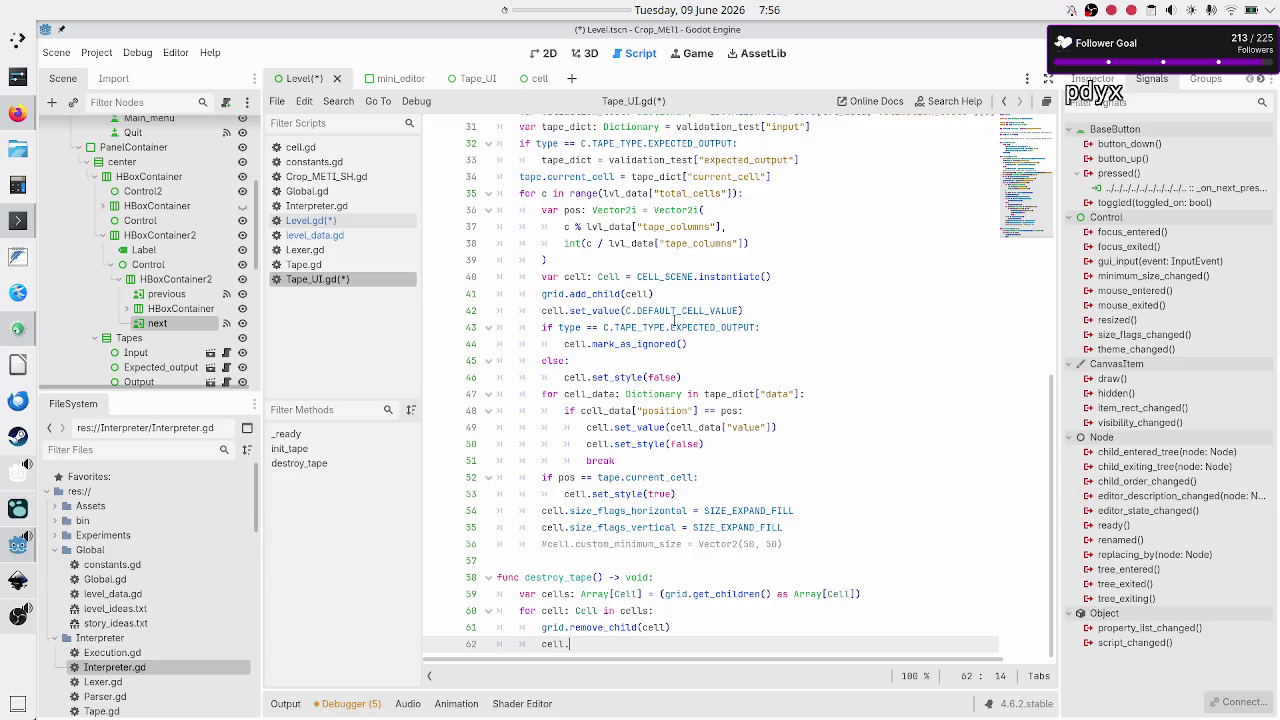
type("queue")
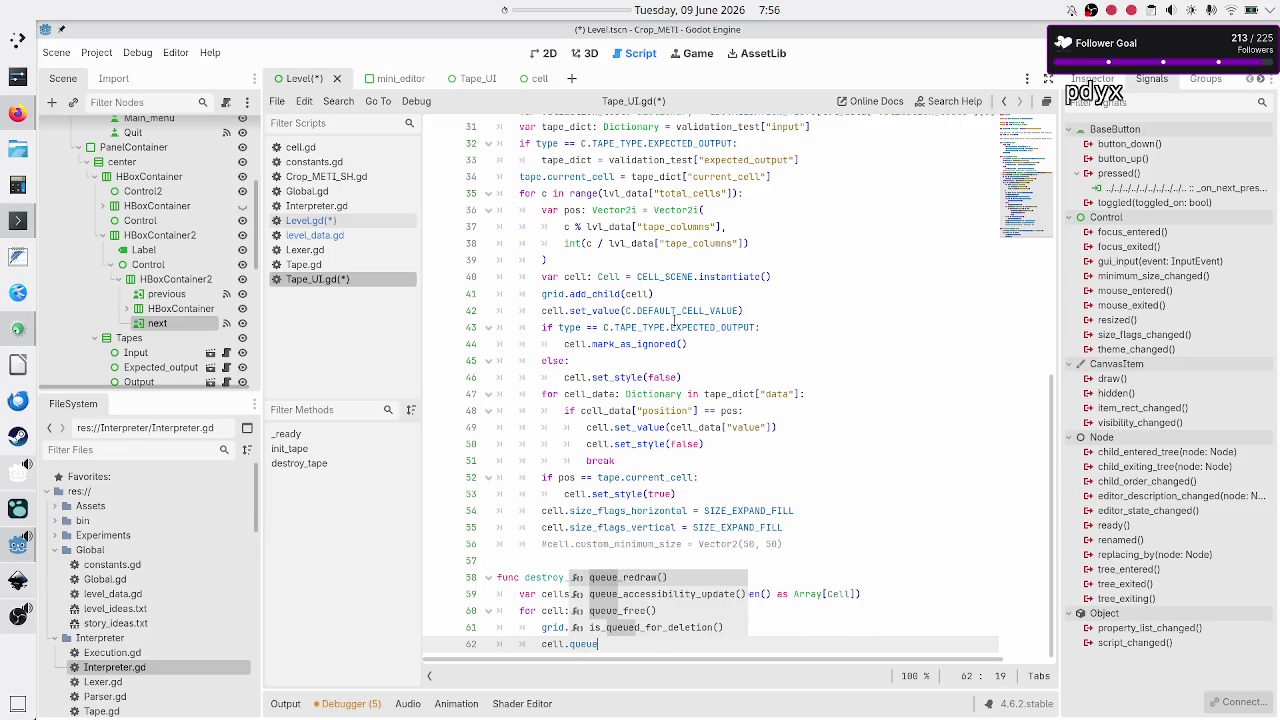
key("Down")
key("Down")
key("Return")
key("Return")
key("BackSpace")
key("BackSpace")
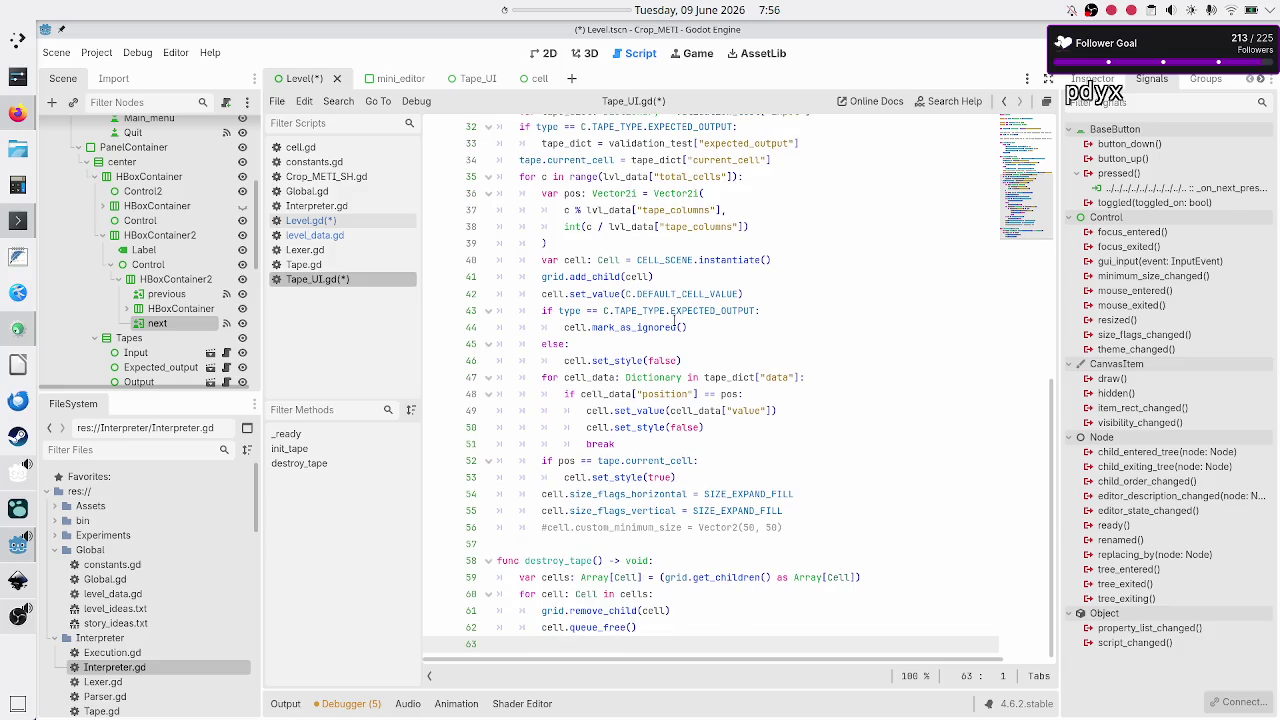
key("ctrl+s")
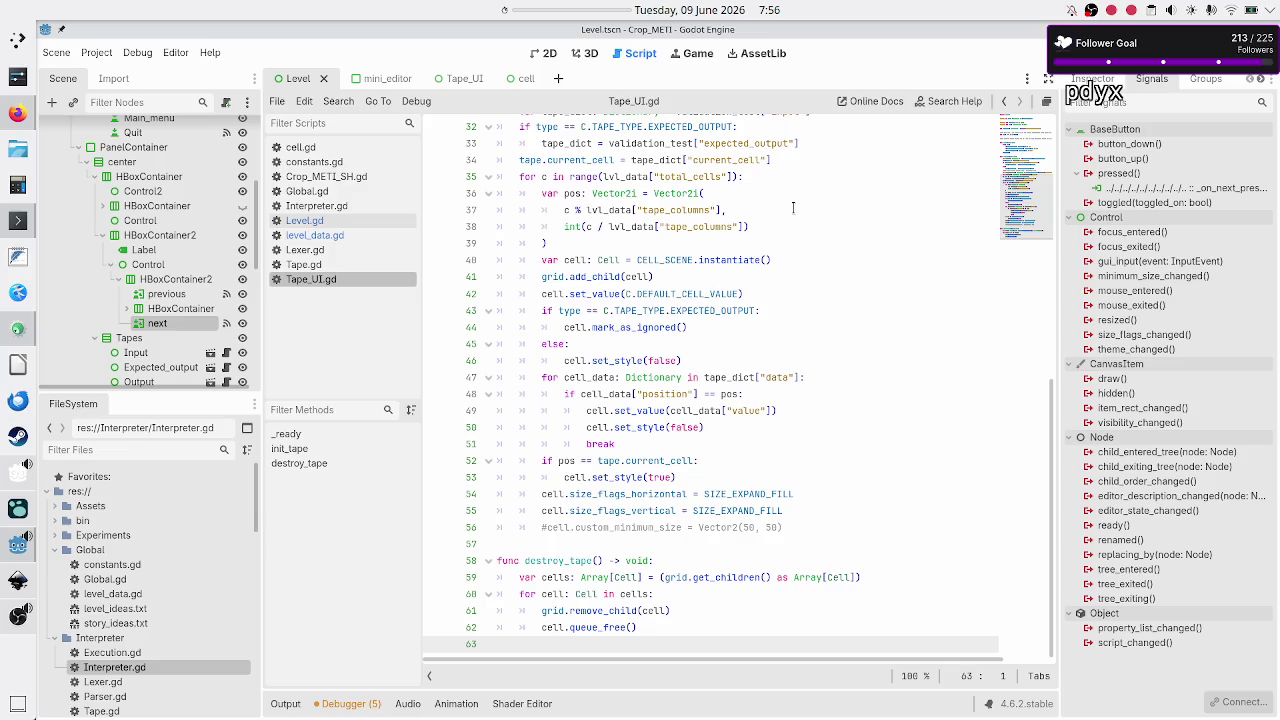
scroll(793, 207, "up", 7)
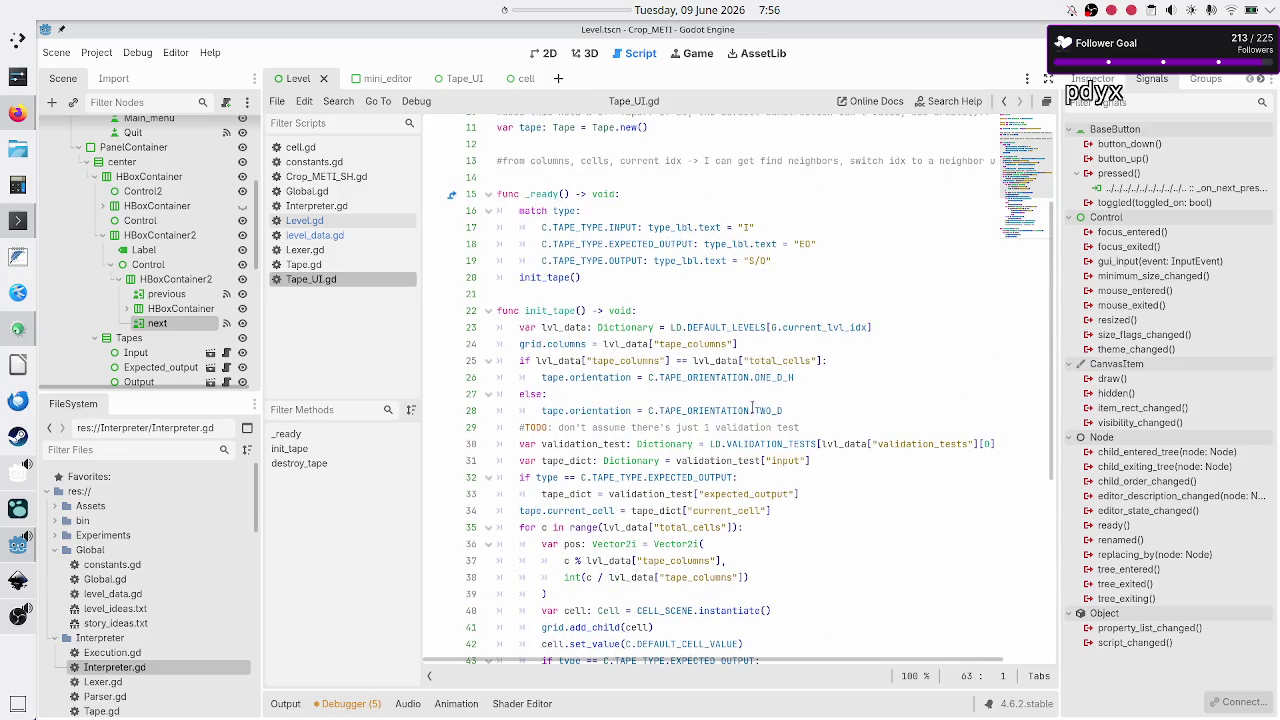
left_click(836, 399)
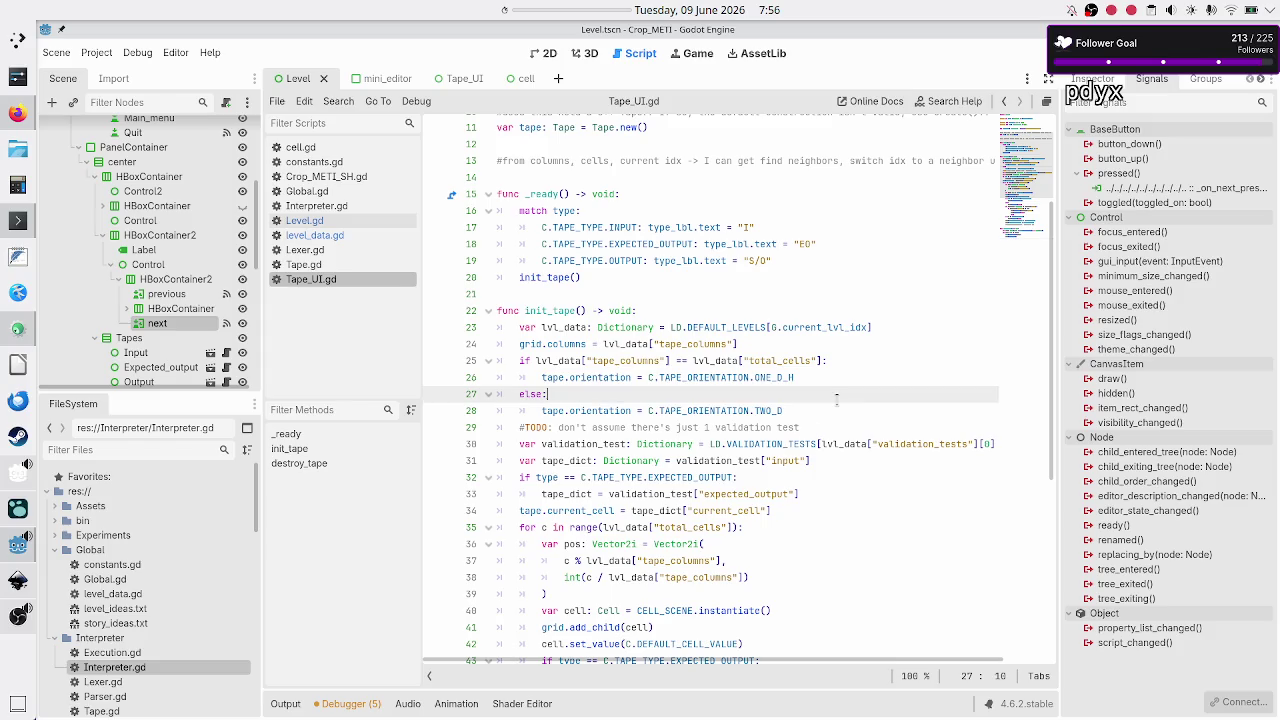
key("Down")
key("Down")
key("Home")
key("shift+Down")
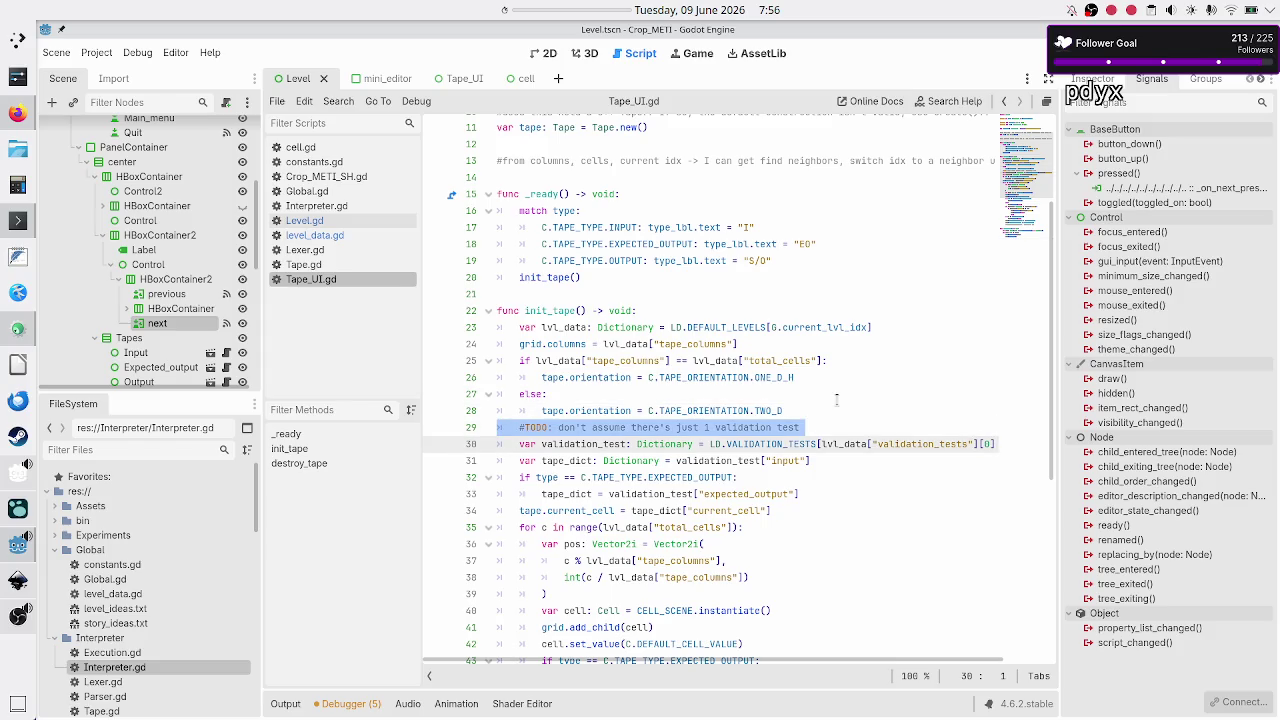
key("shift+Left")
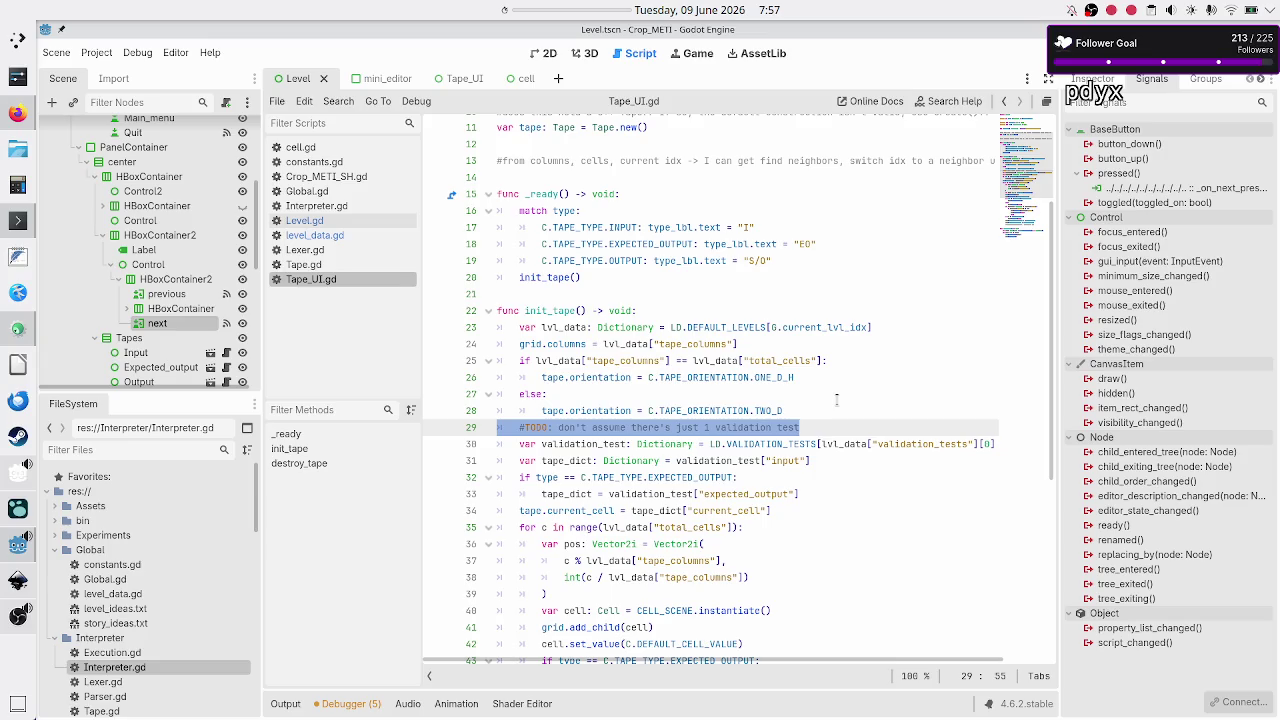
key("Up")
key("Up")
key("Up")
key("Down")
key("Right")
key("Right")
key("Right")
key("Right")
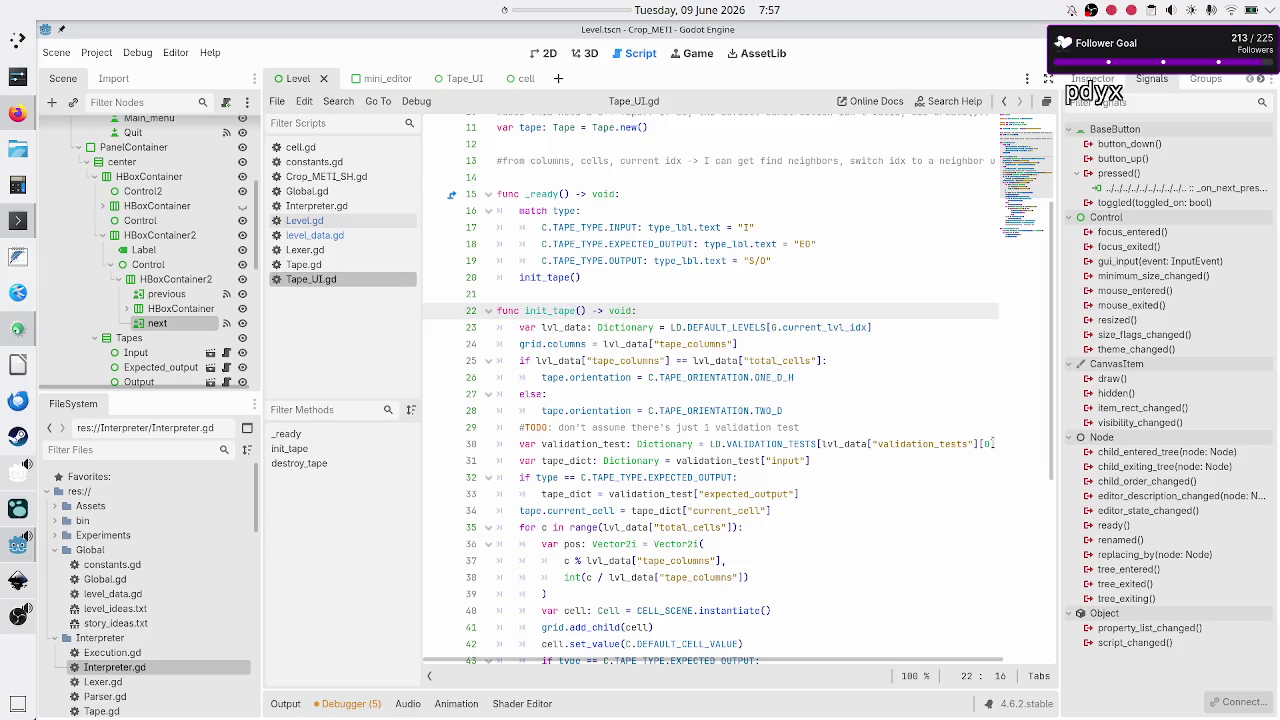
left_click(990, 444)
key("shift+Left")
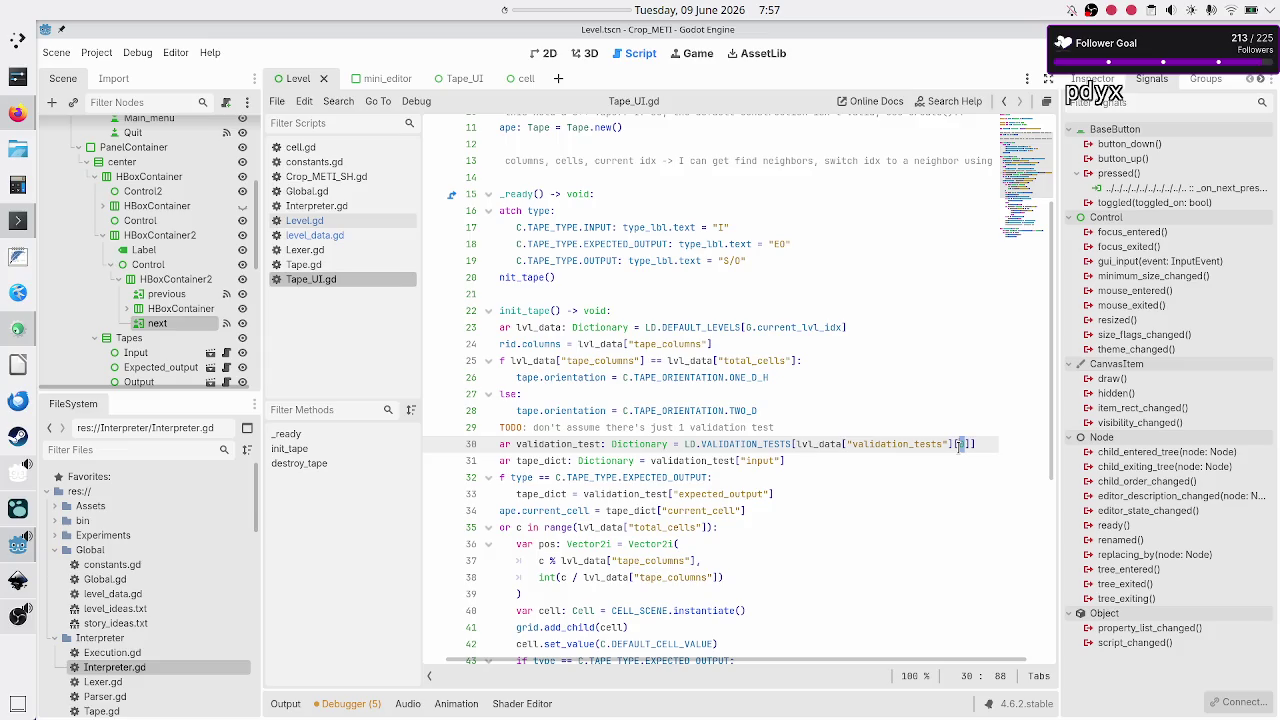
left_click(618, 288)
key("Down")
key("End")
key("Left")
key("Left")
key("Left")
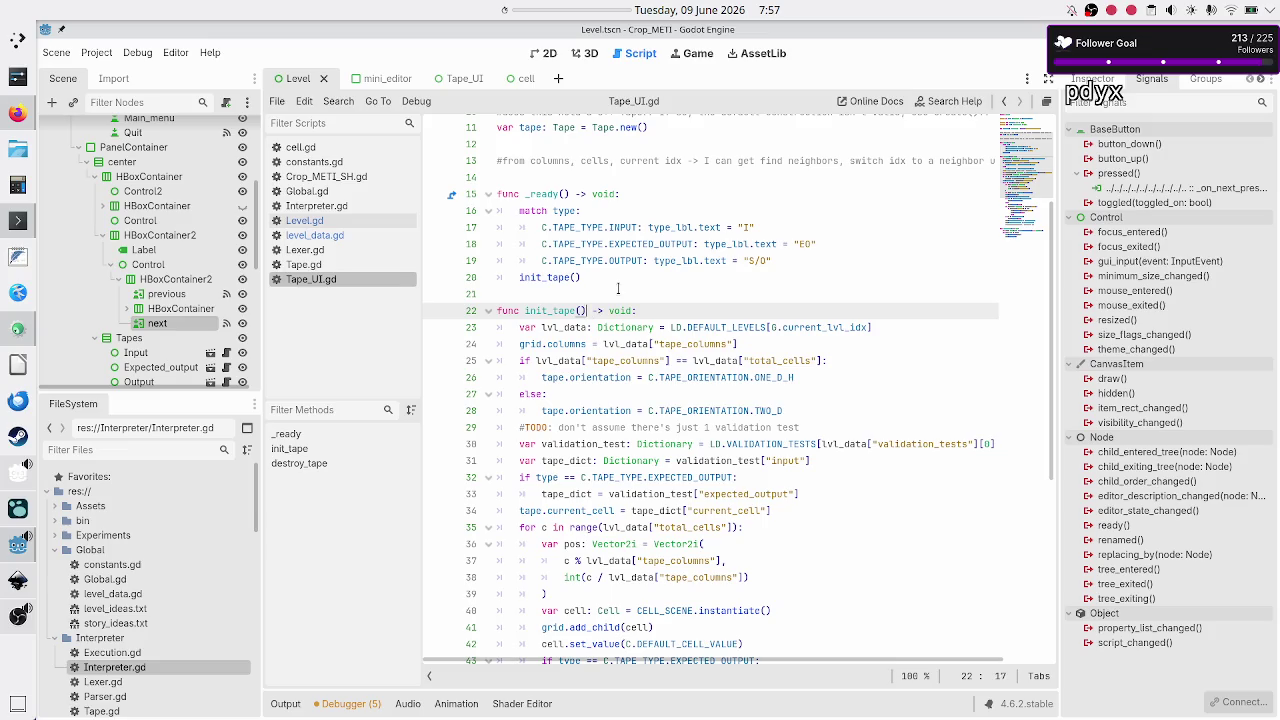
Step: Give init_tape a 'validdation_test_idx: int' parameter
type("validati")
key("BackSpace")
key("BackSpace")
key("BackSpace")
type("dation_te")
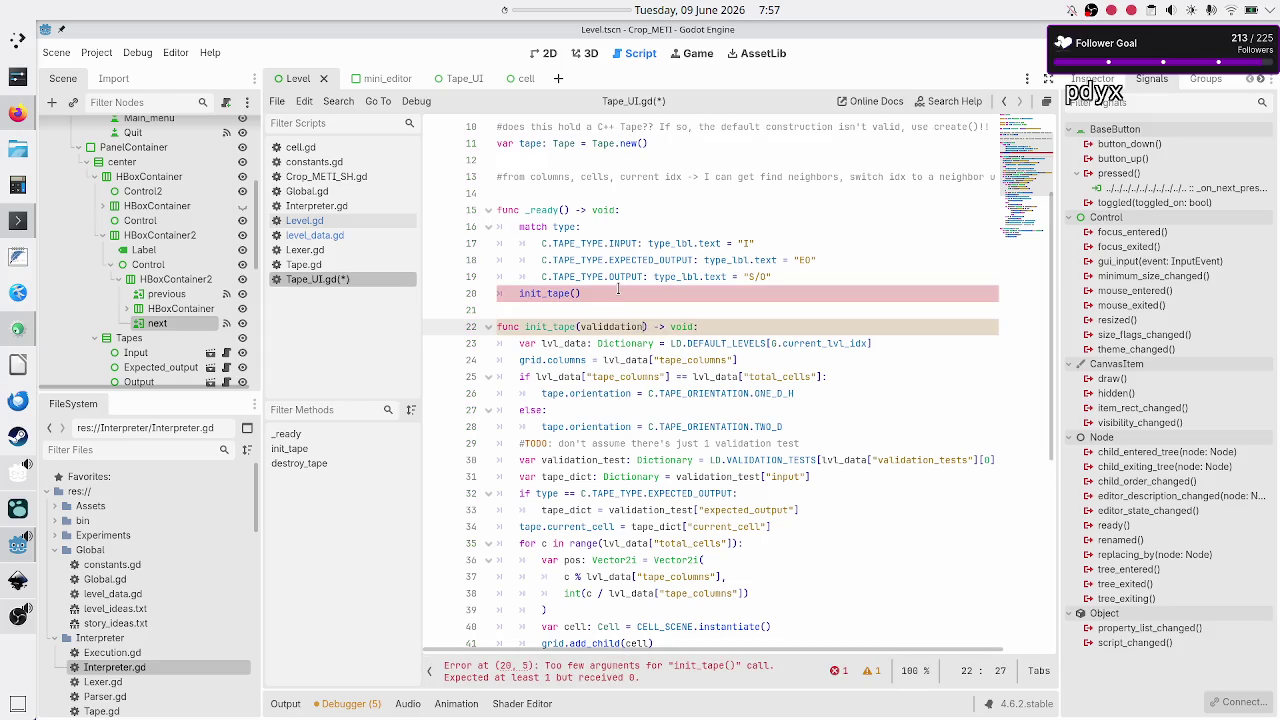
type("st_idx: i")
type("nt")
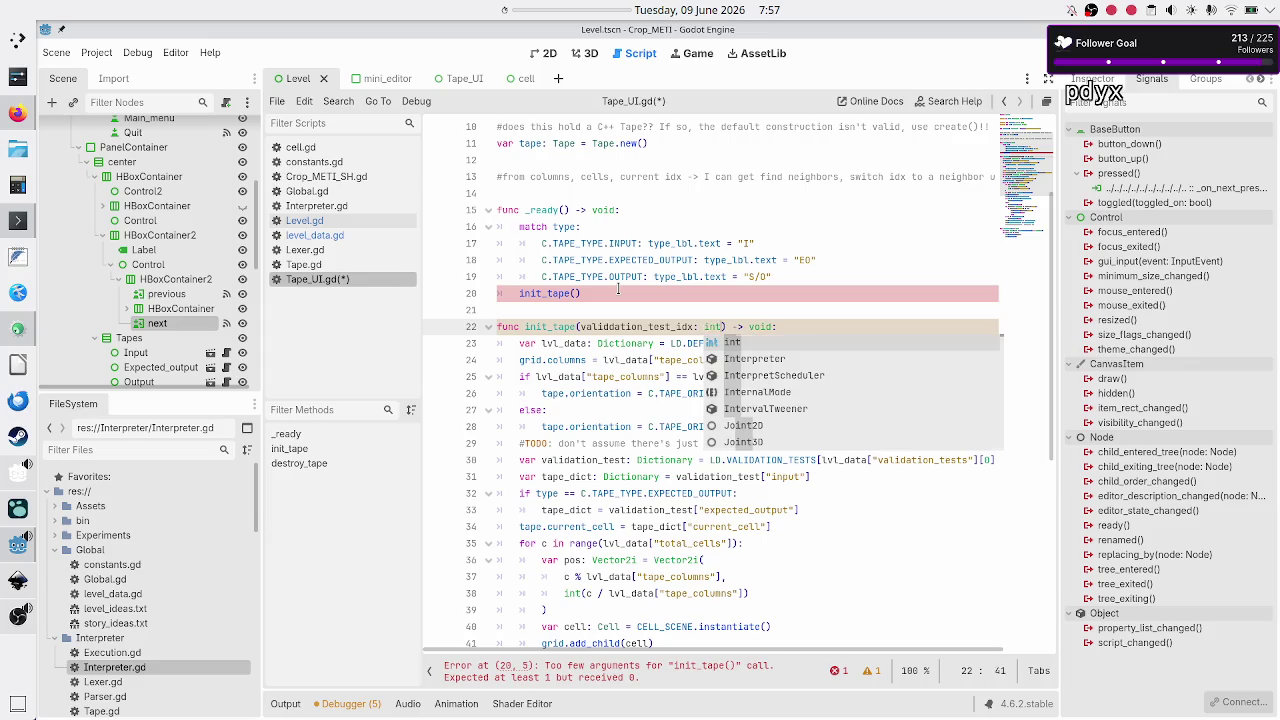
key("Escape")
Step: Change the _ready call to init_tape(0)
key("Up")
key("Up")
key("Left")
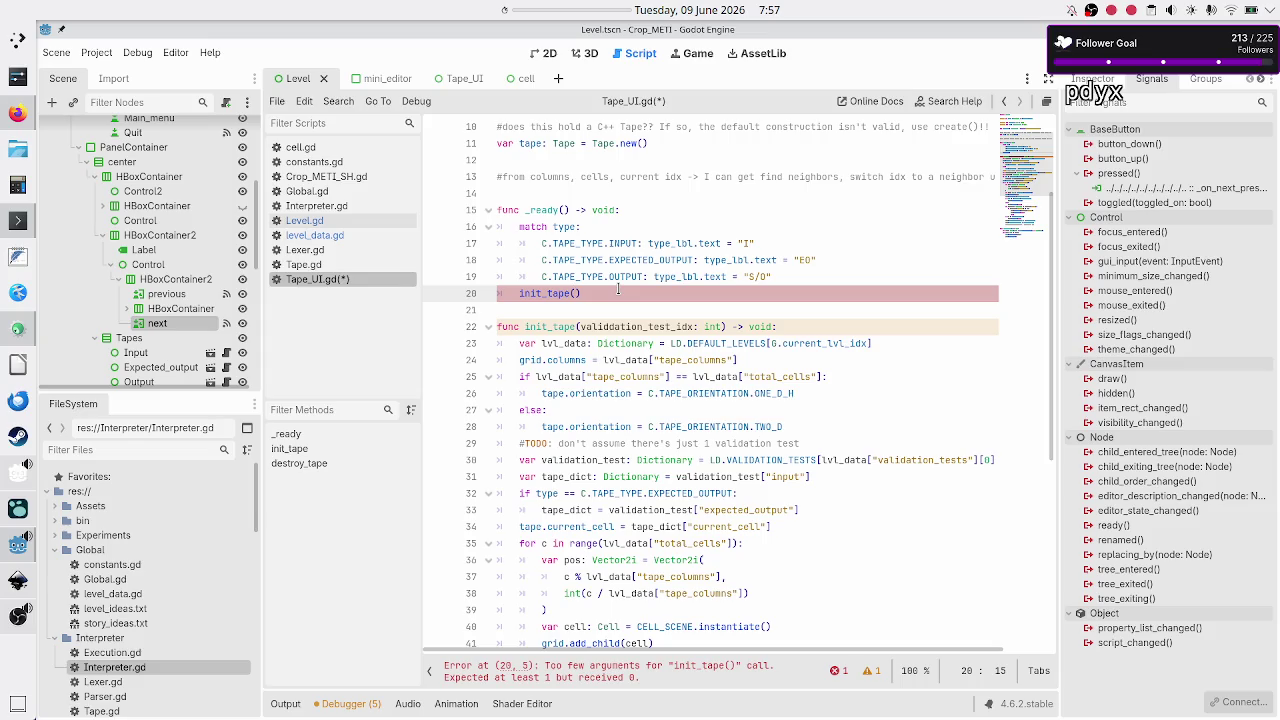
type("0")
key("Down")
key("Down")
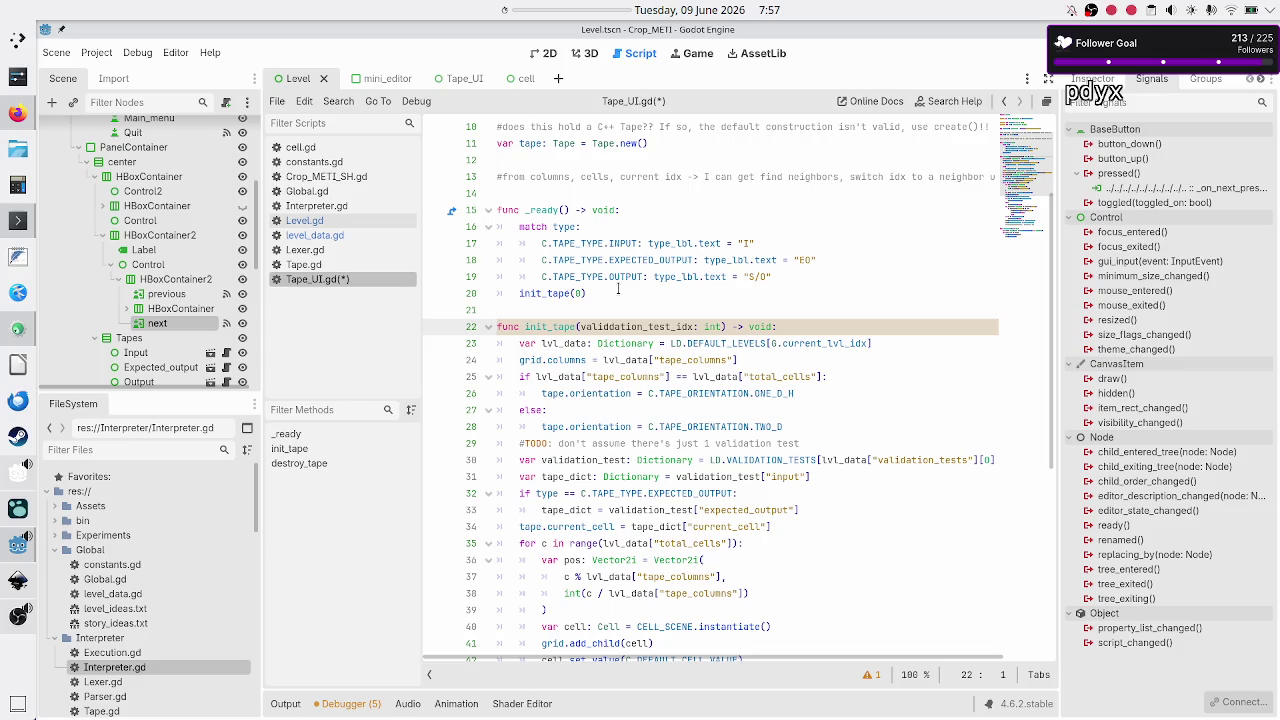
key("Up")
key("Up")
key("shift+End")
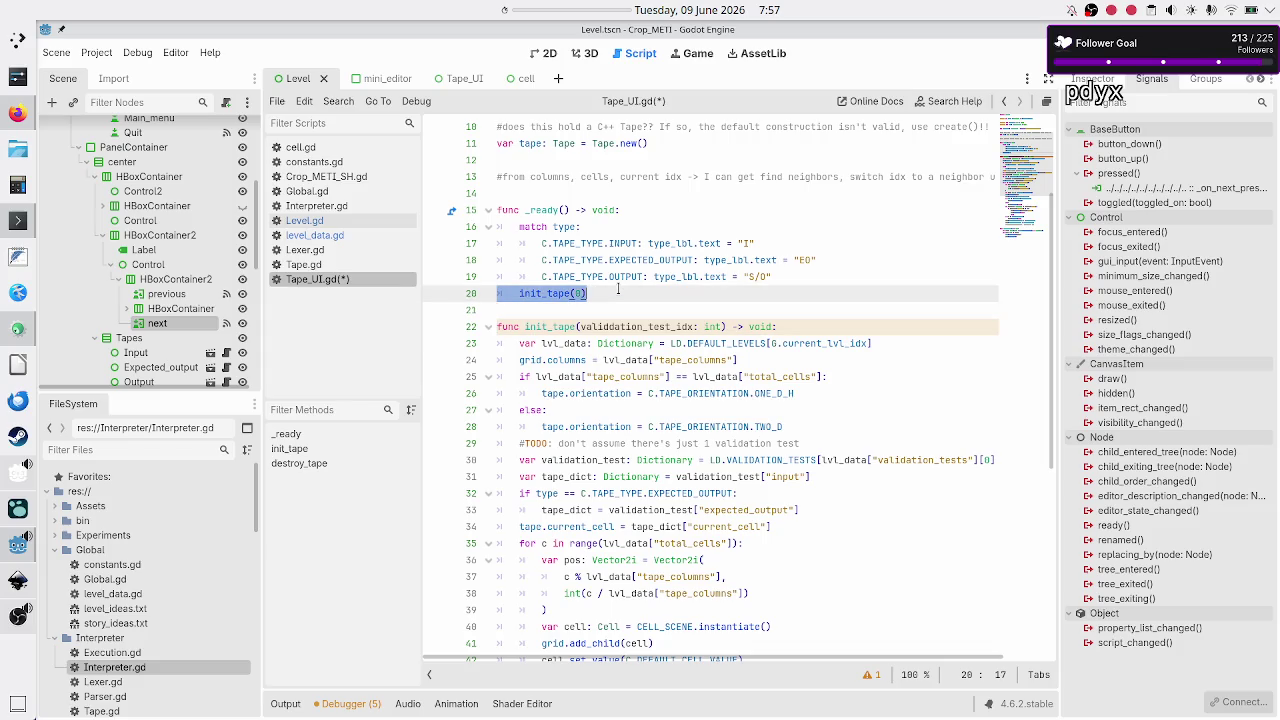
key("Up")
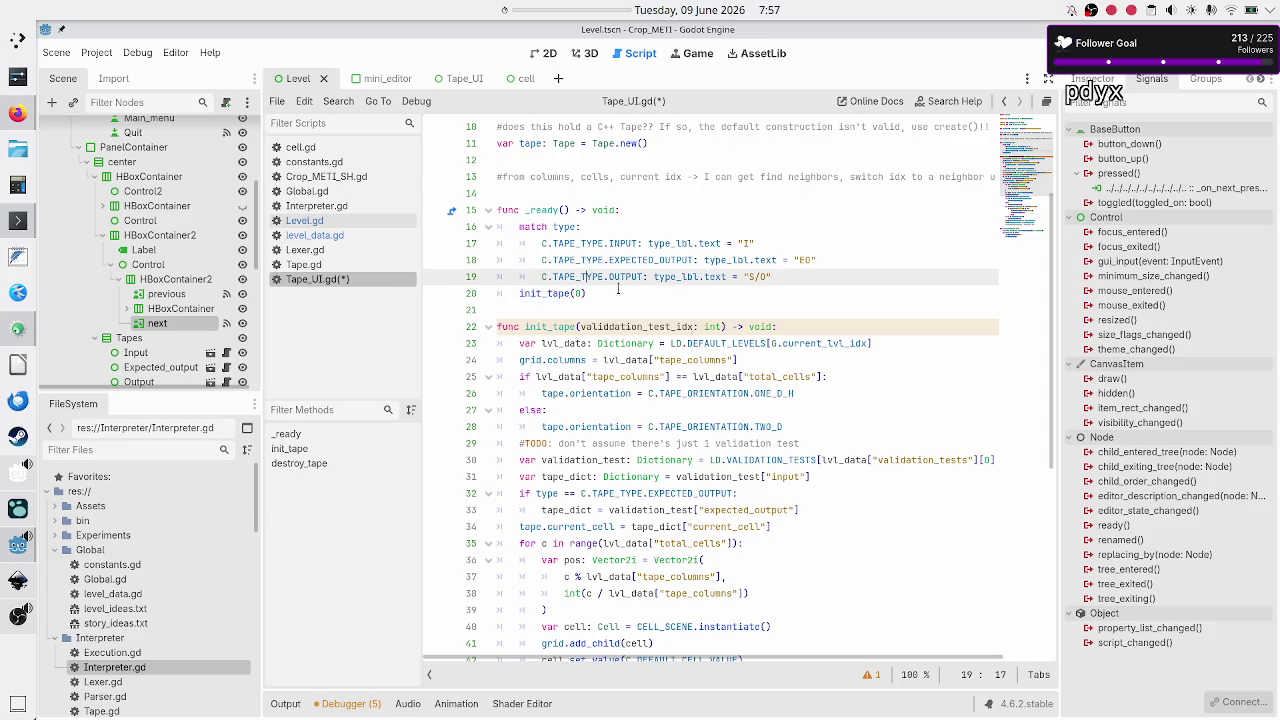
key("Down")
key("Home")
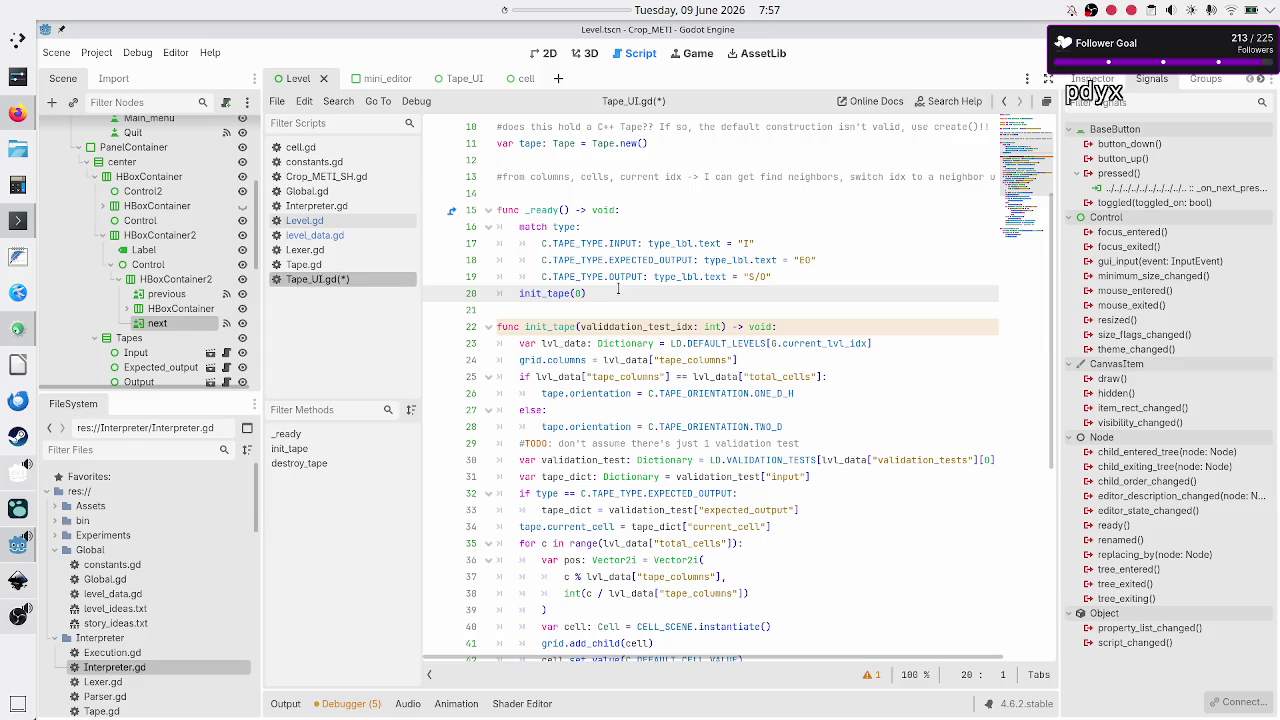
Step: Replace the [0] index on line 30 with [validation_test_idx]
key("Home")
key("Down")
key("Down")
key("Down")
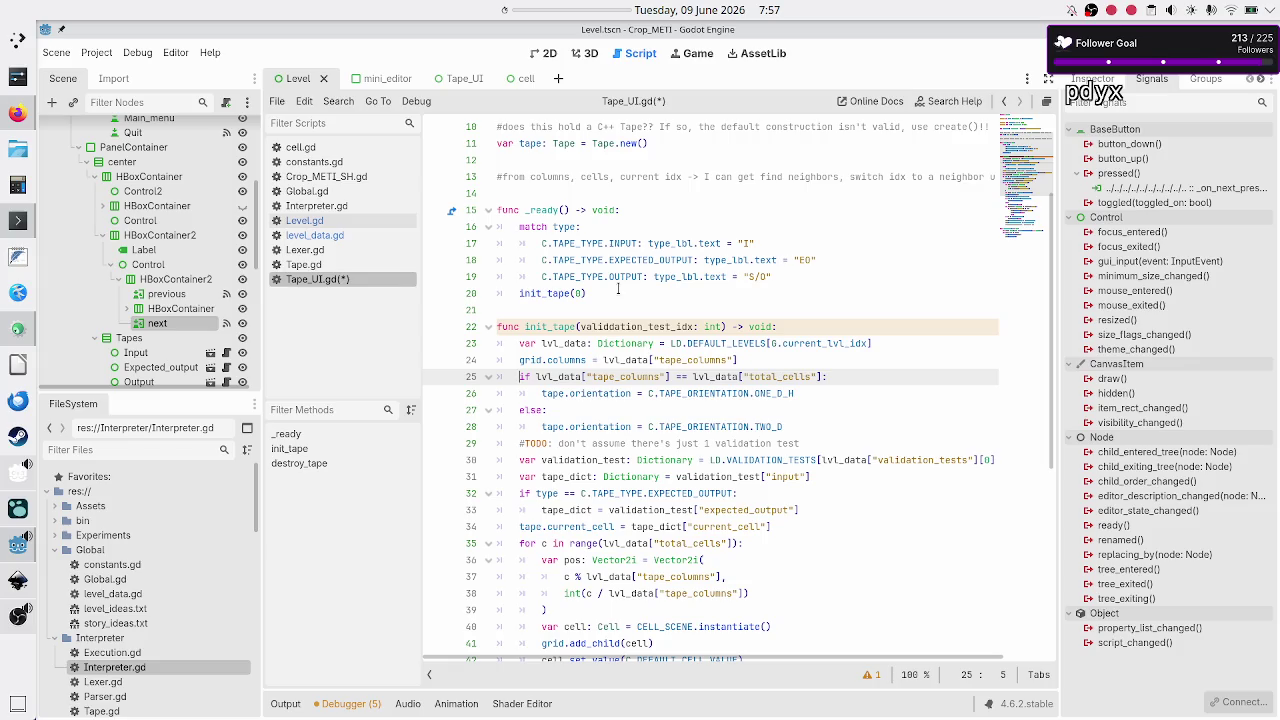
key("Down")
key("Down")
key("Down")
key("Down")
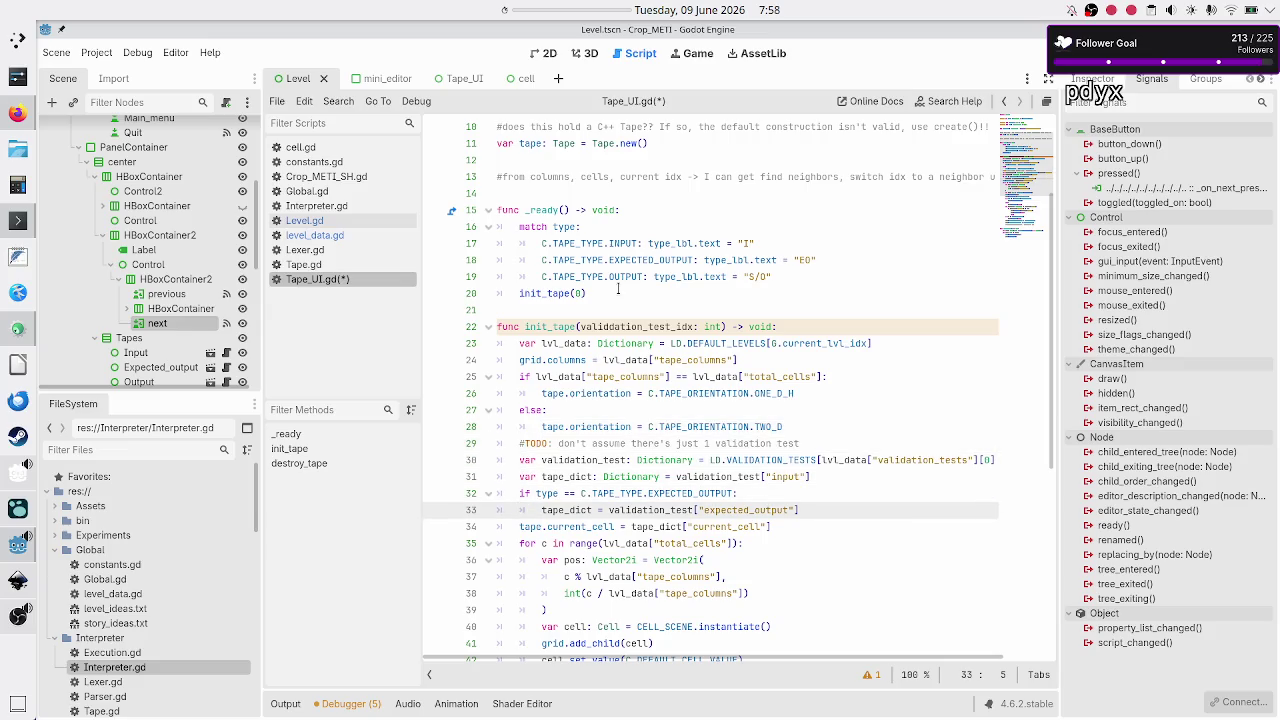
key("Up")
key("Up")
key("Up")
key("Down")
key("Up")
key("End")
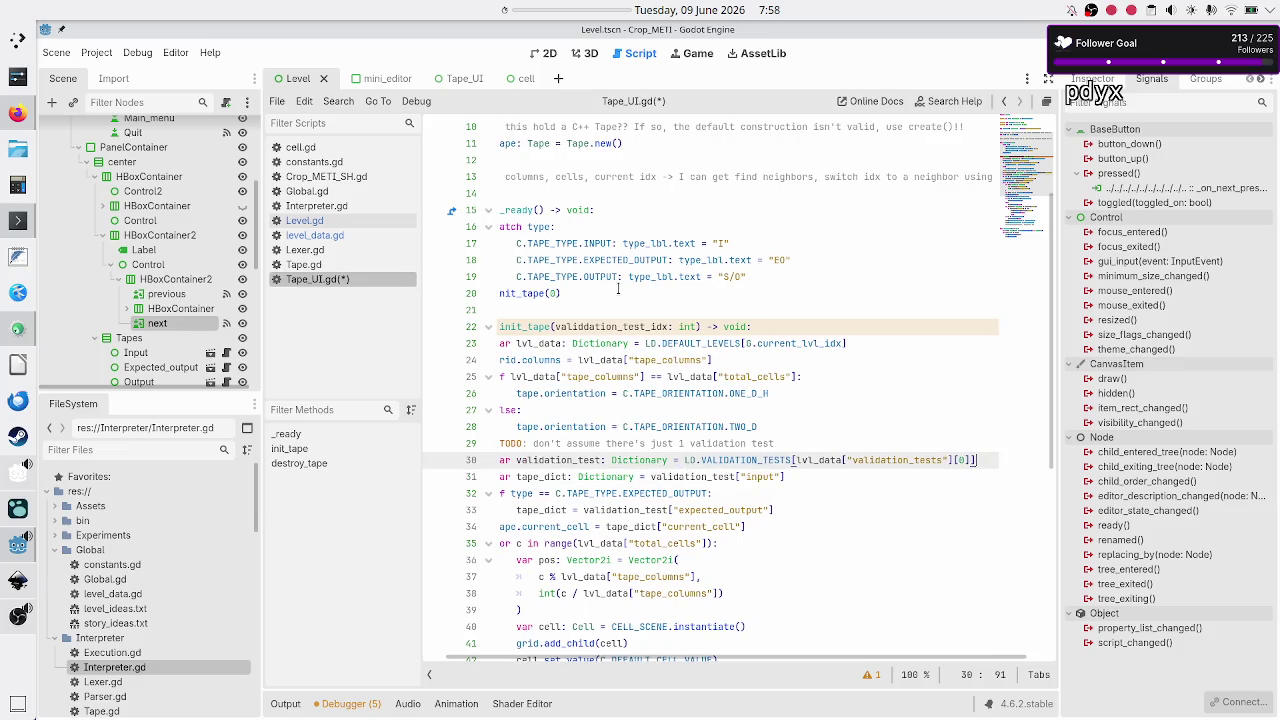
key("Left")
key("Left")
key("BackSpace")
type("validation")
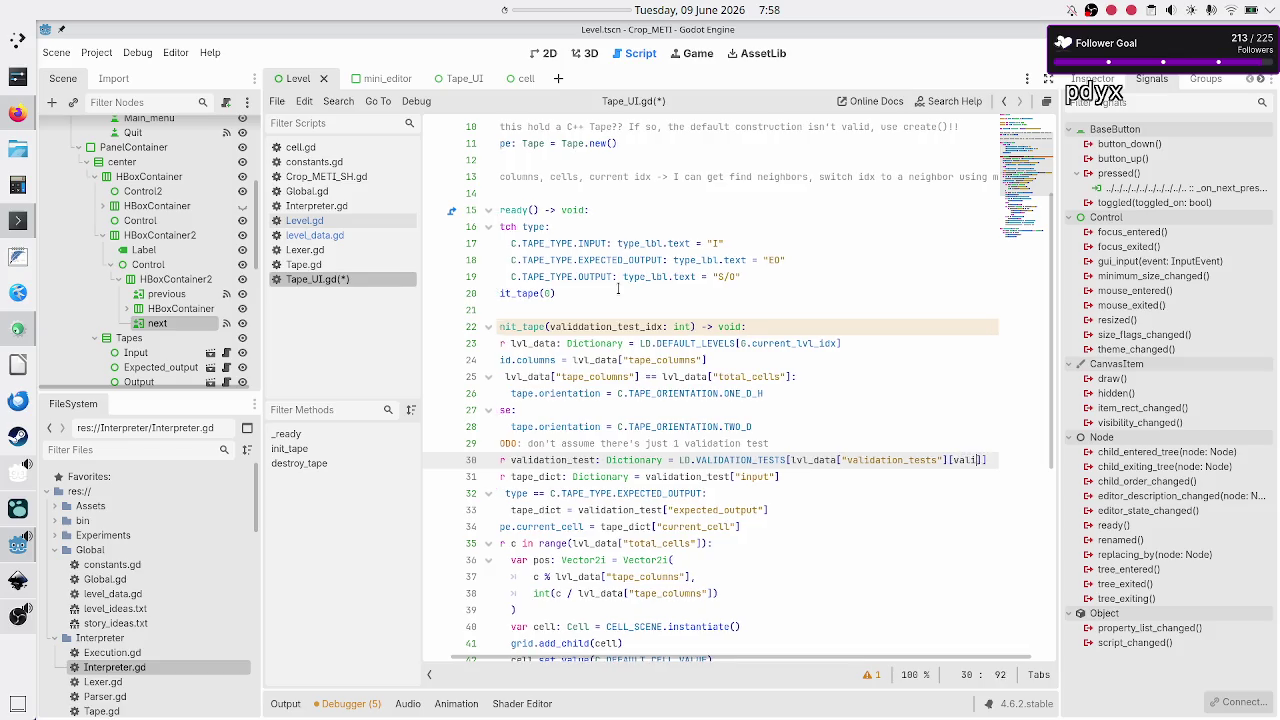
type("_test_i")
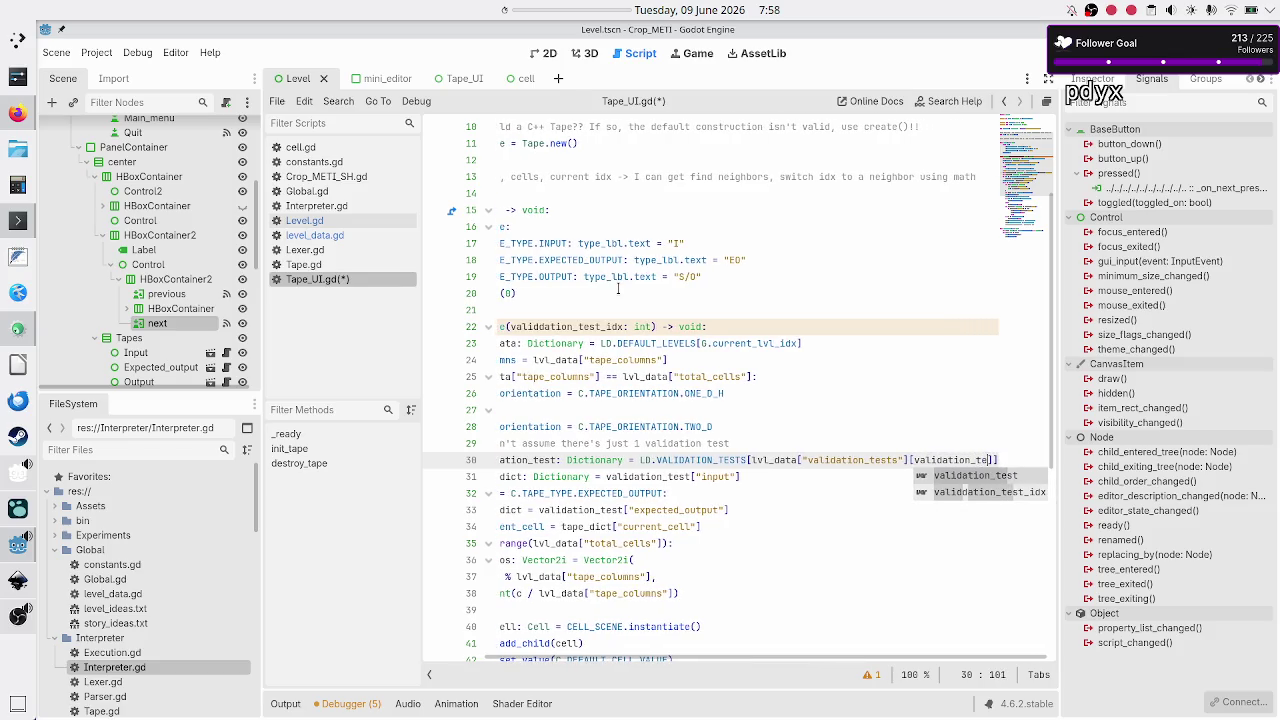
key("Return")
key("Down")
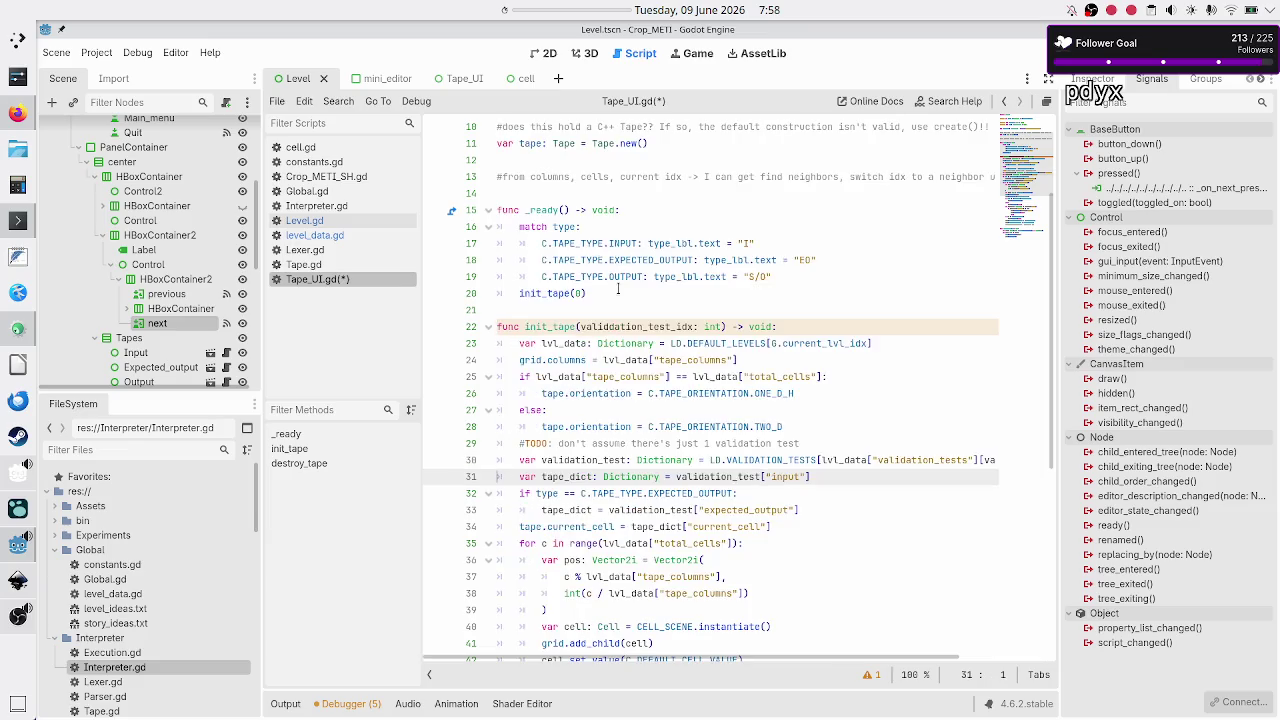
key("Home")
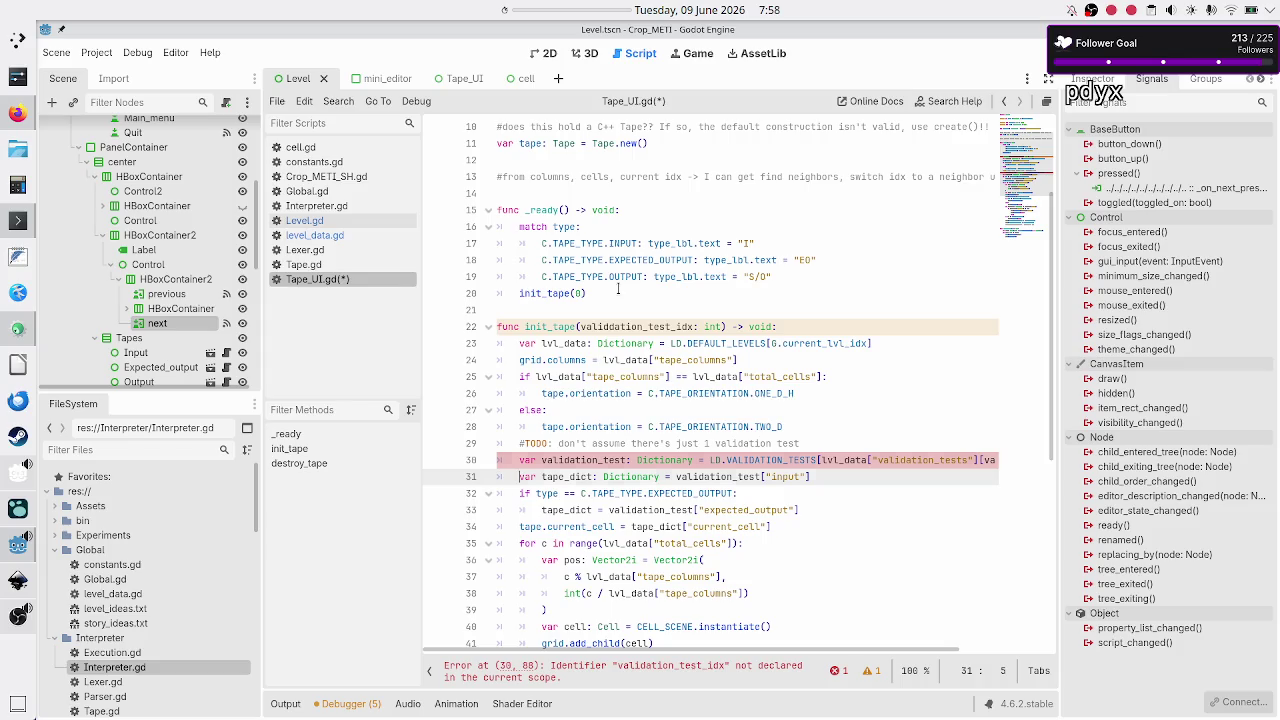
Step: Fix the parameter name from validdation_test_idx to validation_test_idx in the init_tape signature
key("Up")
key("End")
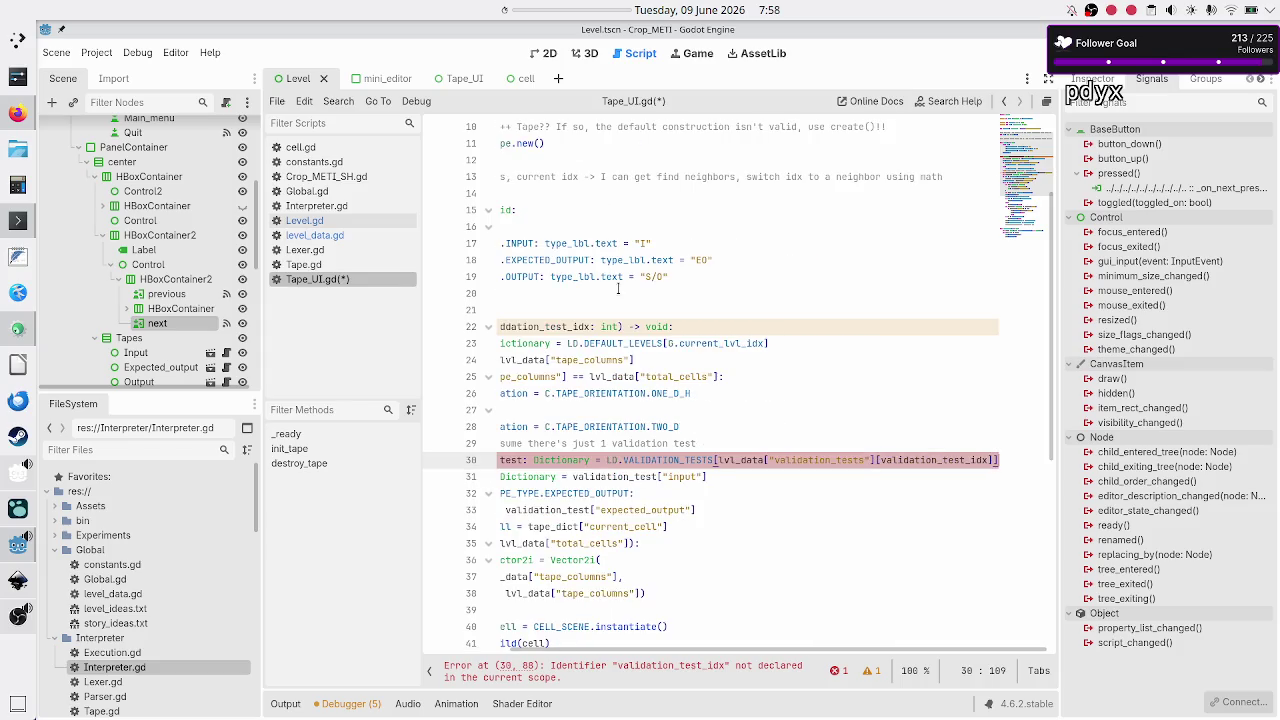
key("Up")
key("Up")
key("Up")
key("Left")
key("Left")
key("Left")
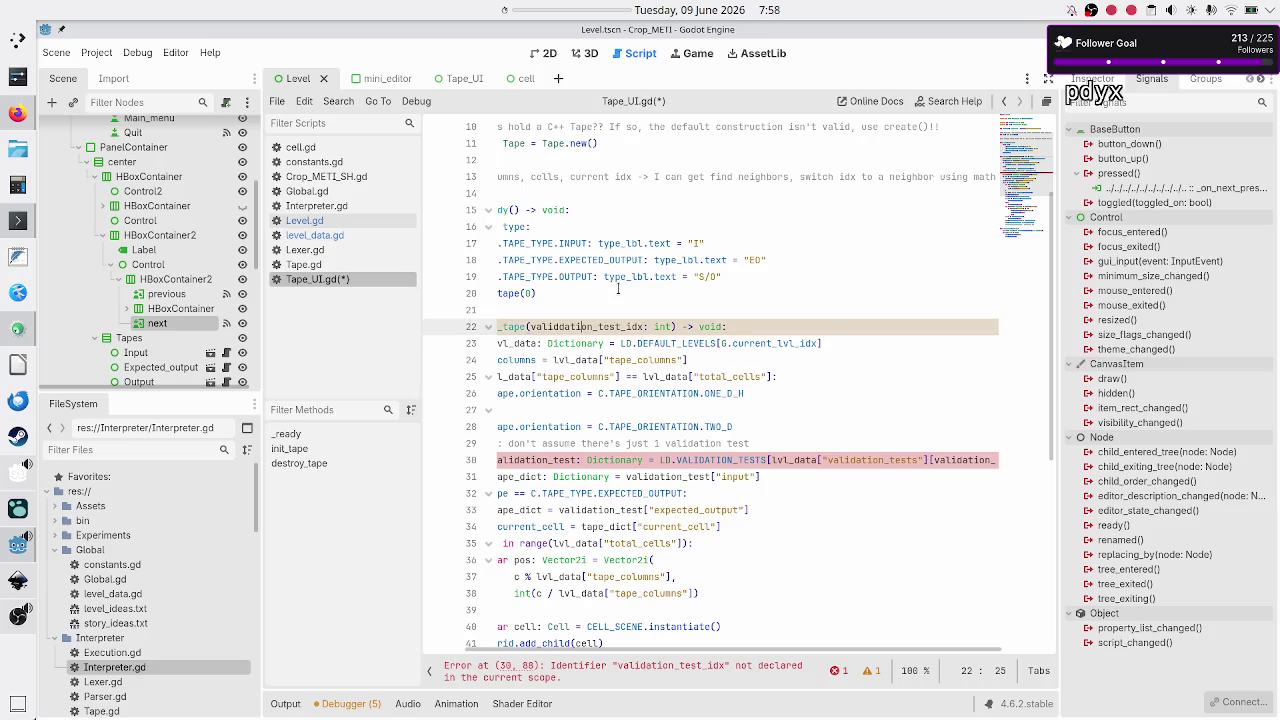
key("BackSpace")
key("Down")
key("Down")
key("Down")
key("Down")
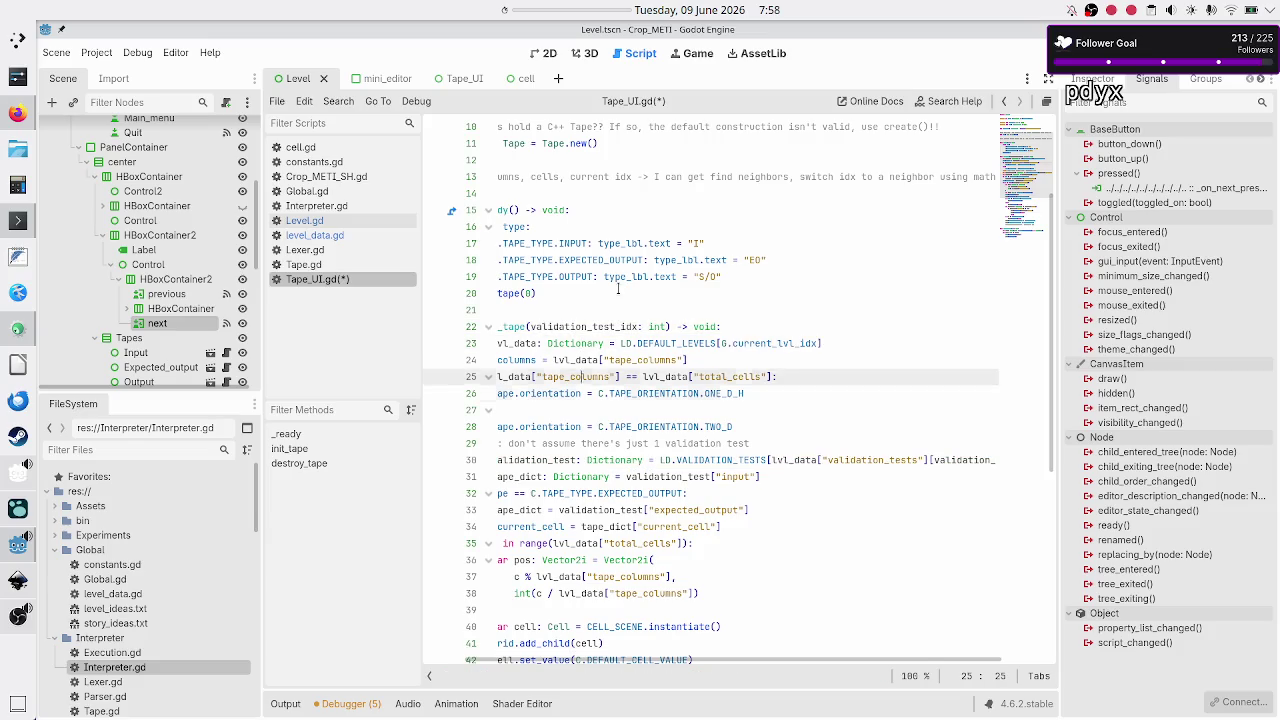
Step: Review lines 28–32, then save Tape_UI.gd with Ctrl+S
key("Home")
key("Home")
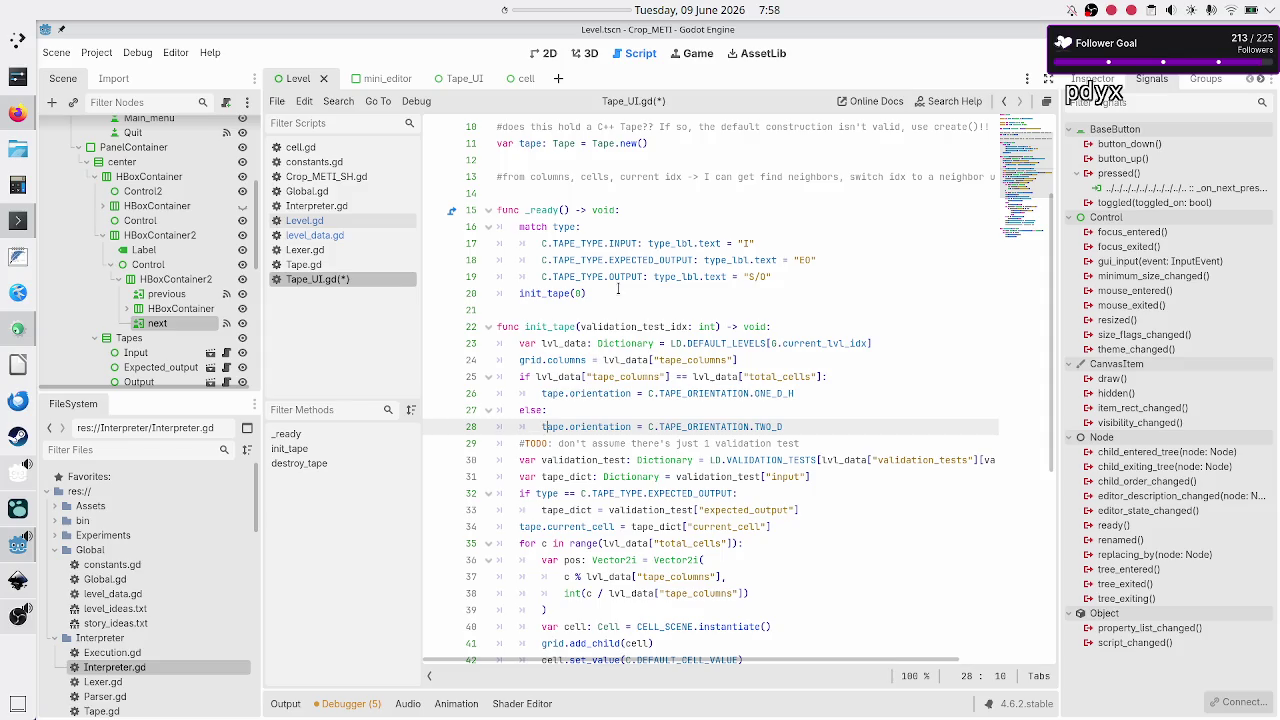
key("Down")
key("Down")
key("Down")
key("Right")
key("Right")
key("Right")
key("Up")
key("Down")
key("Down")
key("Home")
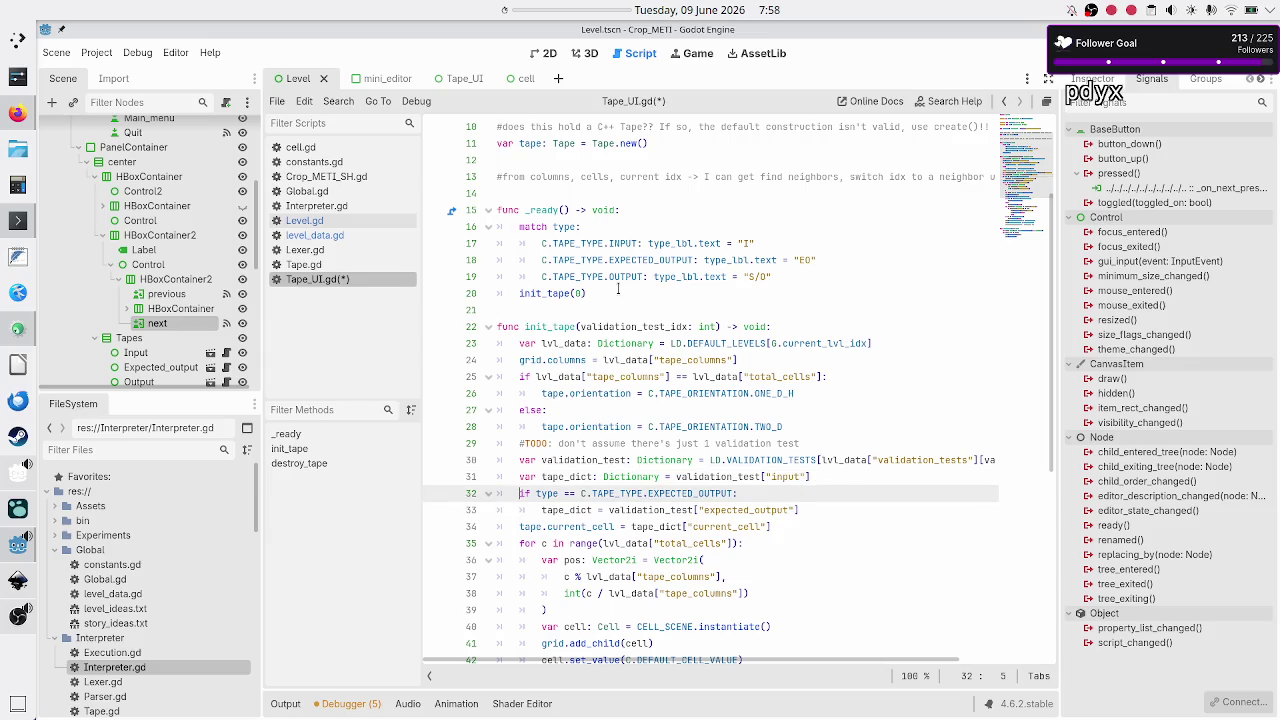
key("Up")
key("Down")
key("Down")
key("Down")
key("Down")
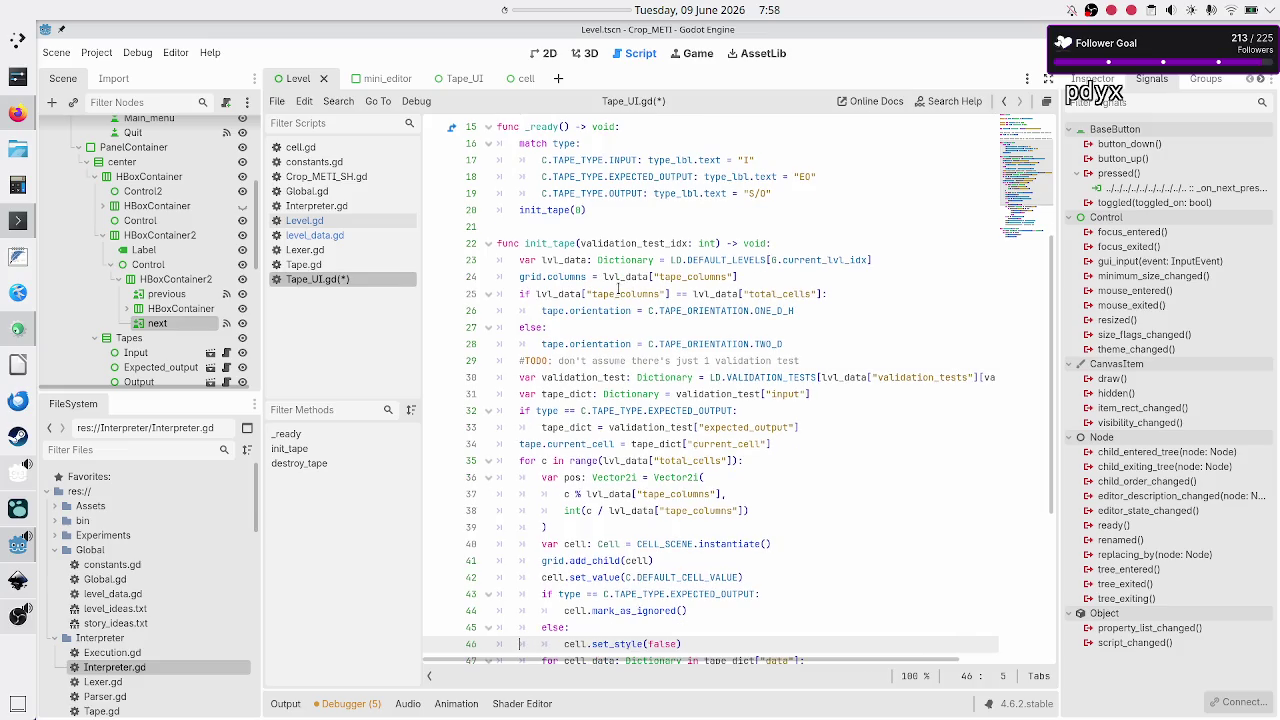
key("Down")
key("Down")
key("Down")
key("ctrl+s")
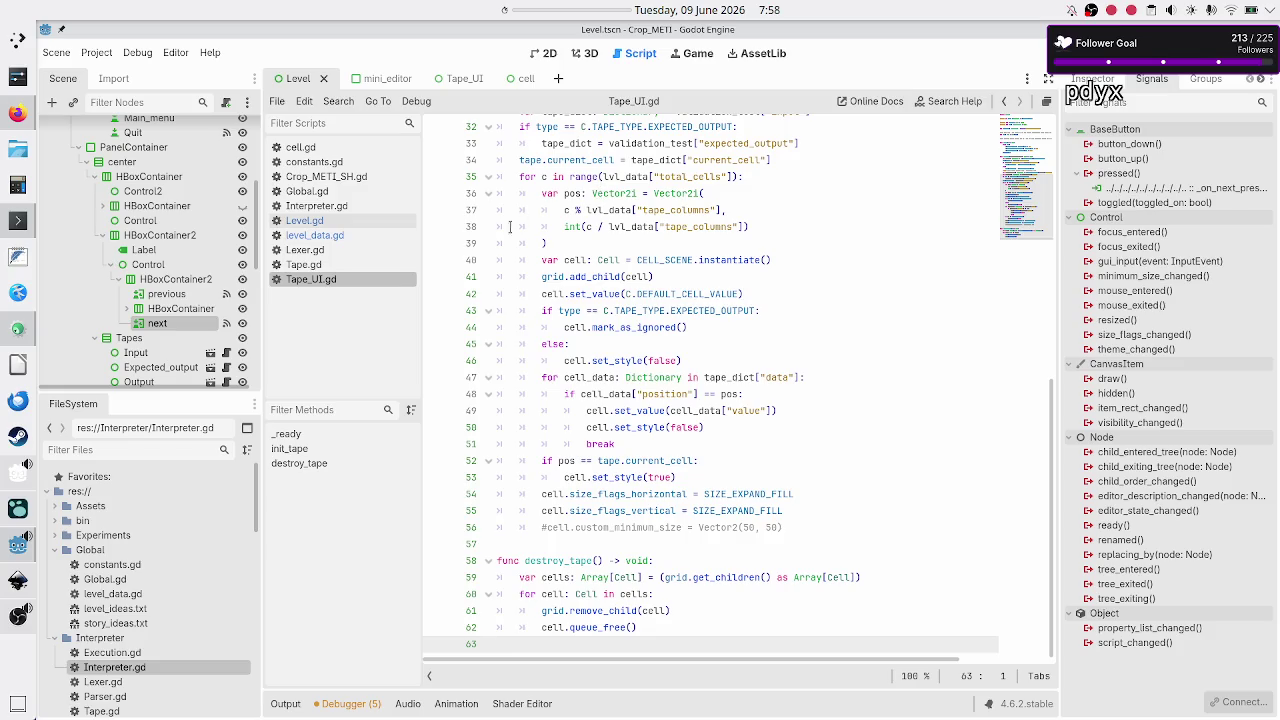
Step: Switch to the Level.gd script
scroll(590, 227, "up", 6)
scroll(600, 227, "up", 3)
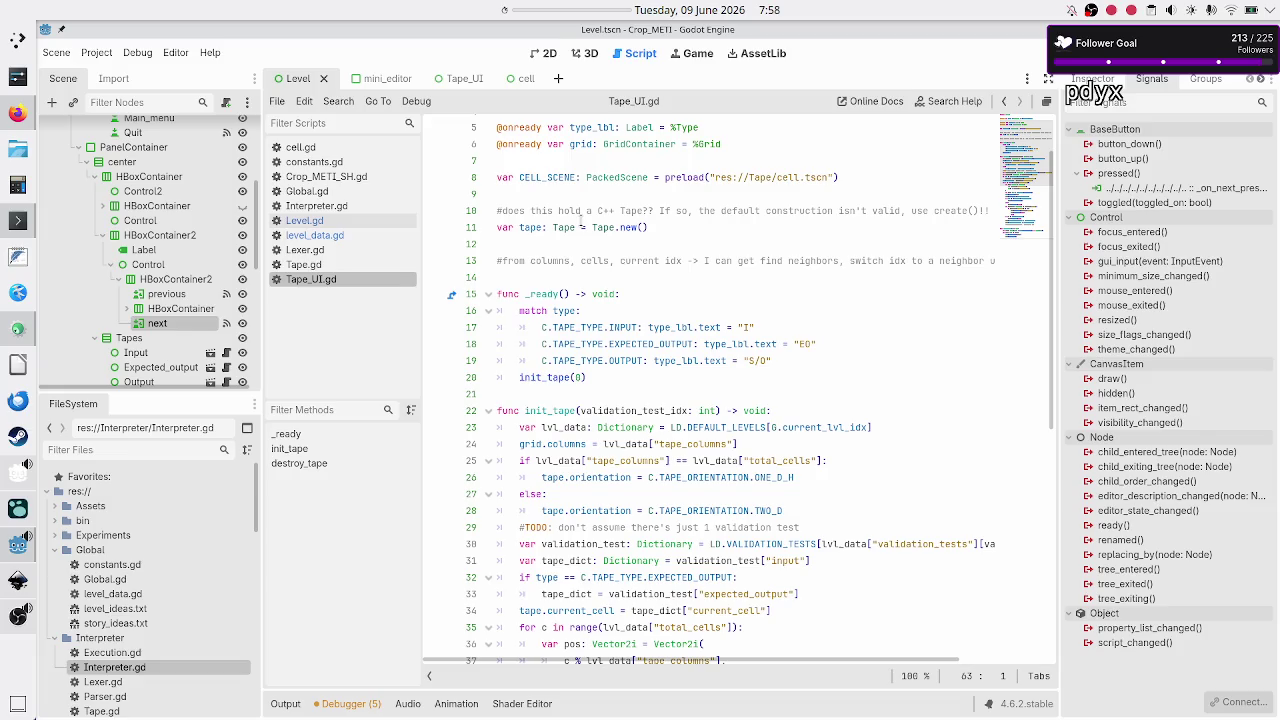
scroll(652, 293, "up", 2)
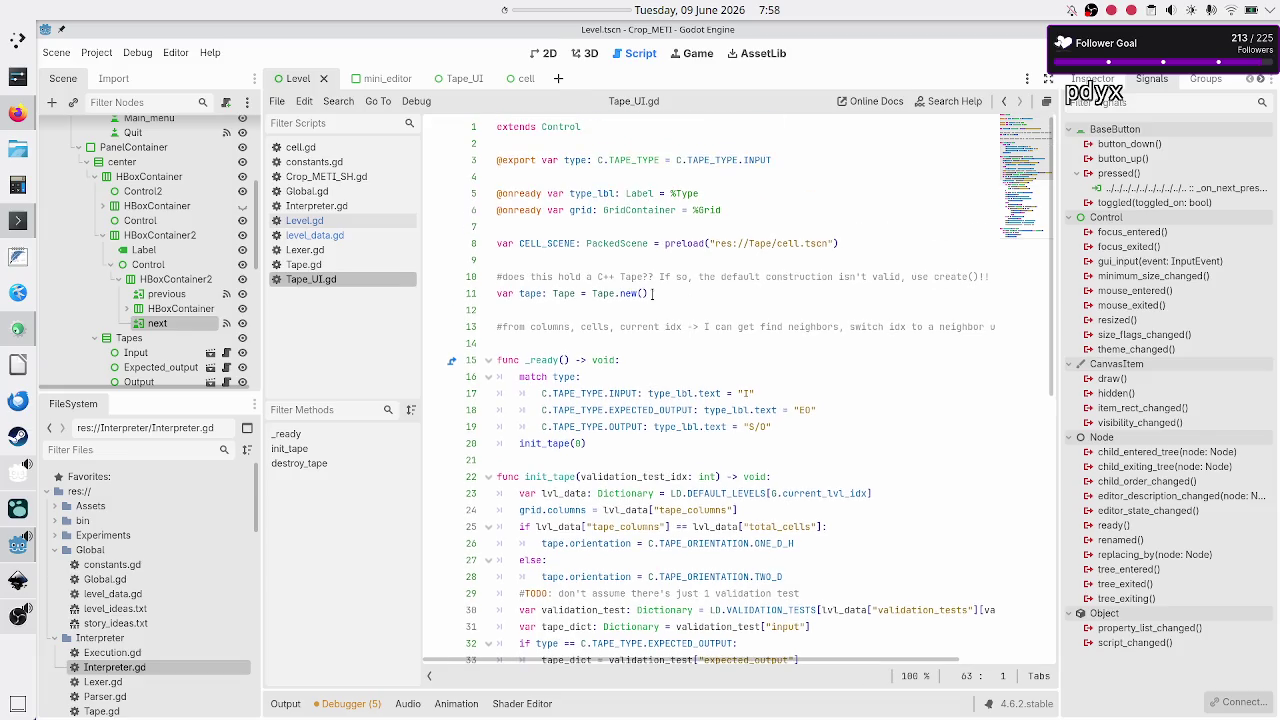
left_click(350, 222)
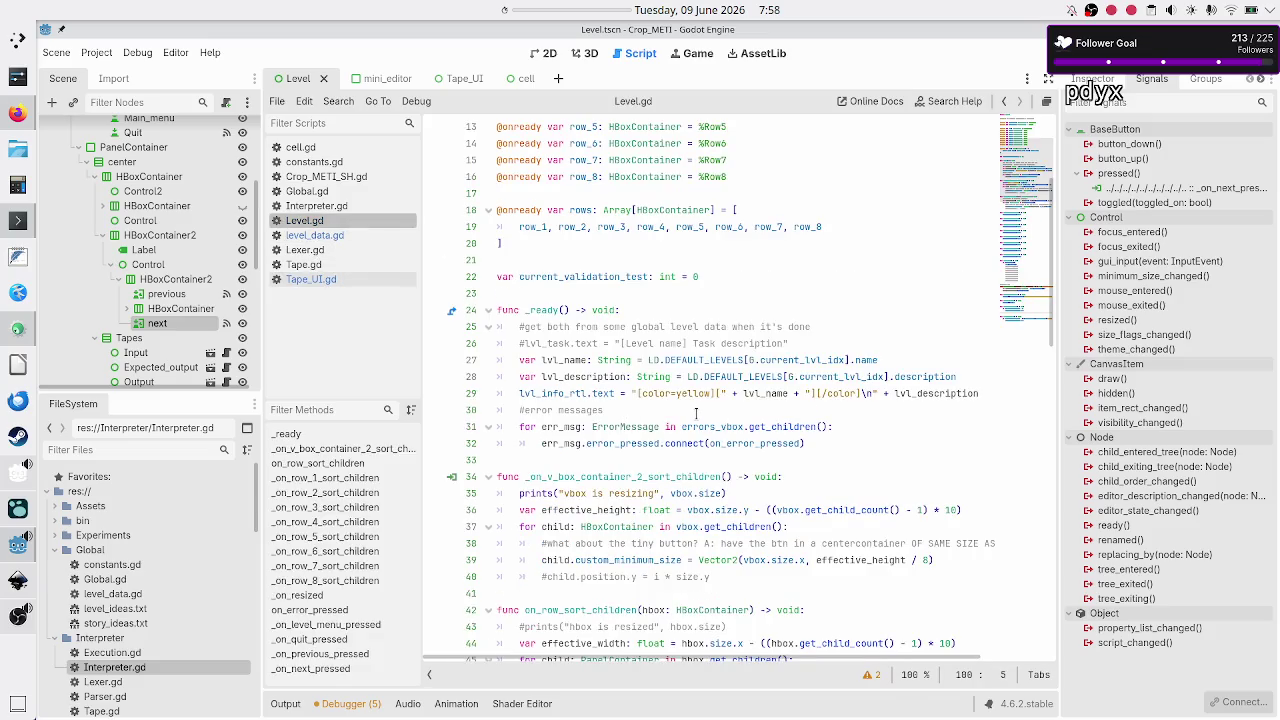
Step: Replace blank line 100 with an indented line after the decrement in _on_previous_pressed
scroll(696, 413, "down", 20)
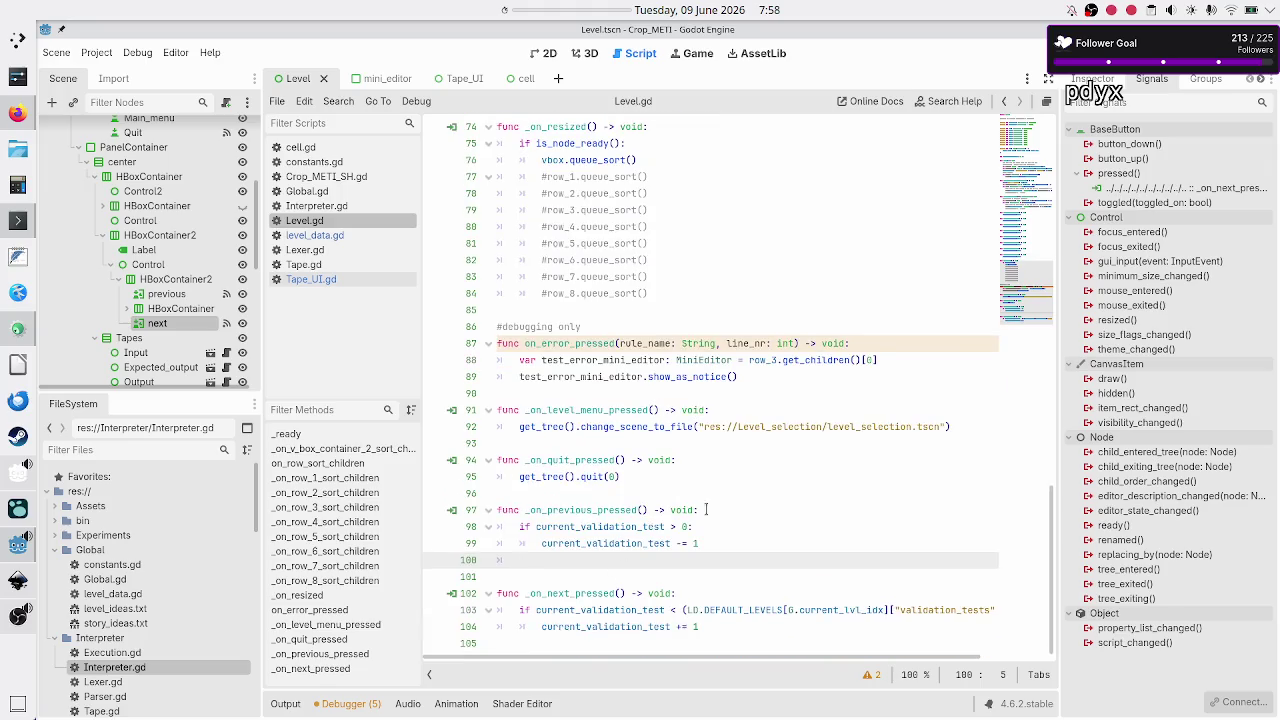
left_click(716, 511)
key("Down")
key("Down")
key("Down")
key("BackSpace")
key("BackSpace")
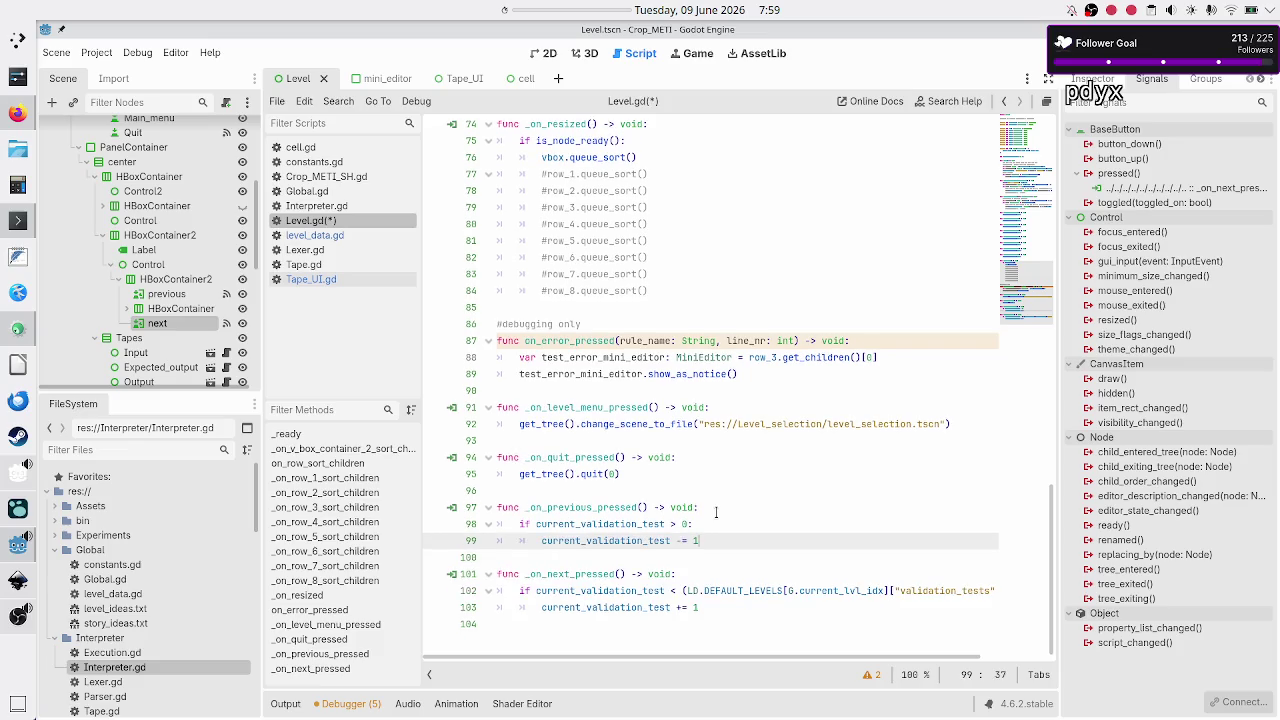
key("Return")
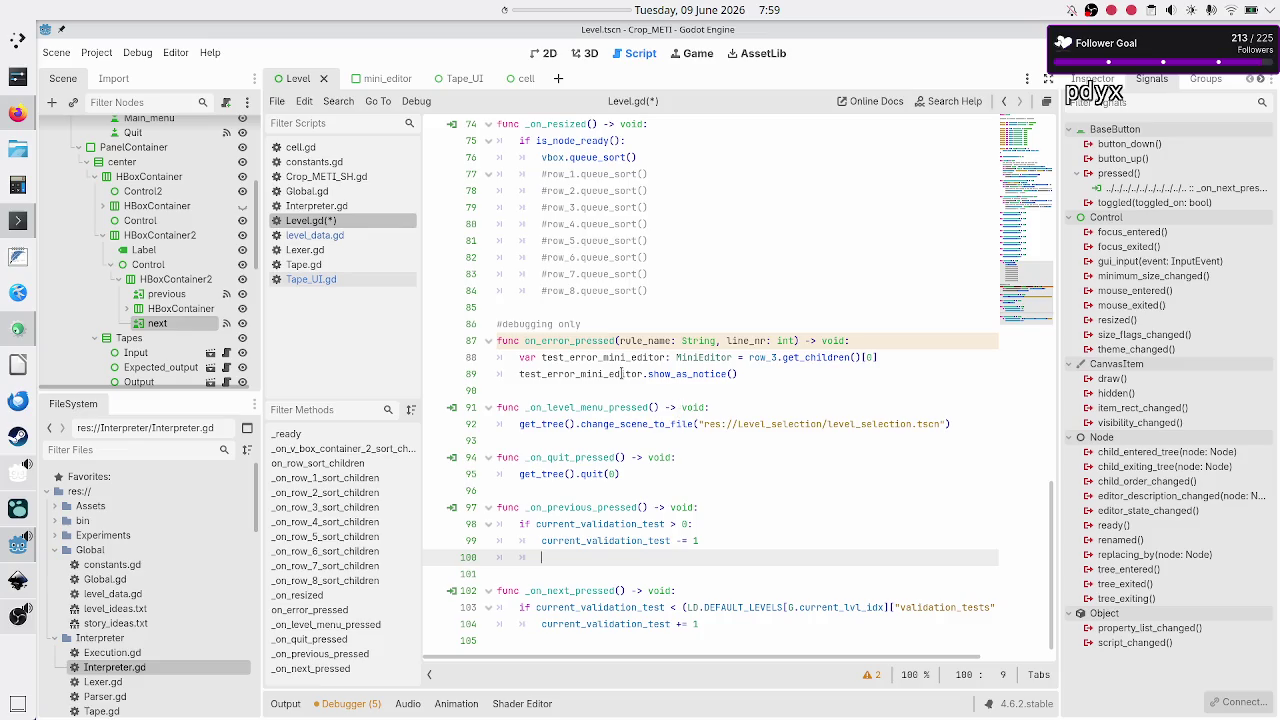
scroll(159, 306, "down", 1)
Step: Make the Input, Expected_output and Output tape nodes accessible by unique name
scroll(159, 306, "down", 3)
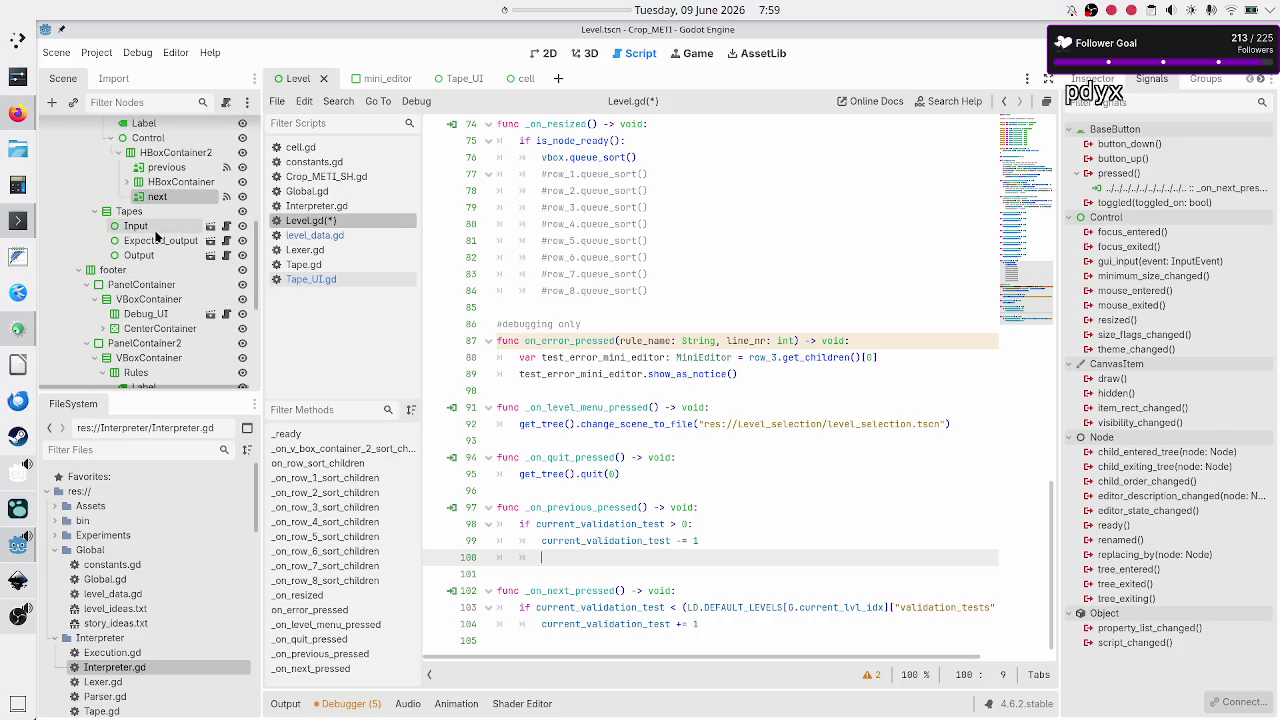
left_click(155, 228)
left_click(143, 256, "shift")
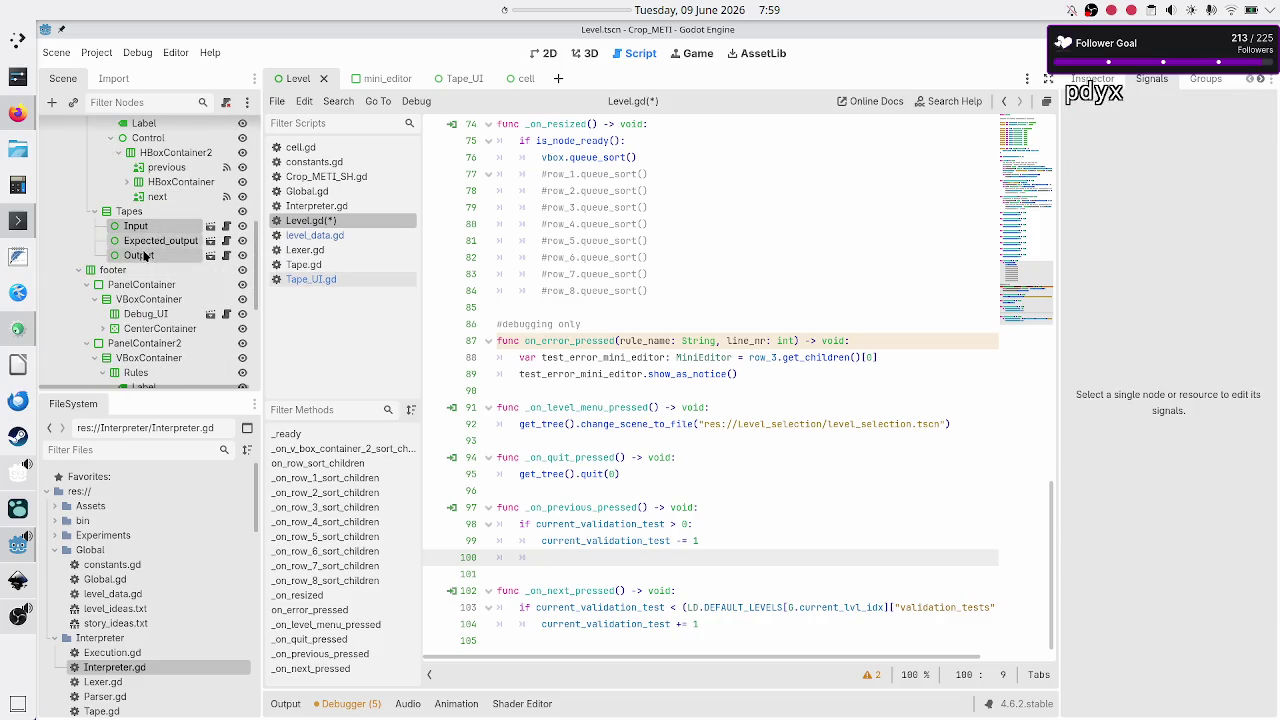
right_click(143, 256)
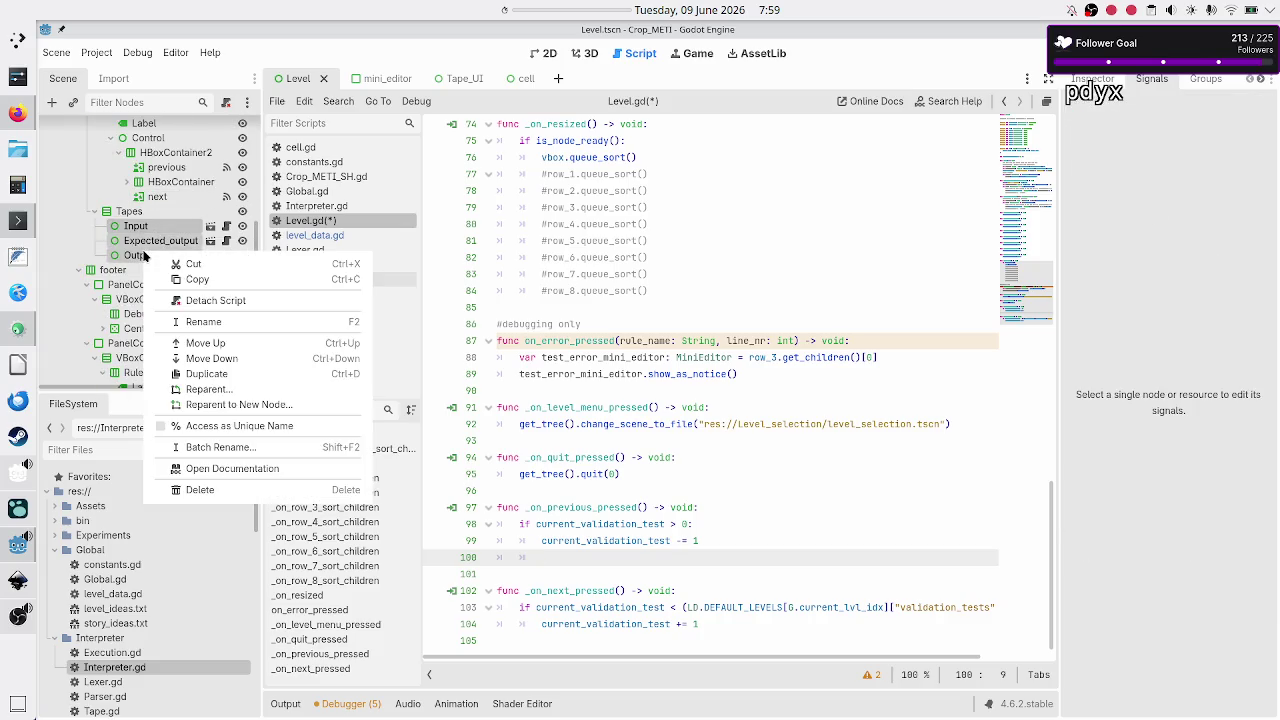
left_click(207, 431)
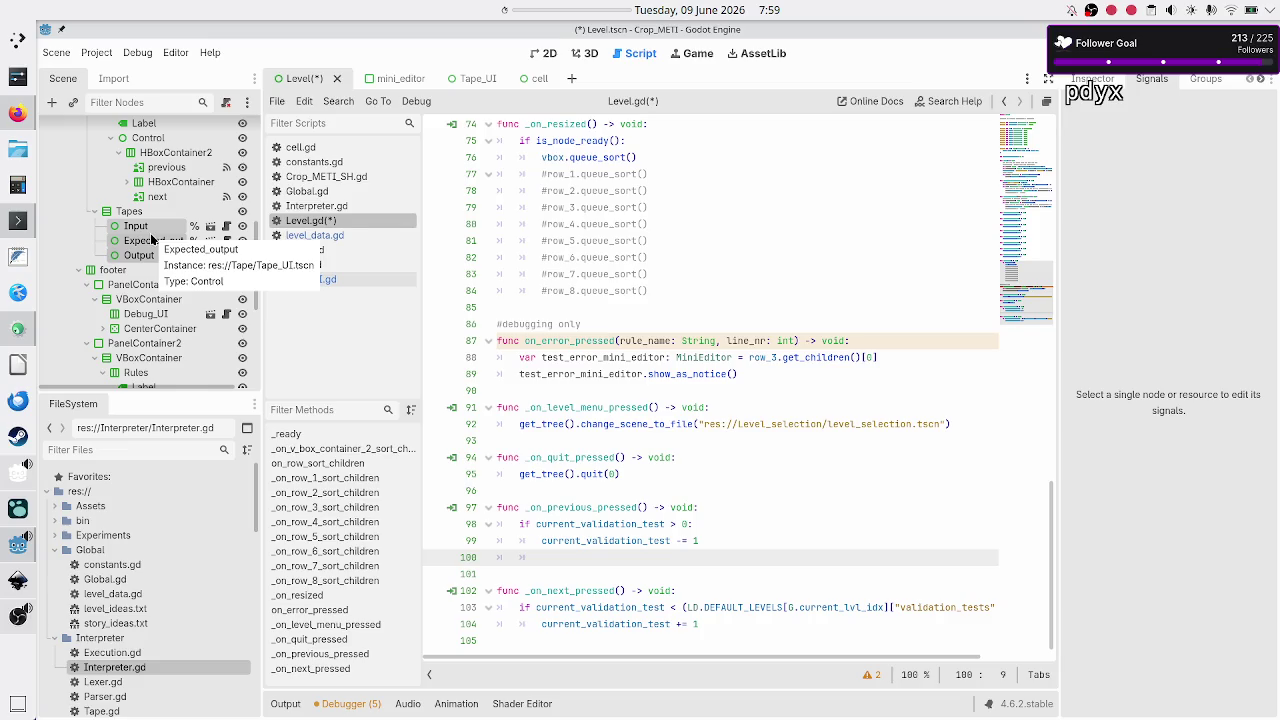
Step: Turn unique-name access back off for the three tapes, then bring up the Tapes node's options
right_click(152, 240)
left_click(195, 418)
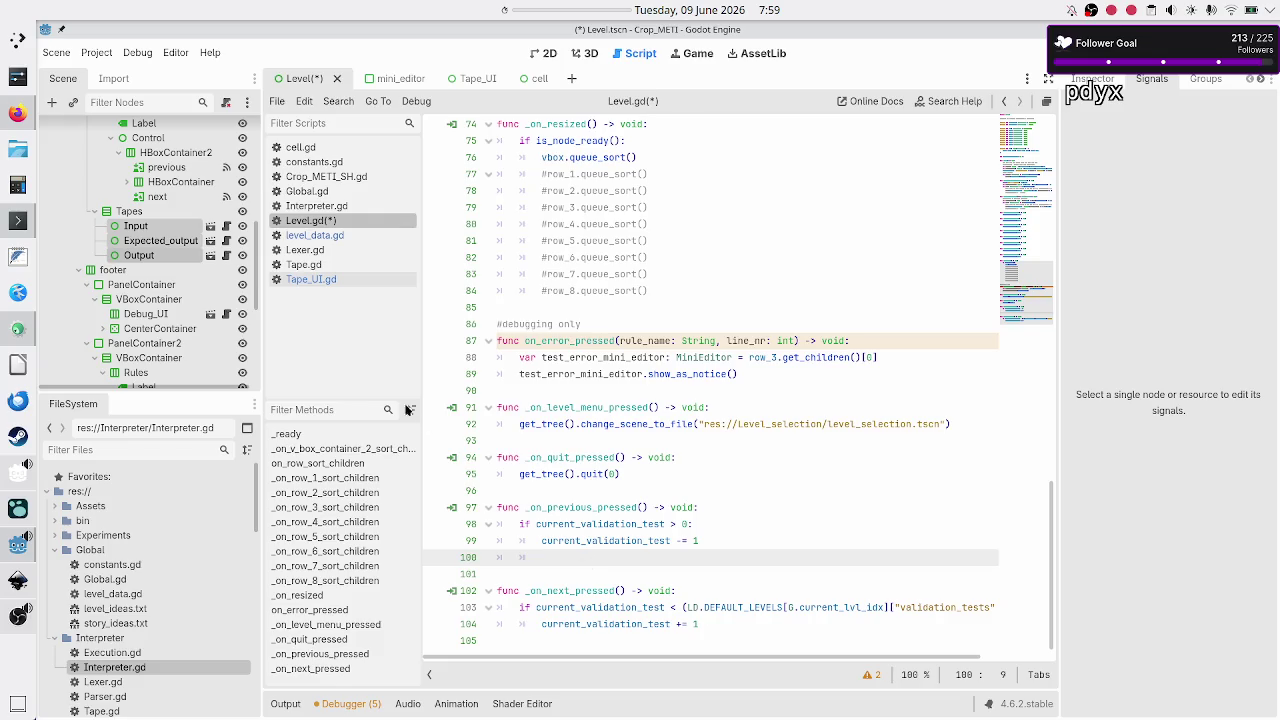
left_click(173, 217)
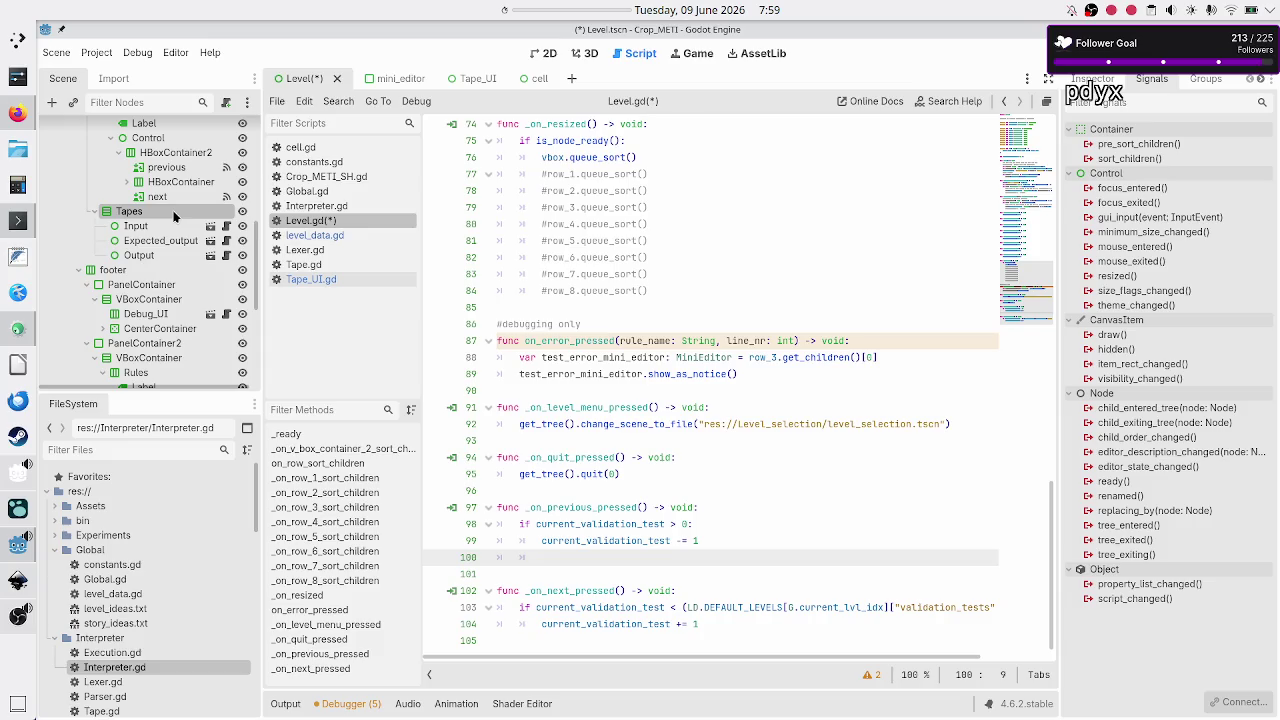
right_click(174, 214)
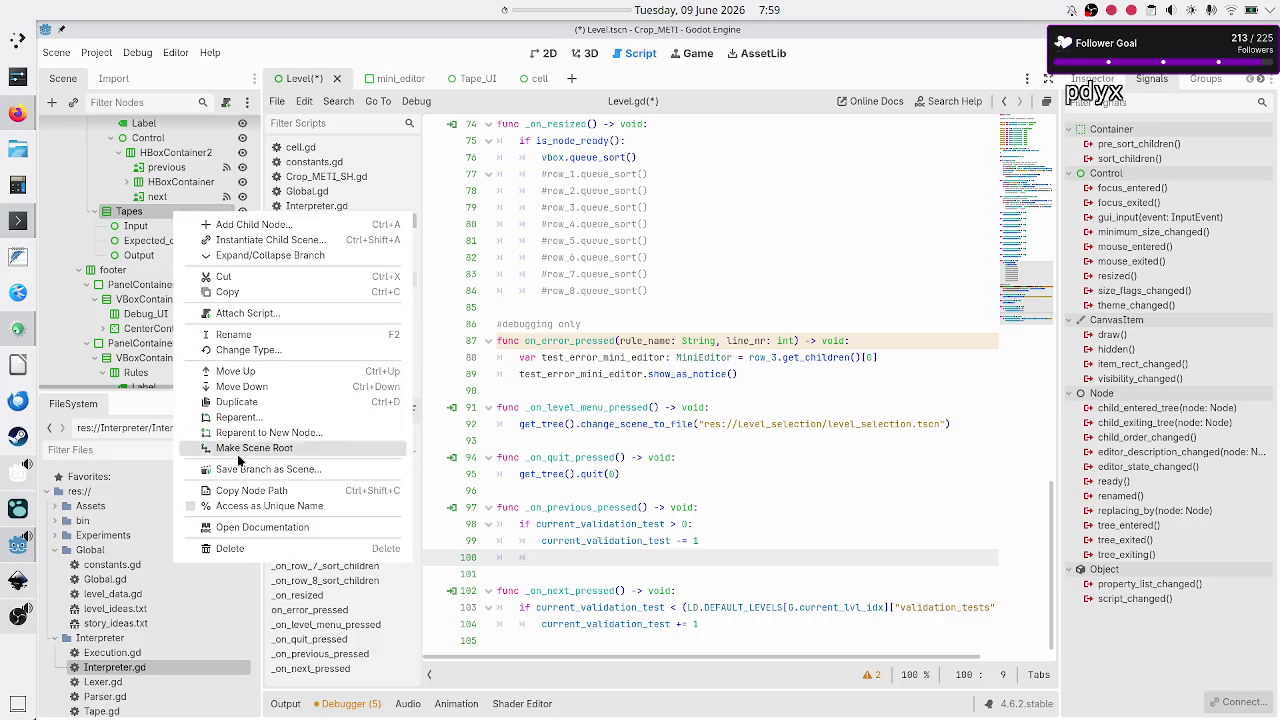
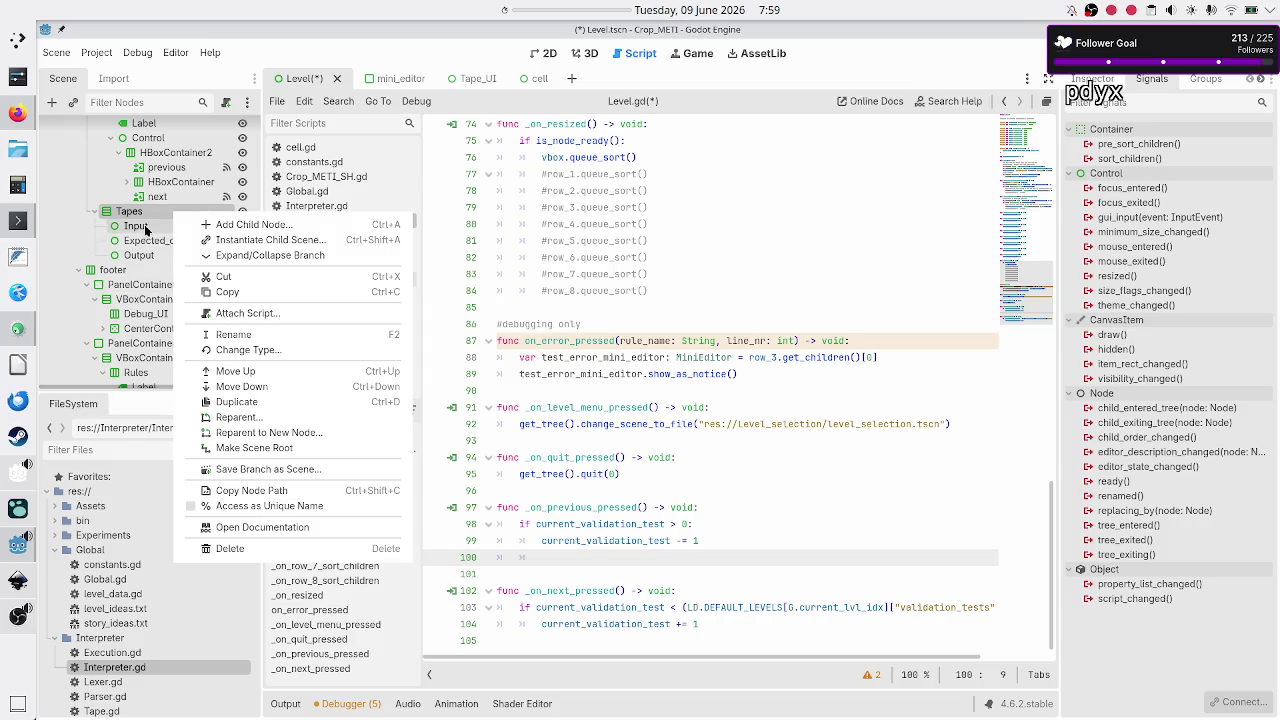
Step: Enable Access as Unique Name on the Input, Expected_output and Output tape nodes under Tapes
left_click(146, 229)
left_click(146, 229)
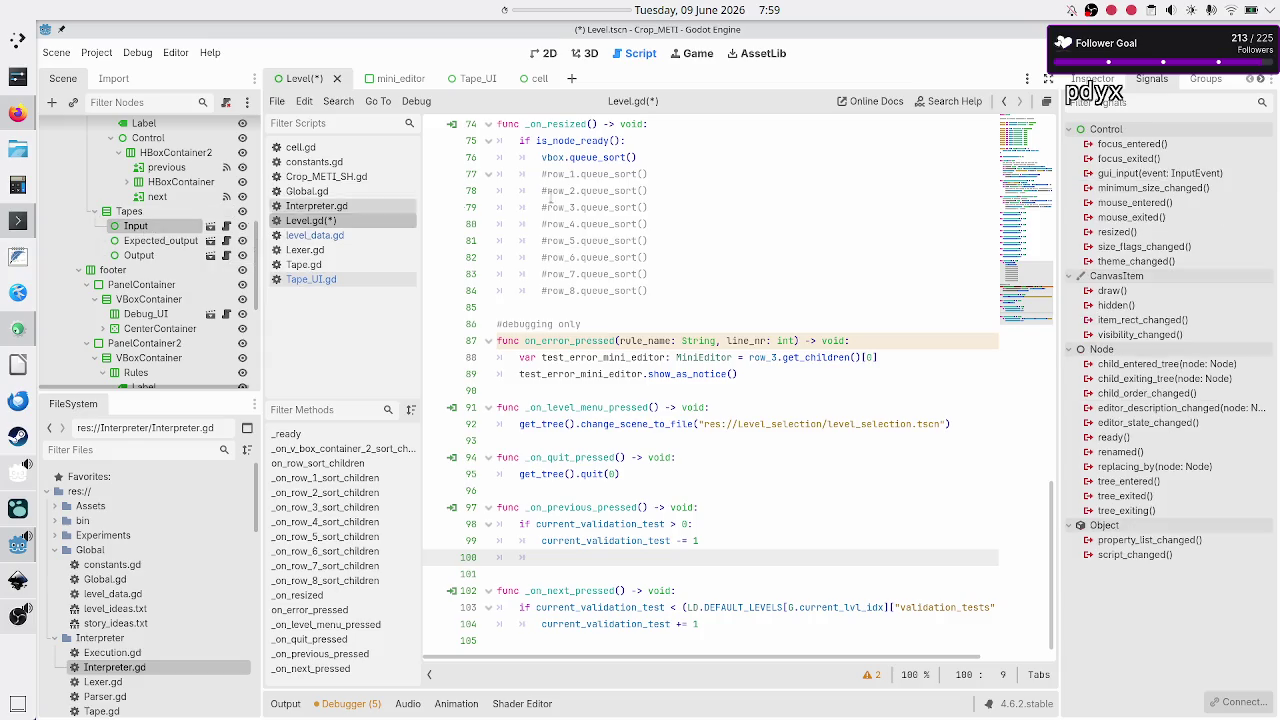
left_click(1093, 78)
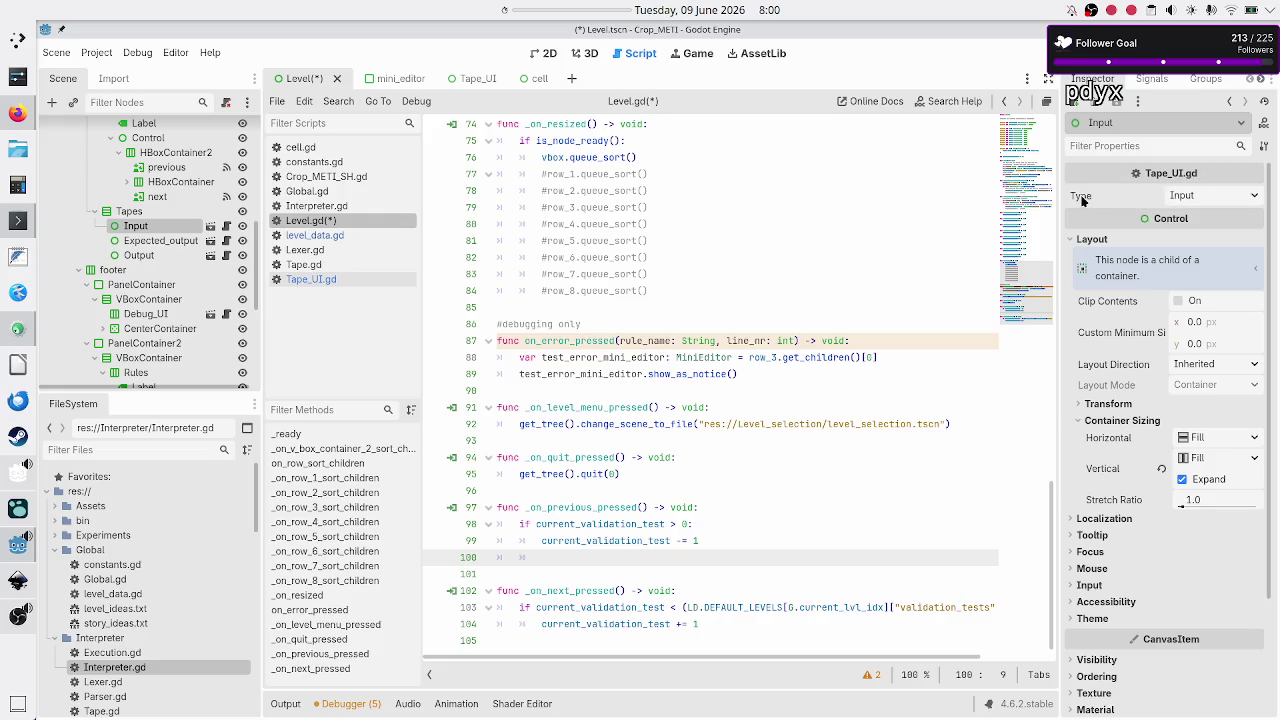
mouse_move(1106, 198)
left_click(167, 256, "shift")
right_click(167, 256)
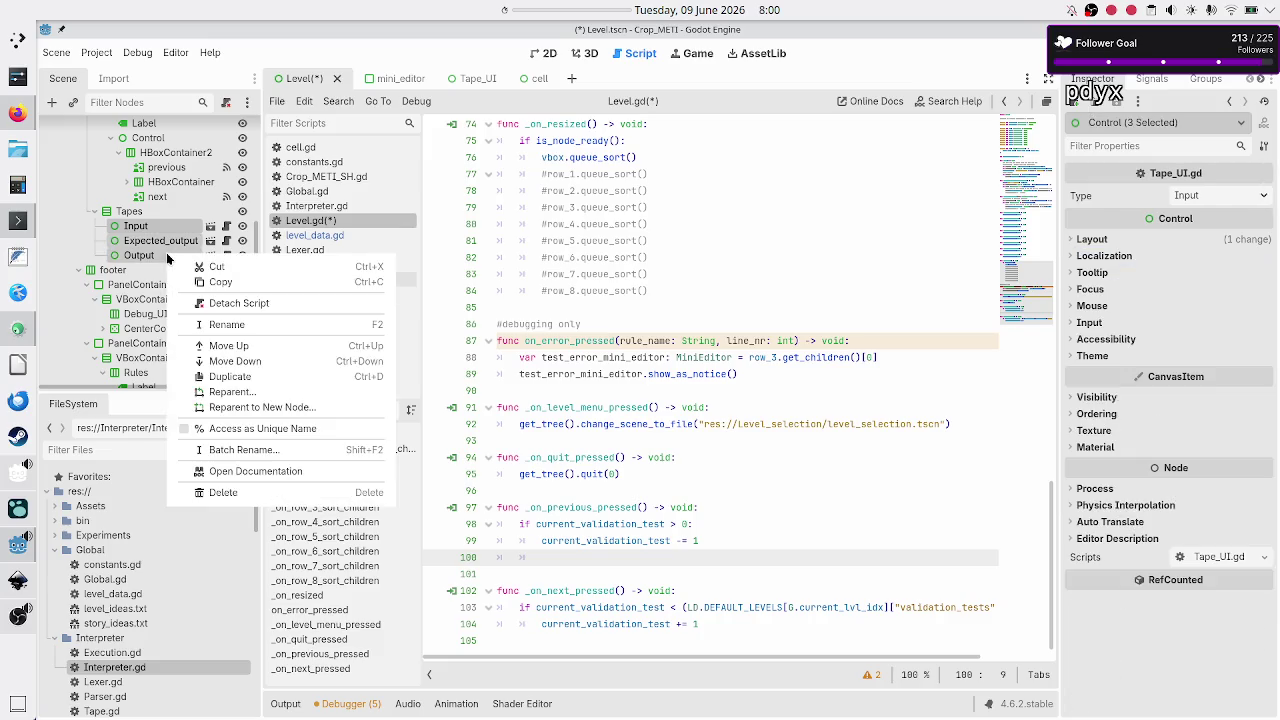
left_click(272, 429)
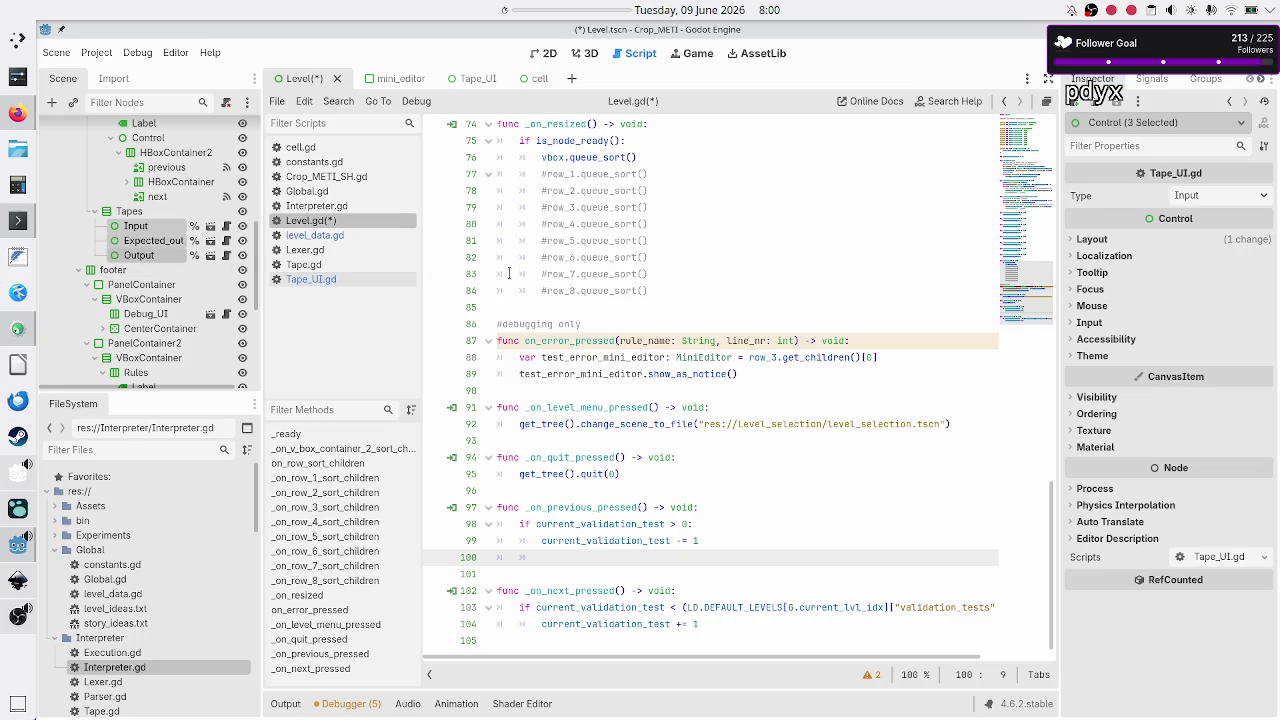
left_click(141, 271)
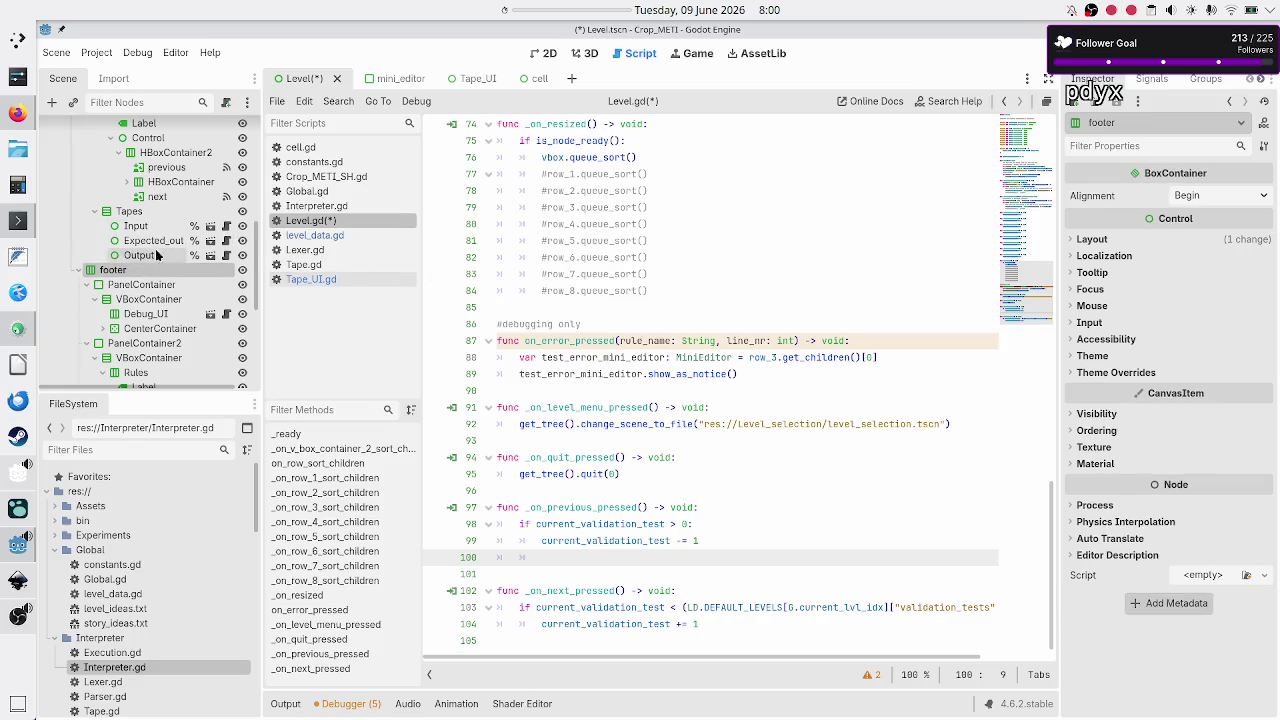
left_click(590, 291)
scroll(590, 291, "up", 20)
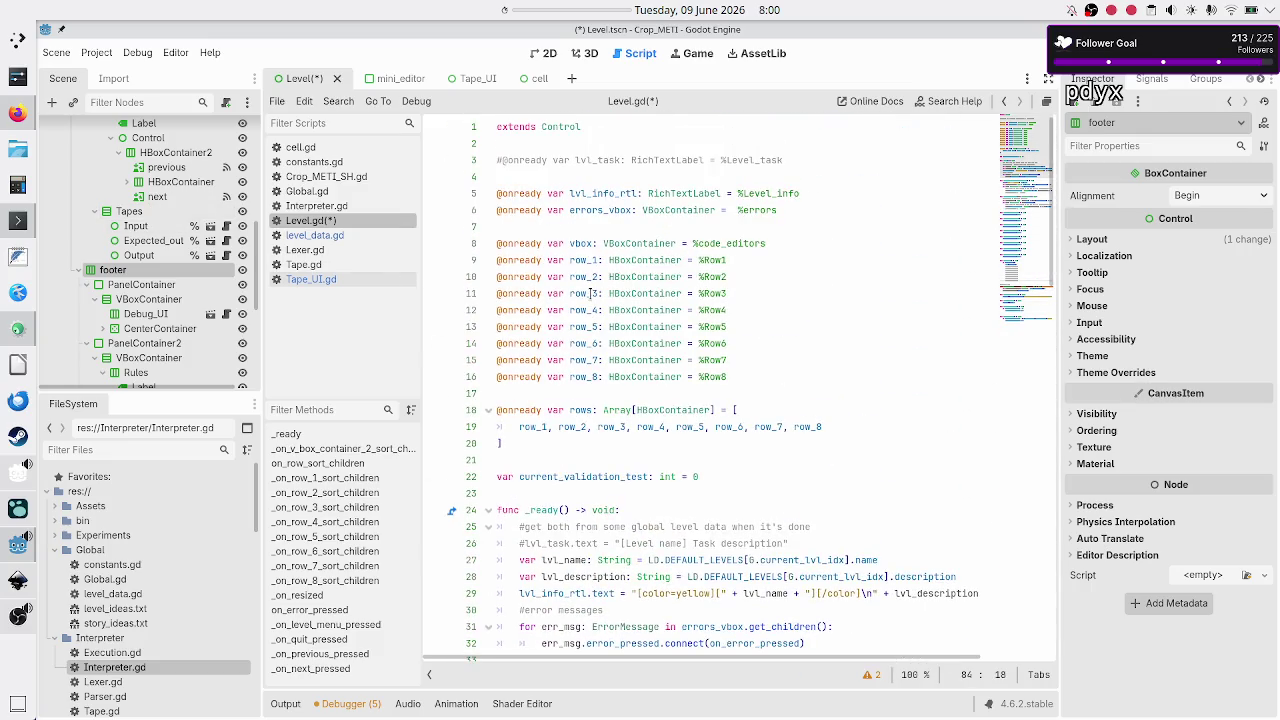
left_click(665, 243)
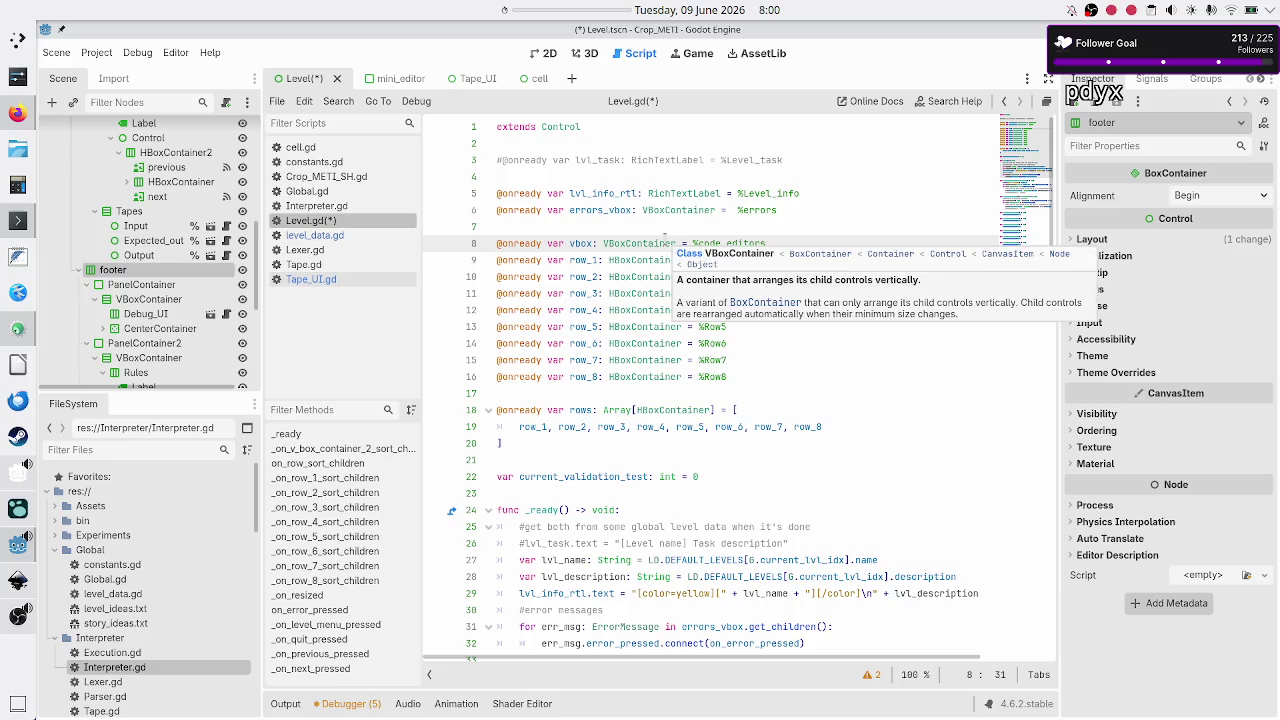
key("Up")
key("Up")
key("Up")
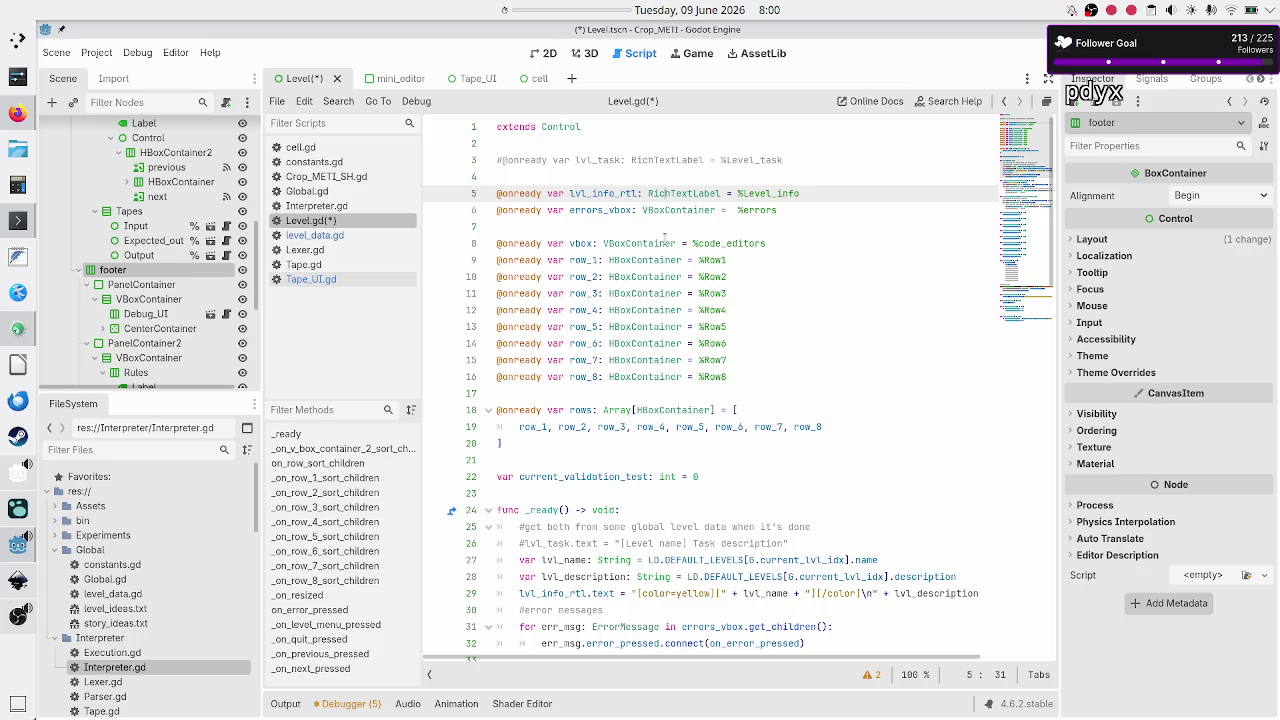
key("Down")
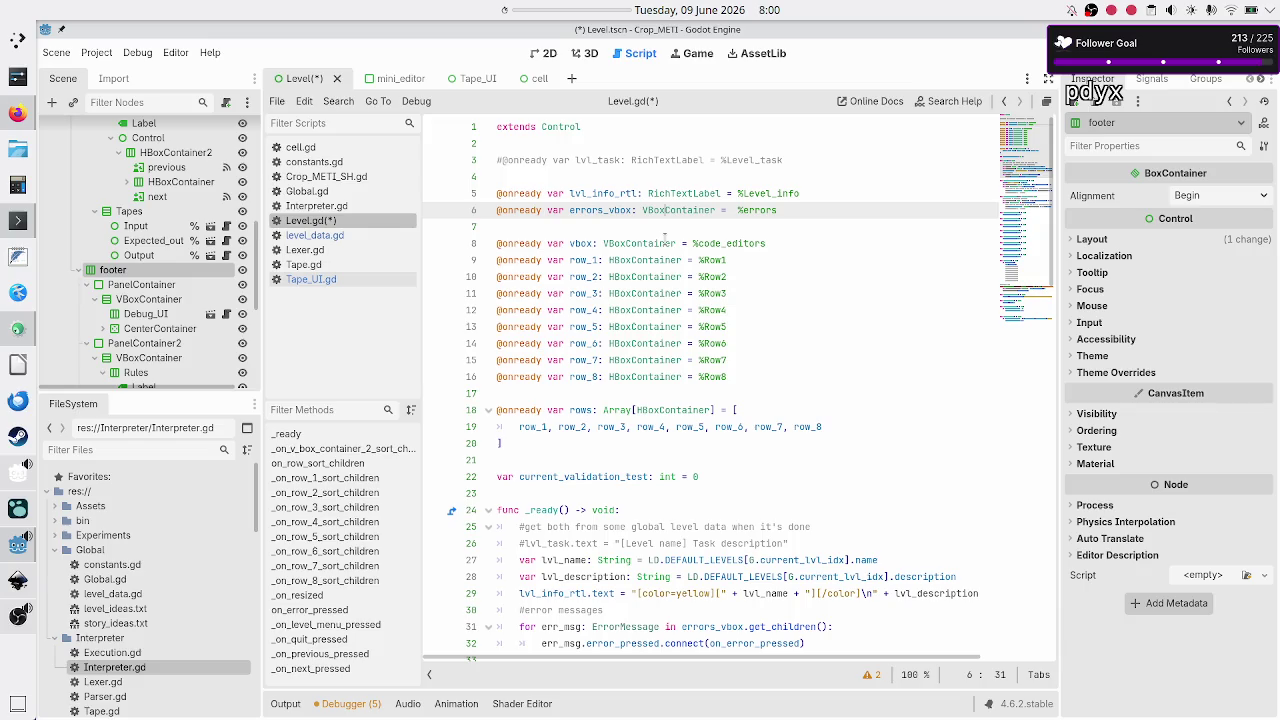
key("Down")
key("Return")
key("Return")
key("Up")
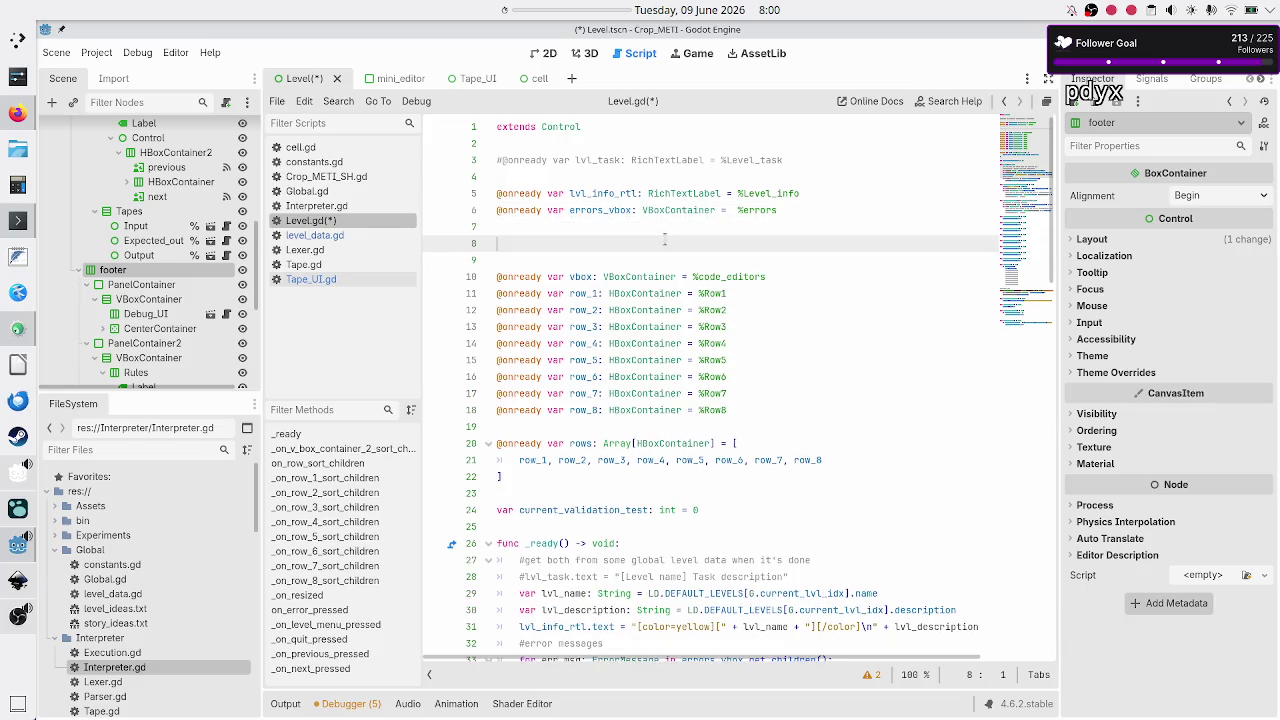
type("@onre")
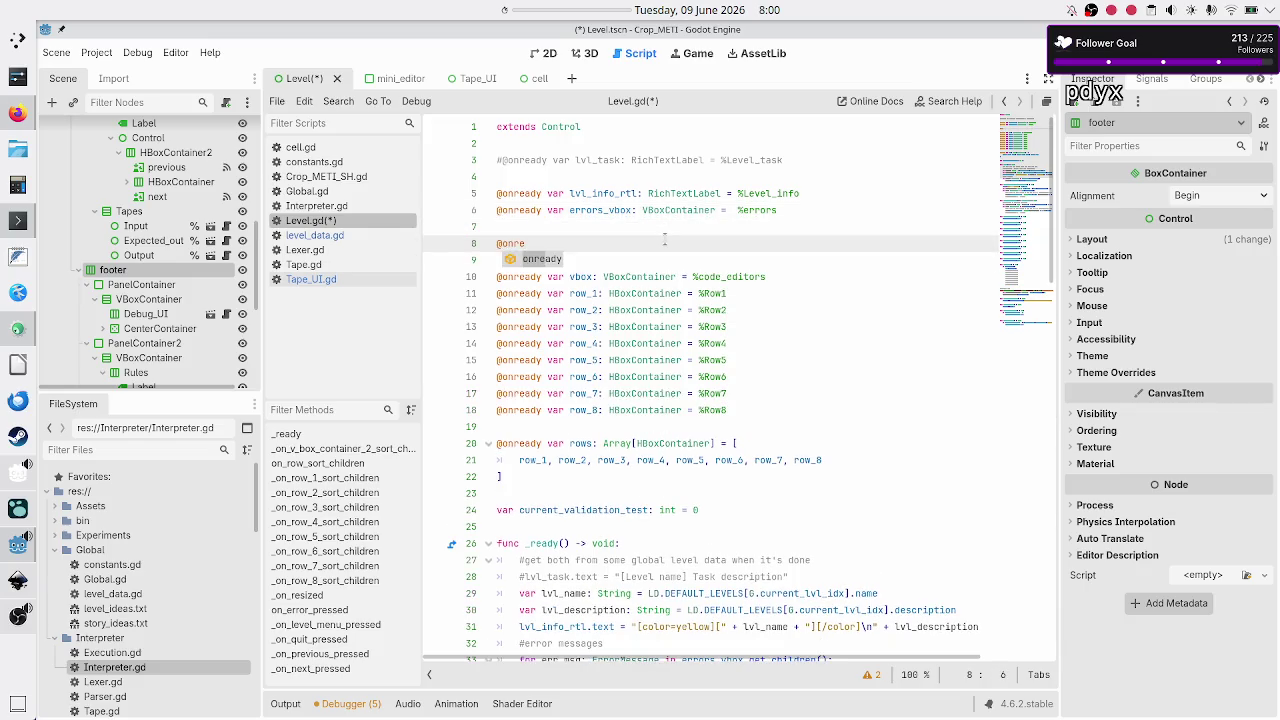
type("ady var ")
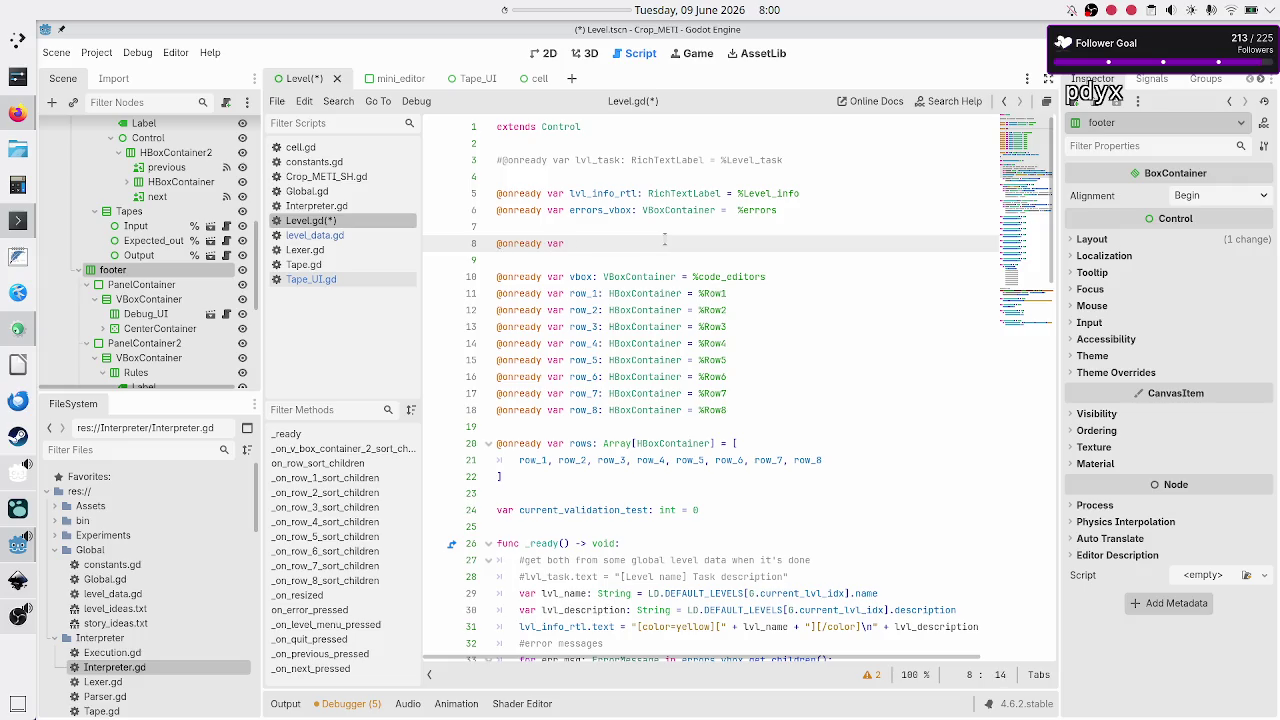
type("input")
type("_tp")
key("BackSpace")
key("BackSpace")
key("BackSpace")
type(": ")
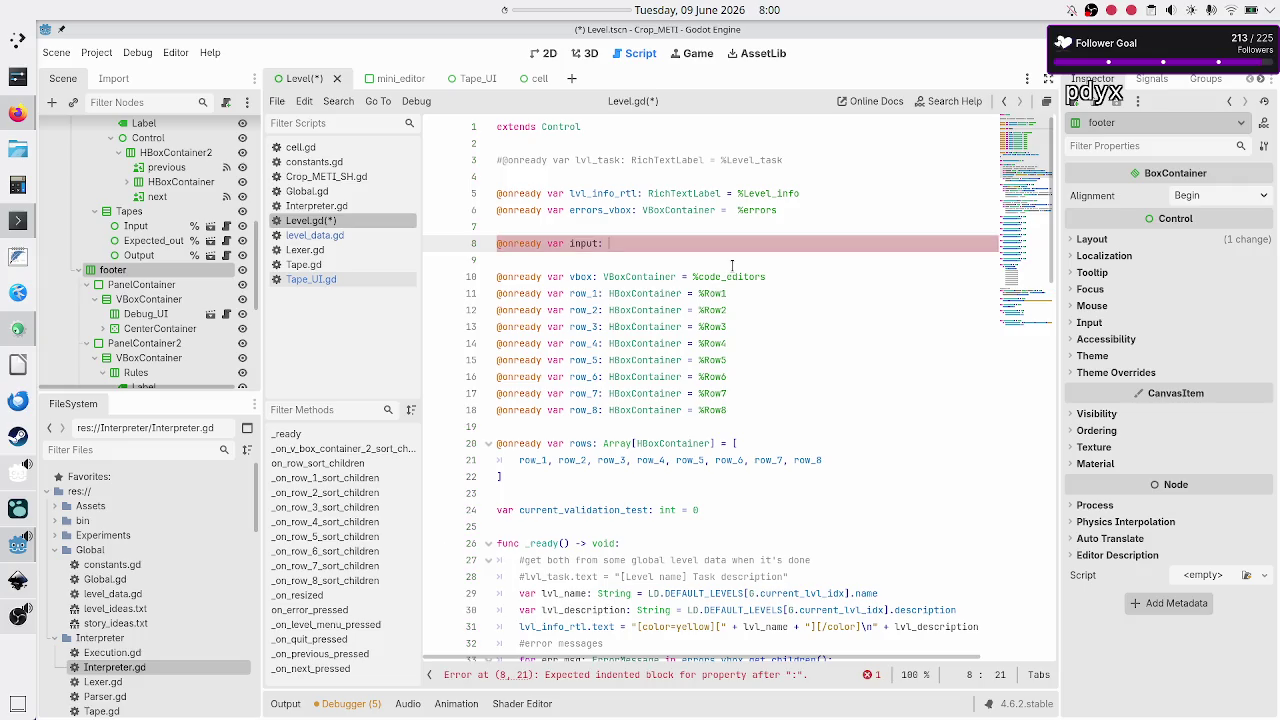
type("Tap")
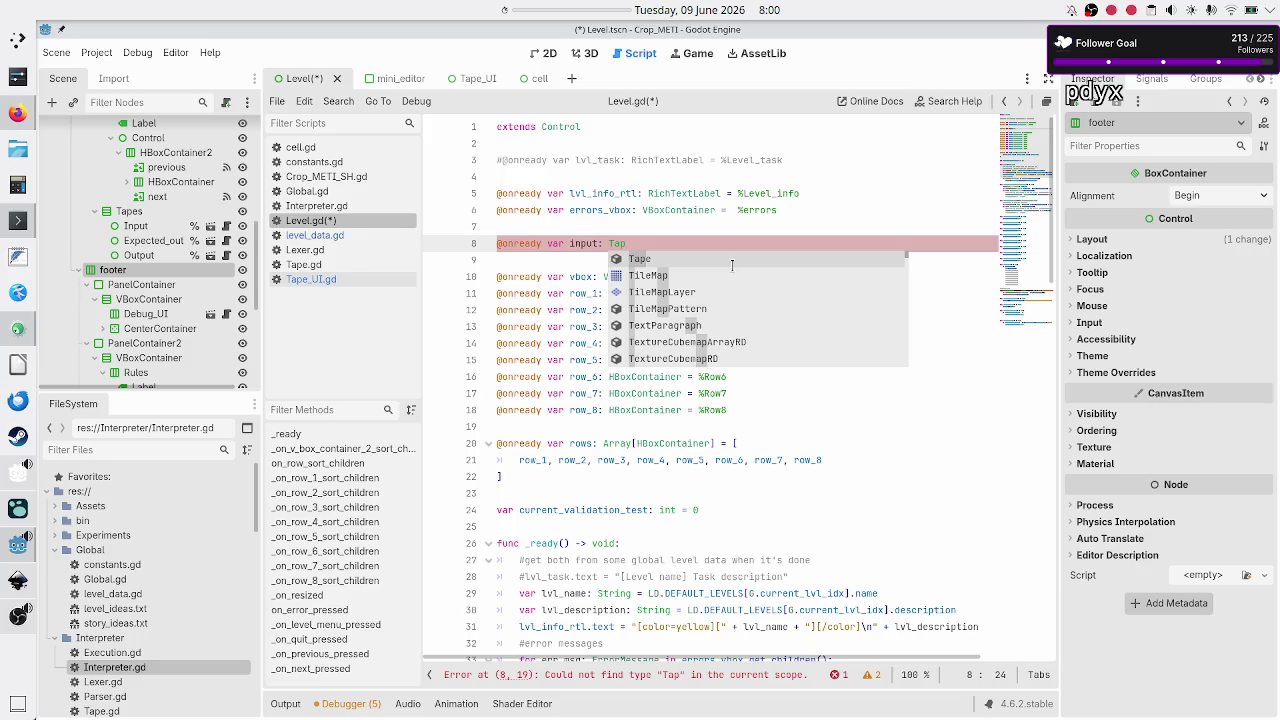
left_click(330, 279)
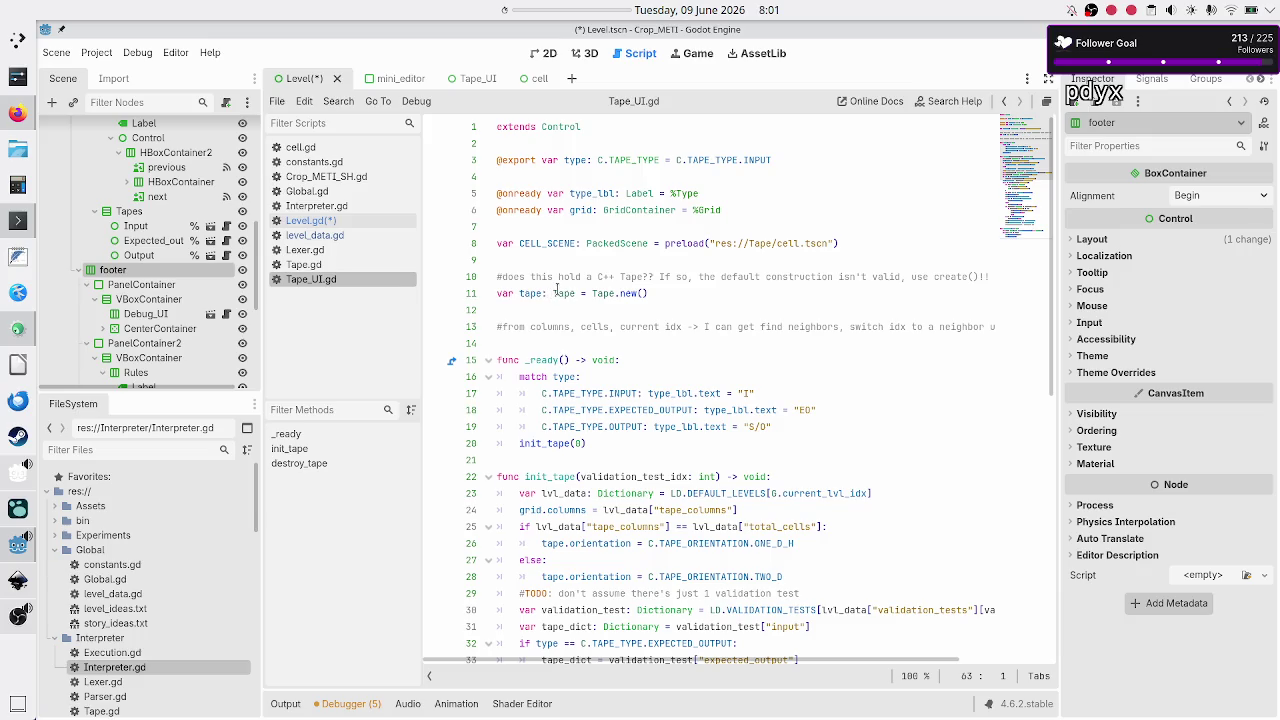
Step: Add 'class_name Tape_UI' above 'extends Control' in Tape_UI.gd and save the scripts
double_click(557, 291)
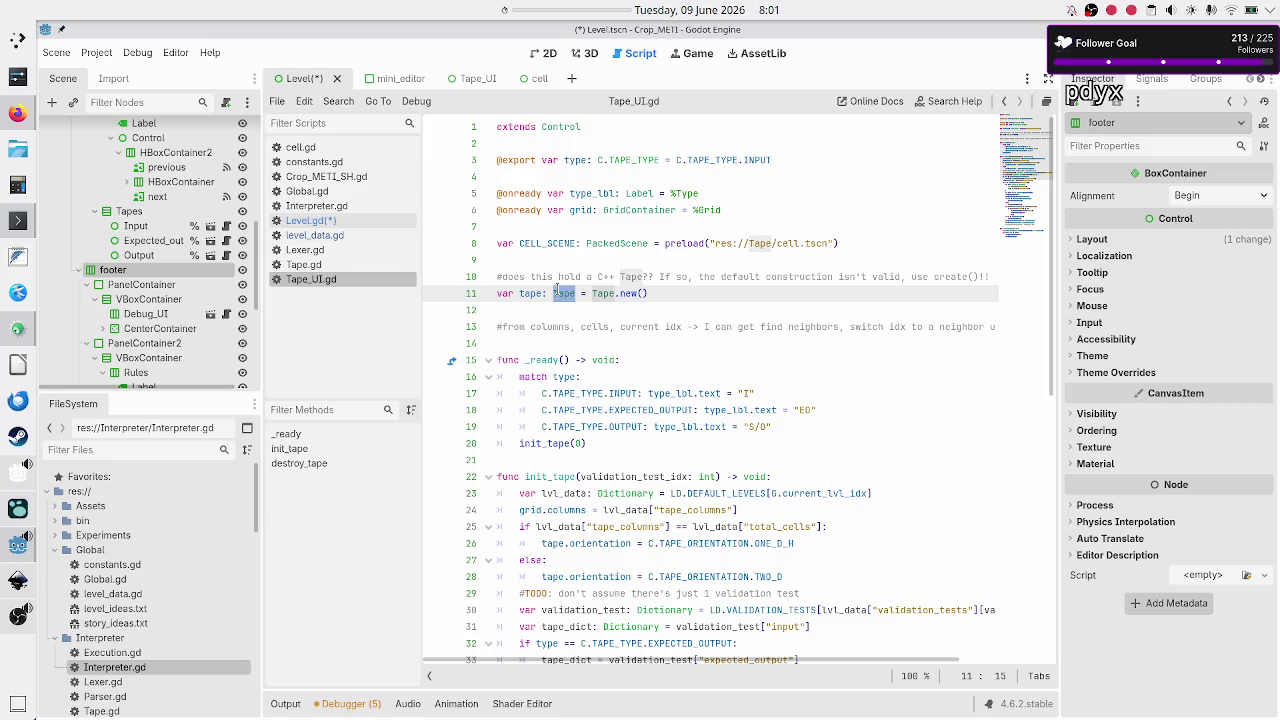
key("Right")
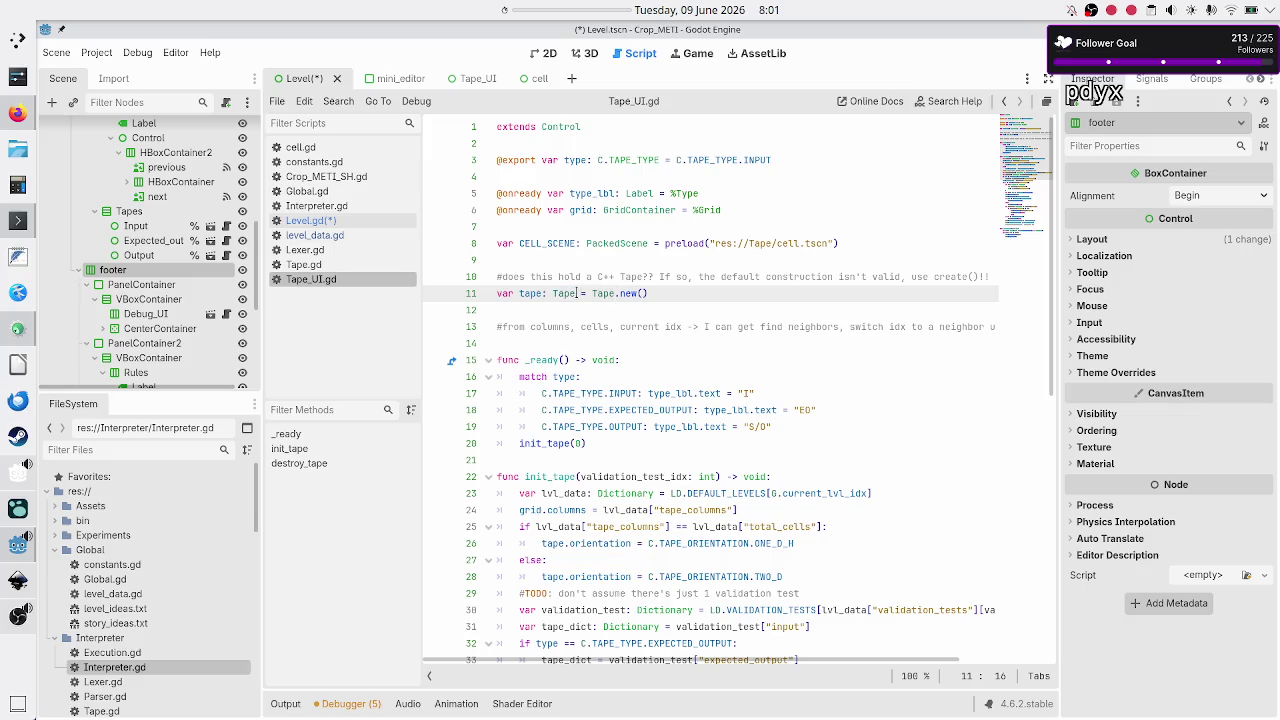
double_click(565, 293)
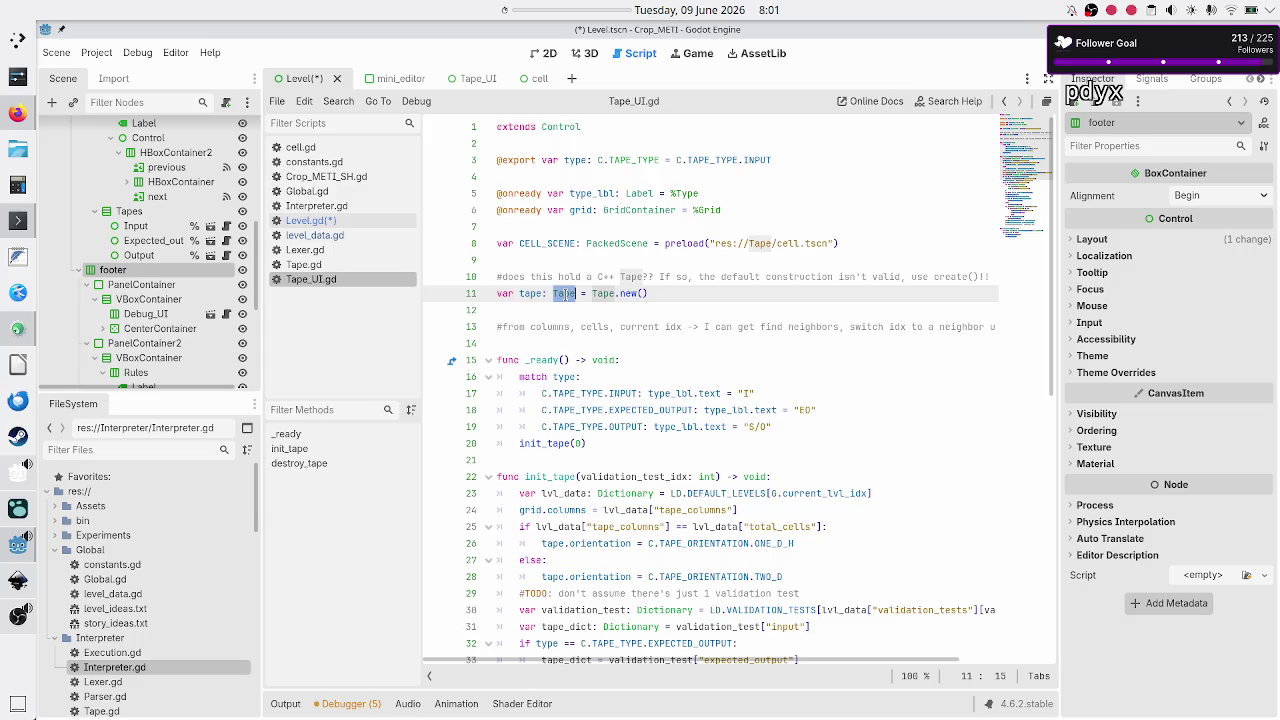
left_click(580, 127)
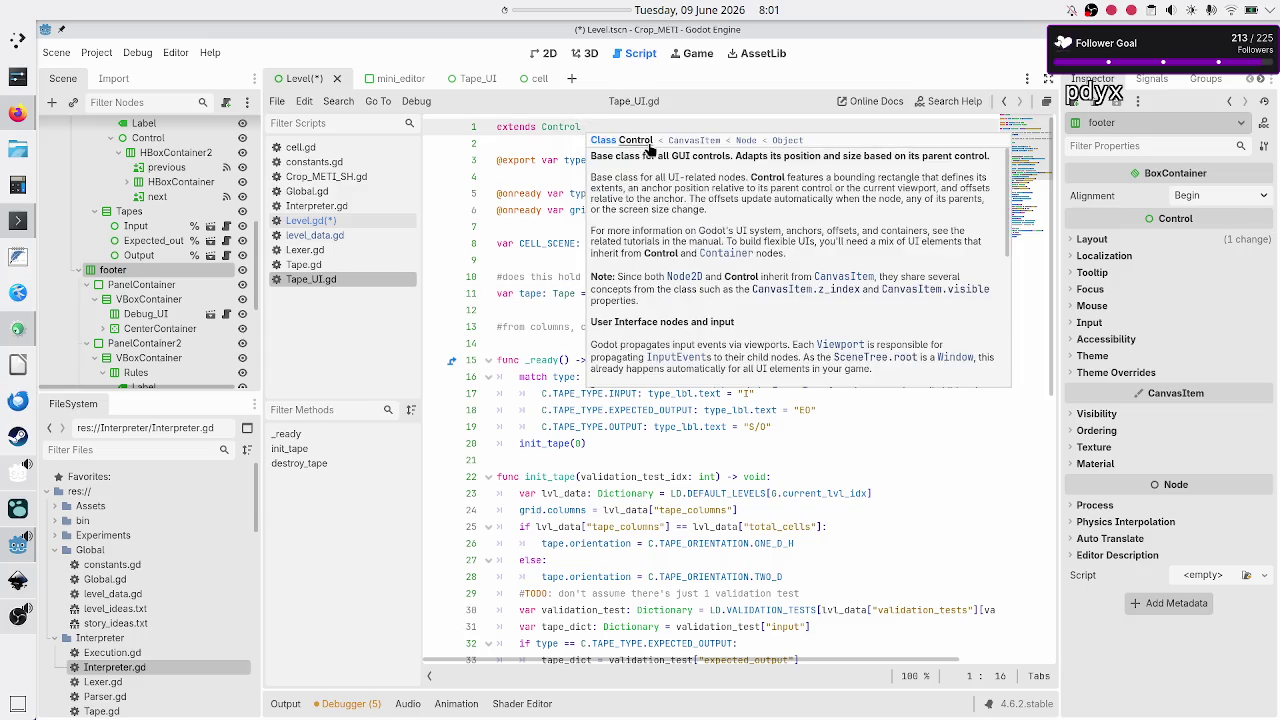
key("Home")
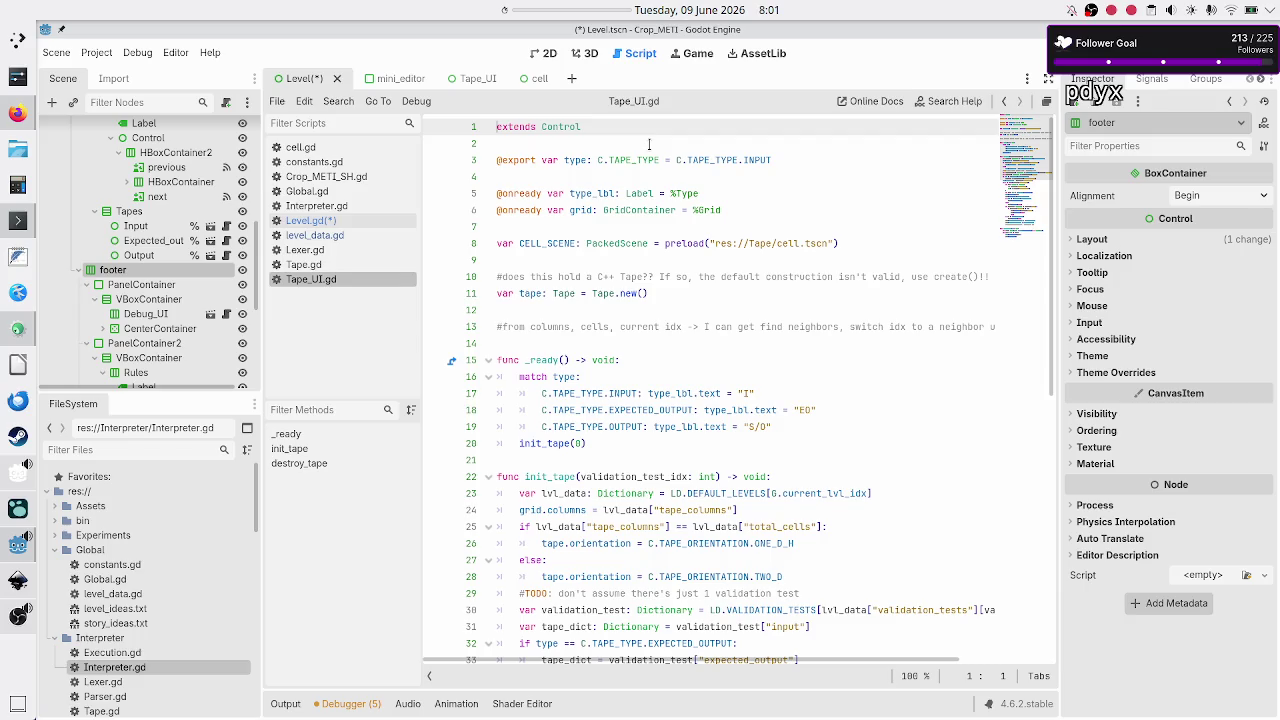
type("class_name Tape")
type("_UI")
left_click(649, 145)
key("ctrl+s")
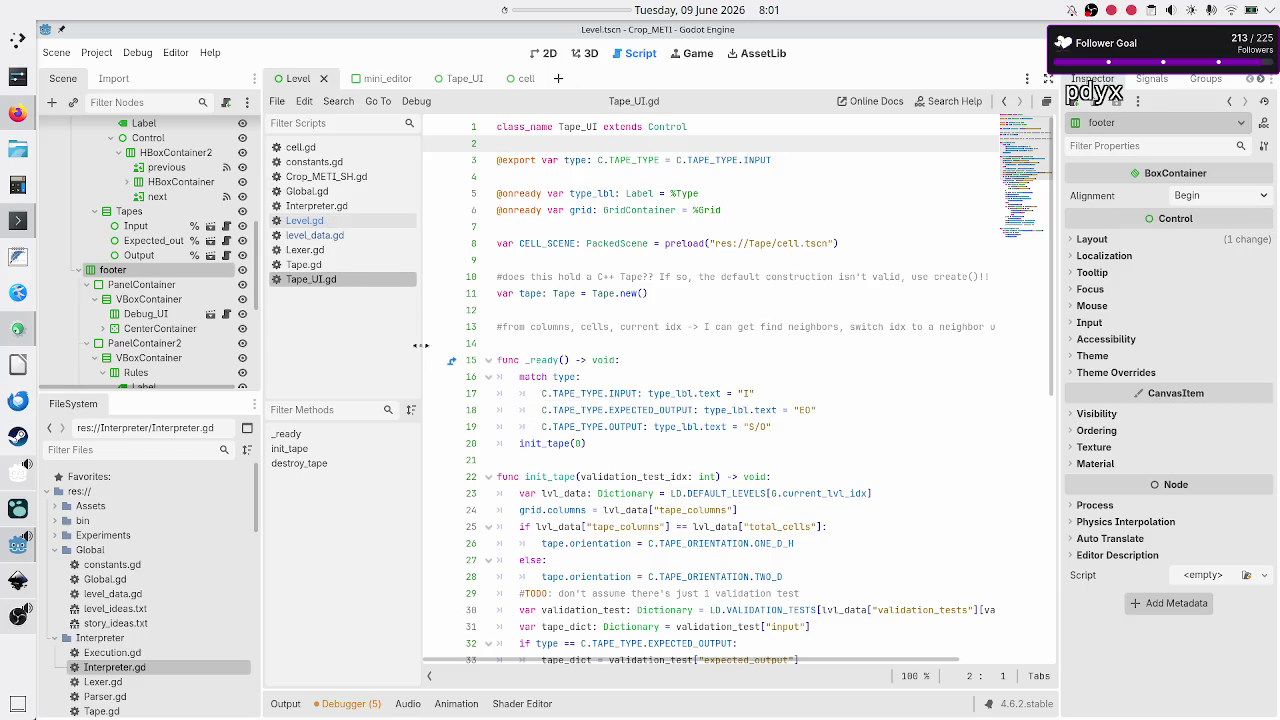
left_click(335, 236)
left_click(337, 221)
type("@onready var input: Tap")
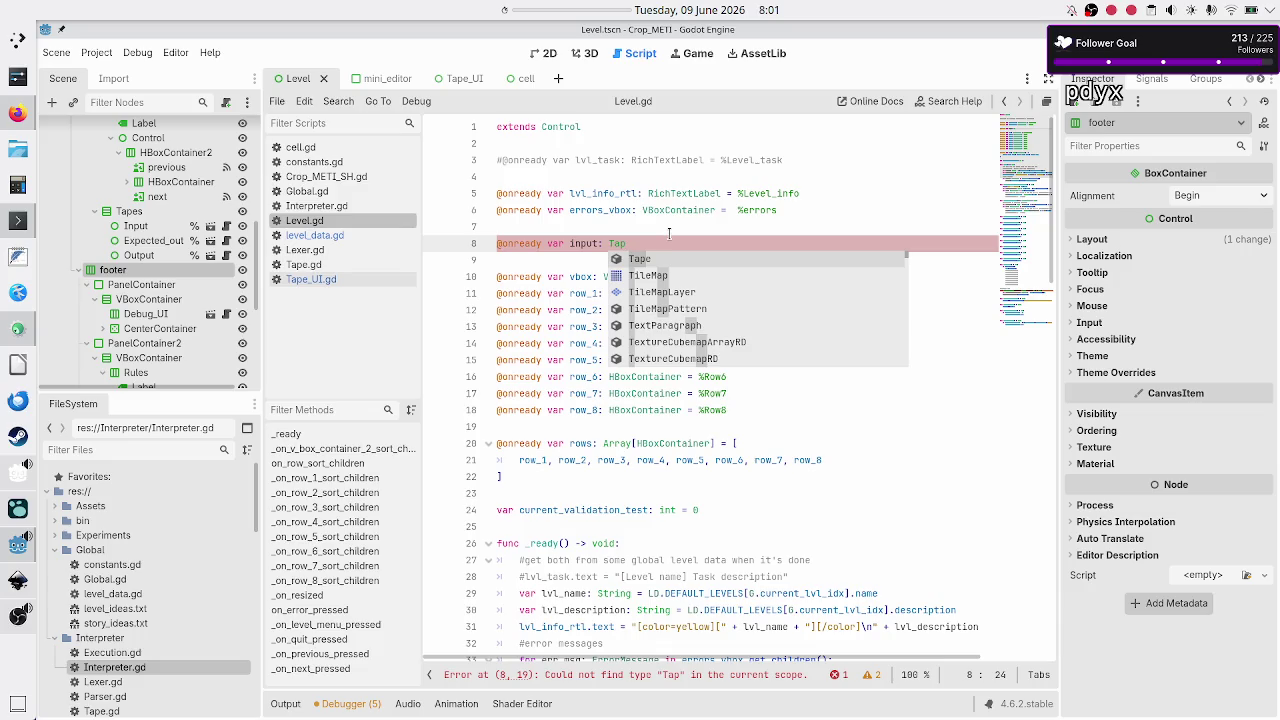
type("e_UI = %Input")
key("Return")
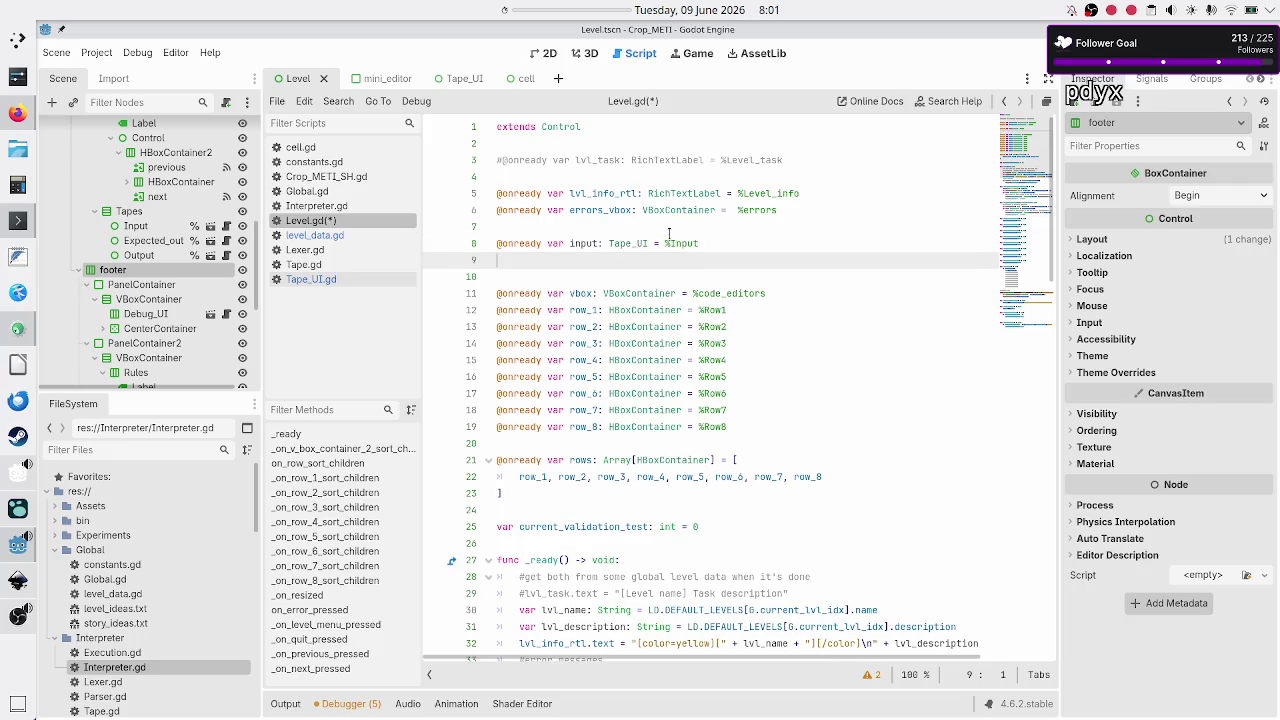
key("shift+Up")
key("ctrl+c")
key("shift+Down")
key("ctrl+v")
key("Return")
key("ctrl+v")
key("Up")
key("Up")
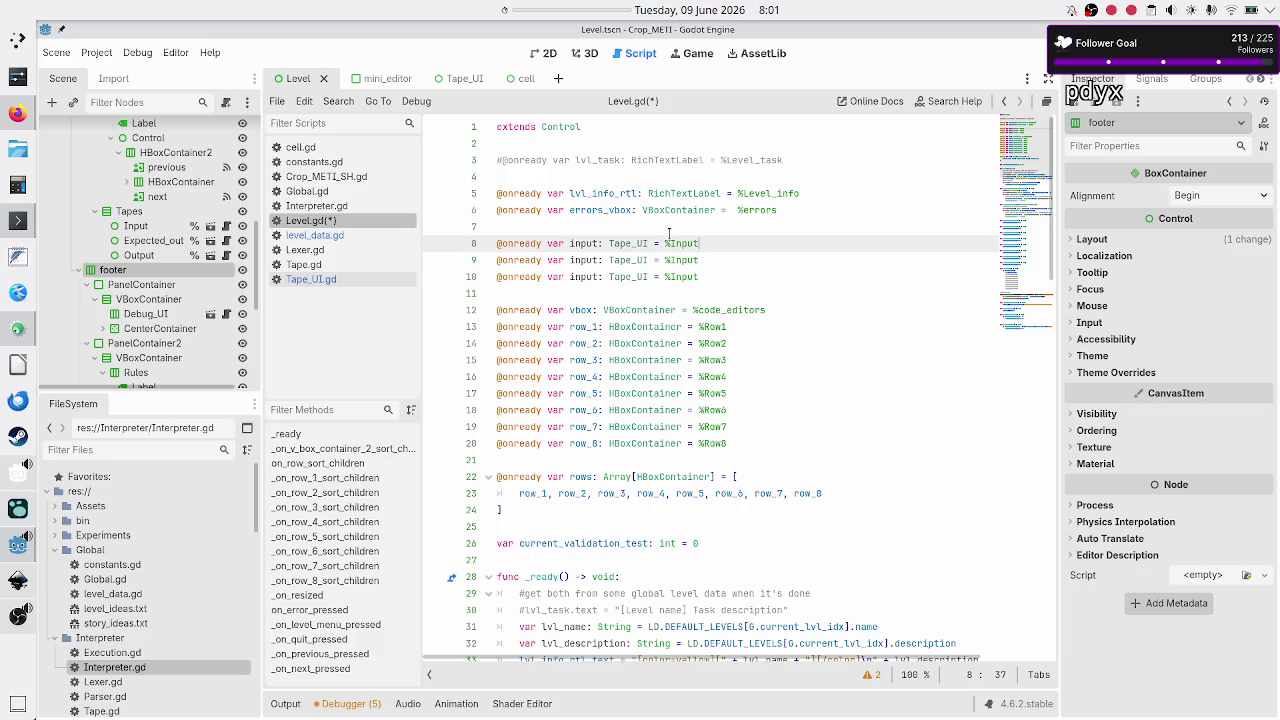
key("Down")
Step: Change the duplicated node references to %Expected_output and %Output
key("BackSpace")
key("BackSpace")
key("BackSpace")
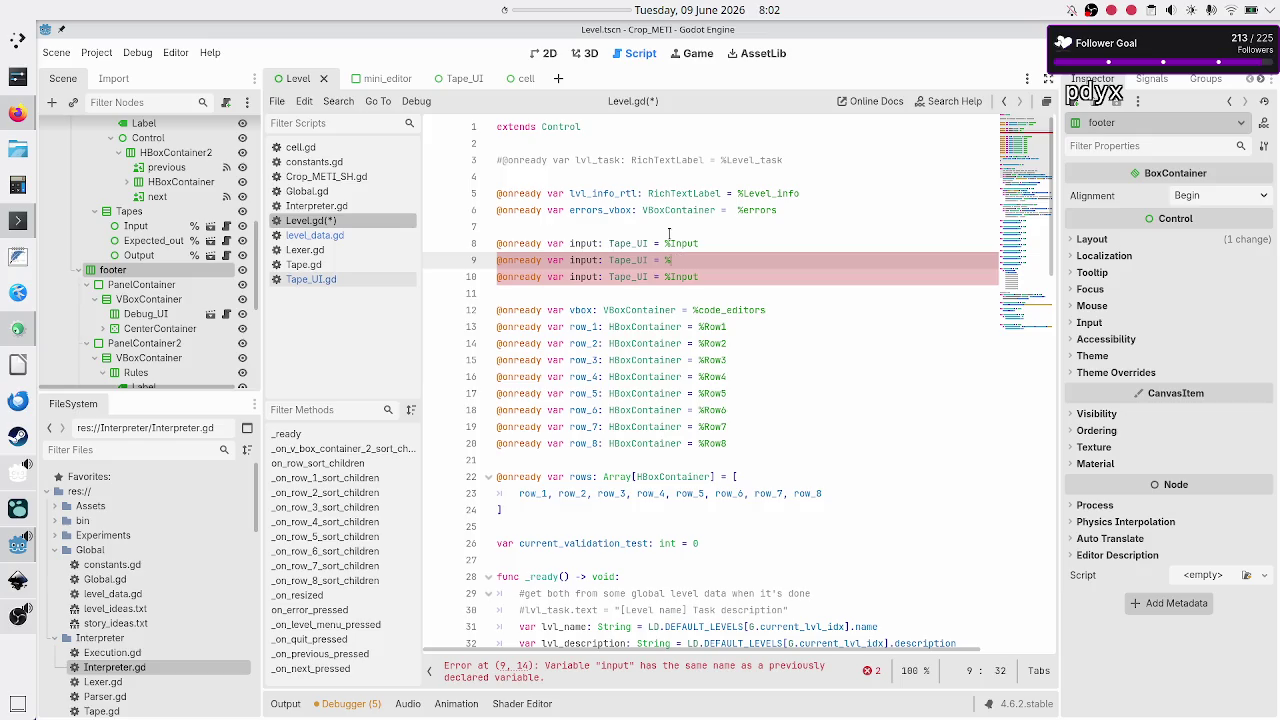
type("Expected_output")
key("Down")
key("BackSpace")
key("BackSpace")
key("BackSpace")
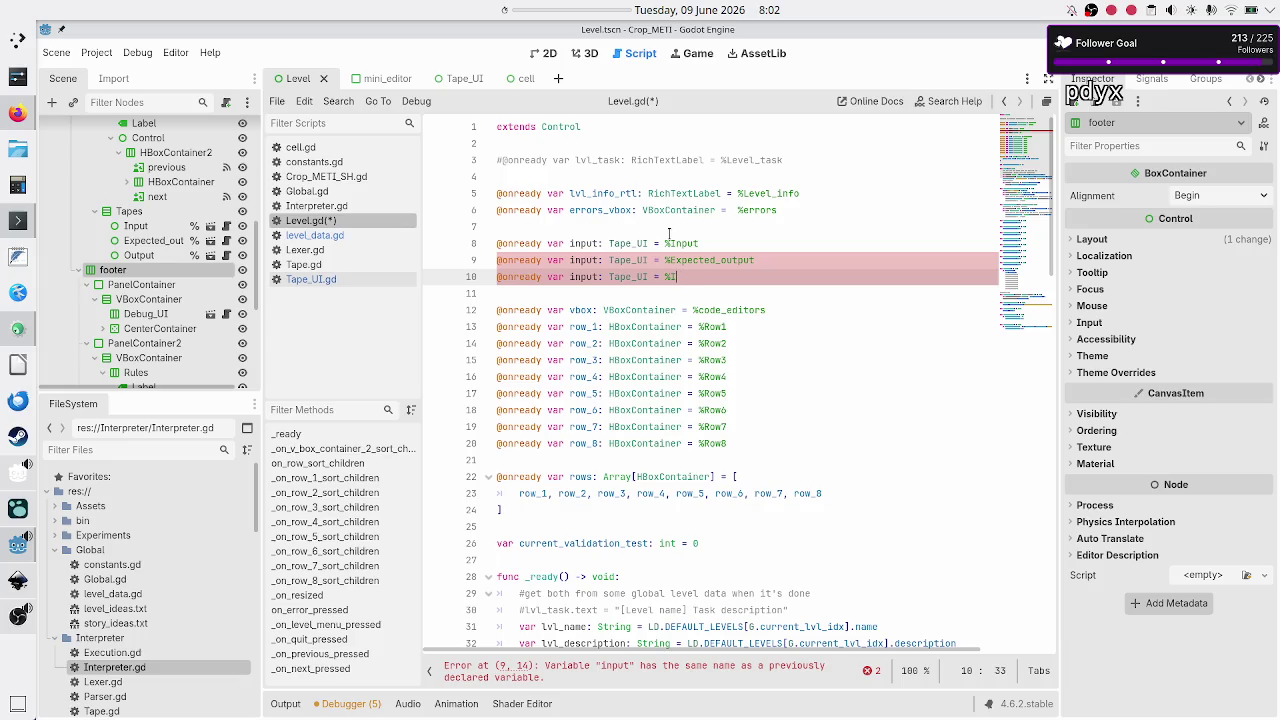
type("Output")
left_click(699, 243)
Step: Rename the duplicated variables to expected_output and output
key("Home")
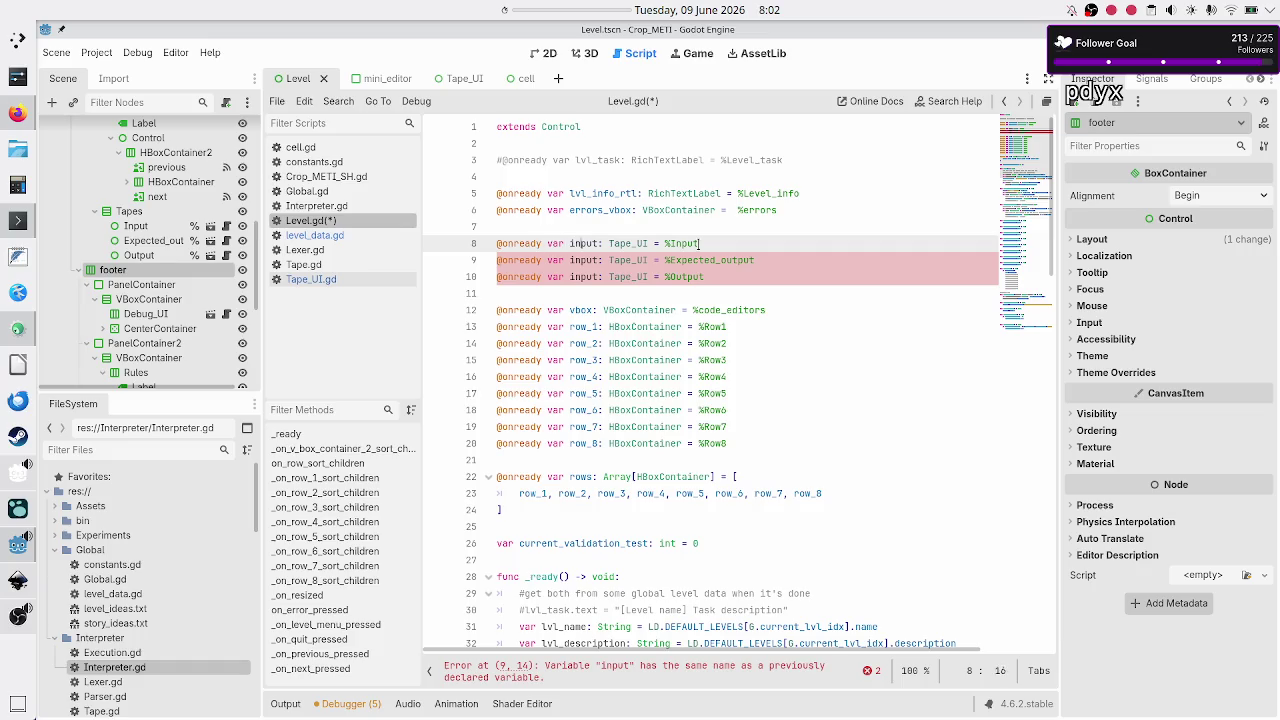
key("Down")
key("ctrl+Right")
key("ctrl+Right")
key("ctrl+Right")
key("Left")
key("Delete")
key("BackSpace")
key("BackSpace")
key("BackSpace")
type("expected_output")
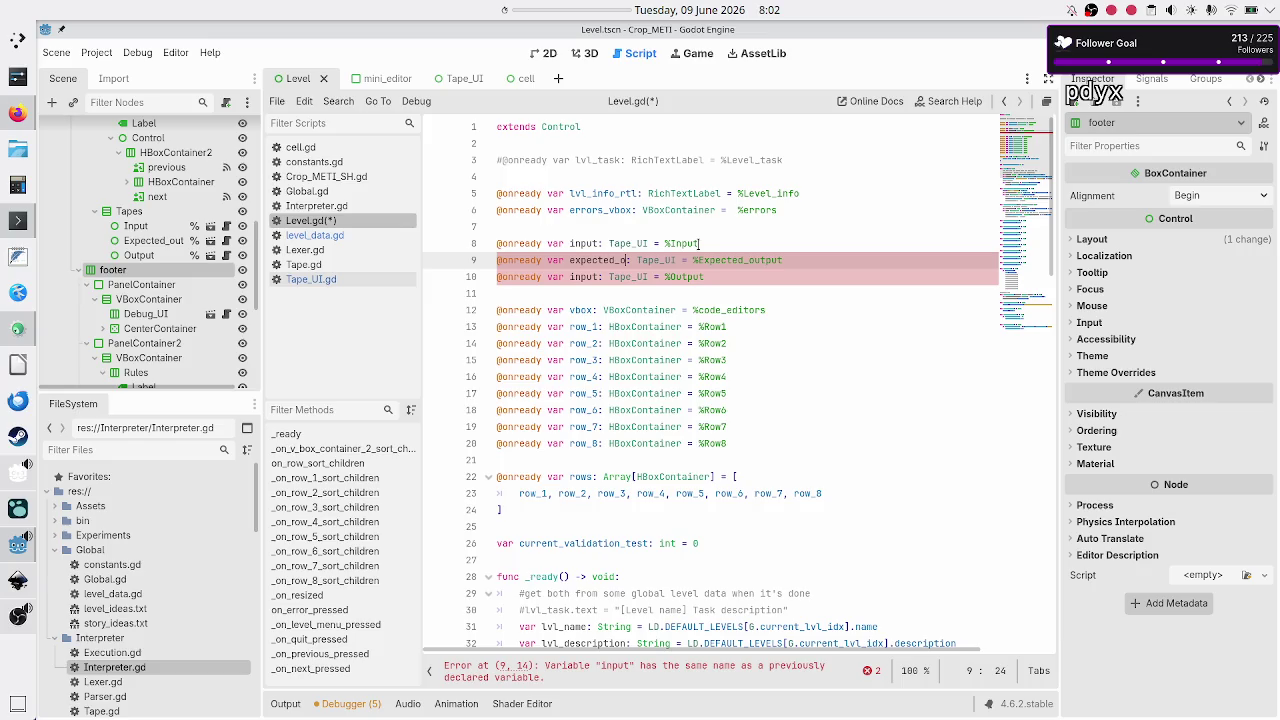
key("Down")
key("Left")
key("Left")
key("Left")
key("Left")
key("BackSpace")
key("BackSpace")
key("BackSpace")
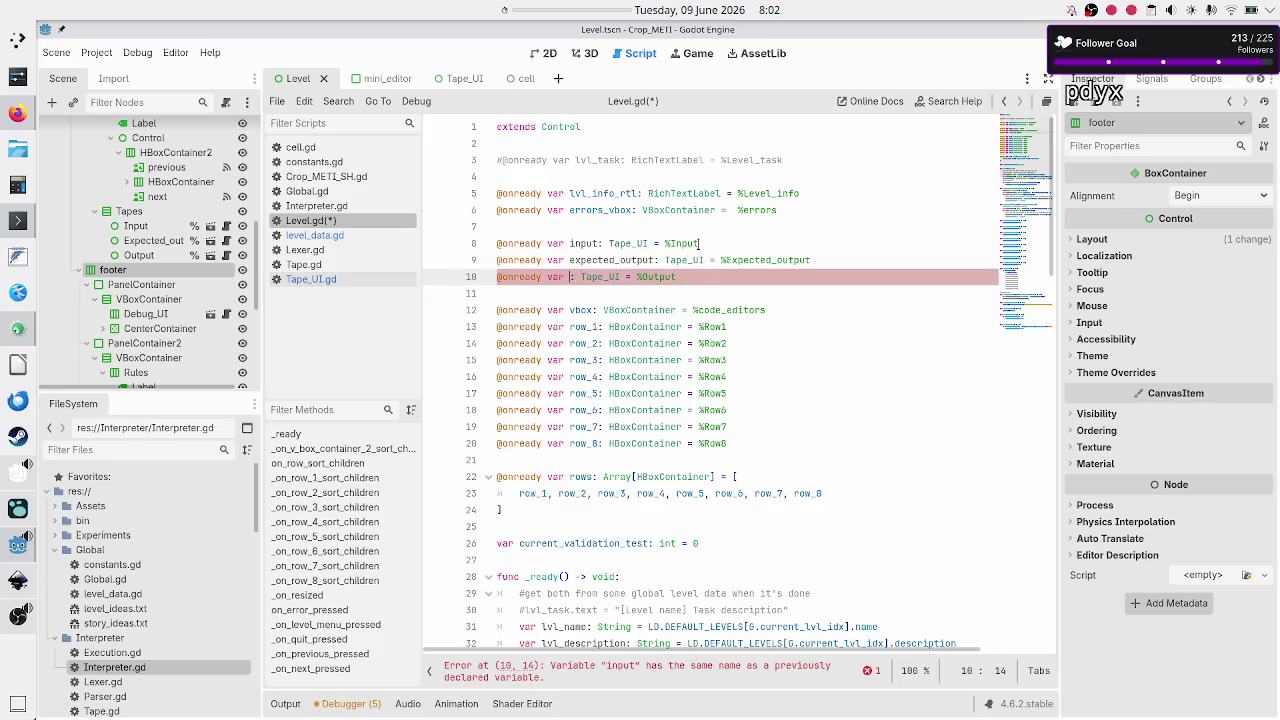
type("output")
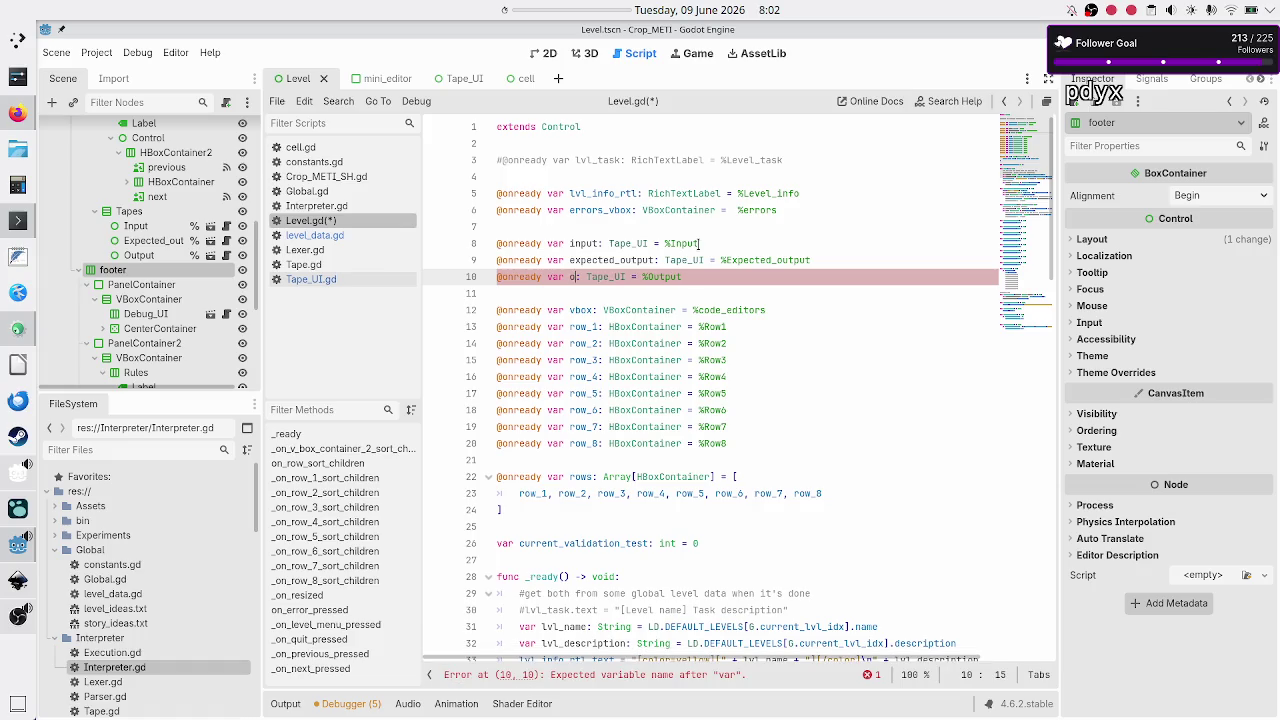
key("Down")
key("Down")
key("Down")
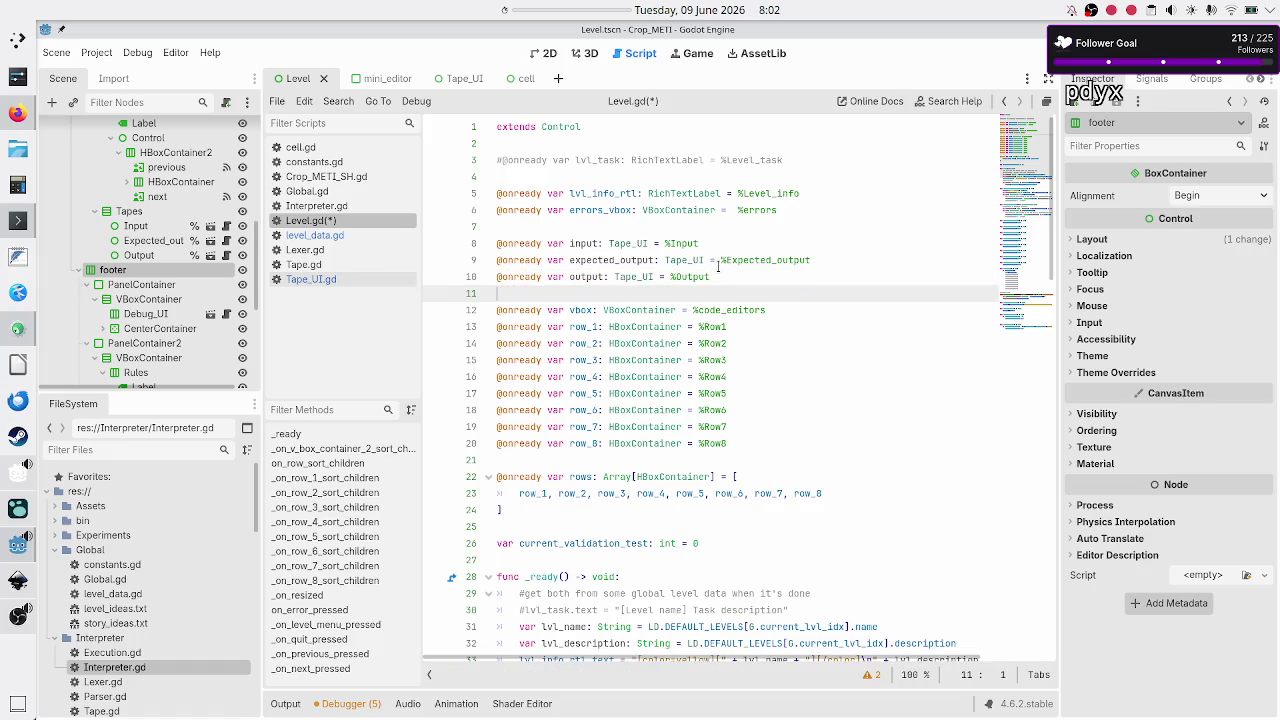
key("Down")
key("Down")
key("Down")
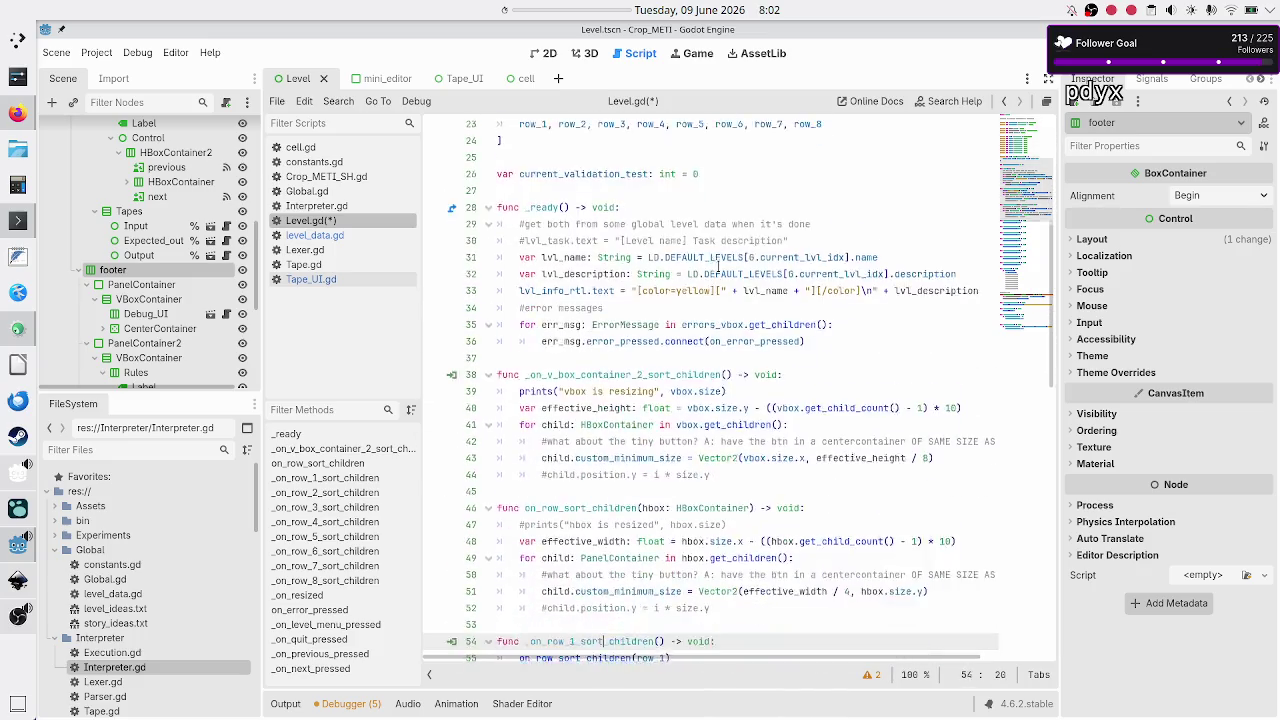
Step: Add input.destroy_tape() and input.init_tape(current_validation_test) after the decrement in _on_previous_pressed
key("Down")
key("Down")
key("Down")
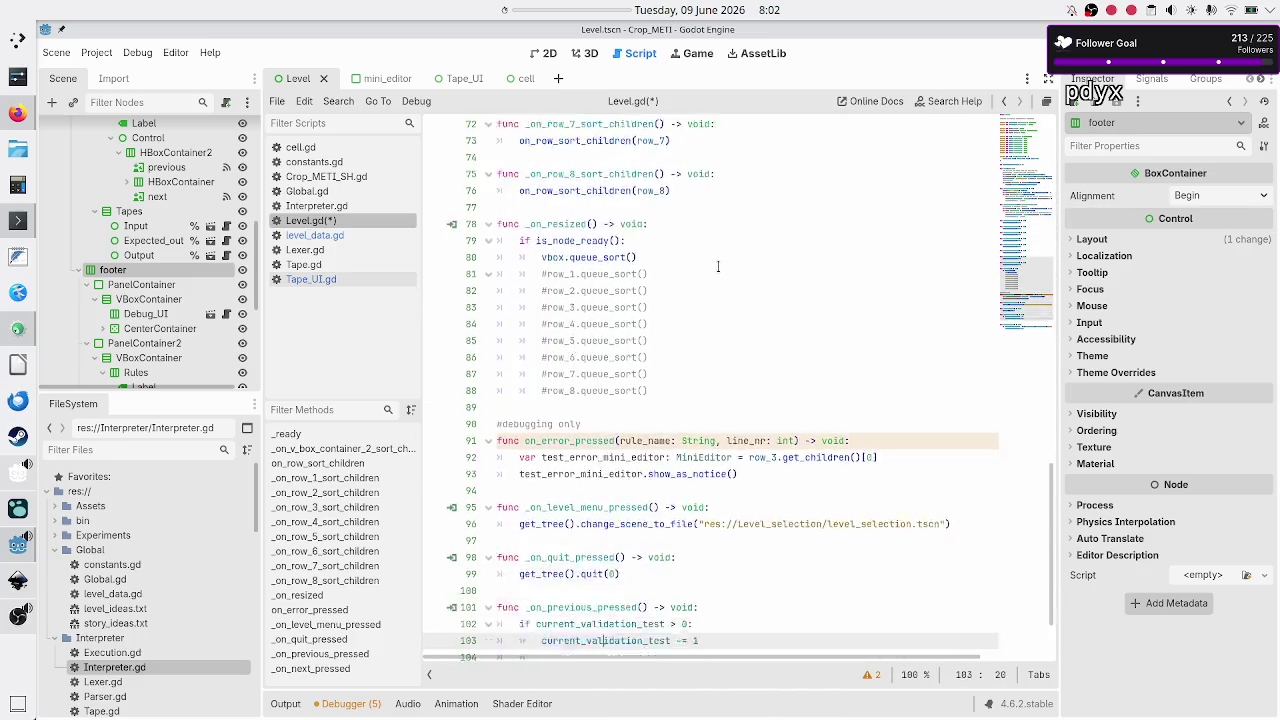
key("Up")
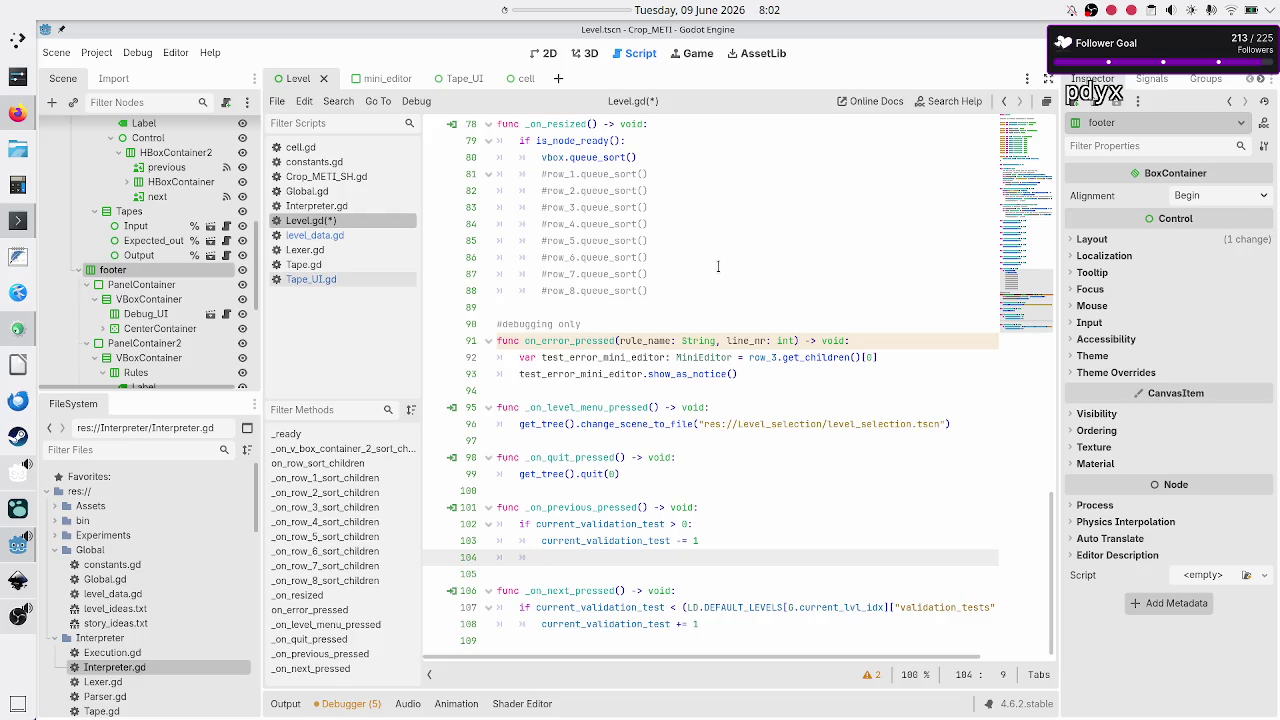
type("input")
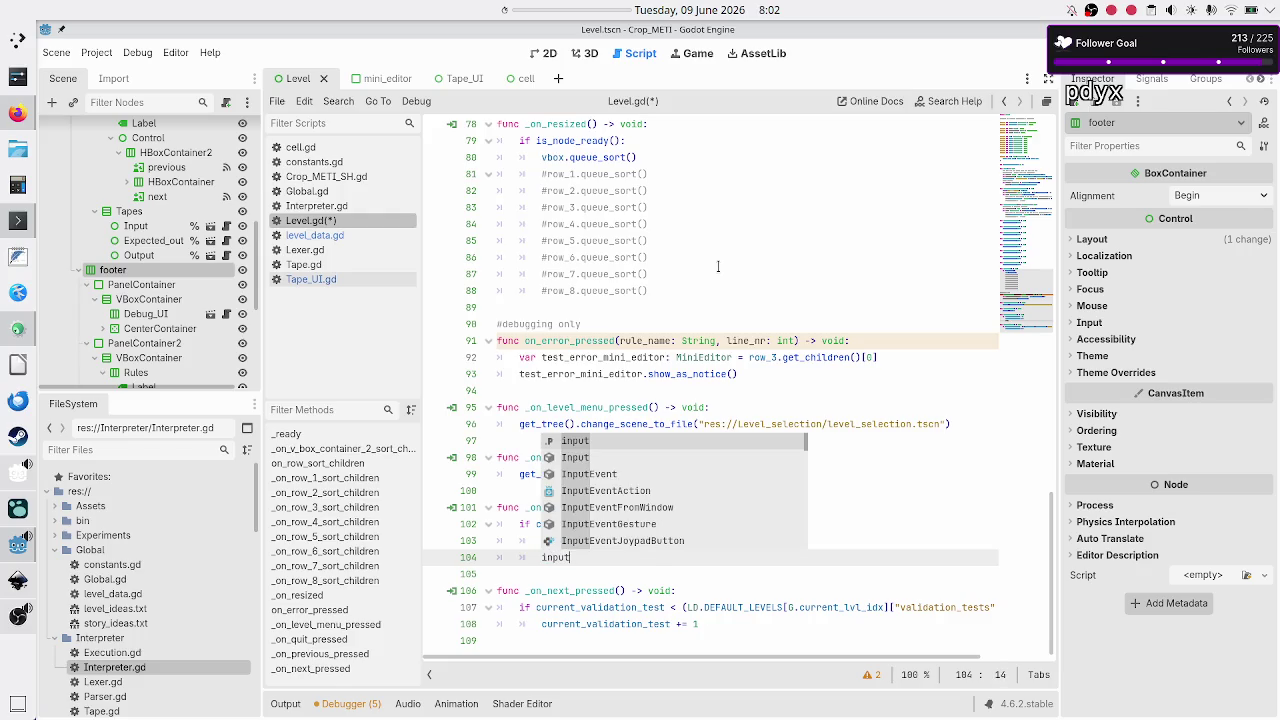
type(".")
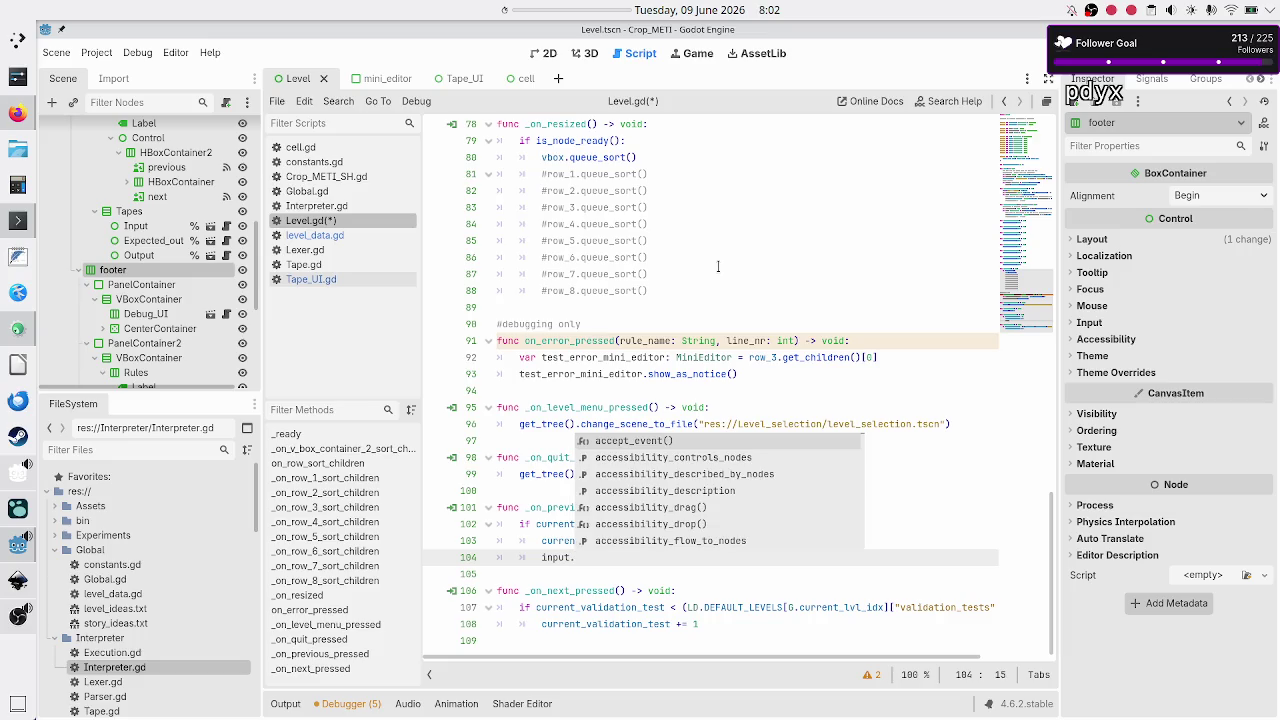
type("des")
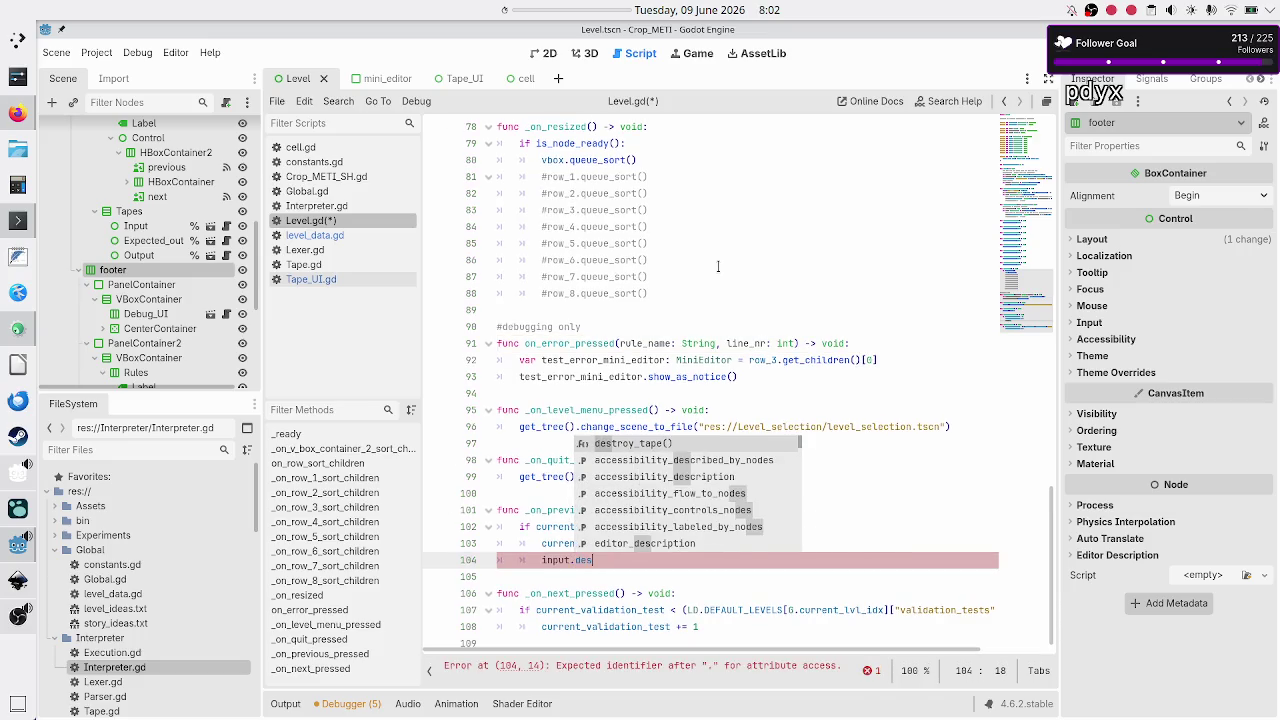
key("Return")
key("Return")
type("input")
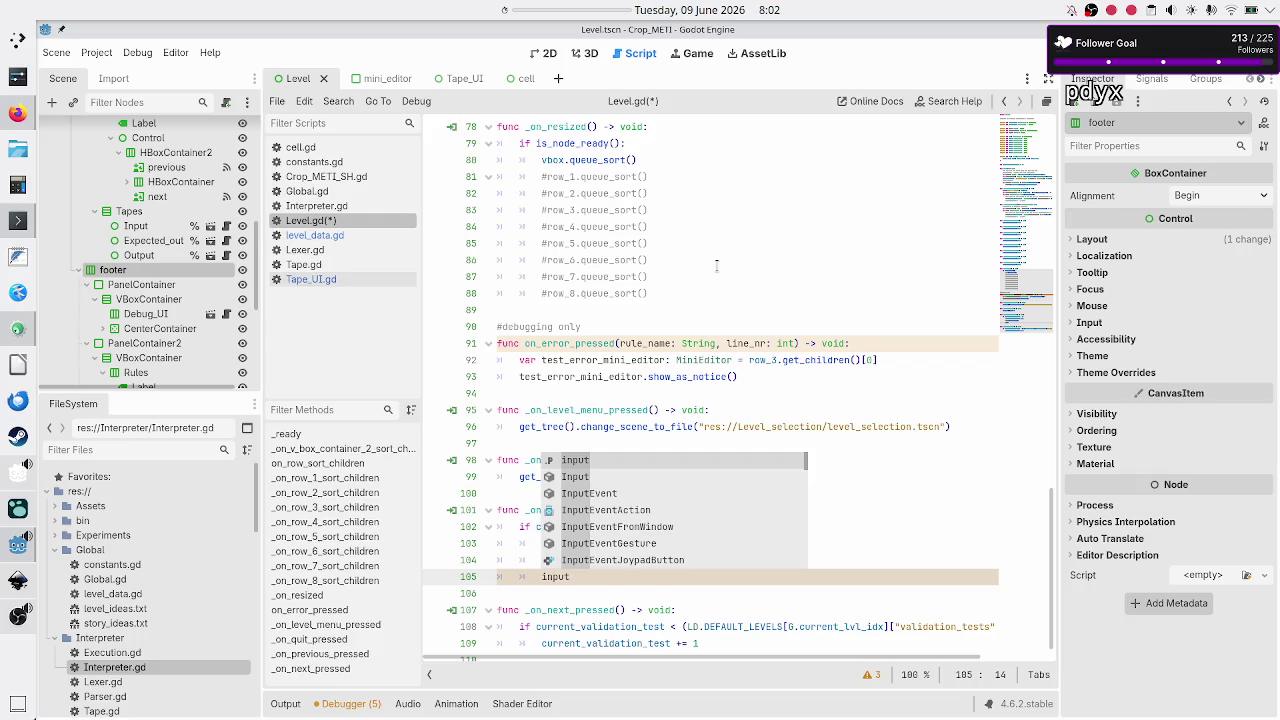
type(".")
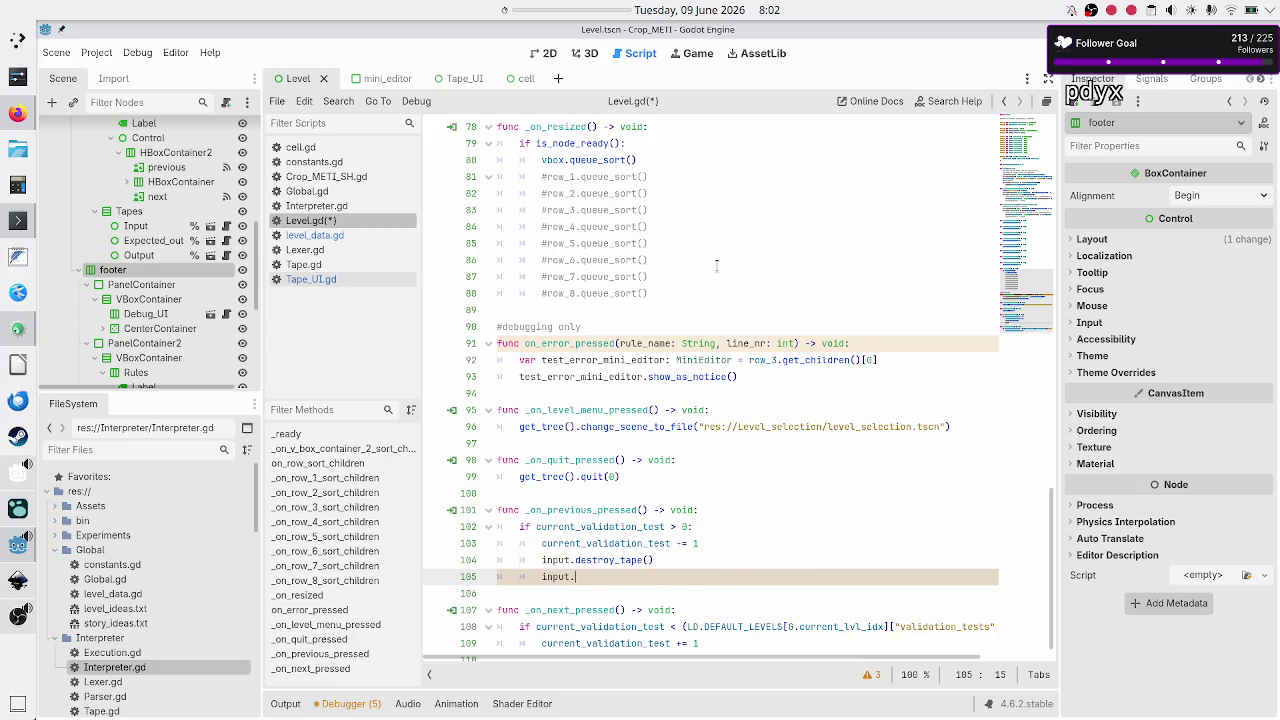
type("init")
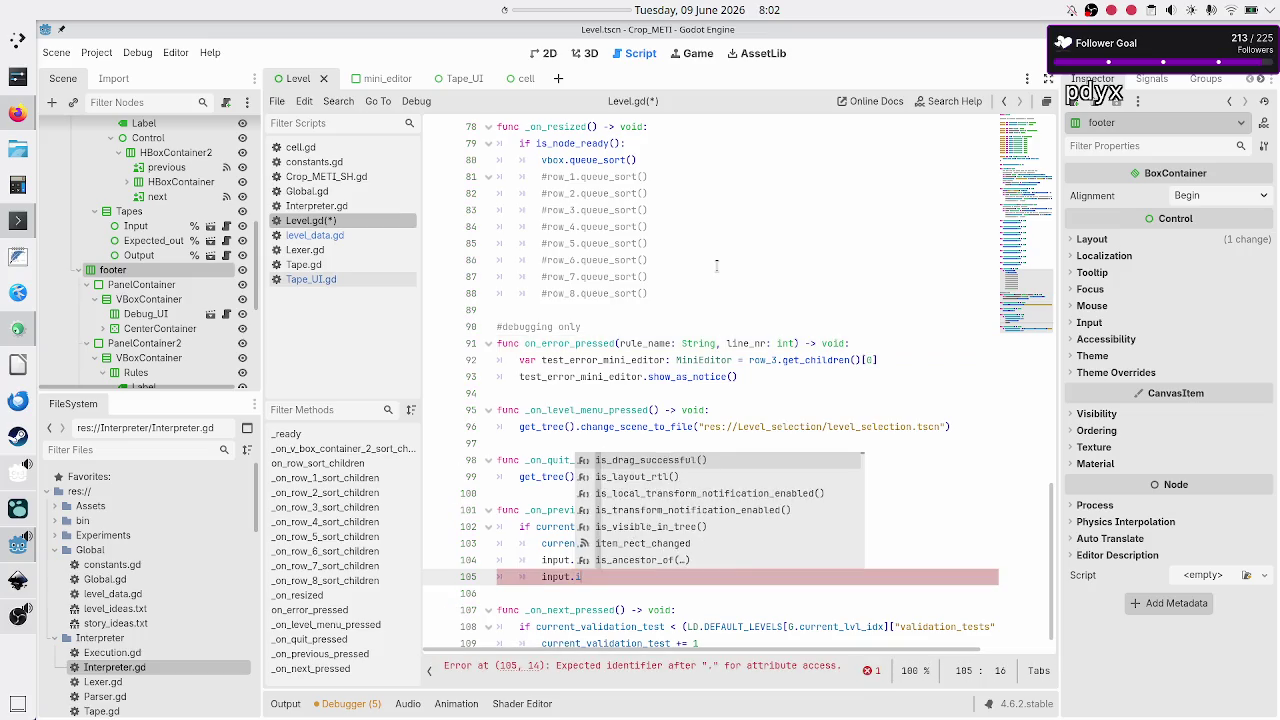
key("Return")
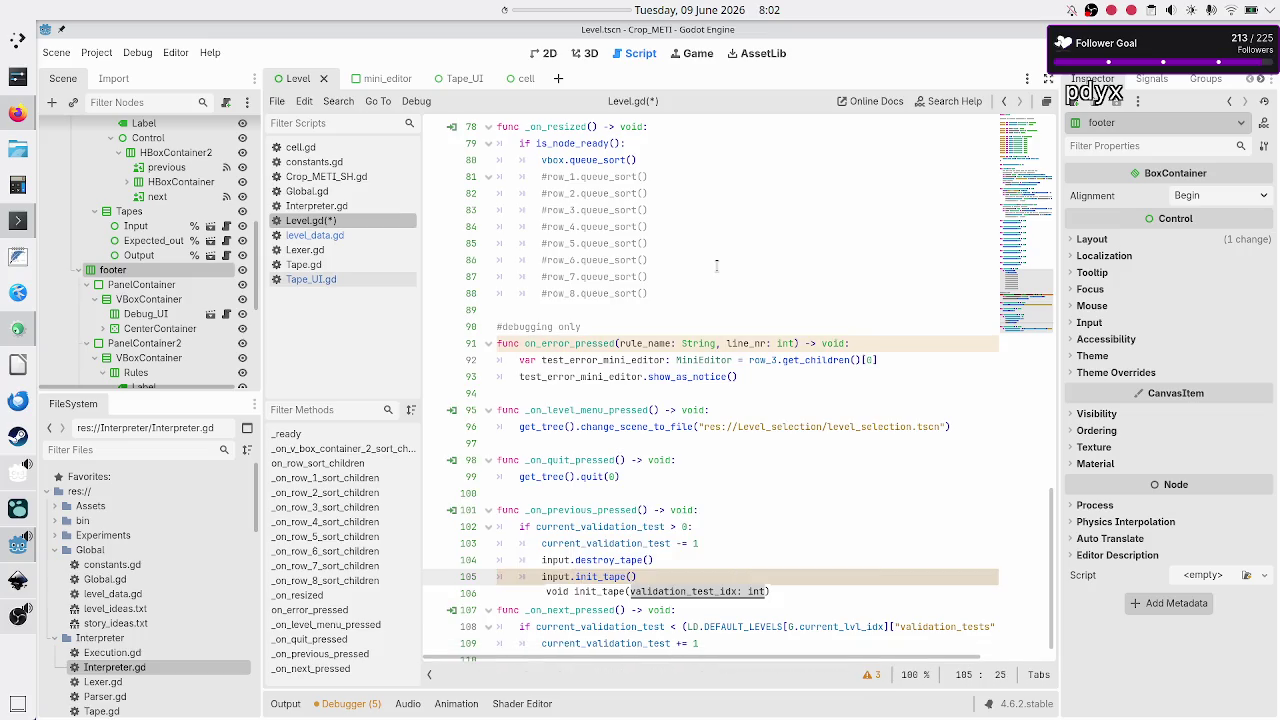
type("valid")
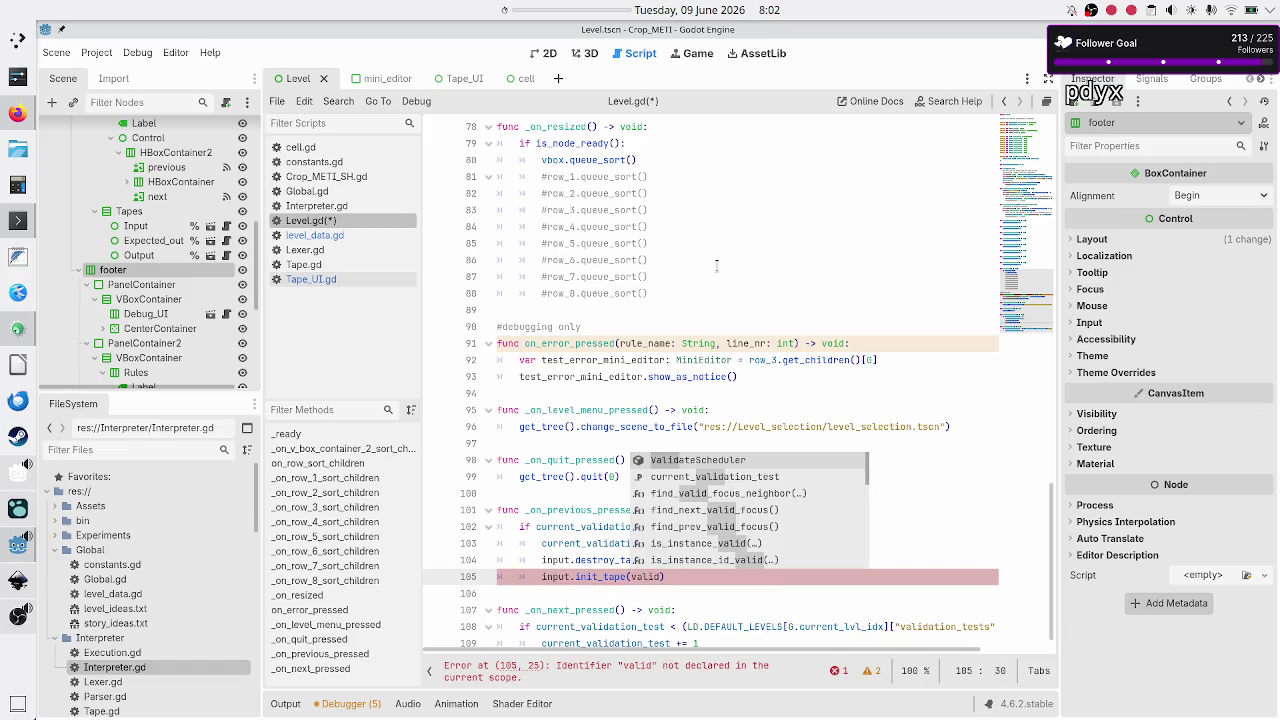
key("Down")
key("Return")
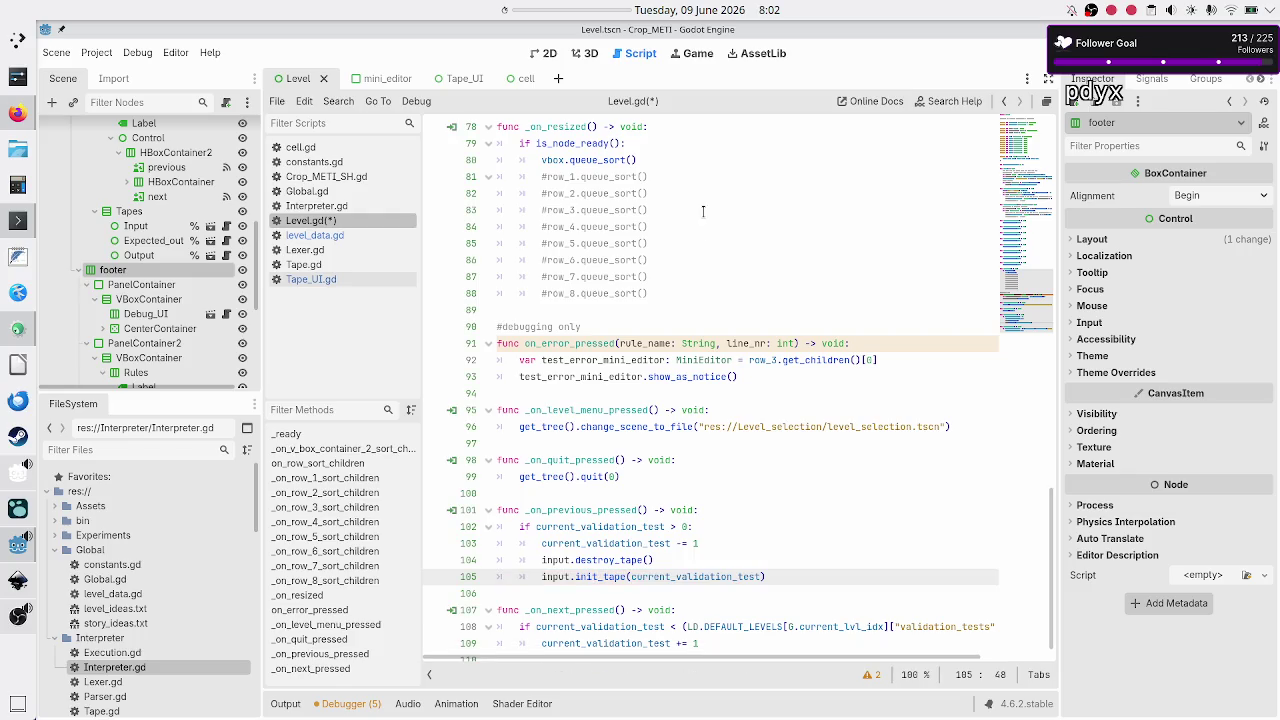
scroll(698, 288, "up", 20)
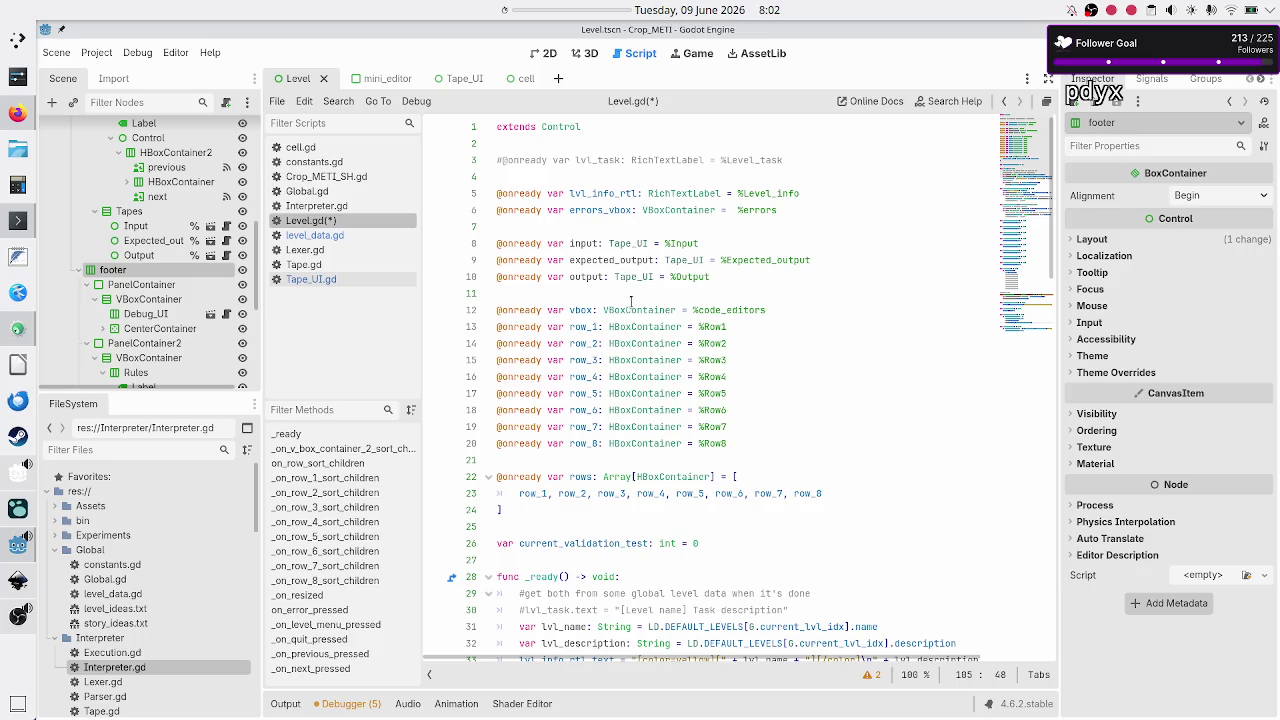
double_click(591, 542)
left_click(728, 540)
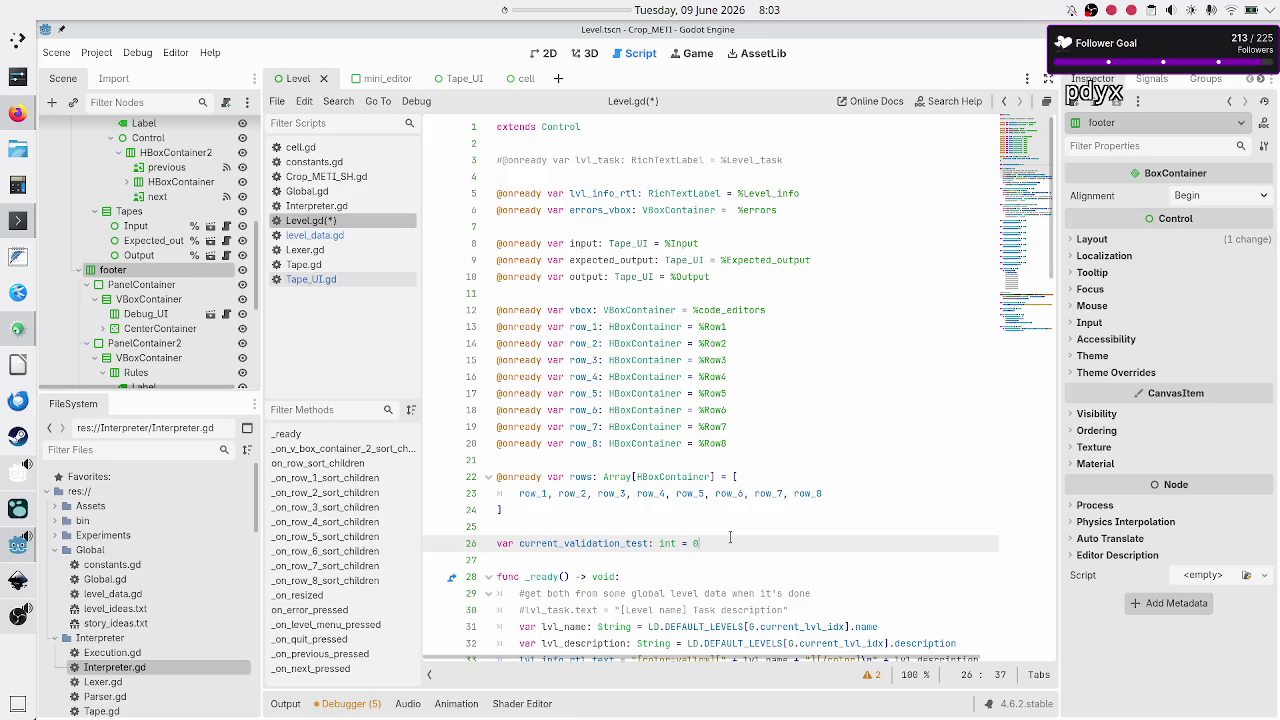
scroll(802, 461, "down", 20)
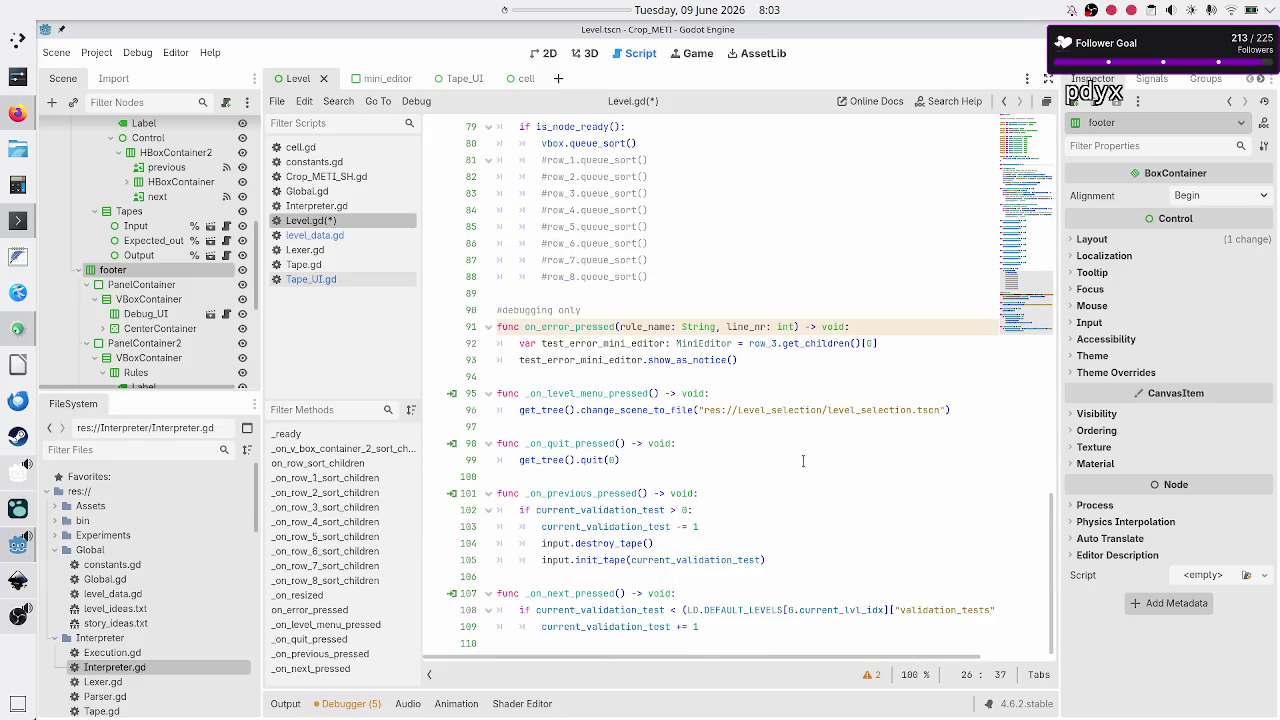
Step: Copy the destroy_tape/init_tape pair and paste it twice below
left_click(755, 525)
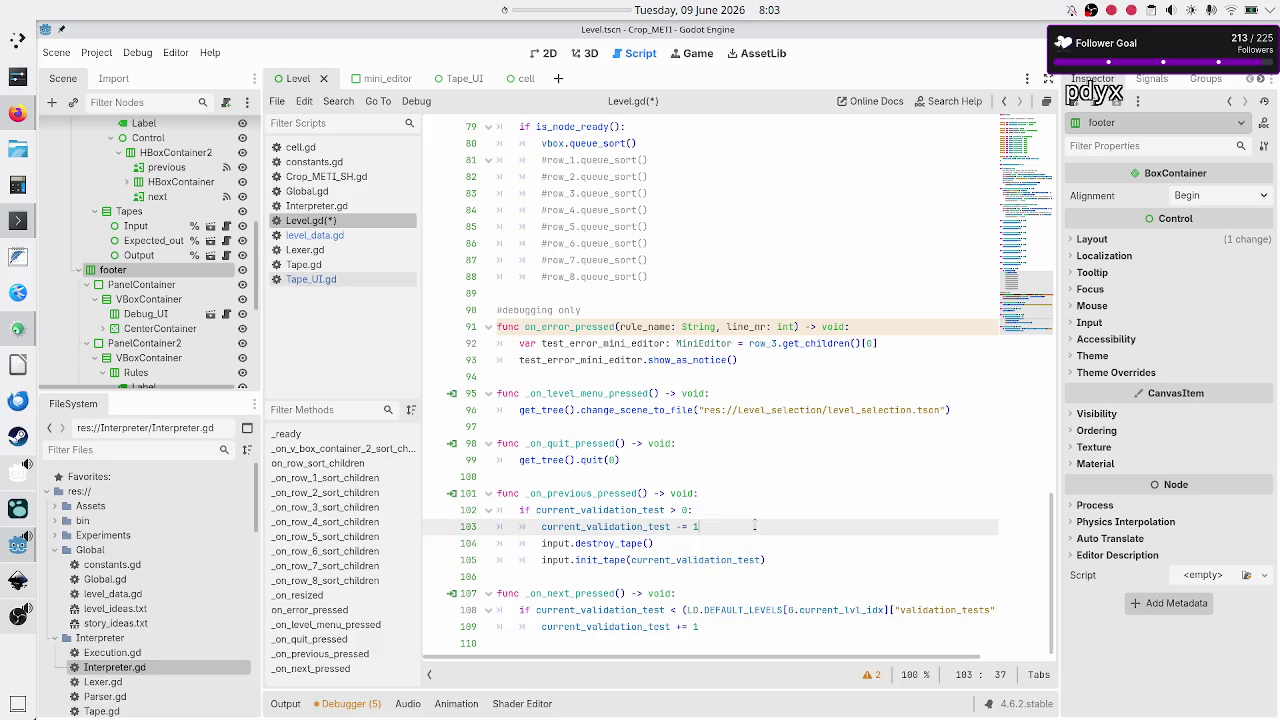
key("Right")
key("shift+Down")
key("shift+End")
key("ctrl+c")
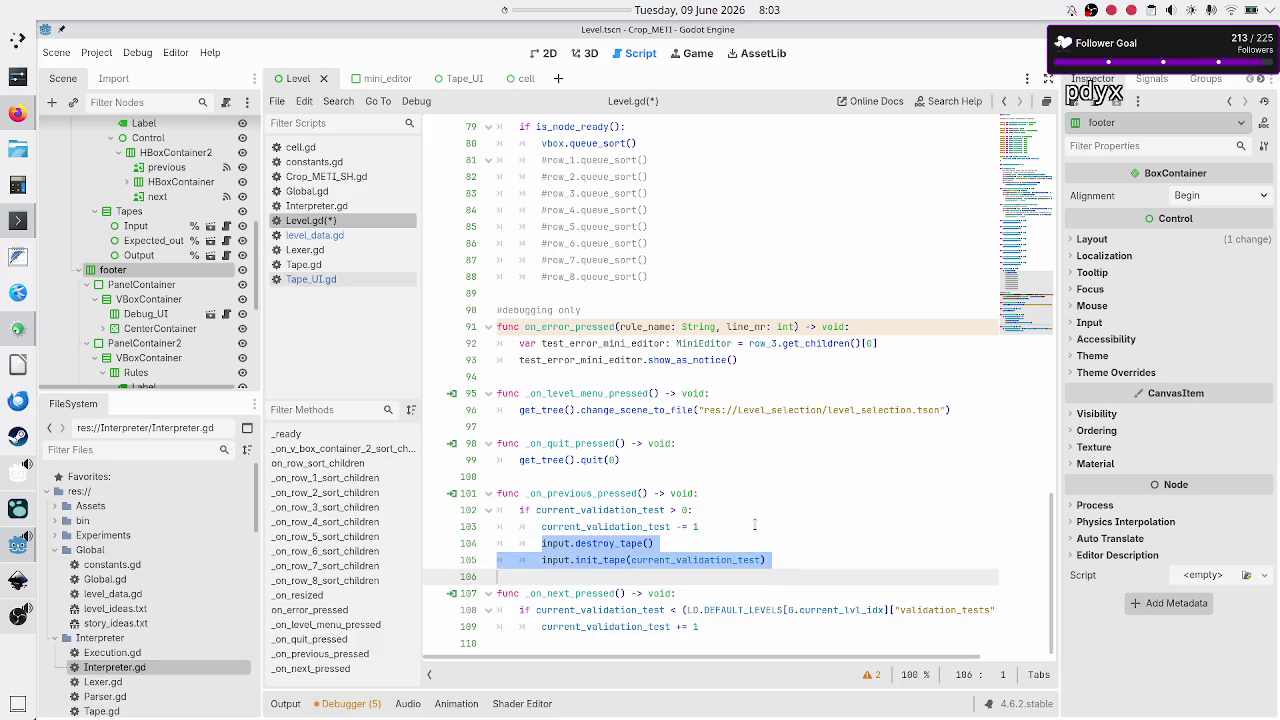
key("Right")
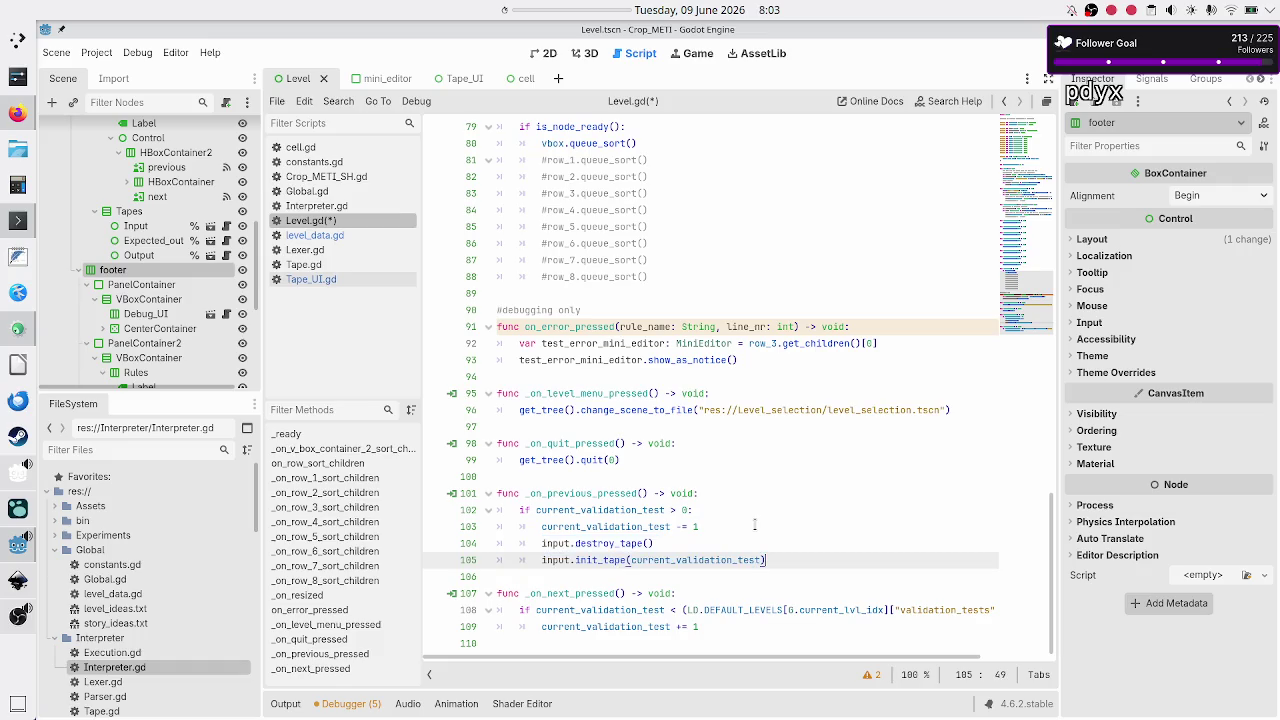
key("Return")
key("ctrl+v")
key("Return")
key("ctrl+v")
key("Up")
key("Up")
key("Up")
key("Down")
key("Home")
key("Right")
key("Right")
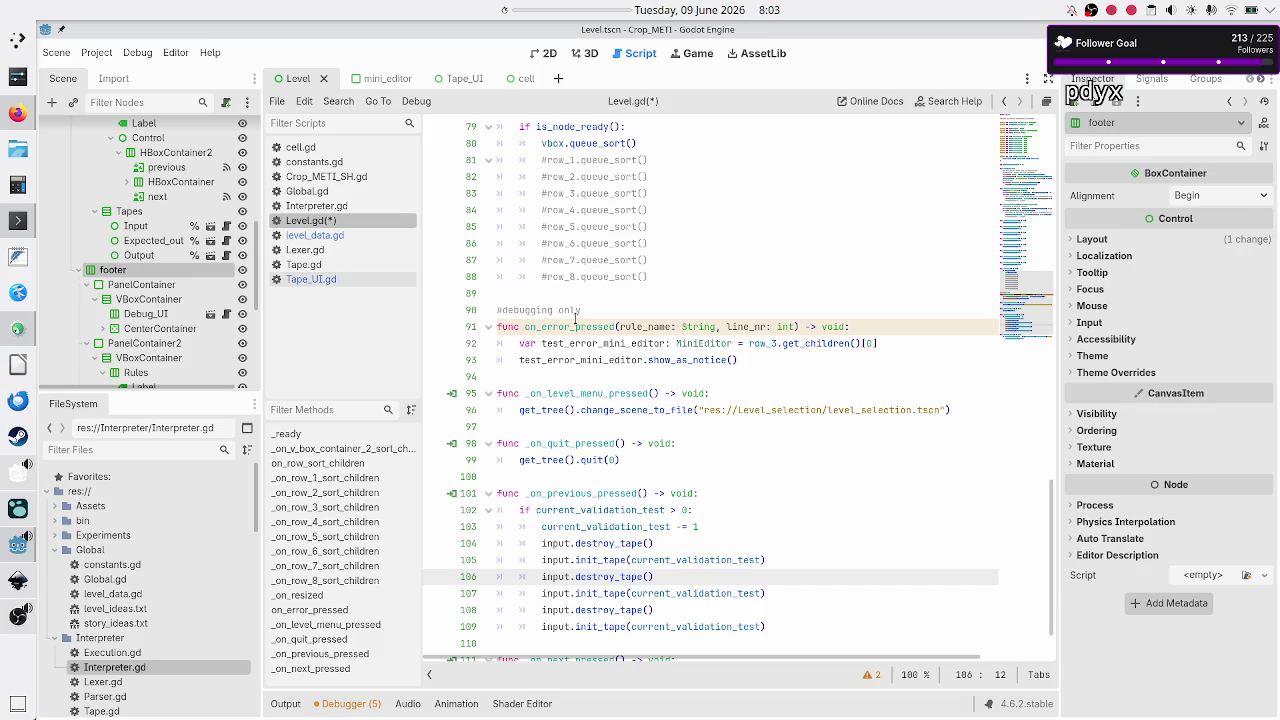
Step: Turn off Access as Unique Name for Input, Expected_output and Output
left_click(145, 213)
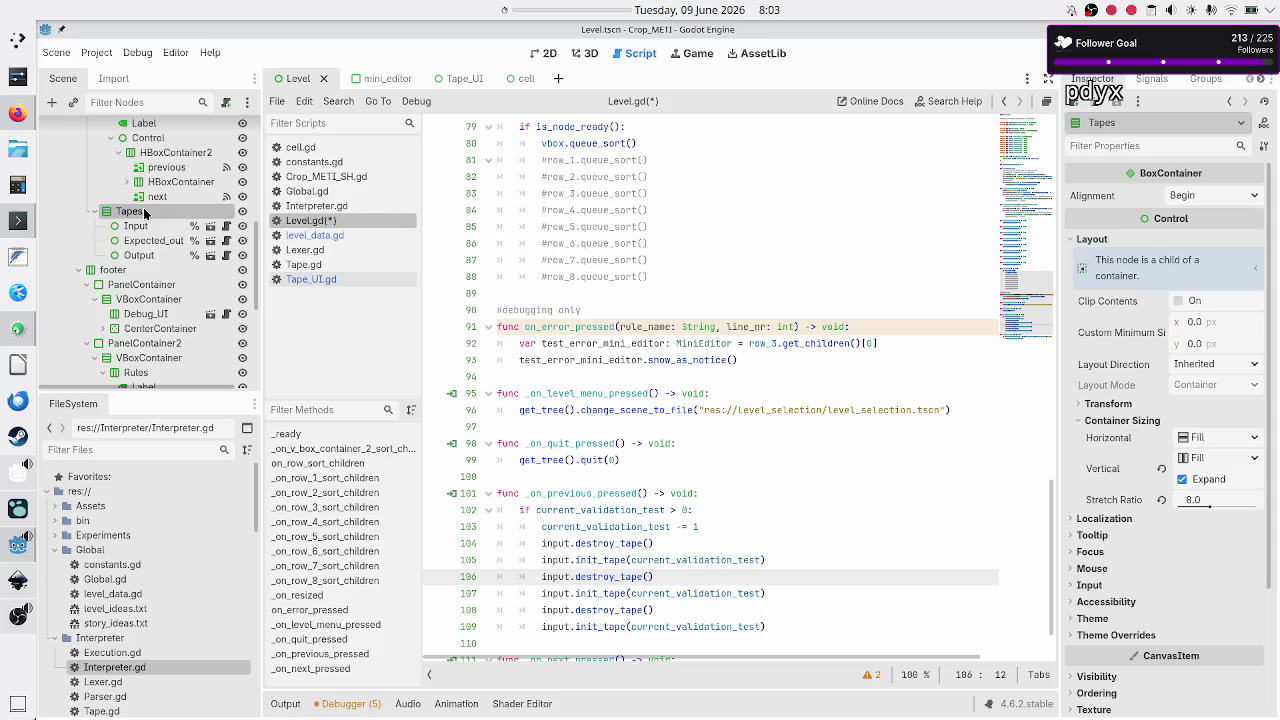
left_click(136, 226)
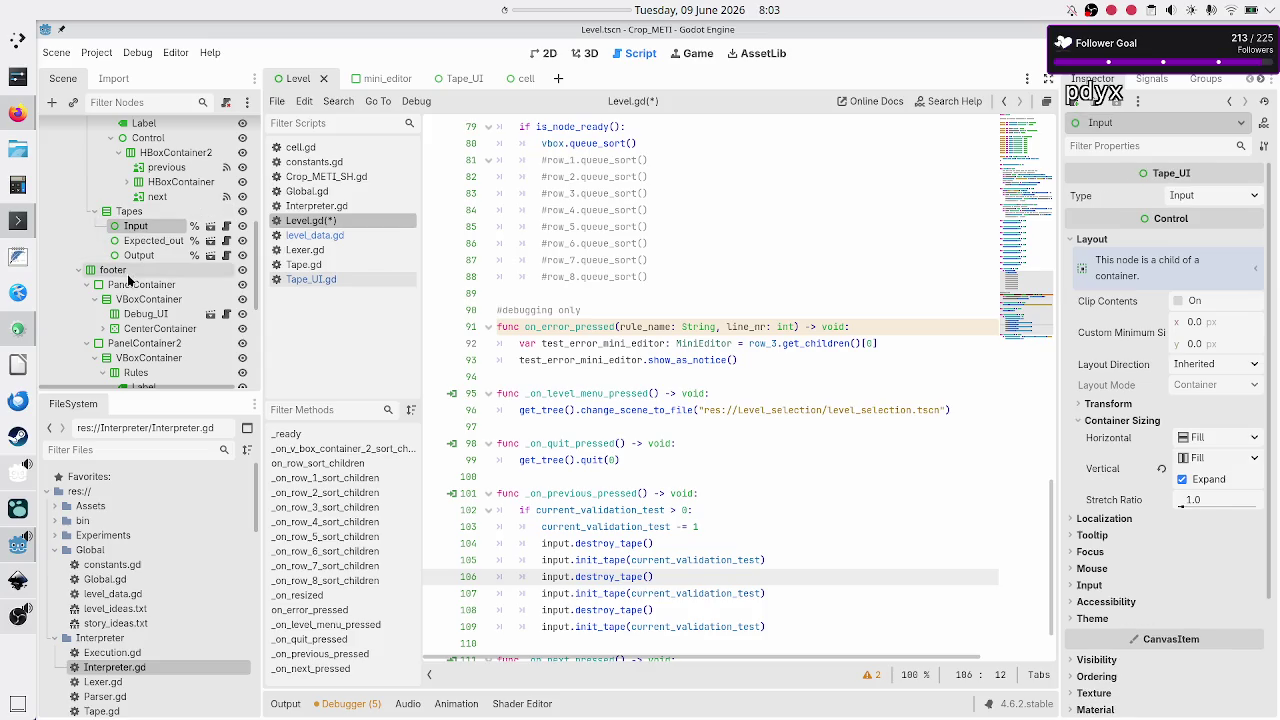
left_click(137, 256, "shift")
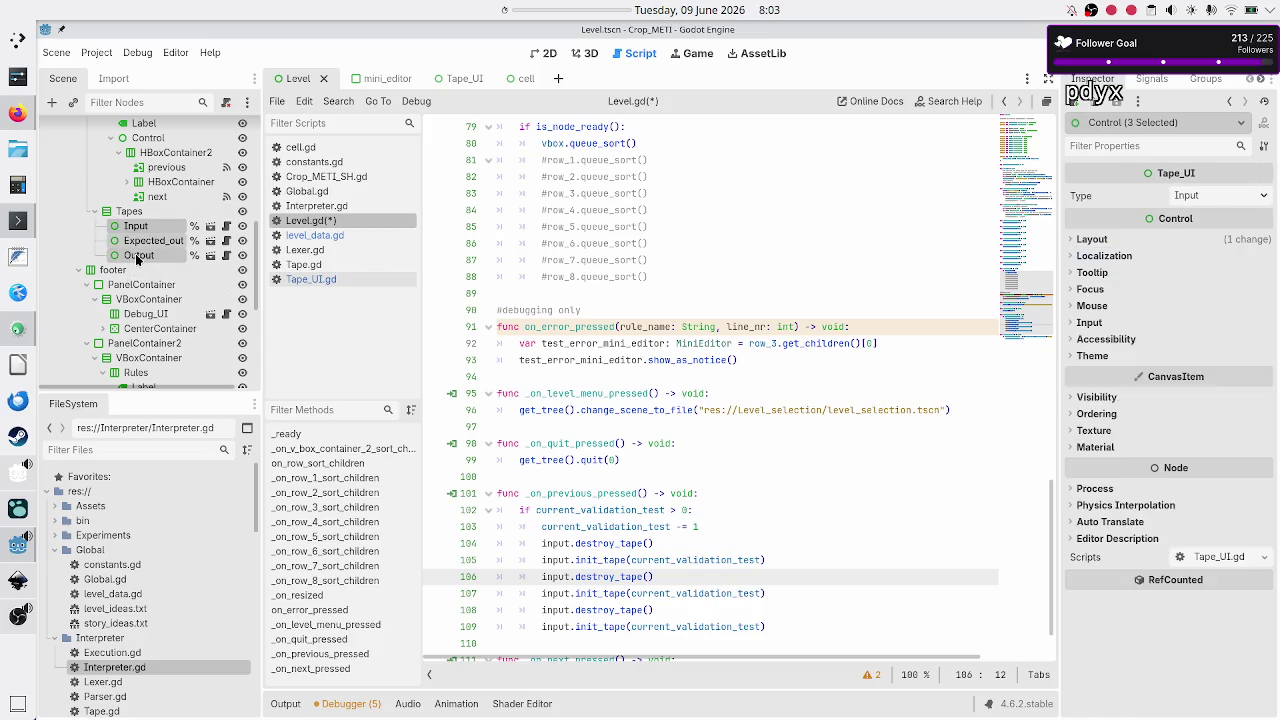
right_click(137, 256)
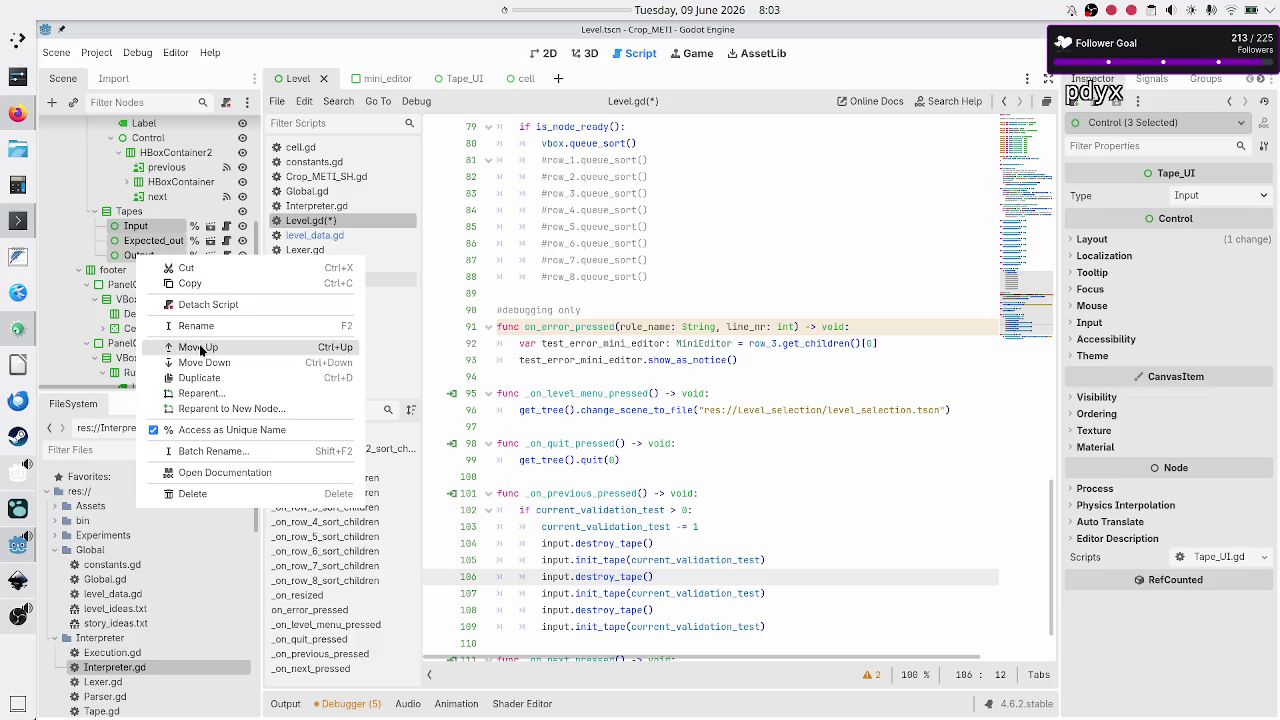
left_click(222, 430)
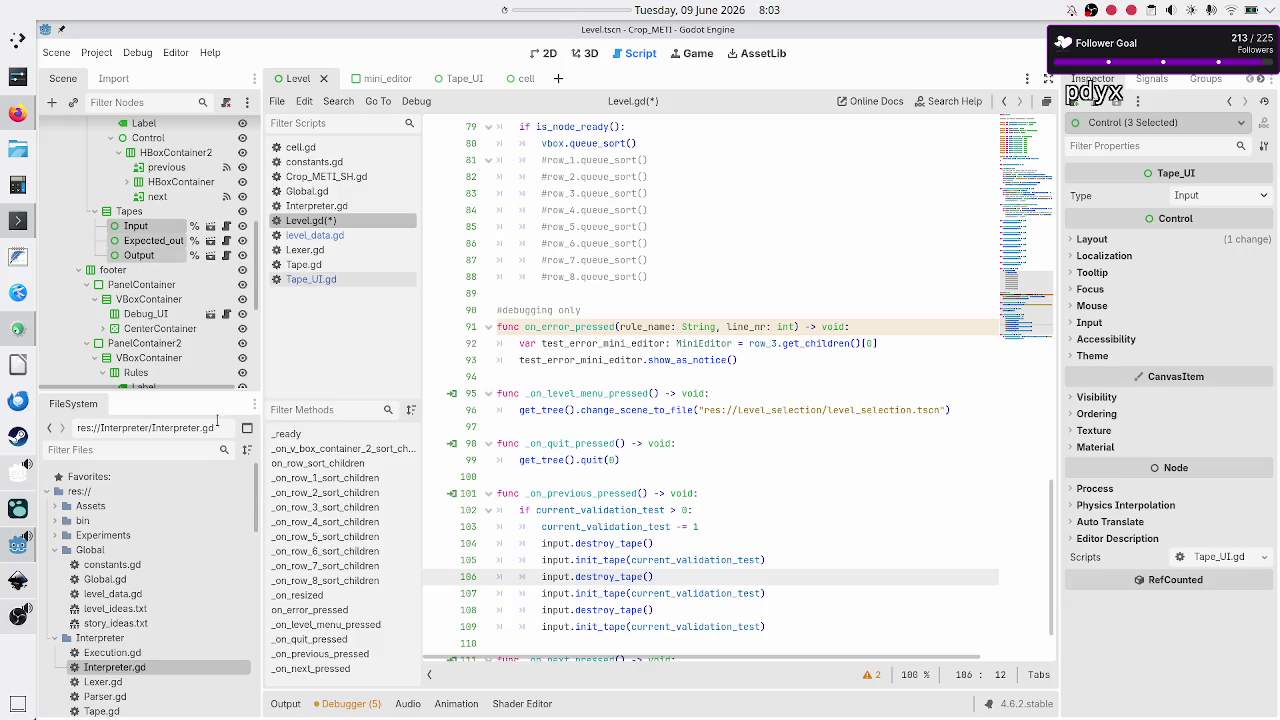
Step: Enable Access as Unique Name on the Tapes container
left_click(147, 213)
right_click(146, 212)
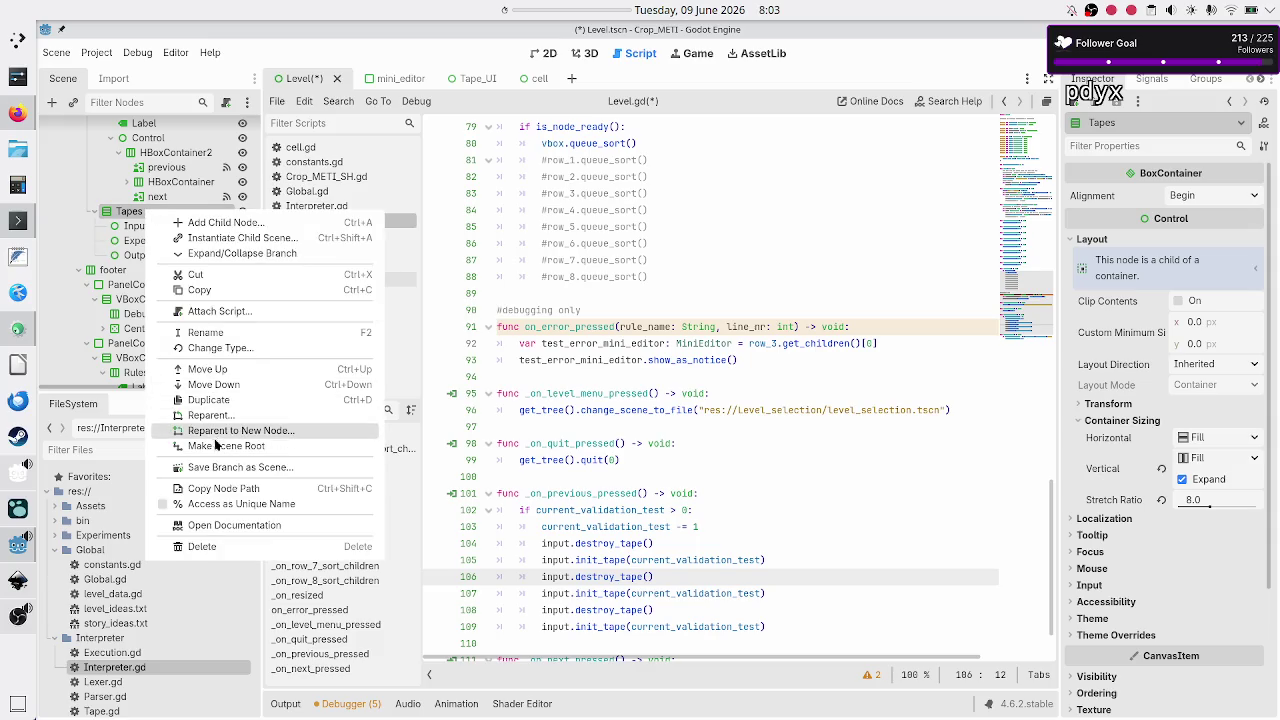
left_click(222, 503)
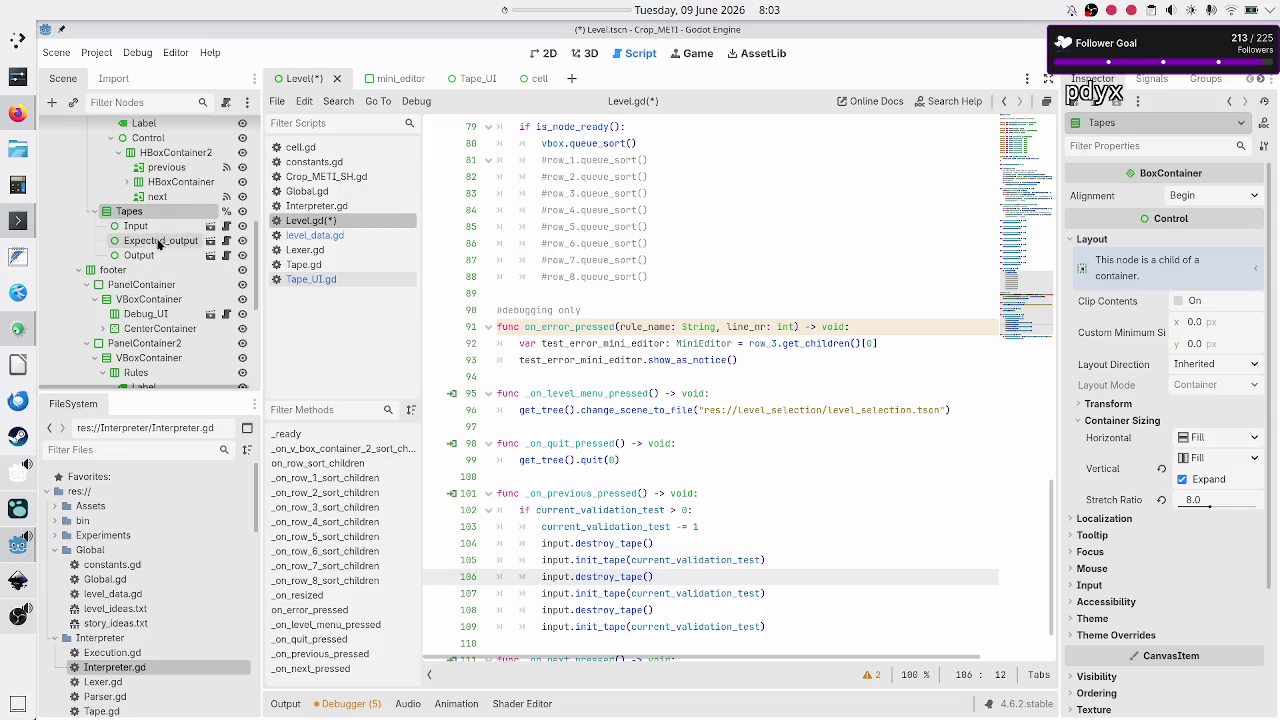
left_click(649, 311)
scroll(647, 309, "up", 15)
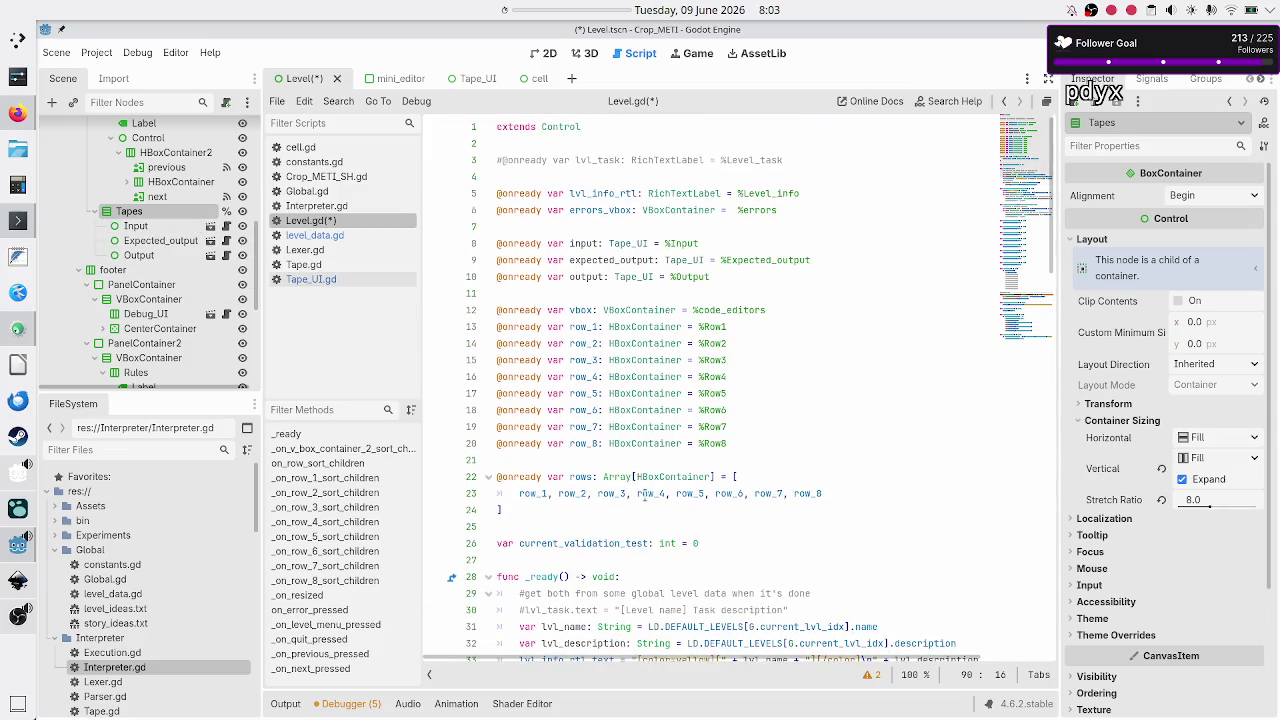
Step: Remove the input, expected_output and output declarations from Level.gd
left_click(705, 244)
key("Up")
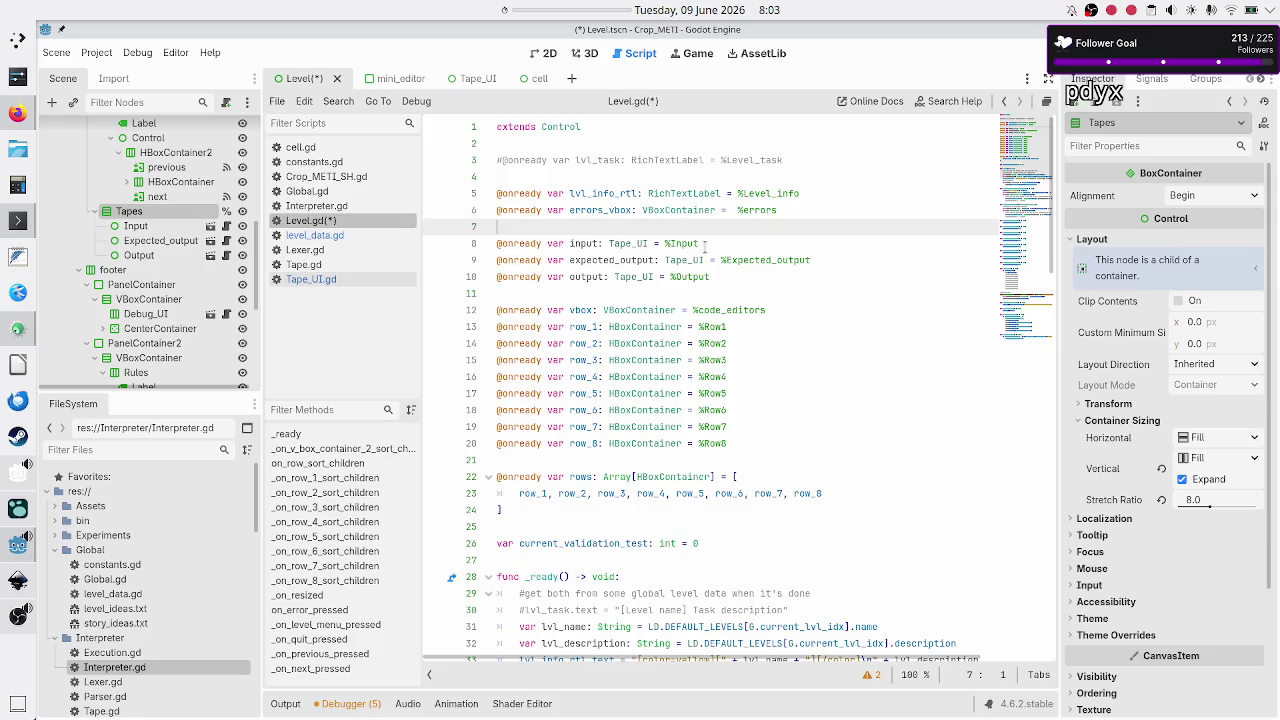
key("Return")
key("Return")
key("Down")
key("shift+Down")
key("shift+Down")
key("shift+Down")
key("shift+Down")
key("ctrl+x")
key("Up")
key("Up")
type("@")
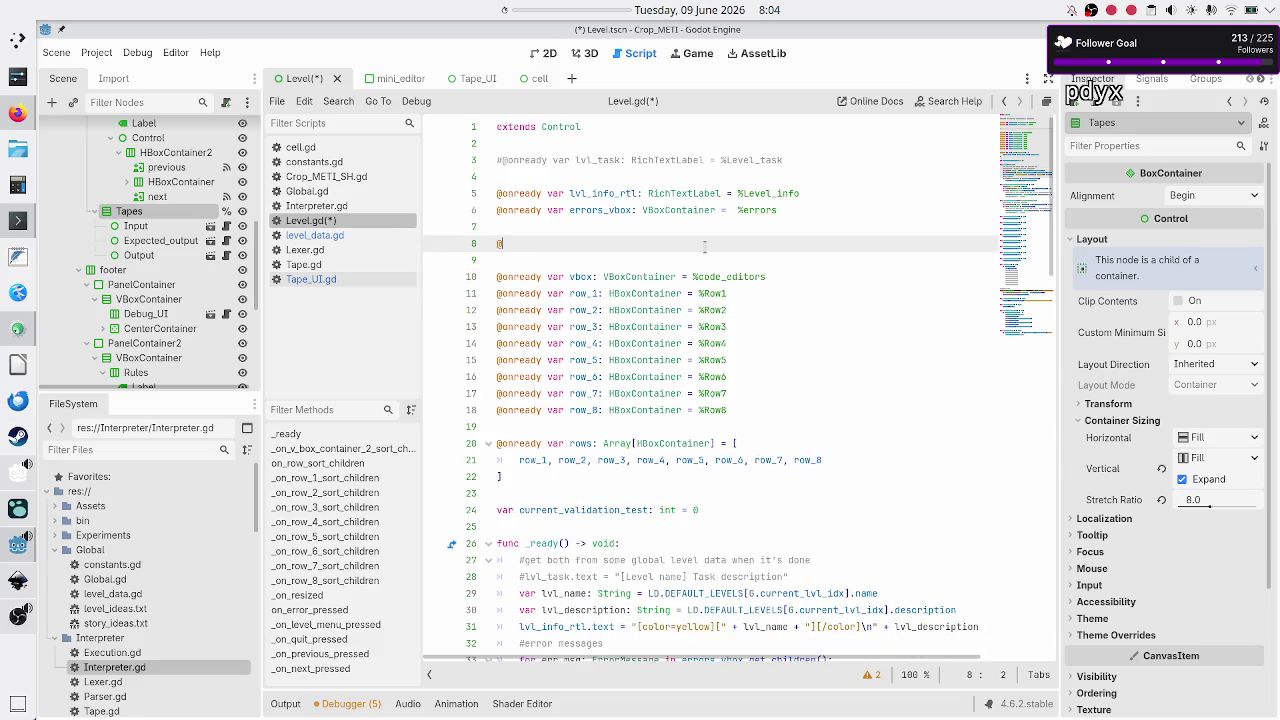
type("onready var ")
type("tapes:")
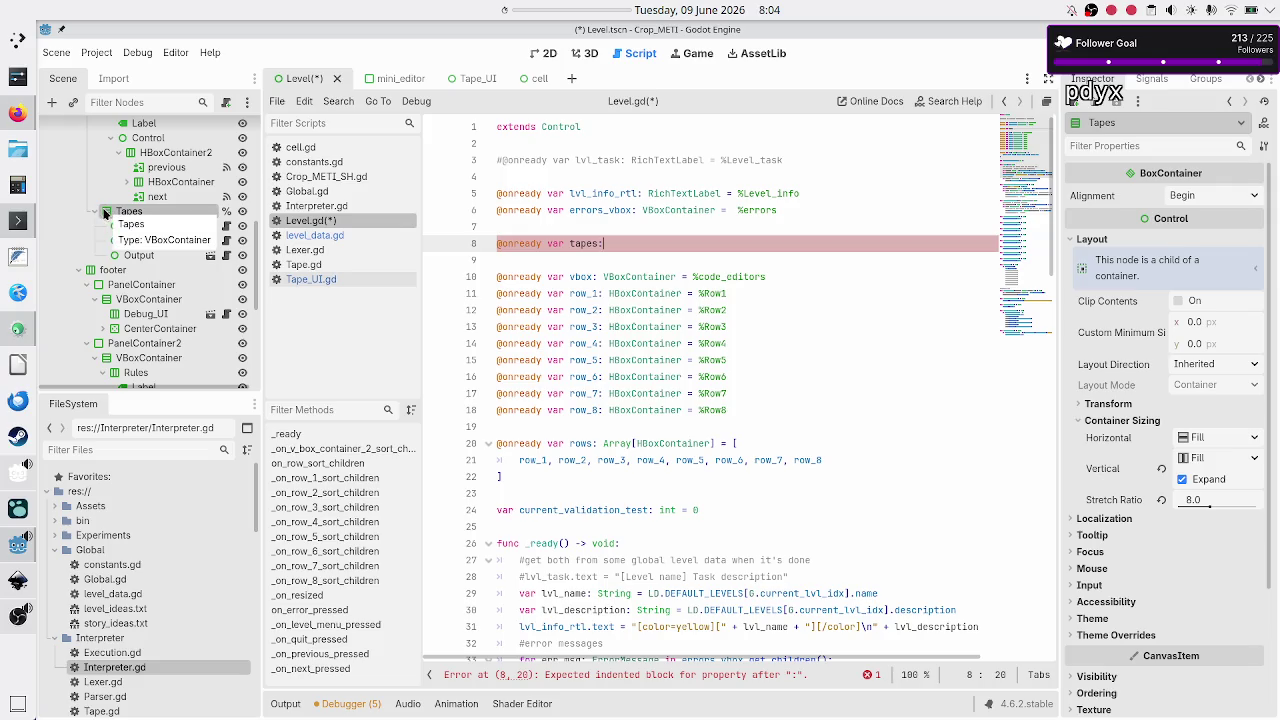
key("BackSpace")
type("_vbox: ")
type("Vbox")
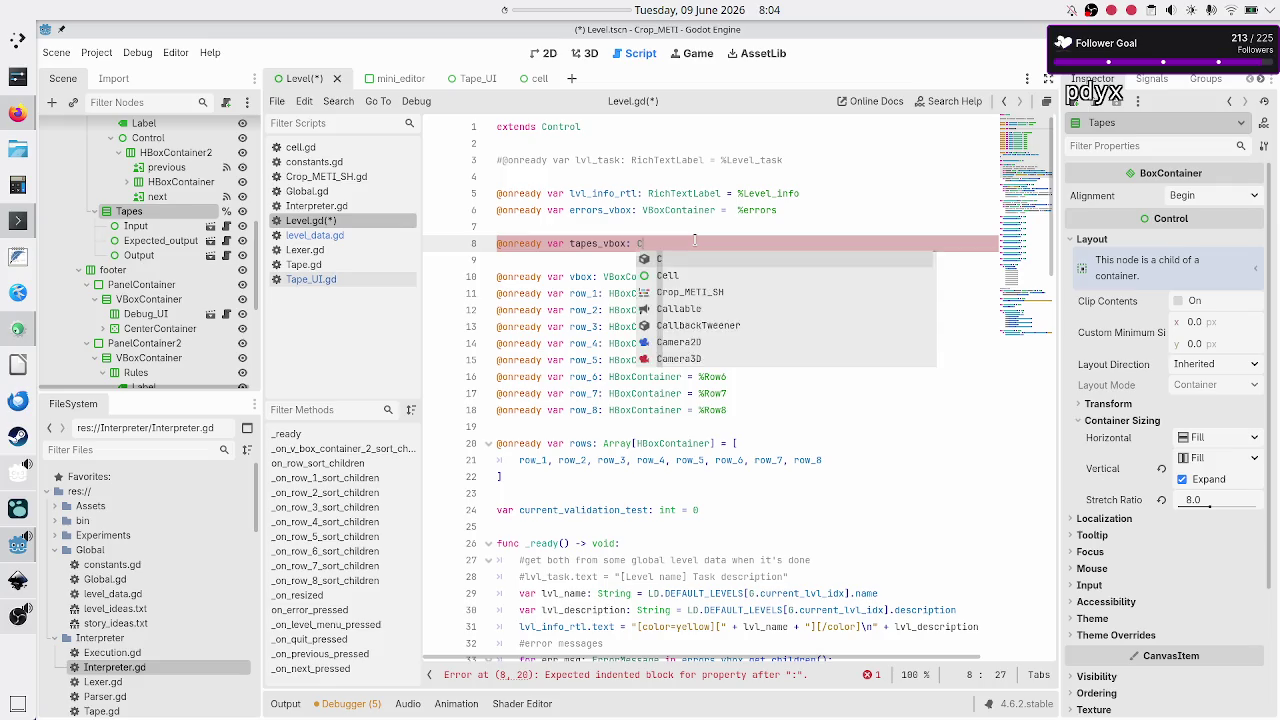
key("Return")
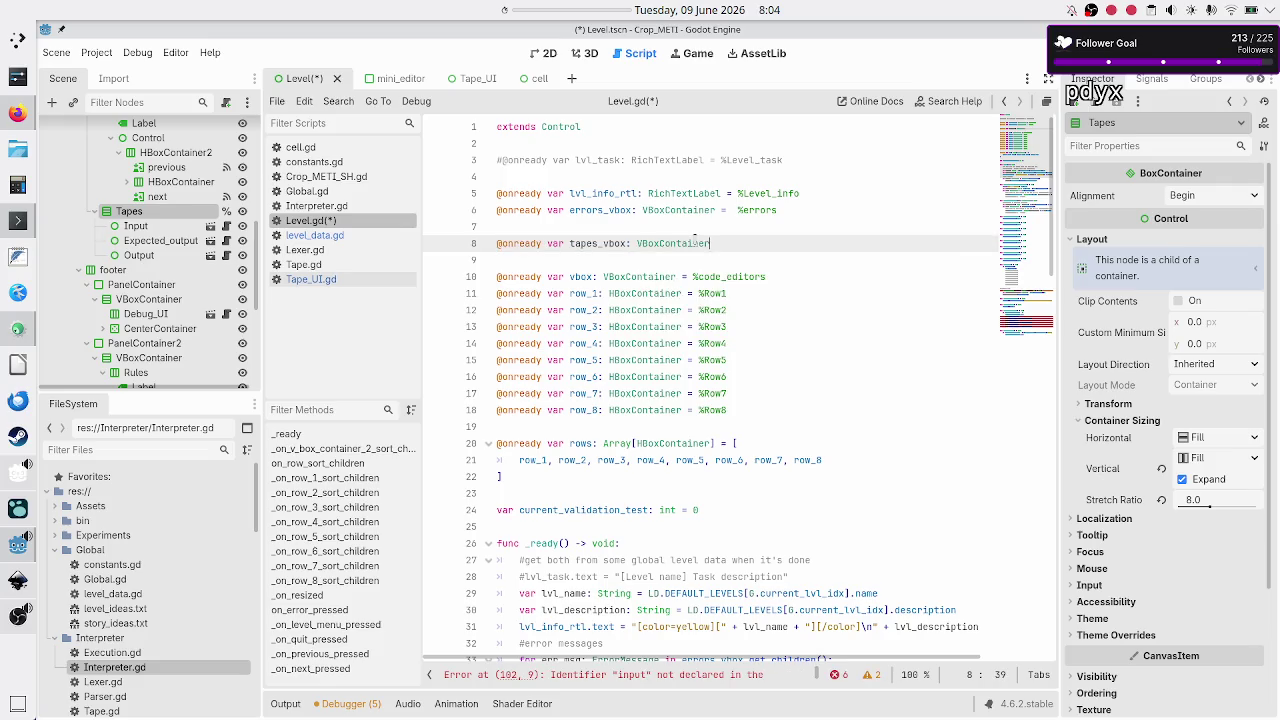
type(" = ")
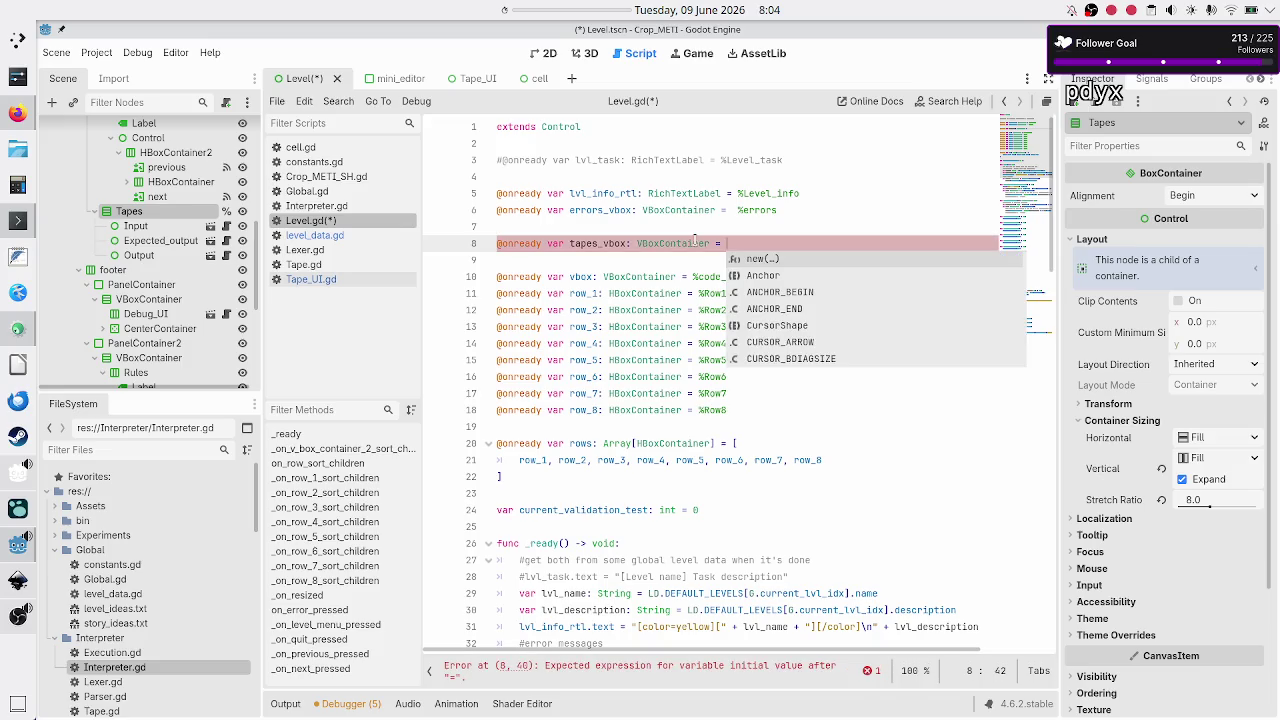
type("%Tapes")
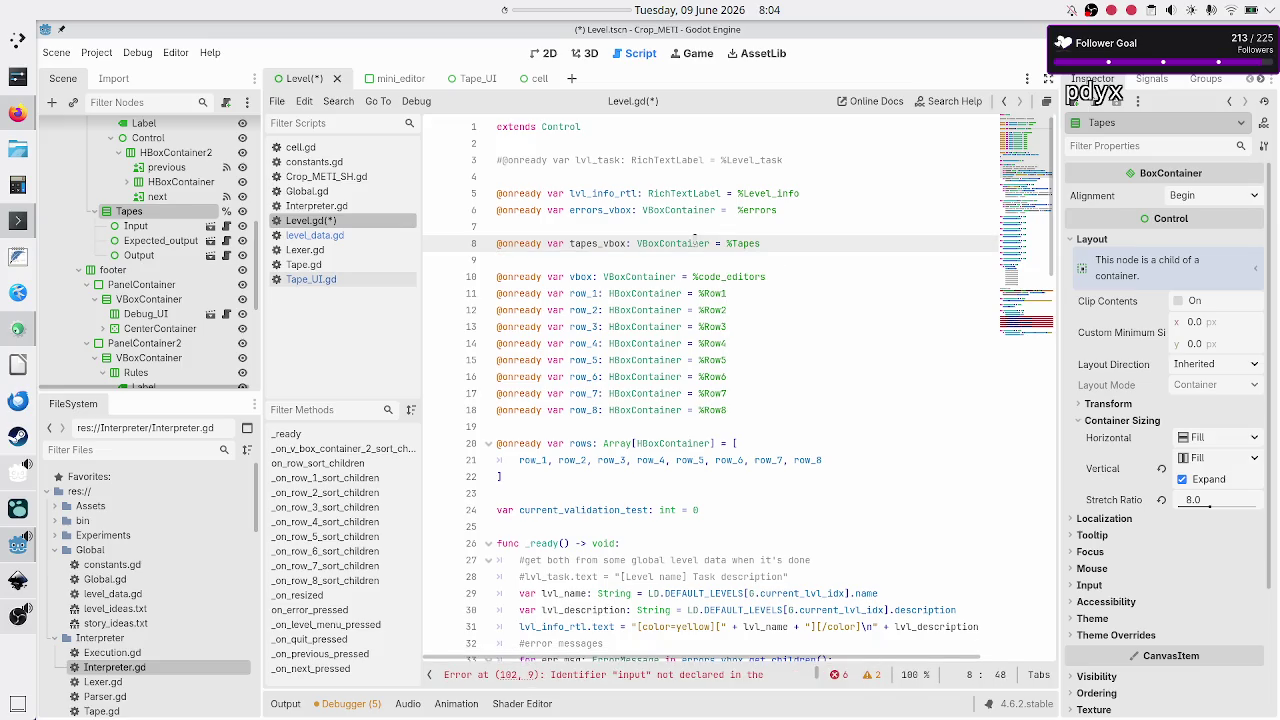
key("Down")
scroll(652, 358, "down", 20)
scroll(651, 360, "down", 5)
left_click(714, 449)
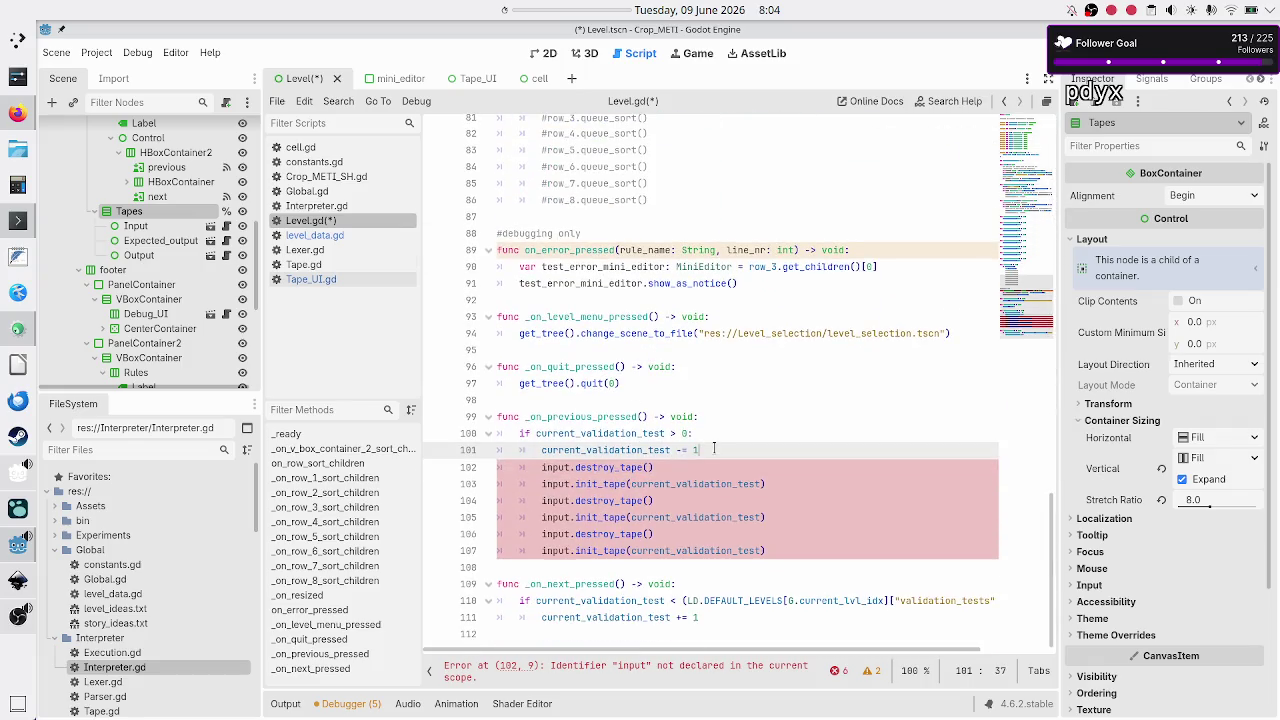
Step: Below the decrement, add the loop header 'for tape: Tape_UI in tapes_vbox.get_children():'
key("Return")
type("f")
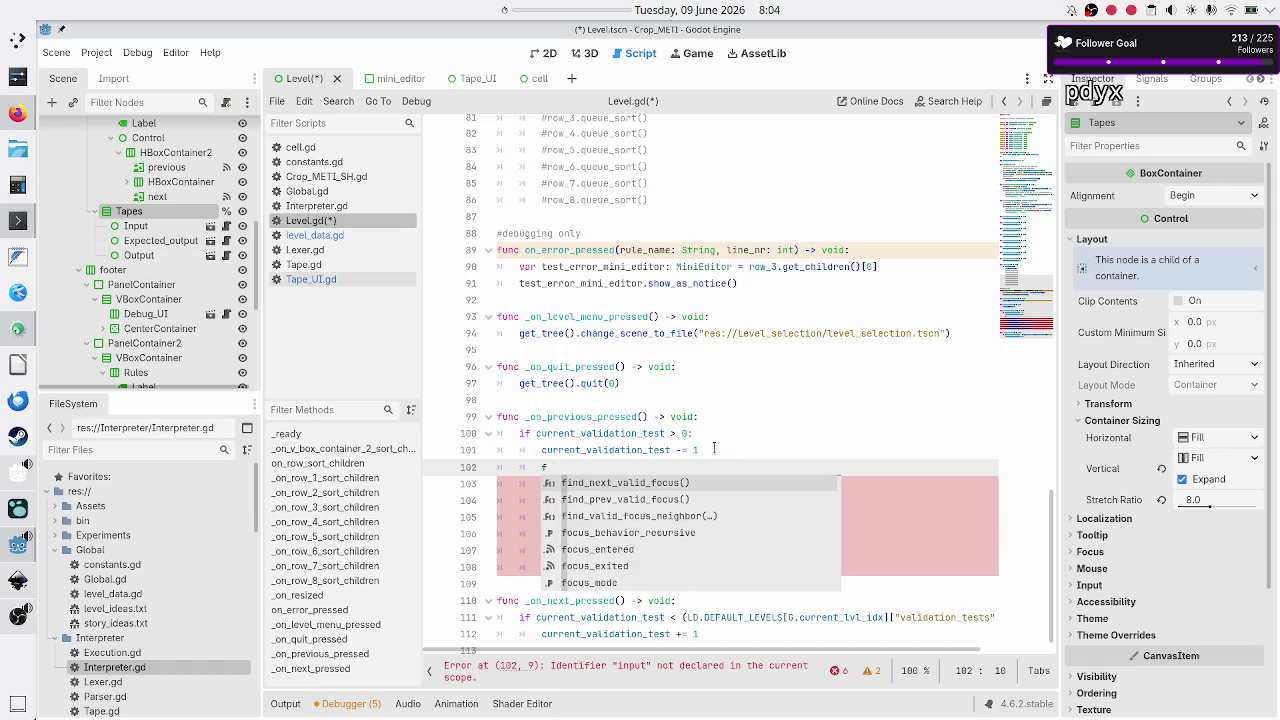
type("or")
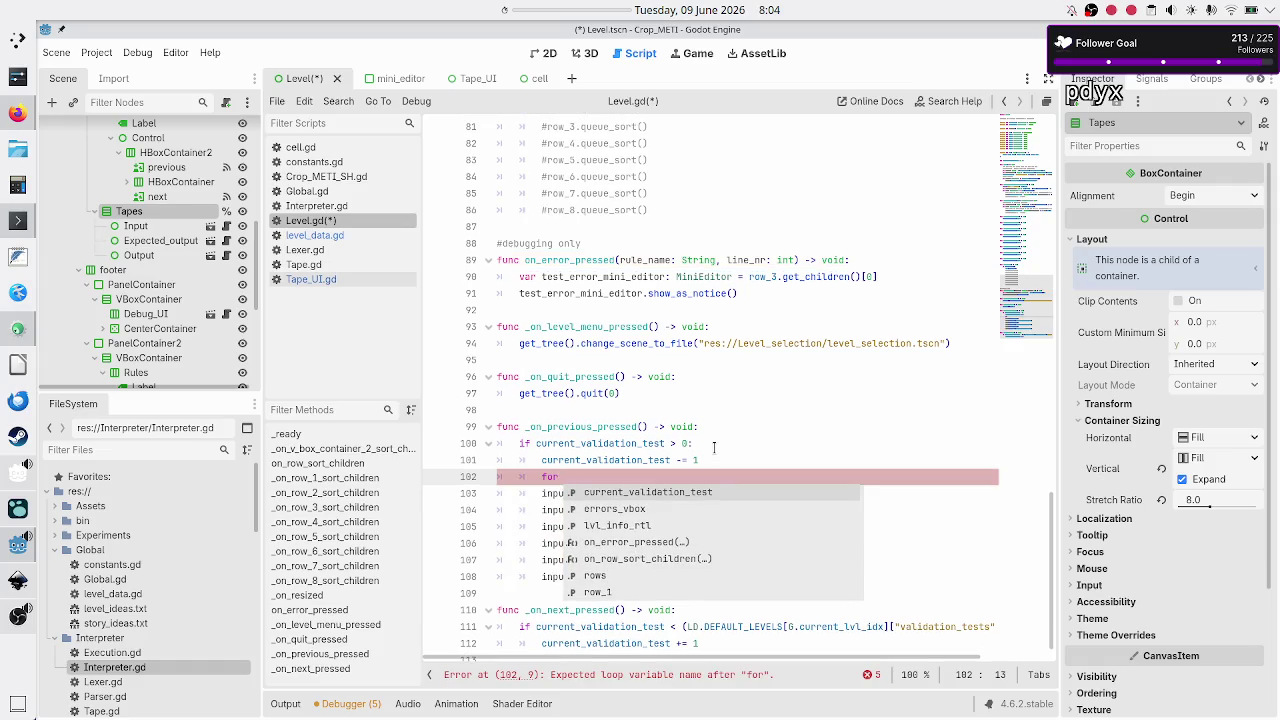
type(" tape: Tape")
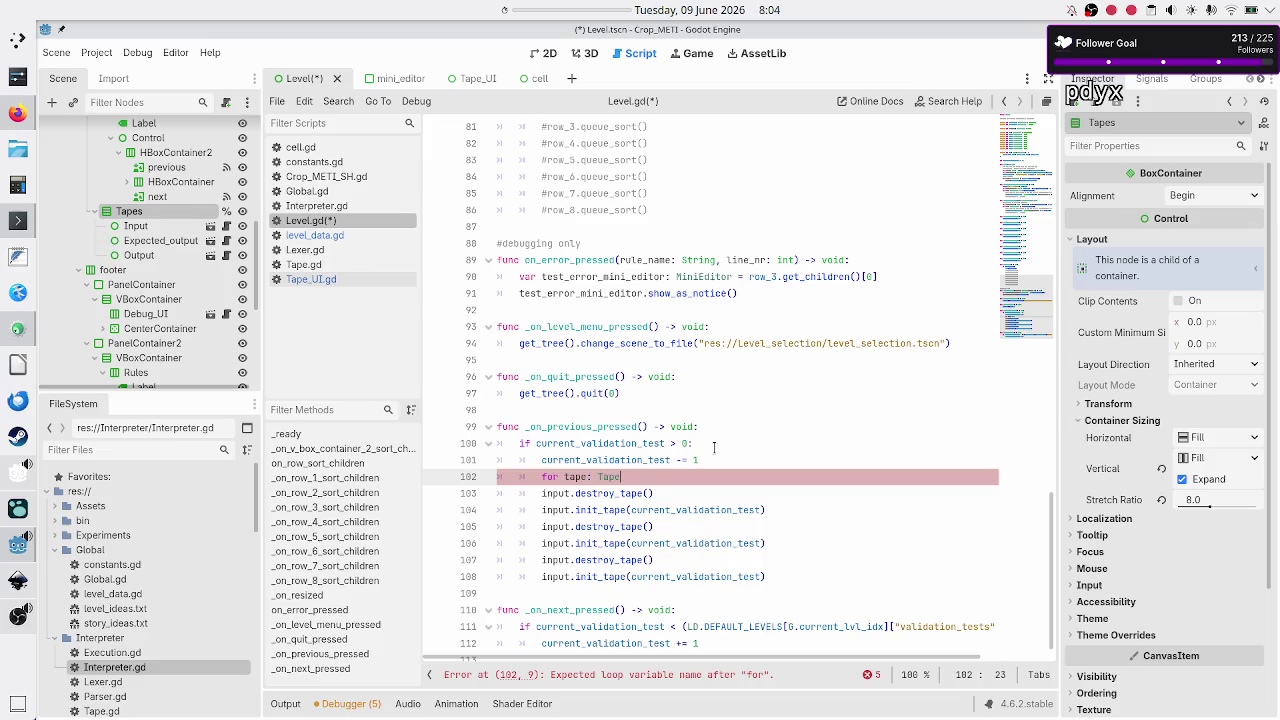
type("_UI in tapes_vbox.")
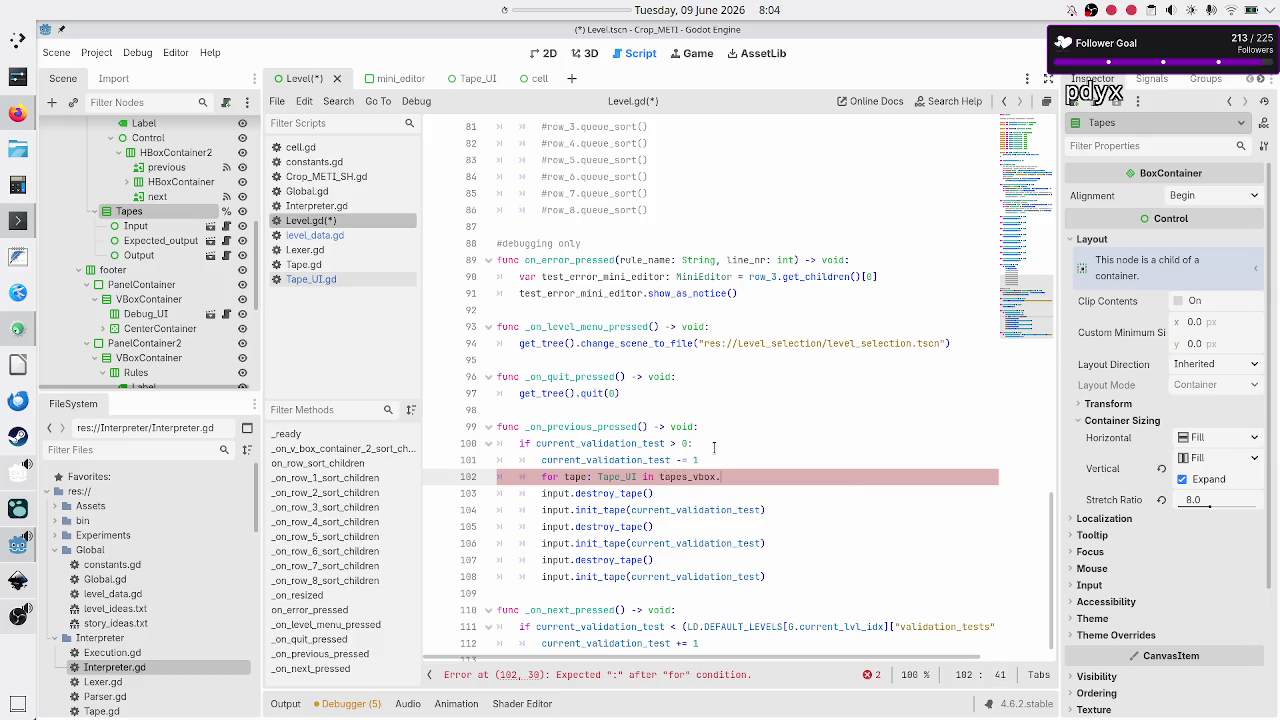
type("get_ch")
key("Down")
key("Return")
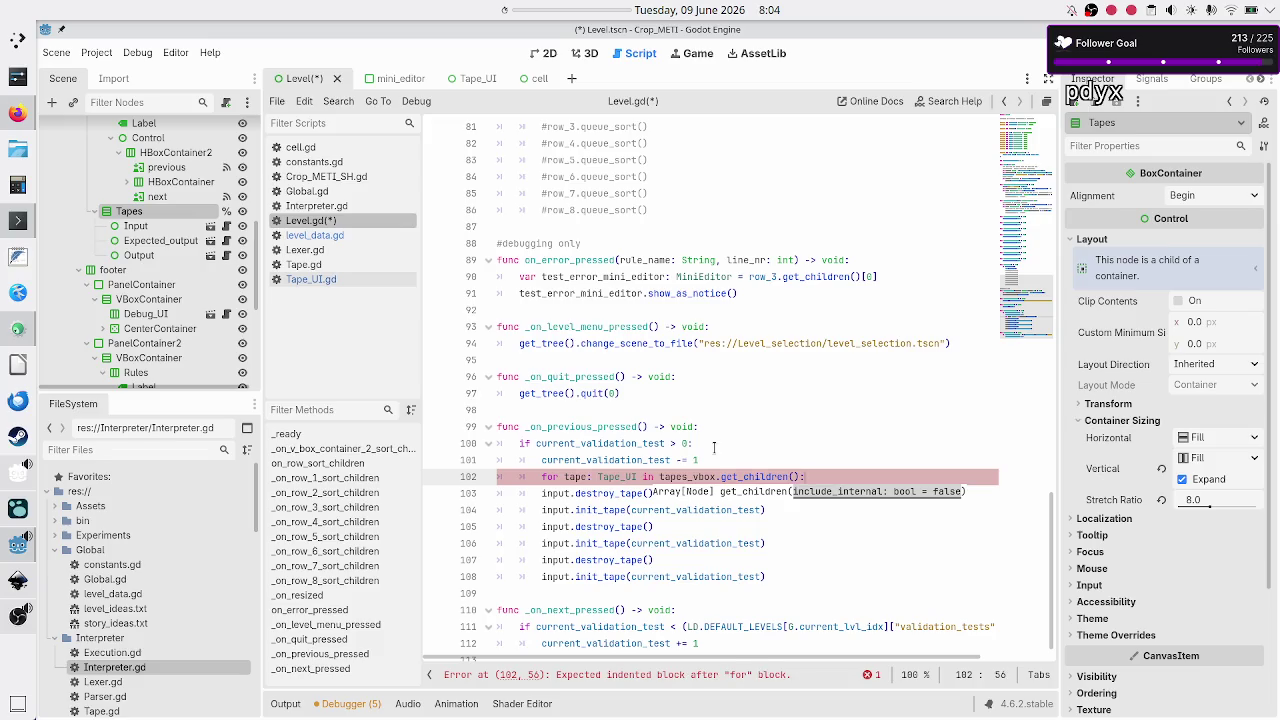
Step: Indent destroy_tape and init_tape into the loop, passing tape instead of input
key("Down")
key("Home")
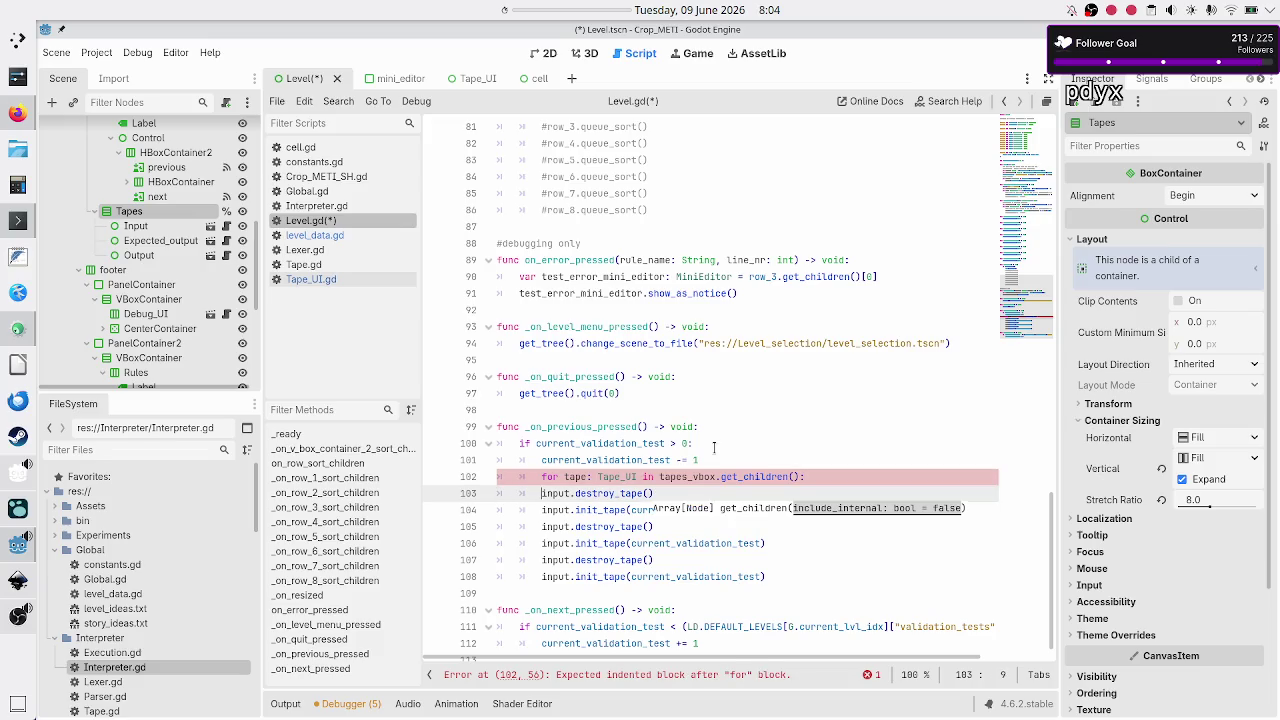
key("Tab")
key("shift+Right")
key("shift+Right")
key("shift+Right")
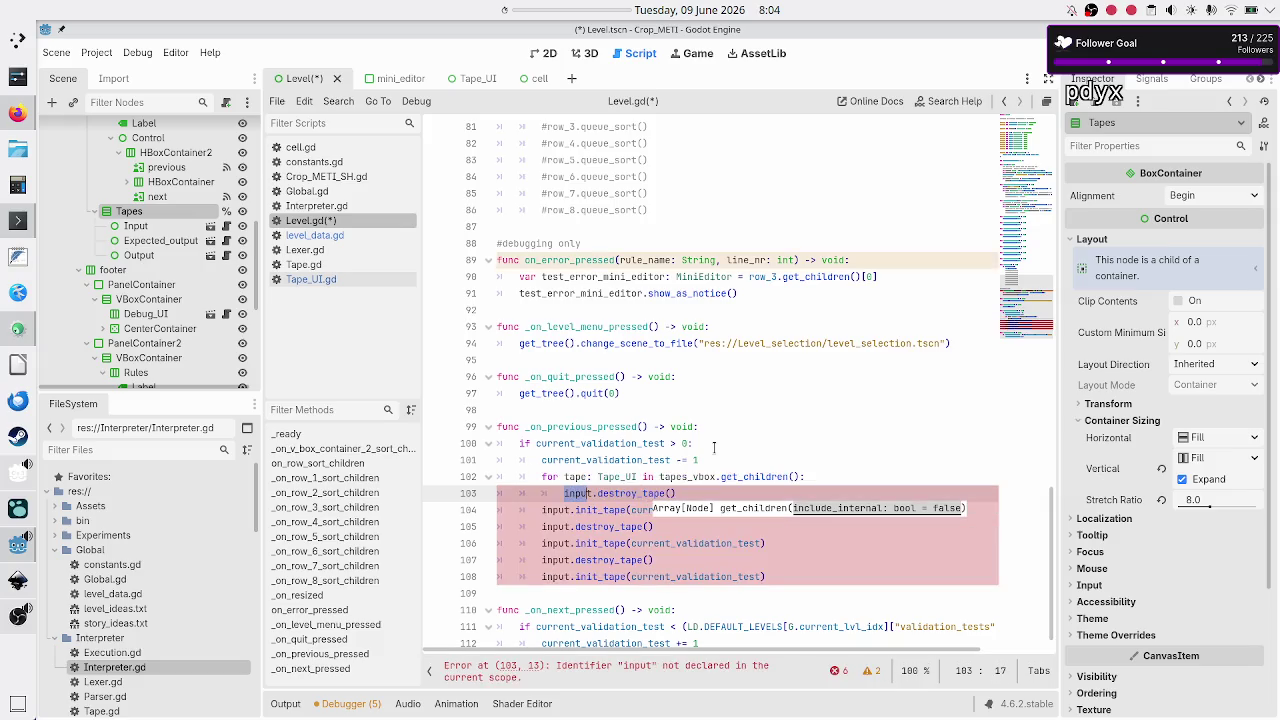
type("tape")
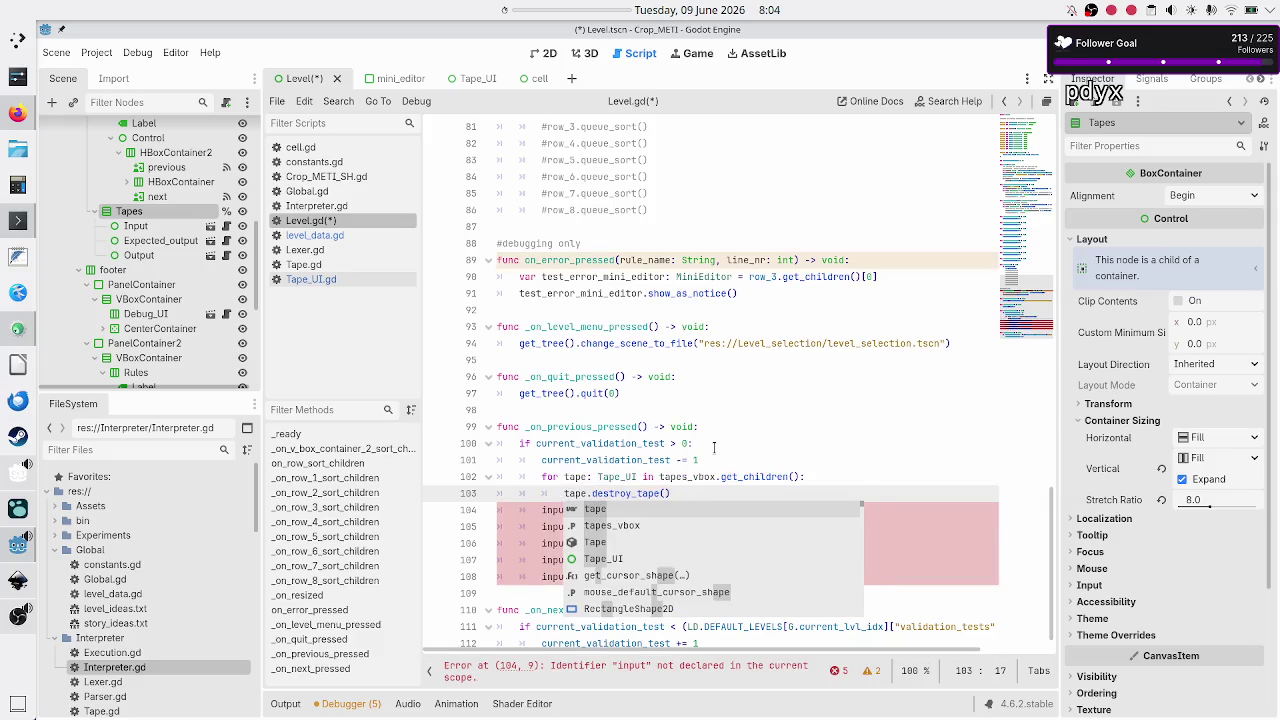
key("Escape")
key("Down")
key("BackSpace")
key("BackSpace")
key("BackSpace")
type("tape")
key("Escape")
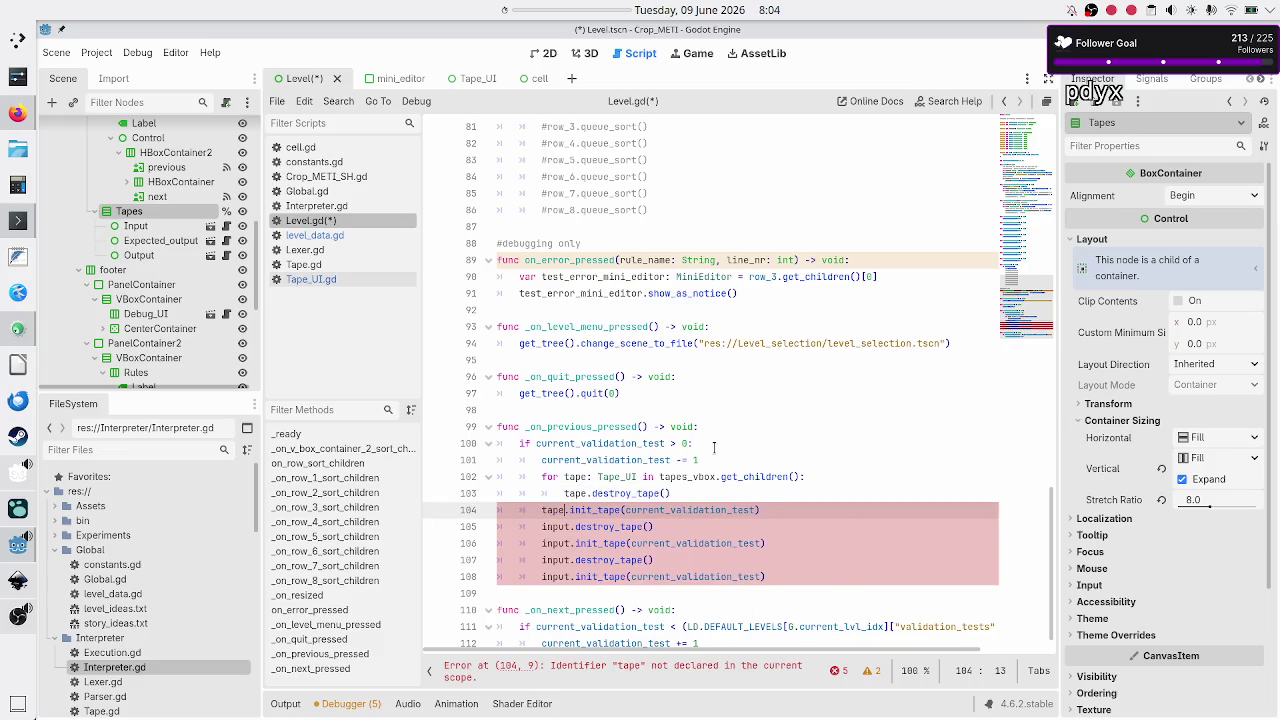
key("Home")
key("Tab")
key("Down")
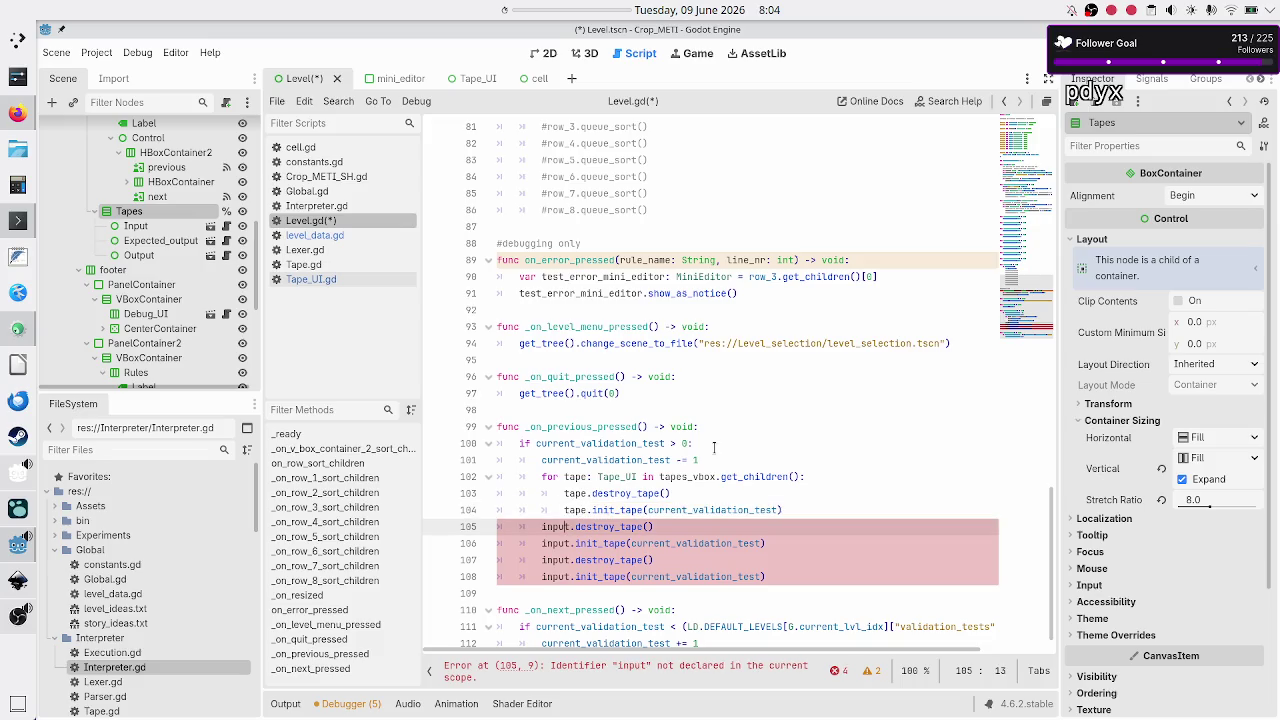
key("Left")
key("Left")
Step: Delete the leftover input calls below the tape loop
key("shift+Down")
key("shift+Down")
key("shift+Down")
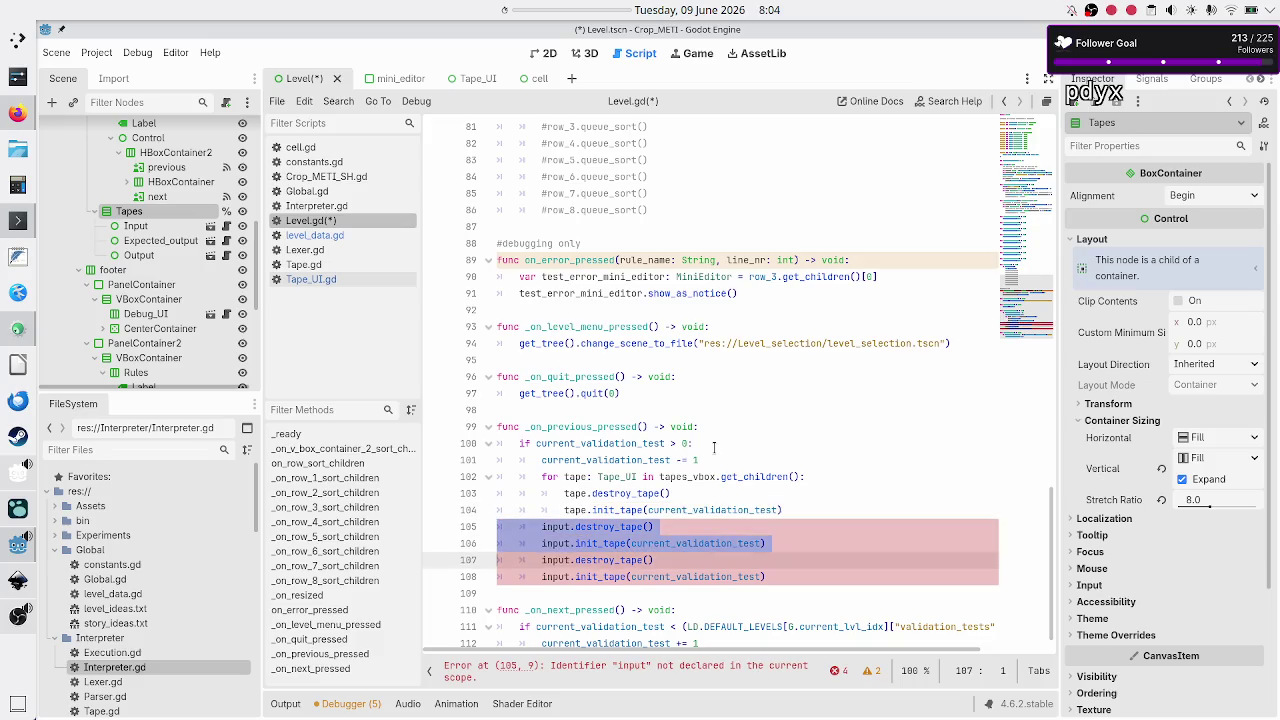
key("shift+End")
key("Delete")
key("BackSpace")
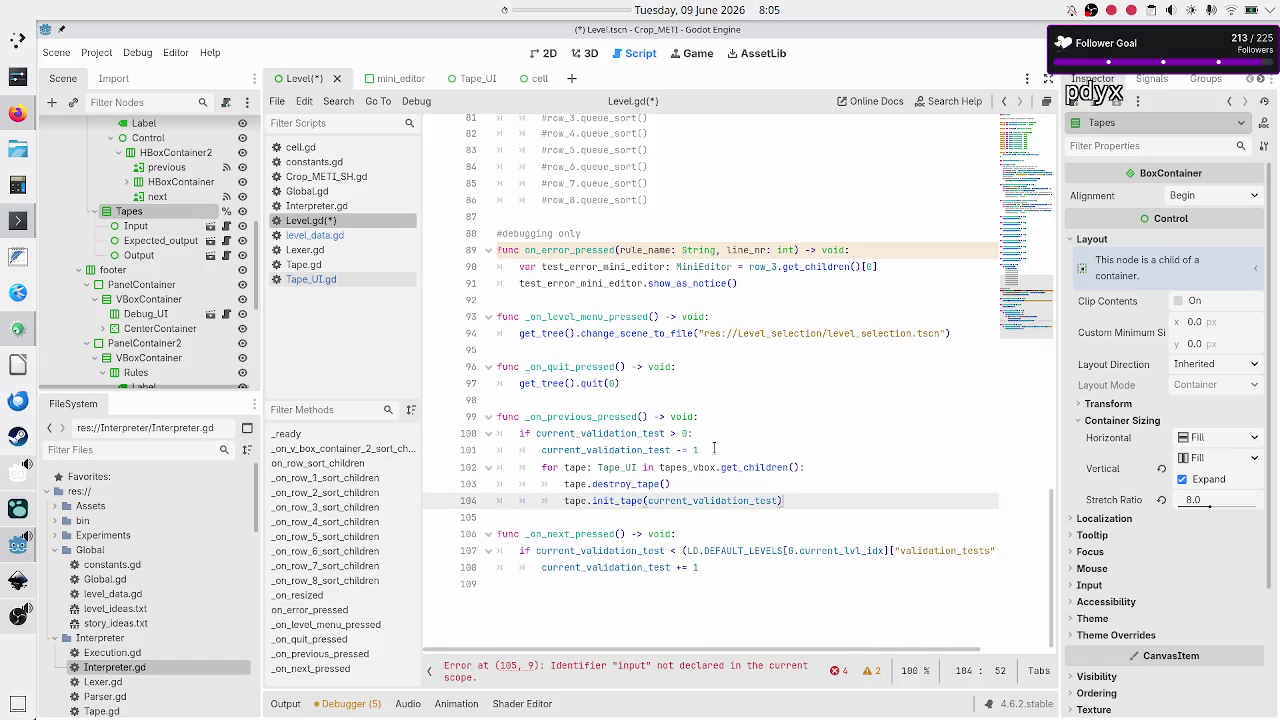
key("Up")
key("Up")
key("Up")
Step: Copy the tape loop into _on_next_pressed below the increment, then save and run the project
key("Down")
key("Home")
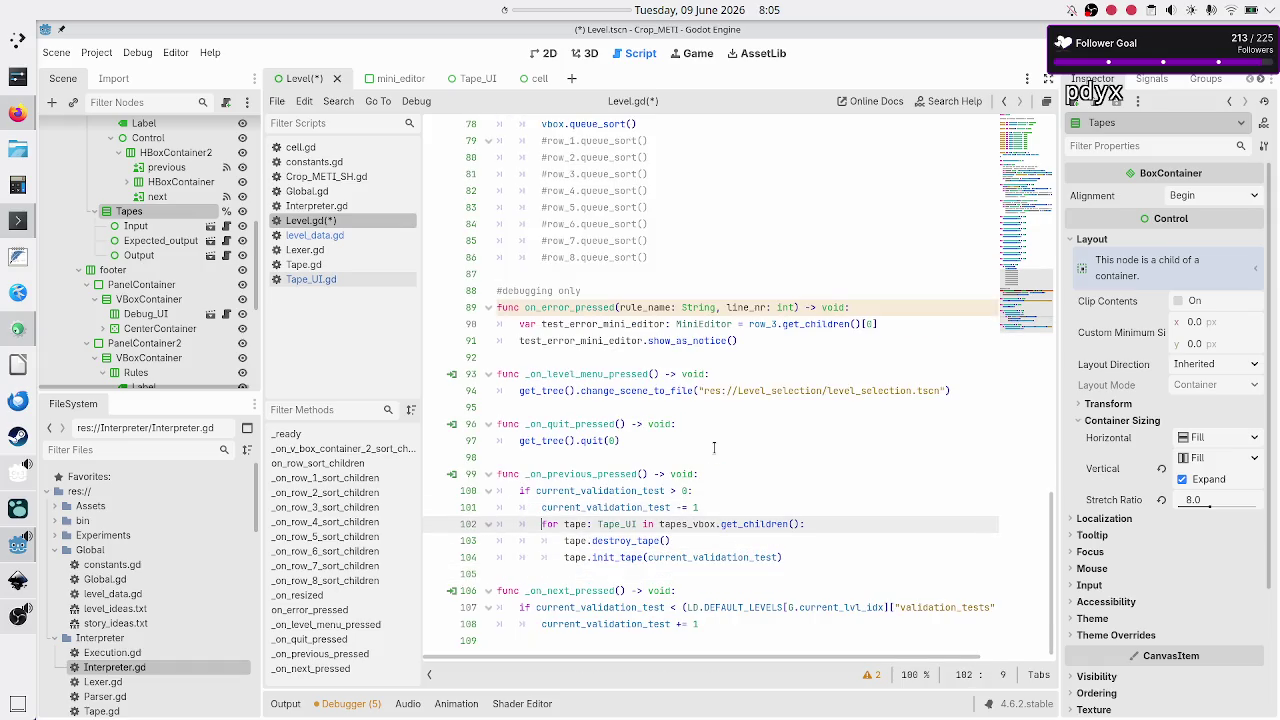
key("shift+Down")
key("shift+Down")
key("shift+End")
key("ctrl+c")
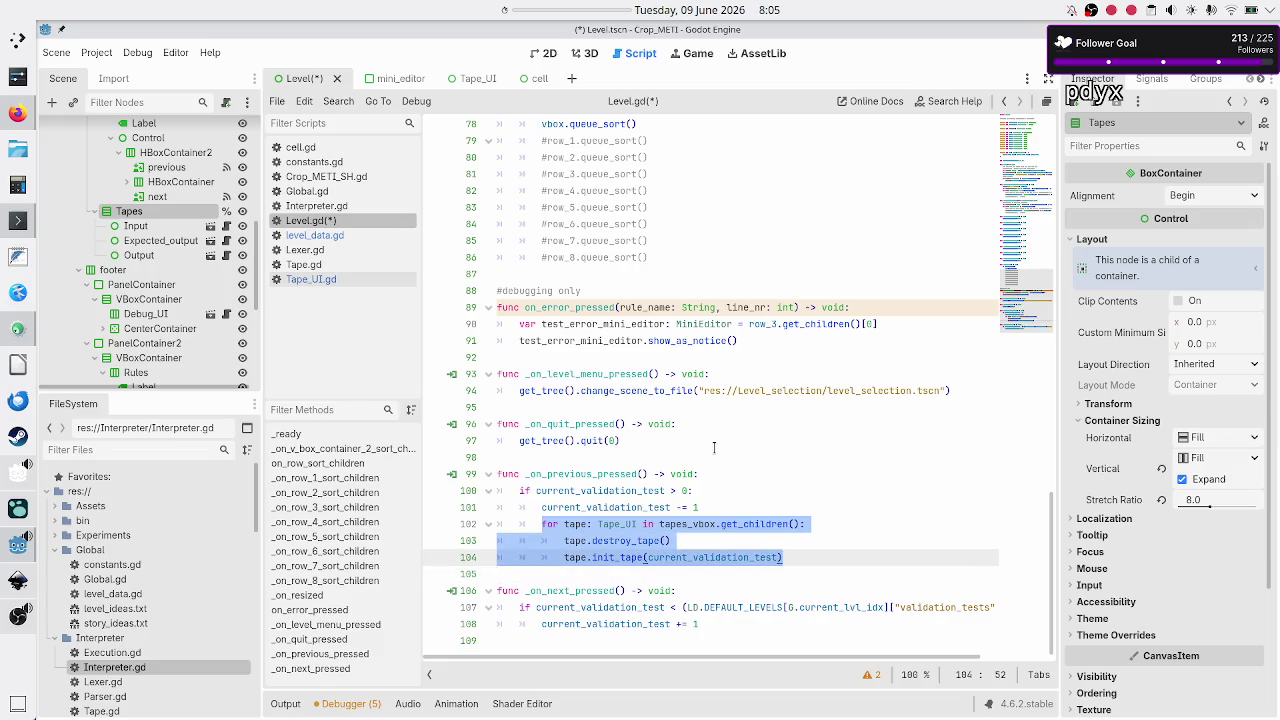
key("Down")
key("Down")
key("Down")
key("Home")
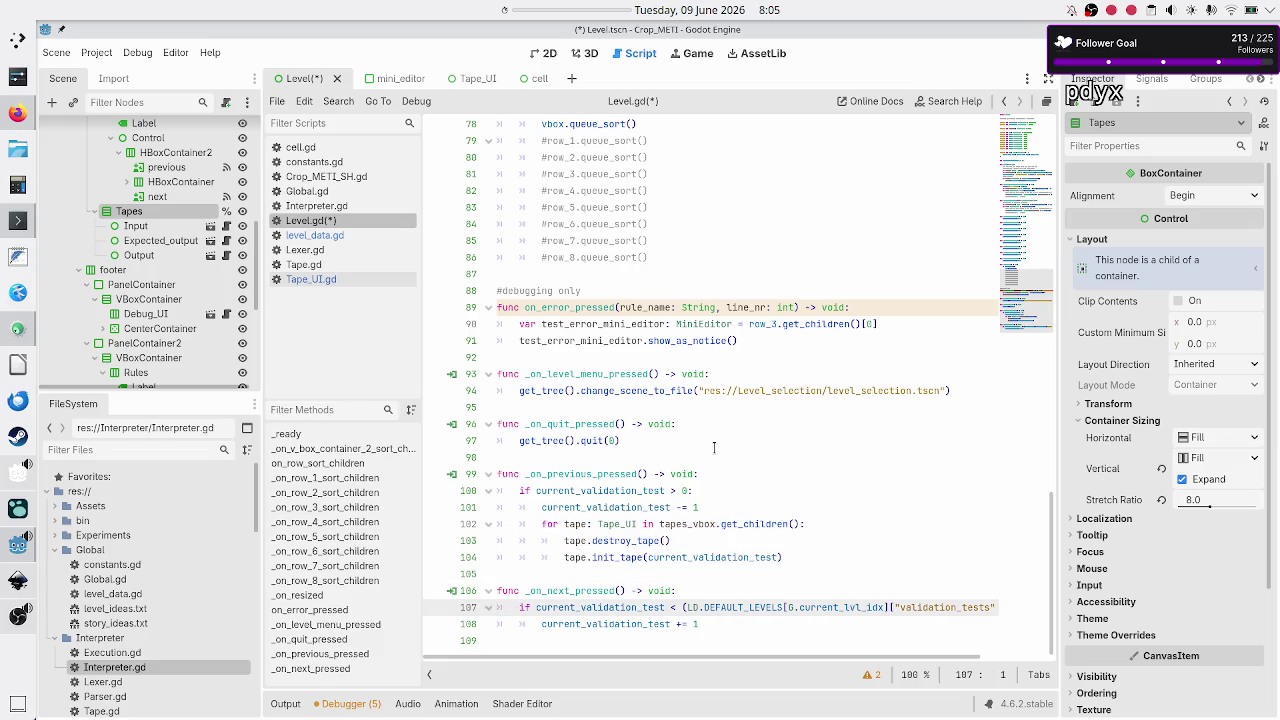
key("Down")
key("Down")
key("Up")
key("Down")
key("Tab")
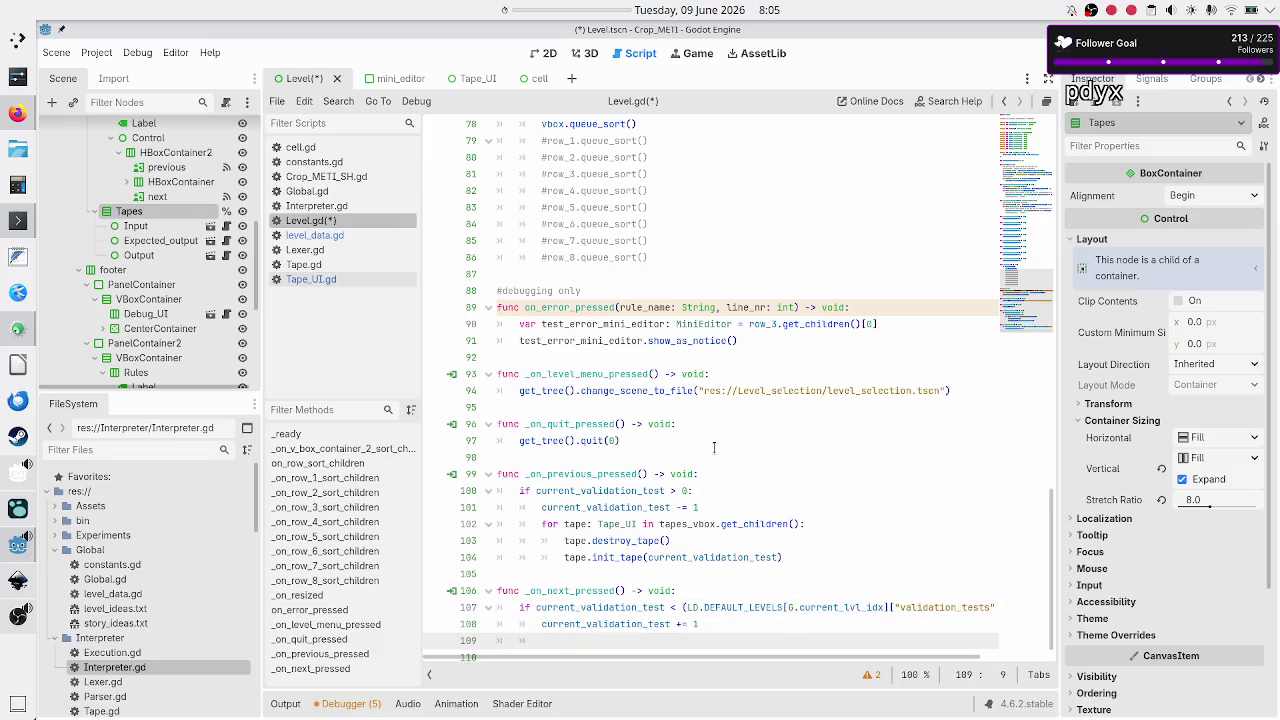
key("ctrl+v")
key("Down")
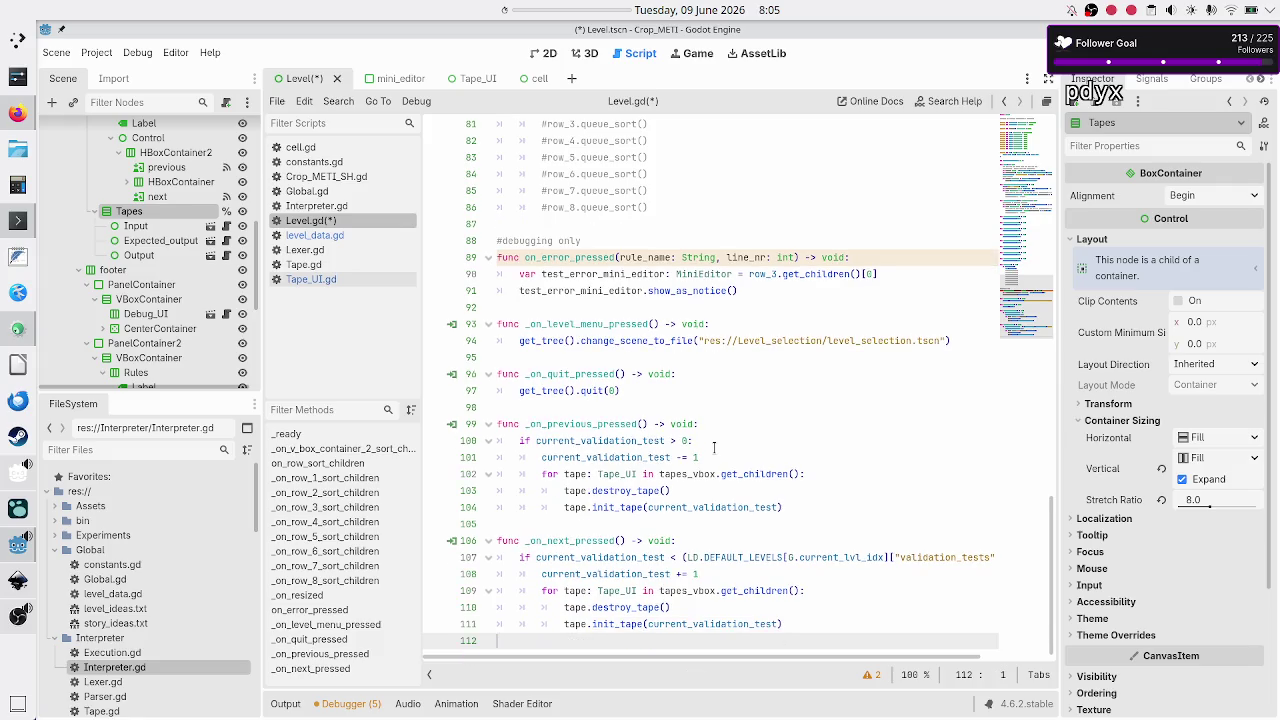
key("F5")
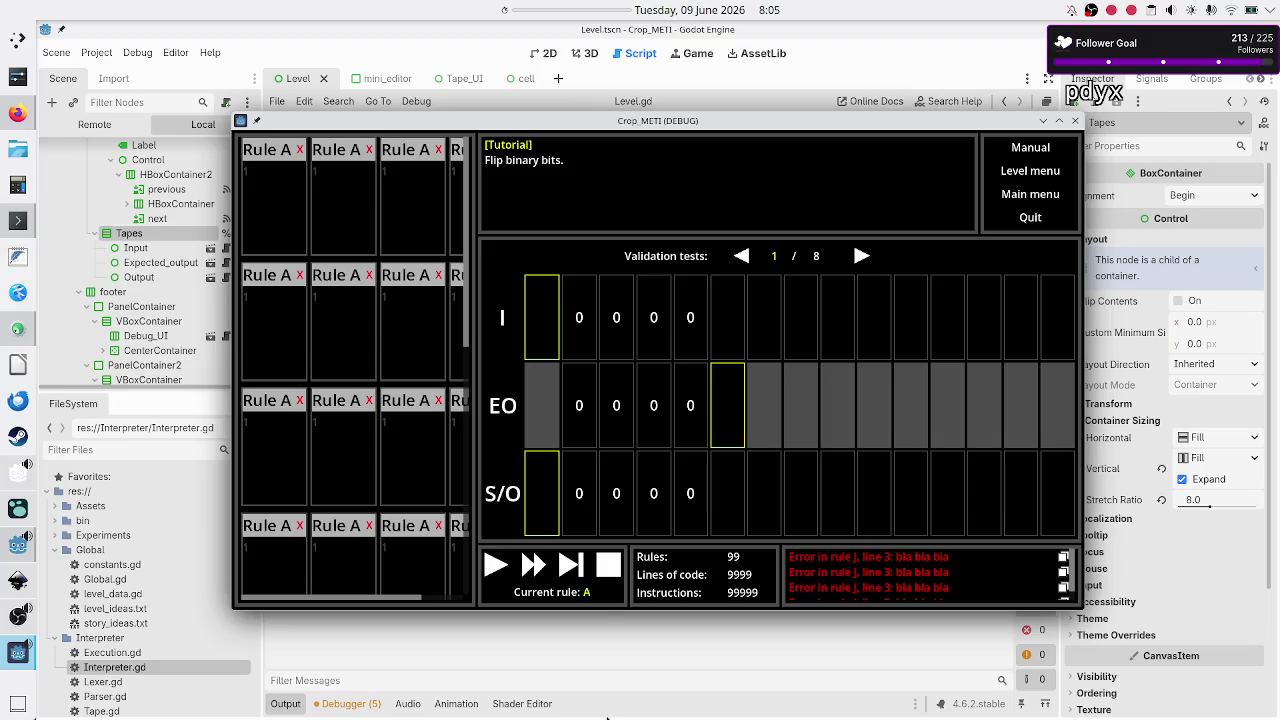
Step: Stop the running Crop_METI debug game with F8 from the editor
left_click(599, 654)
key("F8")
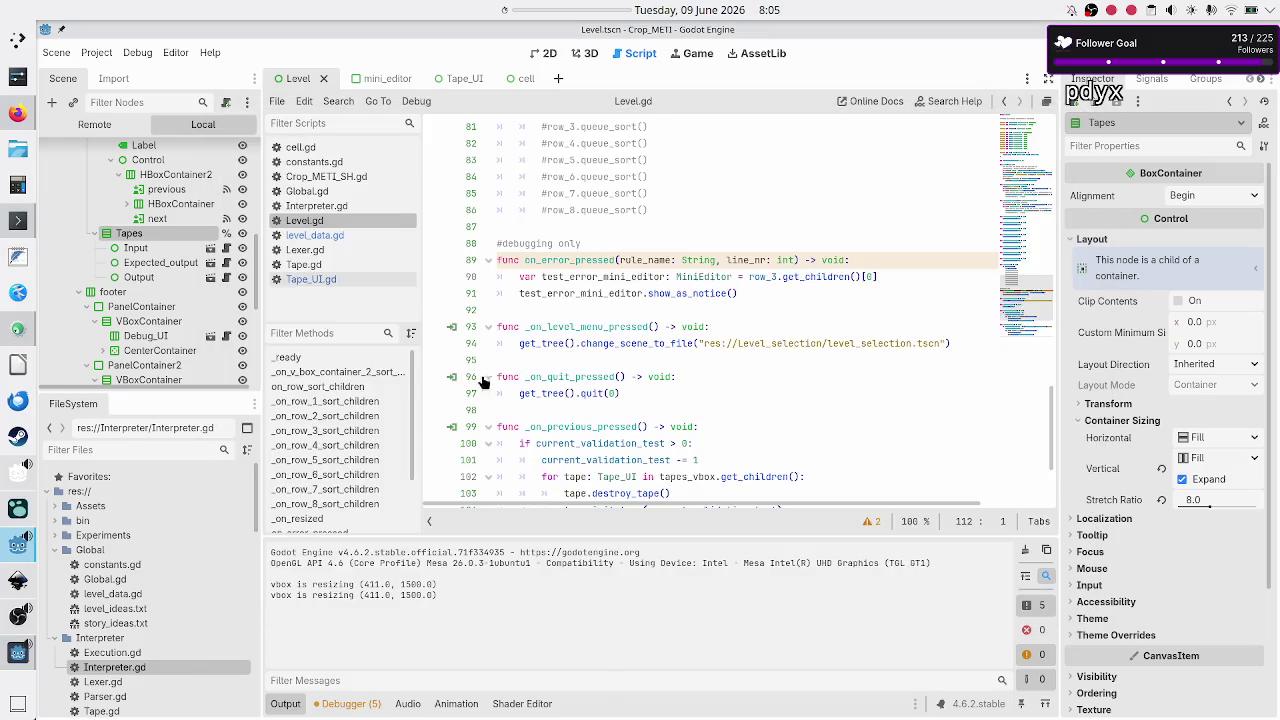
Step: In level_data.gd, check the Tutorial level's validation_tests [0, 1] and VALIDATION_TESTS, then rerun the project
left_click(316, 236)
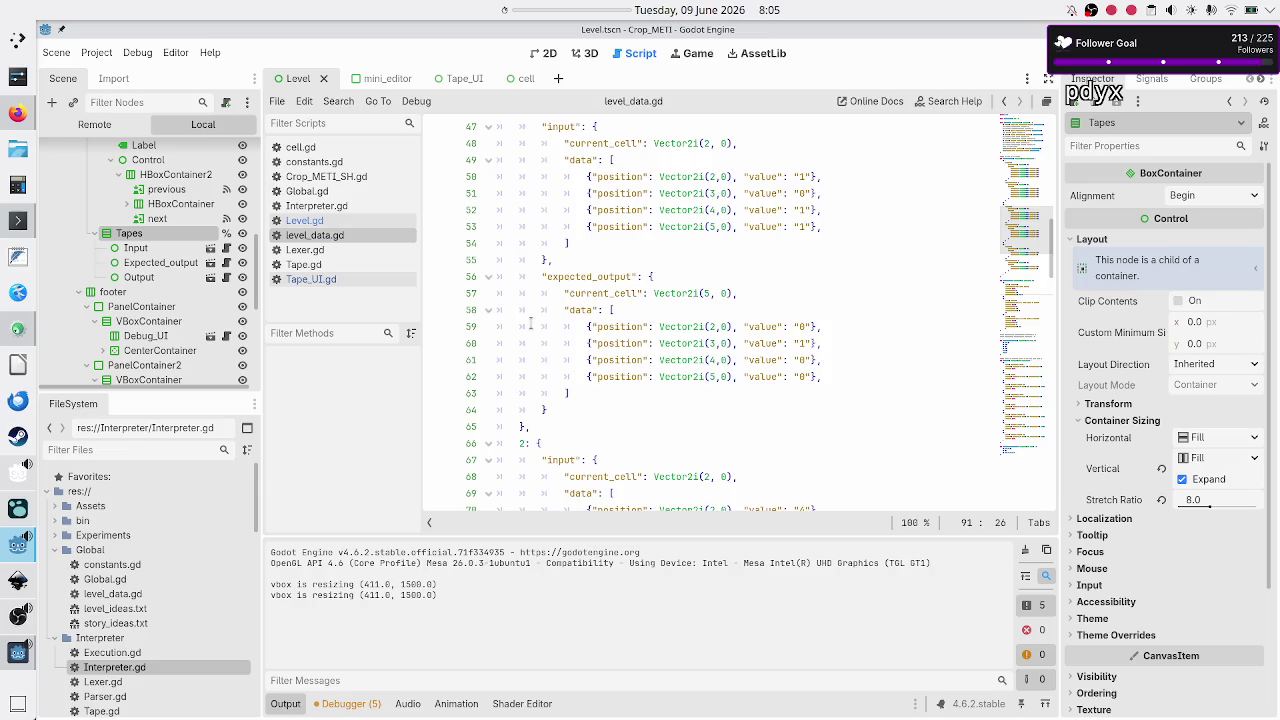
scroll(530, 322, "down", 10)
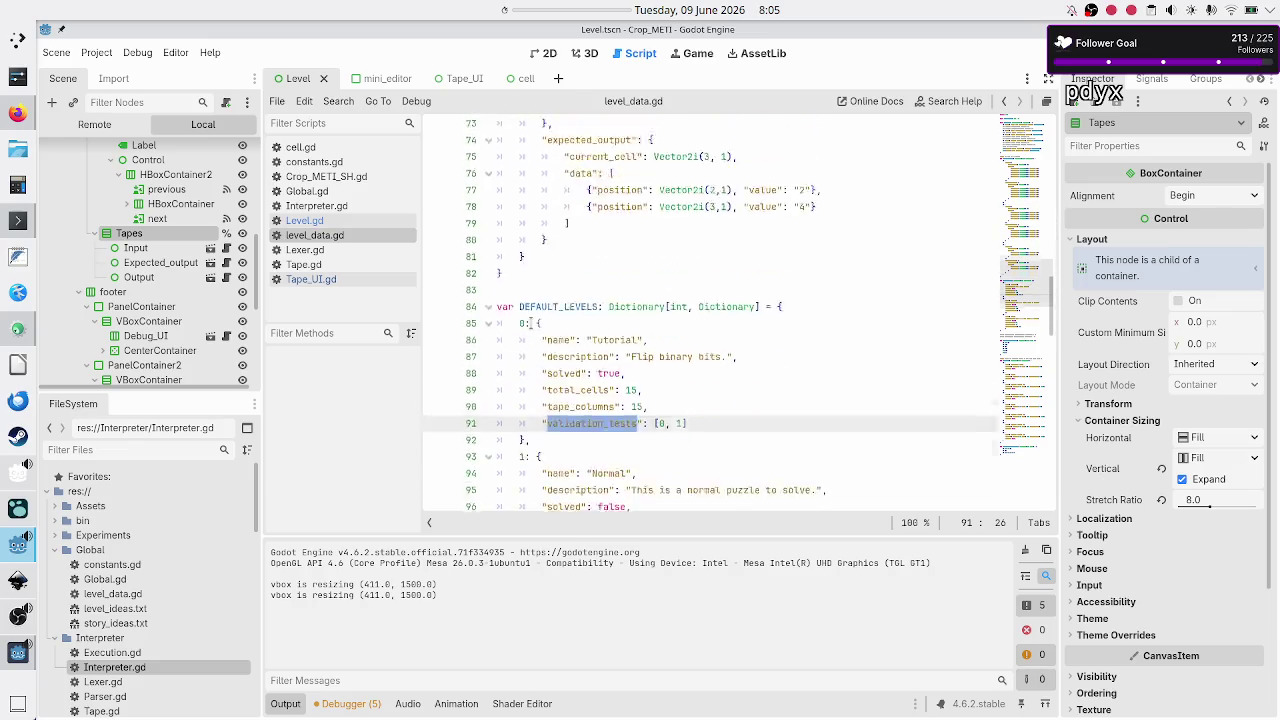
scroll(530, 323, "down", 7)
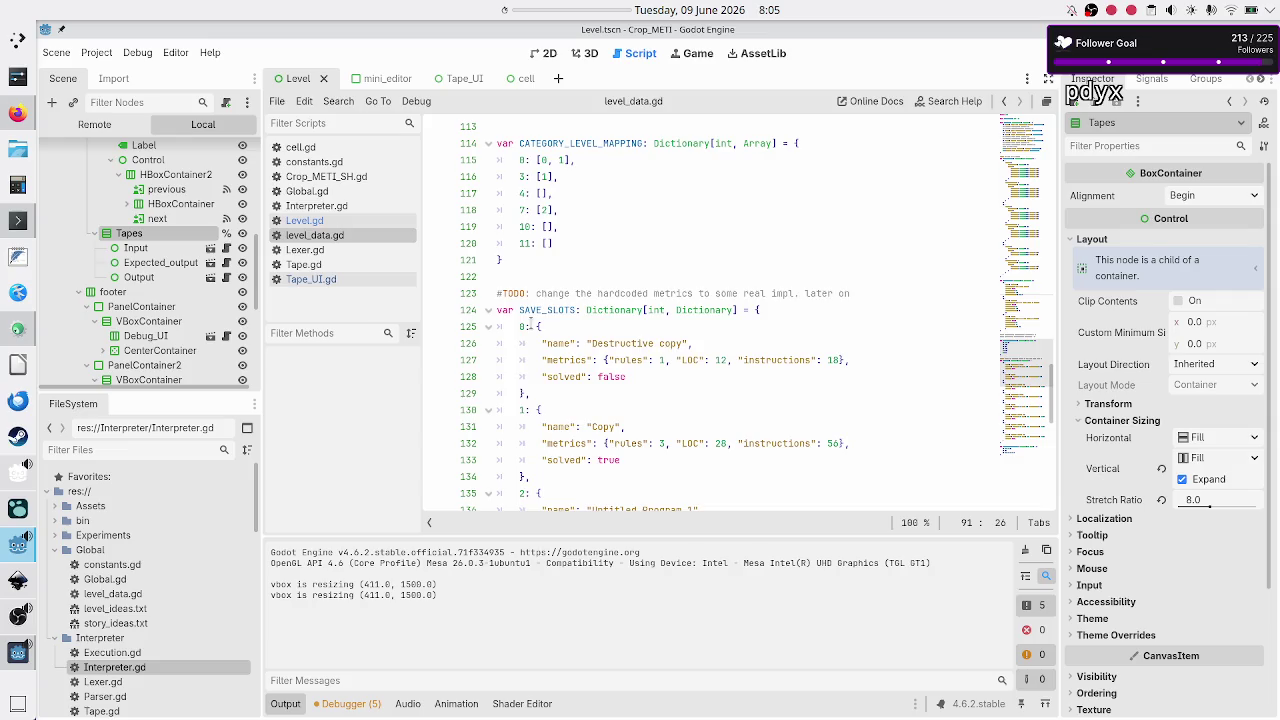
scroll(530, 322, "up", 10)
scroll(530, 326, "up", 2)
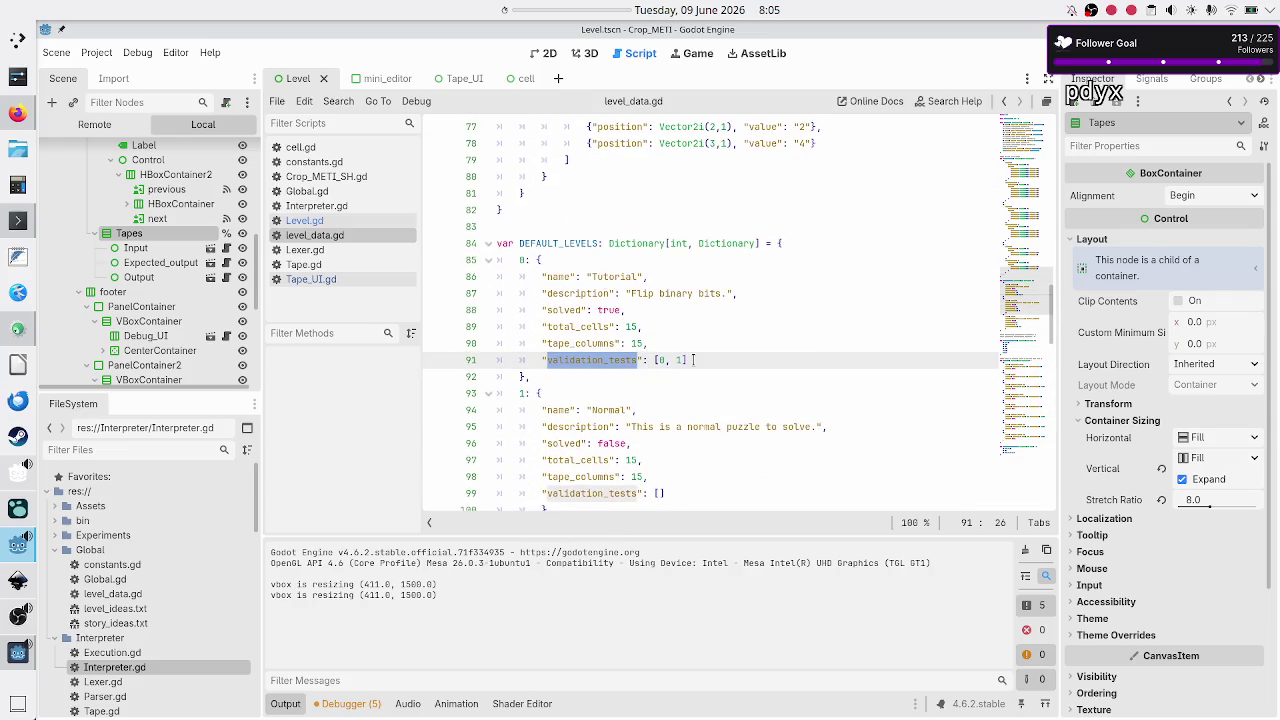
left_click_drag(693, 359, 636, 360)
scroll(657, 283, "up", 13)
scroll(657, 283, "up", 5)
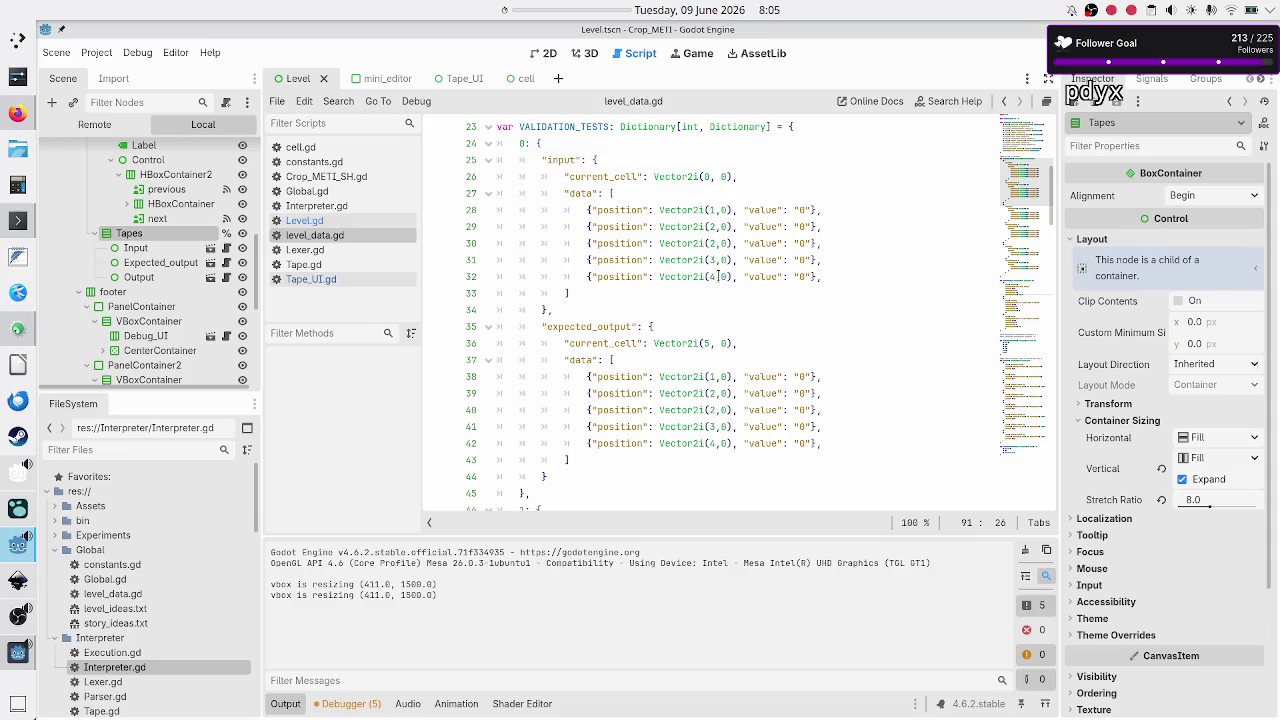
key("F5")
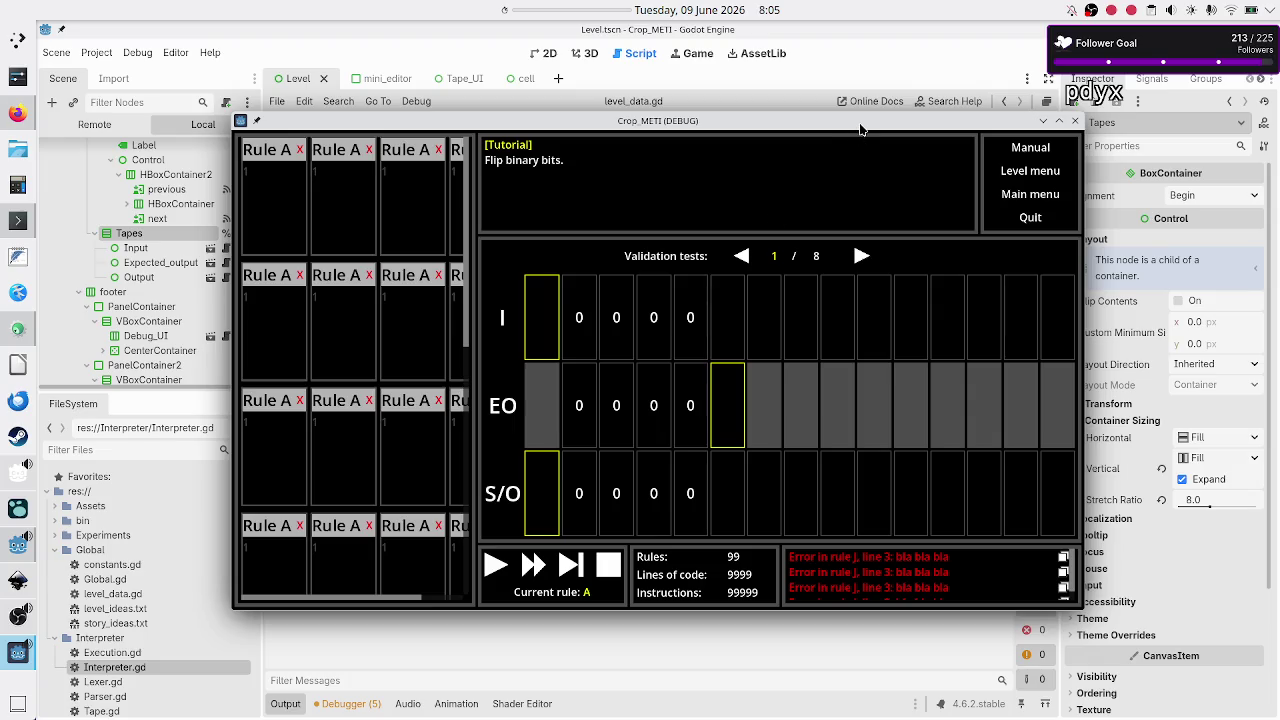
Step: Move the game window aside to view the 1 / 8 pager, then return to line 30
mouse_move(860, 128)
left_mouse_down()
mouse_move(804, 324)
mouse_move(818, 304)
mouse_move(822, 340)
left_mouse_up()
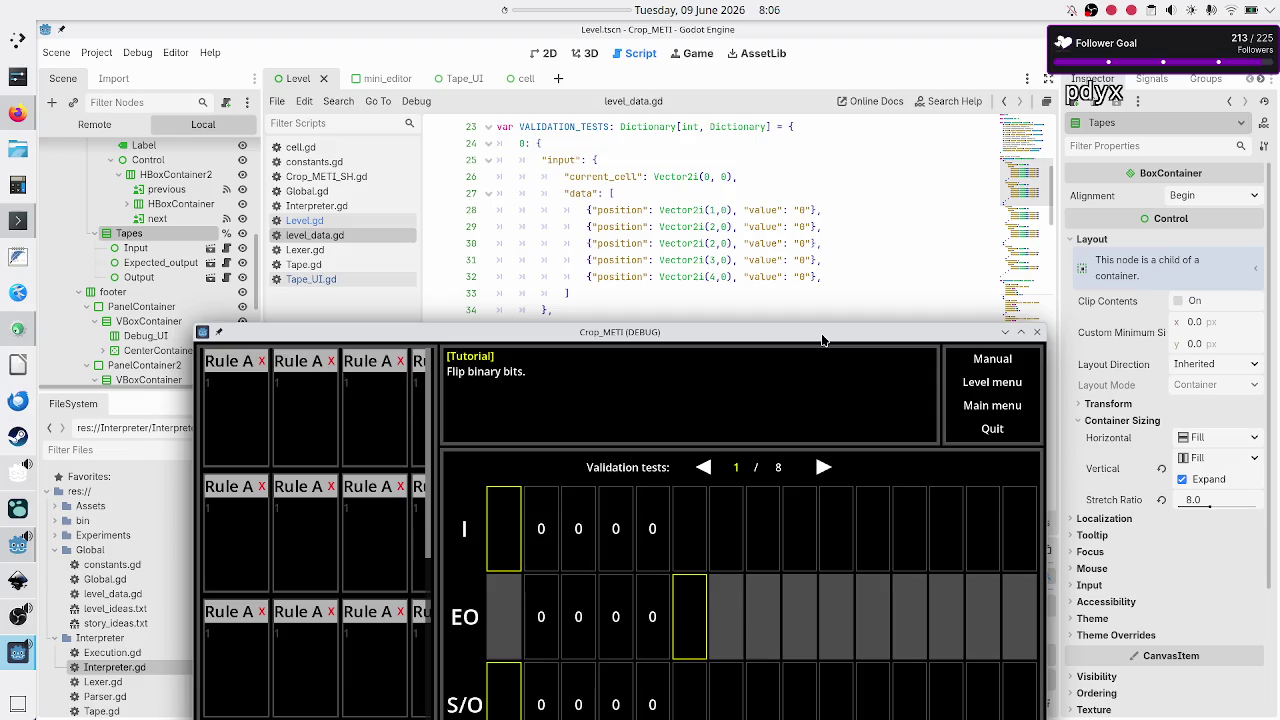
left_click(857, 246)
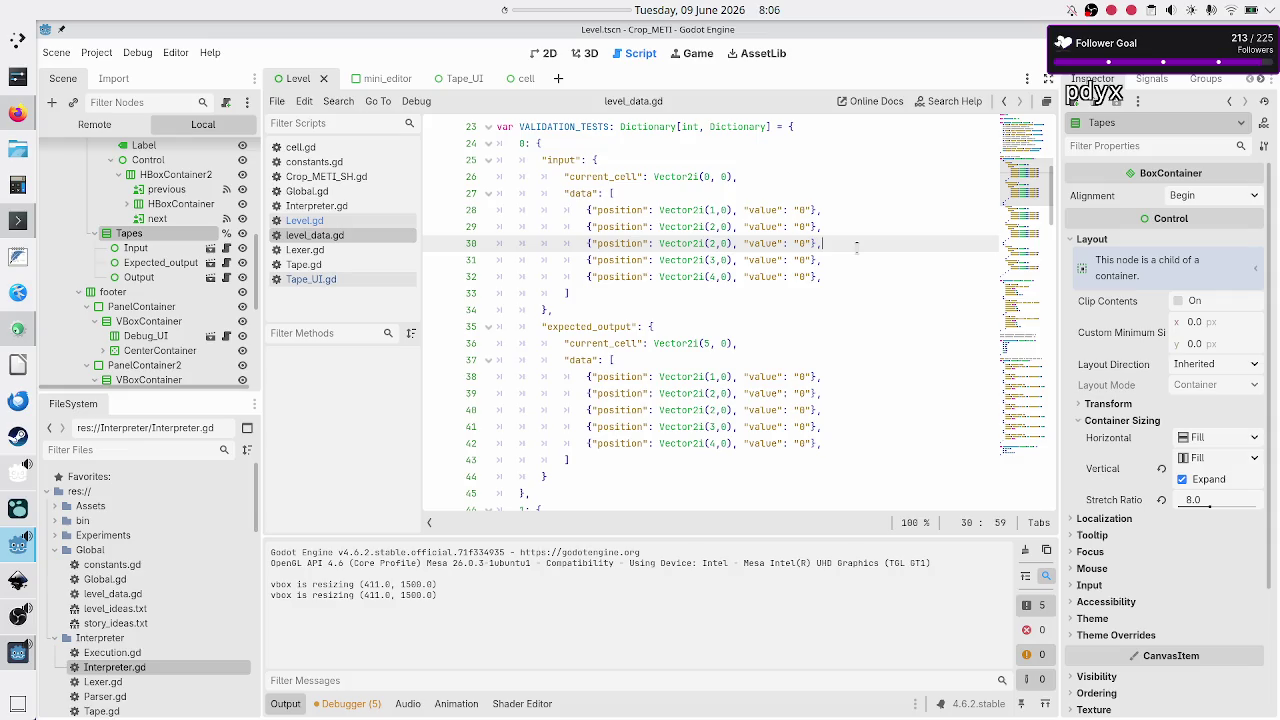
Step: Renumber test 0's input positions so lines 31–32 use x values 4 and 5
key("Left")
key("Left")
key("Left")
key("Up")
key("Up")
key("Down")
key("Down")
key("Left")
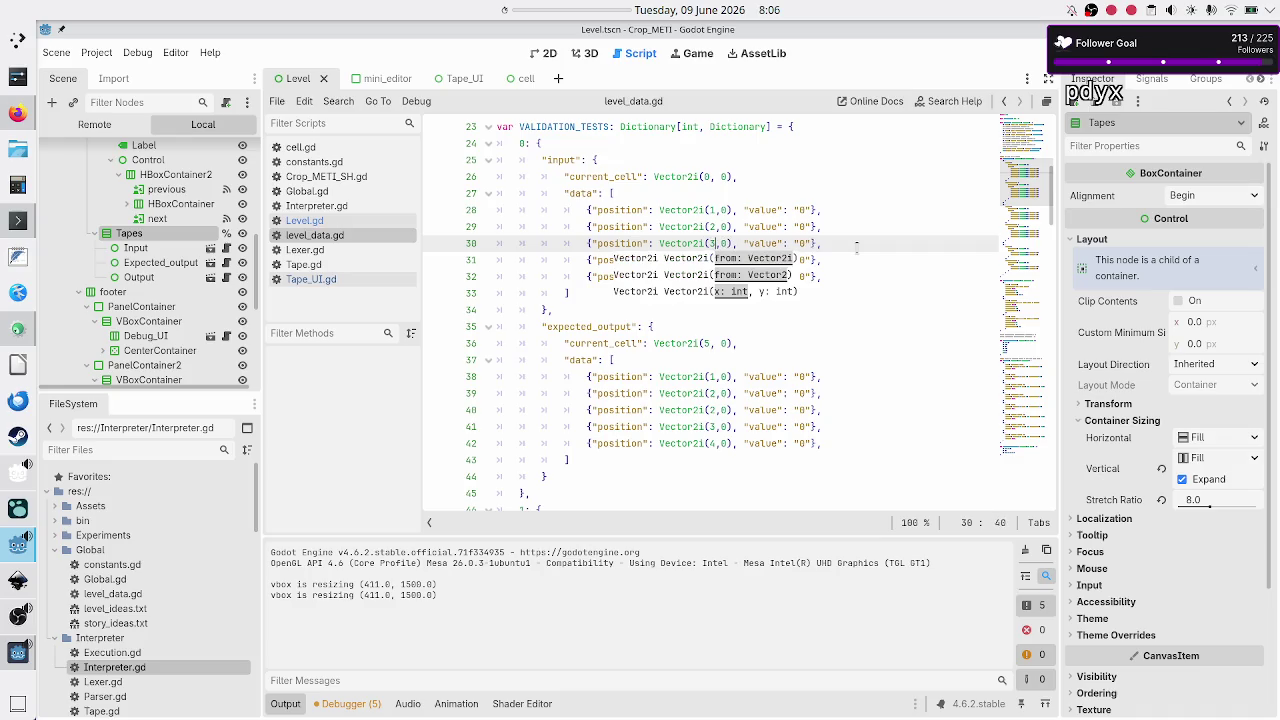
key("Escape")
key("Up")
key("Up")
key("Down")
key("Down")
key("Down")
key("BackSpace")
type("4")
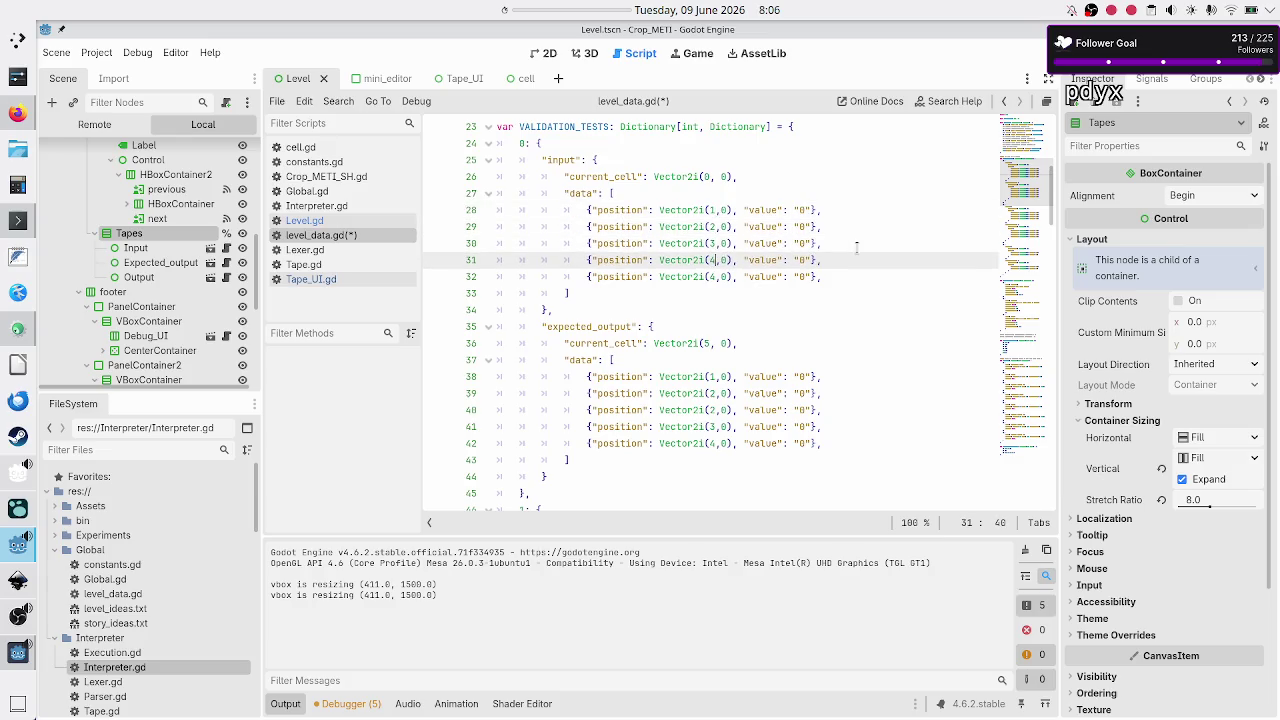
key("Down")
key("BackSpace")
type("5")
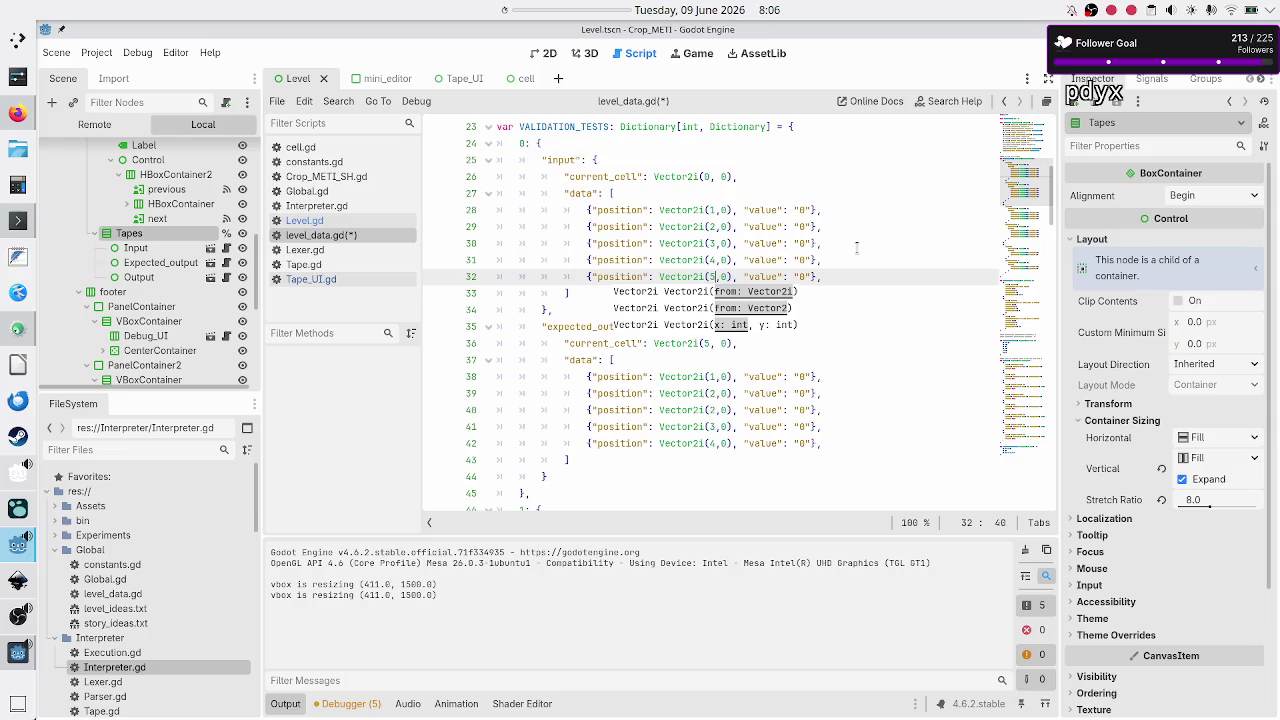
Step: Set the expected_output positions on lines 40–42 to x values 3, 4 and 5
key("Escape")
key("Down")
key("Down")
key("Down")
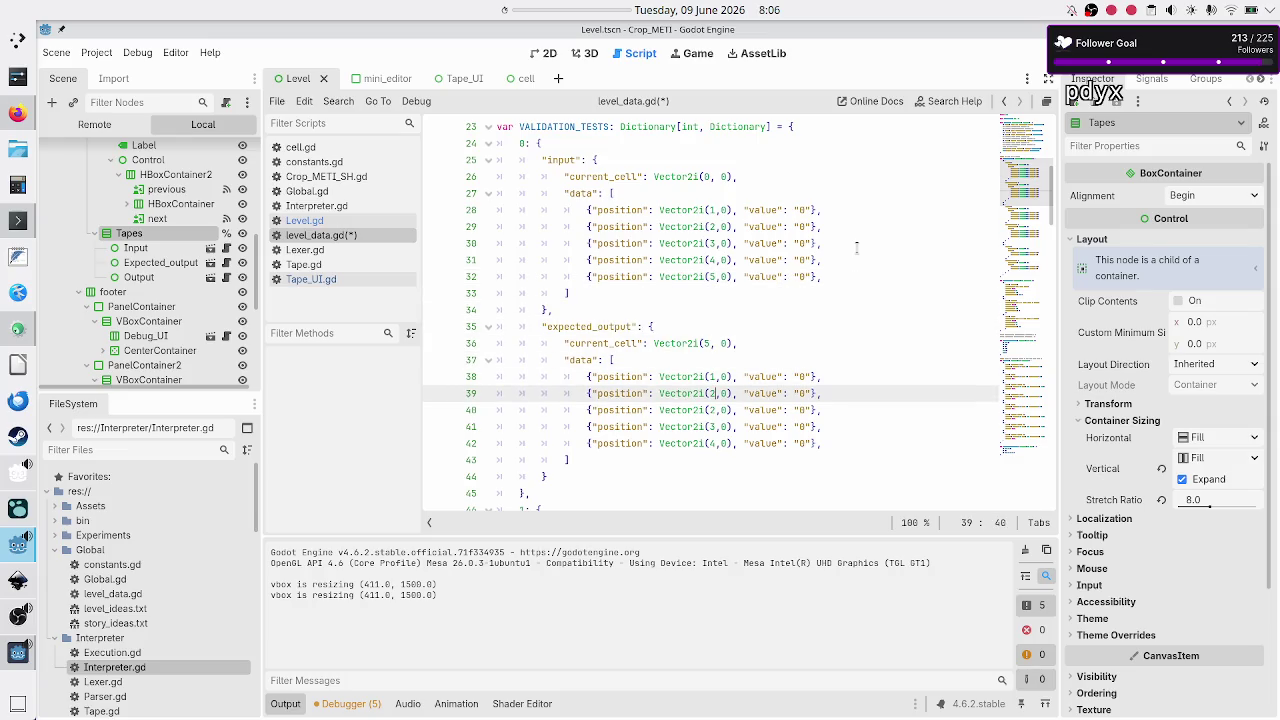
key("Down")
key("BackSpace")
type("3")
key("Down")
key("BackSpace")
type("4")
key("Down")
key("BackSpace")
type("5")
Step: Change the expected current_cell to Vector2i(6, 0) and stop the running game
key("Up")
key("Up")
key("Up")
key("Up")
key("Left")
key("BackSpace")
type("5")
key("BackSpace")
type("6")
key("Escape")
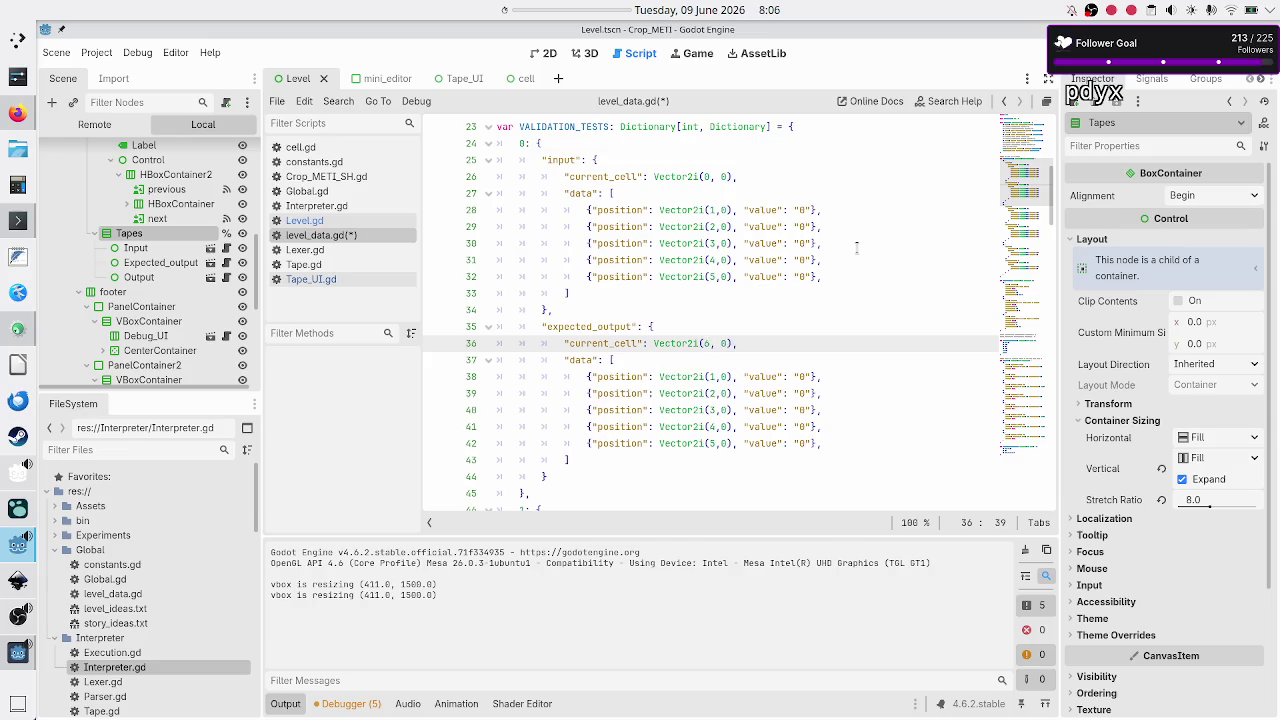
left_click(1110, 53)
Step: Save and rerun the game, shifting its window to compare test 1/8 with the script and output
key("F5")
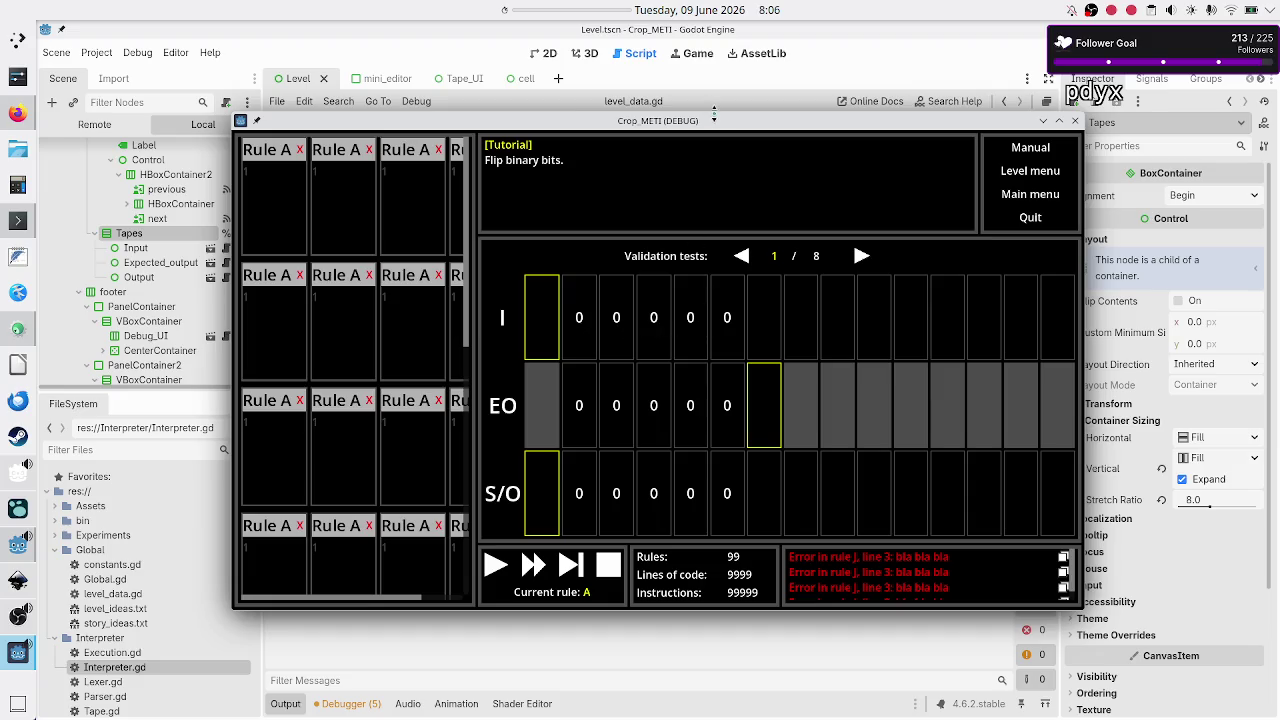
mouse_move(708, 128)
left_mouse_down()
mouse_move(722, 315)
mouse_move(731, 280)
left_mouse_up()
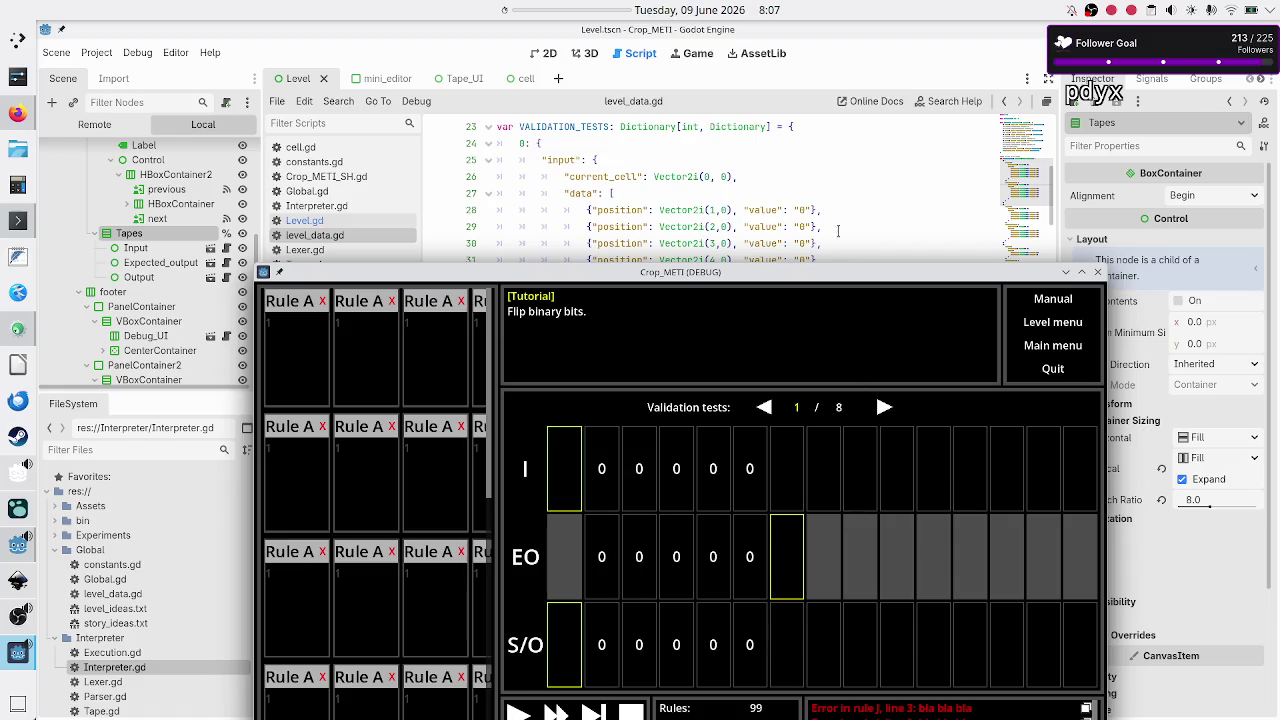
mouse_move(828, 272)
left_mouse_down()
mouse_move(818, 116)
mouse_move(826, 397)
left_mouse_up()
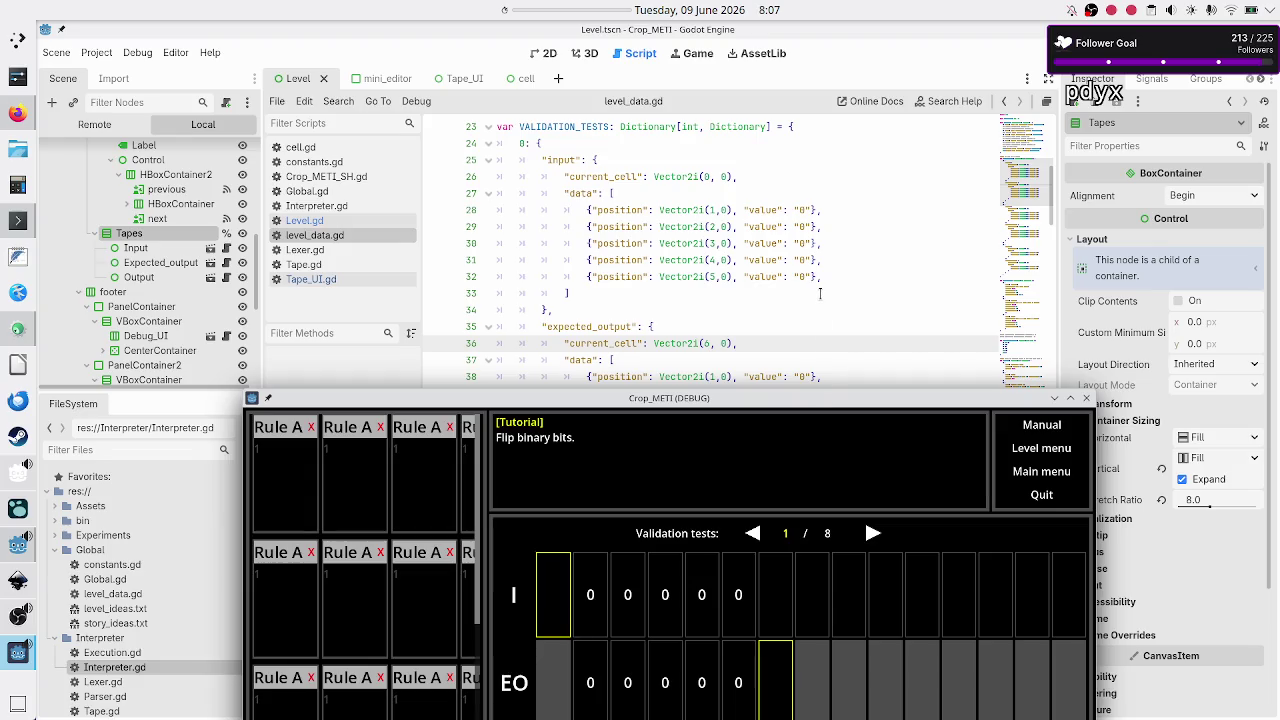
scroll(822, 262, "down", 3)
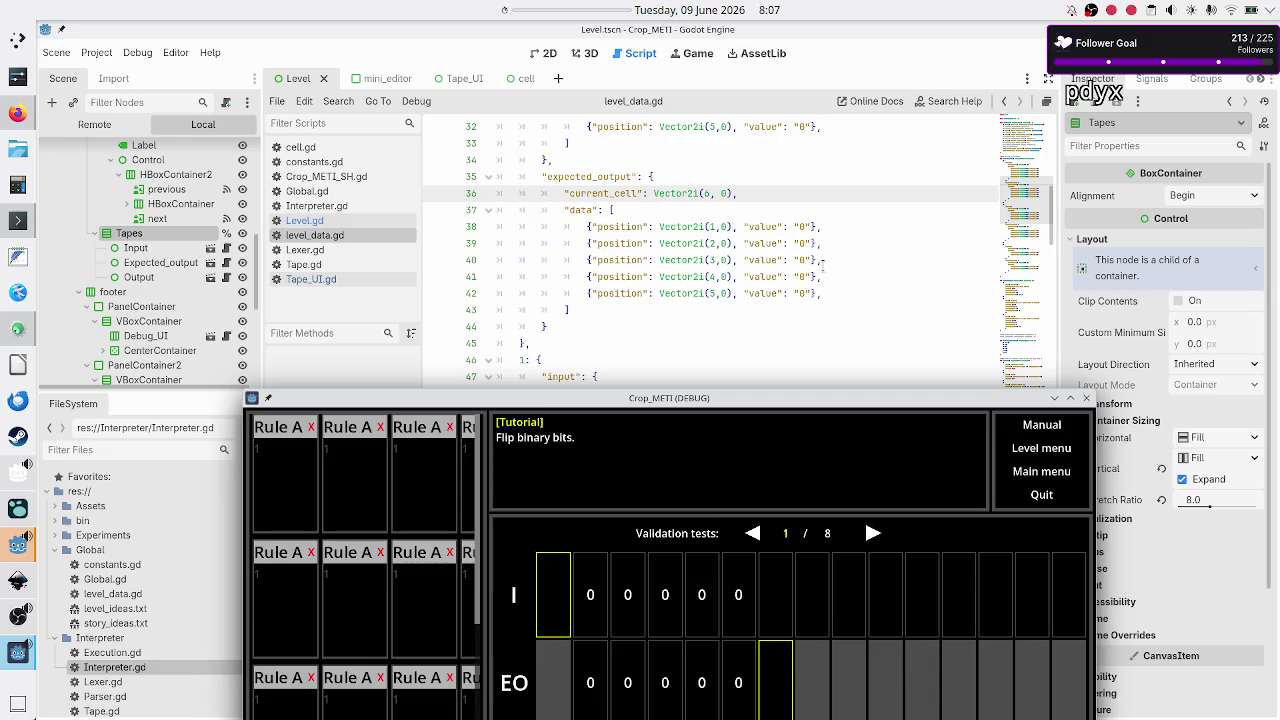
scroll(822, 262, "up", 3)
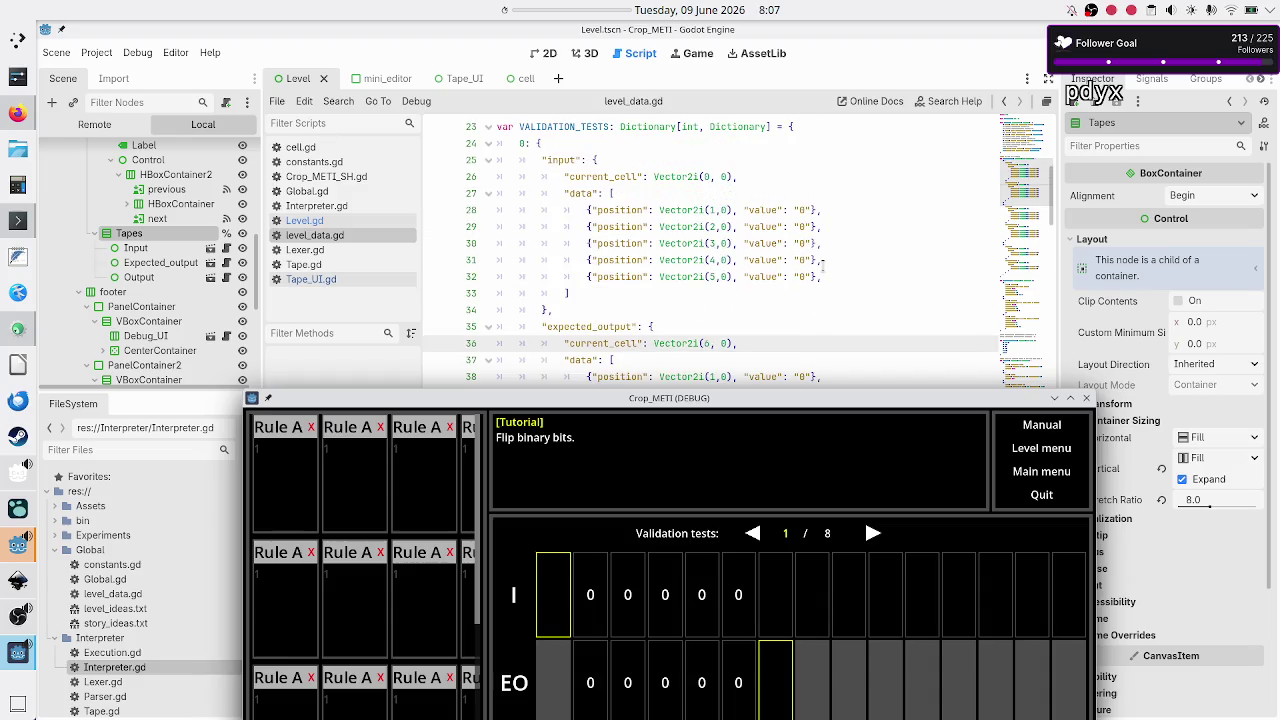
scroll(822, 262, "down", 7)
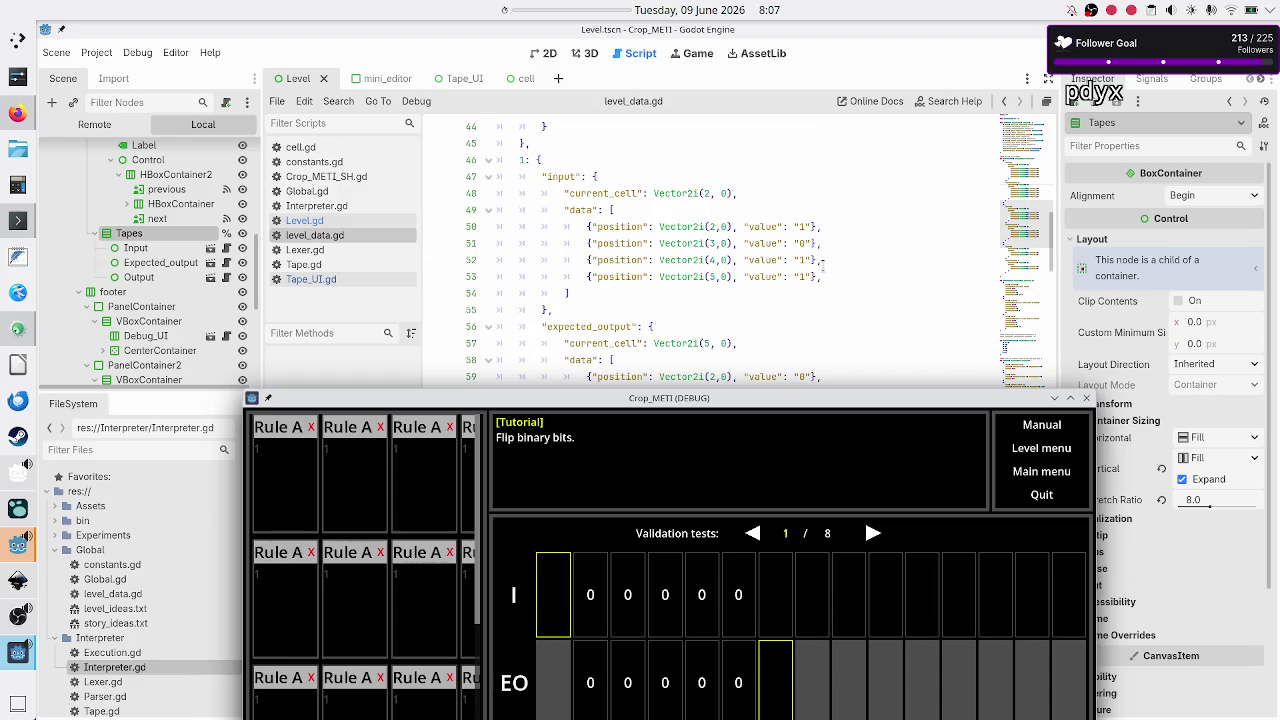
left_click_drag(799, 226, 810, 276)
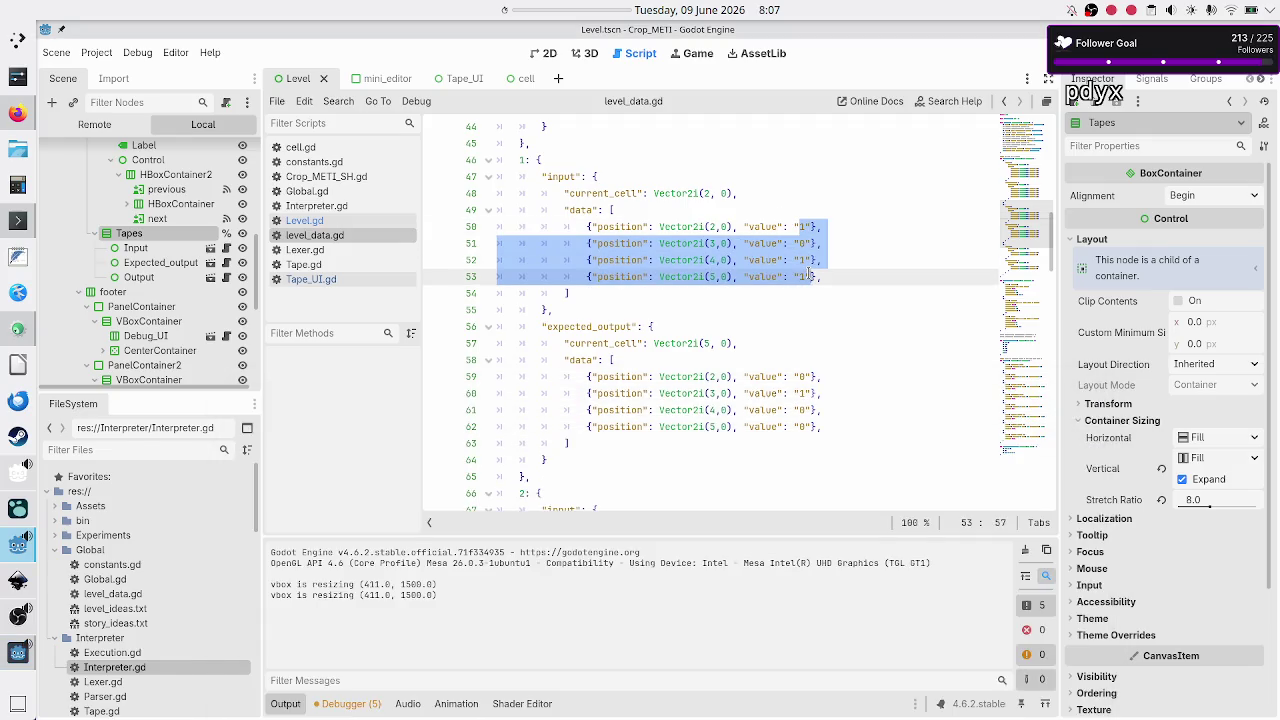
left_click(824, 276)
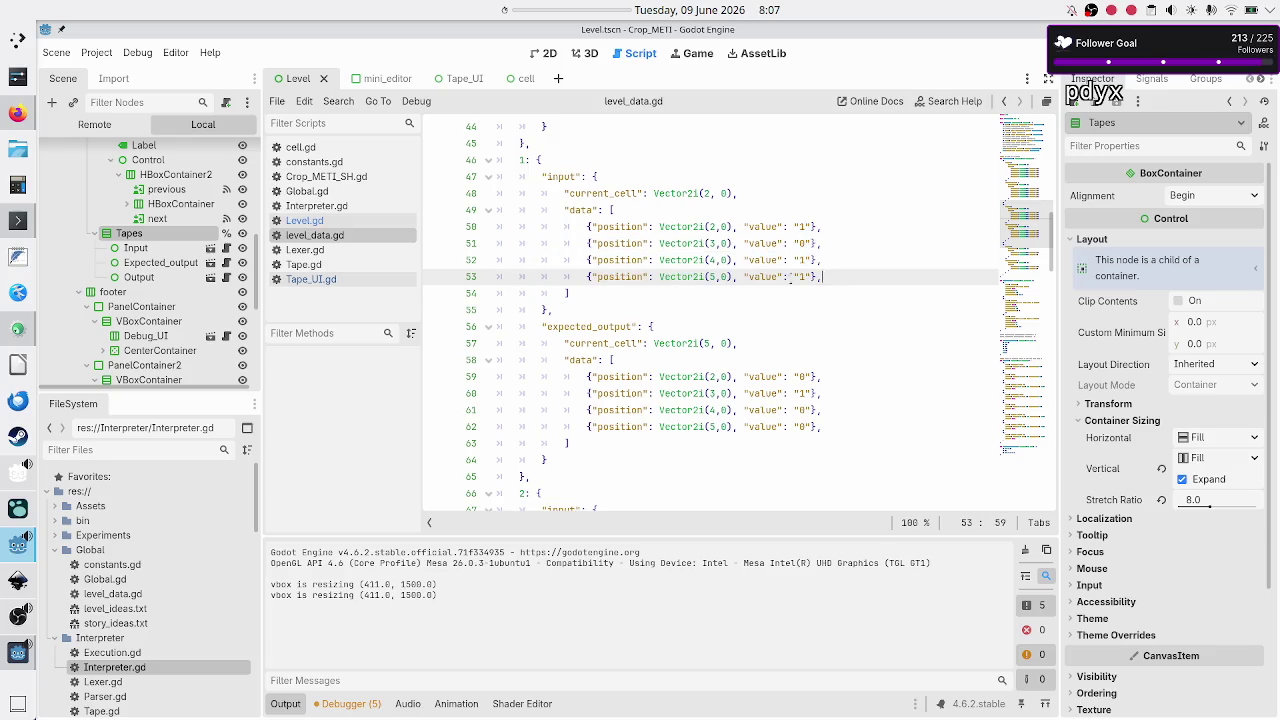
left_click(12, 656)
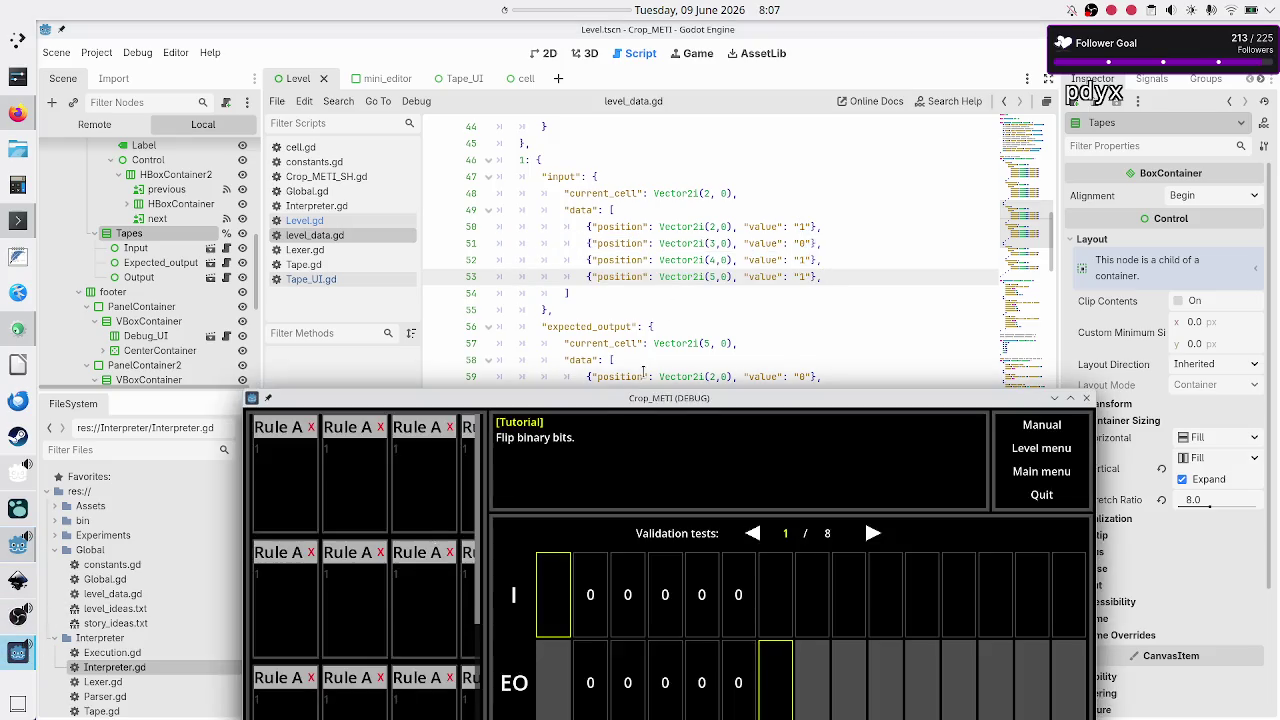
Step: Page back and forward through the validation tests in the game, then close its window
left_click_drag(657, 400, 617, 157)
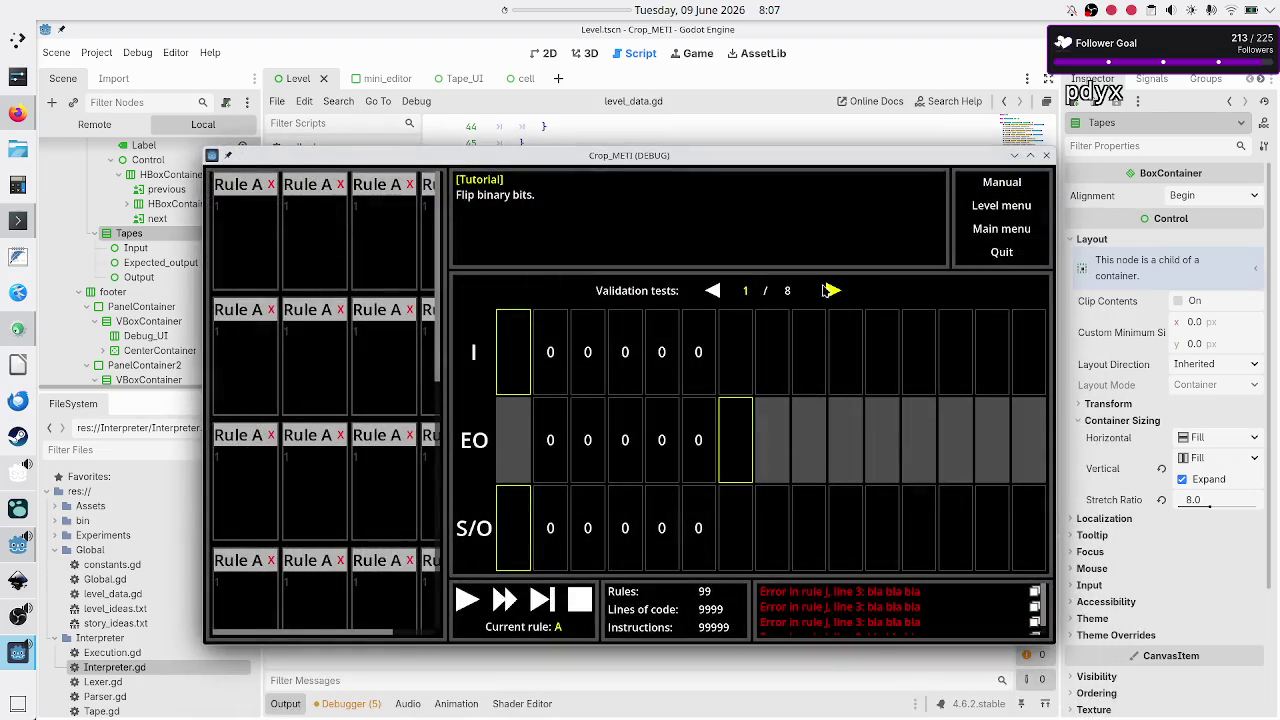
left_click(712, 292)
left_click(712, 292)
left_click(832, 290)
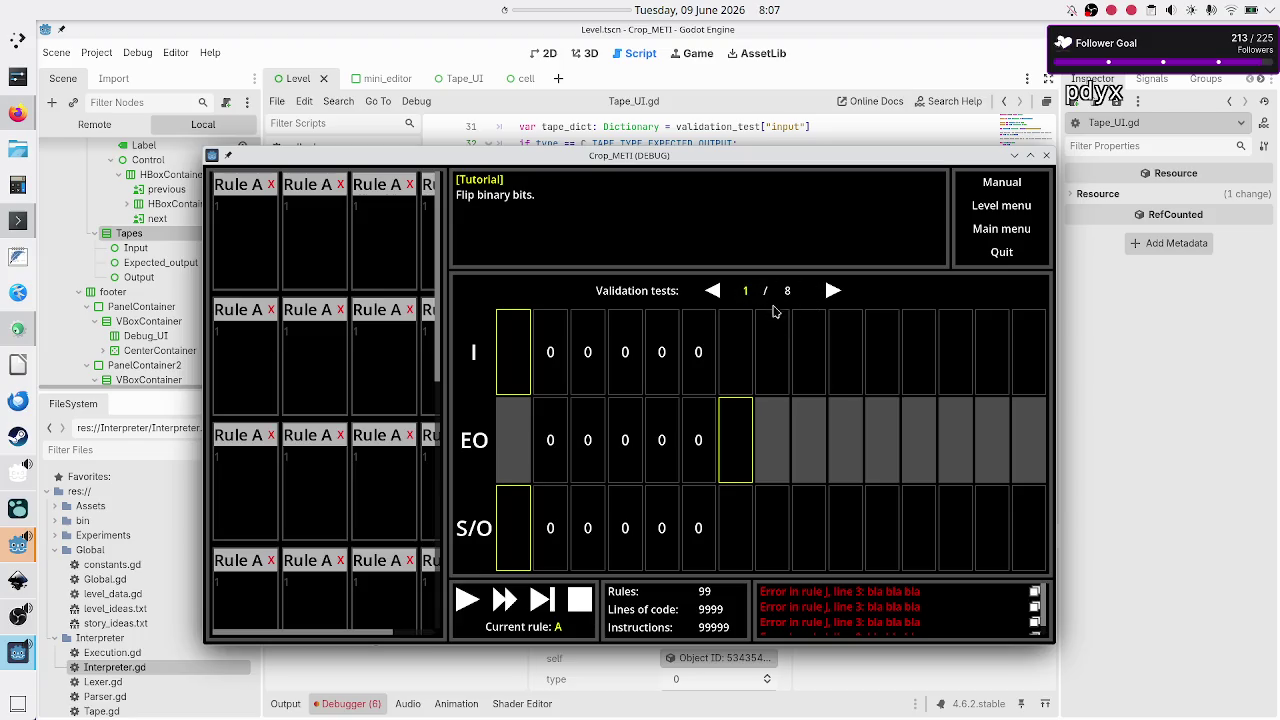
left_click(1046, 155)
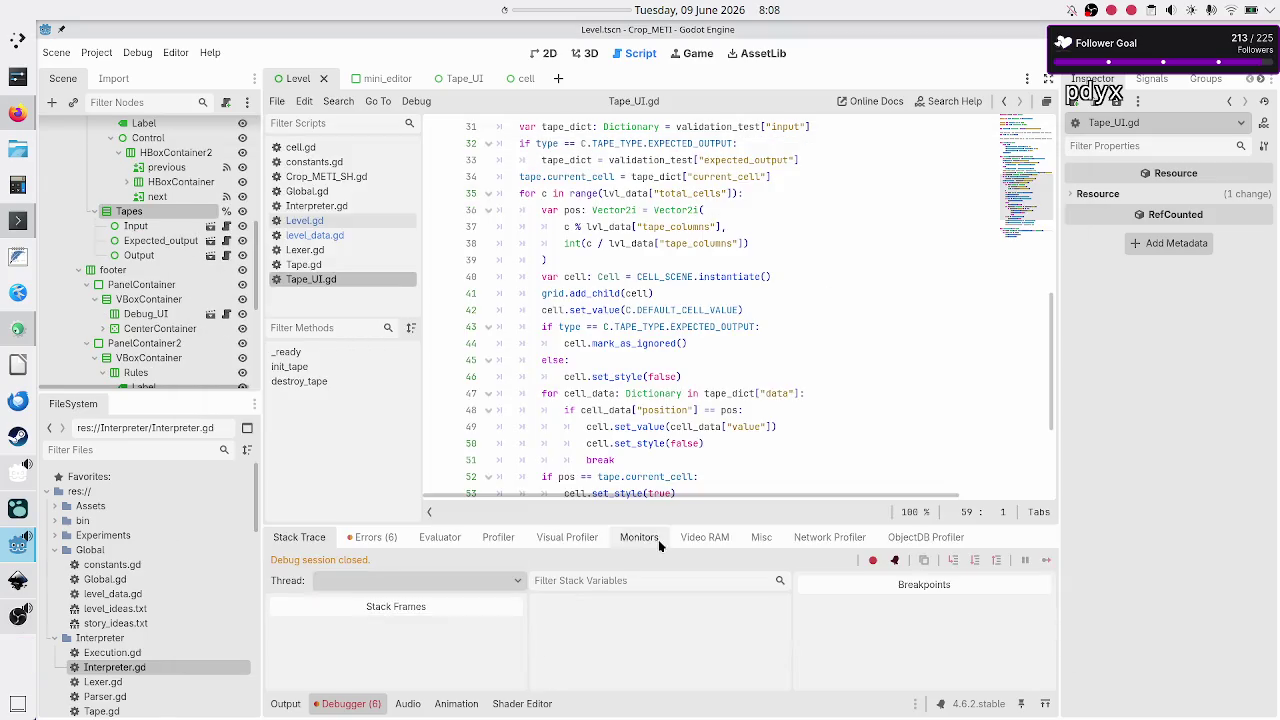
Step: Show the Errors list and jump to the Tape_UI.destroy_tape Array[Node]-to-Array[Cell] error on line 59
left_click(375, 537)
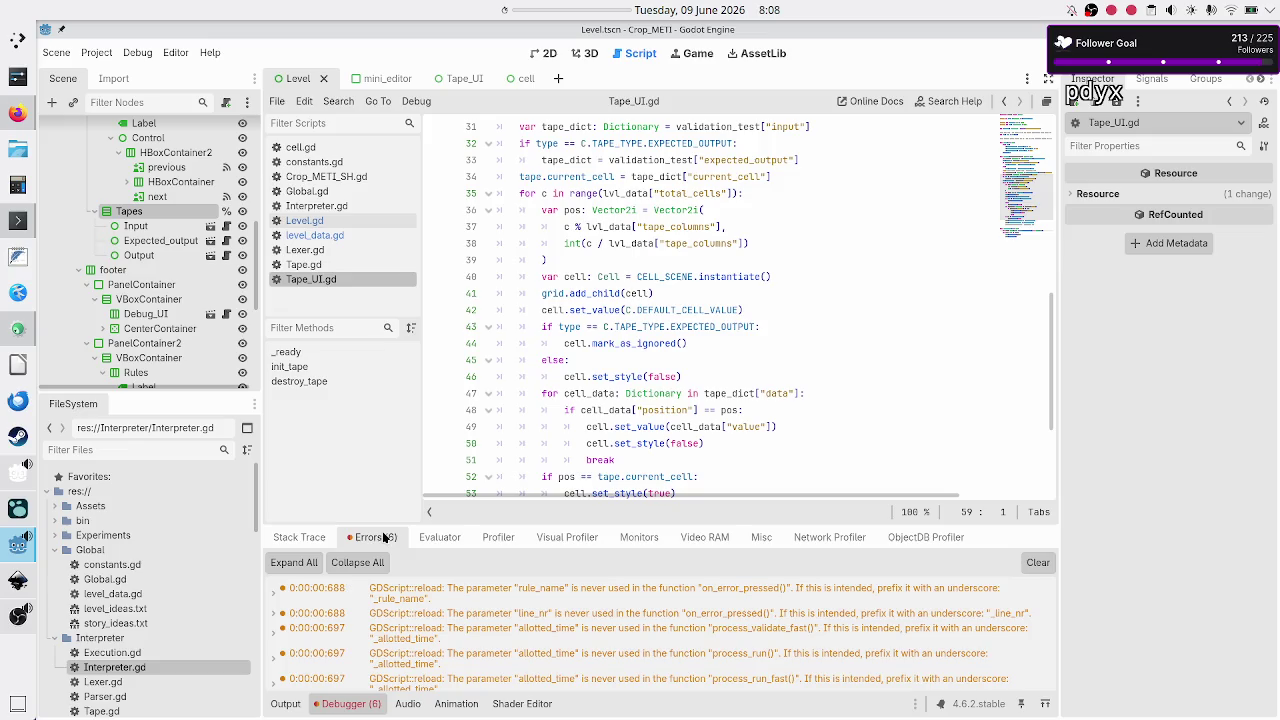
left_click(533, 680)
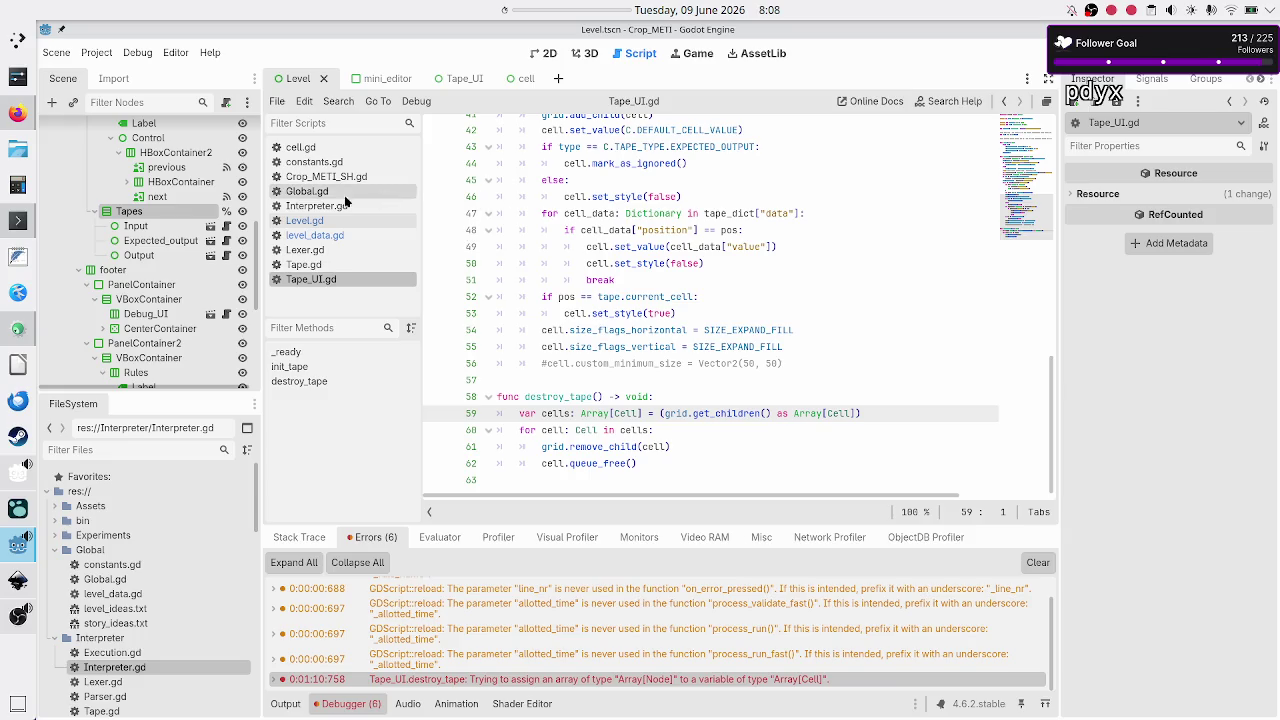
left_click(307, 191)
Step: Back in Tape_UI.gd, examine init_tape's Cell creation and add_child(cell) on lines 40–41
left_click(320, 279)
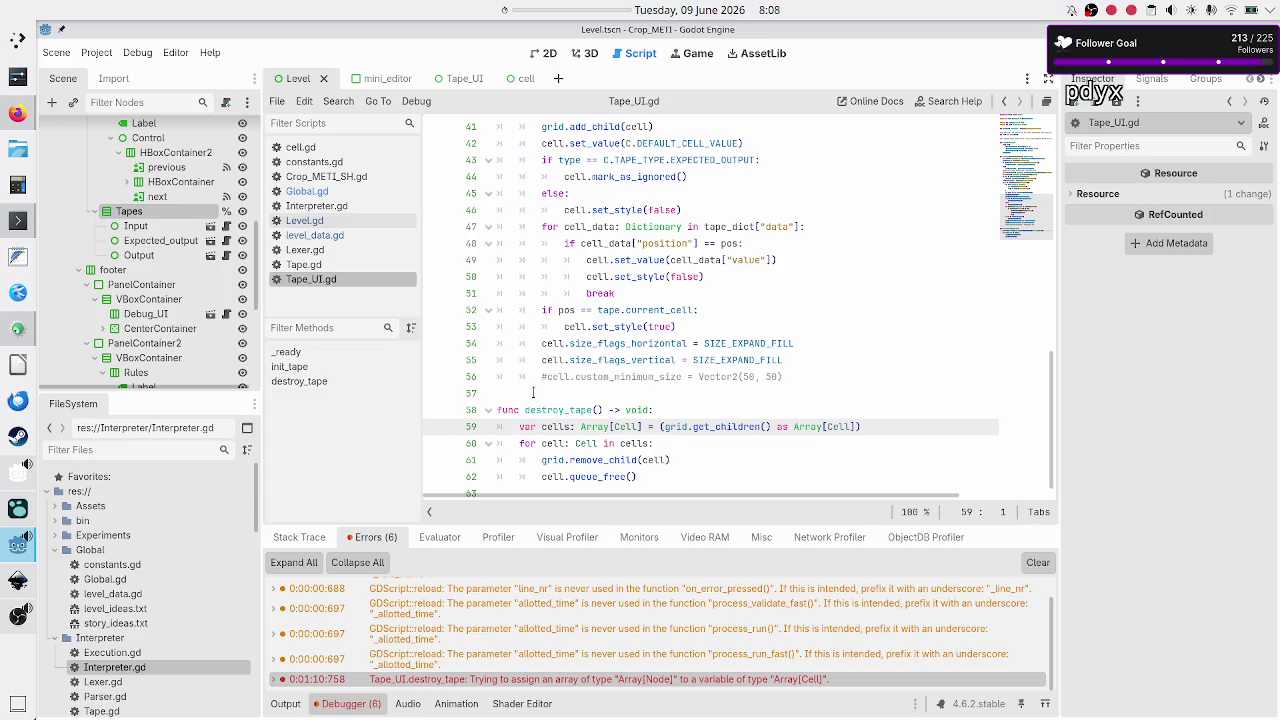
scroll(568, 355, "up", 6)
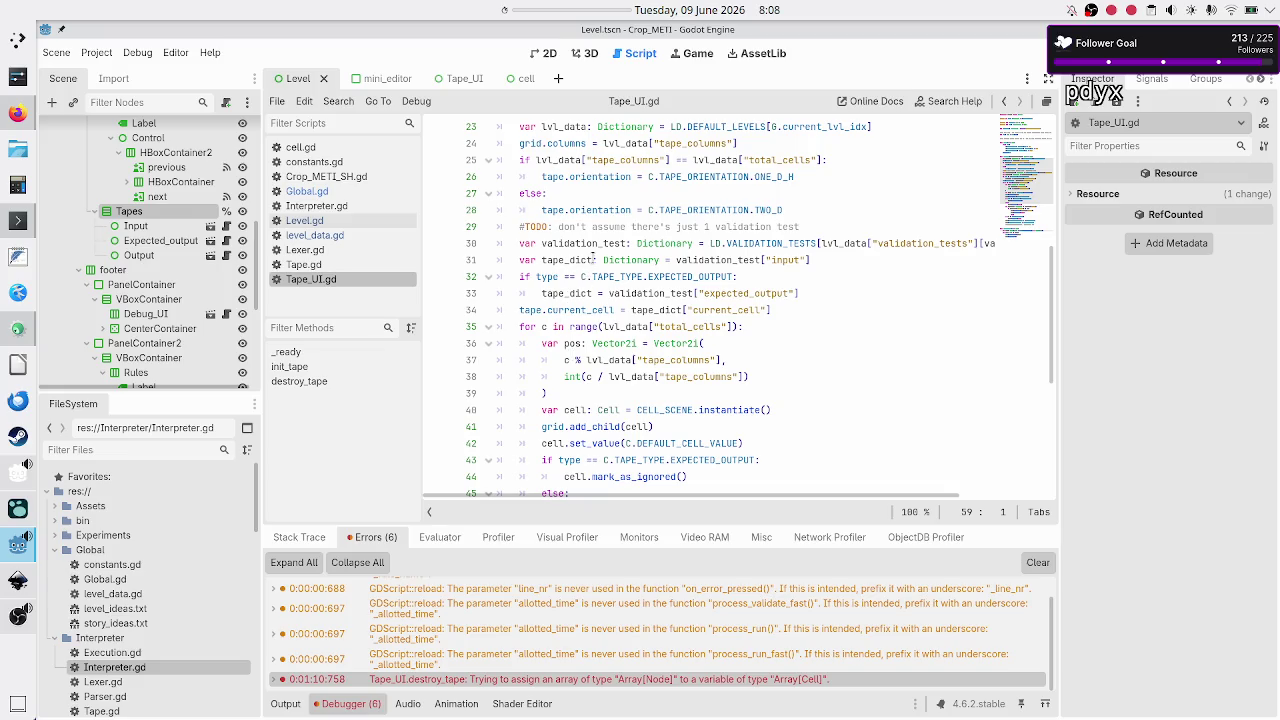
scroll(592, 257, "up", 2)
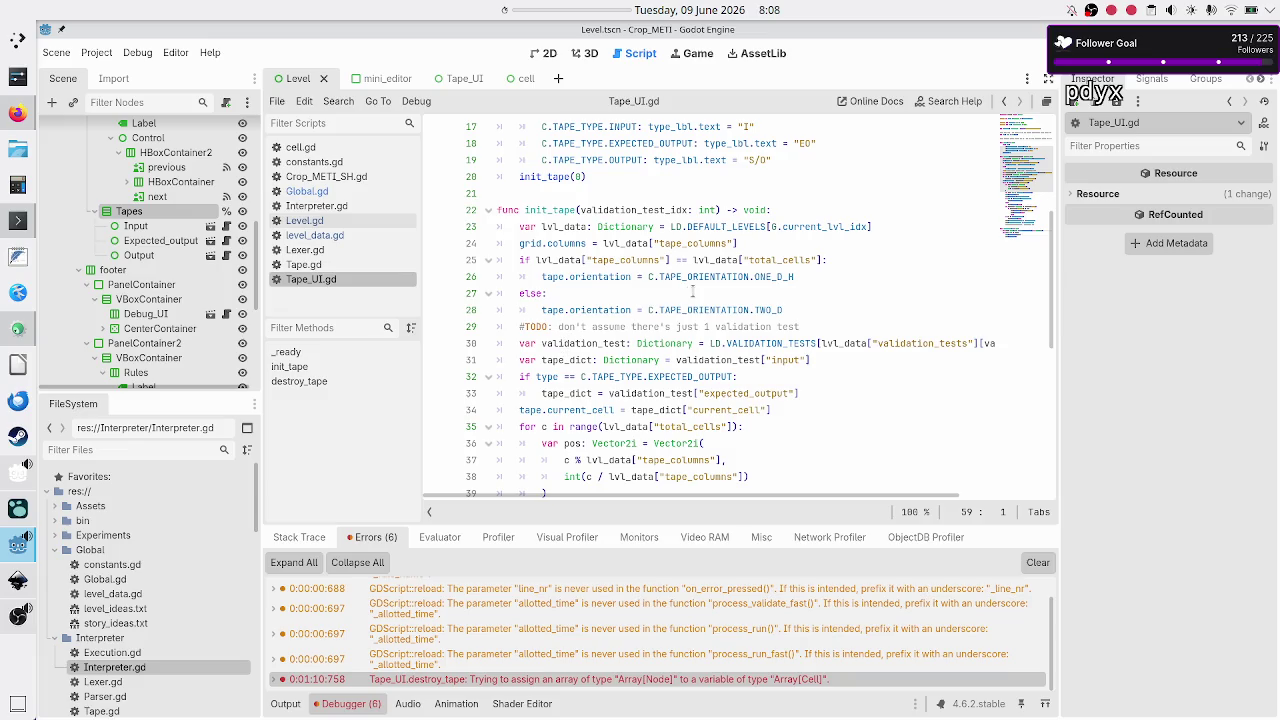
scroll(679, 308, "down", 4)
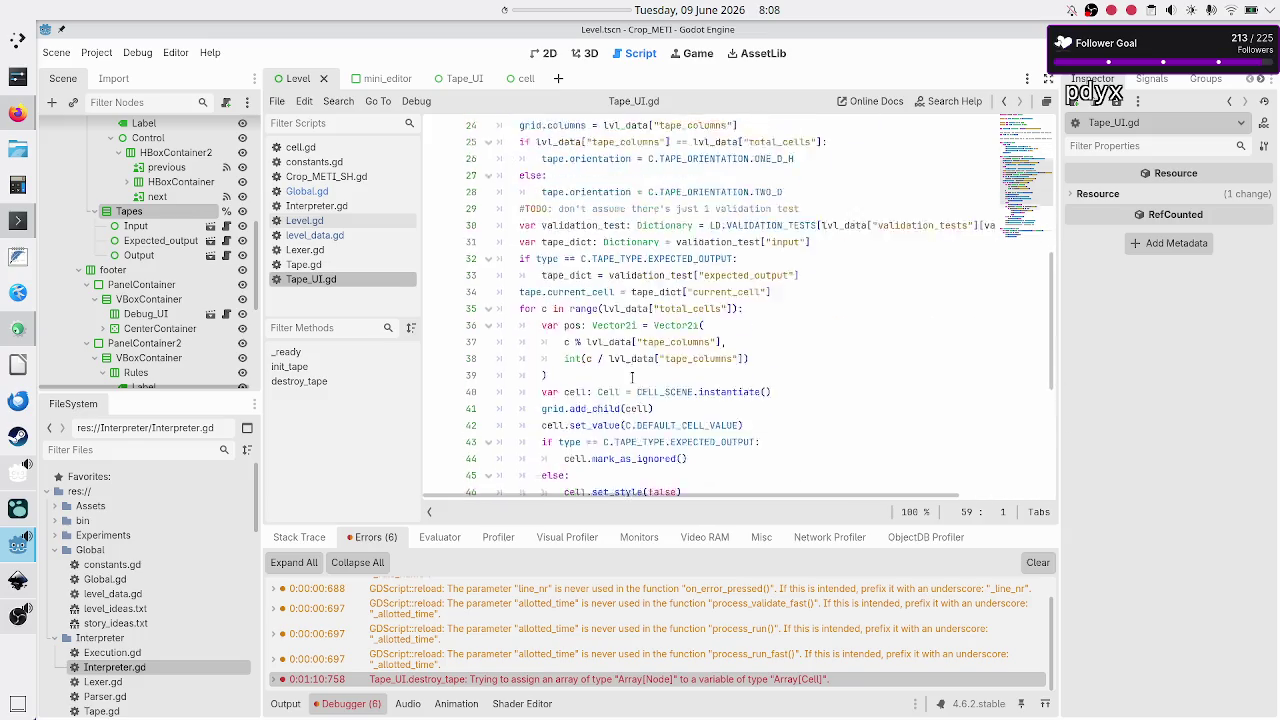
scroll(632, 376, "up", 2)
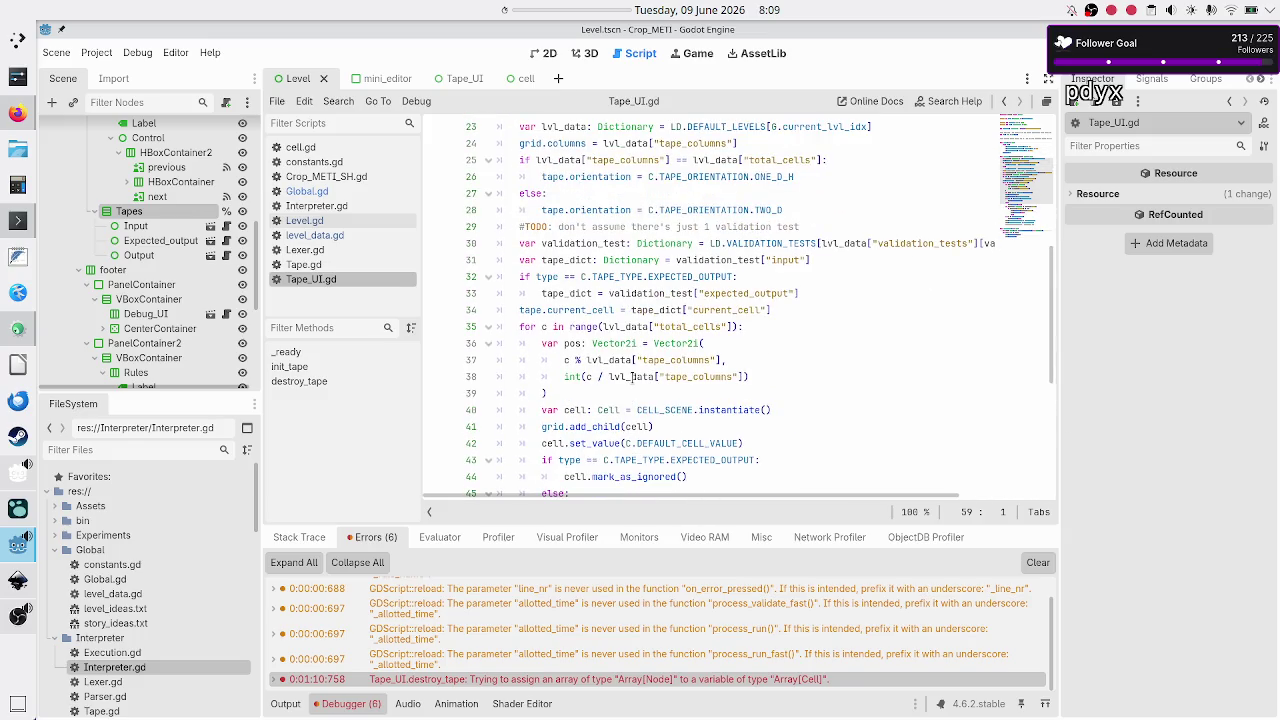
double_click(606, 410)
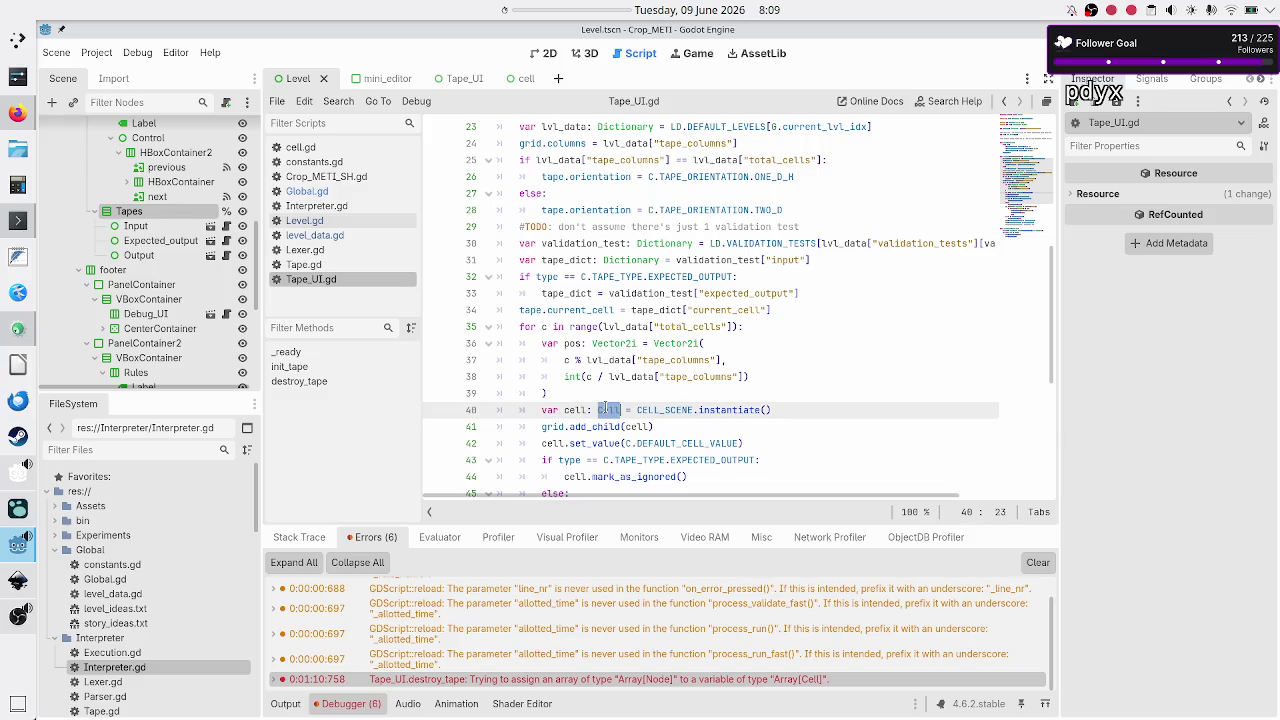
scroll(606, 410, "down", 6)
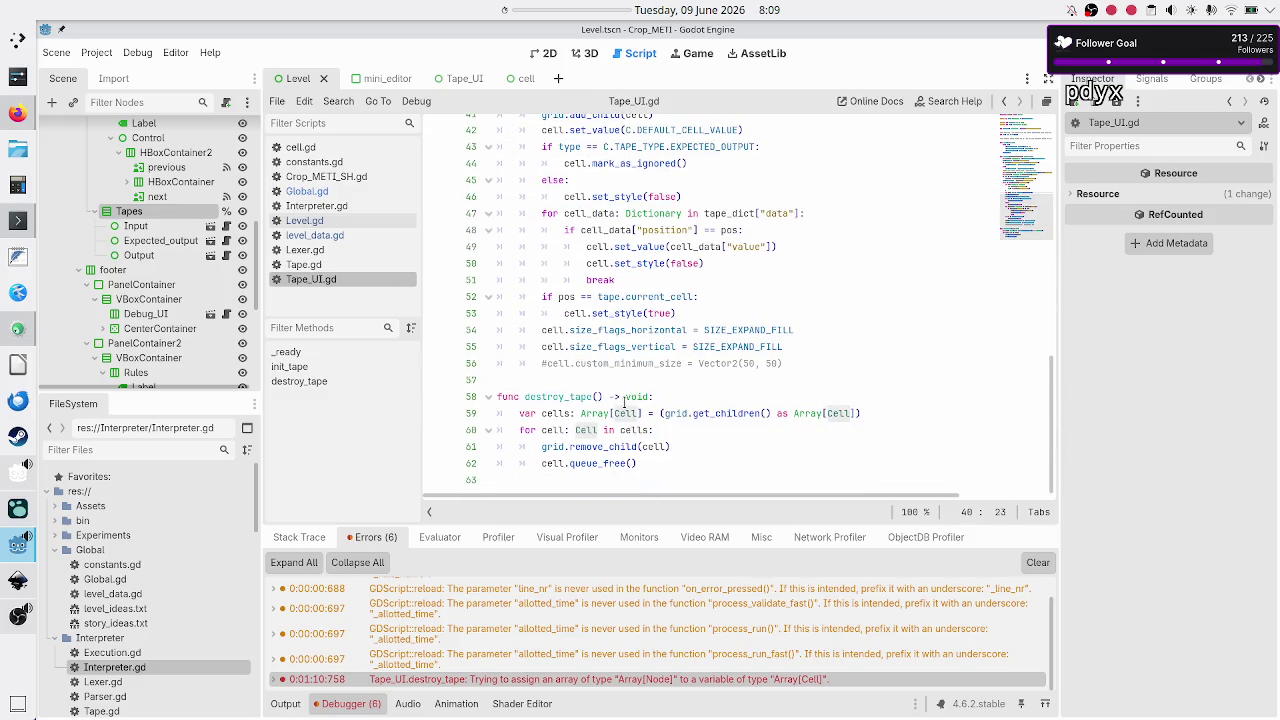
scroll(625, 402, "up", 2)
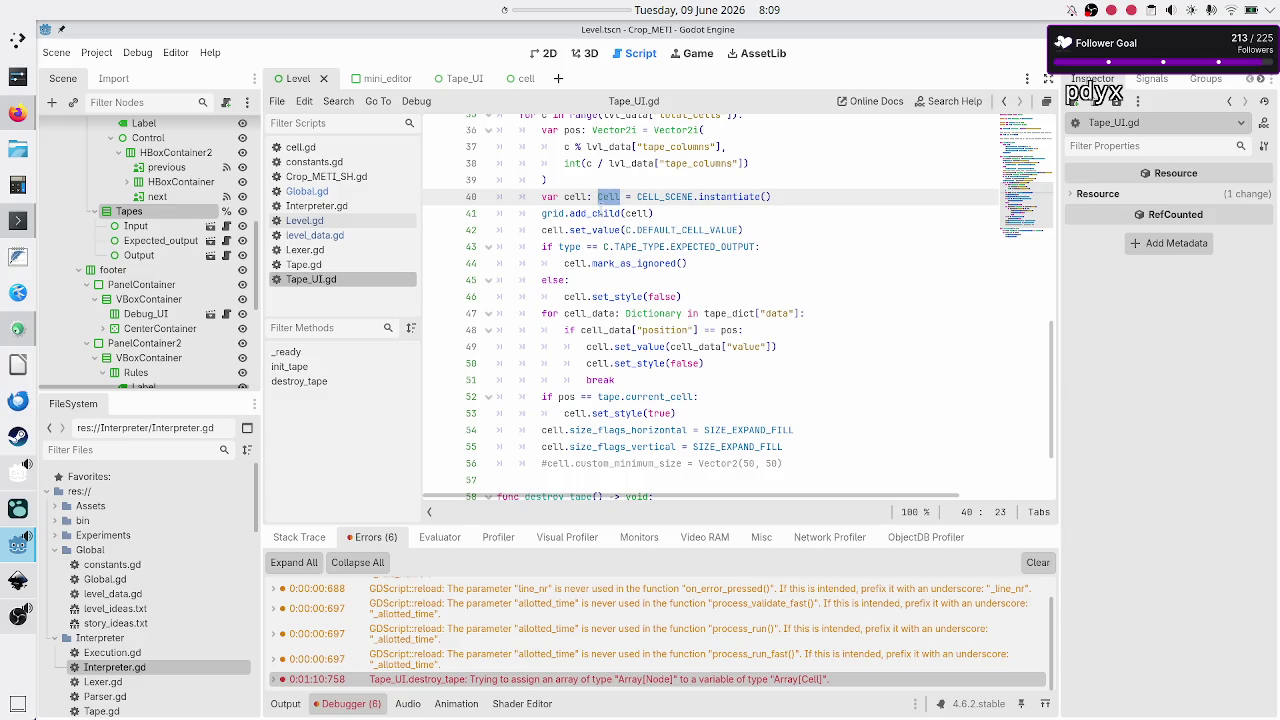
double_click(592, 213)
double_click(633, 213)
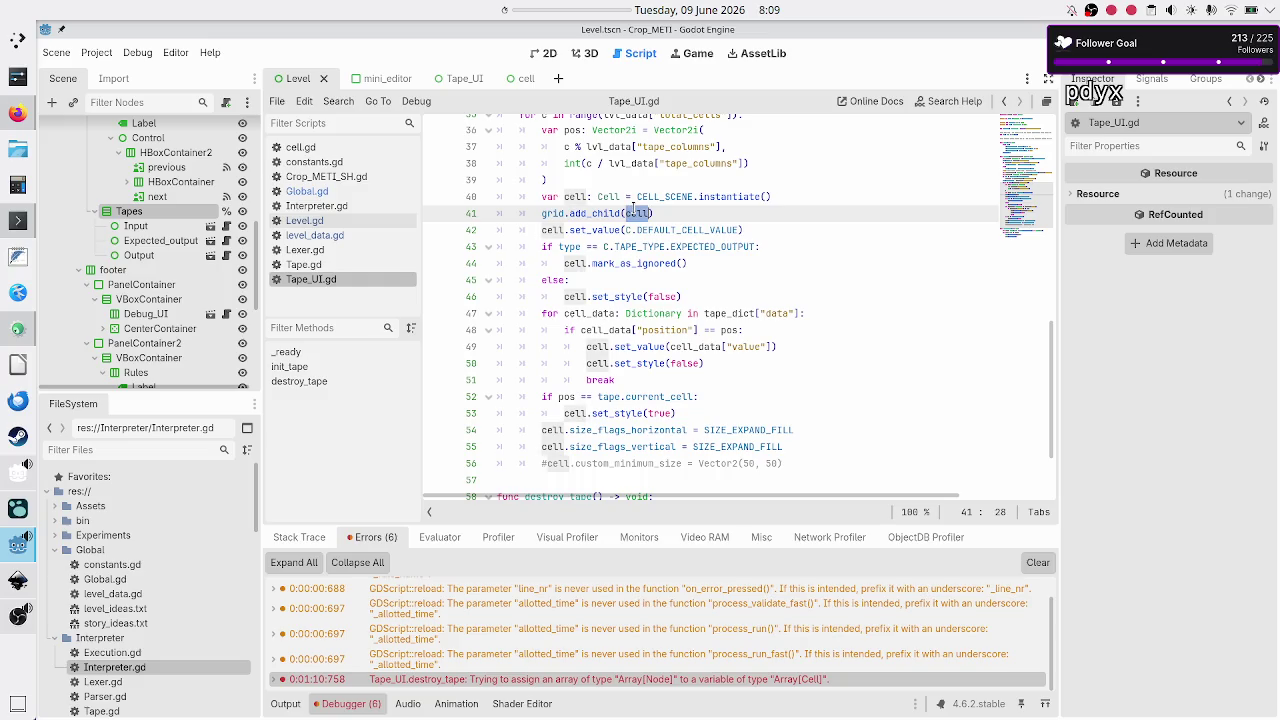
Step: Place the cursor inside line 59's grid.get_children() cast in destroy_tape
scroll(612, 303, "down", 2)
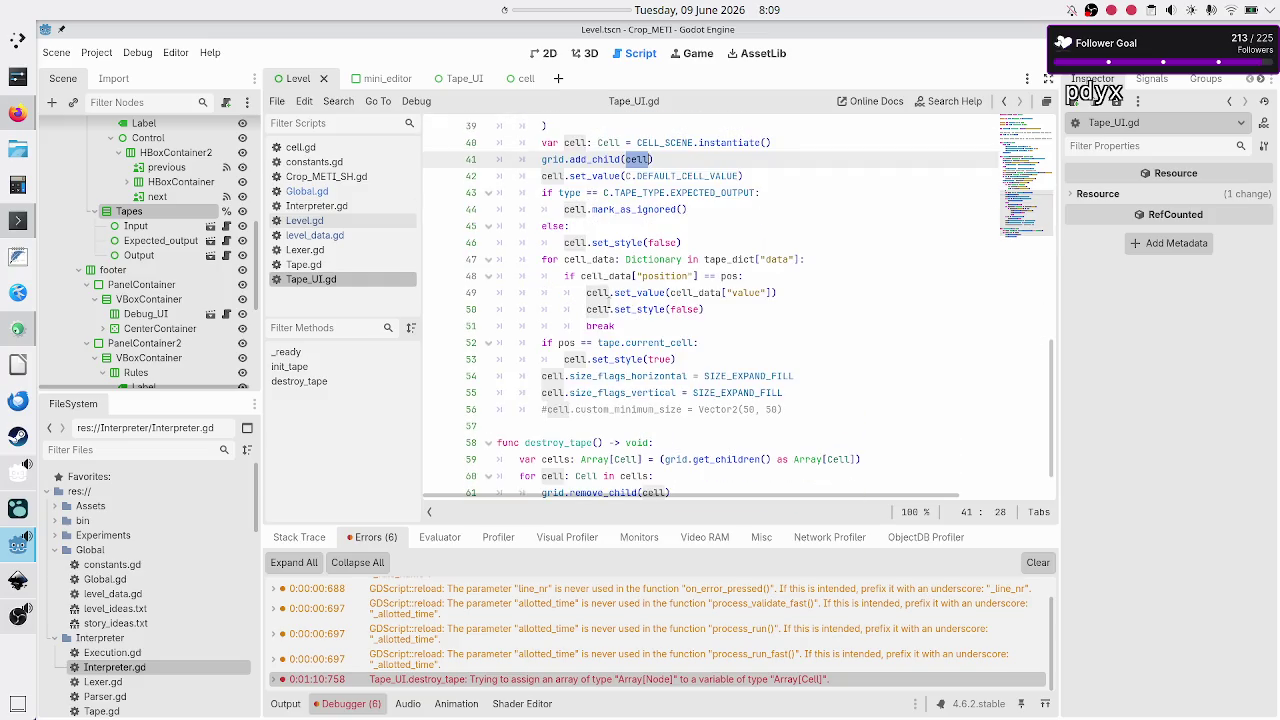
scroll(612, 311, "down", 1)
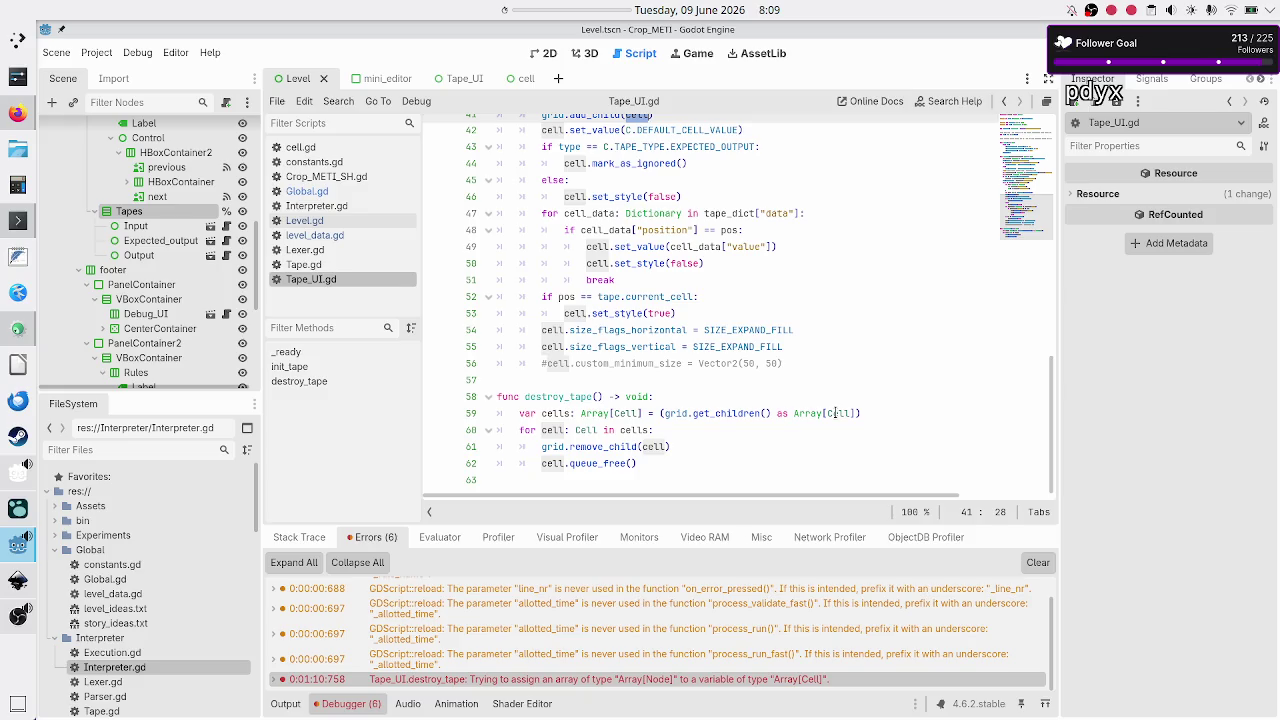
left_click(880, 413)
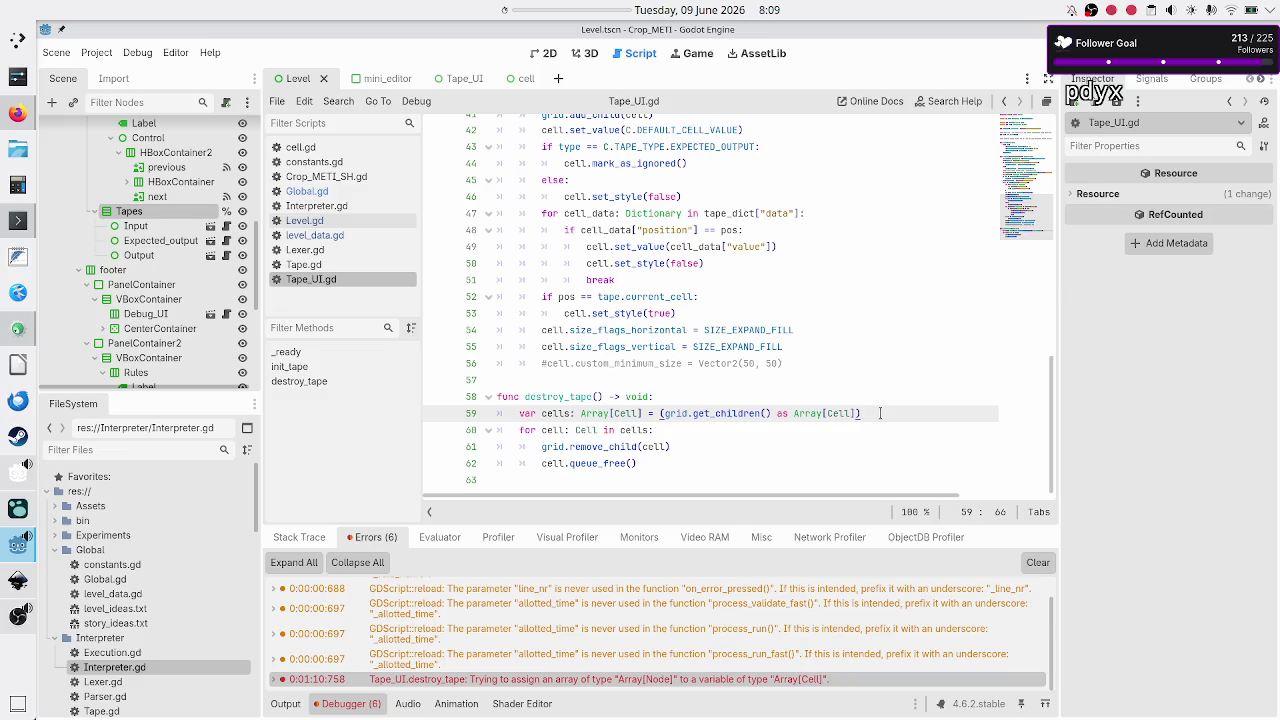
key("Left")
key("Left")
key("Left")
Step: Drop the cells variable so destroy_tape loops 'for cell: Cell in grid.get_children()', then save and run
key("Right")
key("shift+Left")
key("shift+Left")
key("shift+Left")
key("shift+Left")
key("shift+Left")
key("shift+Left")
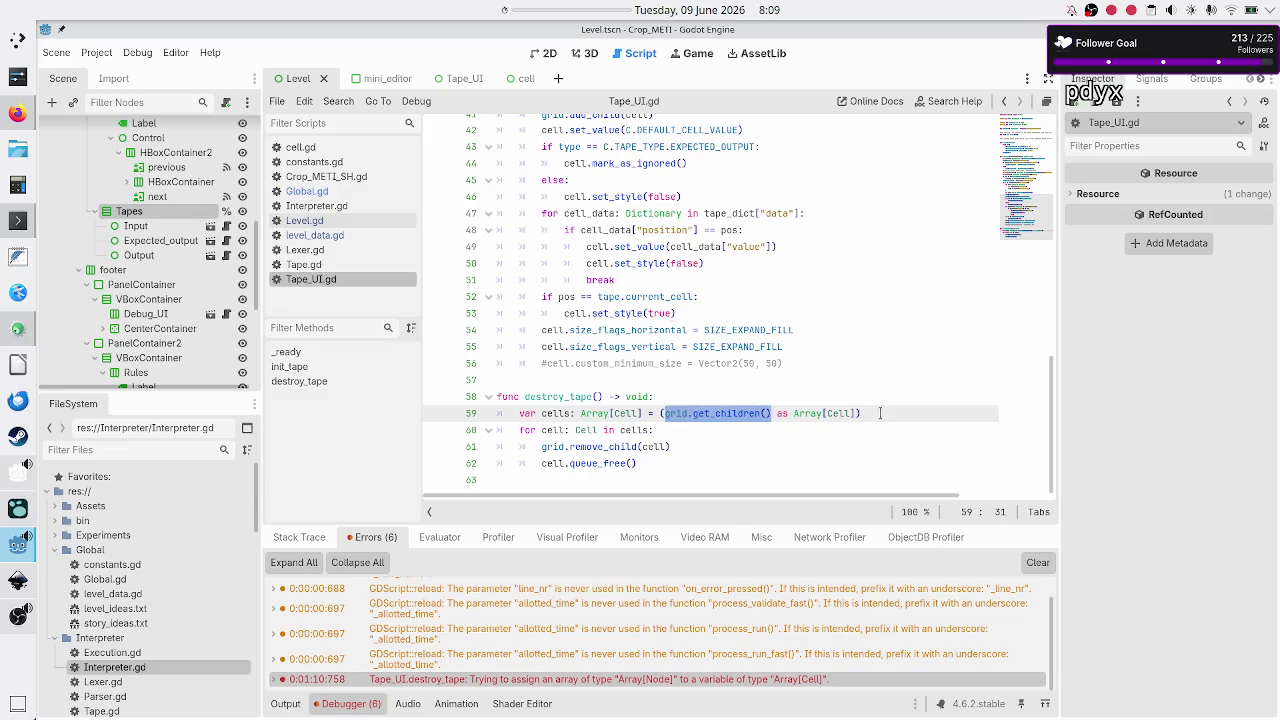
key("ctrl+x")
triple_click(880, 413)
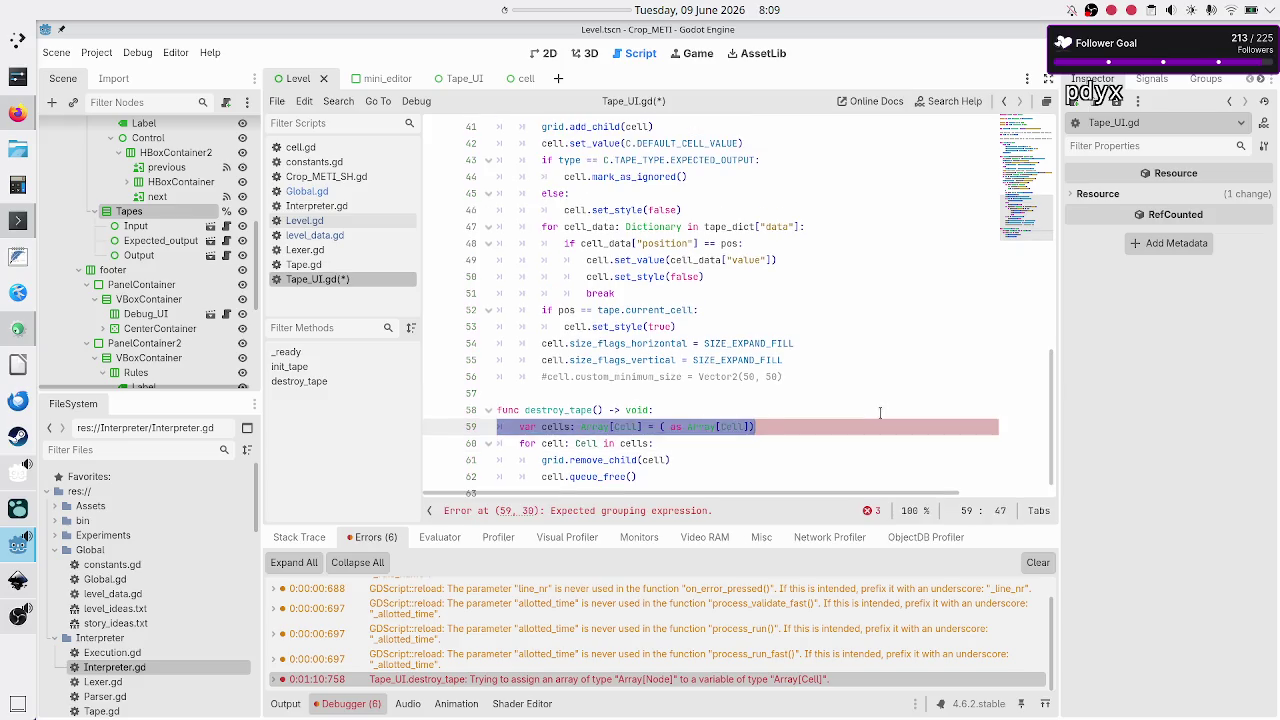
key("ctrl+shift+k")
key("BackSpace")
key("BackSpace")
key("BackSpace")
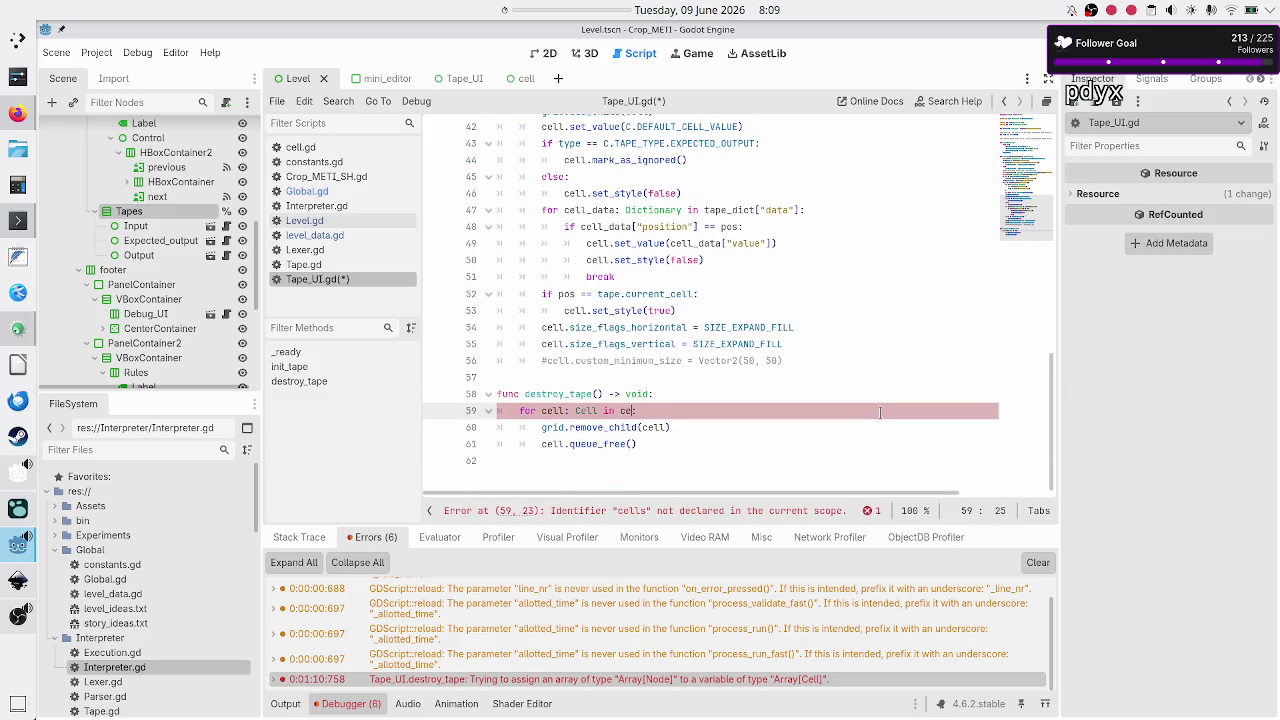
key("ctrl+v")
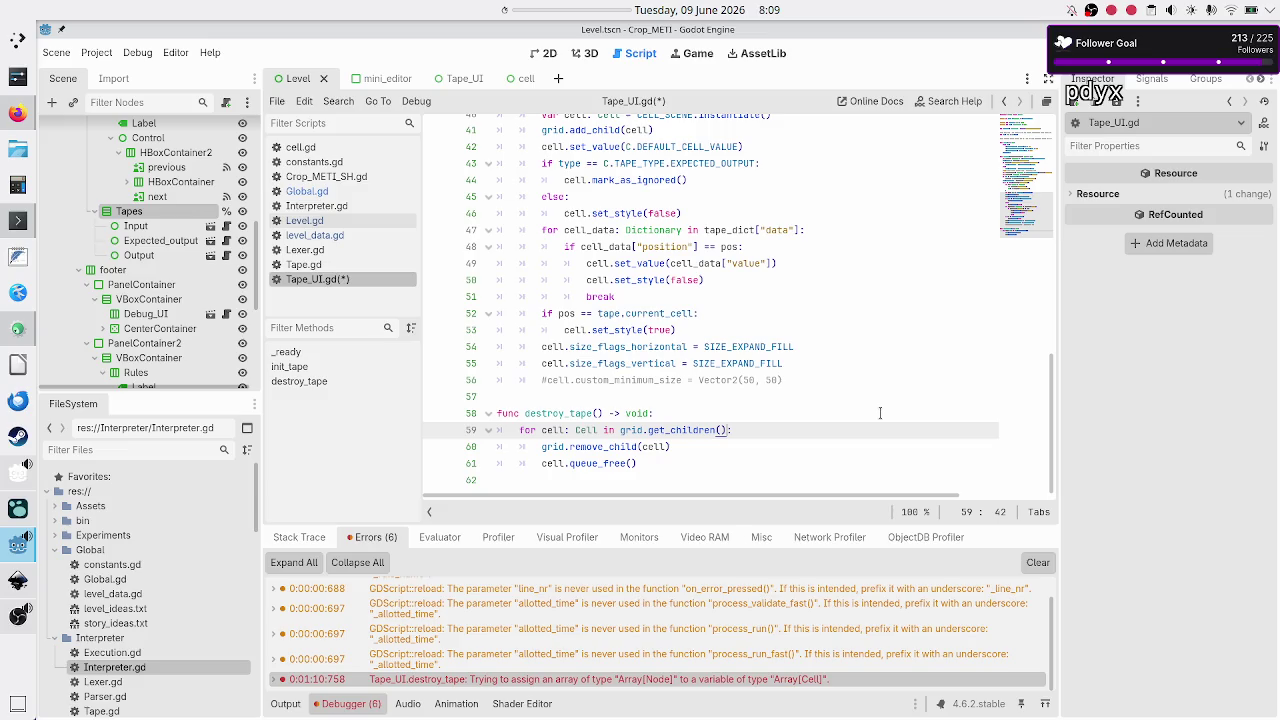
key("ctrl+Left")
key("ctrl+Left")
key("ctrl+Left")
key("shift+Left")
key("shift+Left")
key("shift+Left")
key("Right")
key("F5")
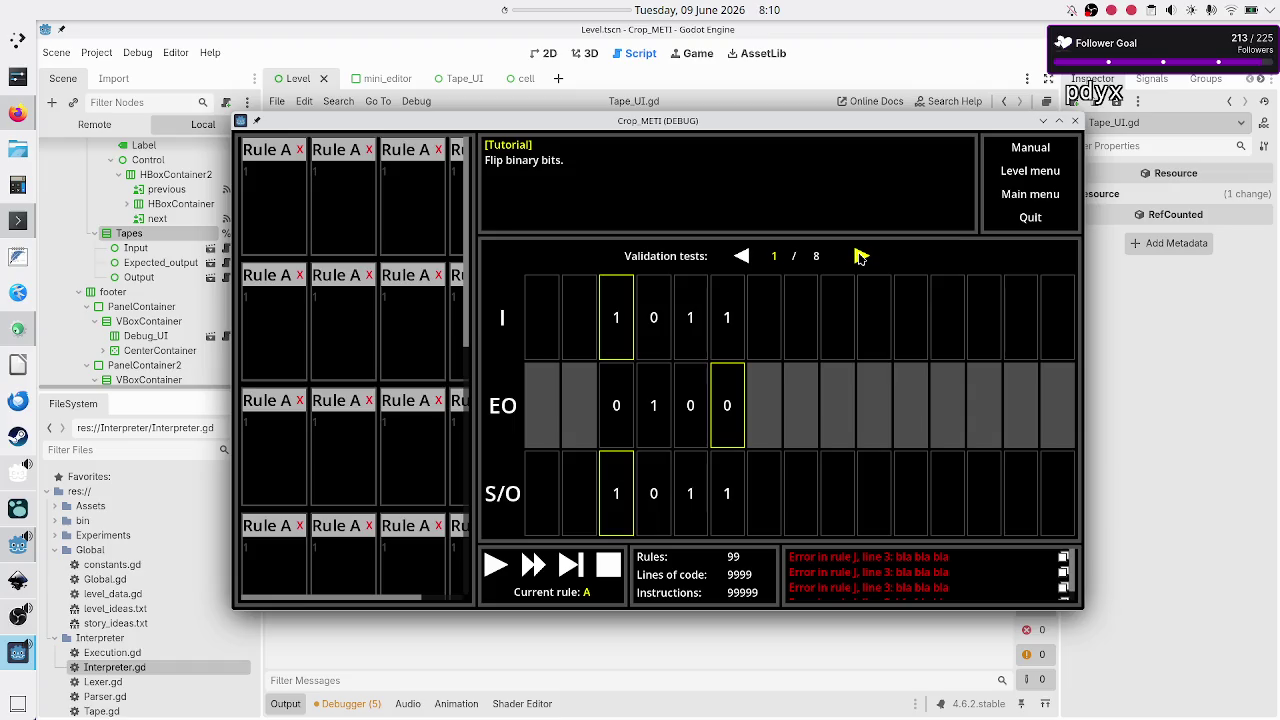
Step: Close the running game and review the get_children loop in destroy_tape
key("F8")
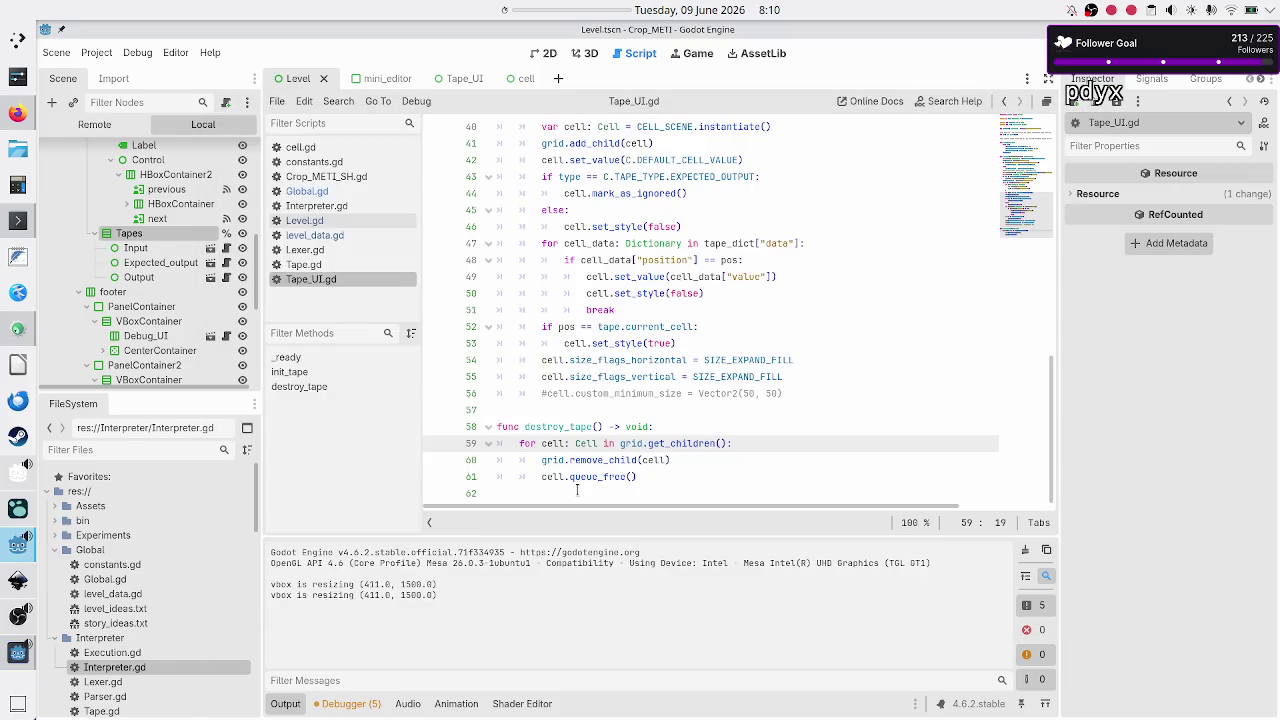
double_click(650, 443)
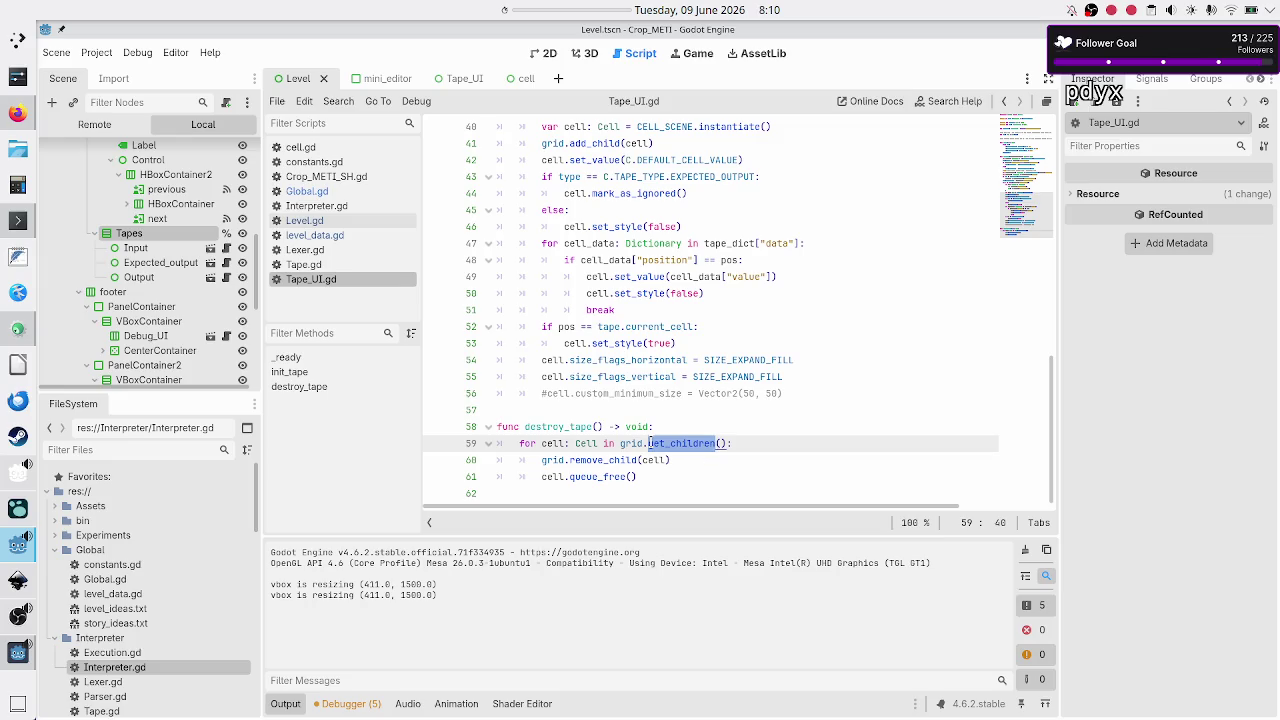
double_click(548, 443)
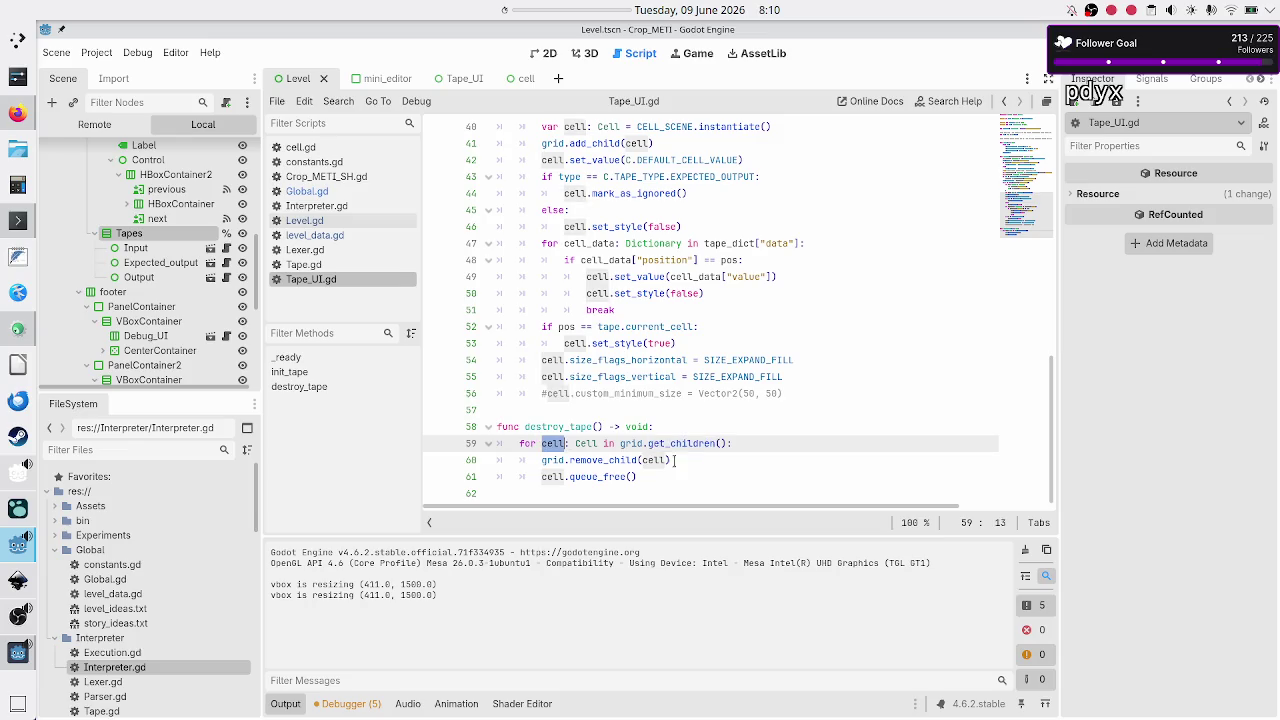
double_click(688, 443)
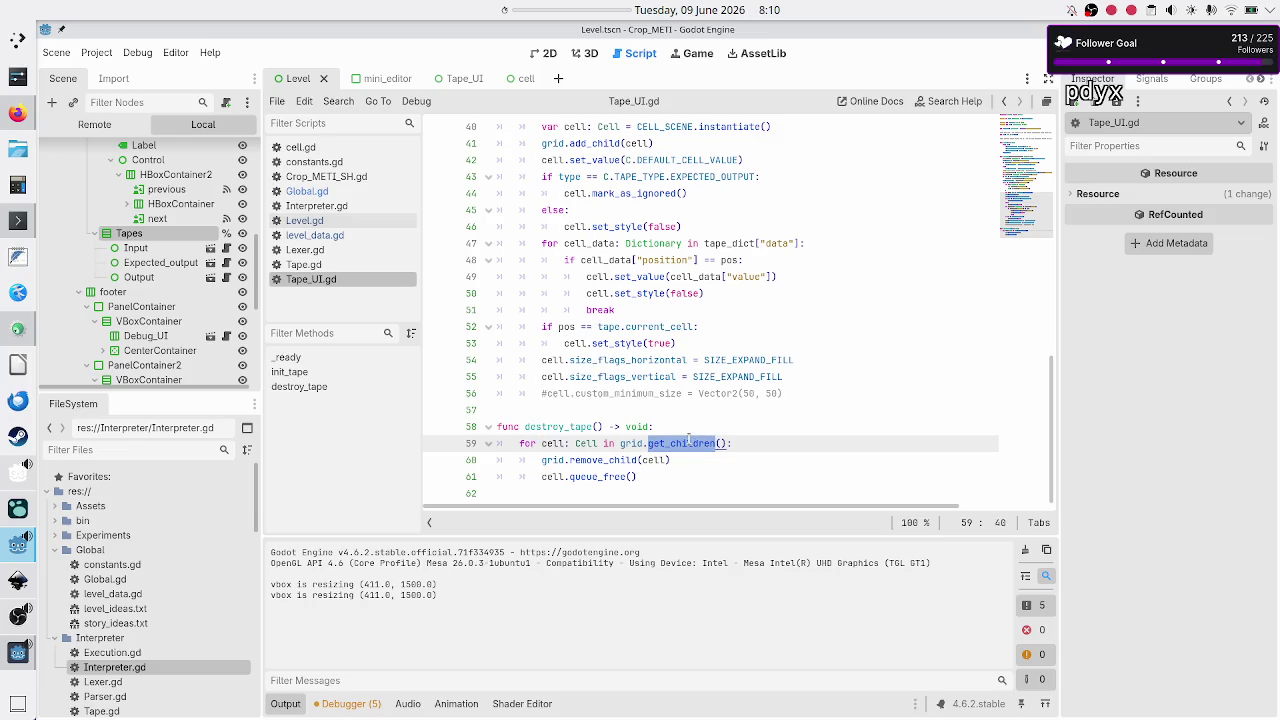
double_click(553, 443)
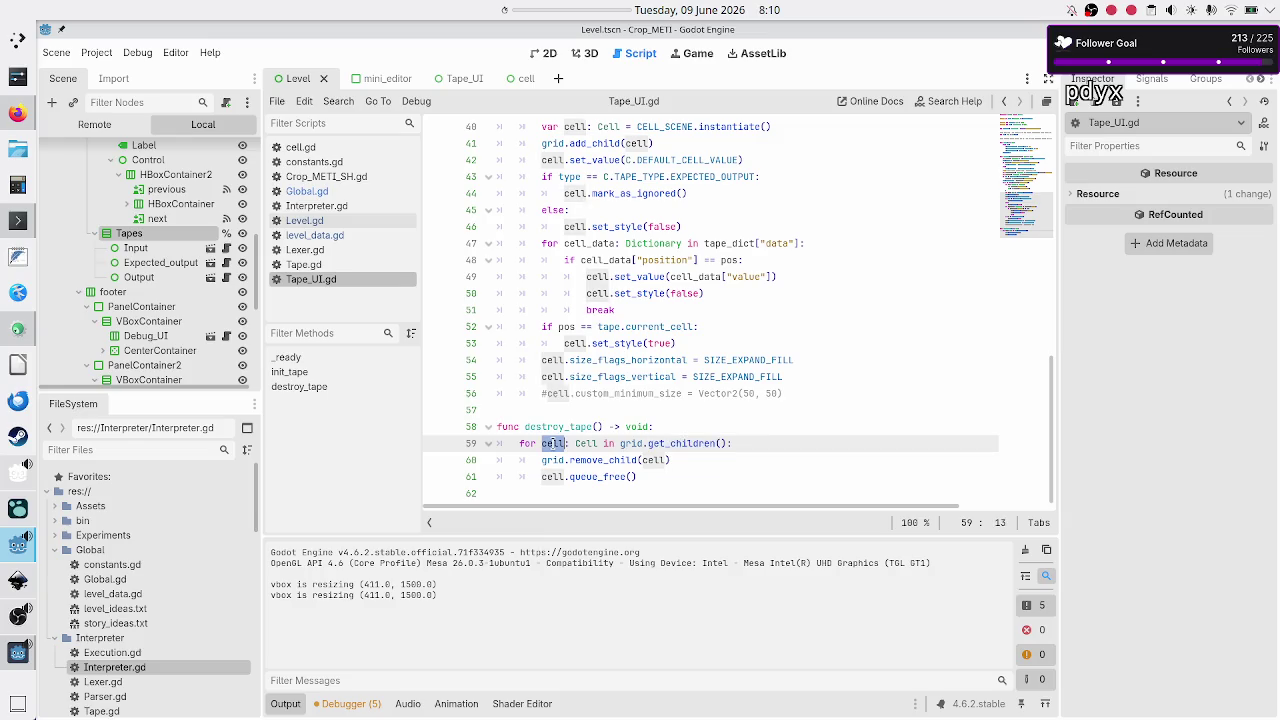
double_click(672, 443)
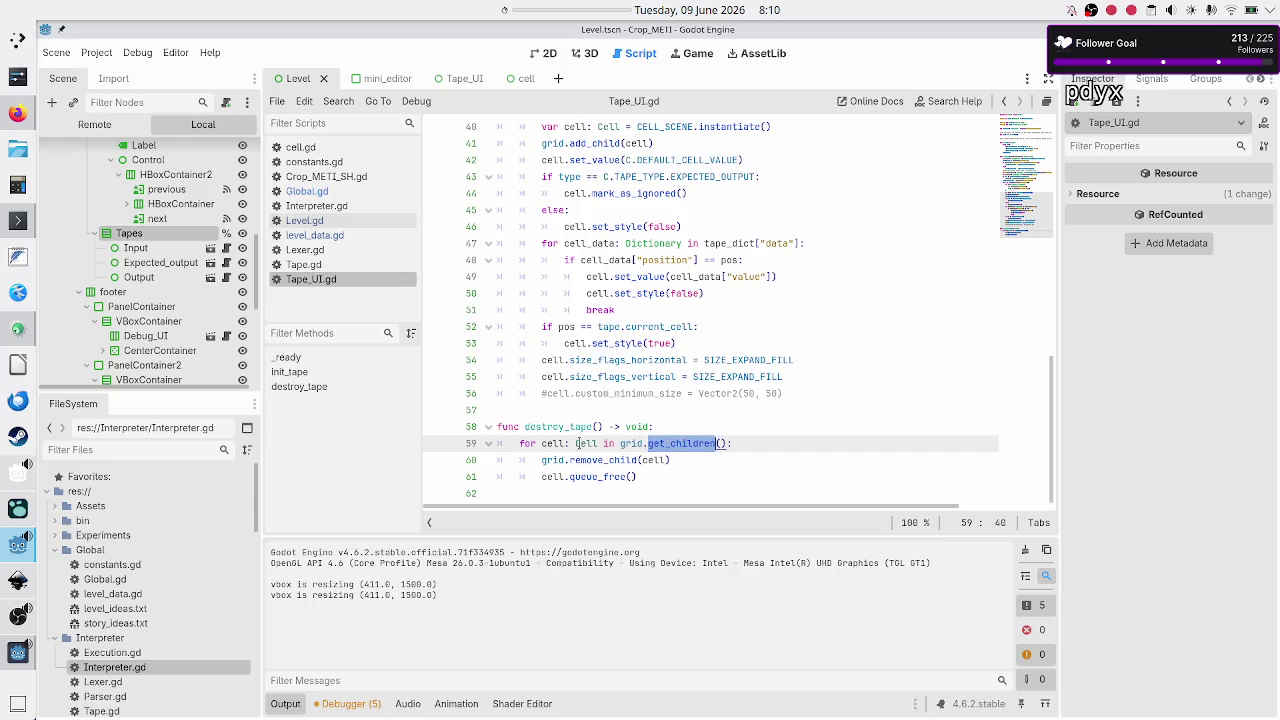
left_click(578, 443)
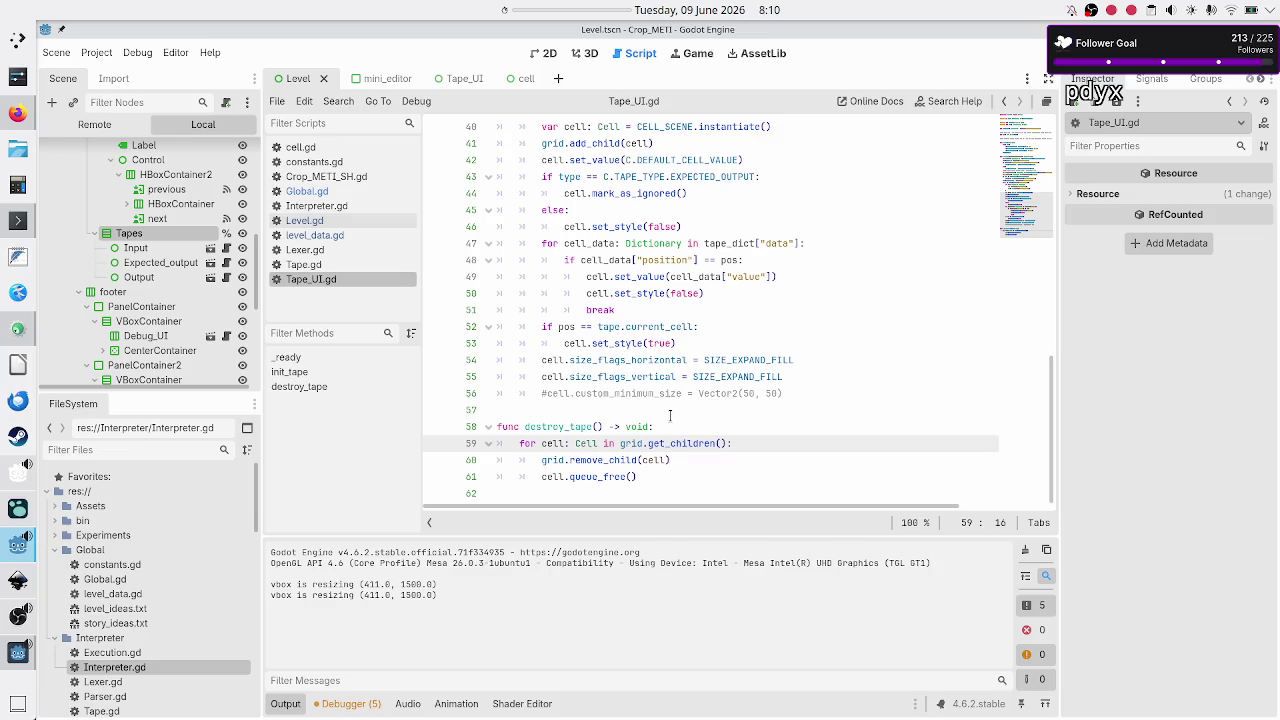
Step: Dismiss the size_flags_vertical documentation popup and open level_data.gd
mouse_move(643, 381)
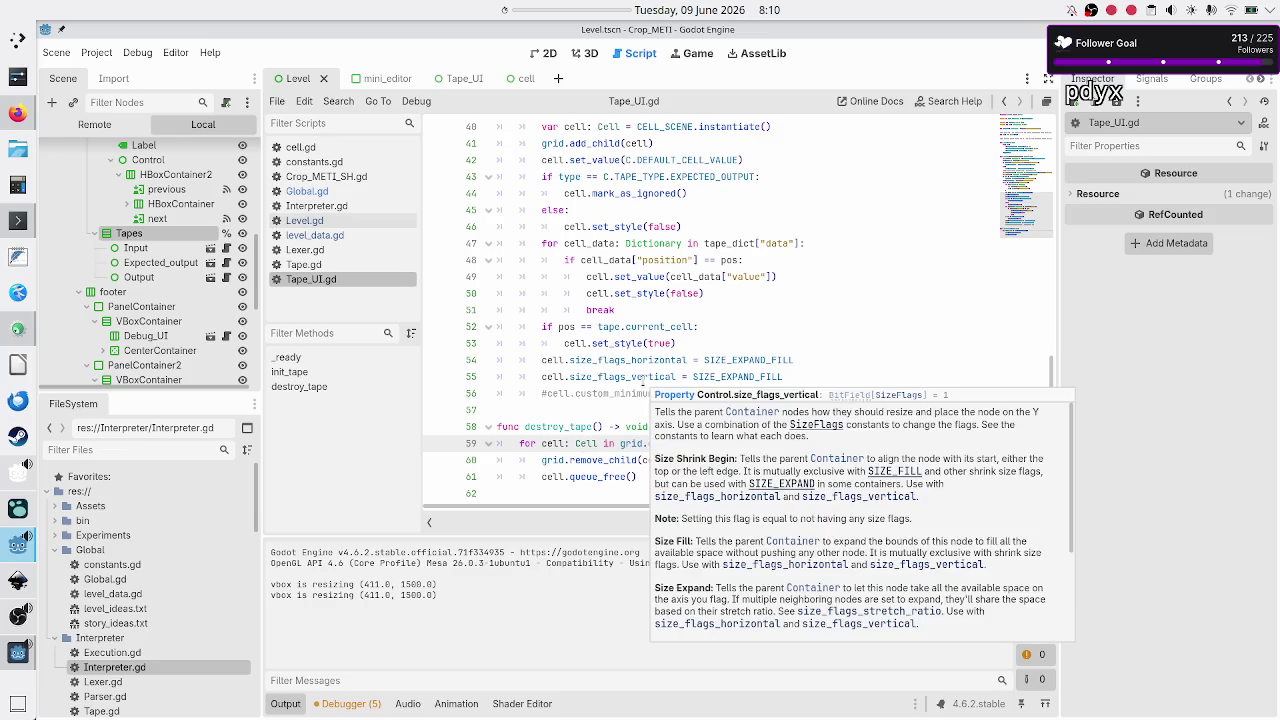
left_click(556, 493)
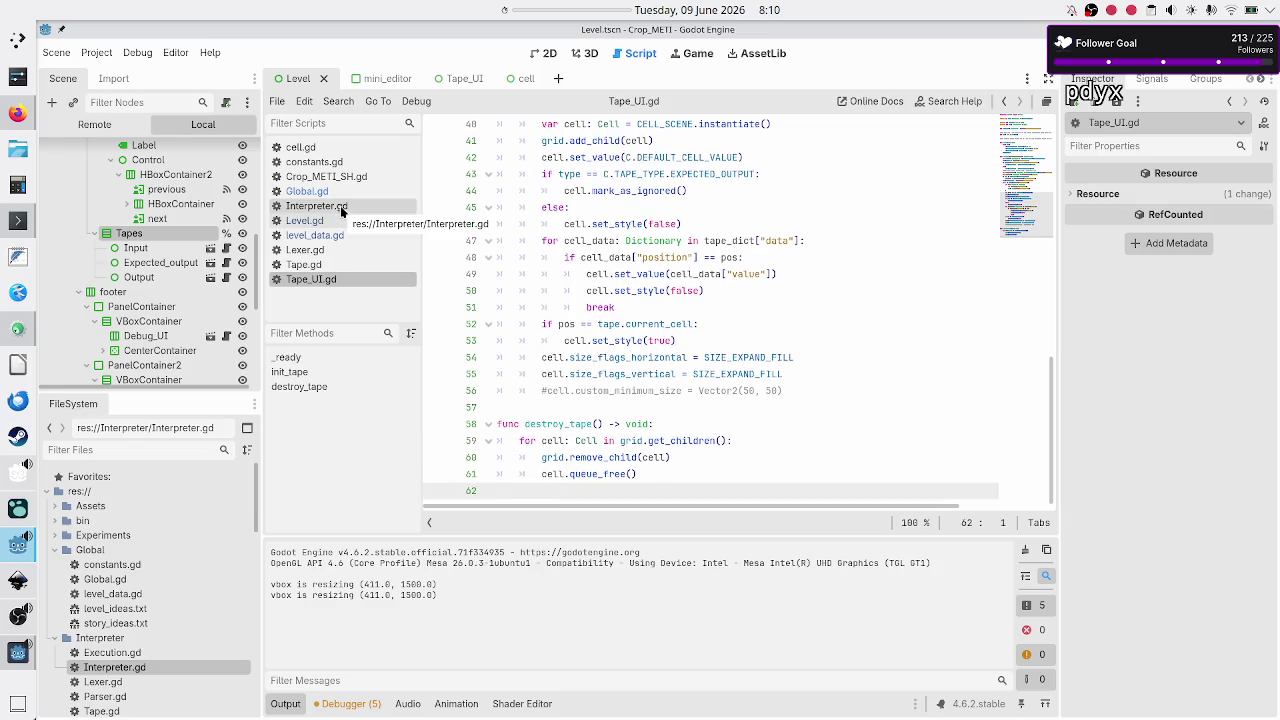
left_click(338, 237)
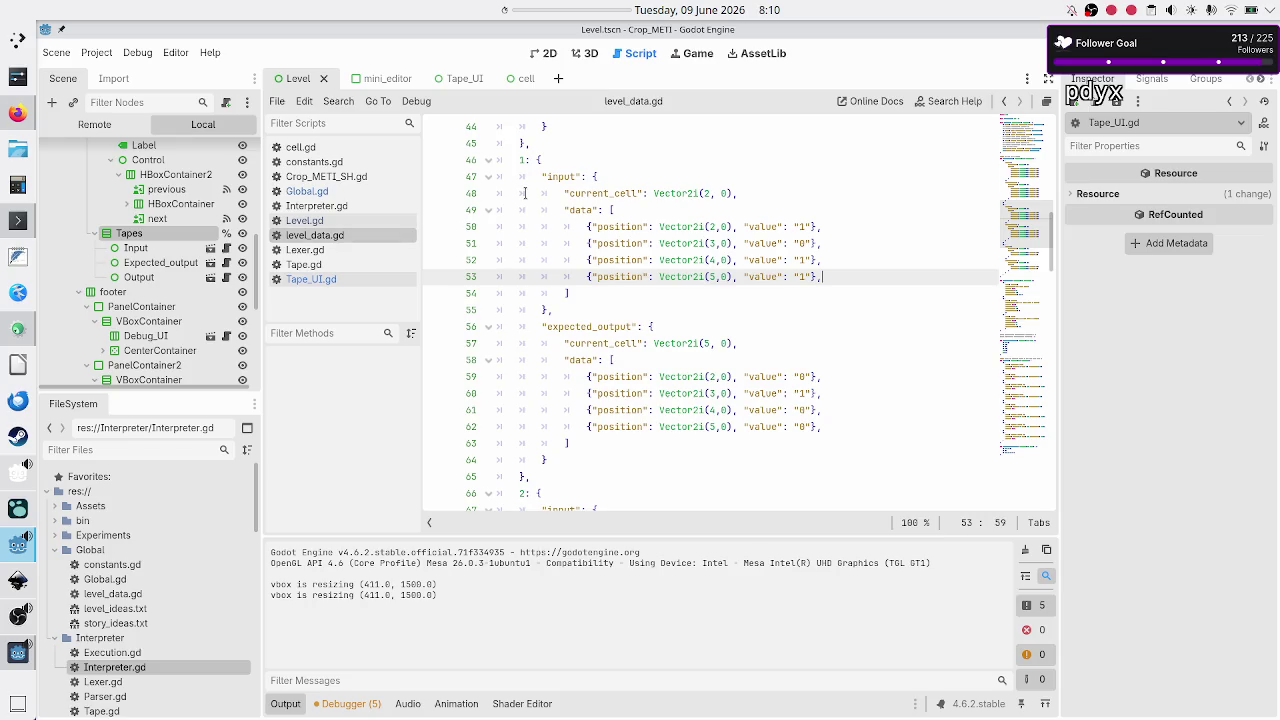
Step: In the 2D Level scene, expand the pager's HBoxContainer to reveal its 1 / 8 labels
left_click(545, 53)
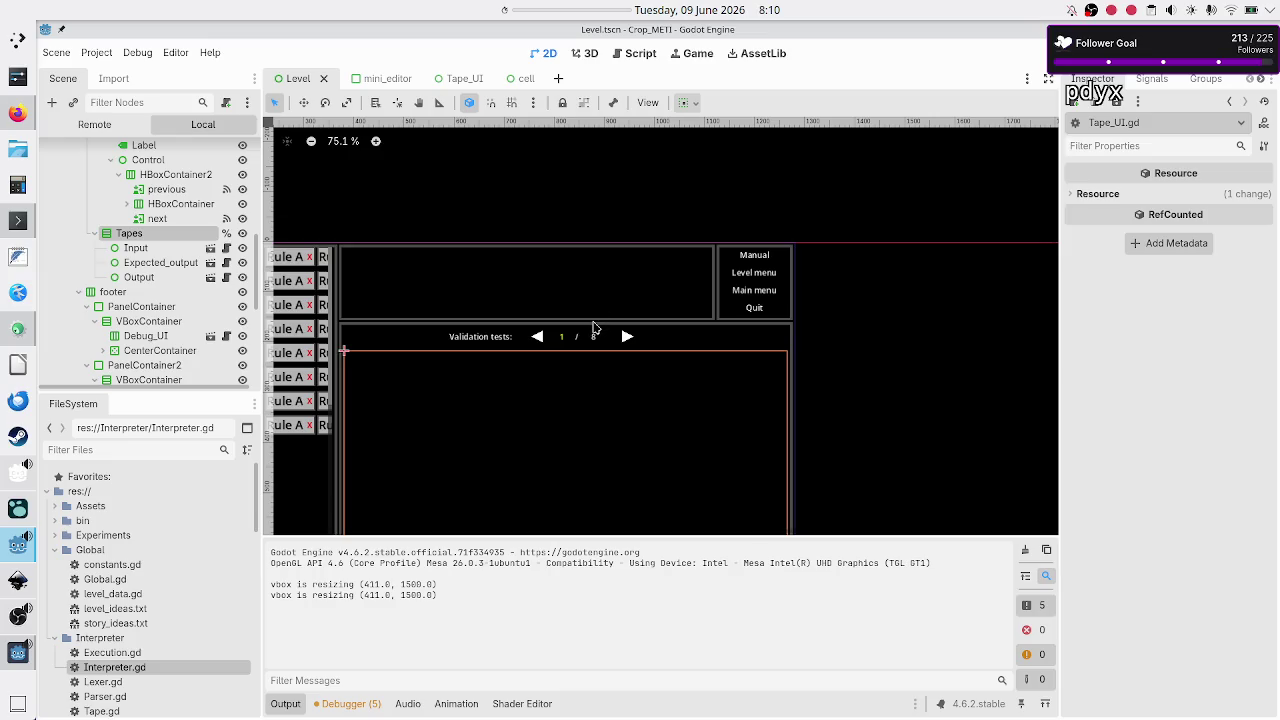
scroll(600, 330, "up", 4)
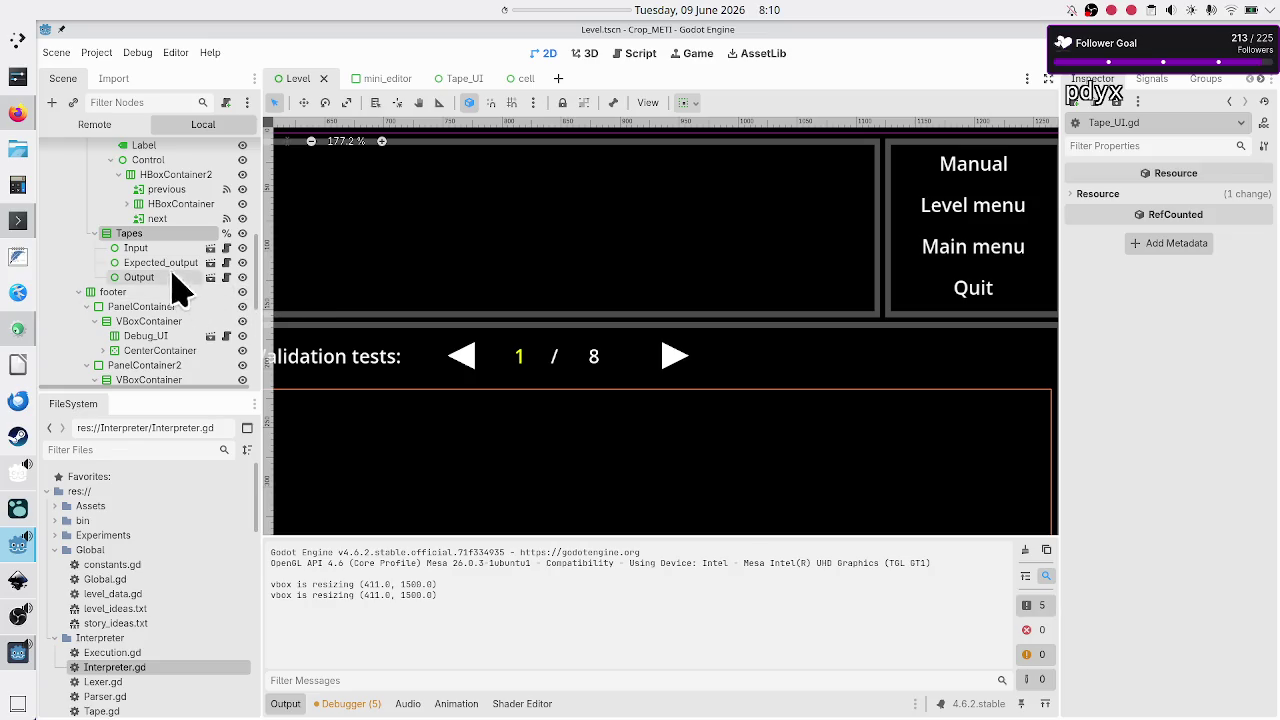
scroll(174, 249, "up", 3)
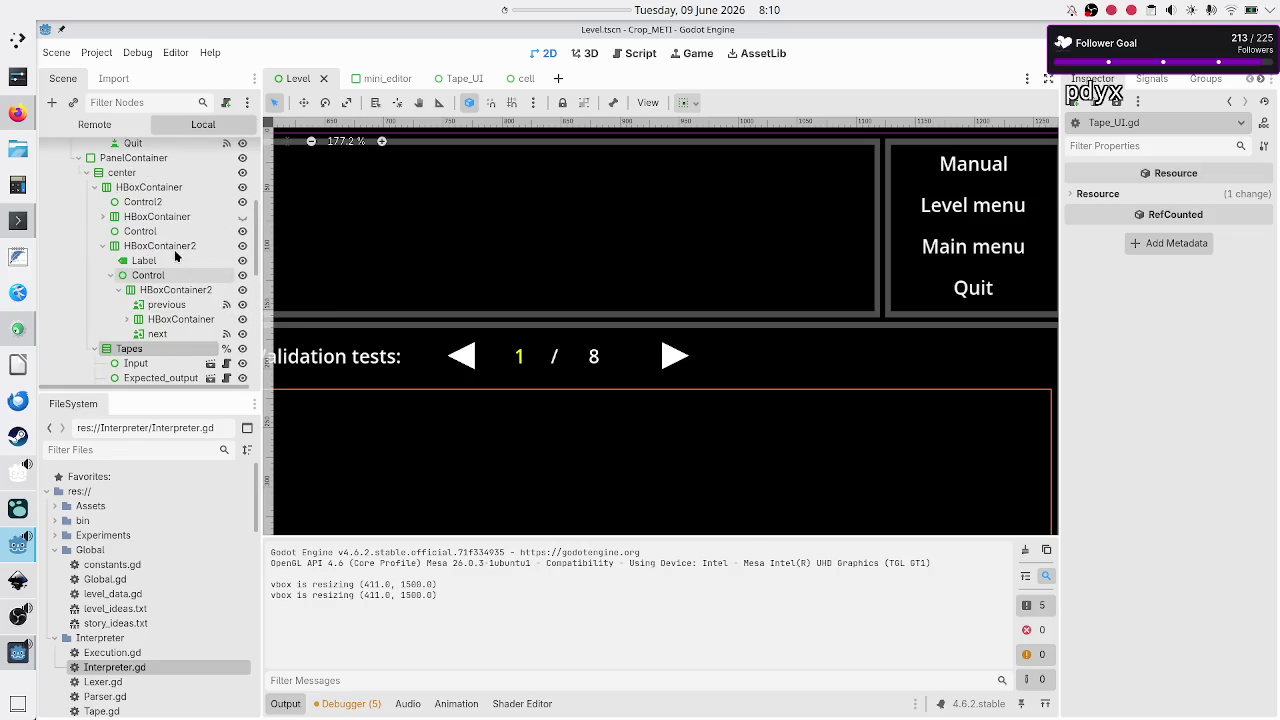
left_click(167, 292)
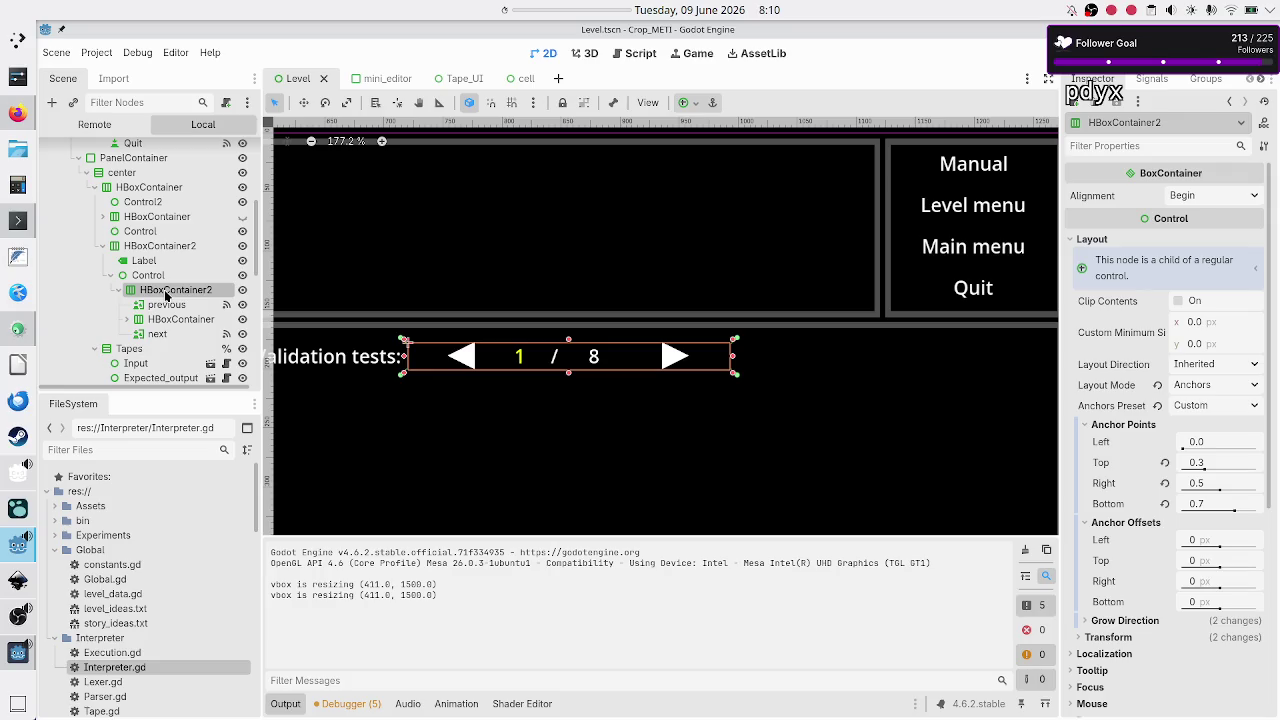
left_click(181, 318)
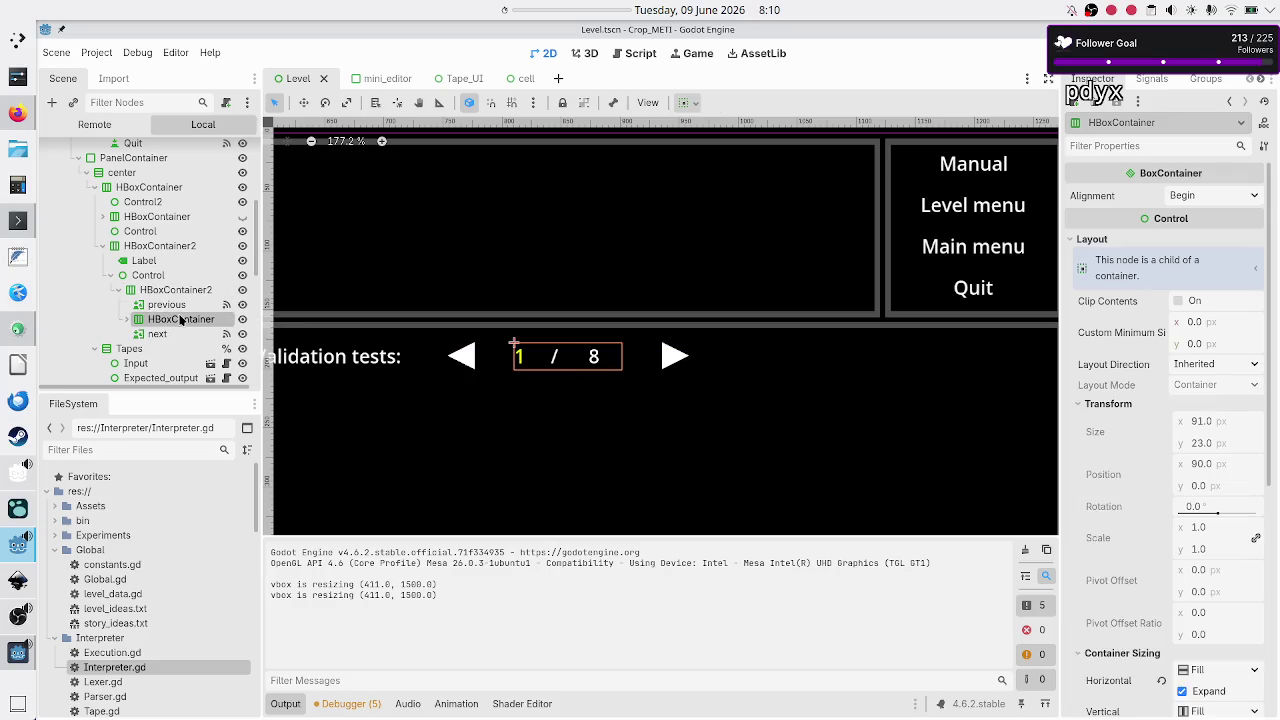
left_click(127, 319)
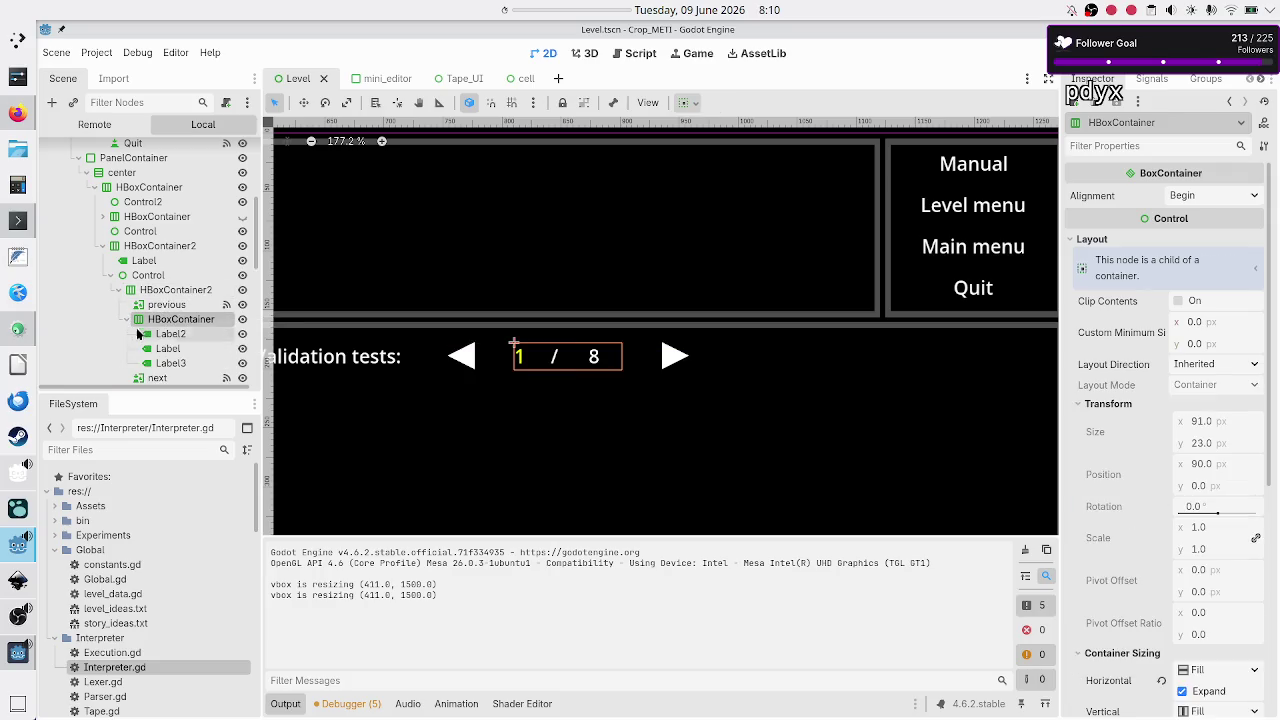
left_click(194, 334)
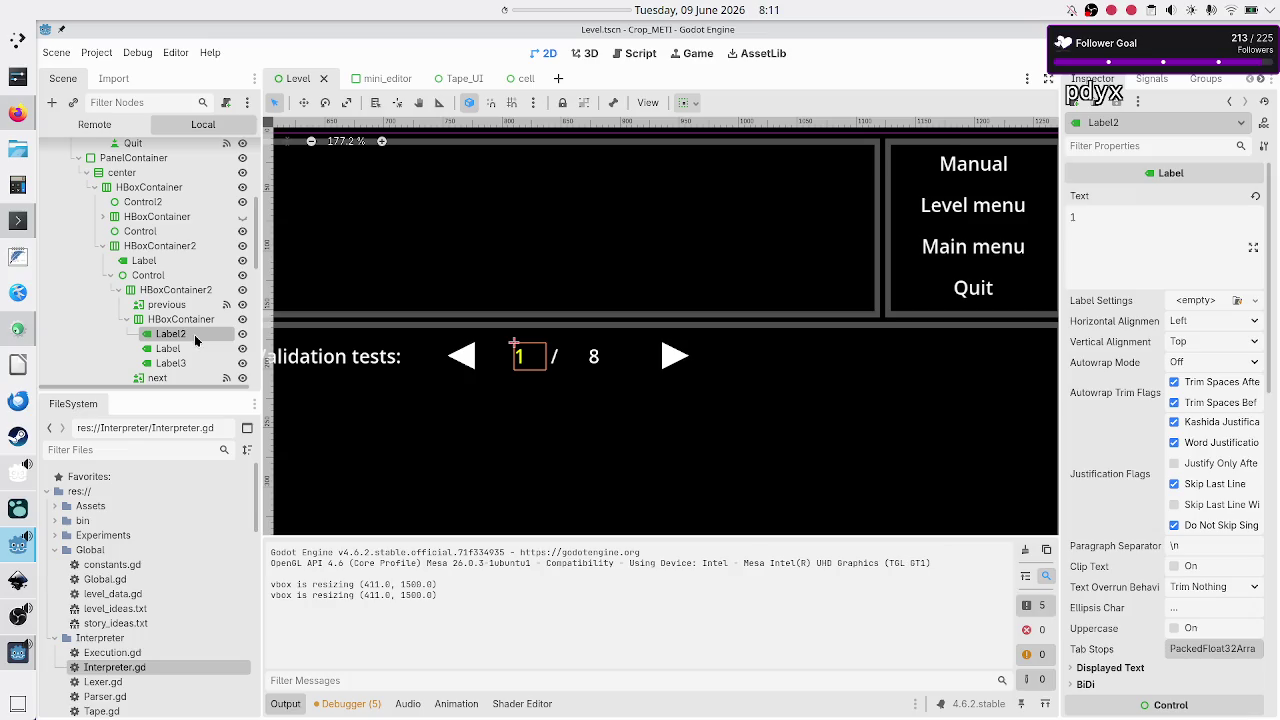
left_click(189, 347)
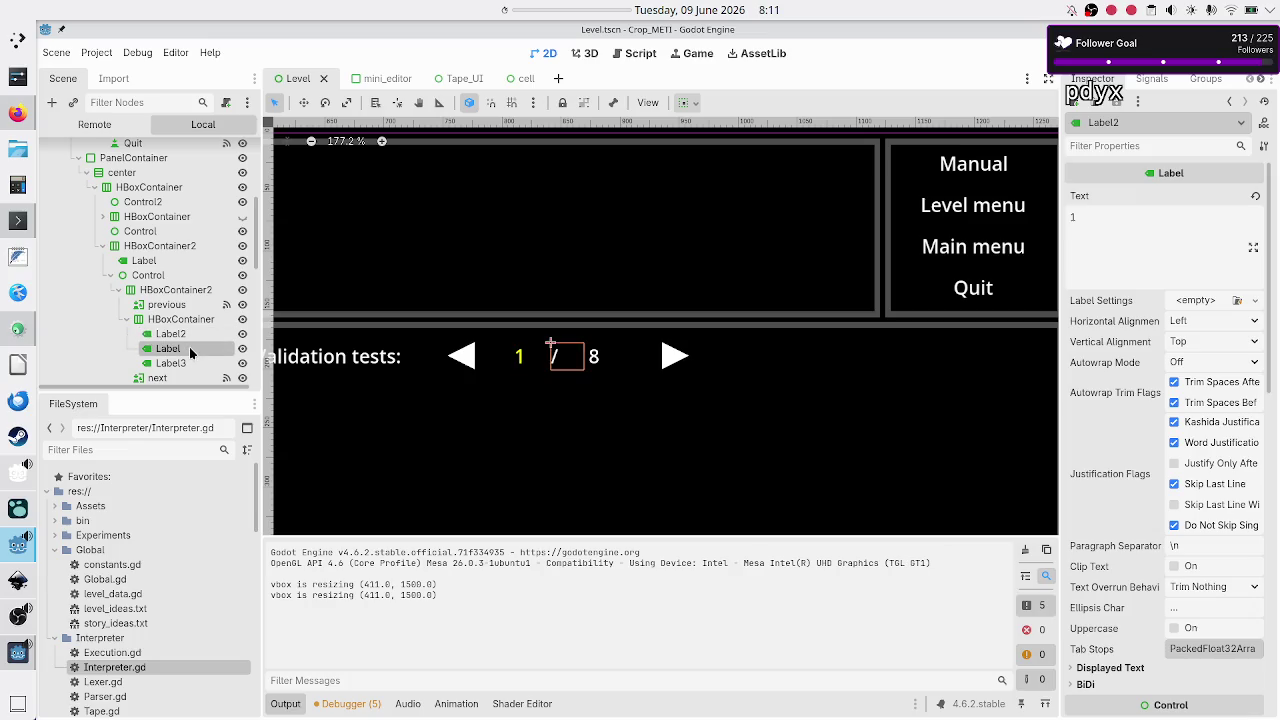
Step: Rename the pager's number labels Label2 and Label3 to Current and Total
left_click(196, 335)
type("Current")
key("Return")
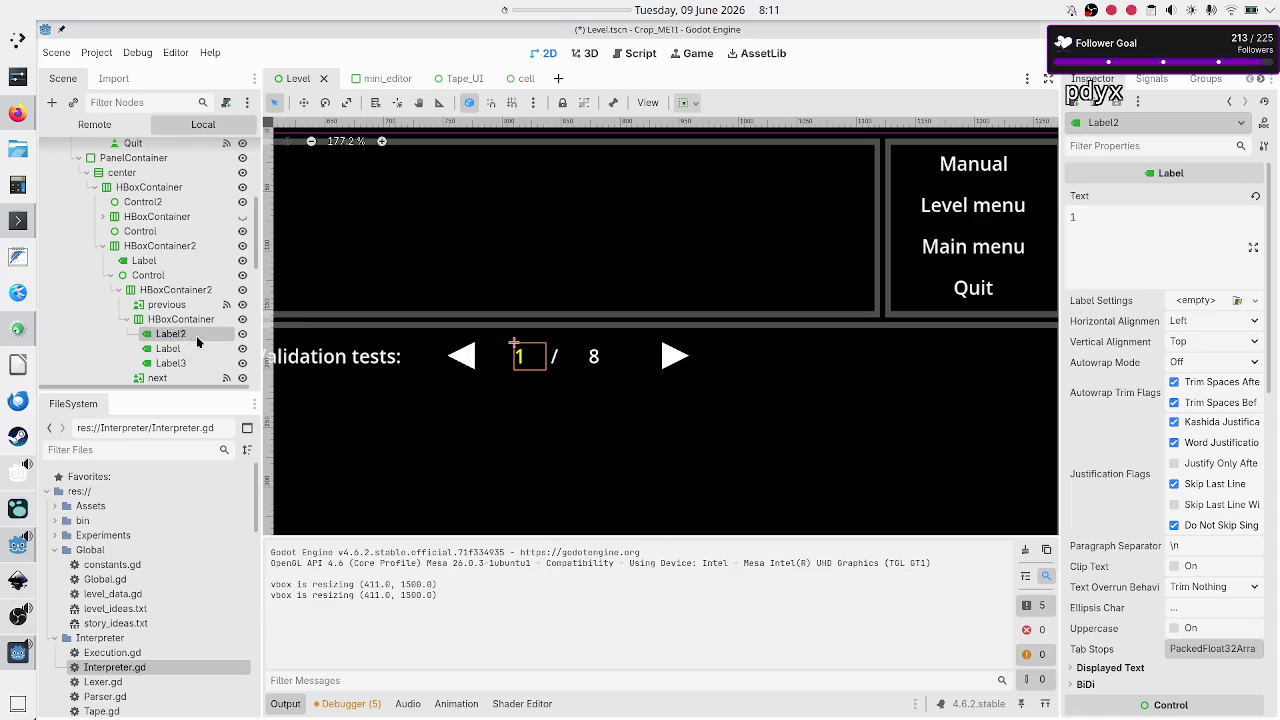
double_click(186, 364)
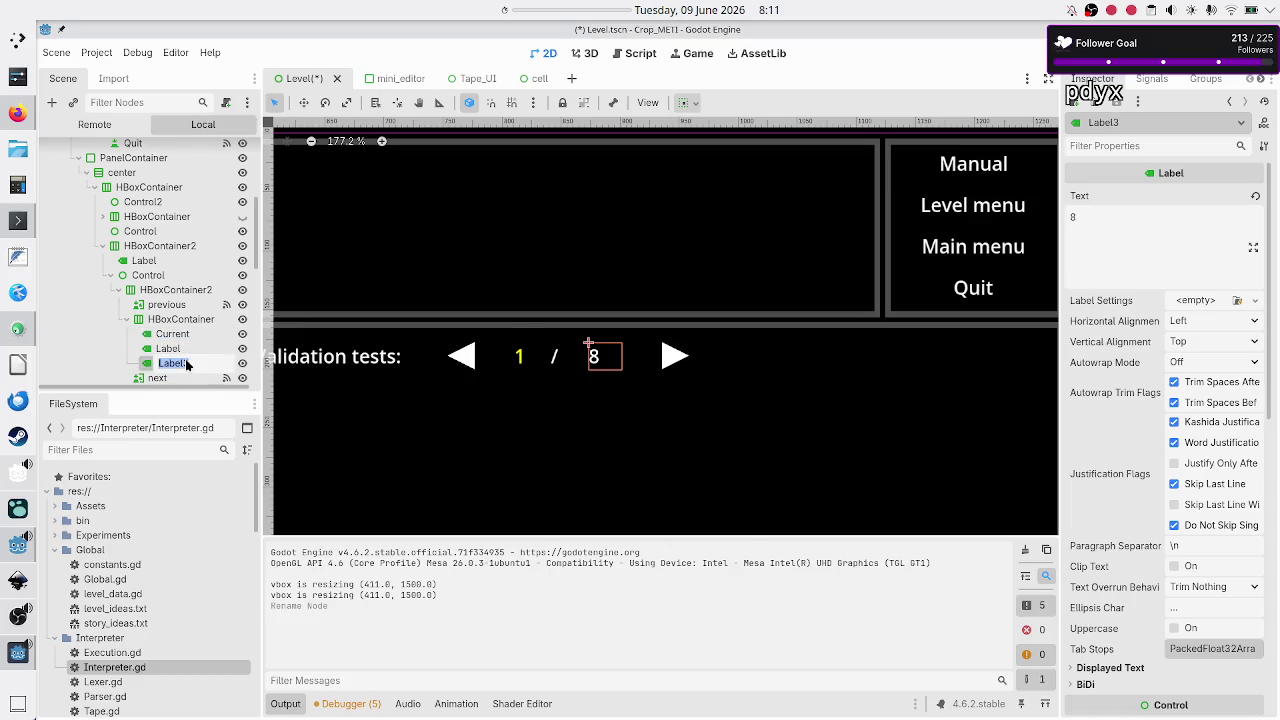
type("Total")
key("Return")
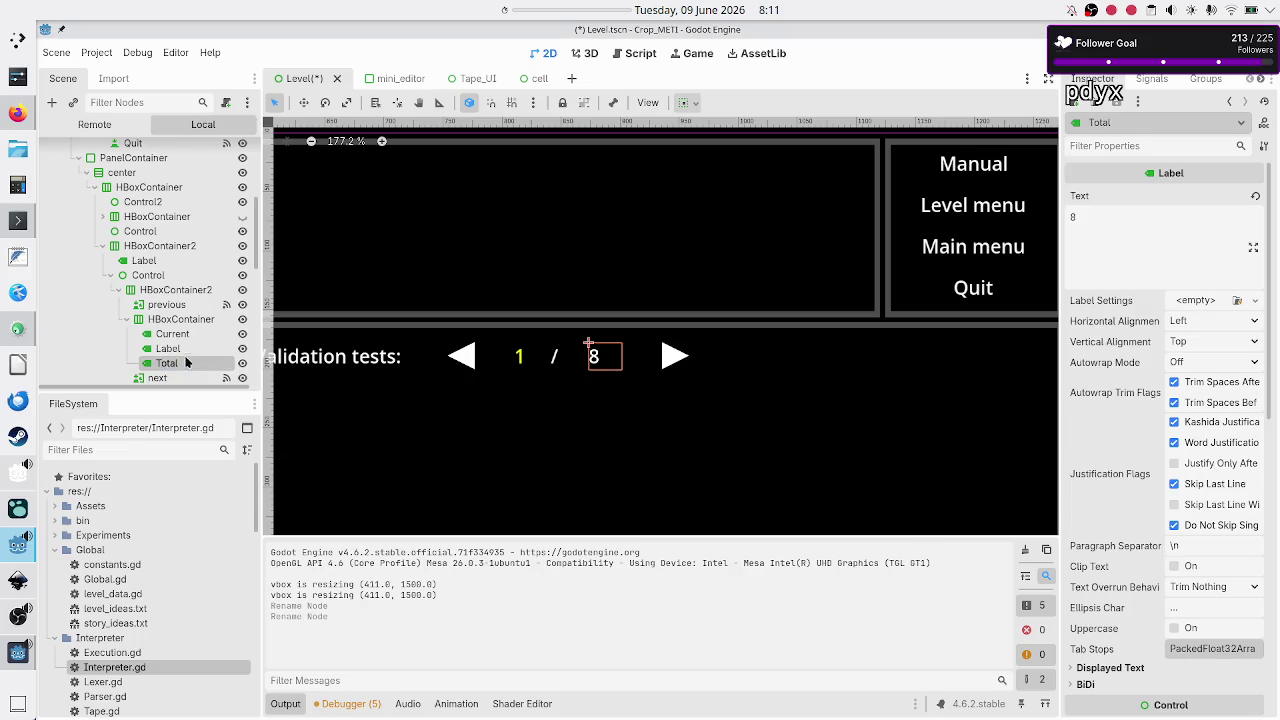
double_click(184, 320)
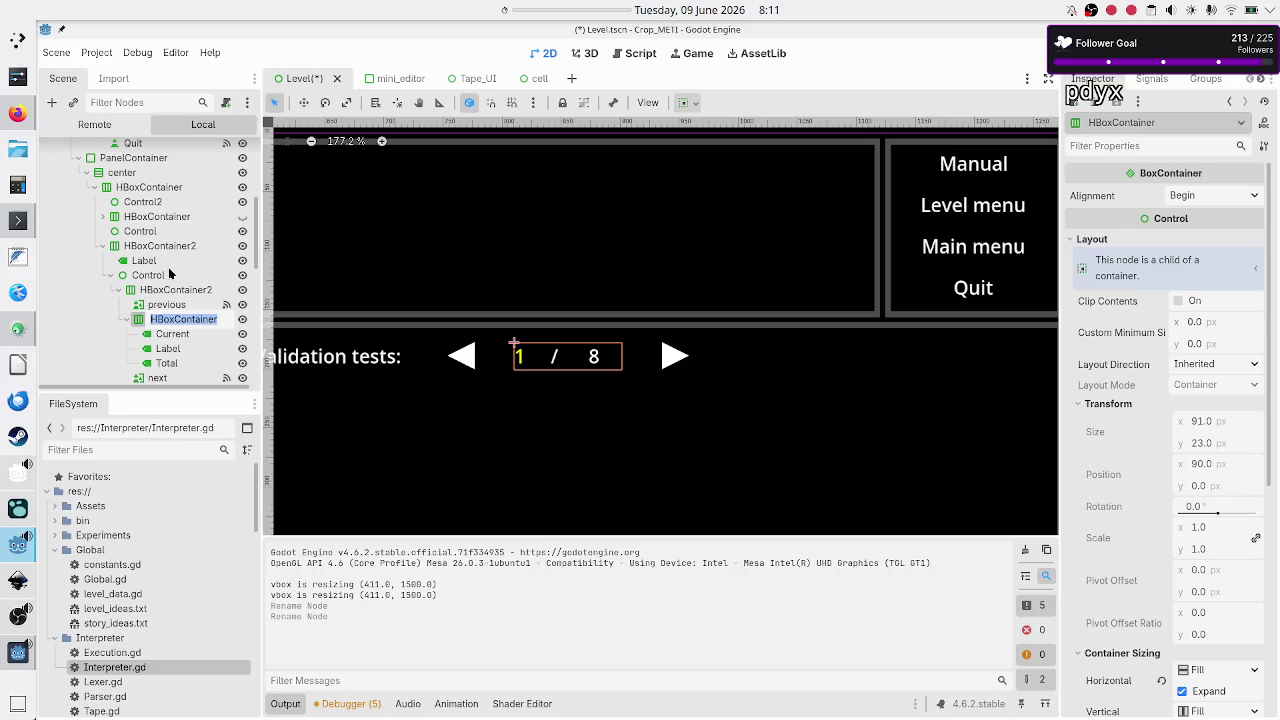
scroll(170, 274, "down", 2)
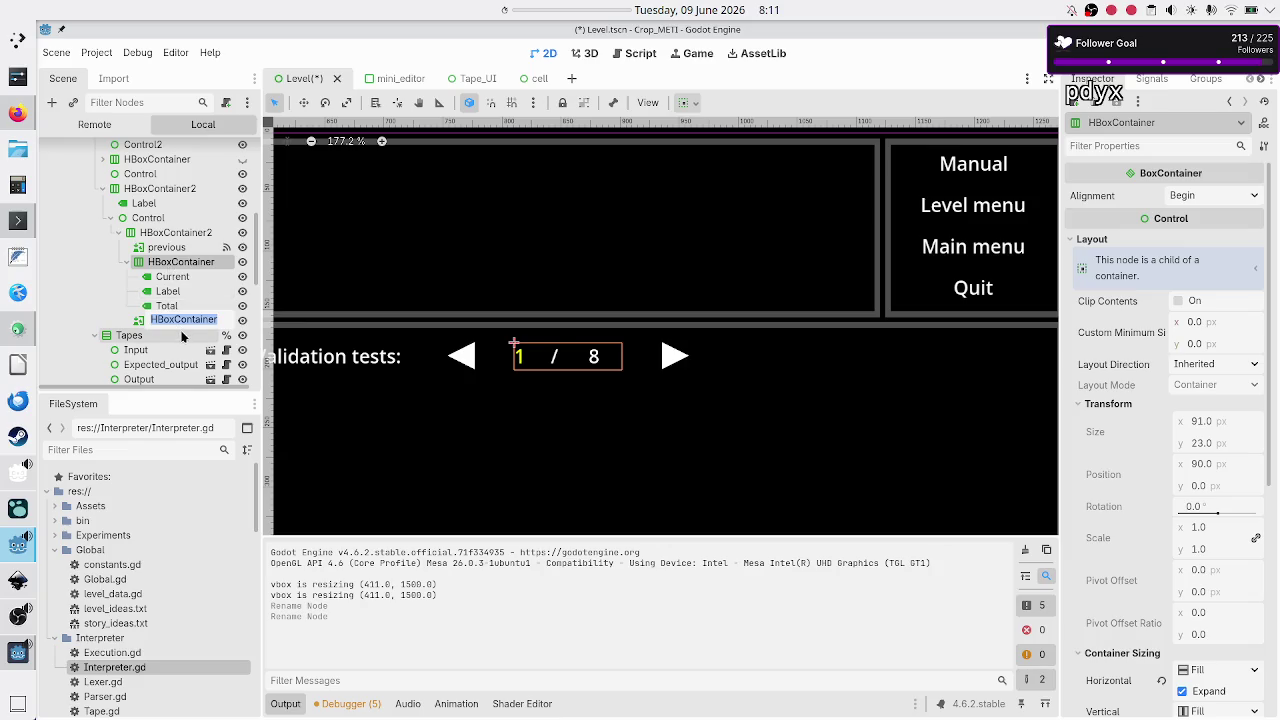
Step: Rename the box holding the pager numbers to Validation_test_paging
left_click(188, 277)
left_click(194, 264)
left_click(197, 262)
type("Vali")
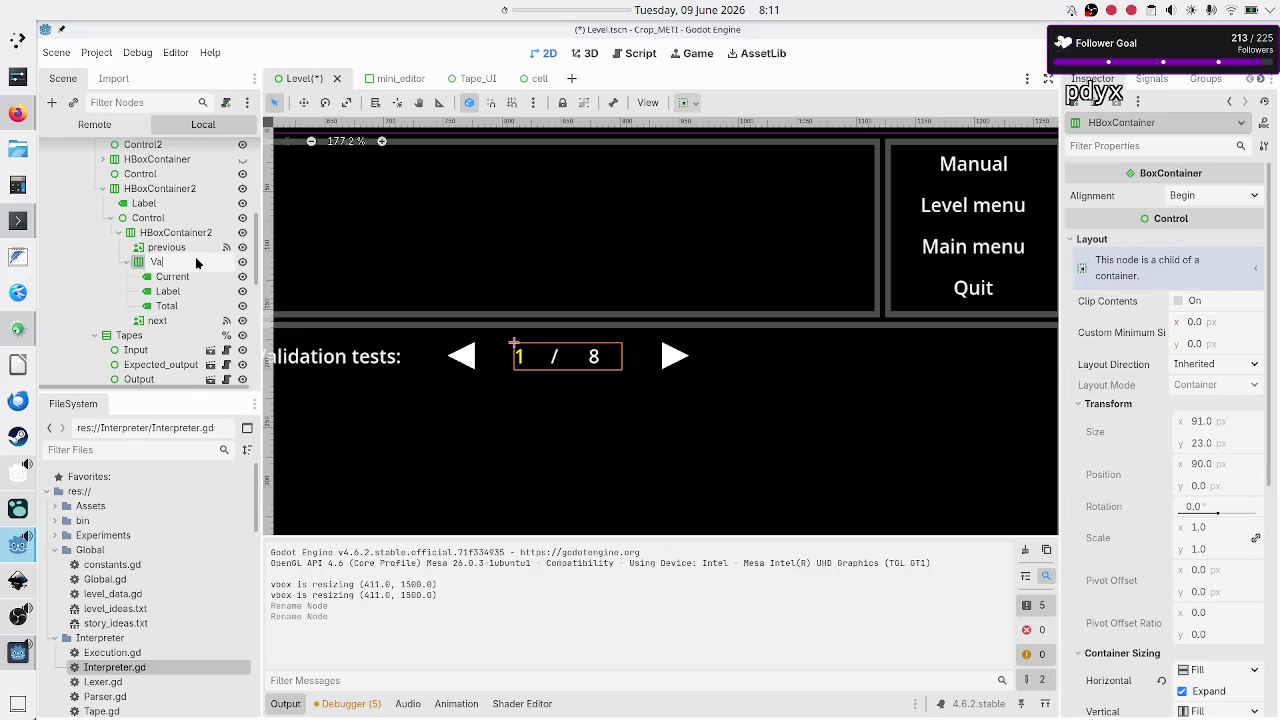
type("dation_test_")
type("c")
key("BackSpace")
type("paging")
key("Return")
double_click(197, 262)
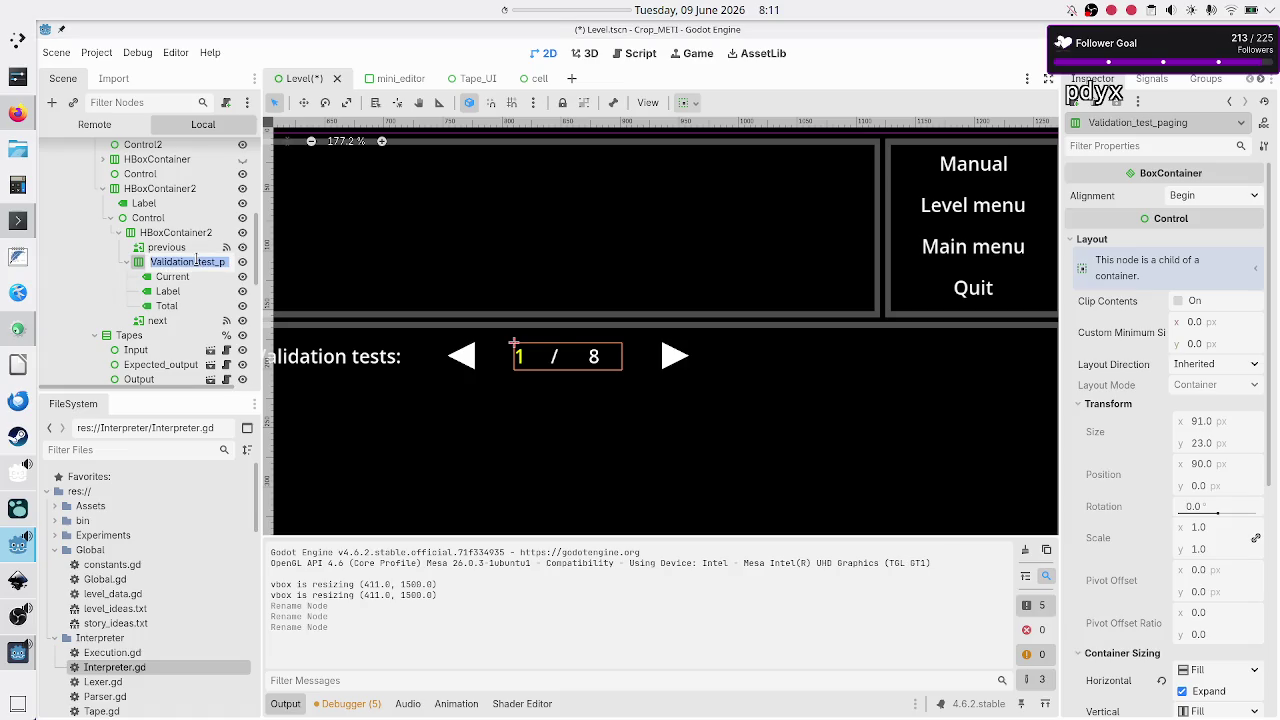
key("Escape")
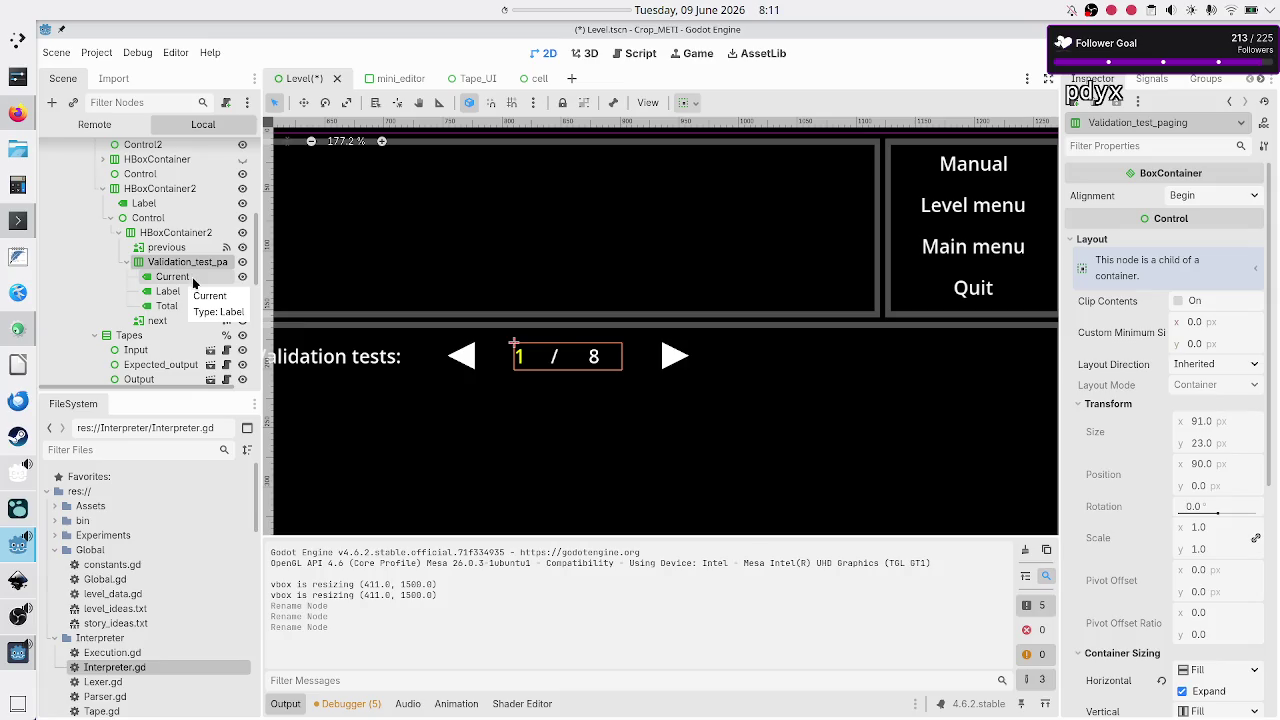
Step: Set Access as Unique Name on the Current and Total labels
left_click(192, 277)
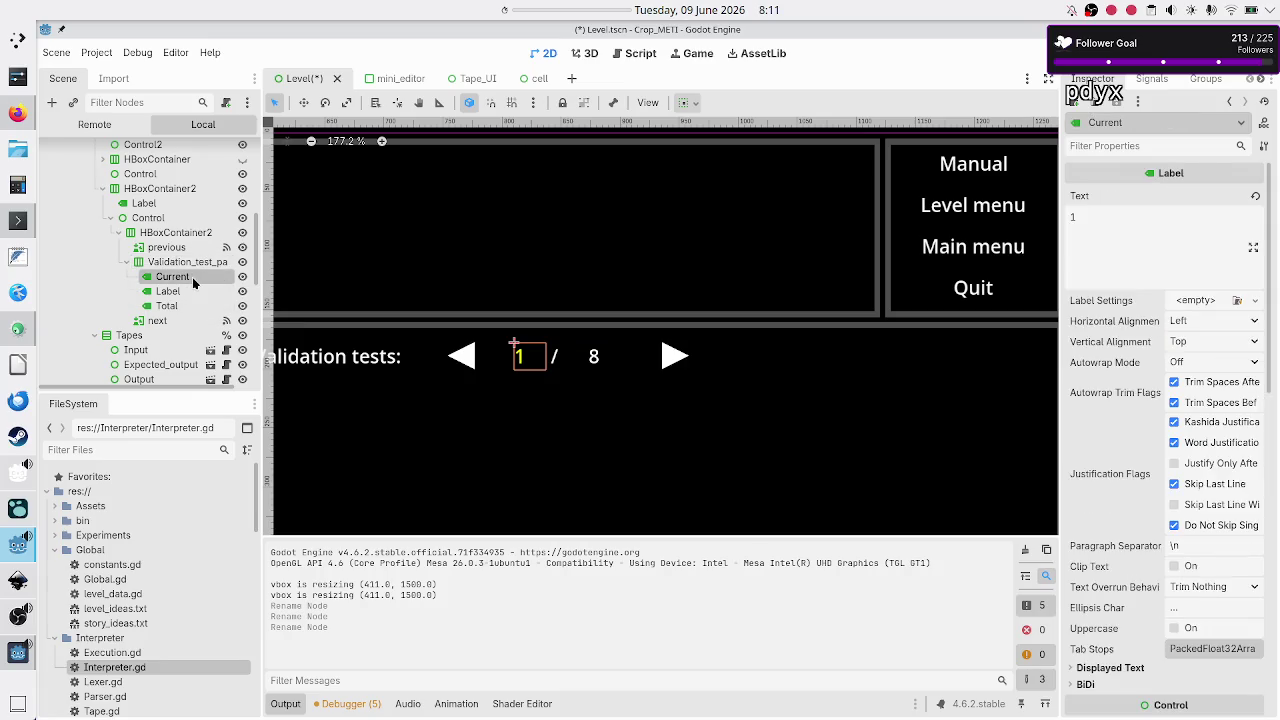
left_click(173, 306)
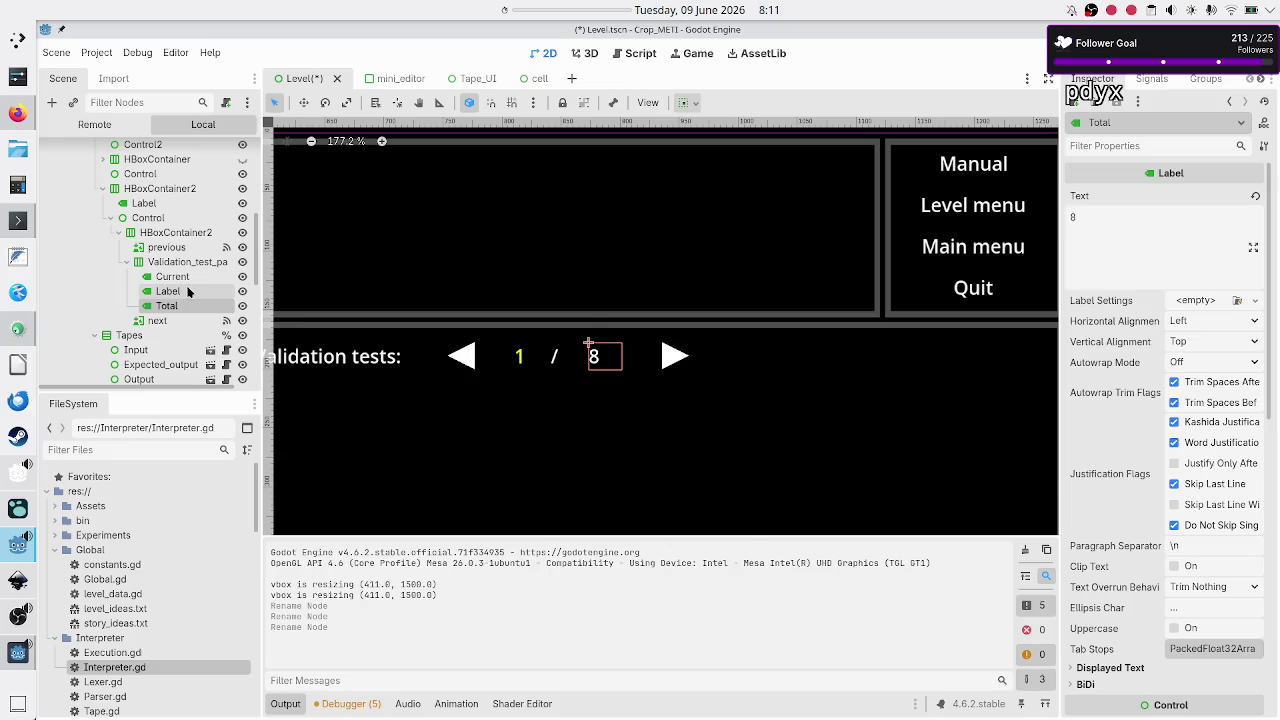
left_click(190, 277)
right_click(192, 282)
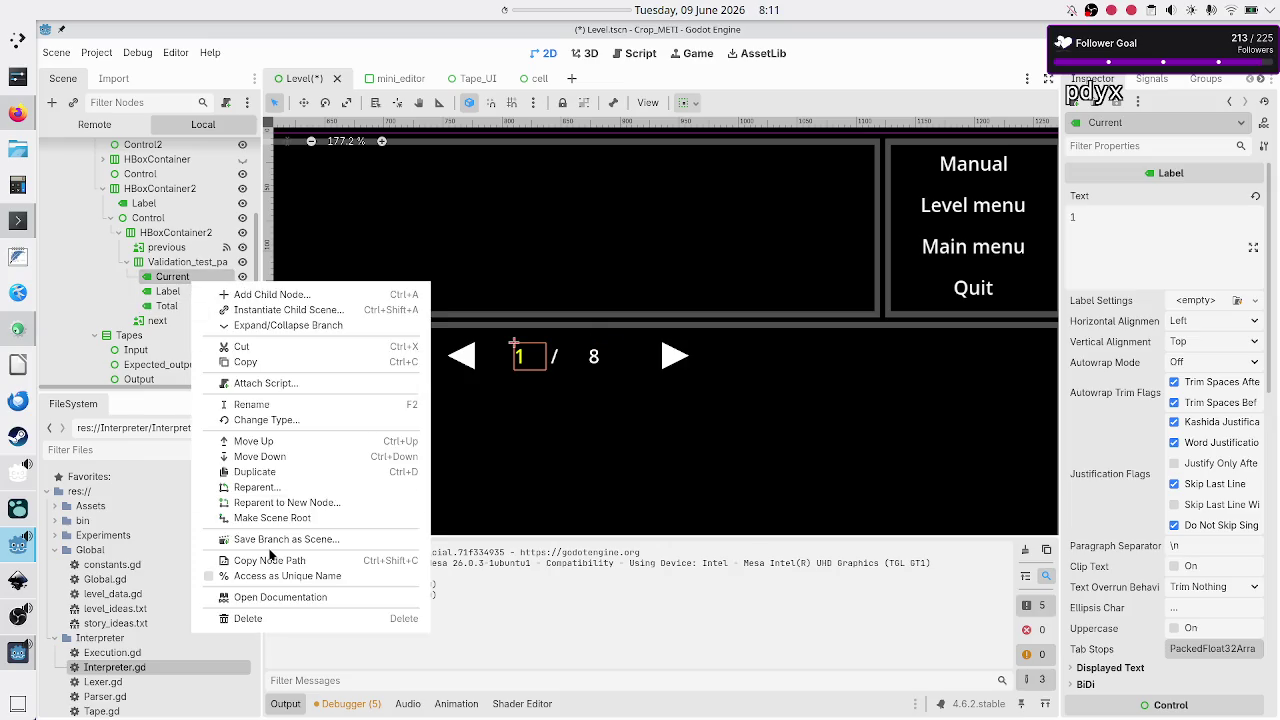
left_click(218, 576)
left_click(168, 306)
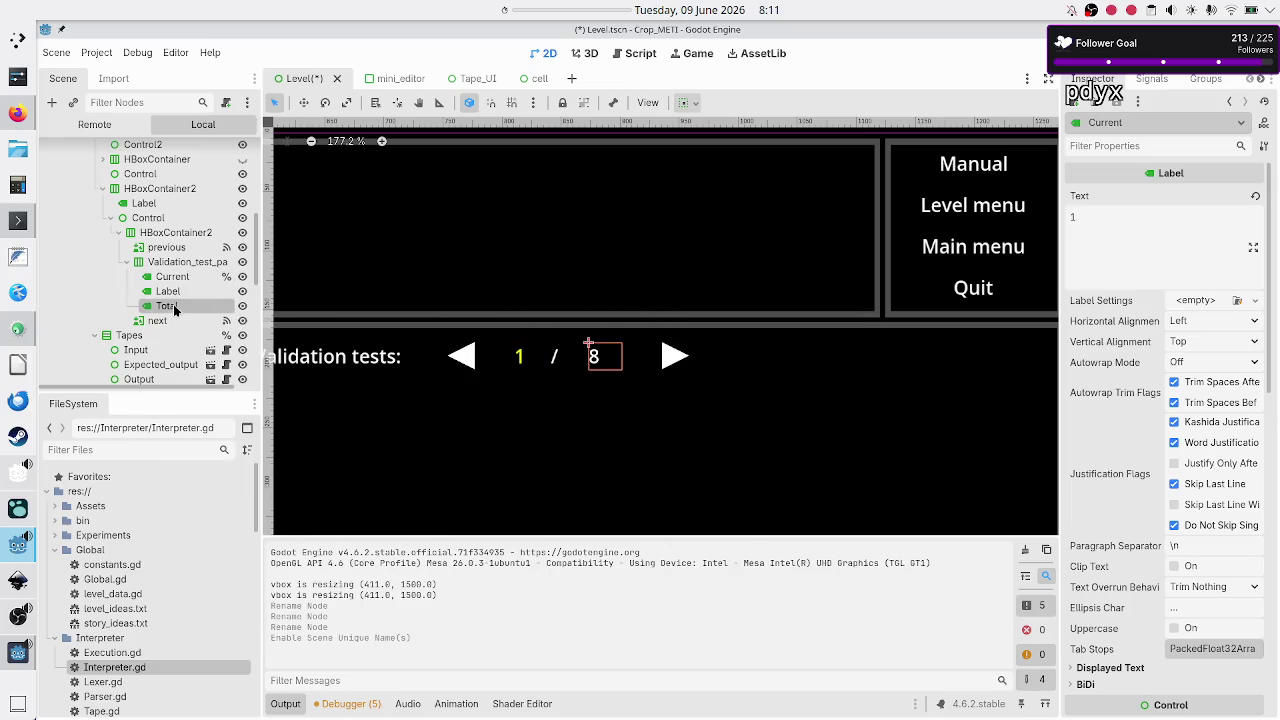
right_click(172, 306)
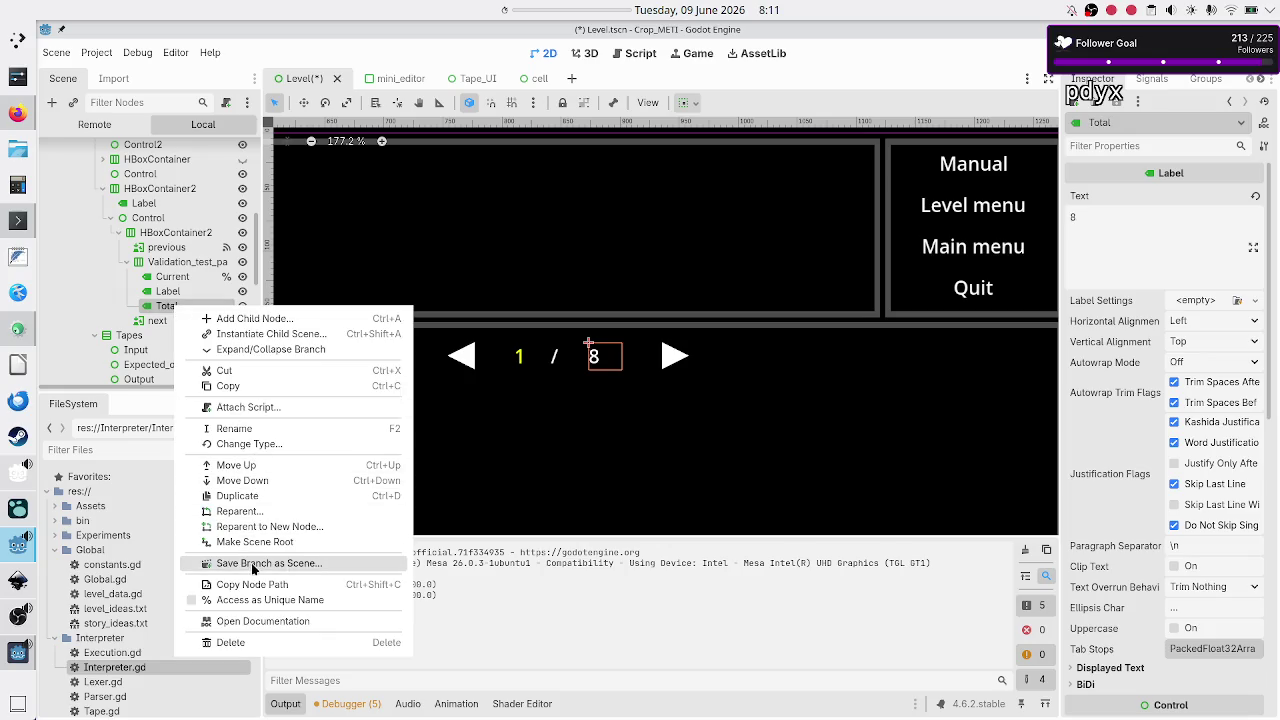
left_click(255, 600)
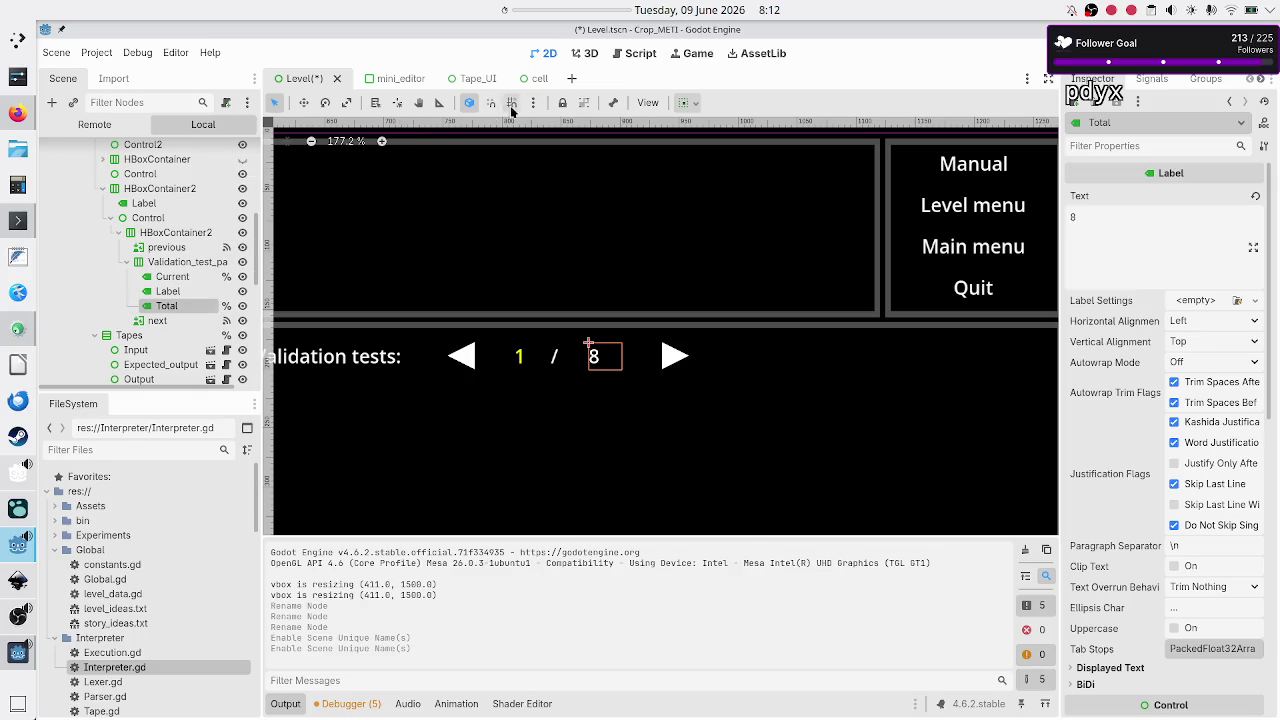
left_click(640, 57)
left_click(304, 220)
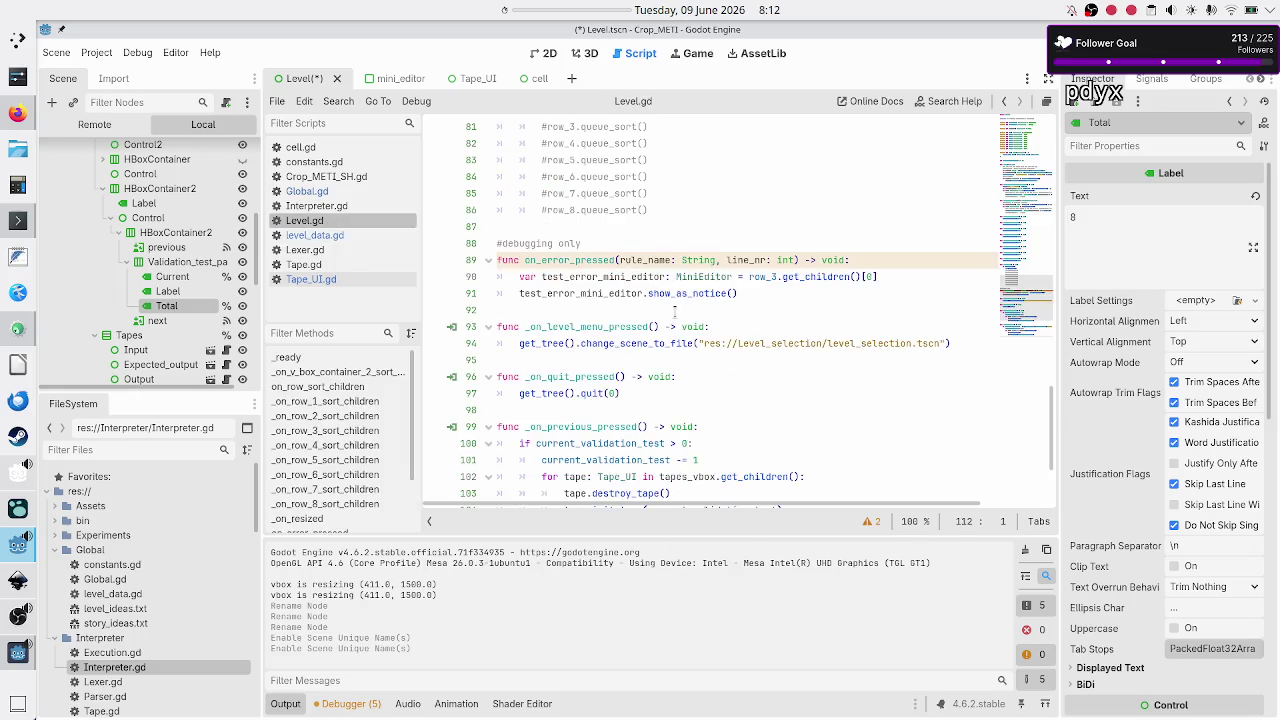
scroll(675, 312, "up", 15)
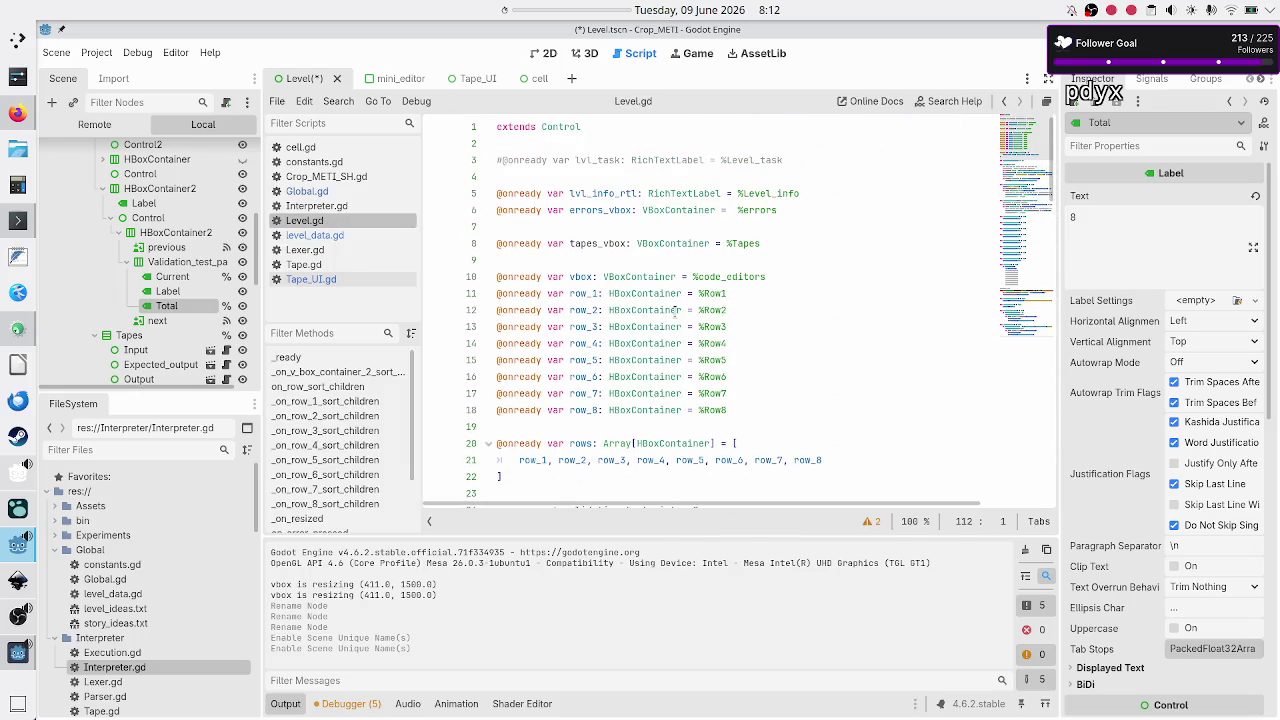
left_click(772, 244)
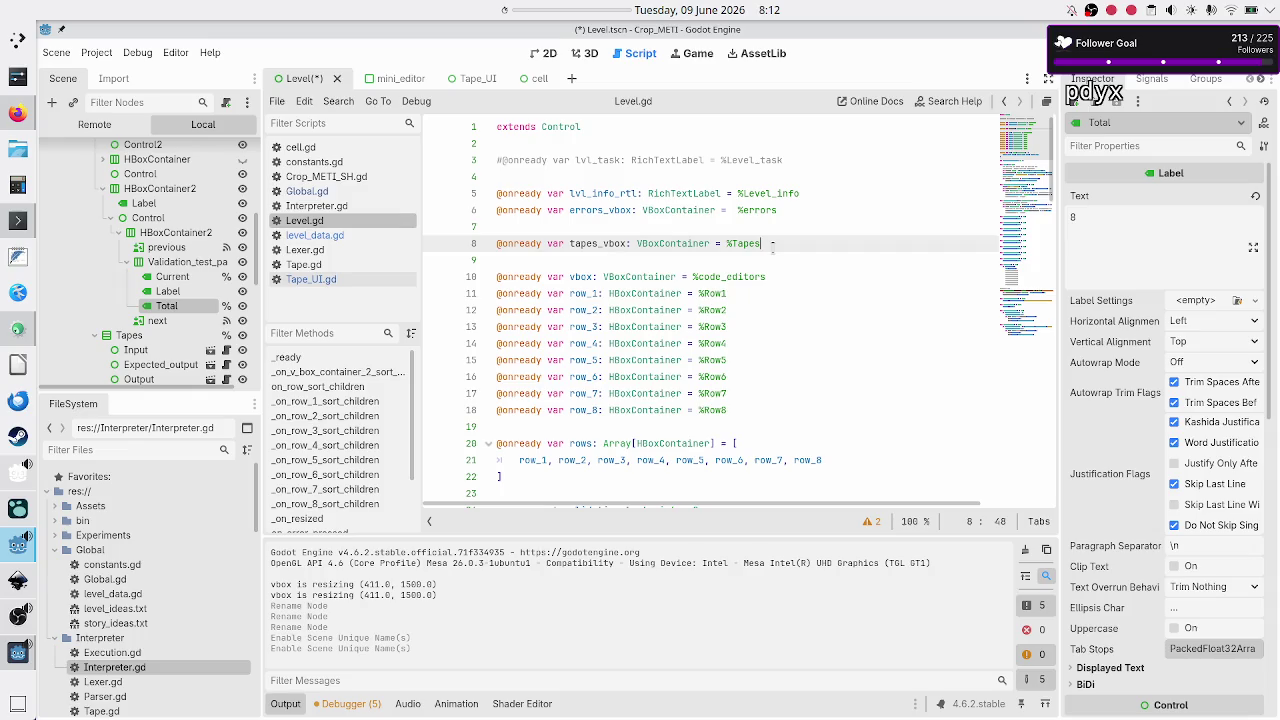
key("Up")
key("Return")
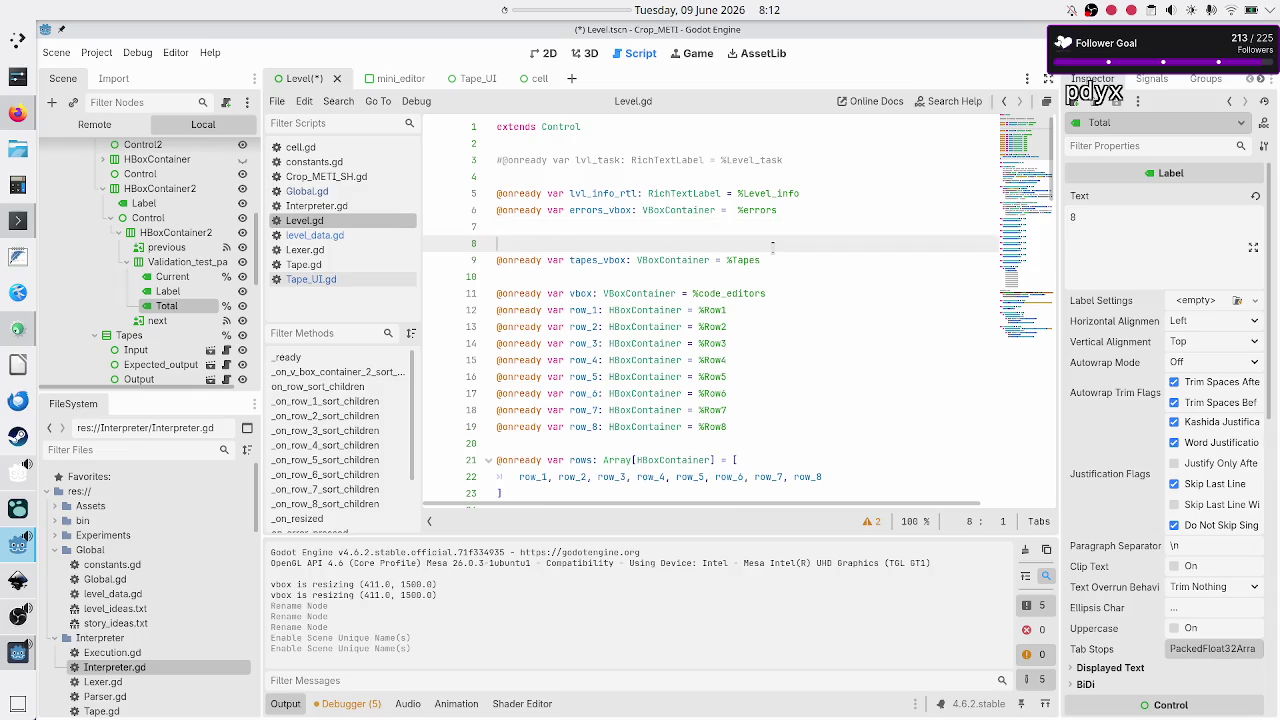
key("alt+Down")
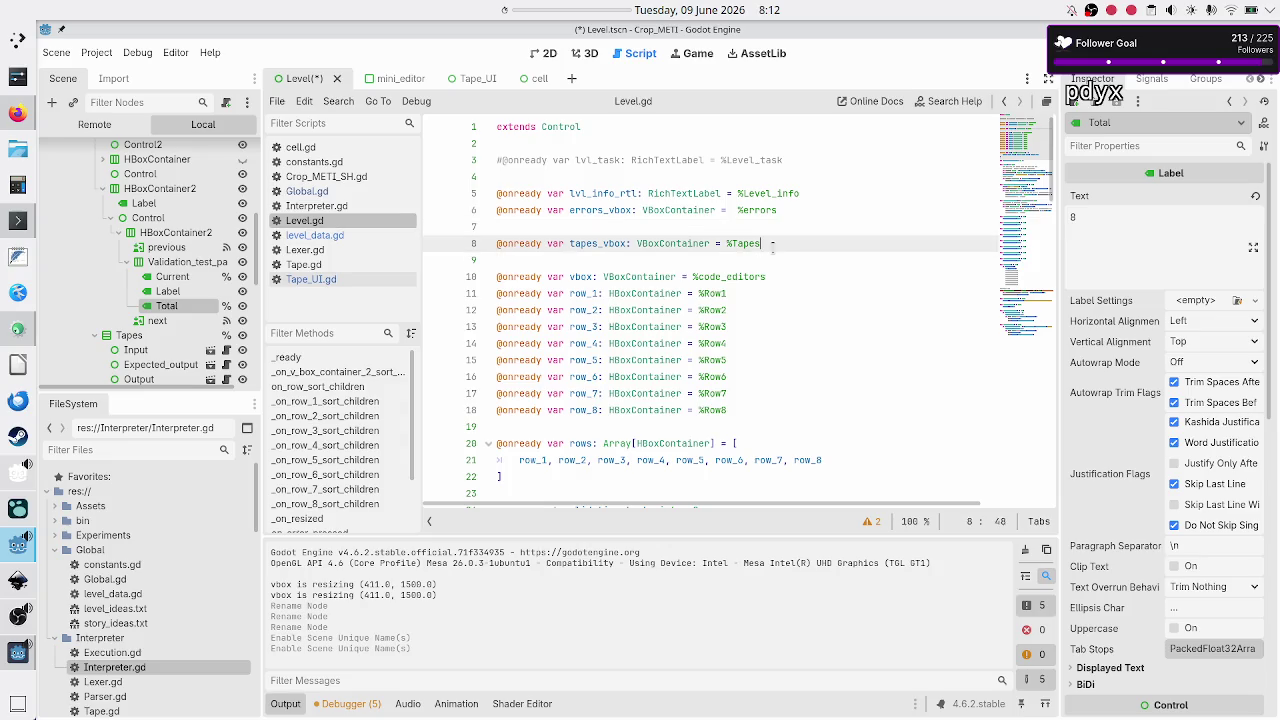
type("@onre")
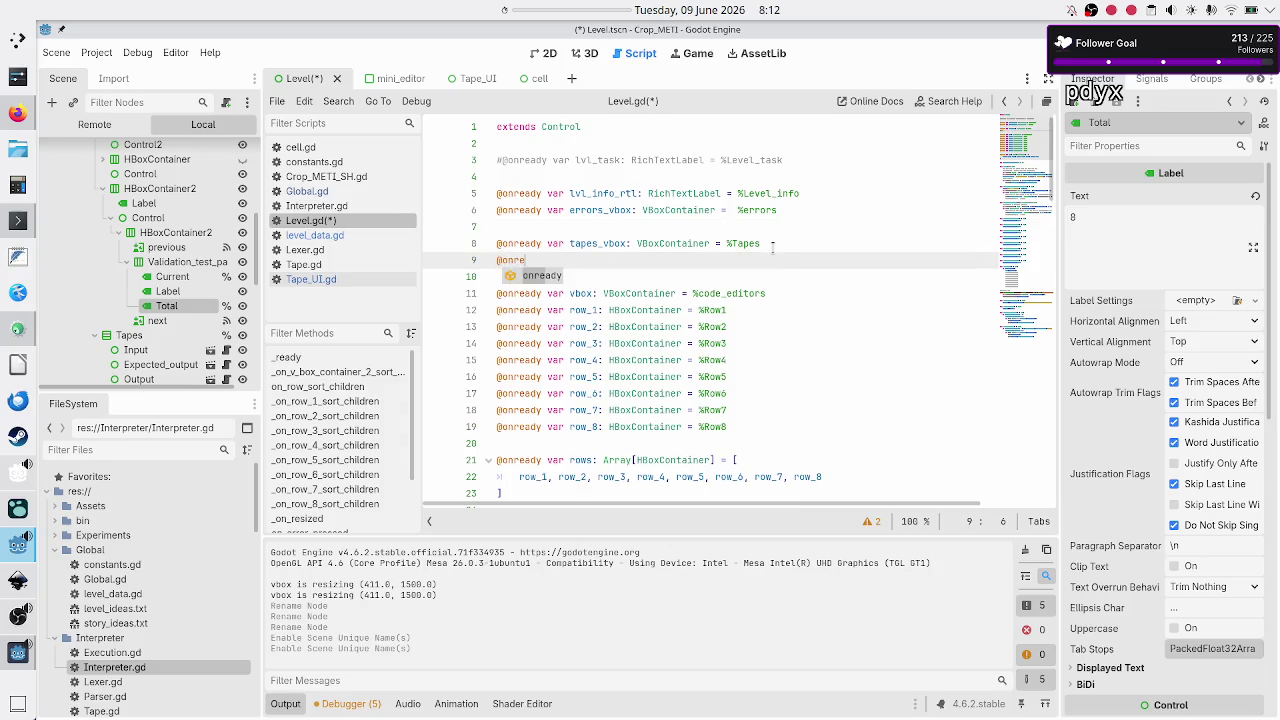
type("ady var ")
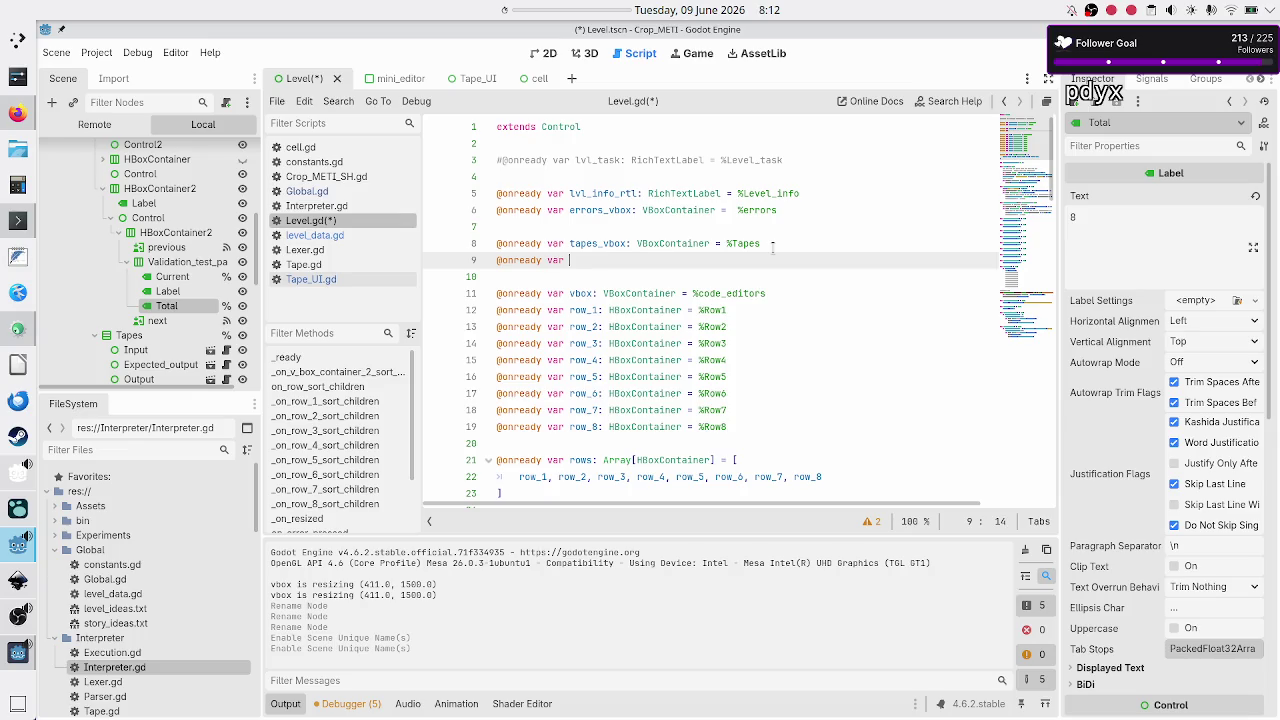
type("current_")
Step: Rename the pager labels to Current_VT and Total_VTs
left_click(203, 278)
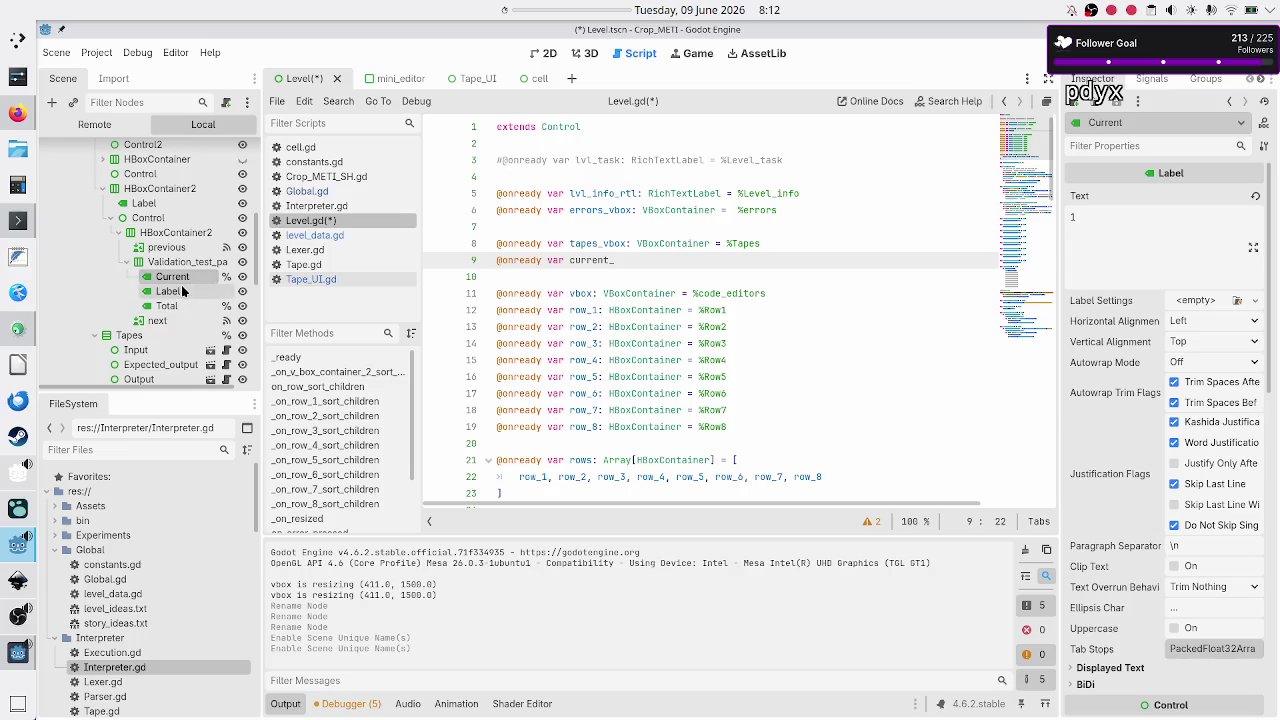
left_click(172, 291)
left_click(195, 278)
left_click(205, 275)
type("V")
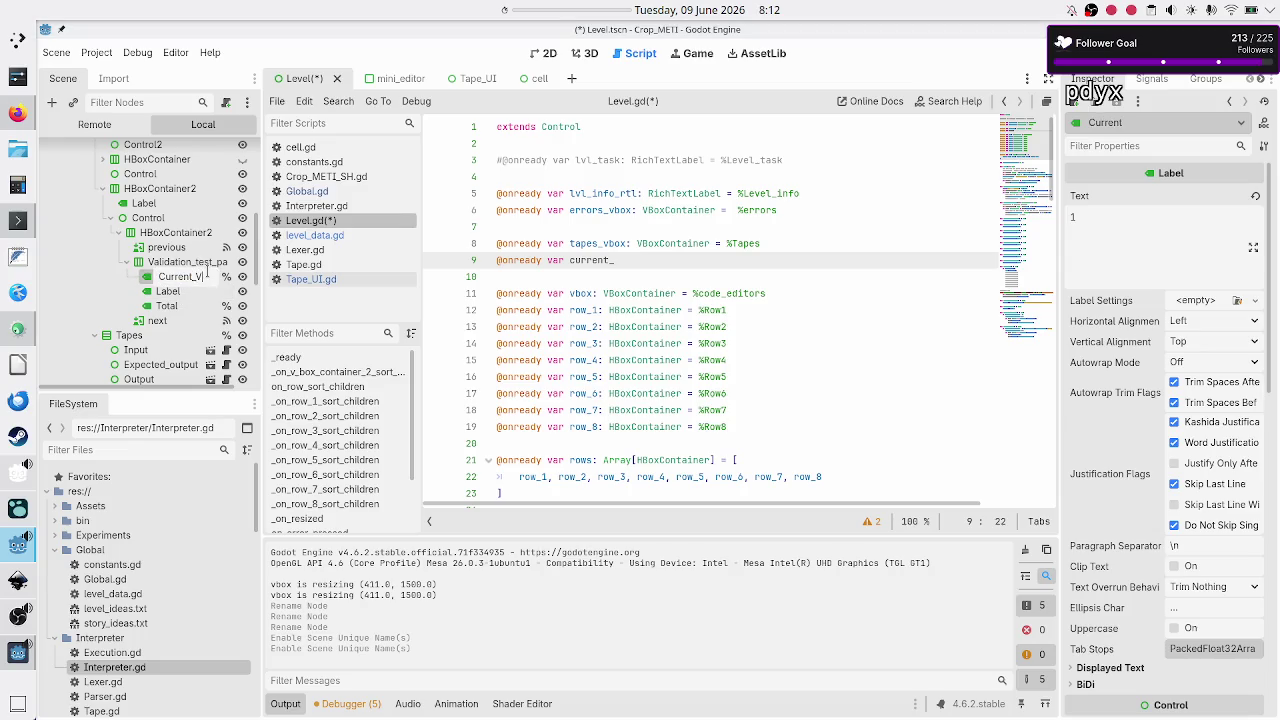
key("Return")
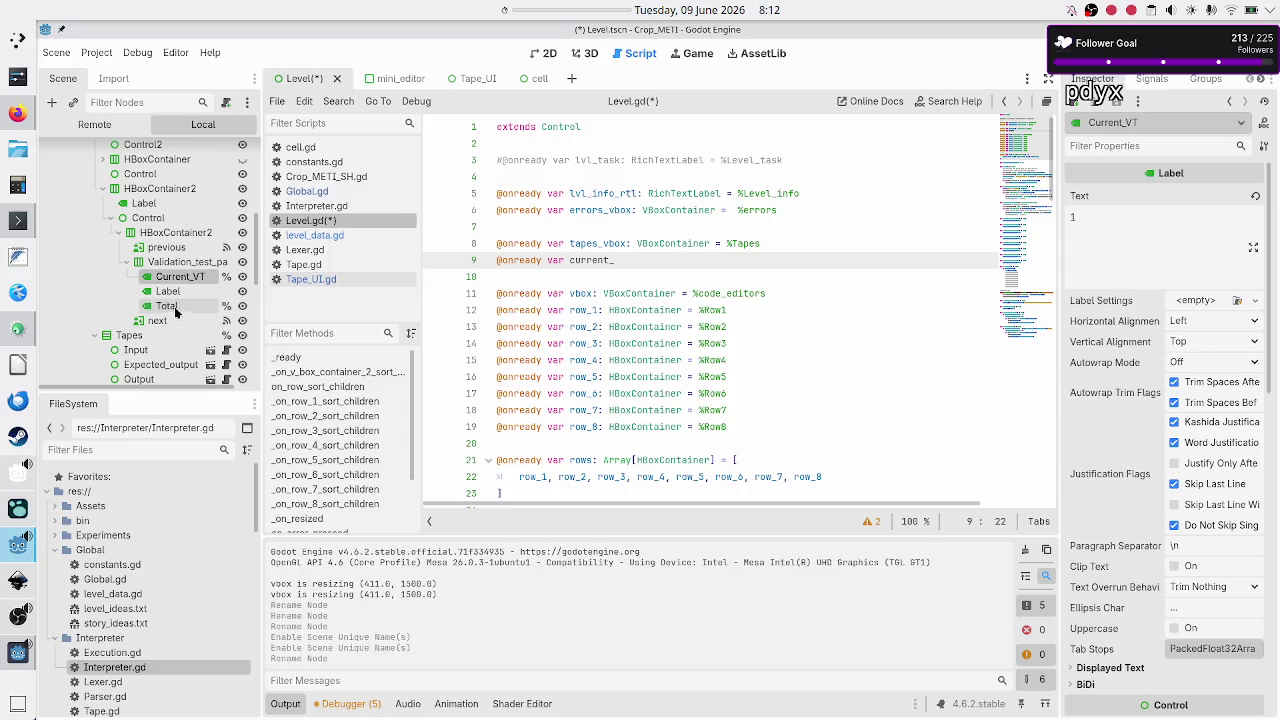
left_click(194, 311)
left_click(194, 311)
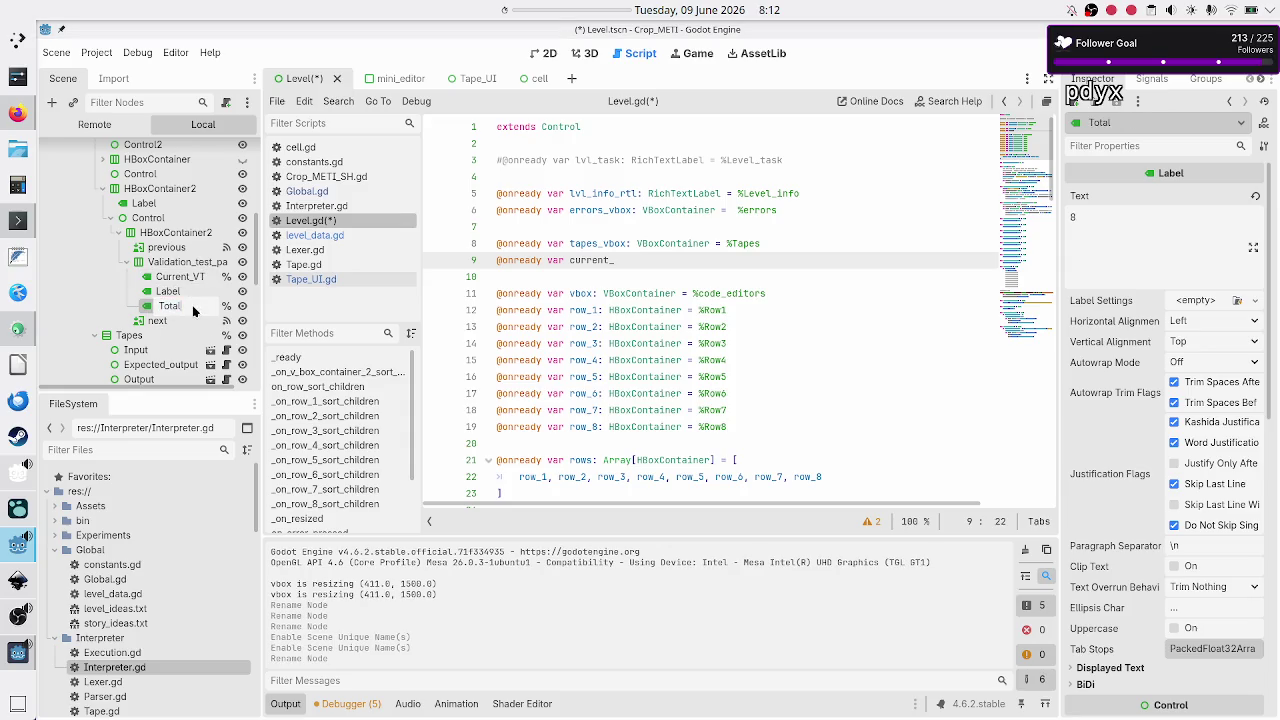
type("_VTs")
key("Return")
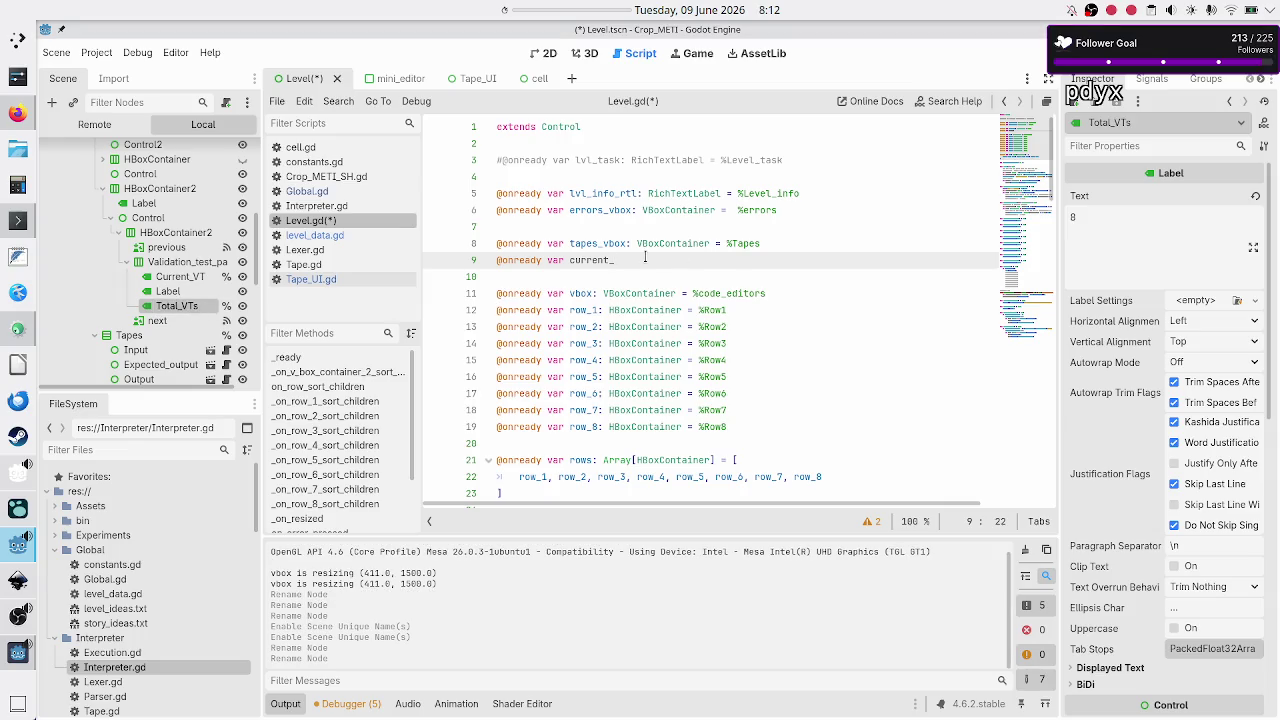
type("VT")
type("_lbl: ")
type("Lab")
key("Return")
type("= %C")
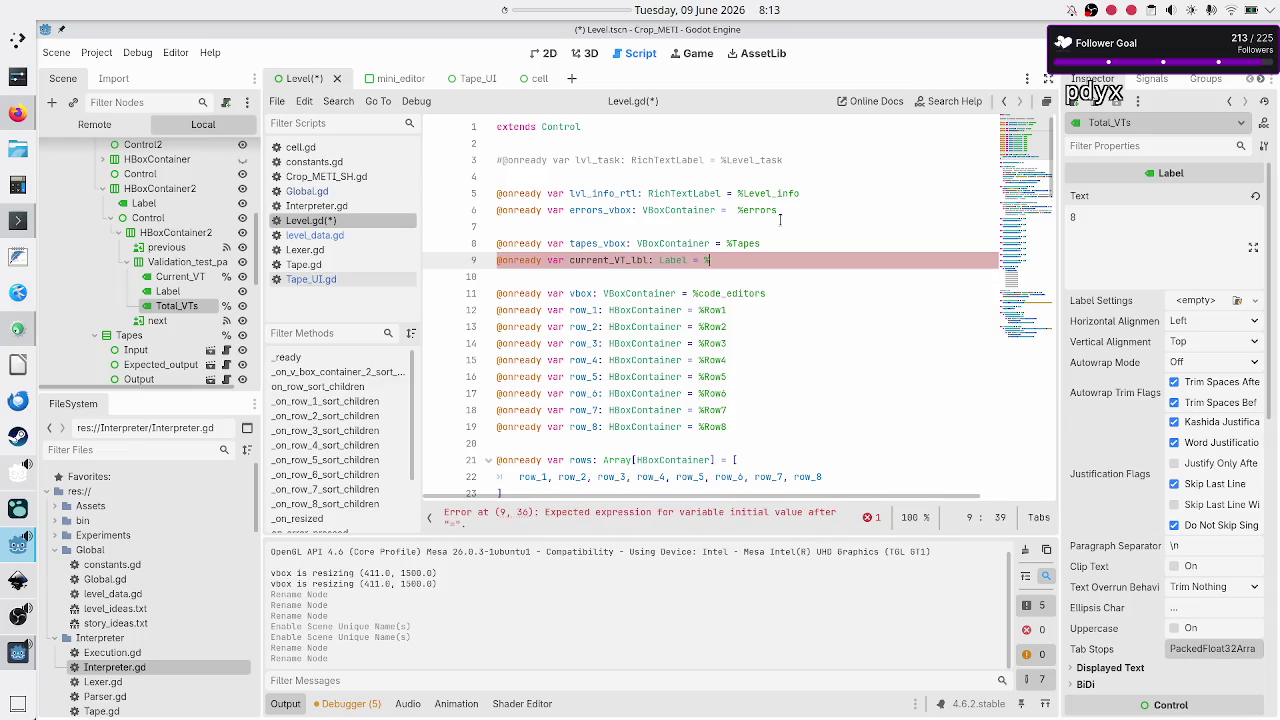
key("Return")
key("Return")
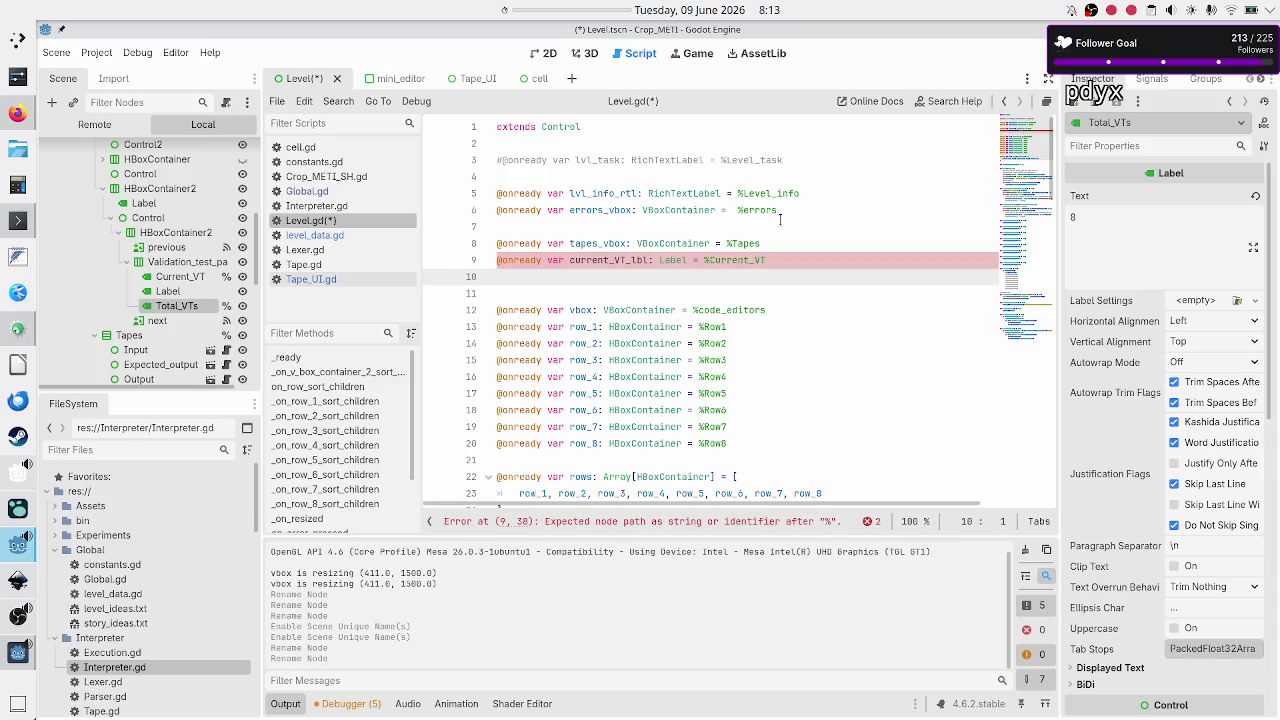
type("@on")
key("Return")
type("var total_")
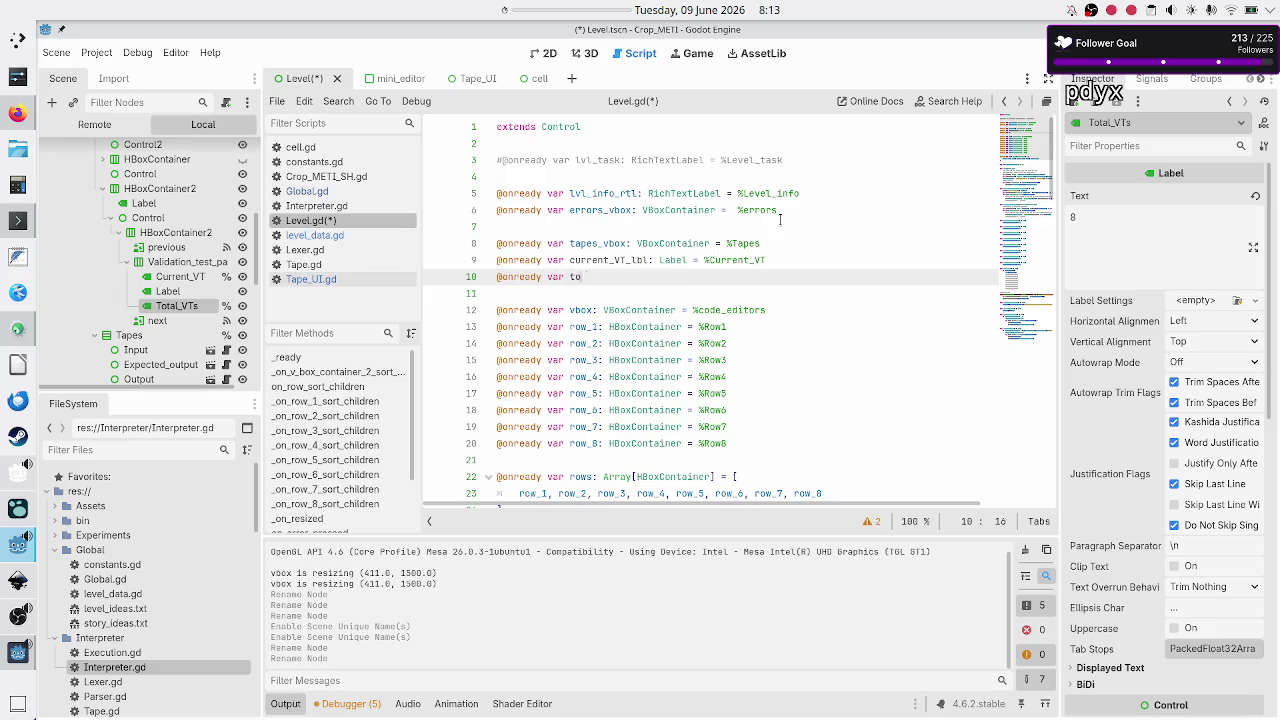
type("VTs_lb")
type("l: Label ")
type("= %Yot")
key("BackSpace")
key("BackSpace")
key("BackSpace")
type("Tota")
key("Return")
key("Down")
scroll(718, 303, "down", 15)
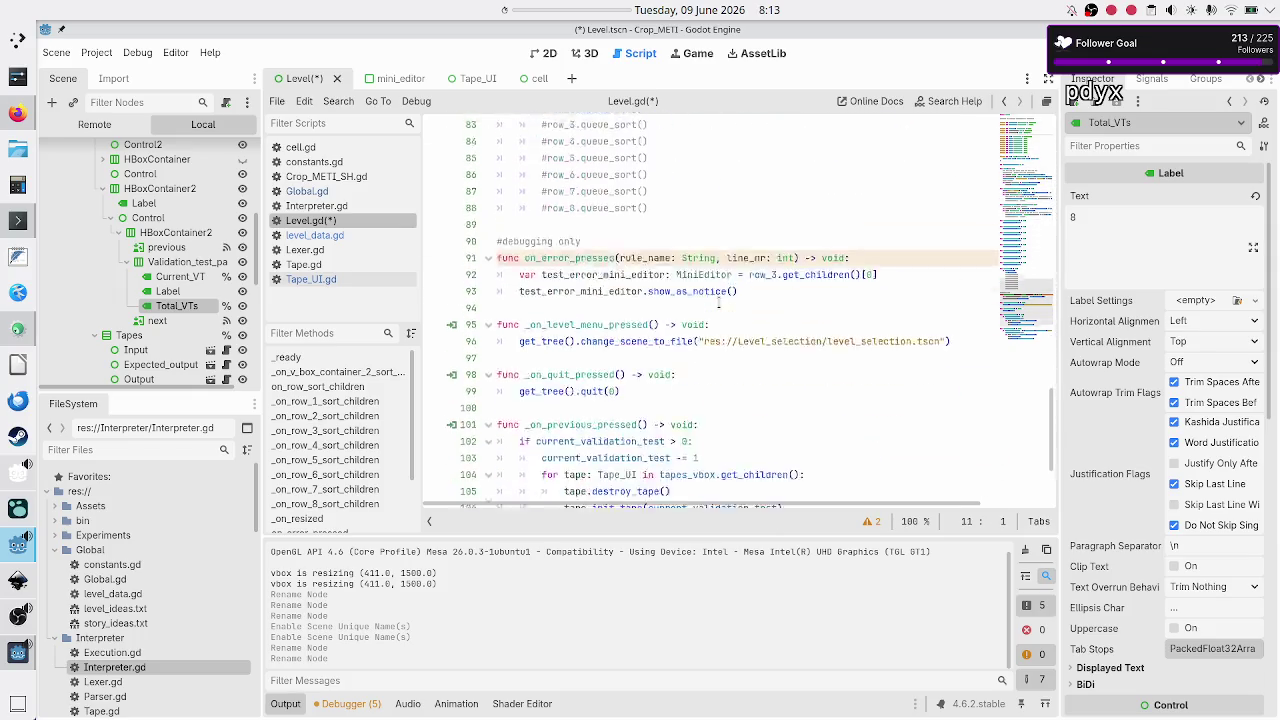
scroll(718, 303, "down", 4)
scroll(718, 303, "up", 17)
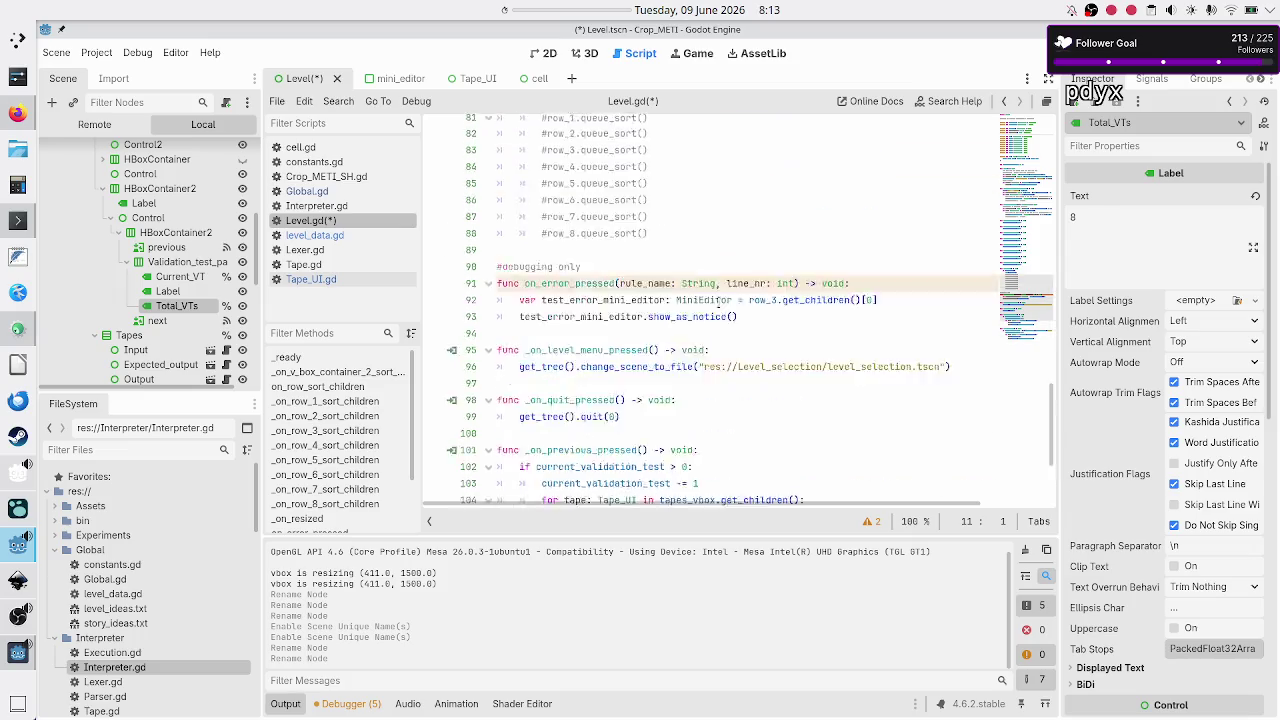
scroll(719, 300, "down", 5)
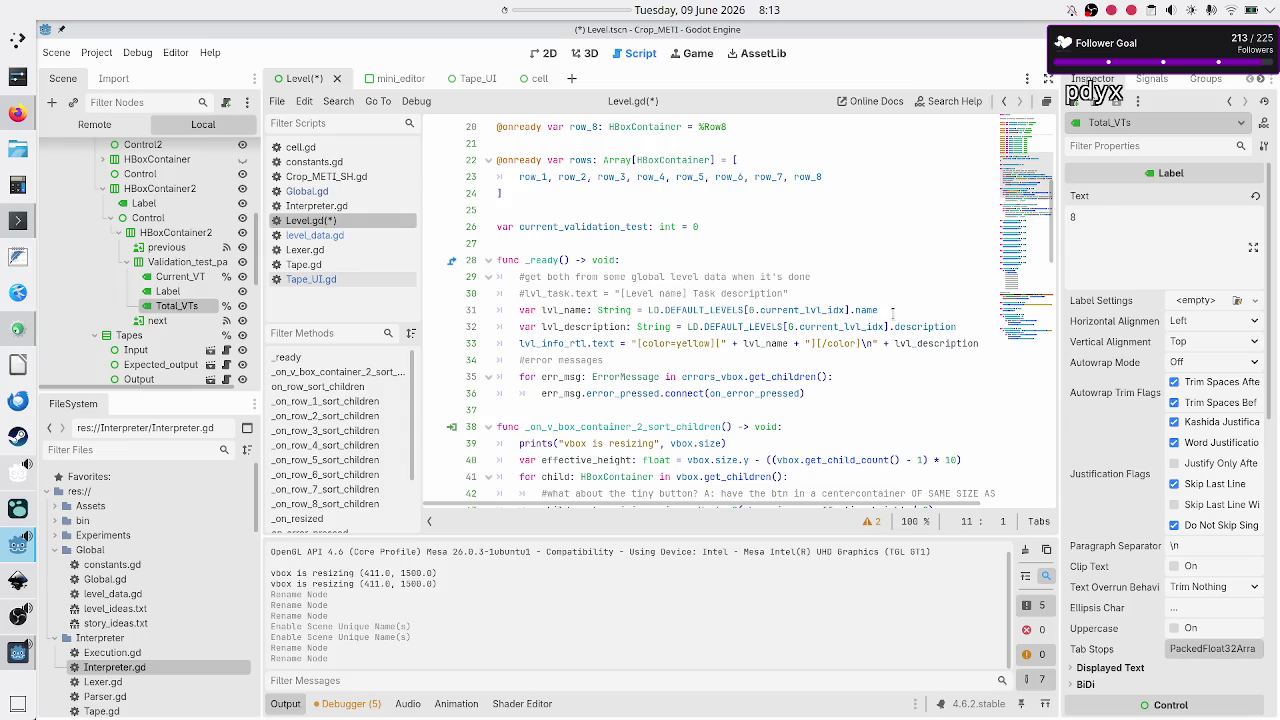
left_click(618, 310)
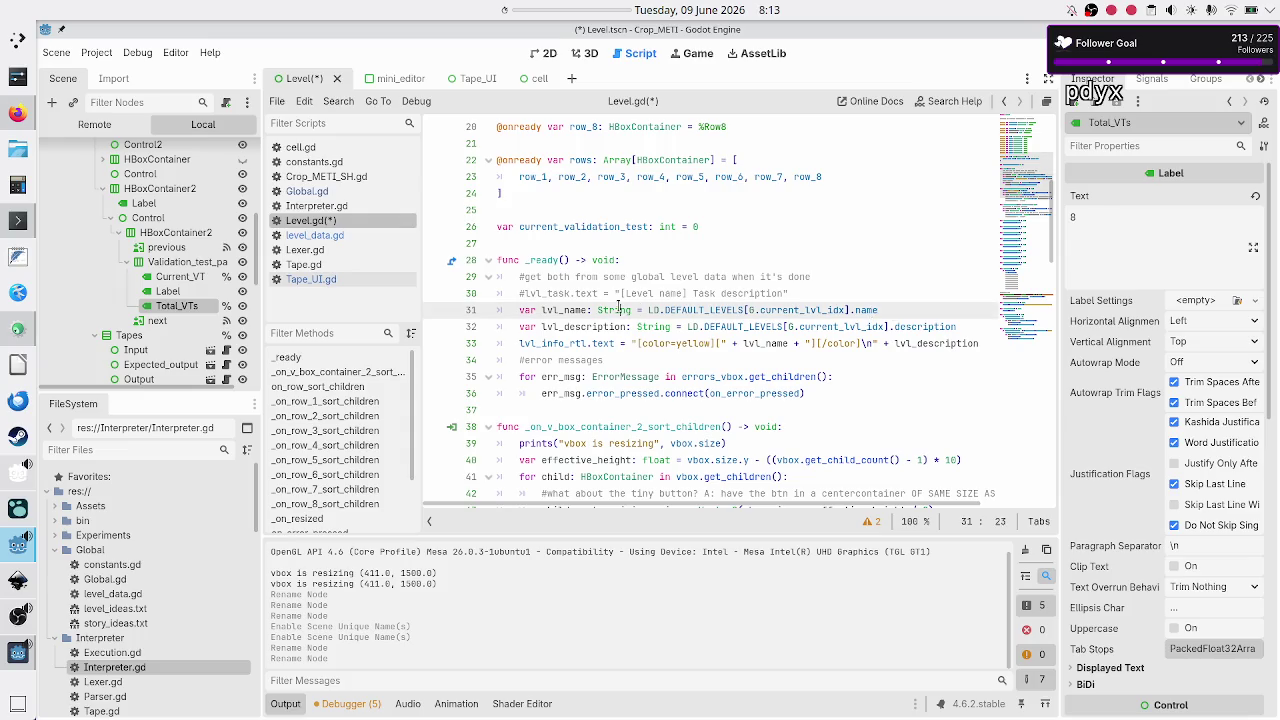
key("ctrl+s")
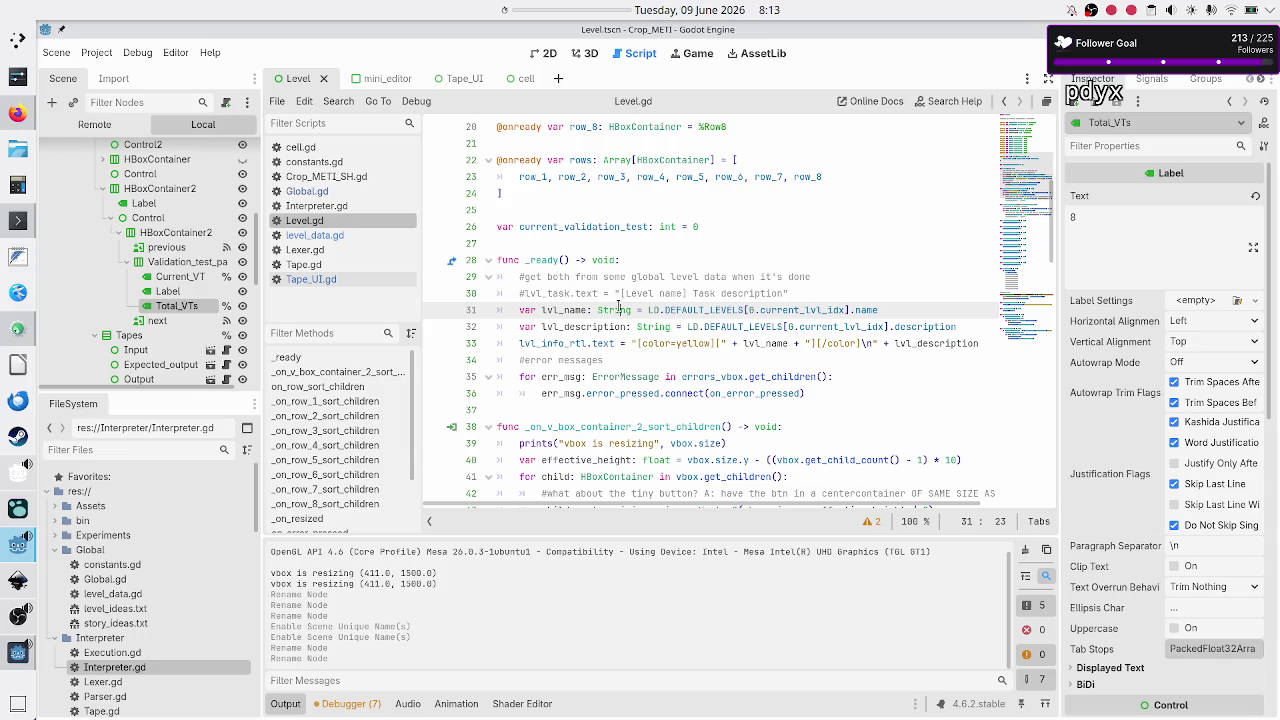
key("Down")
key("Down")
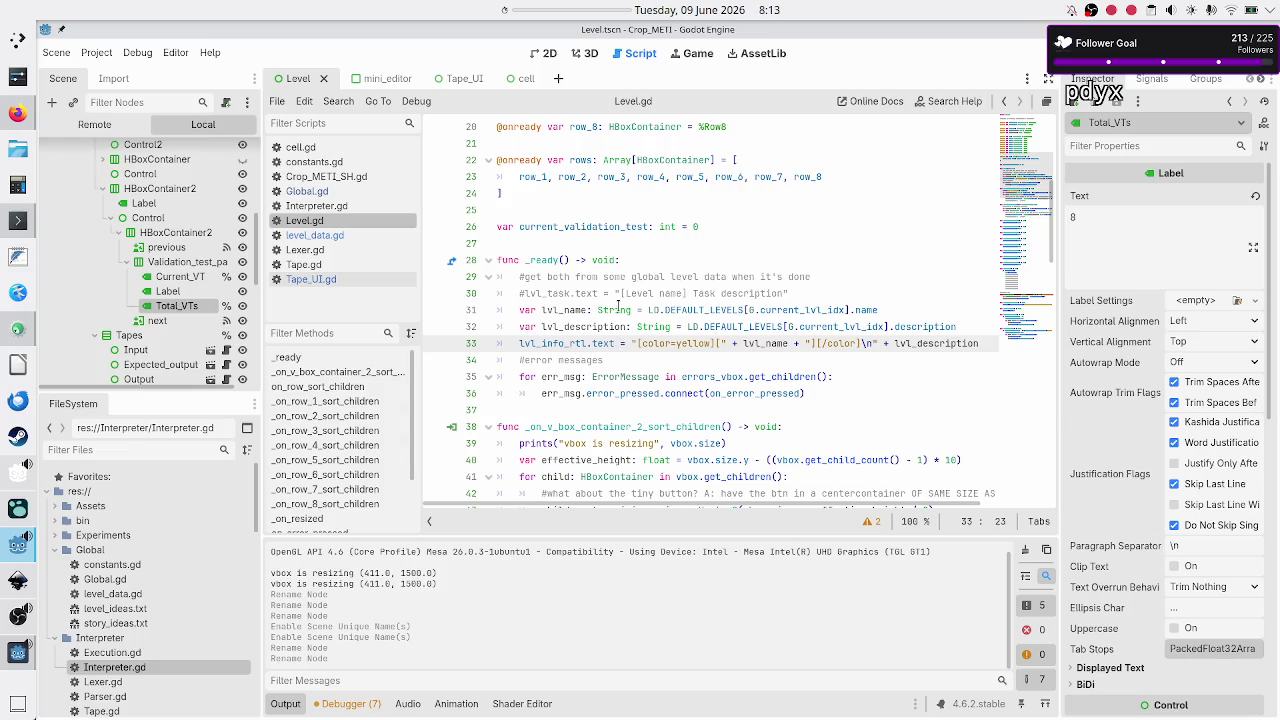
key("Up")
key("Up")
key("Up")
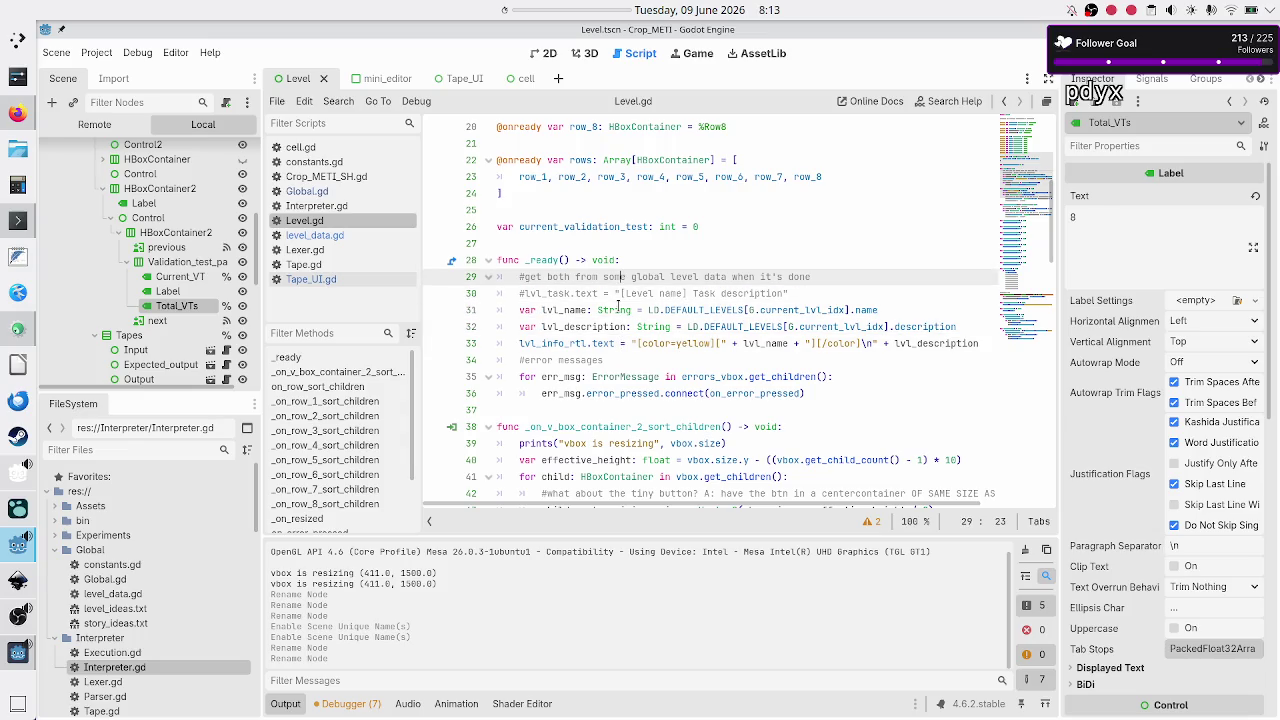
key("Down")
key("Down")
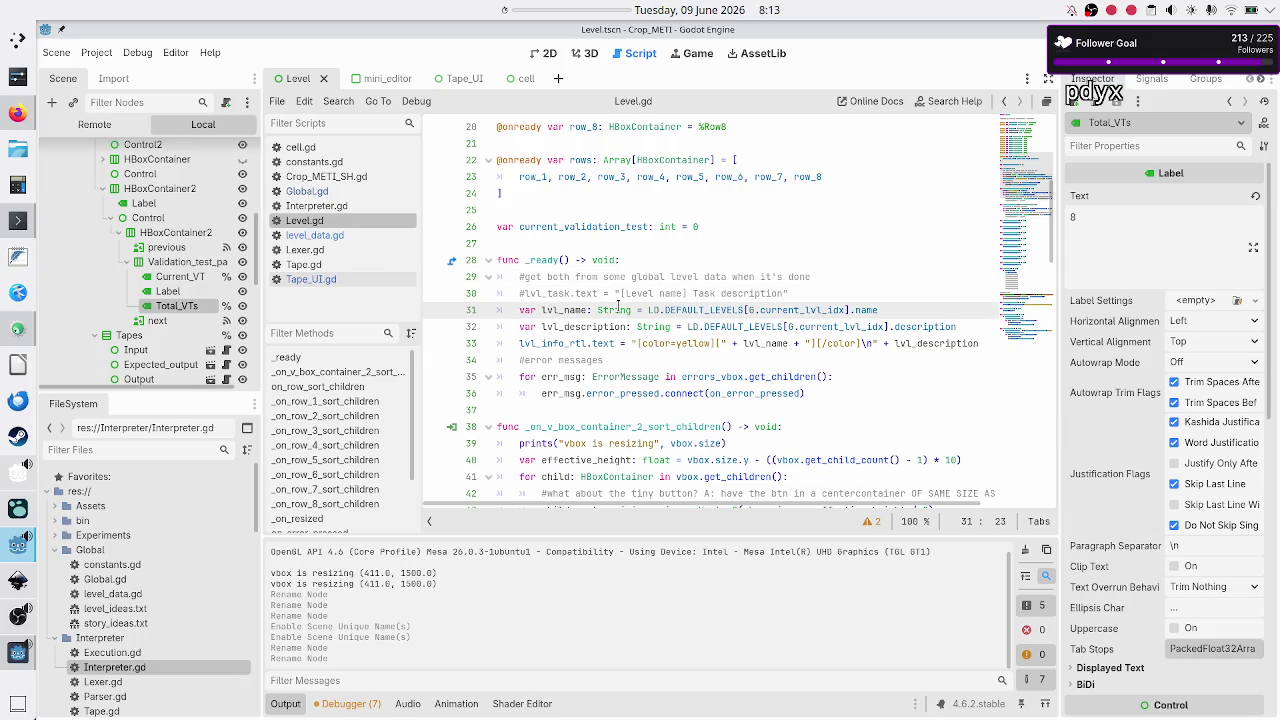
key("Down")
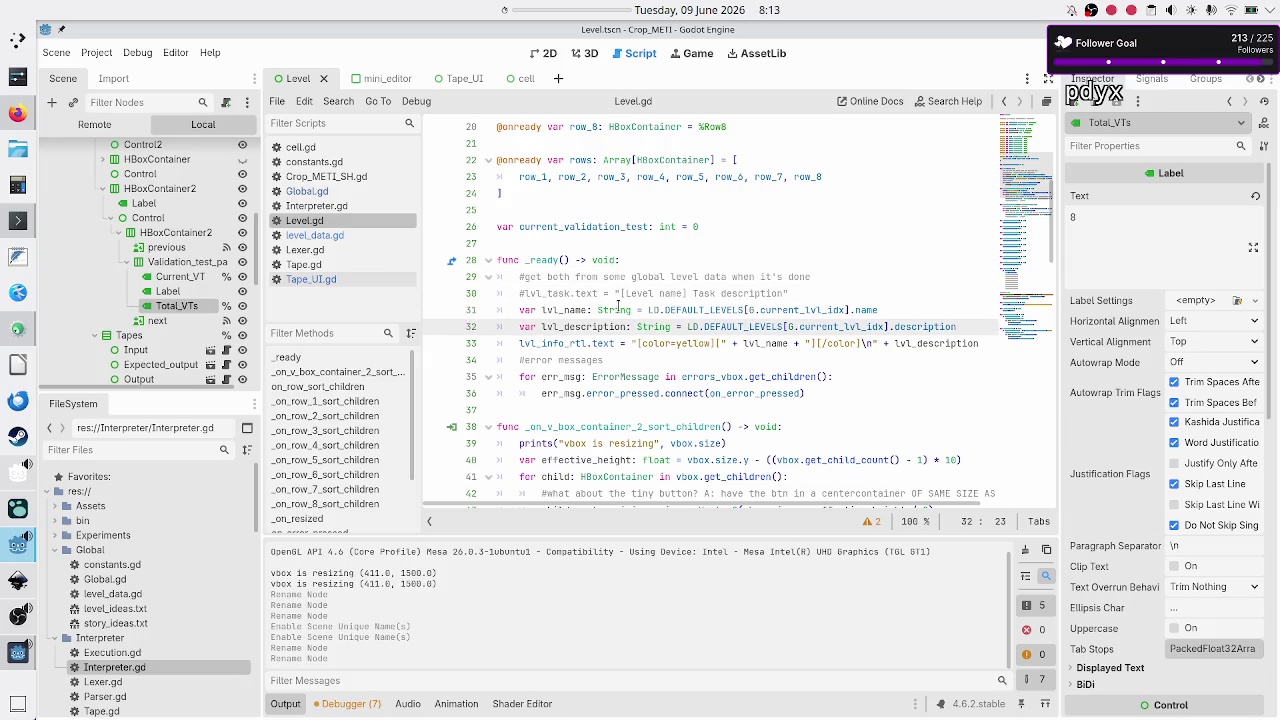
key("Home")
key("Home")
key("Down")
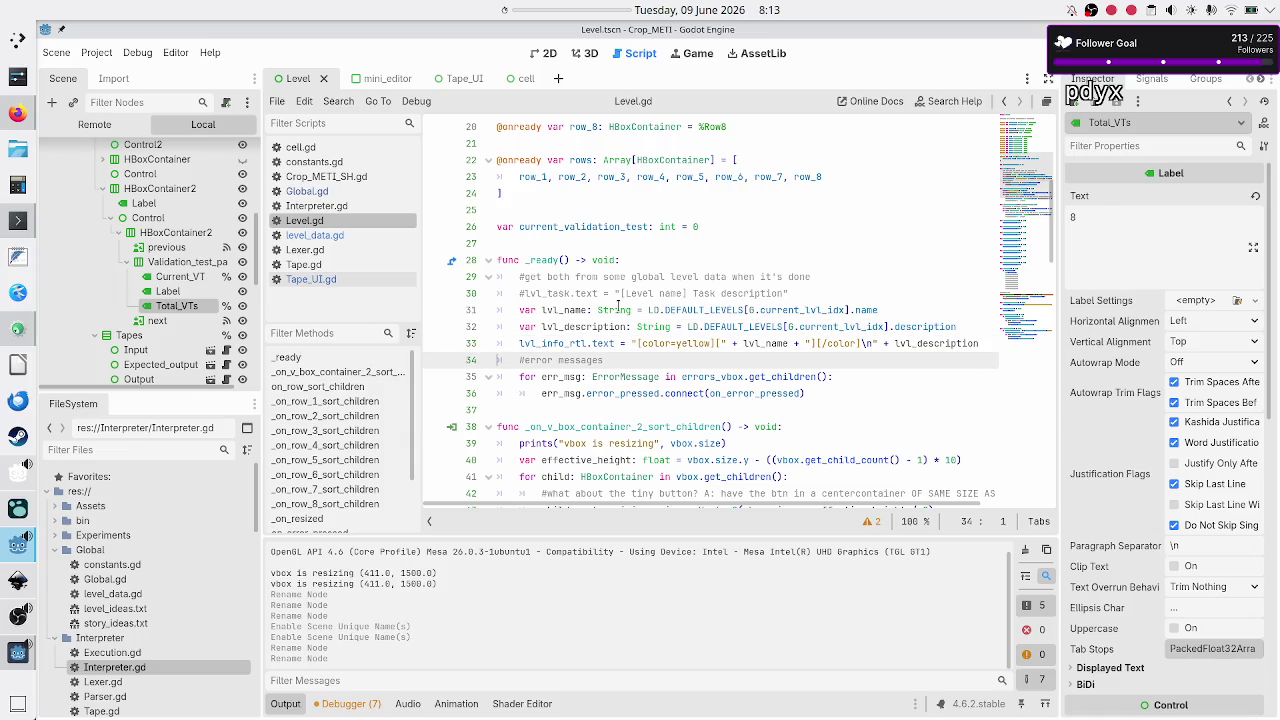
Step: Add line 34 to _ready: total_VTs_lbl.text = LD.DEFAULT_LEVELS[G.current_lvl_idx]
key("End")
type("\\\\")
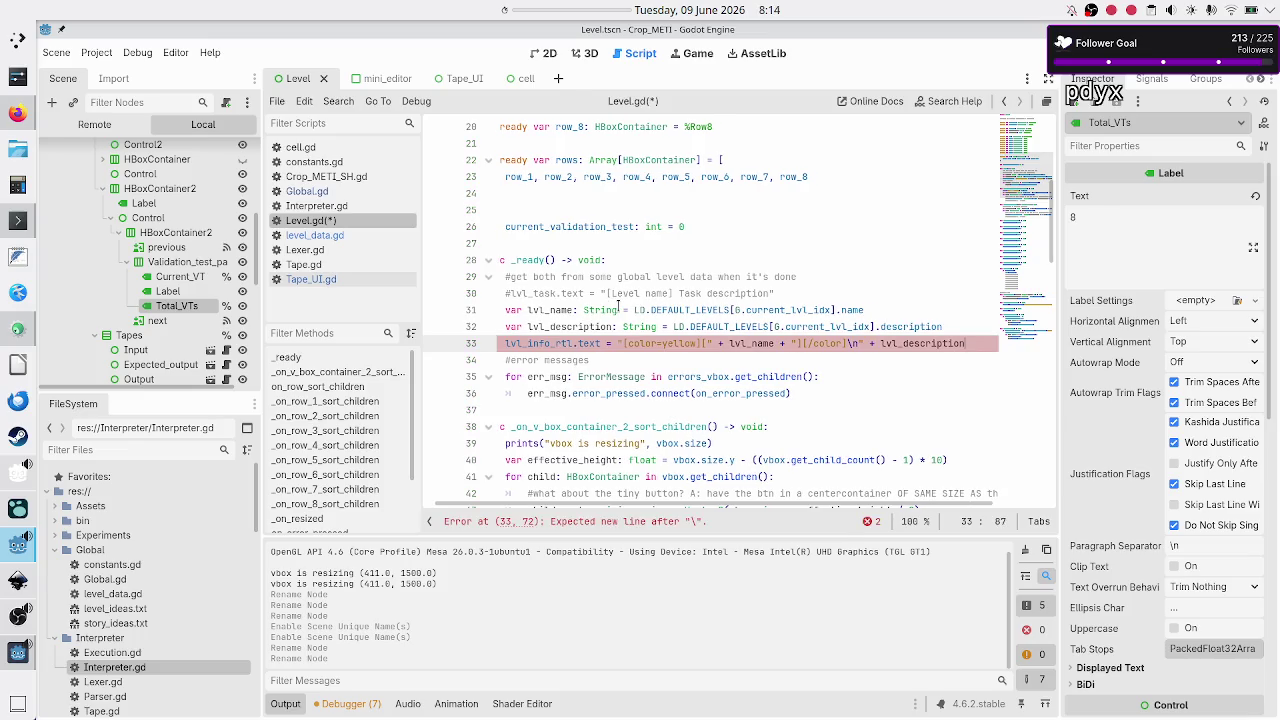
key("BackSpace")
key("BackSpace")
key("Return")
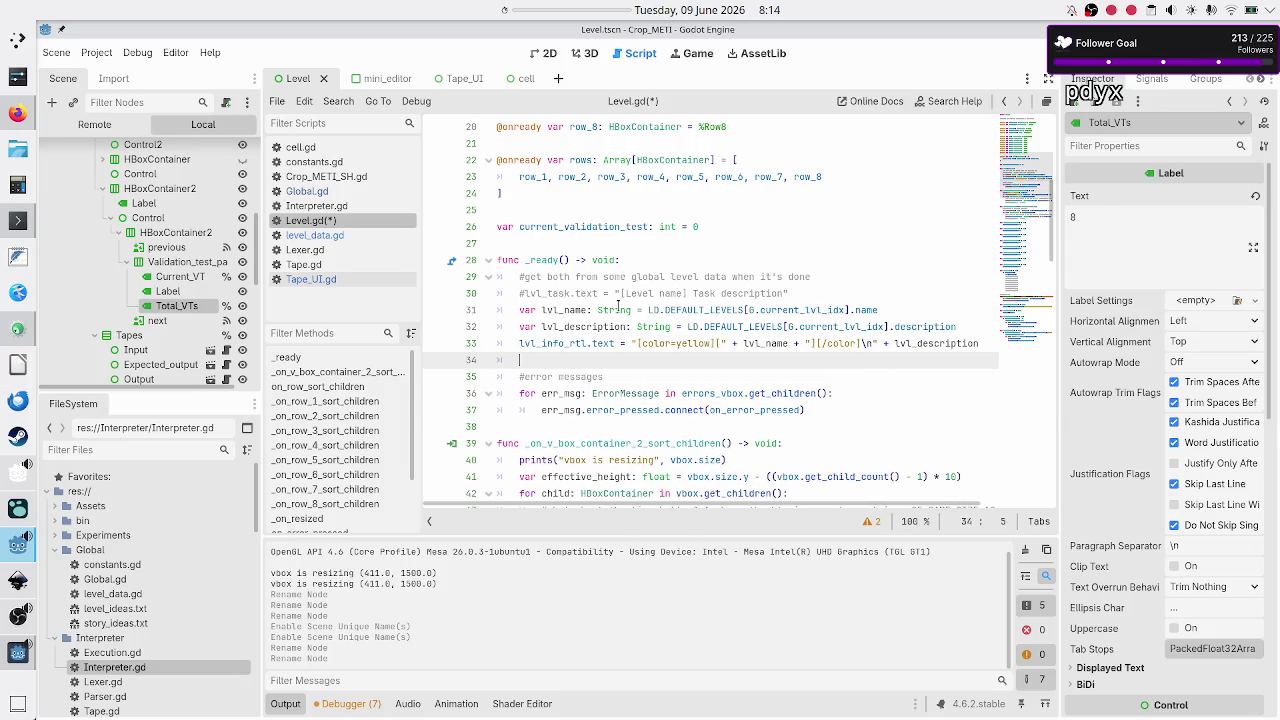
type("total")
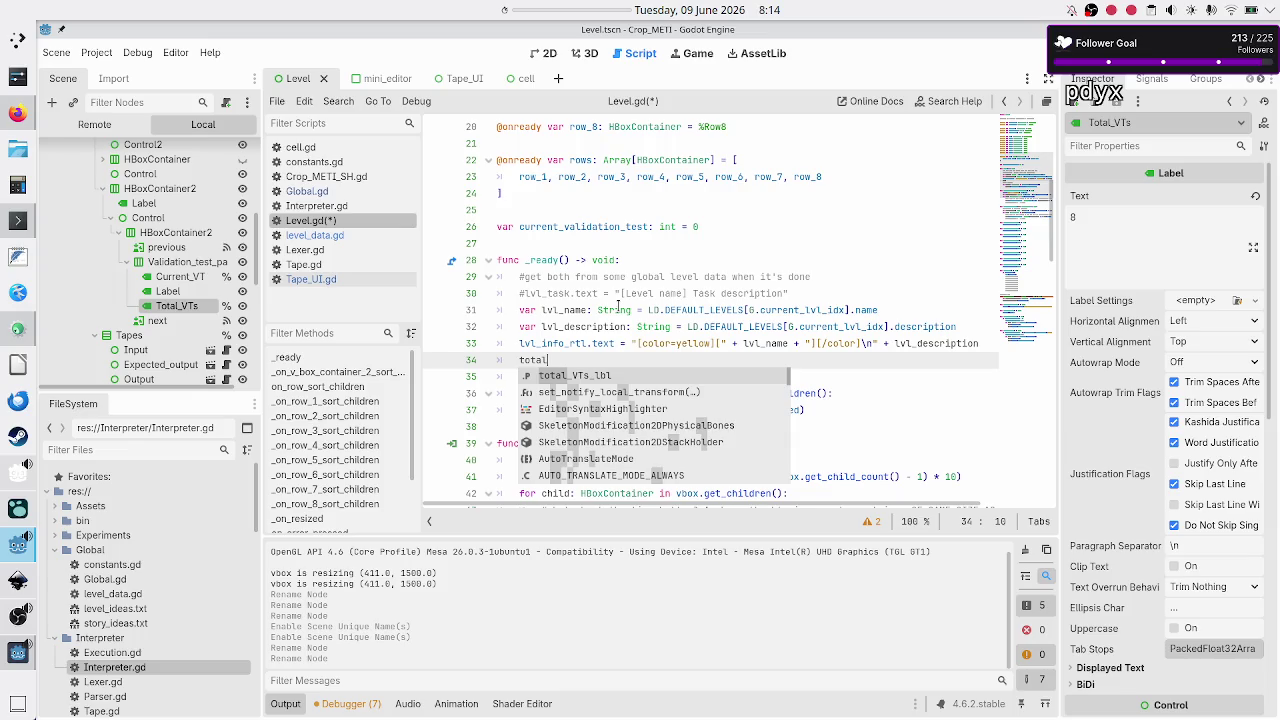
key("Return")
type(".text =")
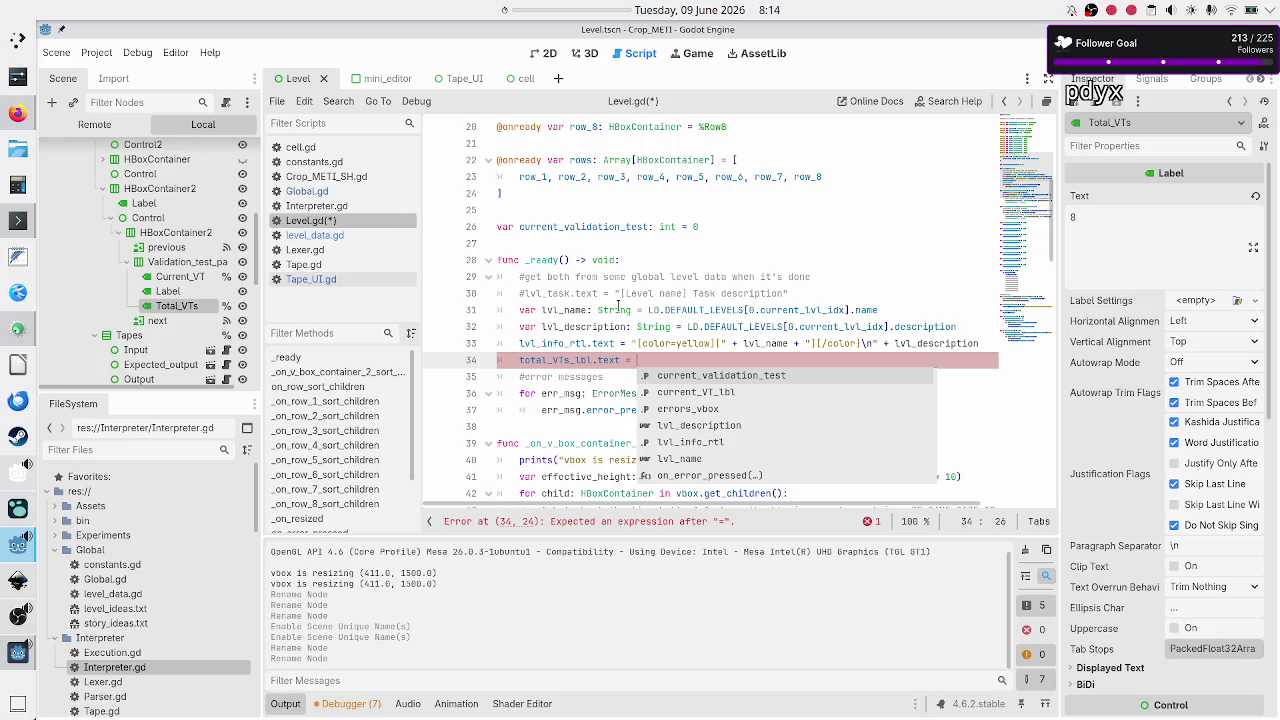
type("LD.")
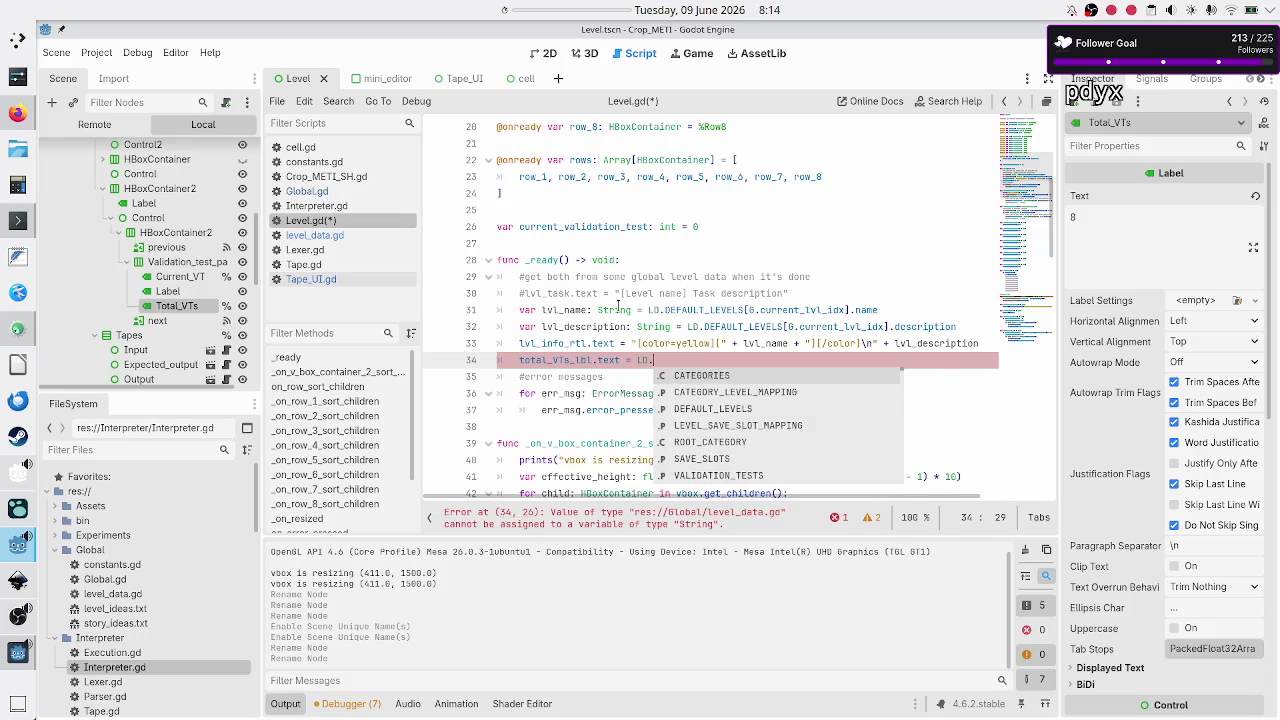
type("defa")
key("Return")
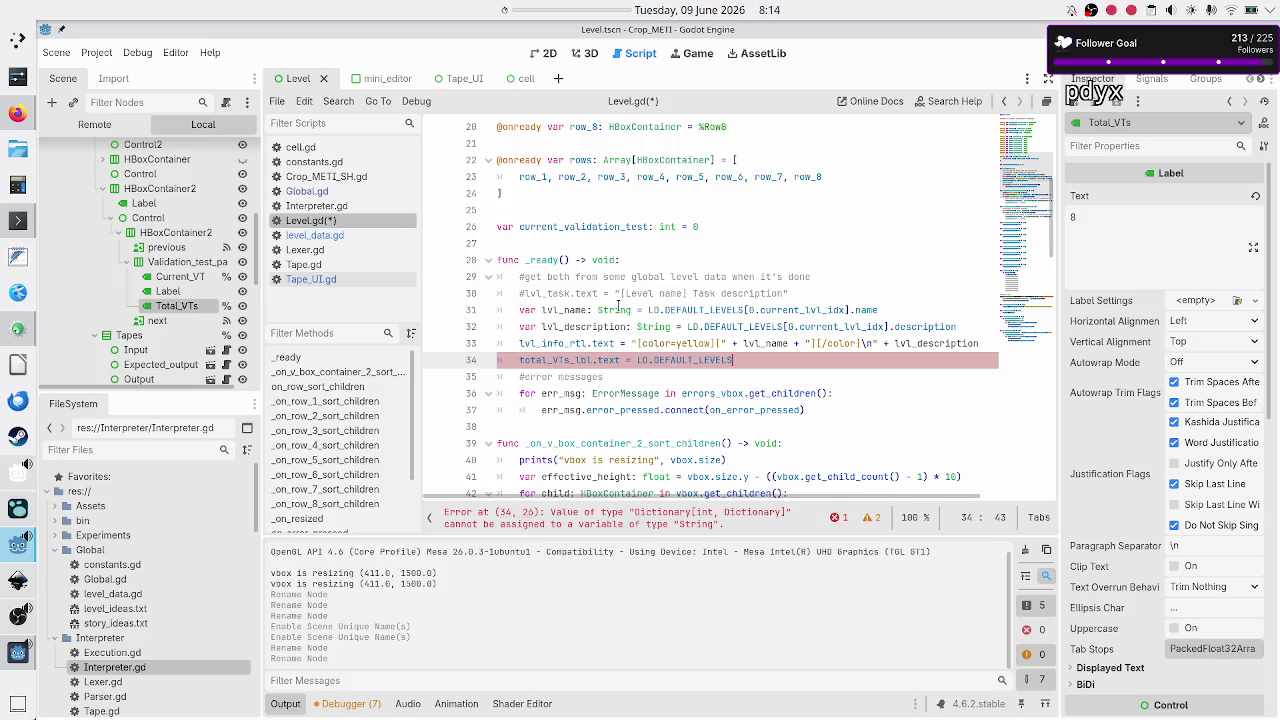
type("[G.c")
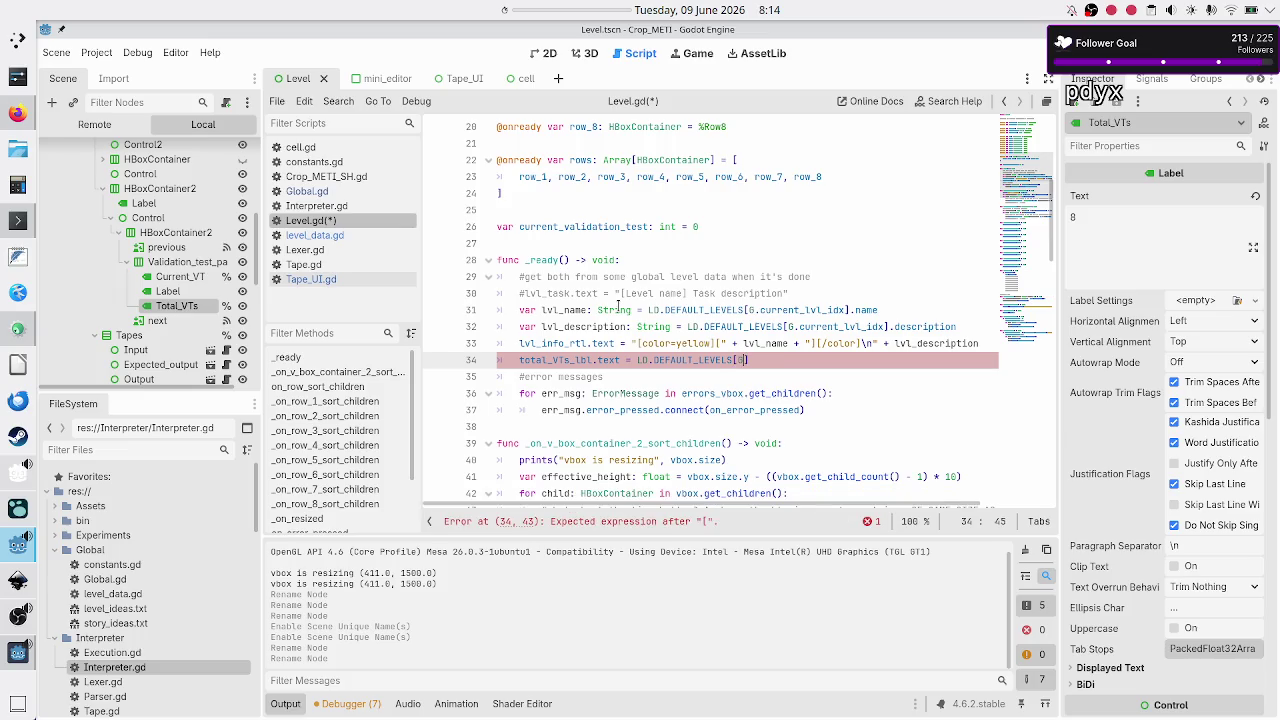
type("urr")
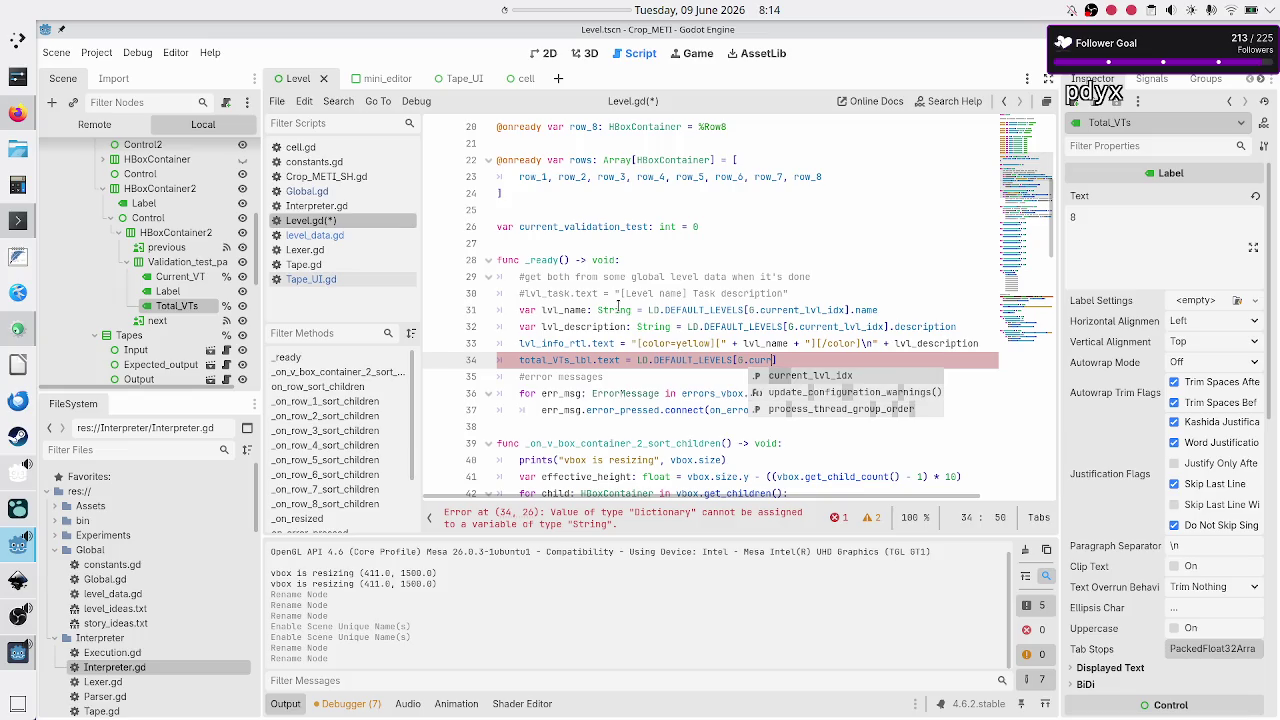
key("Return")
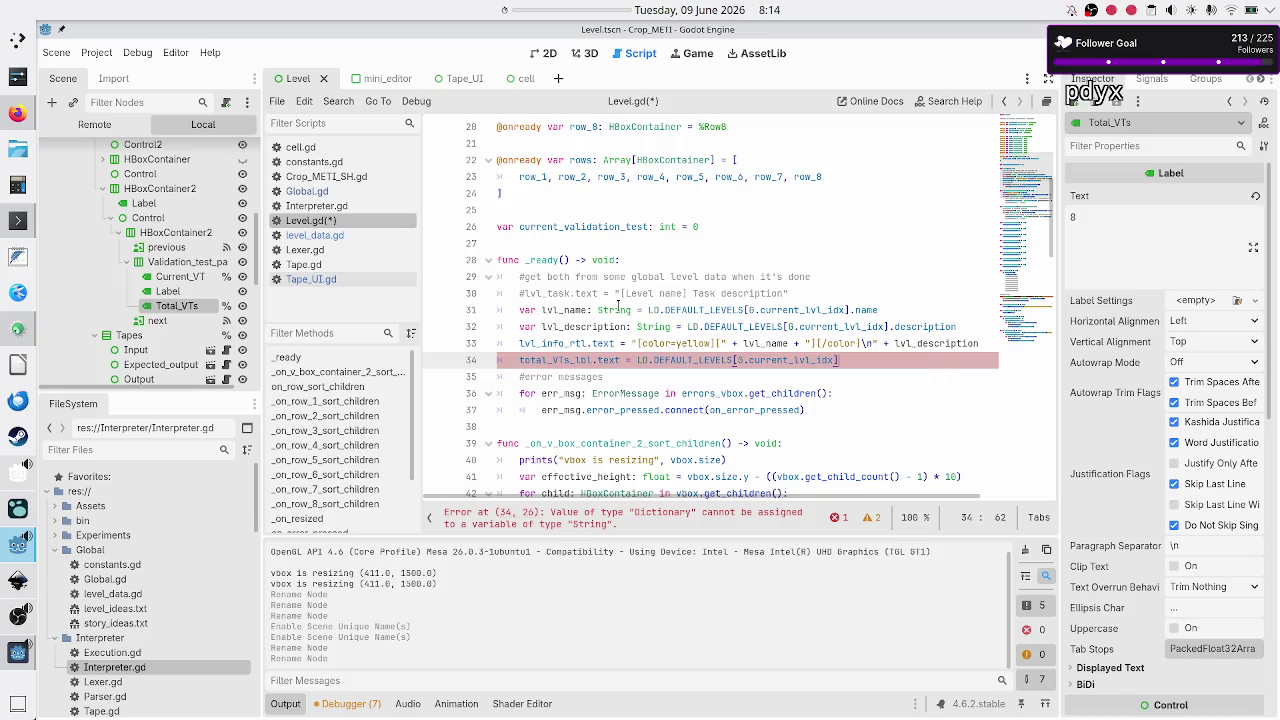
left_click(312, 236)
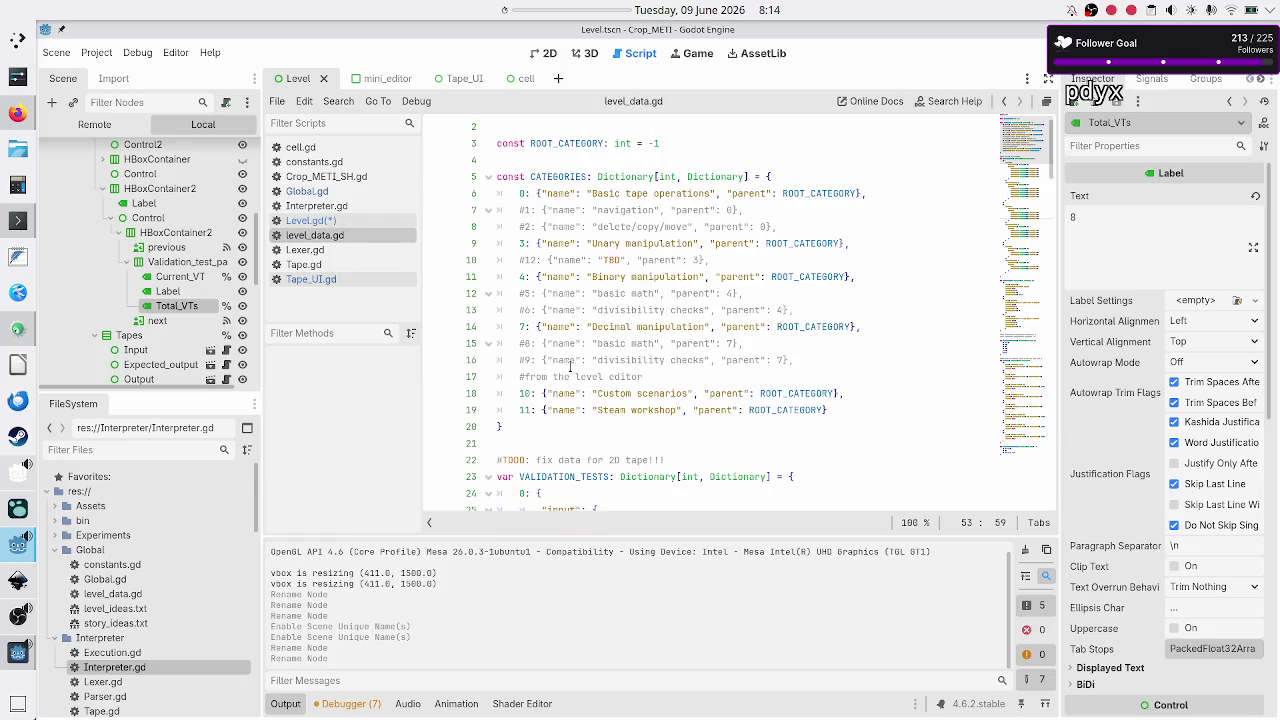
scroll(570, 366, "down", 5)
scroll(570, 366, "up", 3)
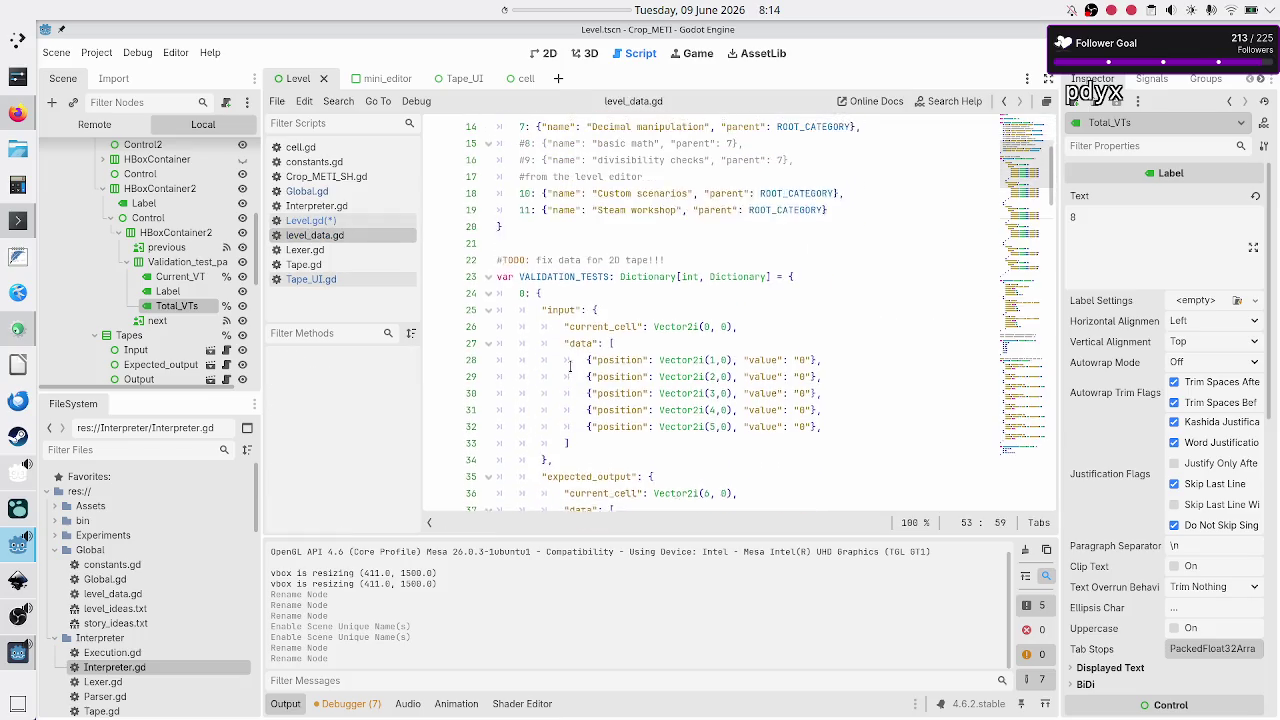
scroll(570, 366, "down", 12)
scroll(570, 366, "down", 10)
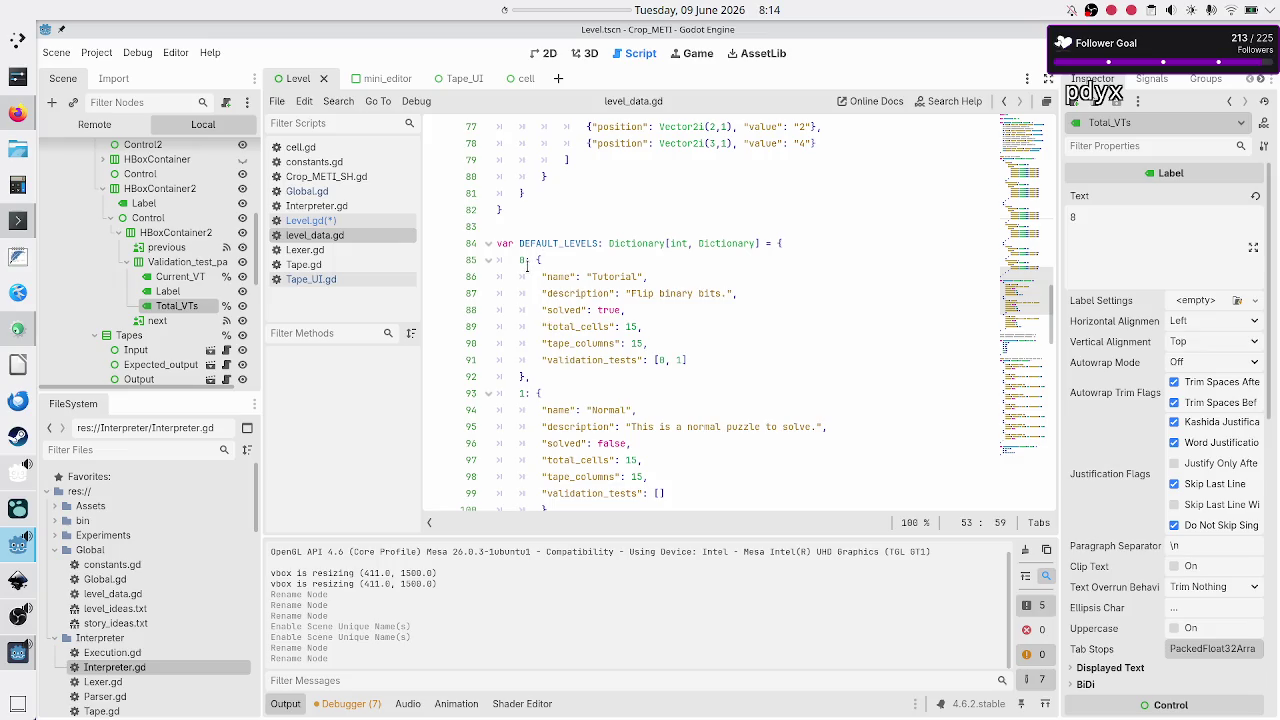
double_click(604, 360)
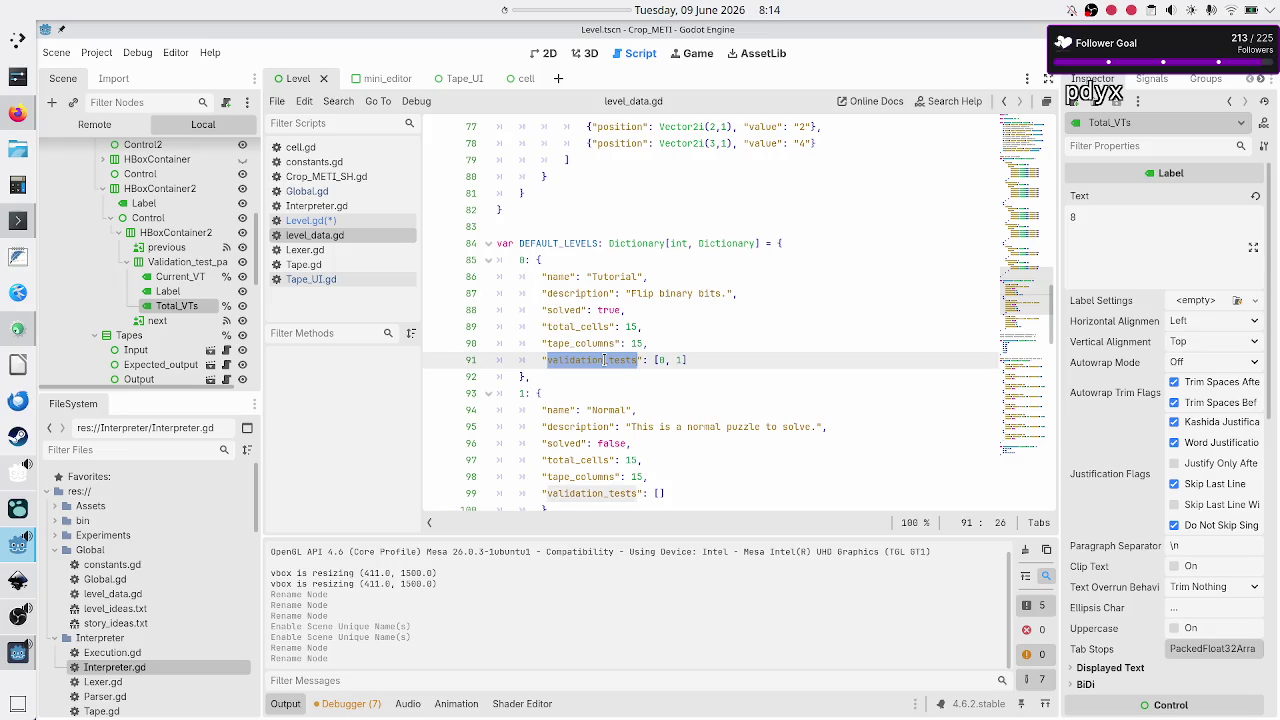
left_click(352, 219)
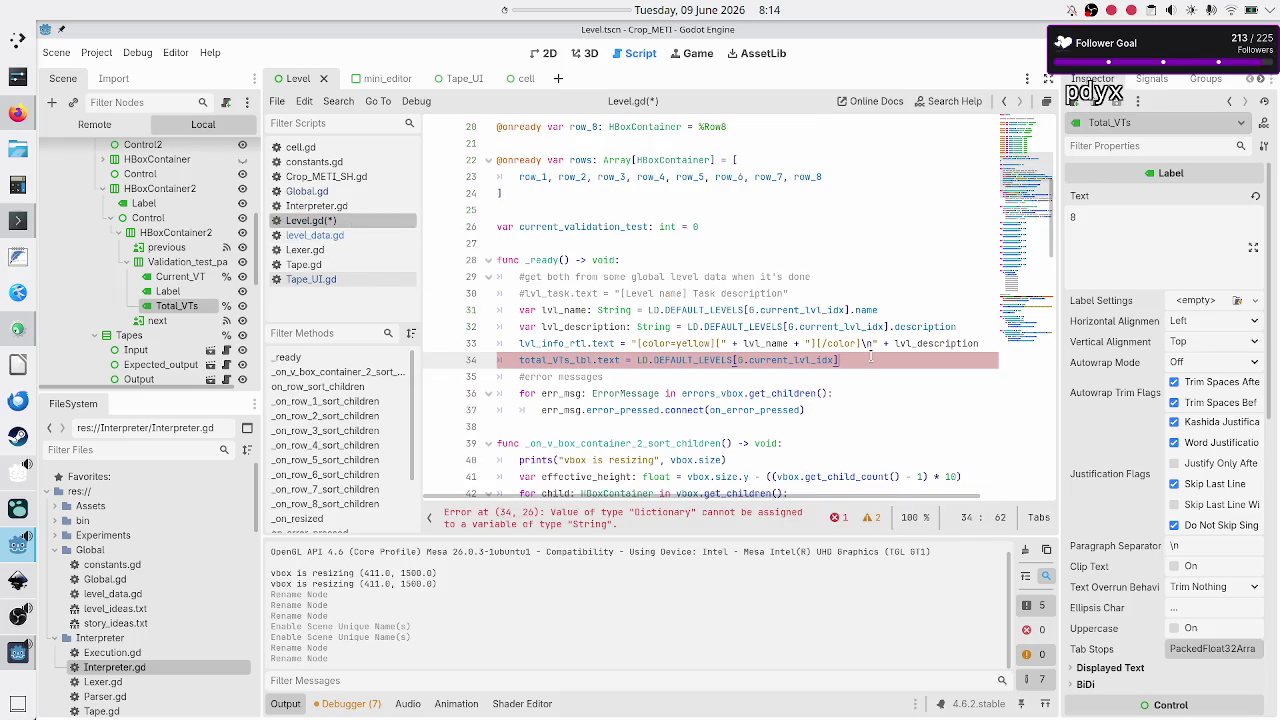
Step: Append ["validation_tests"].size() to the total_VTs_lbl.text line
type("[")
type("\"")
key("Left")
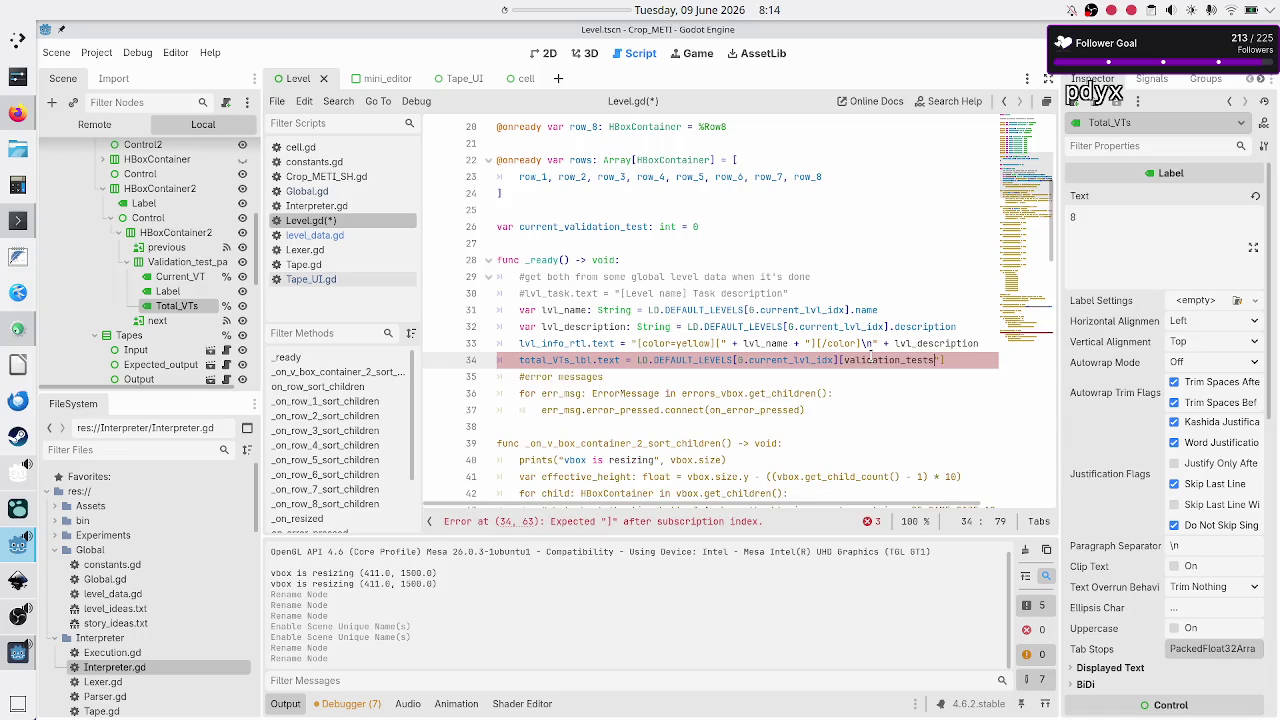
left_click(870, 359)
type("\"")
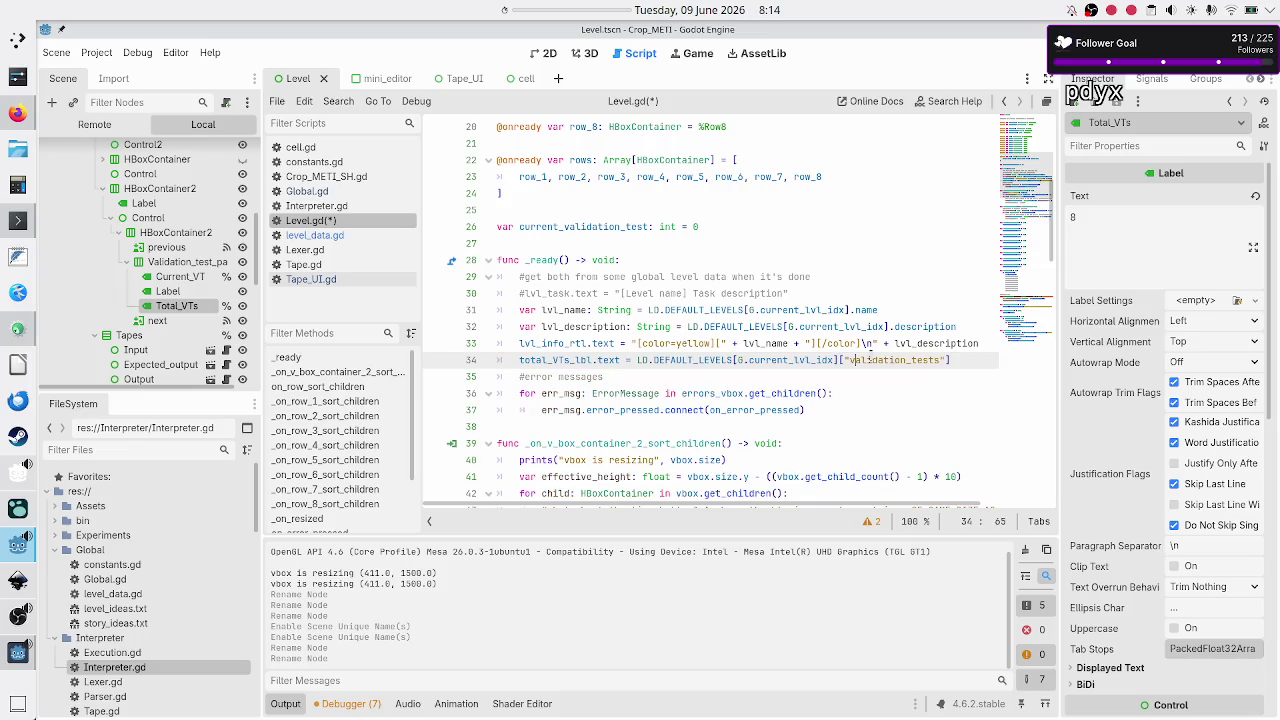
key("ctrl+Right")
type(".size")
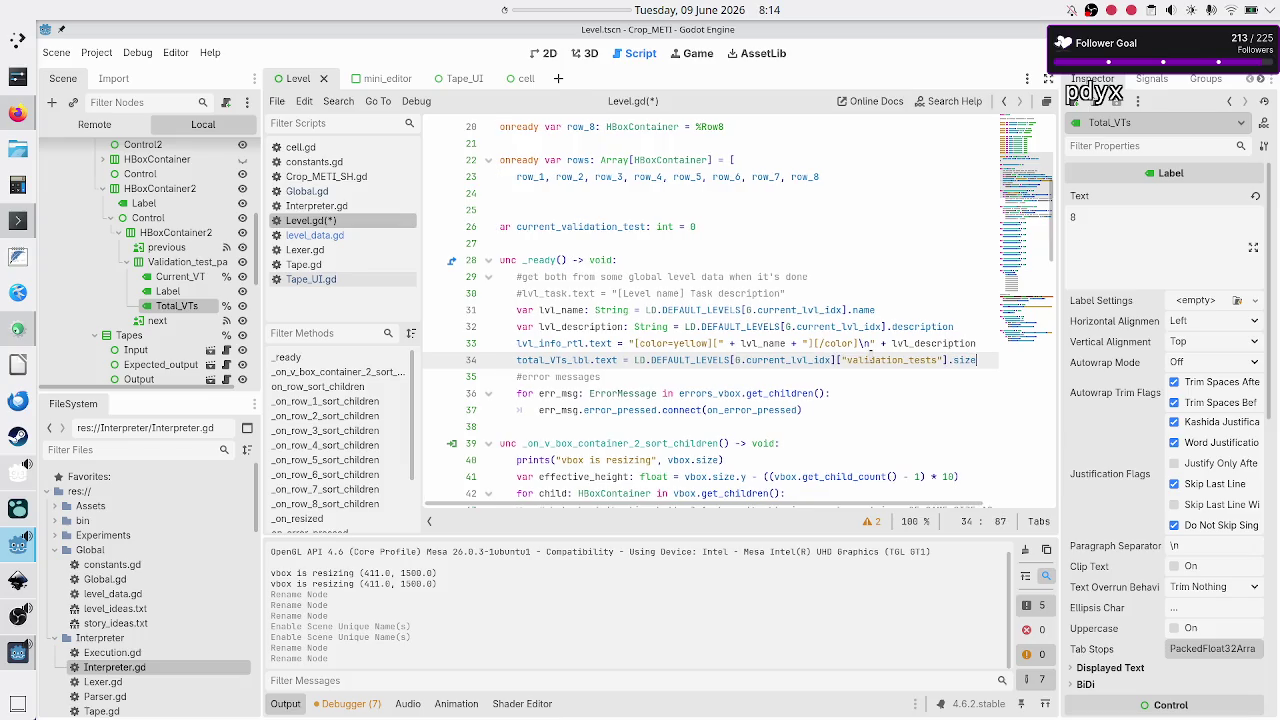
type("()")
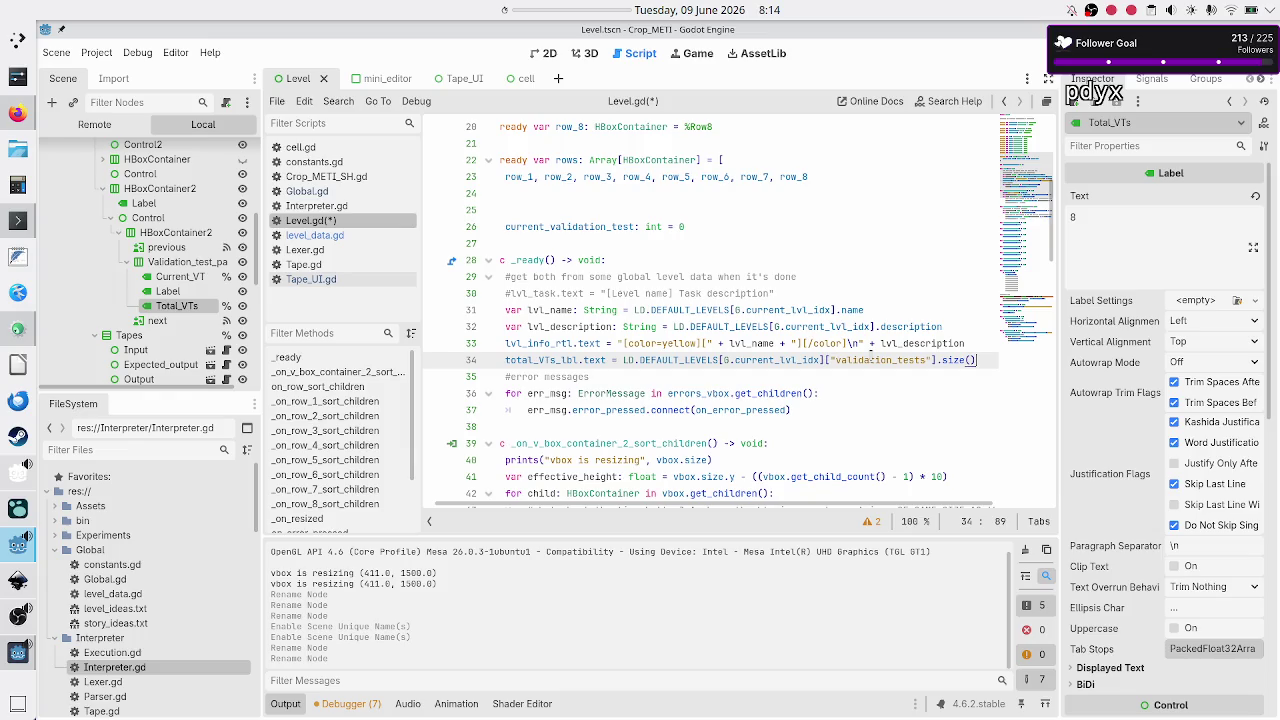
key("Right")
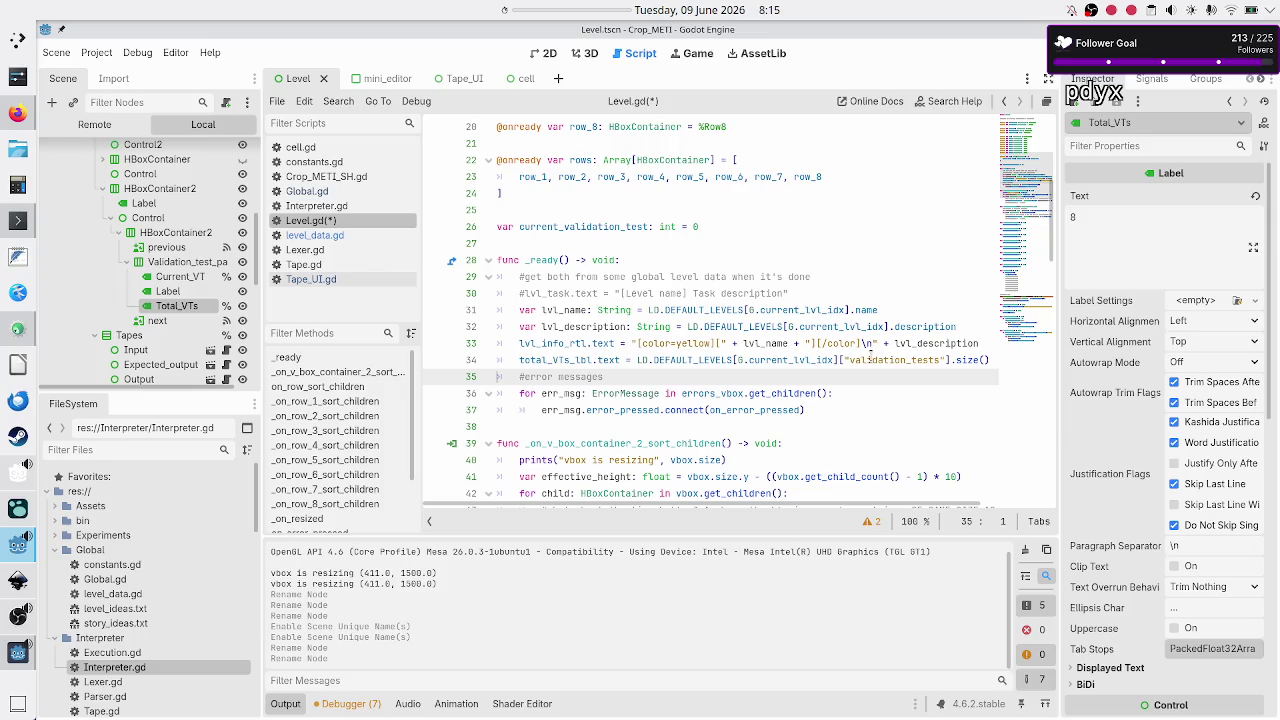
Step: Insert current_VT_lbl.text = "1" above the total_VTs_lbl line
key("Up")
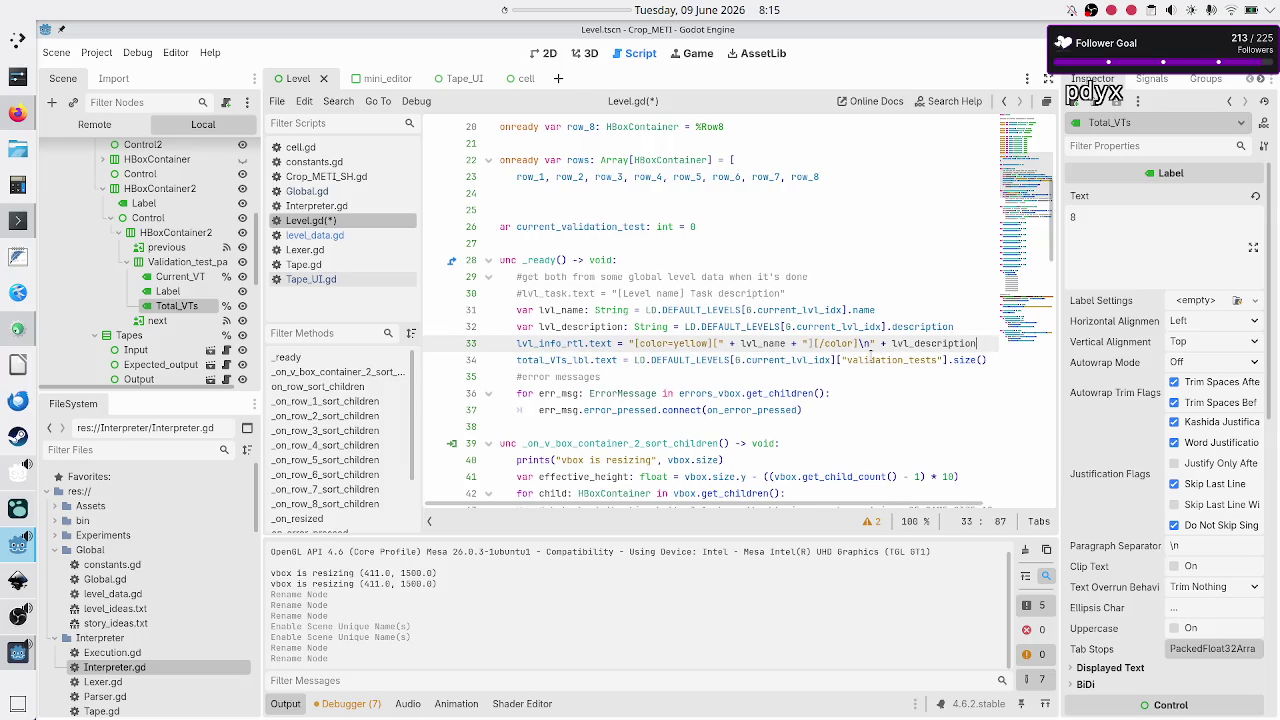
key("ctrl+shift+Return")
type("curr")
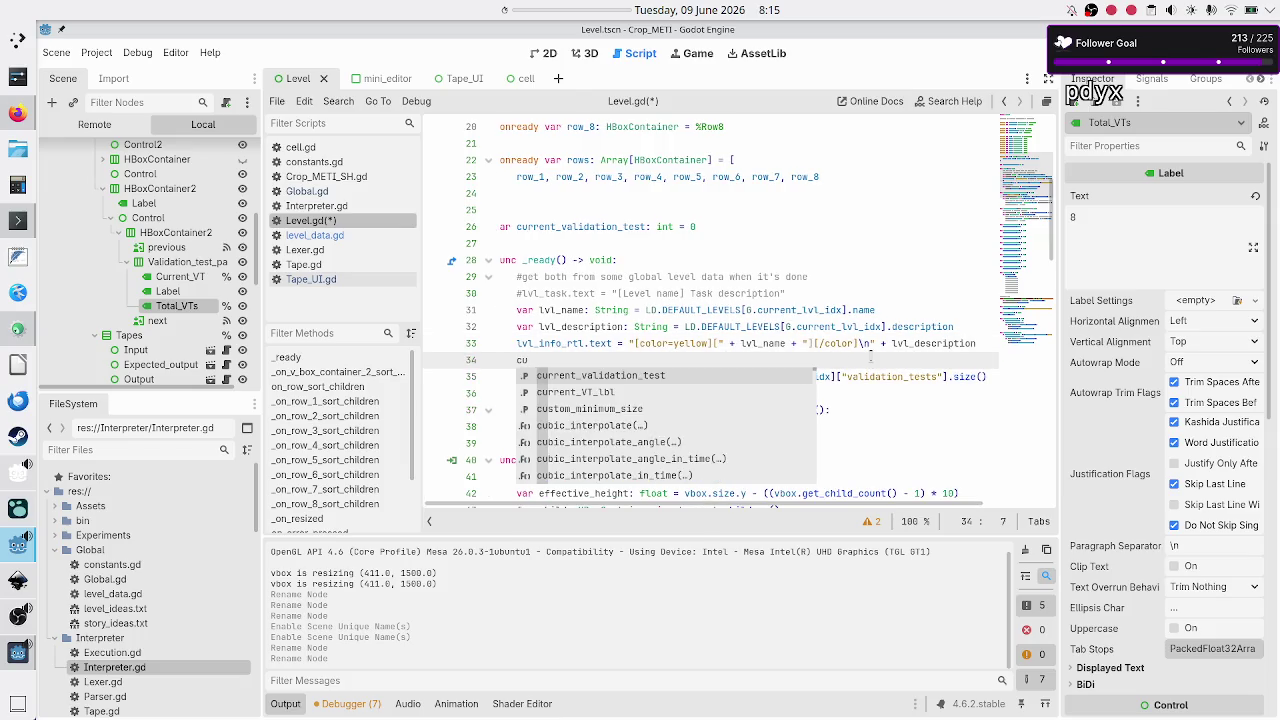
key("Down")
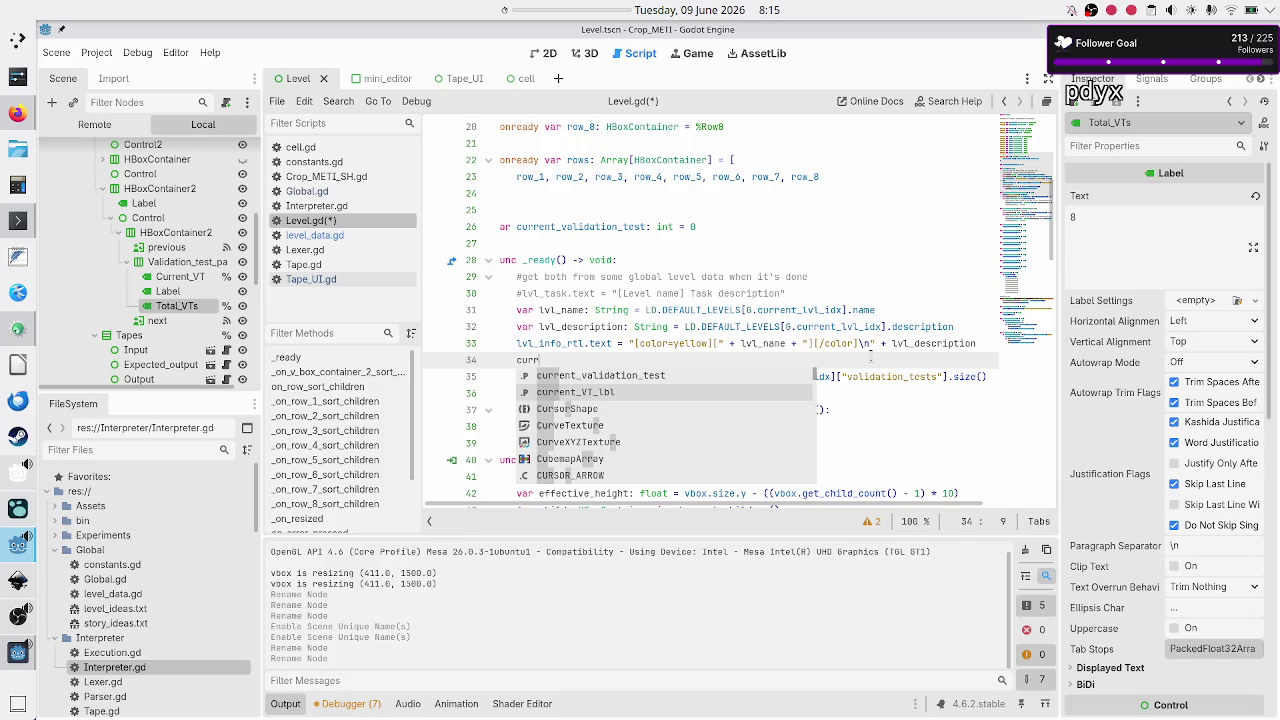
key("Return")
type(".text = 1")
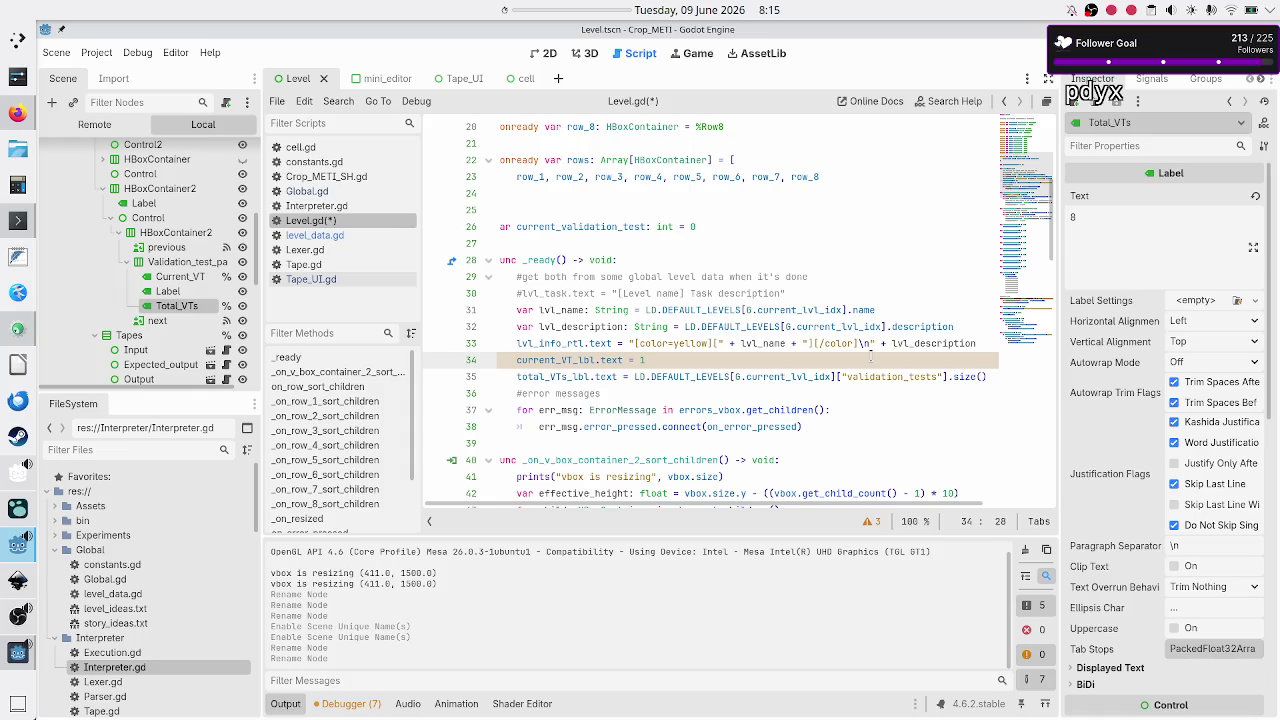
type("\"1\"")
key("Down")
key("Down")
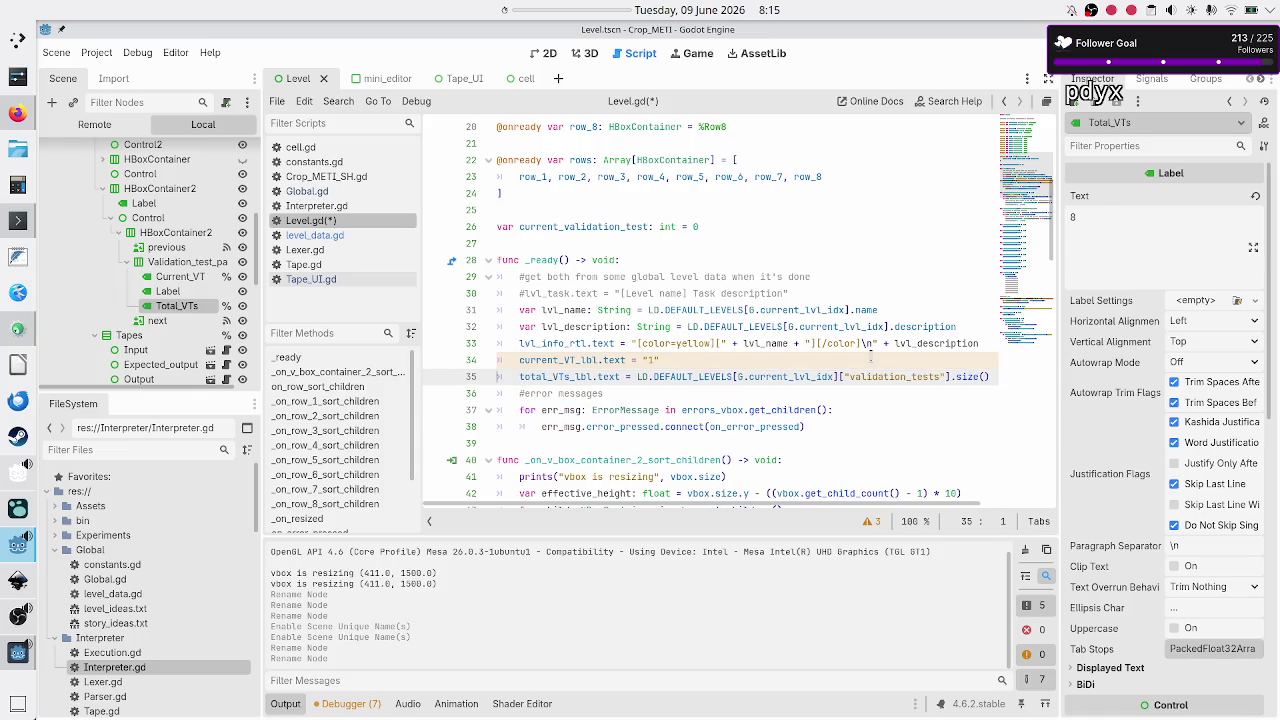
scroll(840, 360, "down", 20)
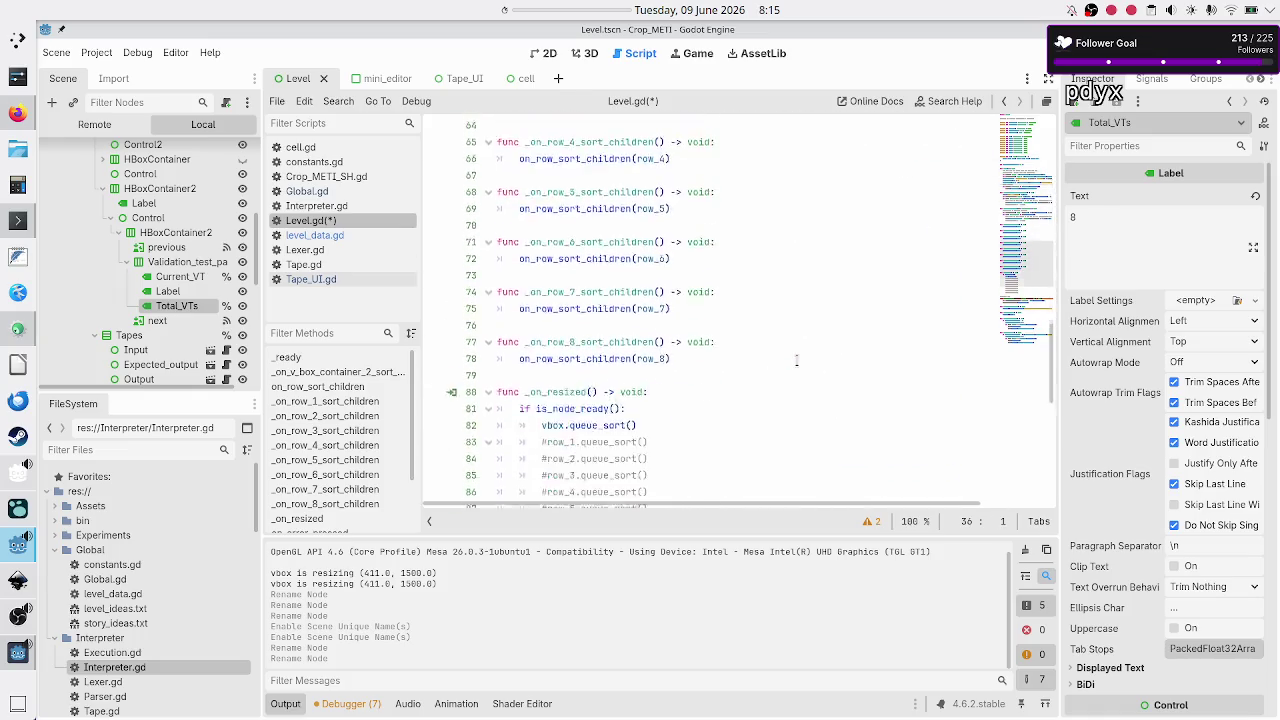
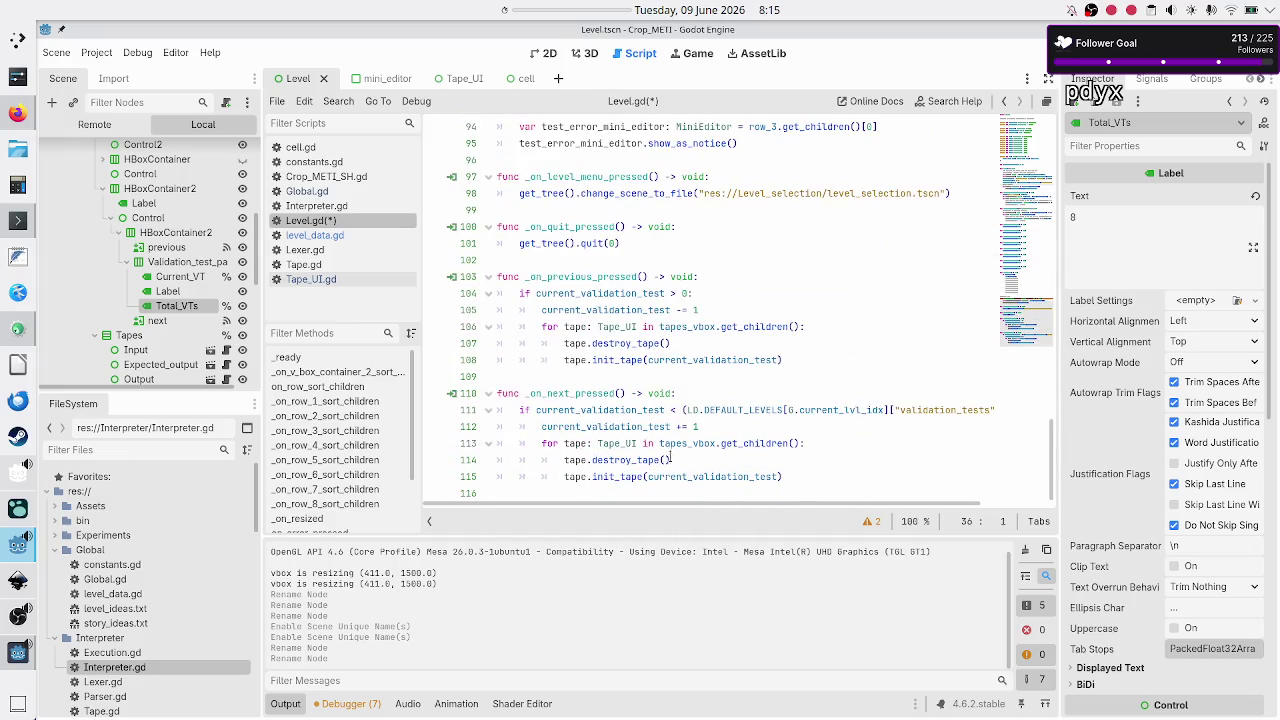
Step: In _on_previous_pressed, add 'current_VT_lbl.text = str(current_validation_test)' after the decrement
left_click(824, 357)
key("Up")
key("Up")
key("Up")
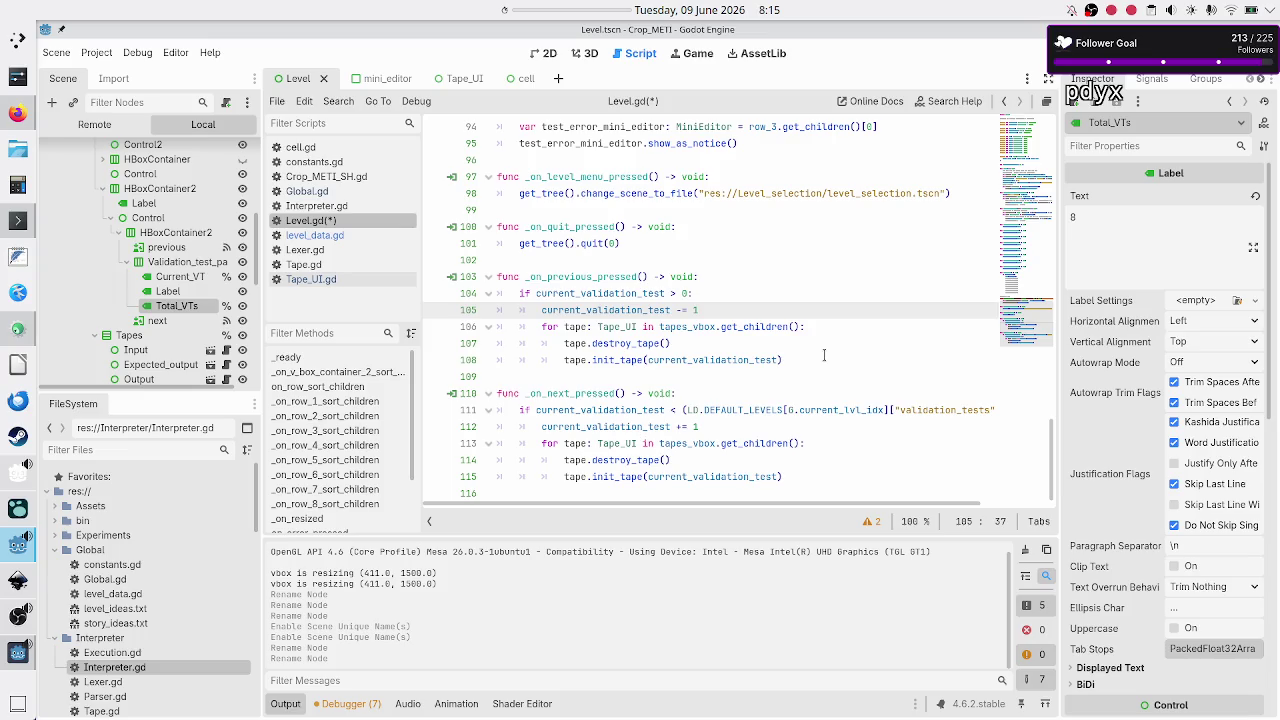
key("Return")
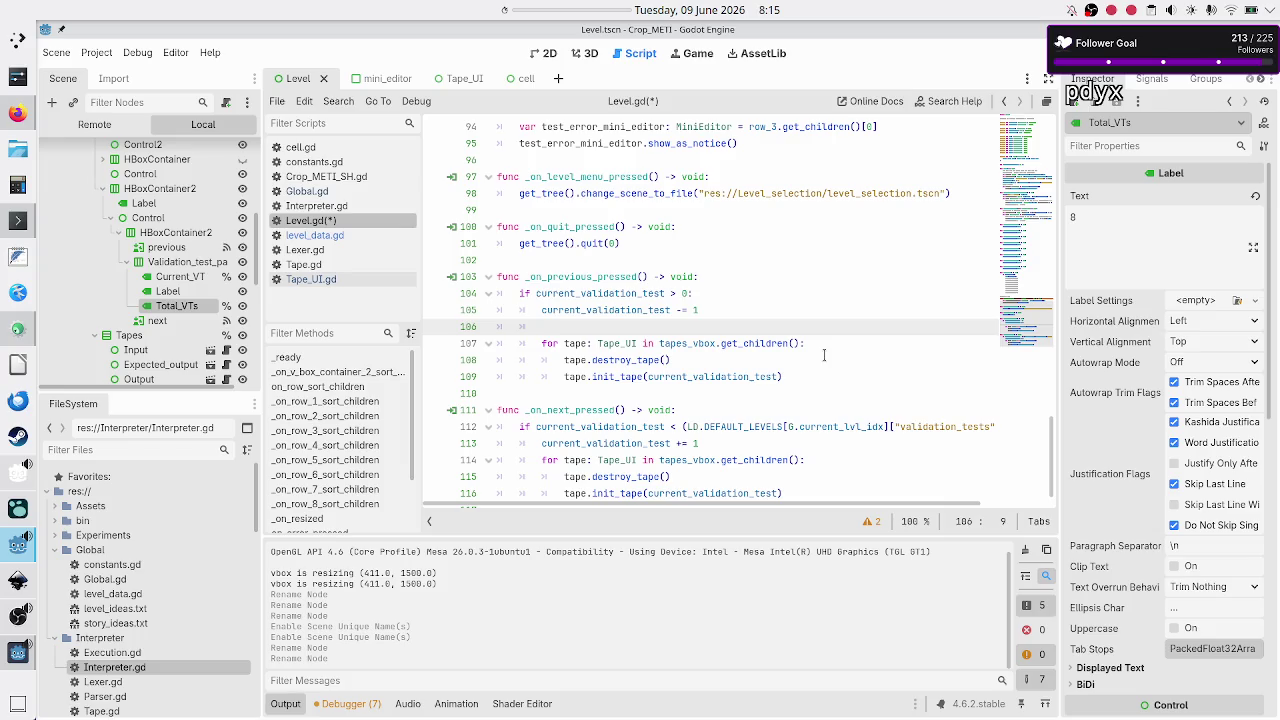
type("curr")
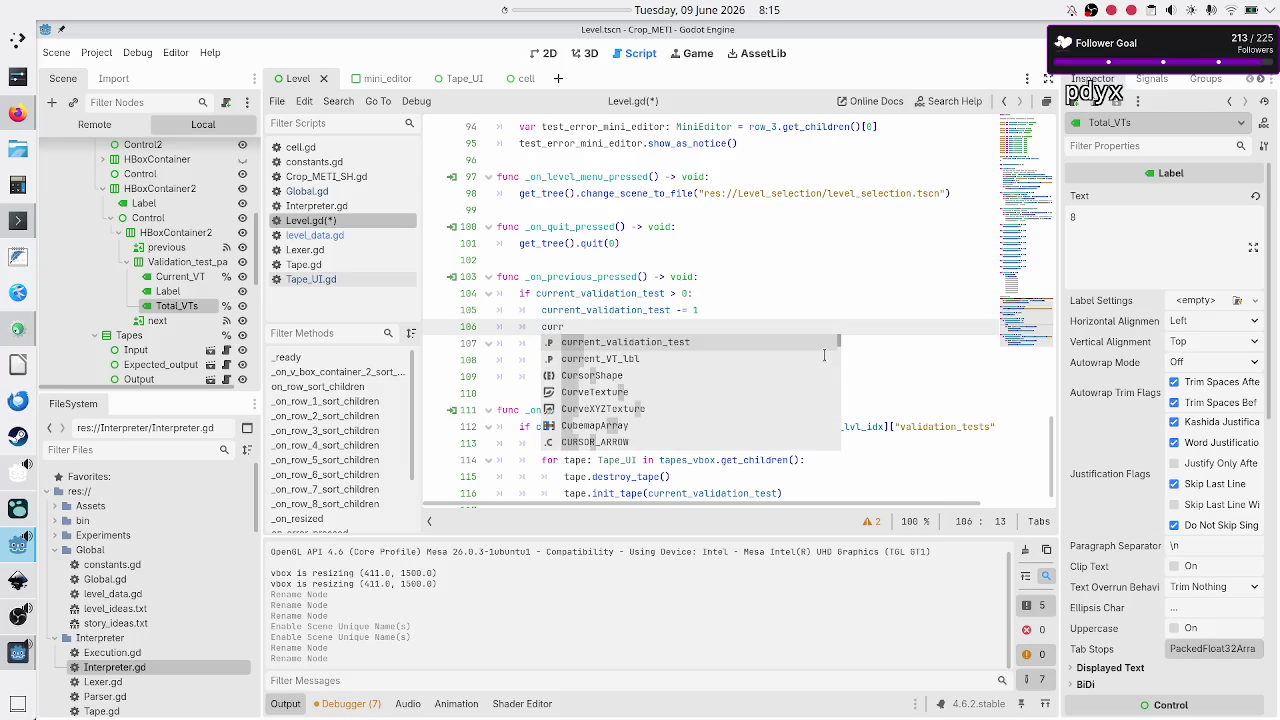
key("Down")
key("Return")
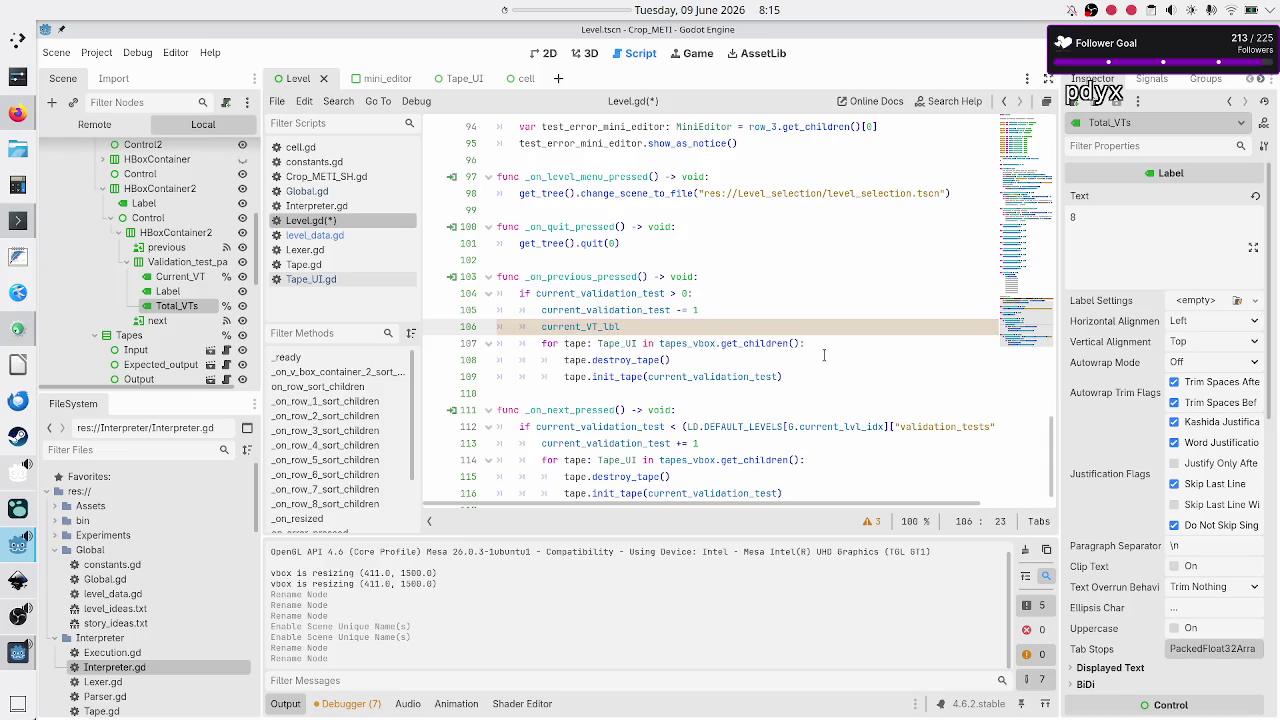
type(".text")
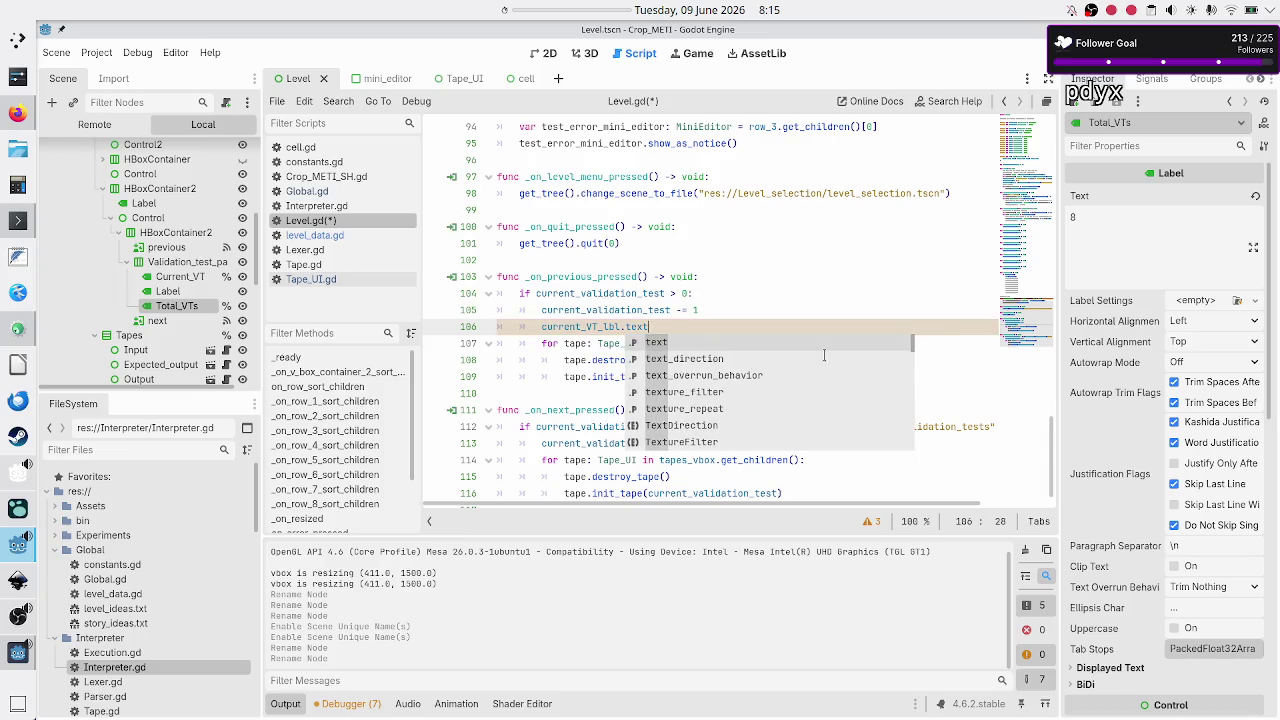
type(" = str(")
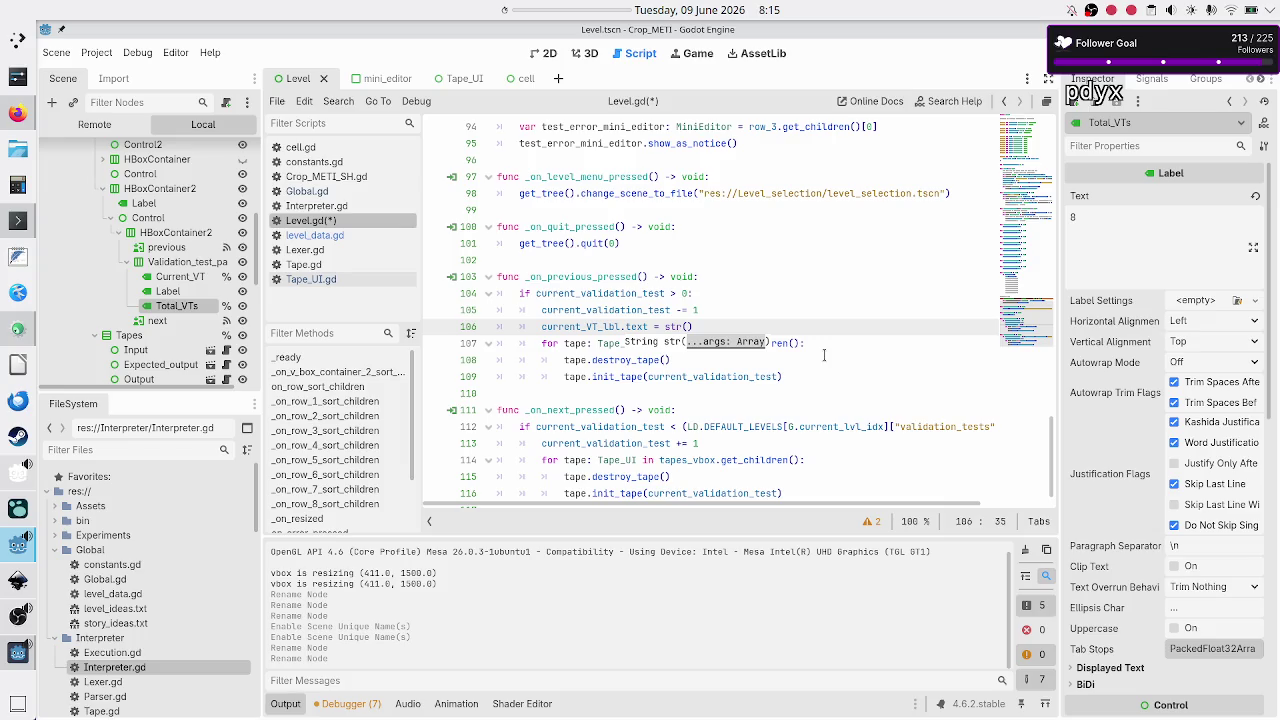
type("curr")
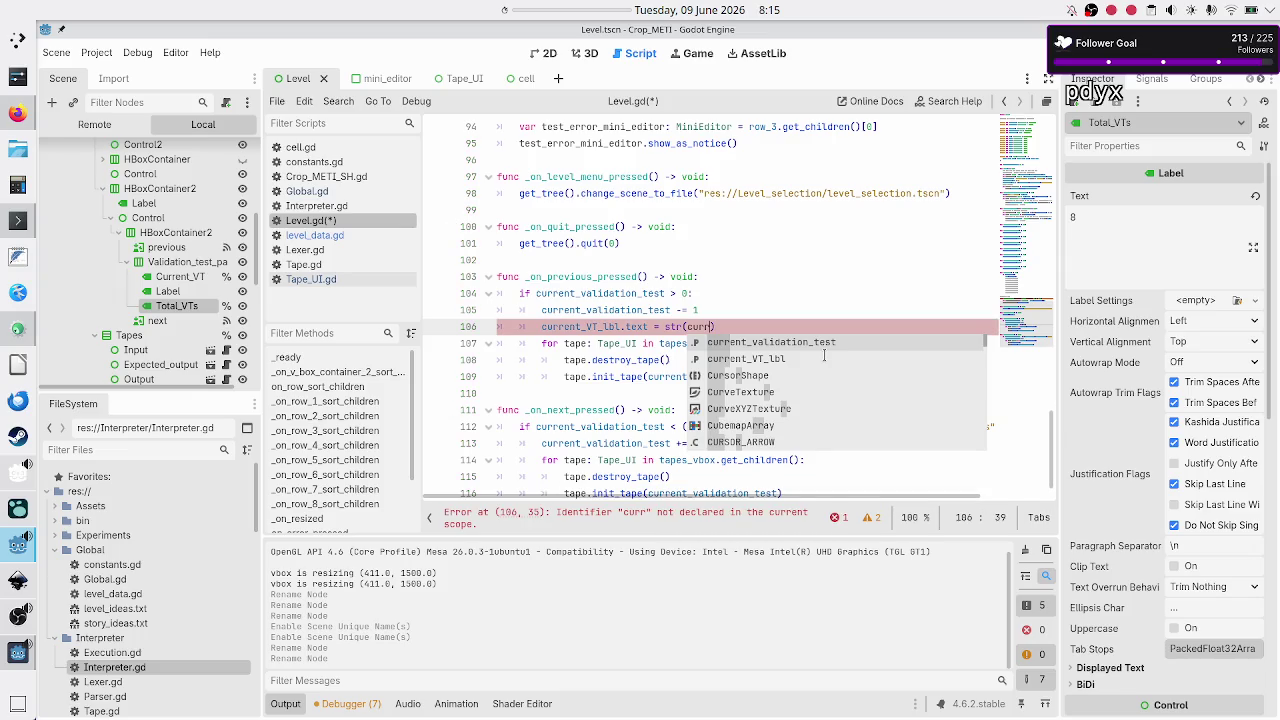
key("Return")
key("Home")
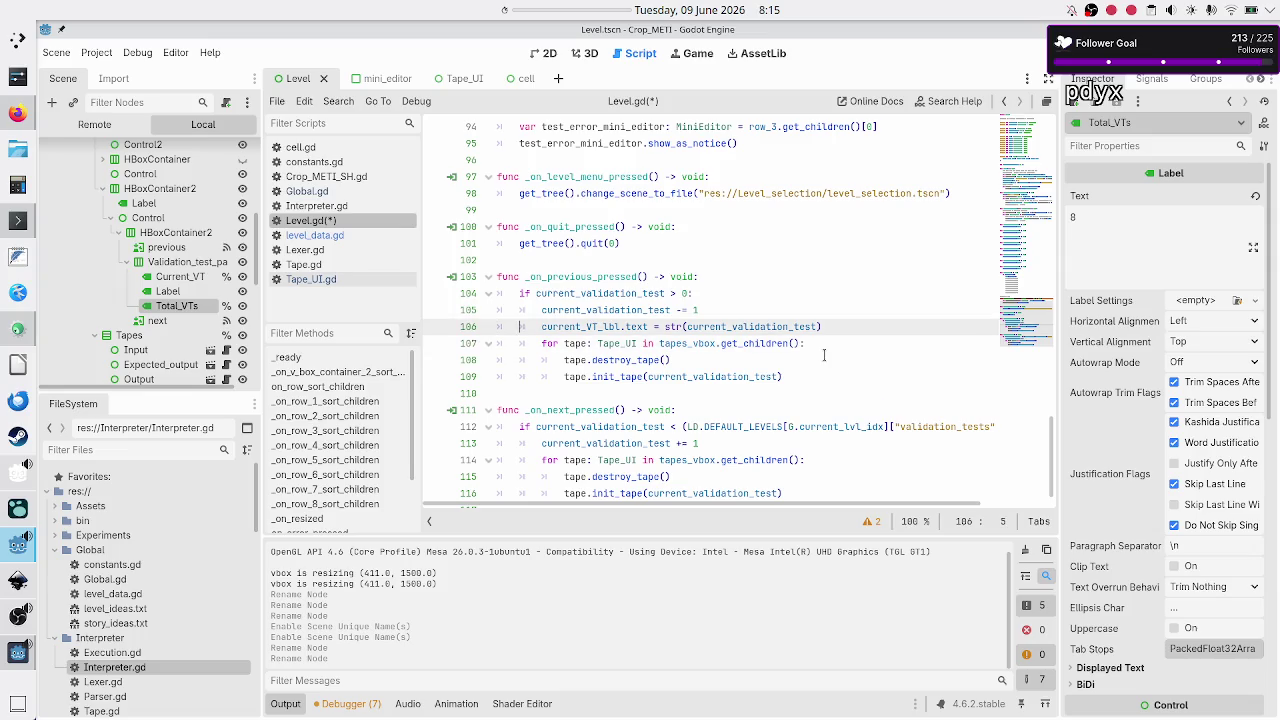
key("shift+End")
key("ctrl+c")
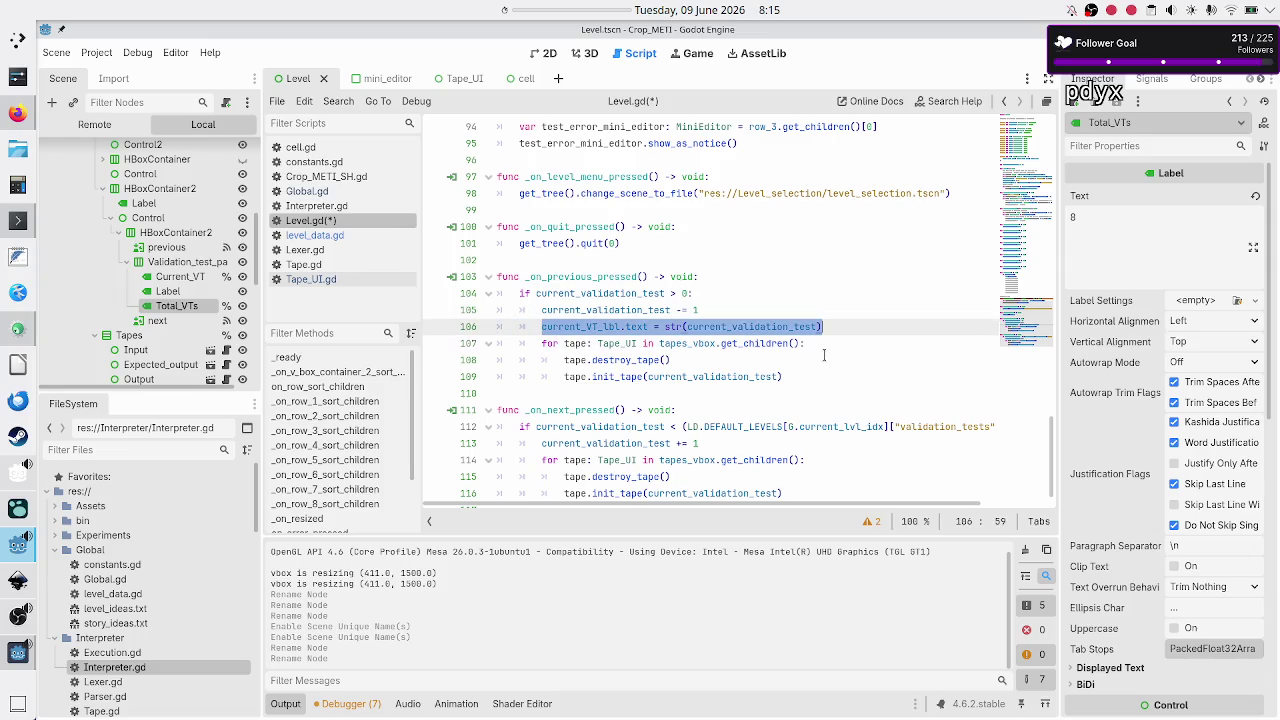
Step: Paste the same label-update line after the increment in _on_next_pressed
key("Down")
key("Down")
key("Down")
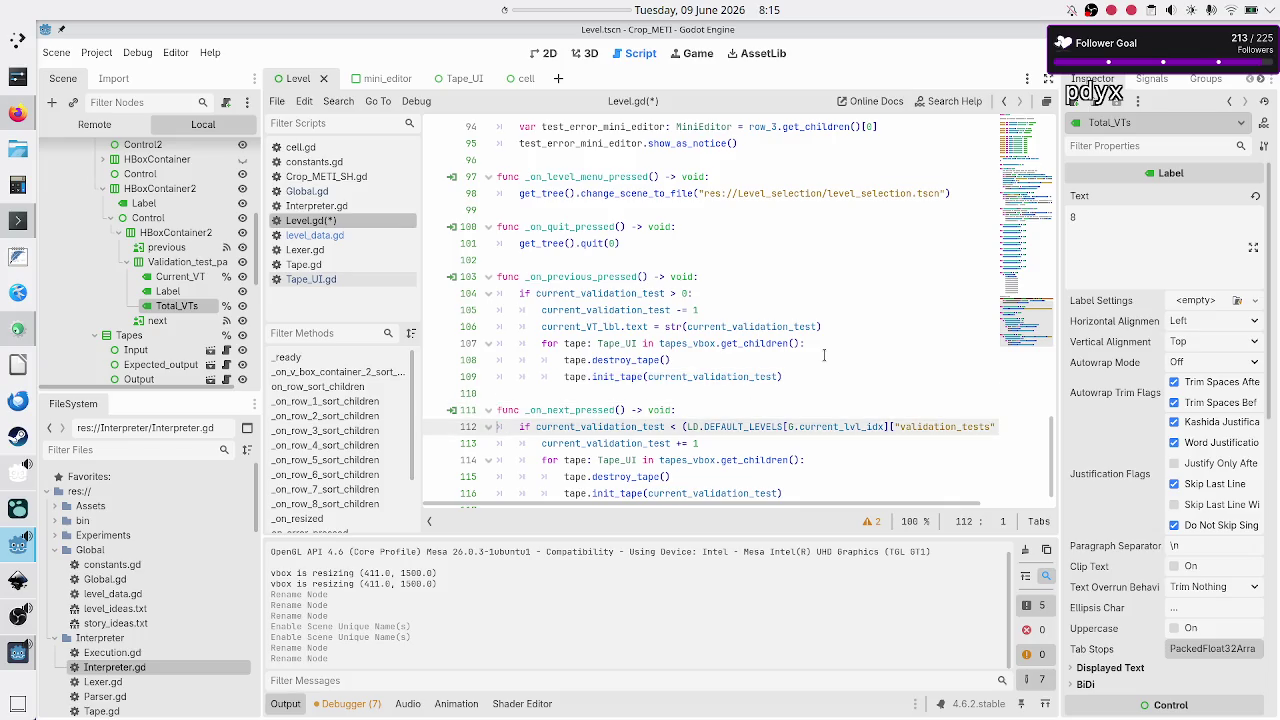
key("Down")
key("End")
key("Return")
key("ctrl+v")
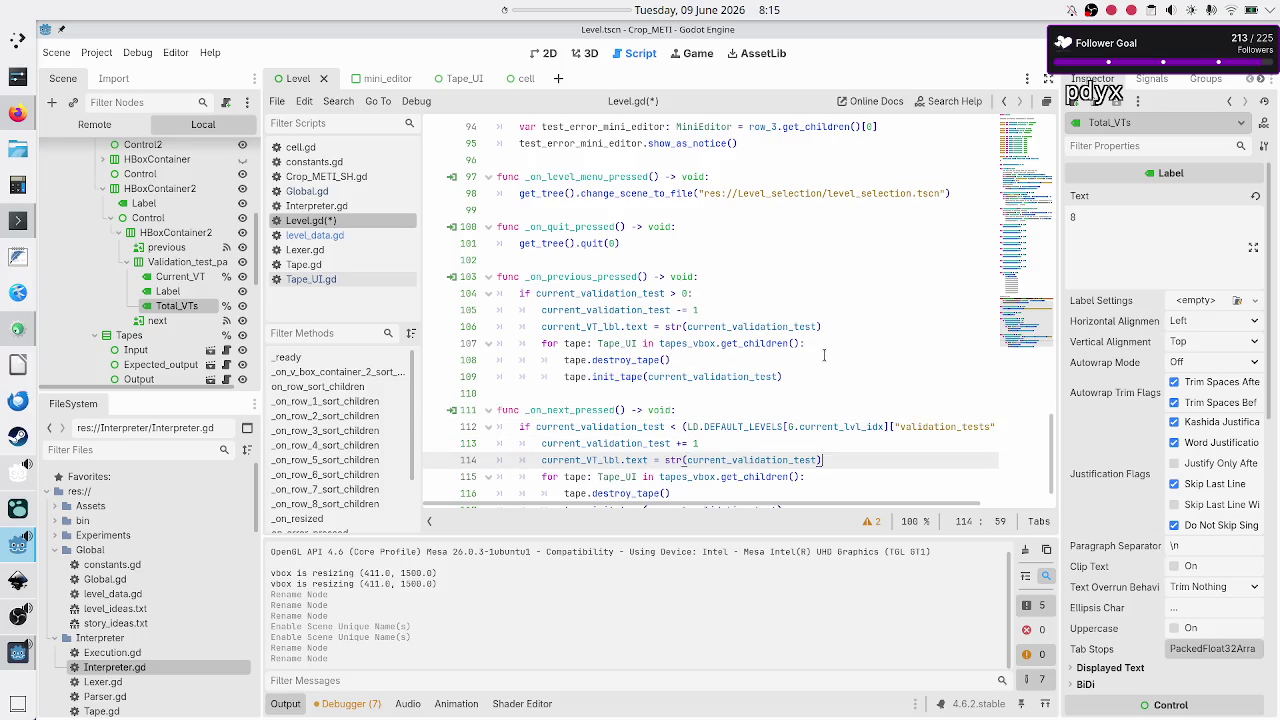
Step: In _ready, replace the hard-coded "1" label text with current_validation_test + 1
scroll(761, 261, "up", 20)
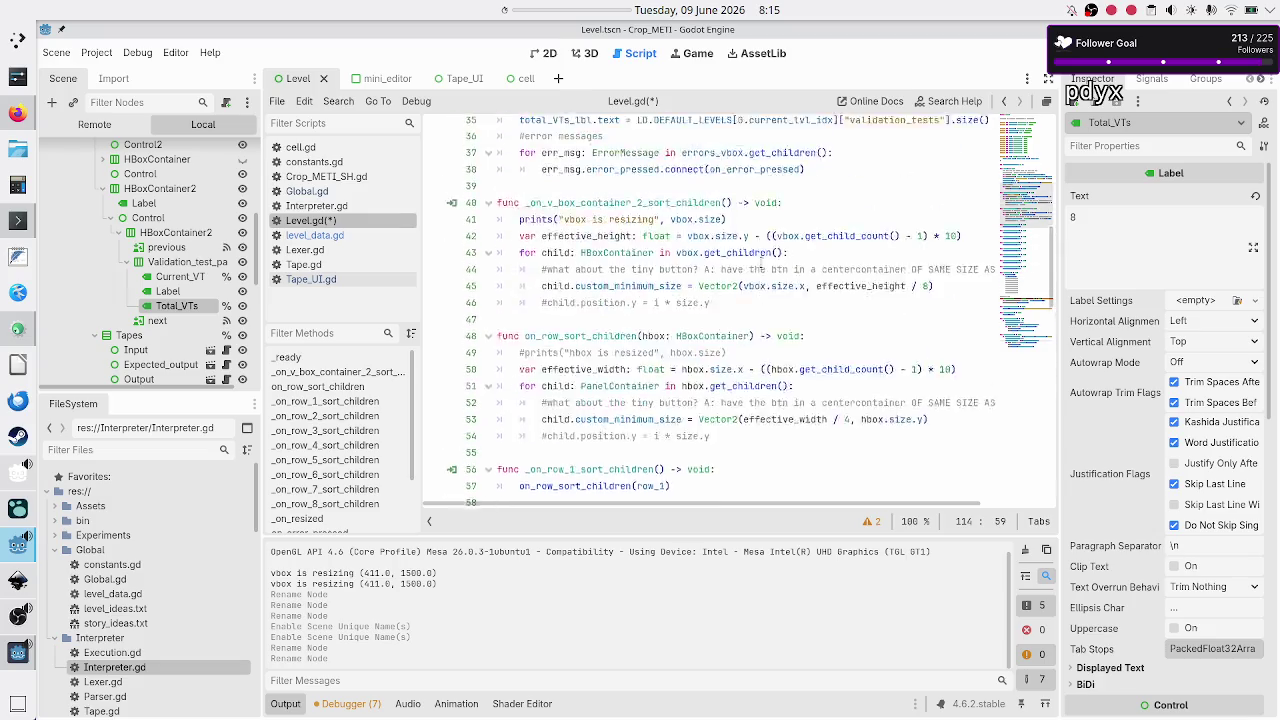
scroll(763, 260, "down", 6)
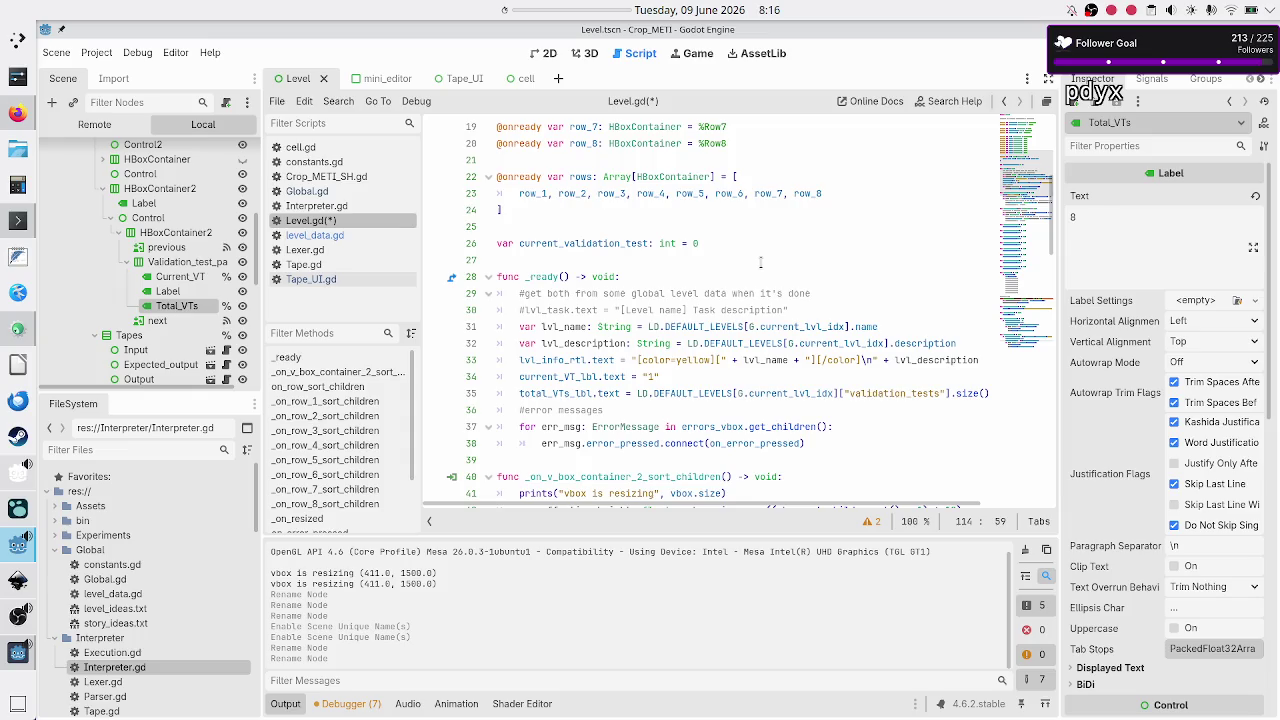
scroll(760, 262, "down", 1)
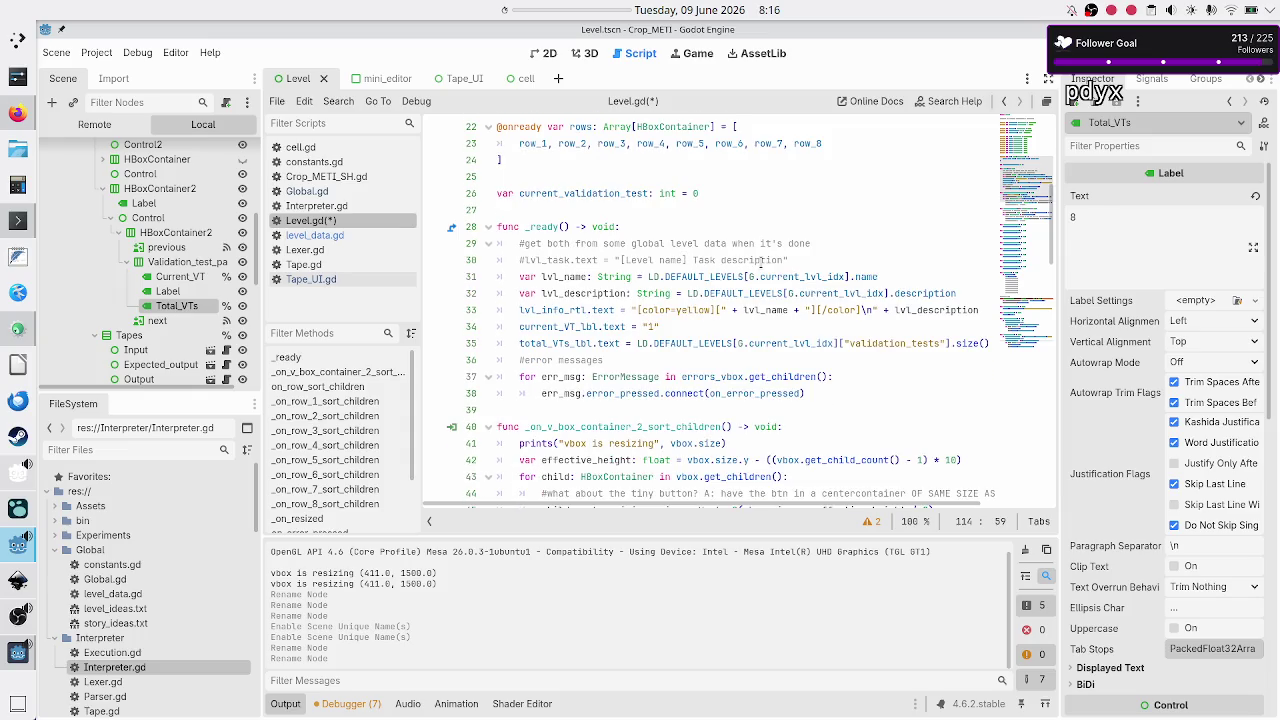
left_click(696, 193)
double_click(695, 193)
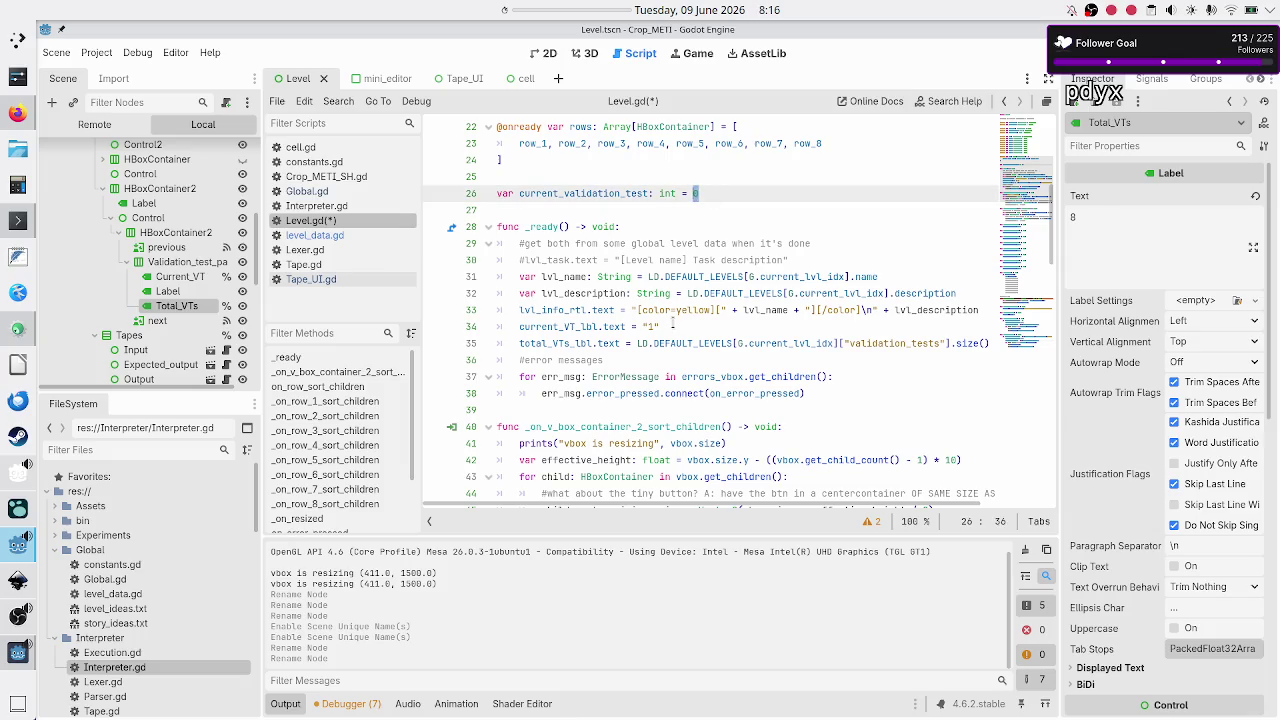
left_click(673, 325)
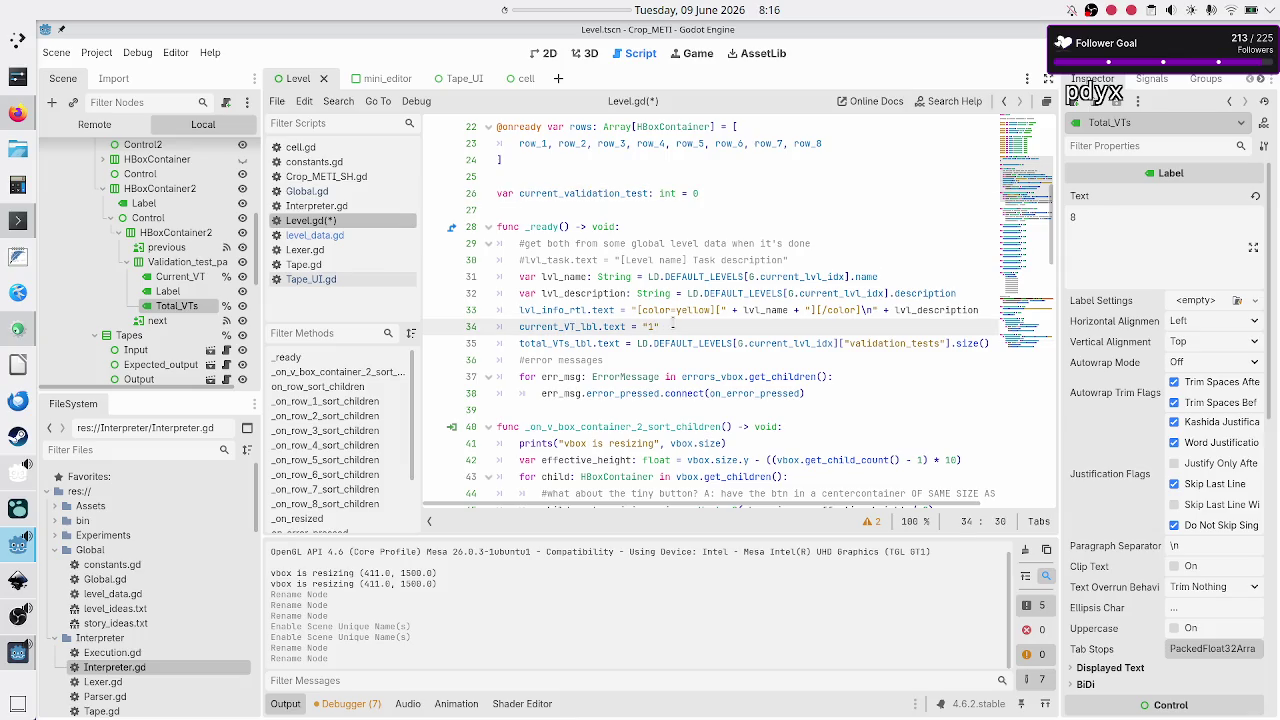
left_click(753, 190)
key("Down")
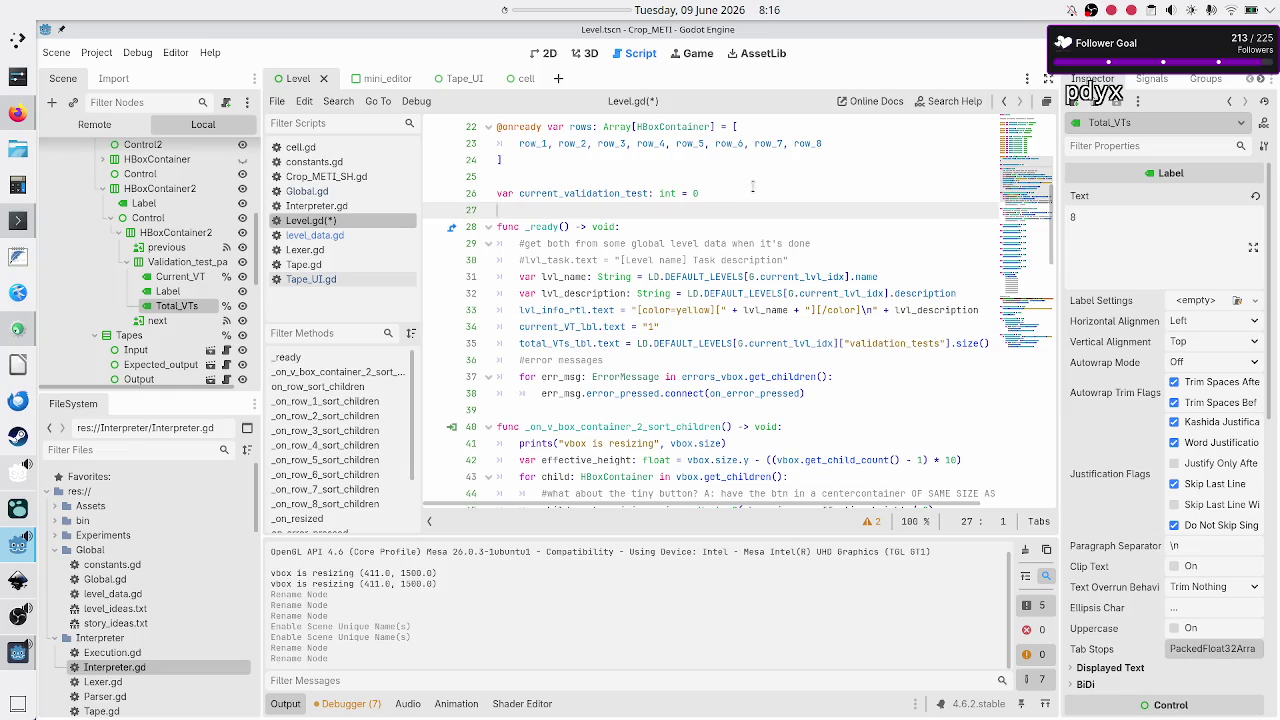
key("Down")
key("Down")
key("Down")
key("End")
key("BackSpace")
key("BackSpace")
key("BackSpace")
type("cu")
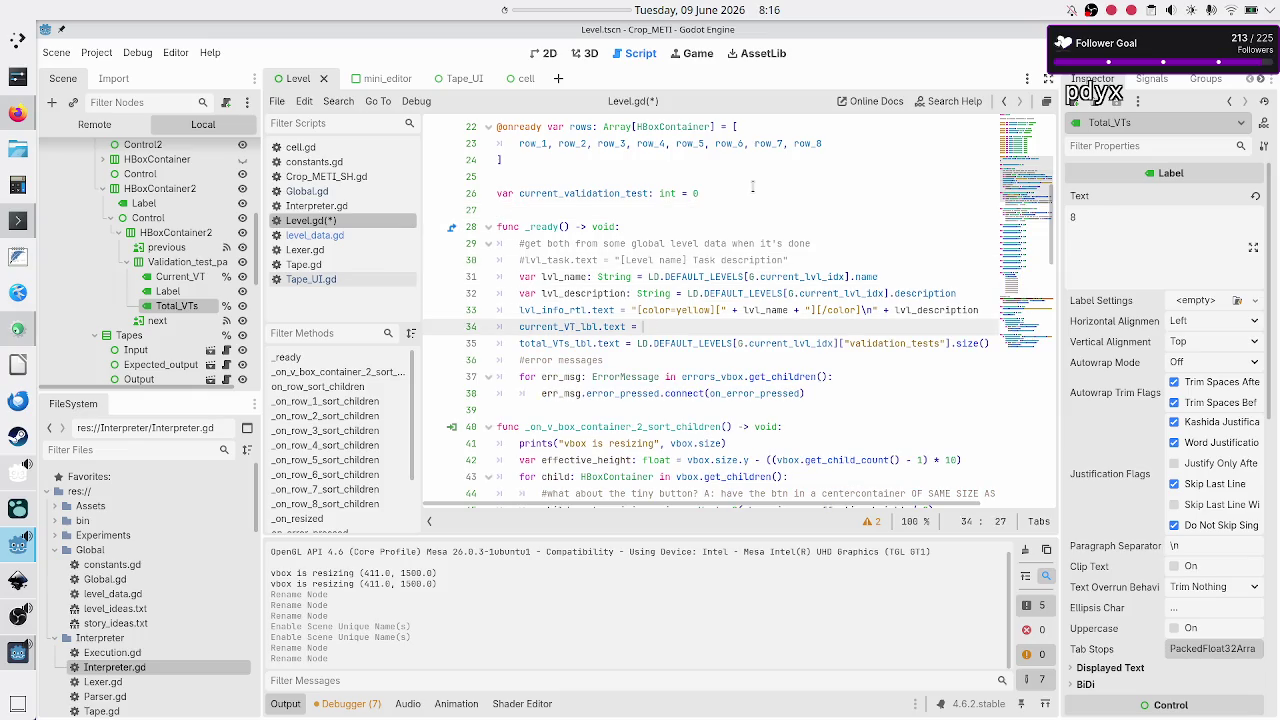
type("rr")
key("Return")
type("+ 1")
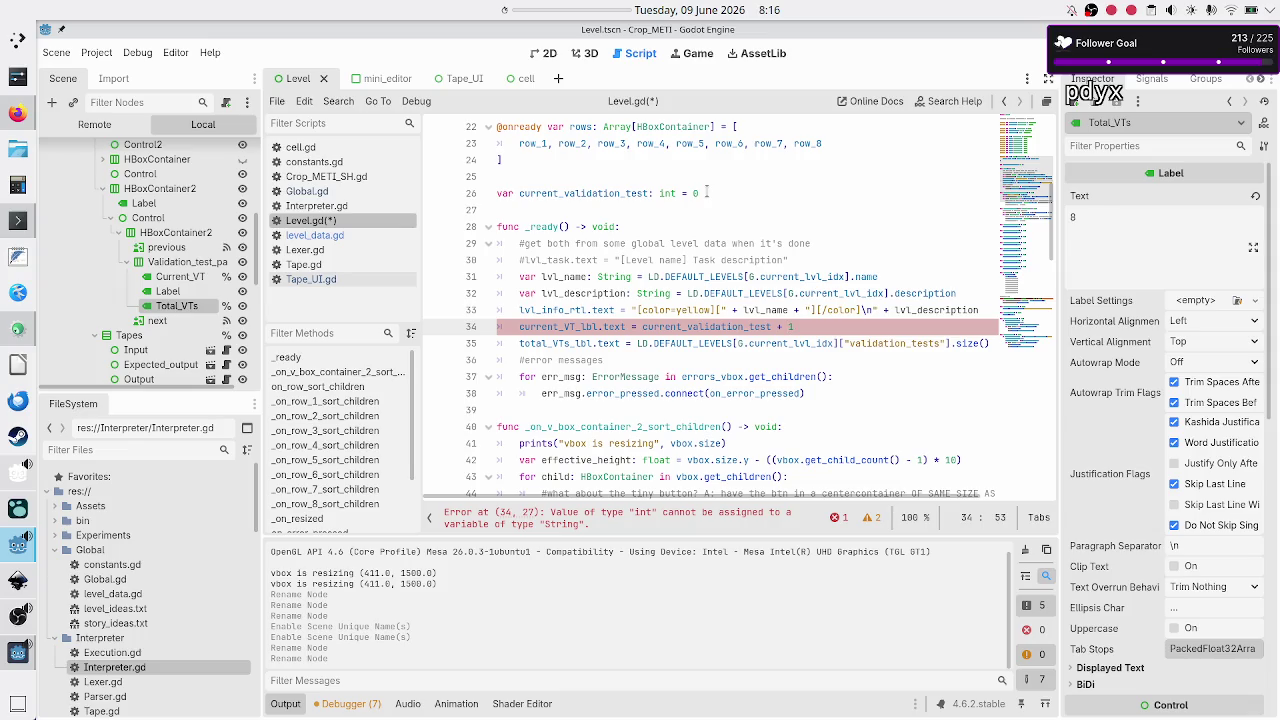
Step: Wrap the _ready label expression in str(current_validation_test + 1)
key("Left")
key("Left")
key("Left")
type("sr")
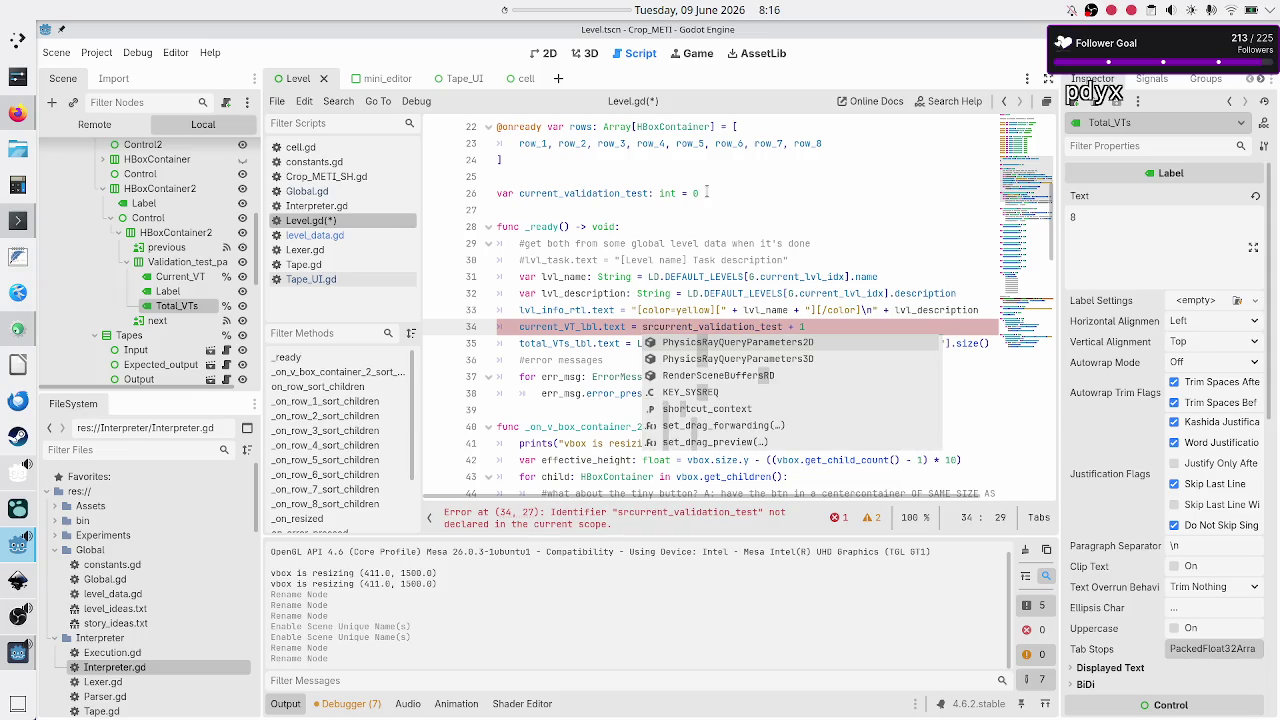
key("BackSpace")
key("BackSpace")
type("str(")
key("Right")
key("Right")
key("Right")
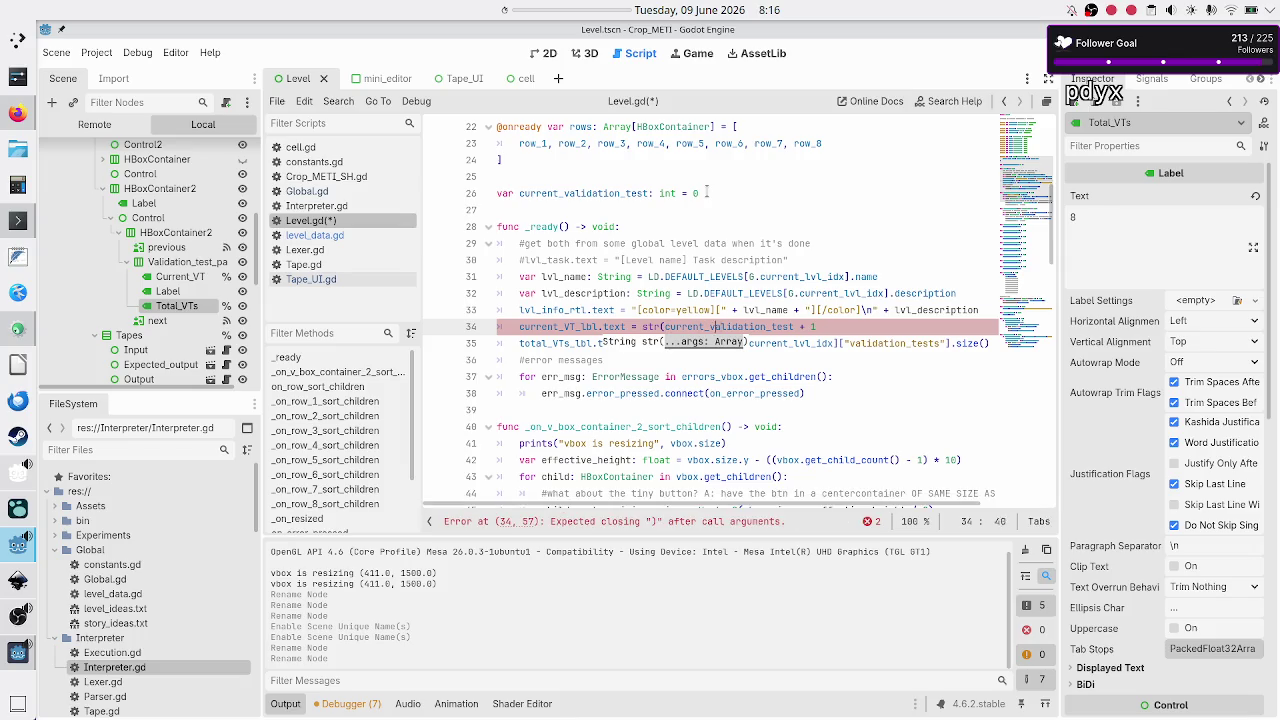
key("Down")
key("Home")
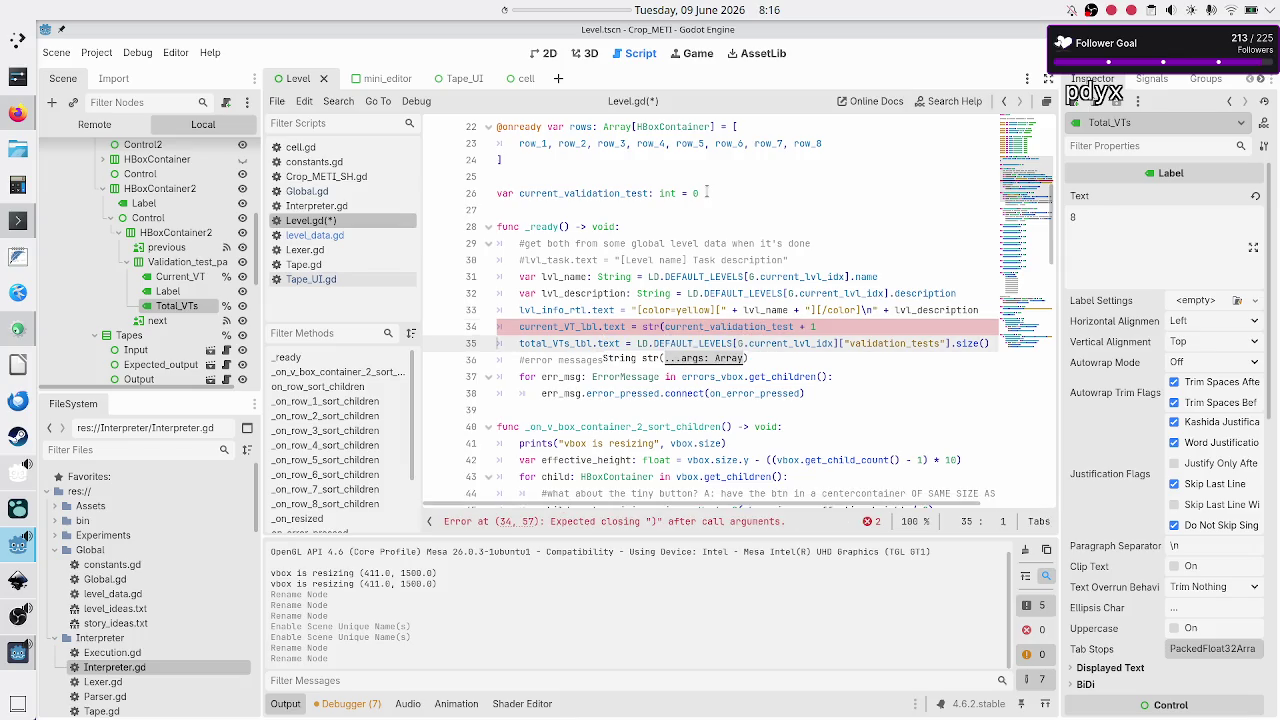
key("Up")
key("End")
type(")")
key("Down")
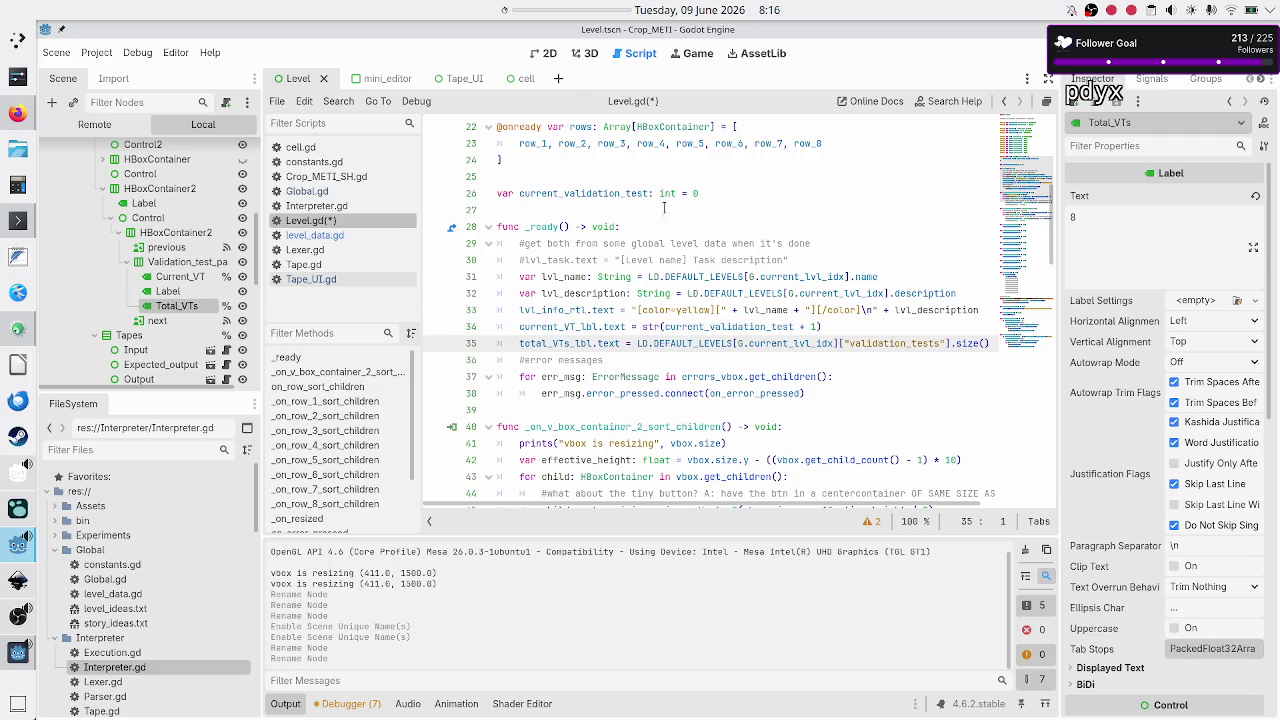
Step: Use current_validation_test + 1 for the label and init_tape in _on_next_pressed, save, and run
scroll(665, 200, "down", 20)
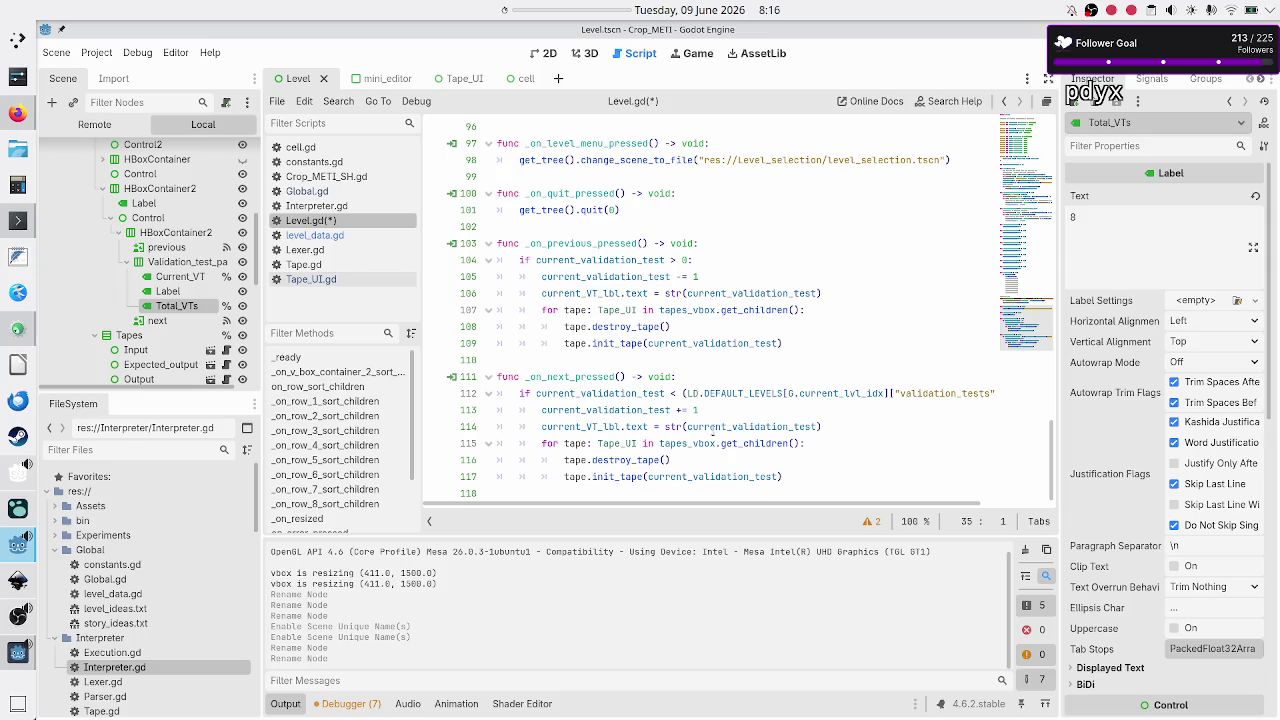
left_click(864, 428)
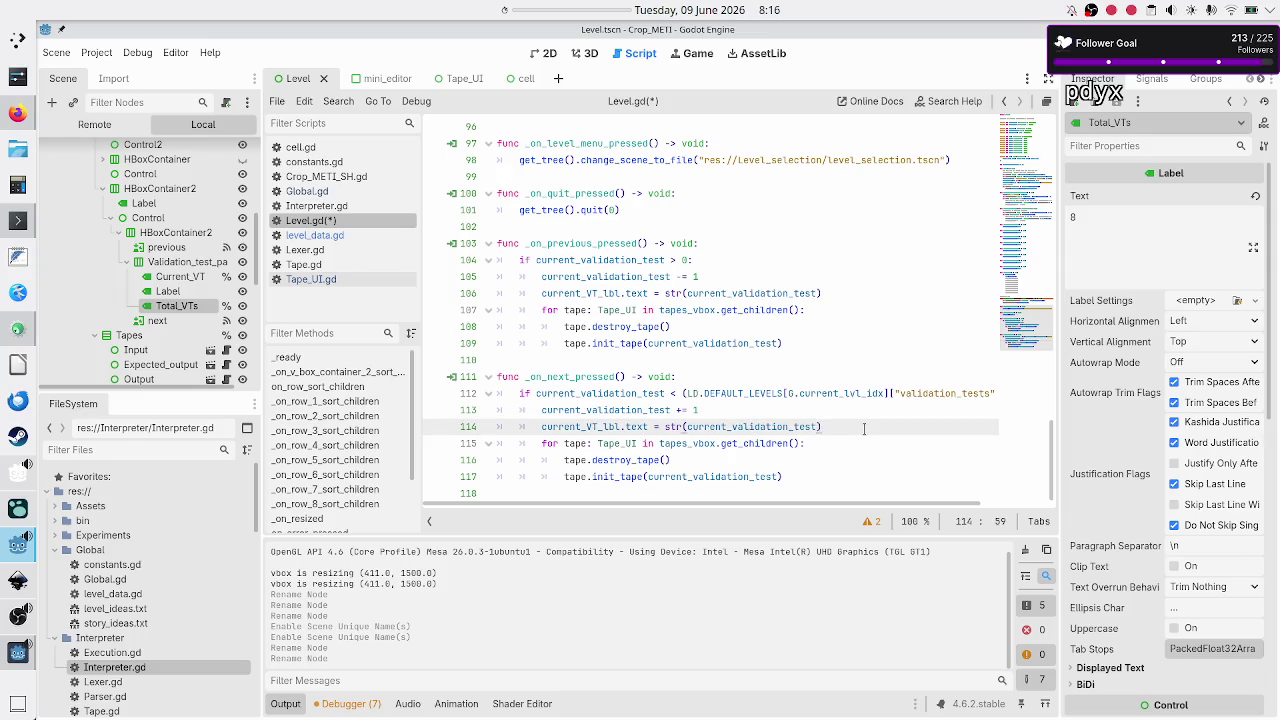
type("+ 1")
key("Down")
key("Down")
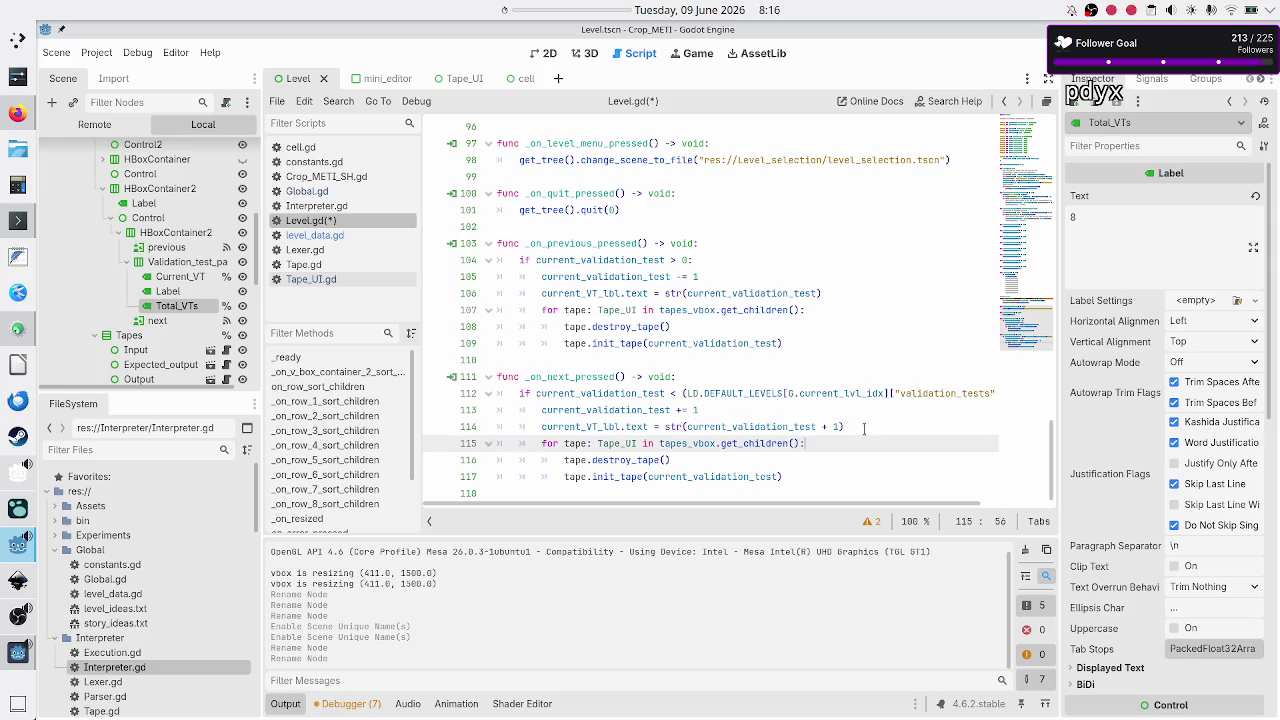
key("Down")
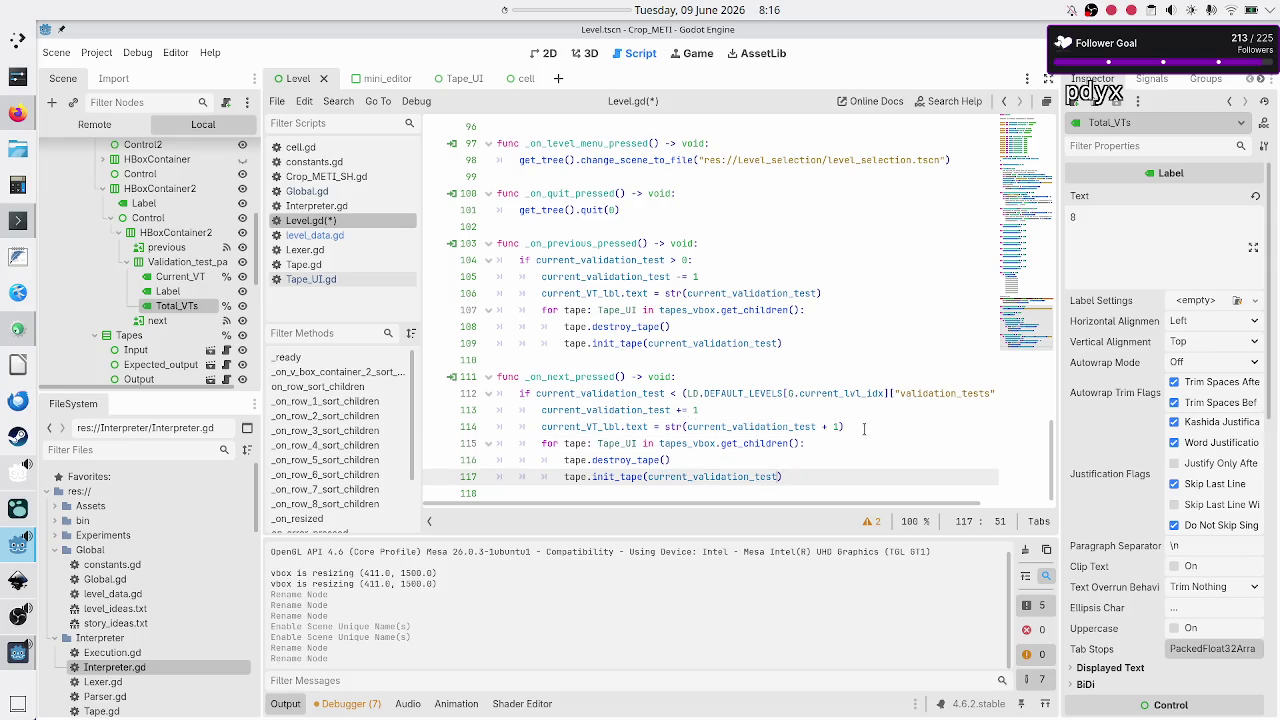
type("+ 1")
key("Down")
key("ctrl+s")
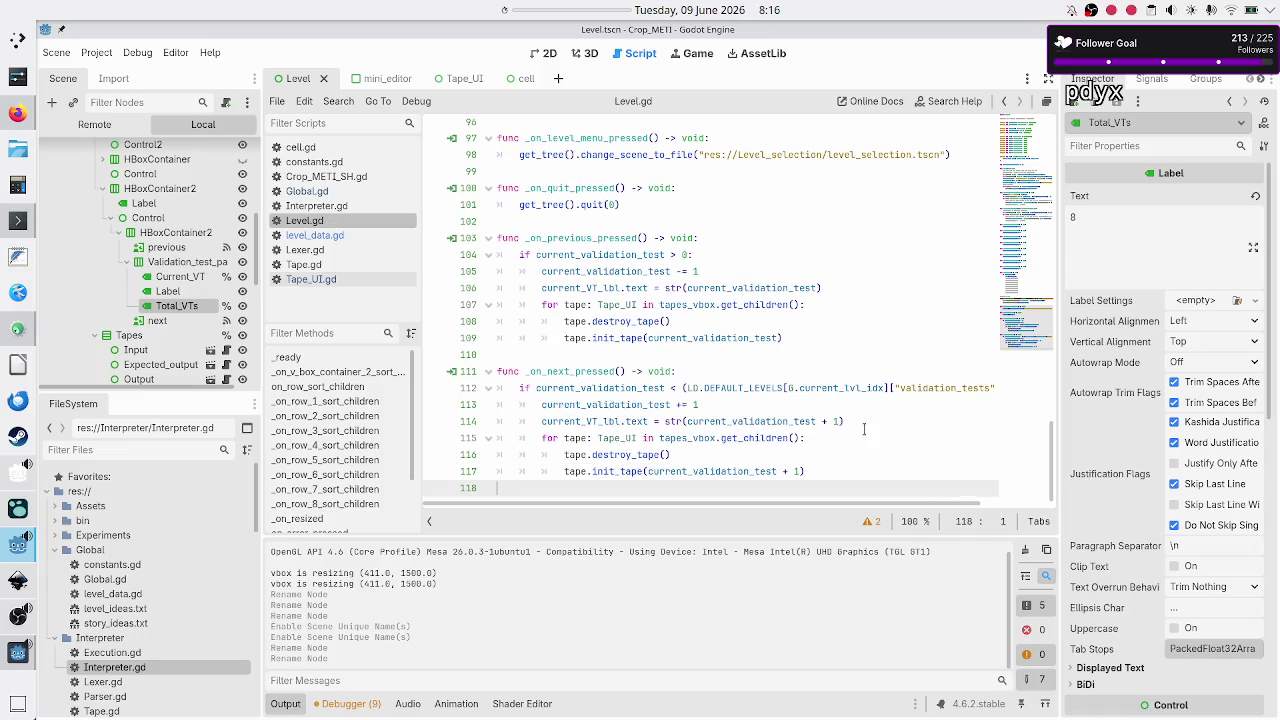
key("F5")
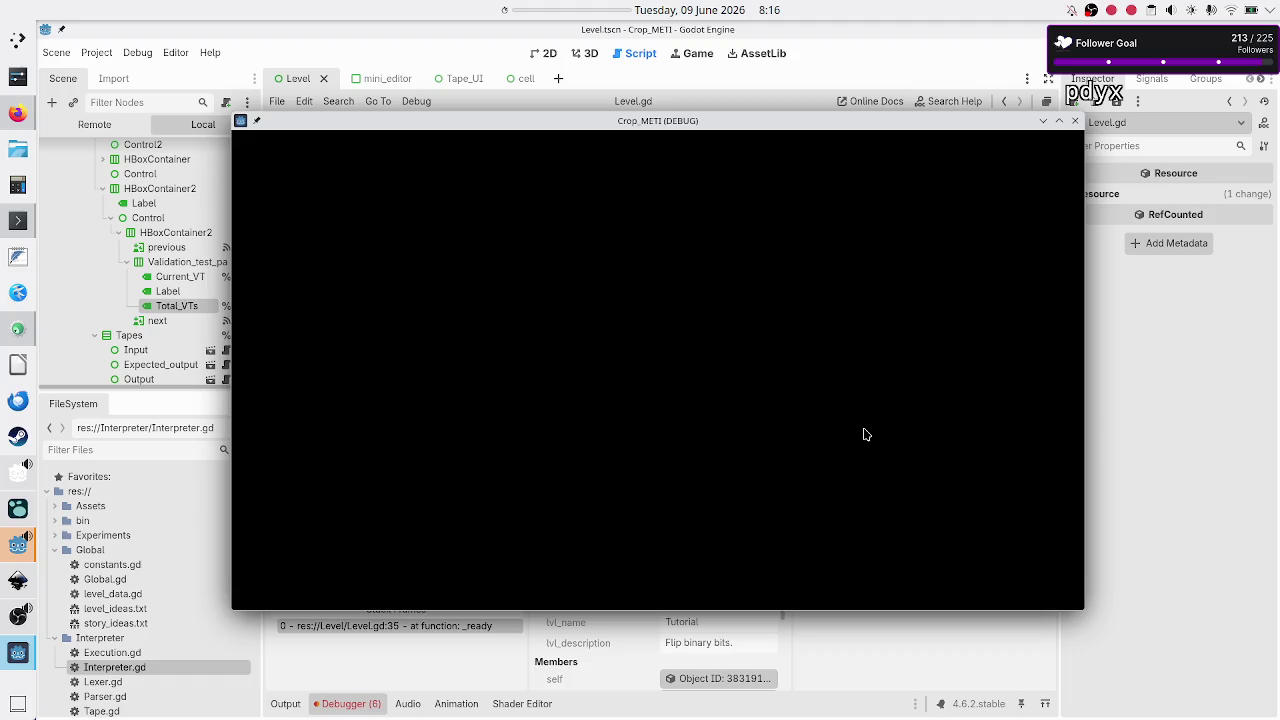
Step: Close the paused game window and show the debugger's Errors list
left_click(385, 677)
left_click(378, 537)
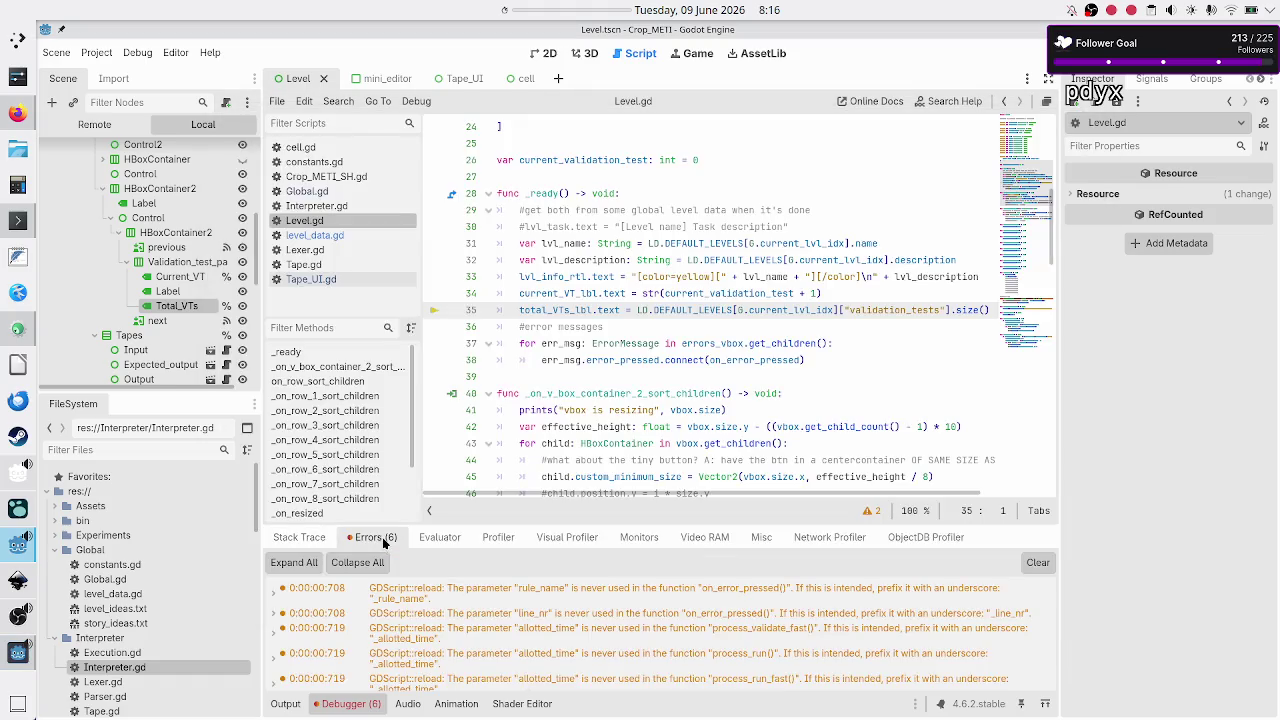
scroll(460, 625, "down", 1)
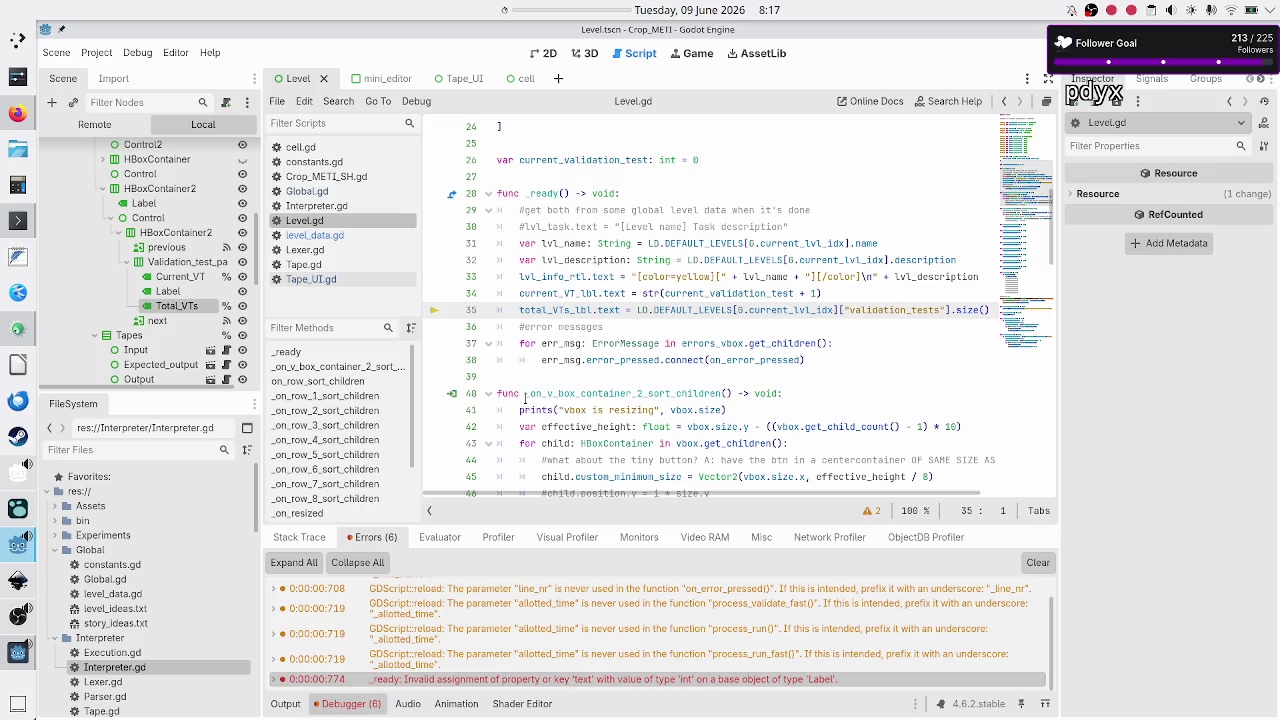
Step: Wrap the validation-test count on line 35 in str() for the Total_VTs label
left_click(630, 310)
type("str(")
key("Down")
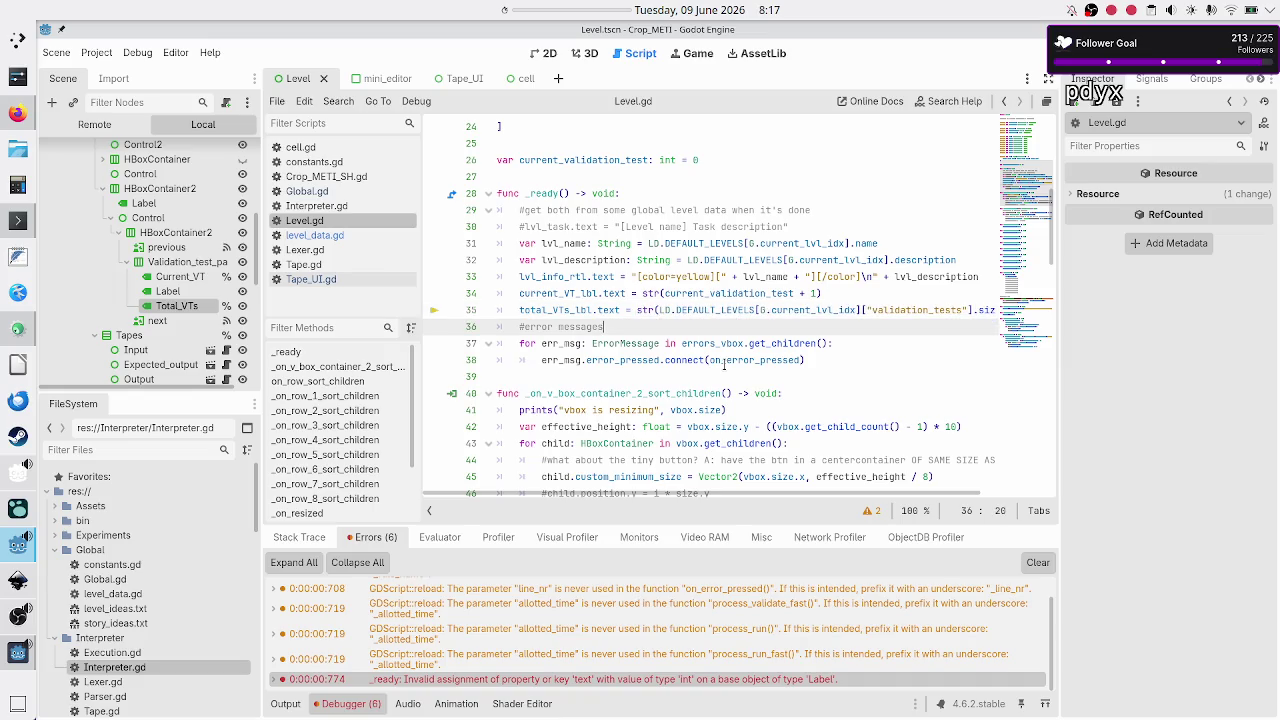
key("Up")
key("End")
type(")")
key("Down")
key("Home")
key("Up")
key("Up")
key("Up")
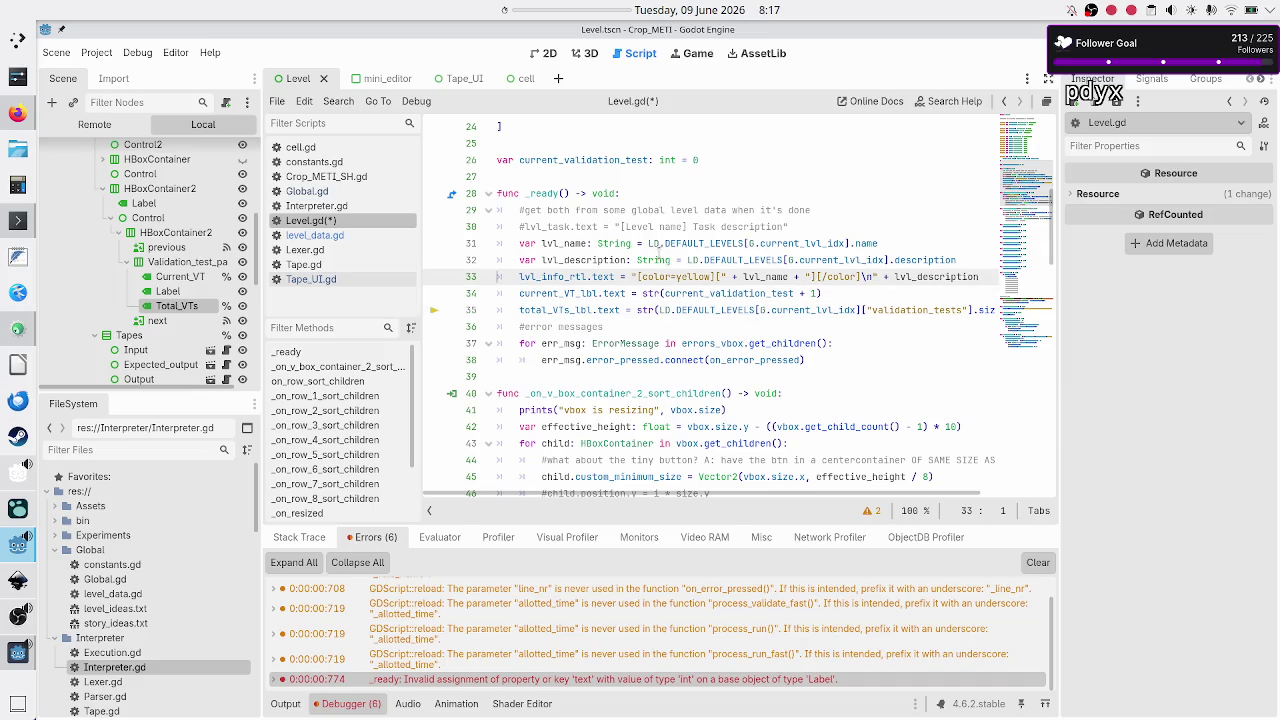
left_click_drag(652, 243, 814, 241)
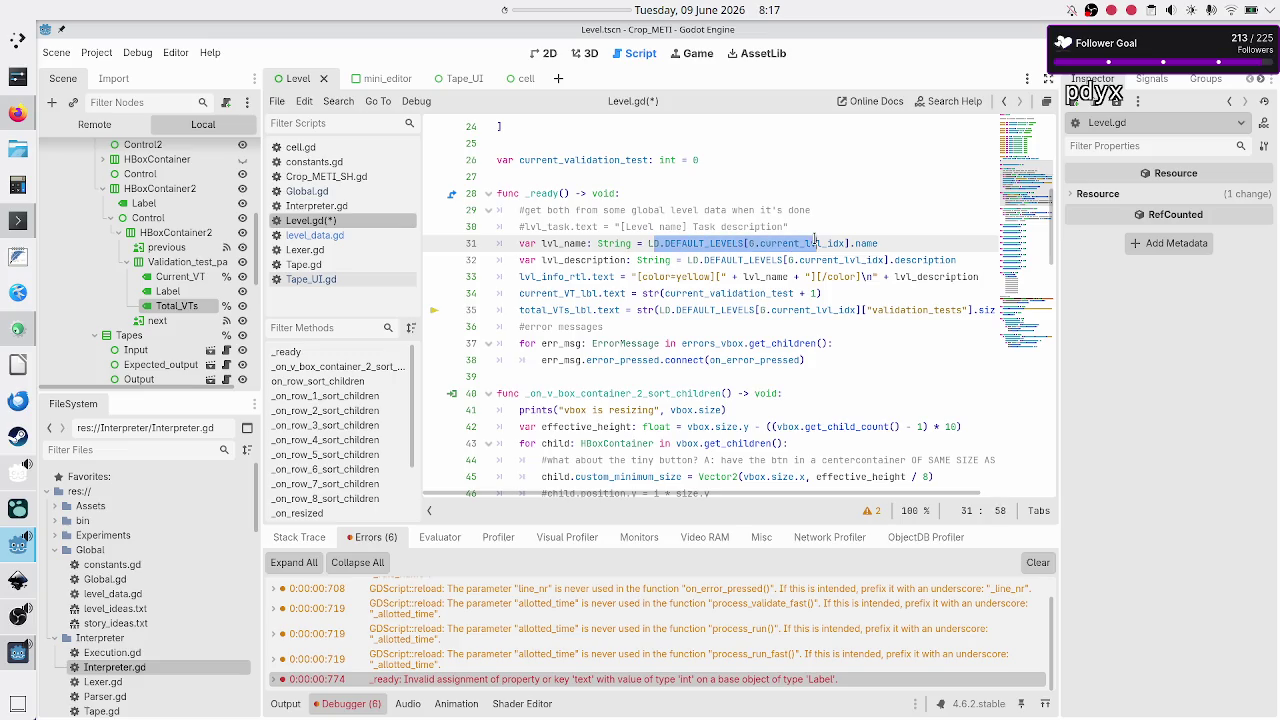
Step: Replace the comment lines with 'var lvl_data: Dictionary =' holding the level lookup
left_click(815, 241)
key("Up")
key("Return")
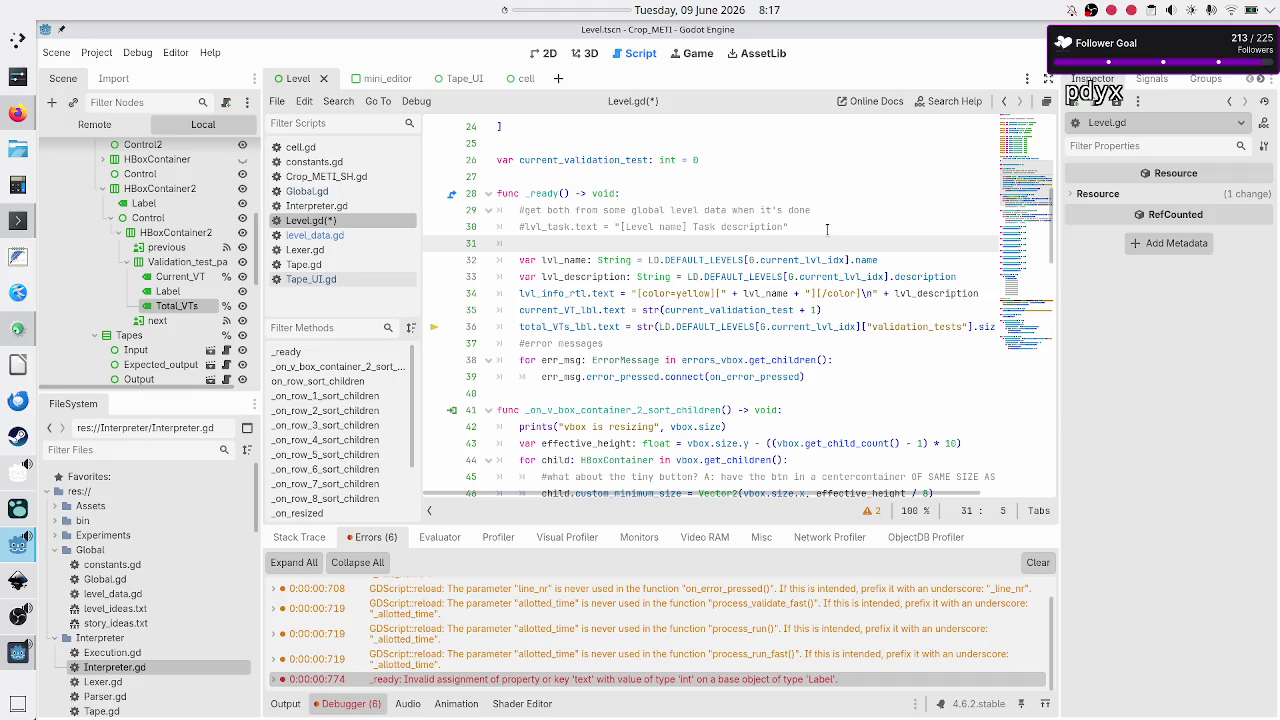
key("Up")
key("Up")
key("Home")
key("shift+Down")
key("shift+Down")
key("BackSpace")
key("BackSpace")
key("Return")
type("var lvl_da")
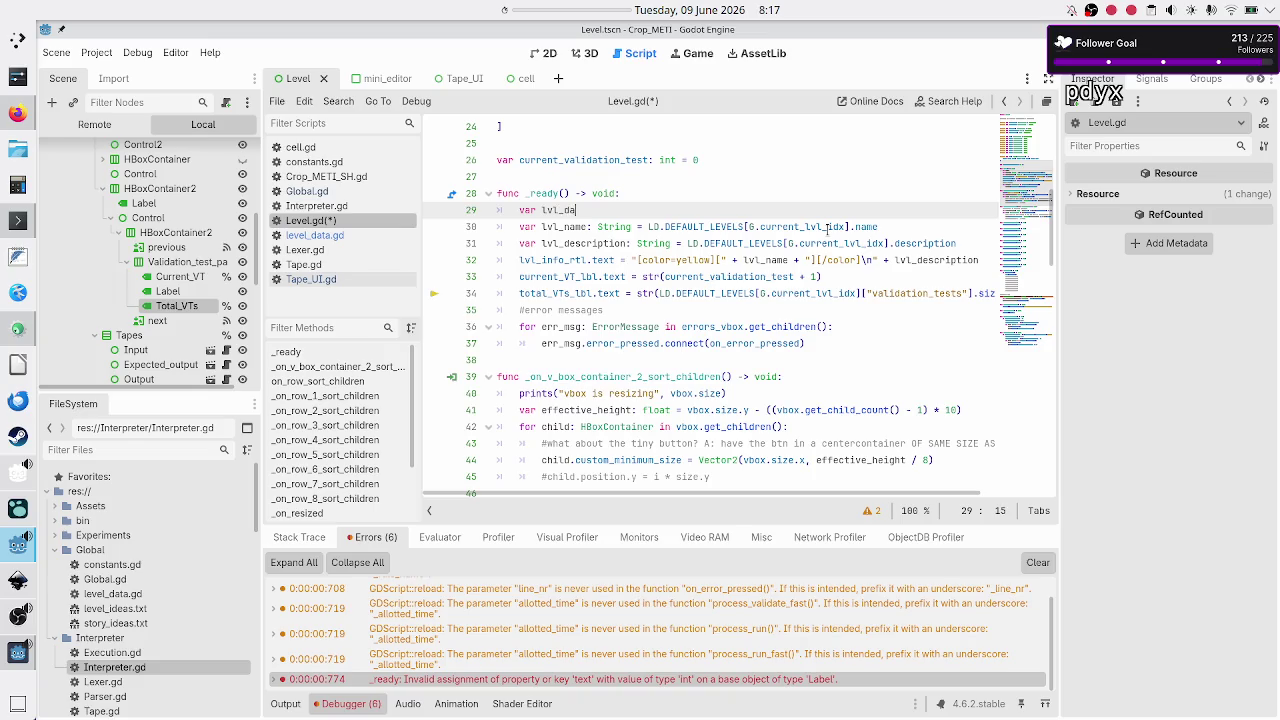
type("ta: Dicti")
key("Return")
type("=")
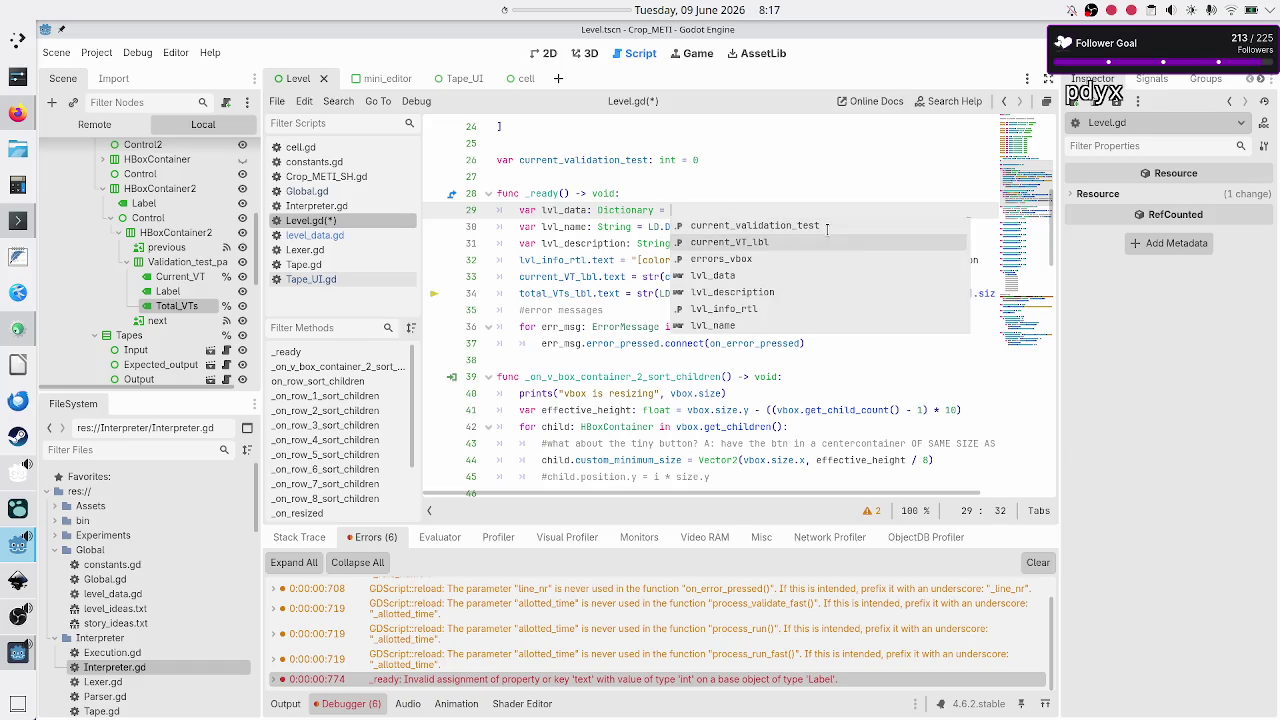
key("Escape")
key("Down")
key("shift+Right")
key("shift+Right")
key("shift+Right")
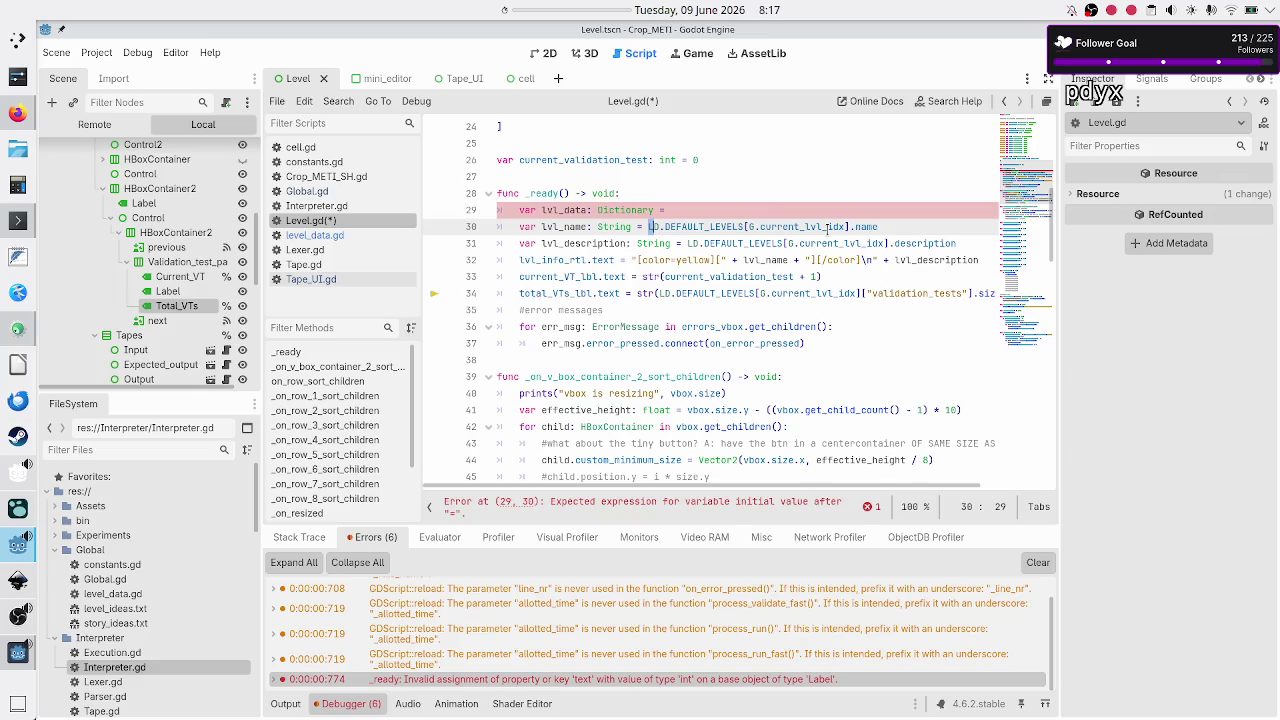
key("shift+Right")
key("shift+Right")
key("shift+Right")
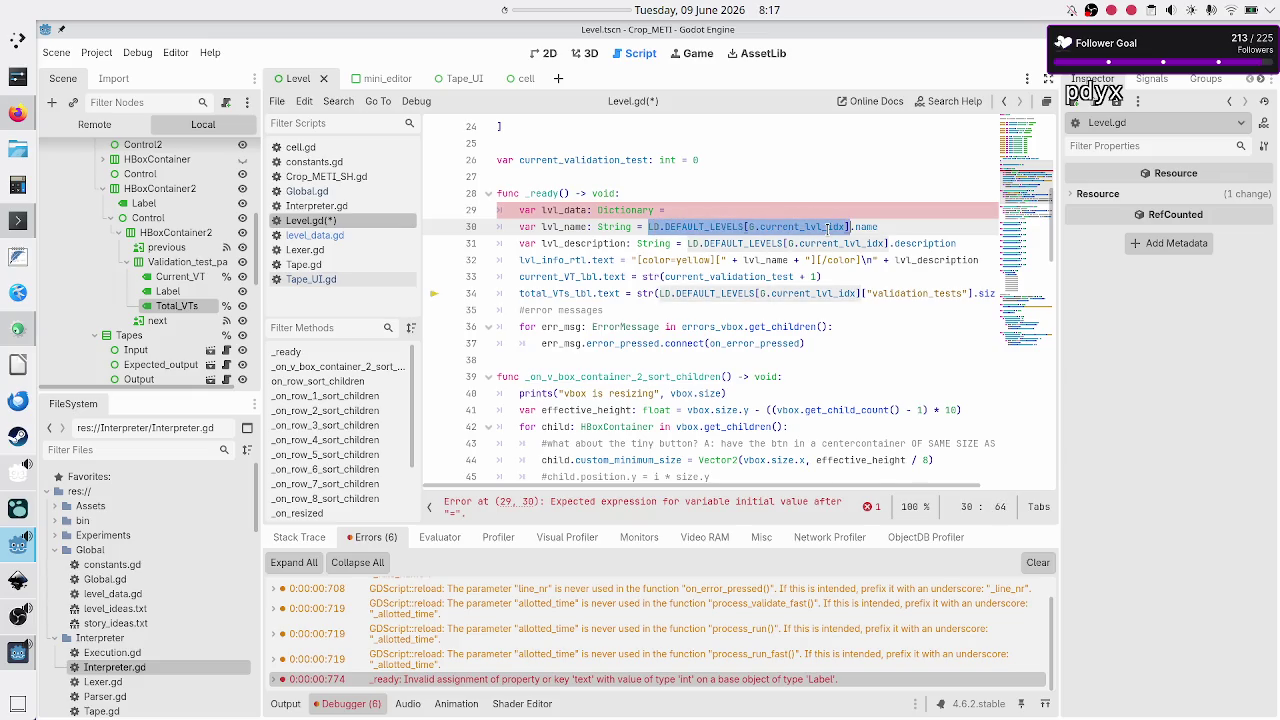
key("ctrl+x")
key("Up")
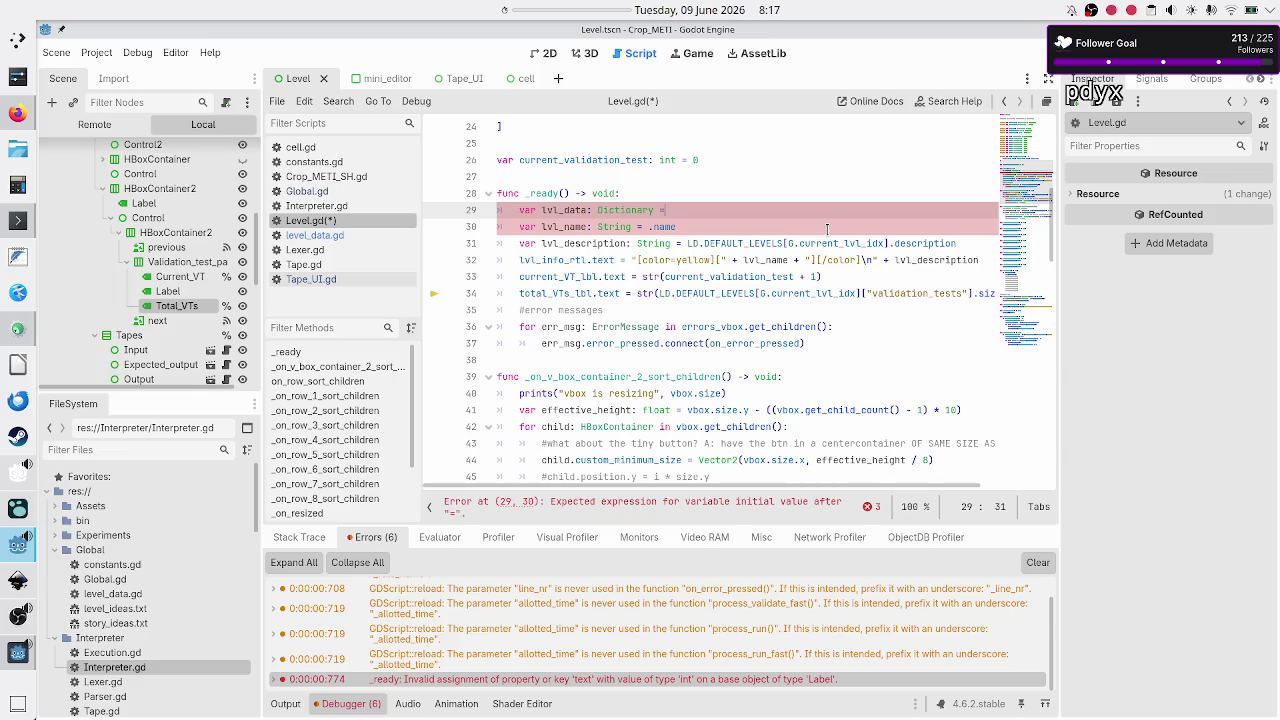
key("ctrl+v")
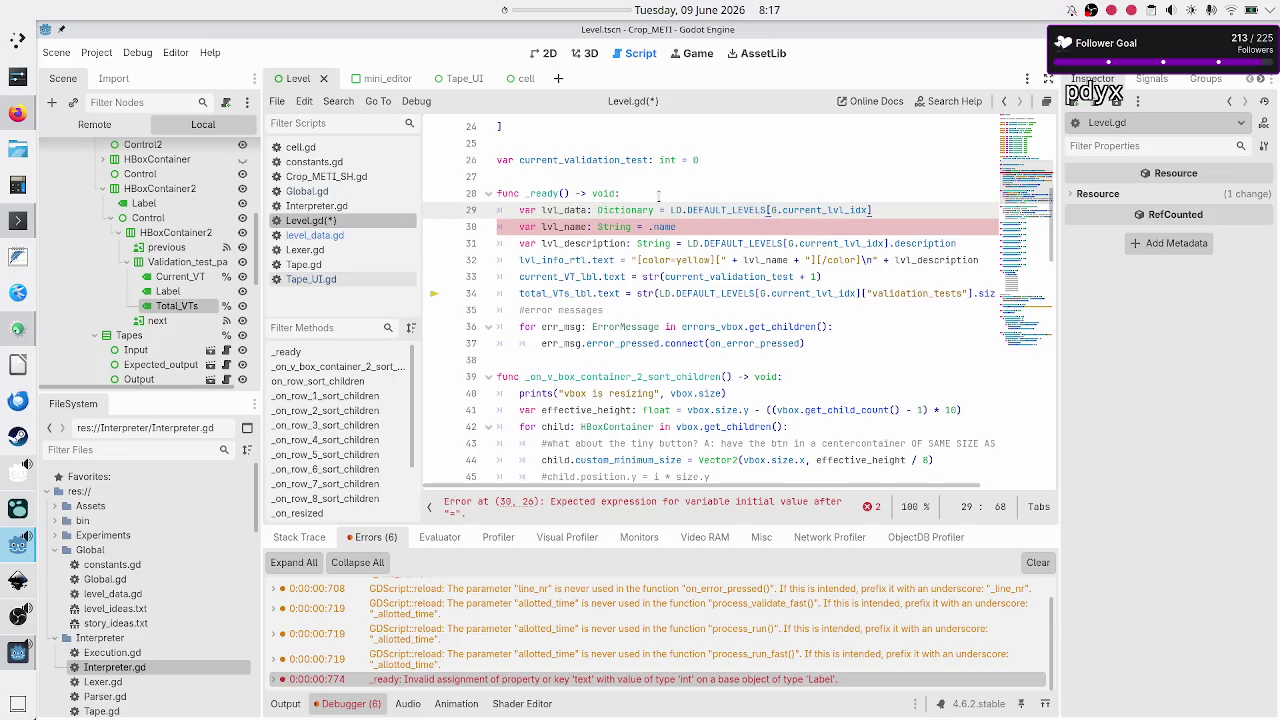
Step: Check the Tutorial level's dictionary fields in level_data.gd, then return to Level.gd
left_click(315, 235)
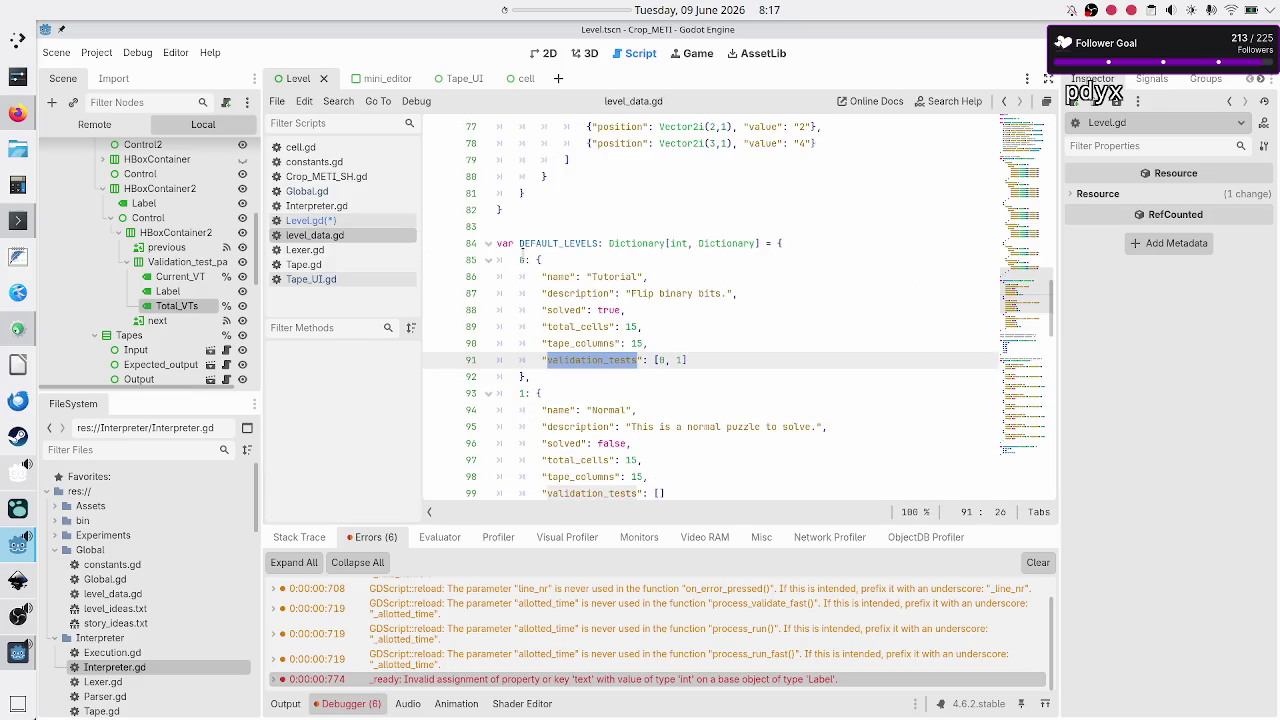
left_click(519, 259)
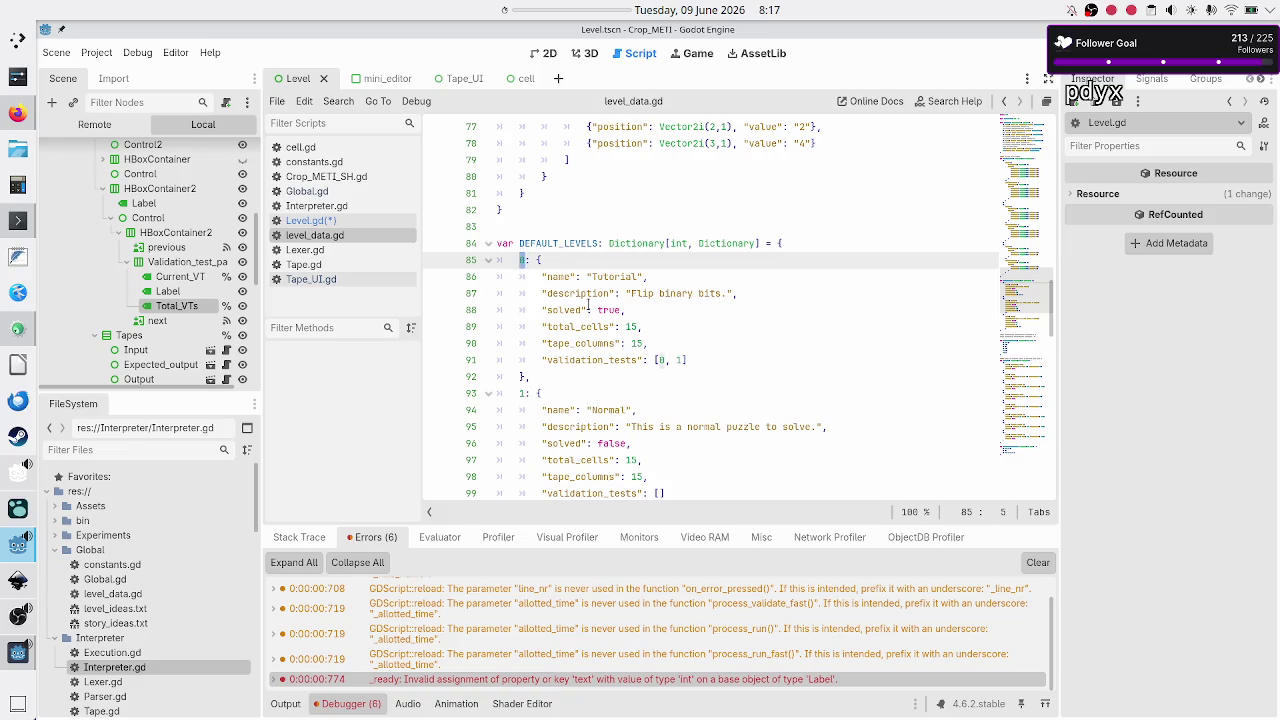
left_click(541, 260)
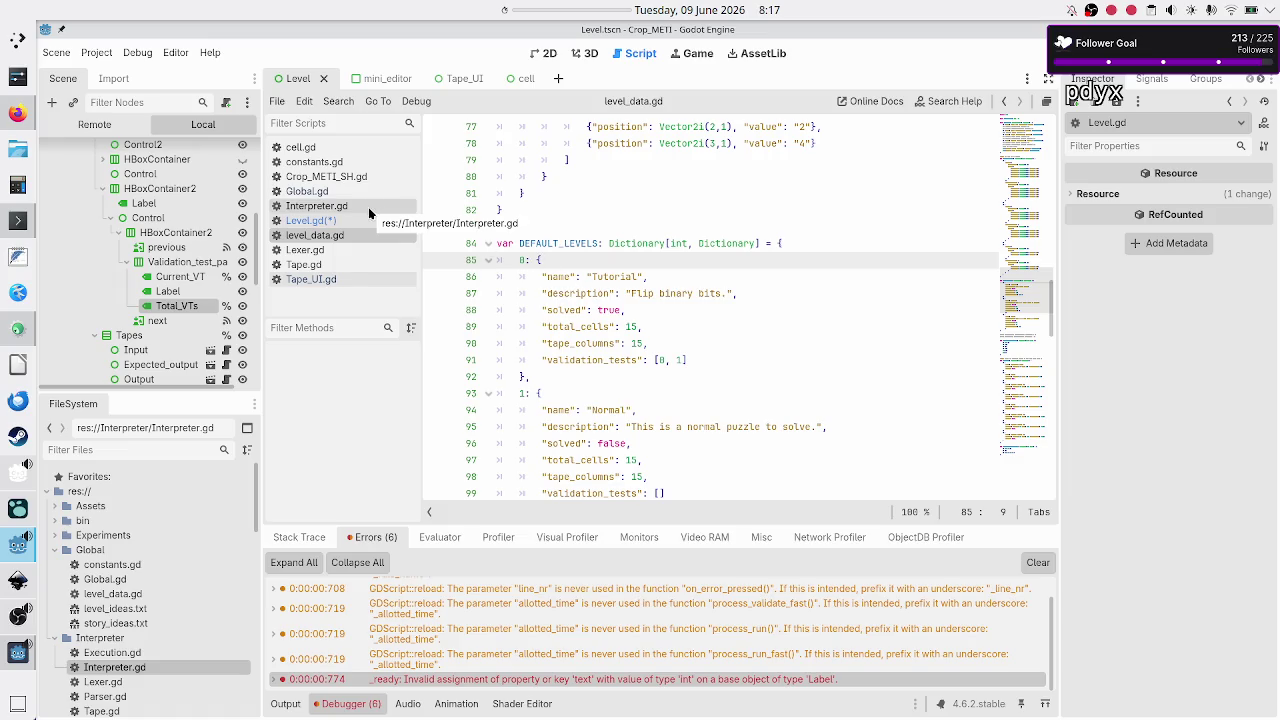
left_click(345, 221)
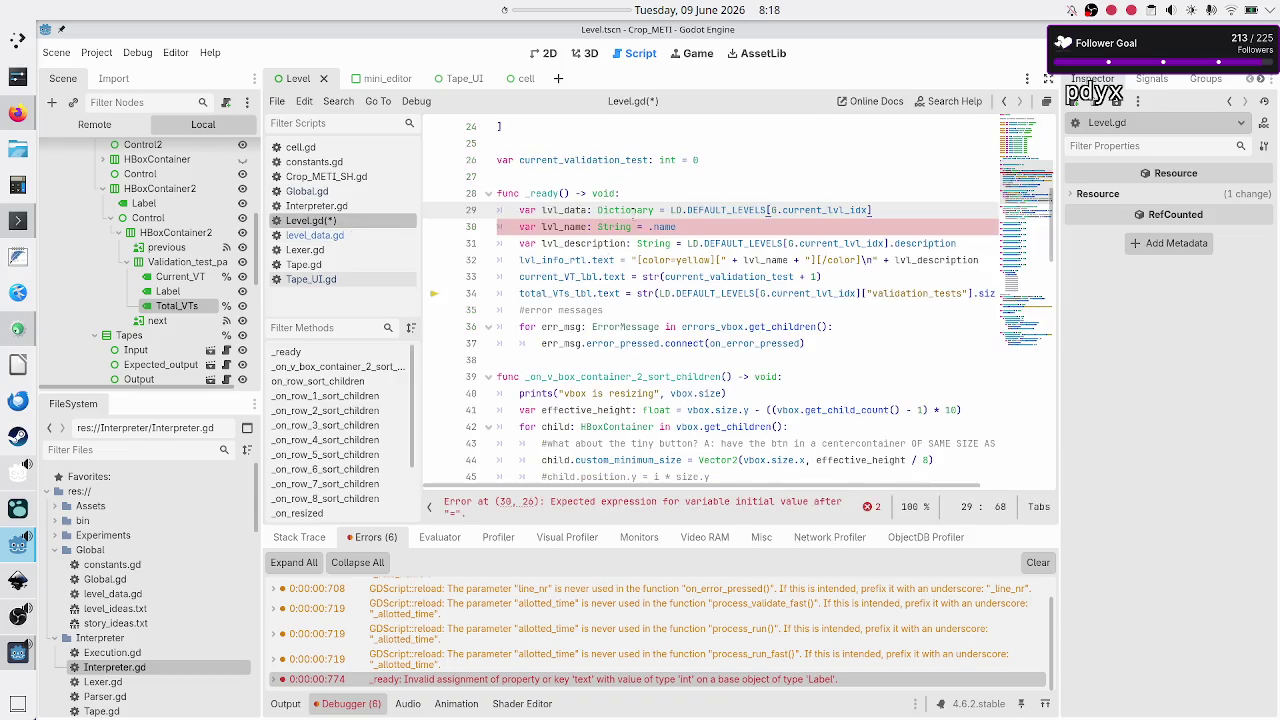
left_click(628, 210)
Step: Replace the repeated level lookups on lines 30, 31 and 34 with lvl_data
left_click(717, 230)
type("lvl_data")
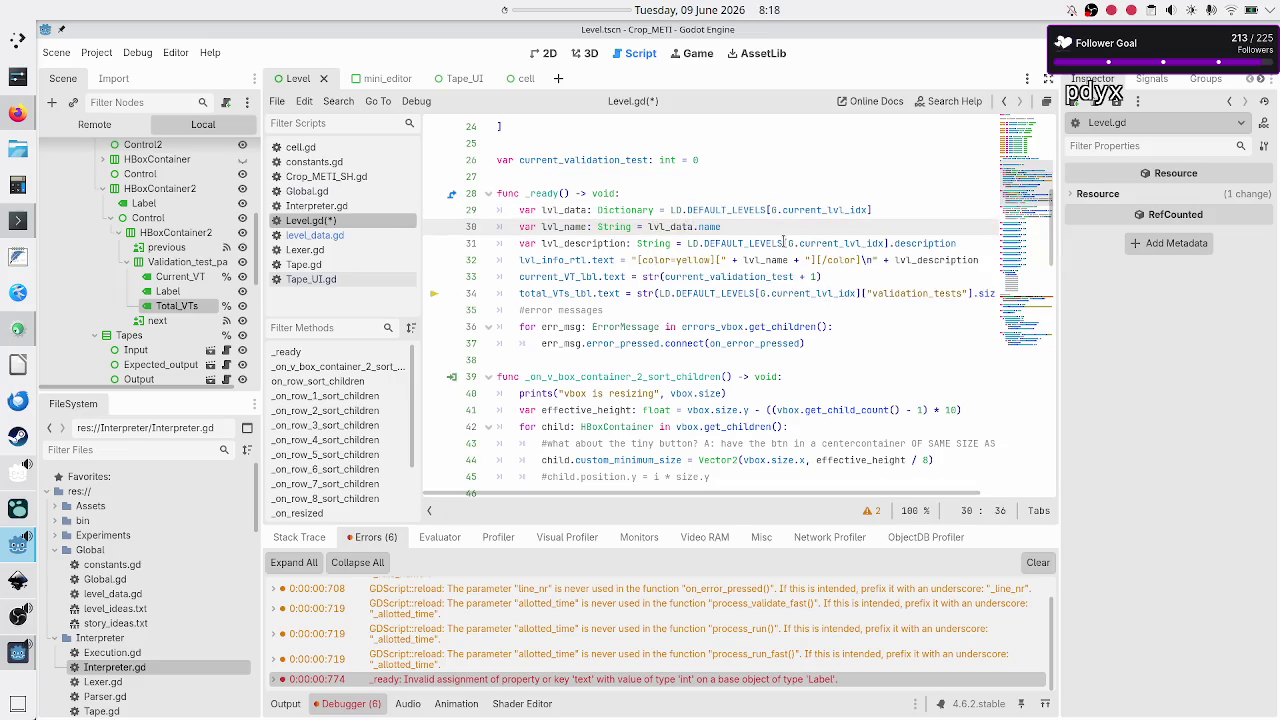
key("Down")
key("shift+Right")
key("shift+Right")
key("shift+Right")
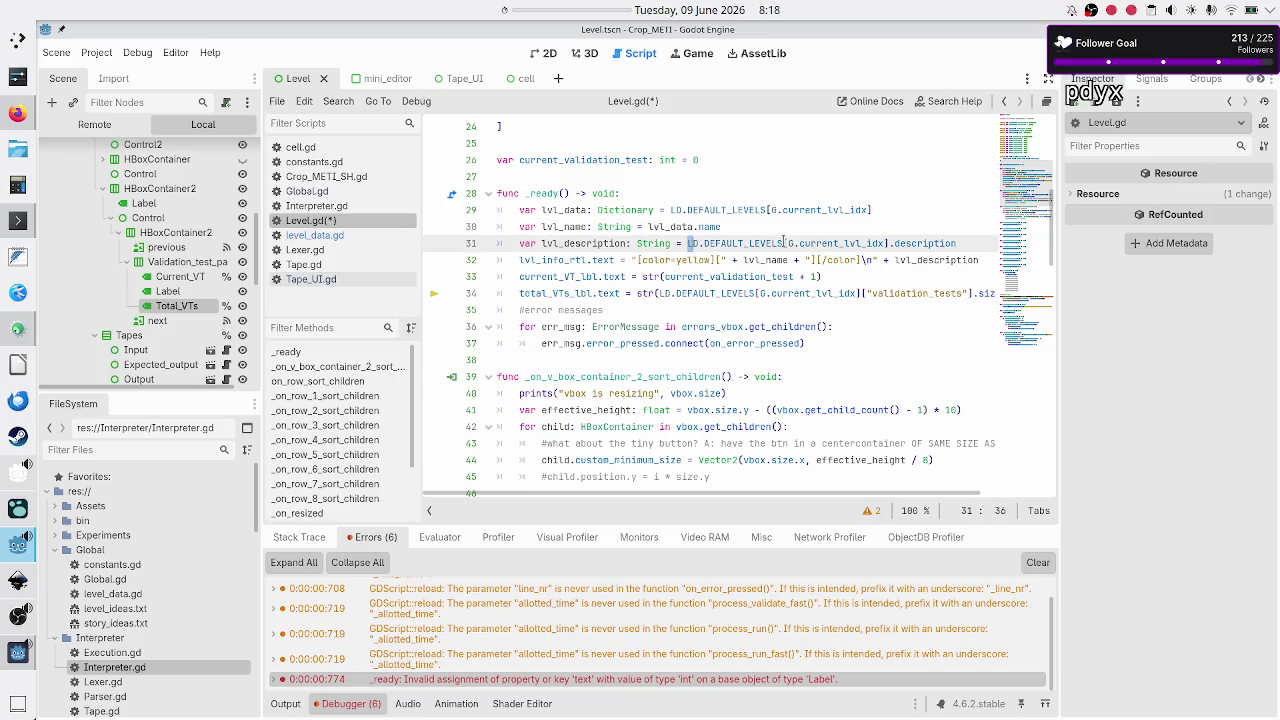
key("shift+Right")
key("shift+Right")
key("shift+Right")
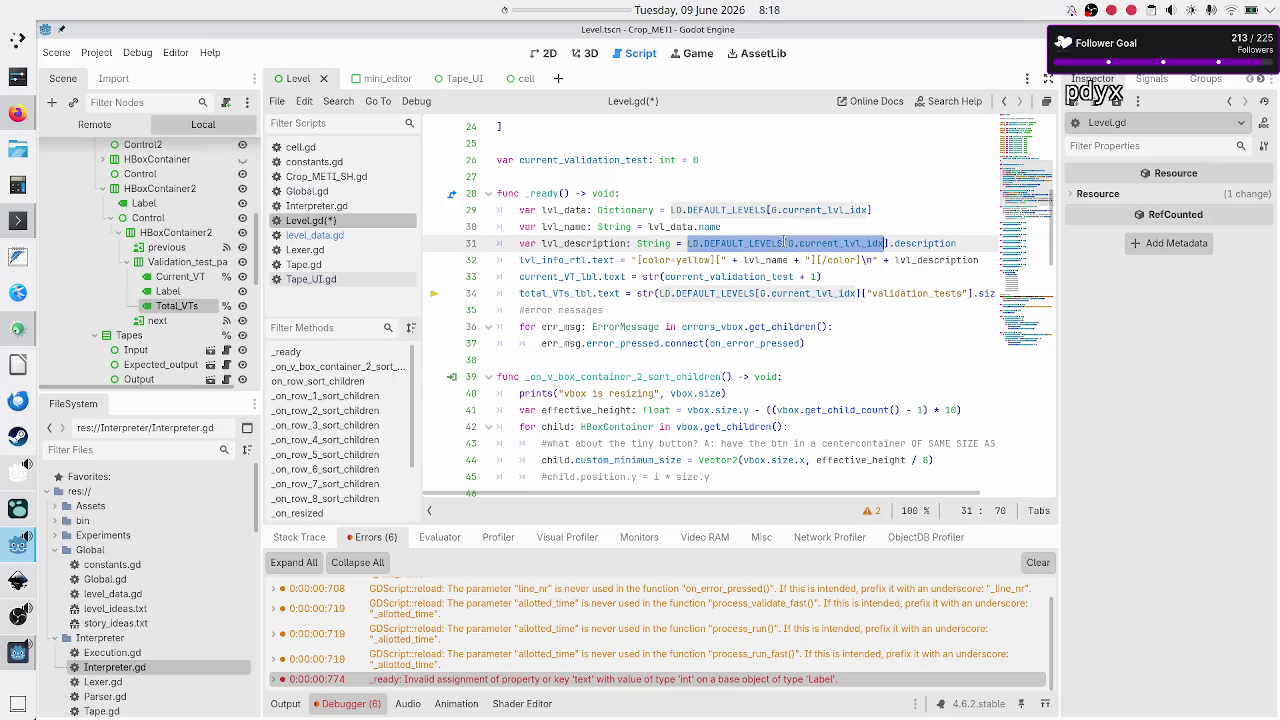
type("lvl_data")
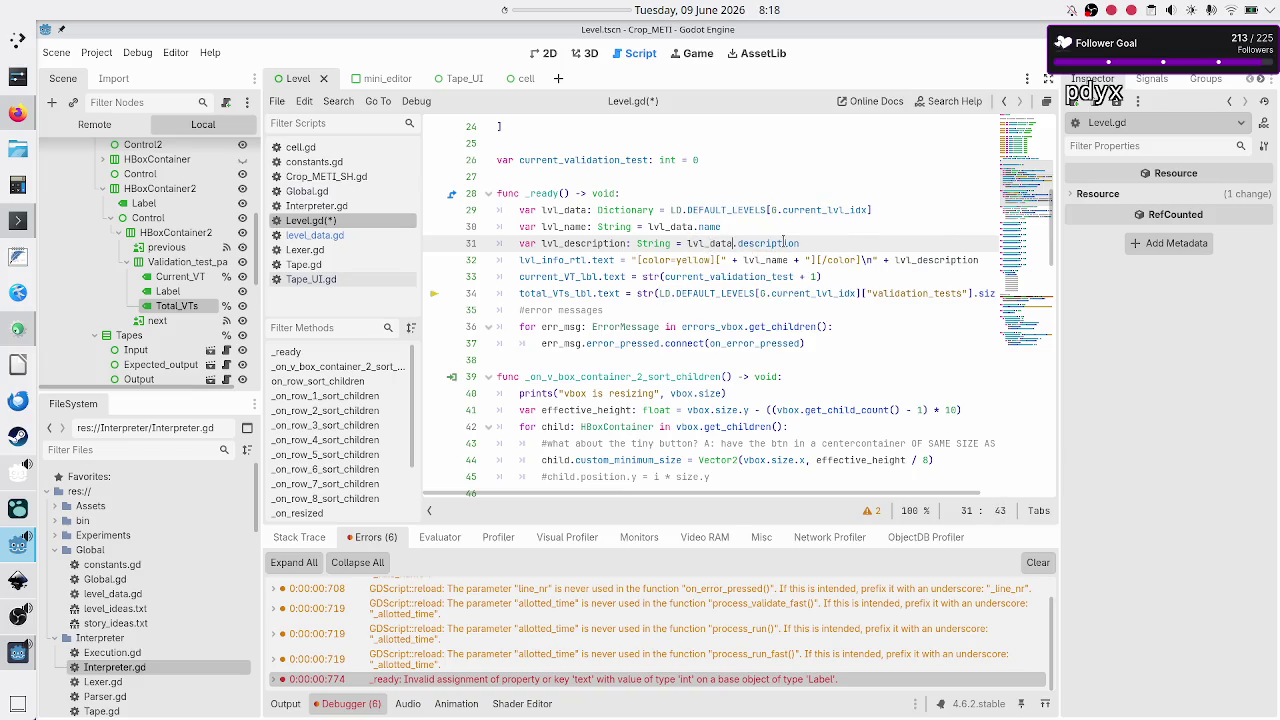
key("Down")
key("Down")
key("Down")
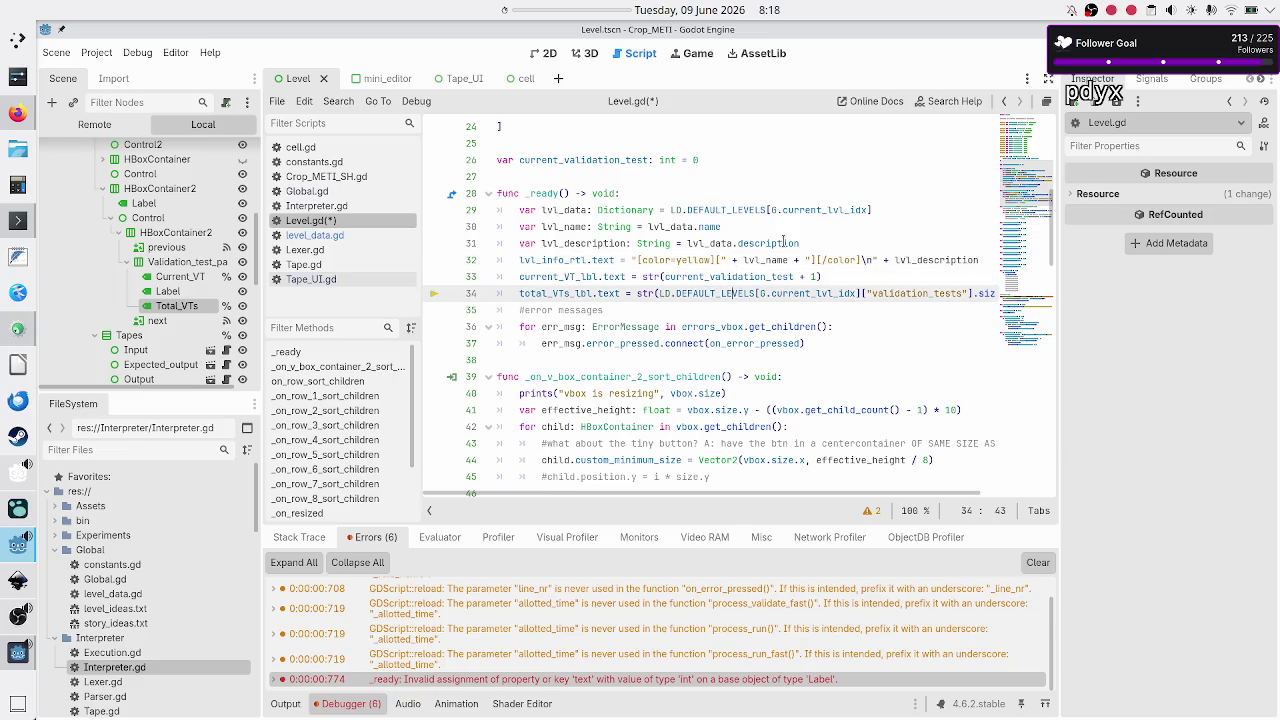
key("ctrl+Right")
key("ctrl+Right")
key("ctrl+Right")
key("ctrl+shift+Left")
key("ctrl+shift+Left")
key("ctrl+shift+Left")
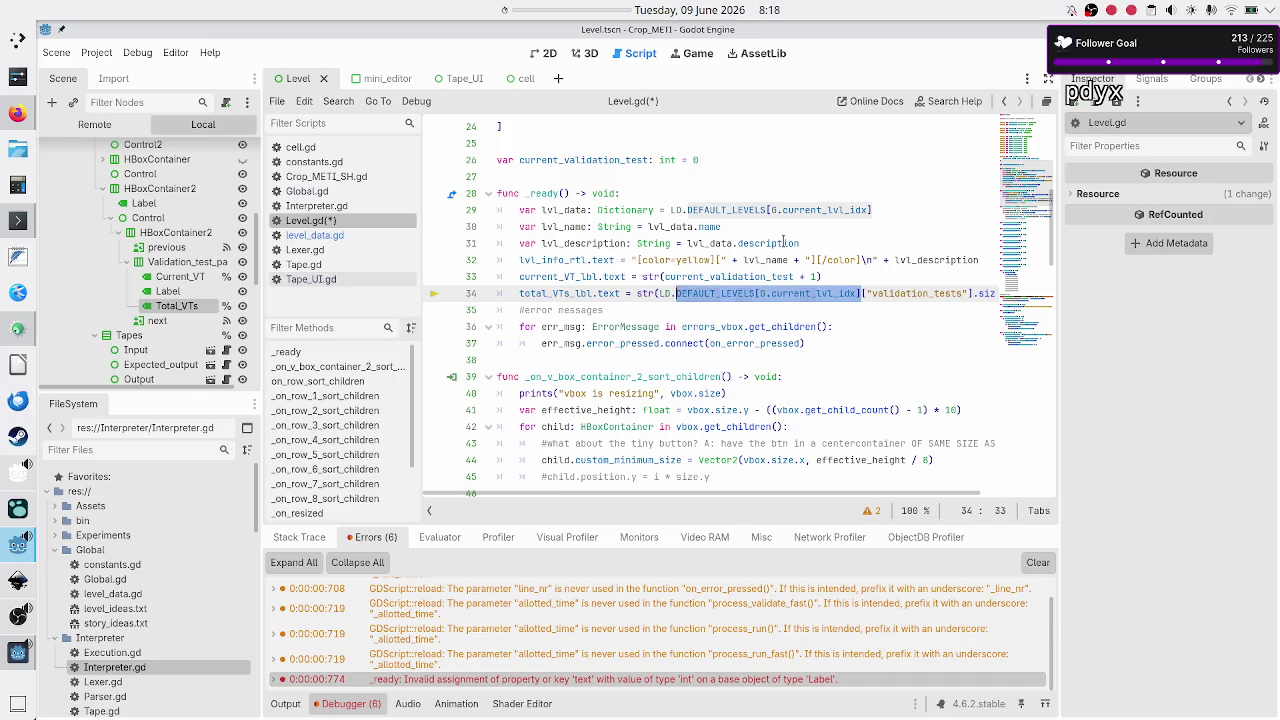
key("shift+Left")
type("lvl_data")
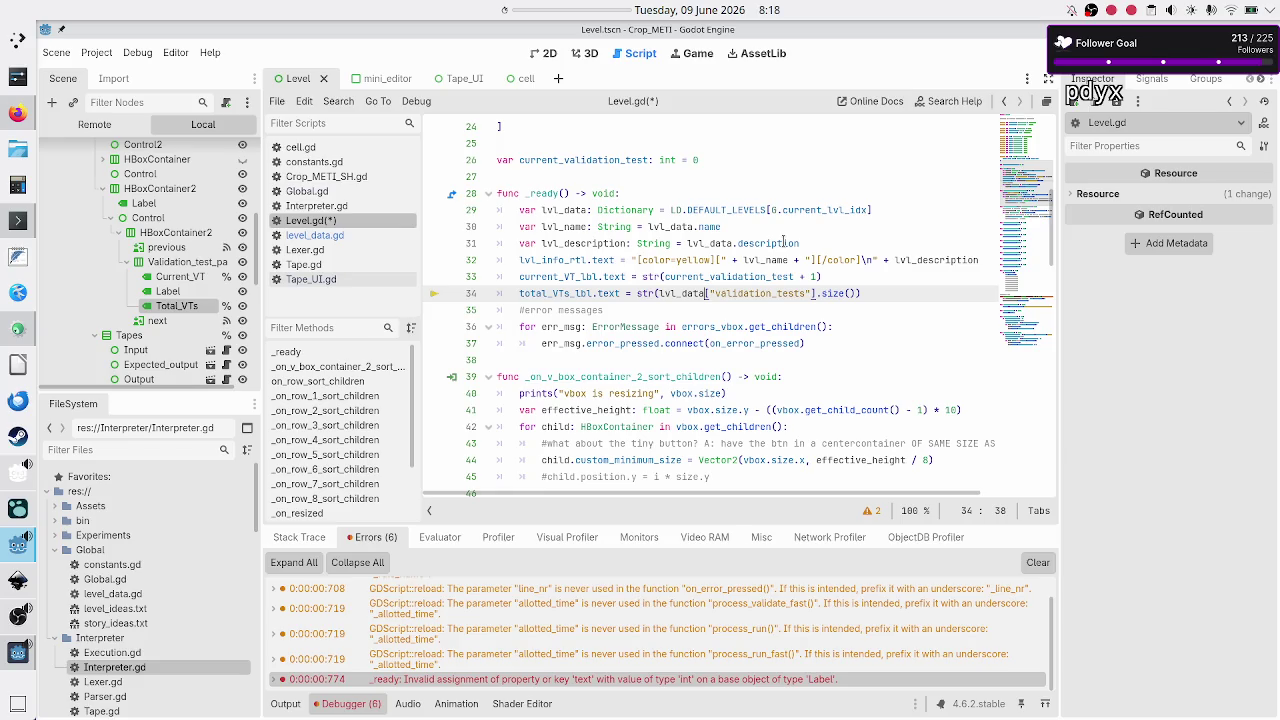
key("Down")
key("Down")
key("Down")
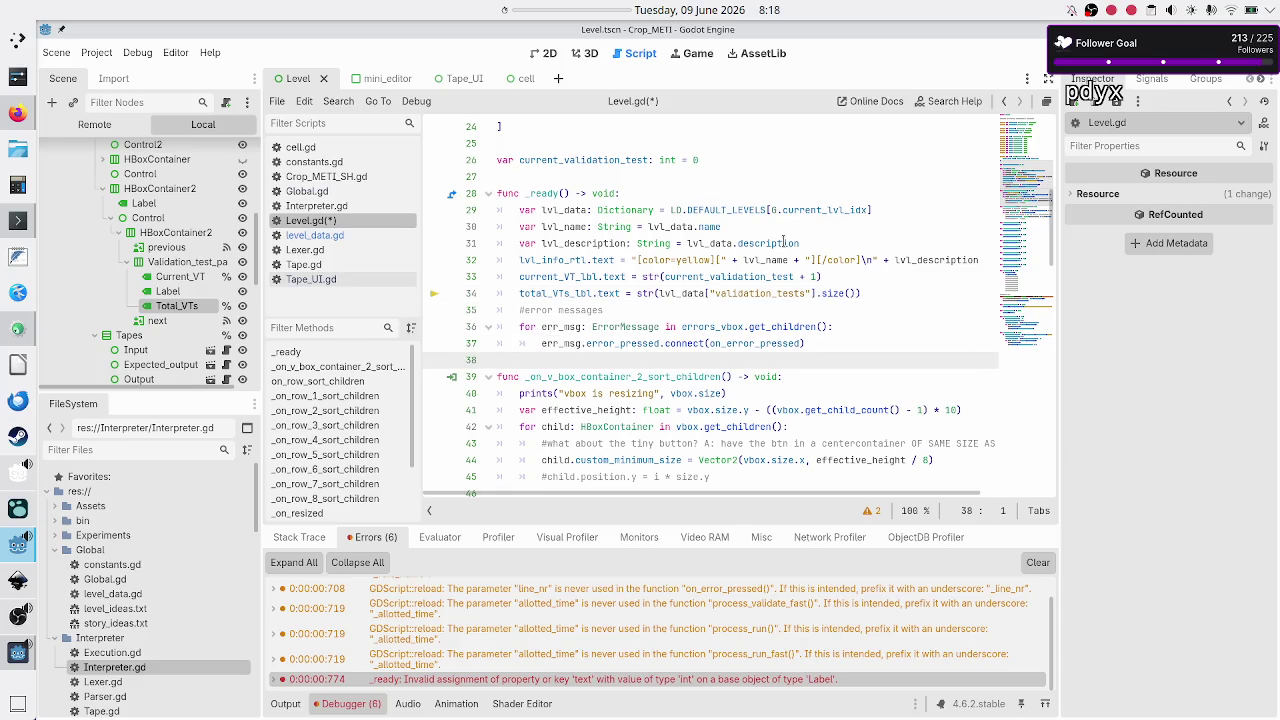
Step: Save Level.gd and run the current scene with F6
key("ctrl+s")
key("Up")
key("Up")
key("Up")
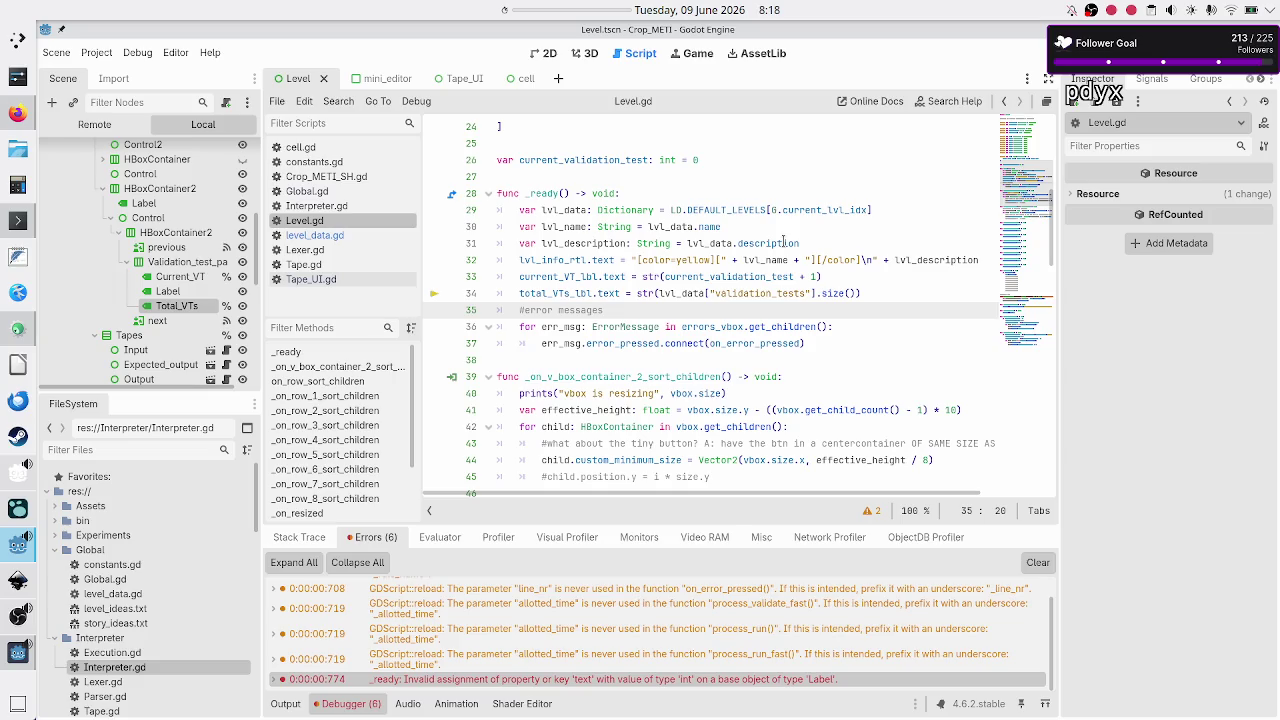
key("Up")
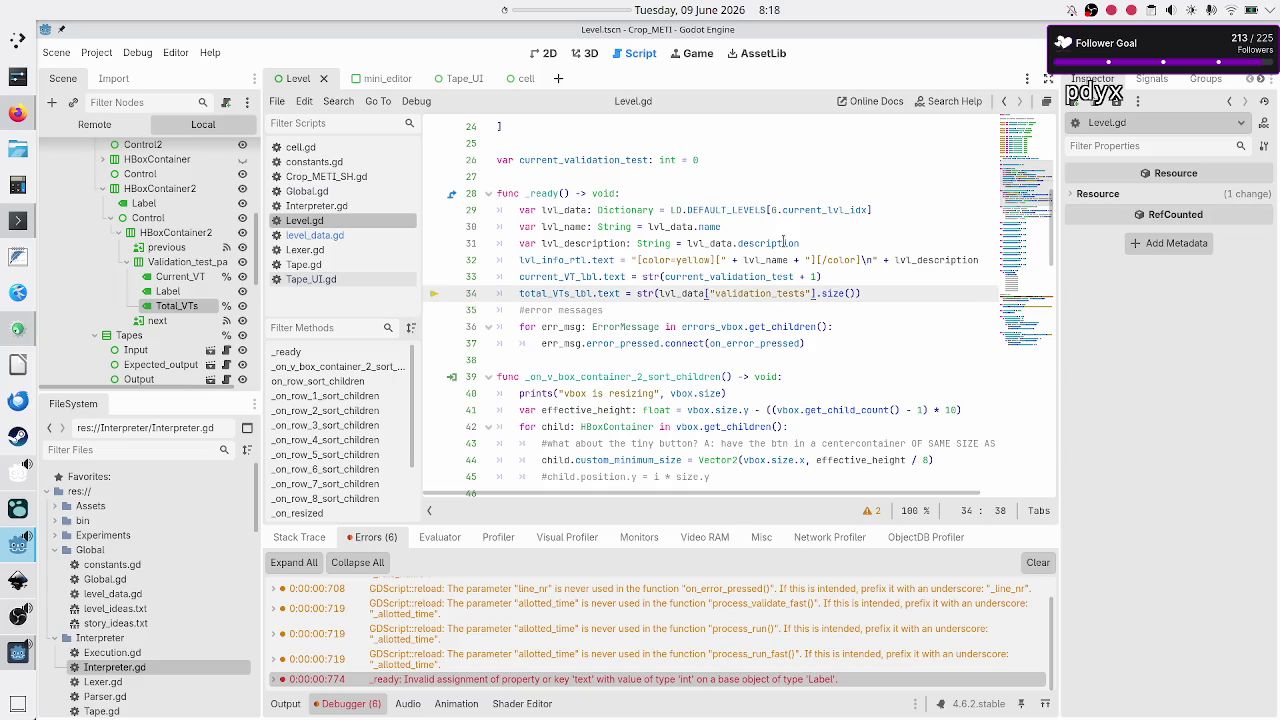
scroll(150, 250, "down", 1)
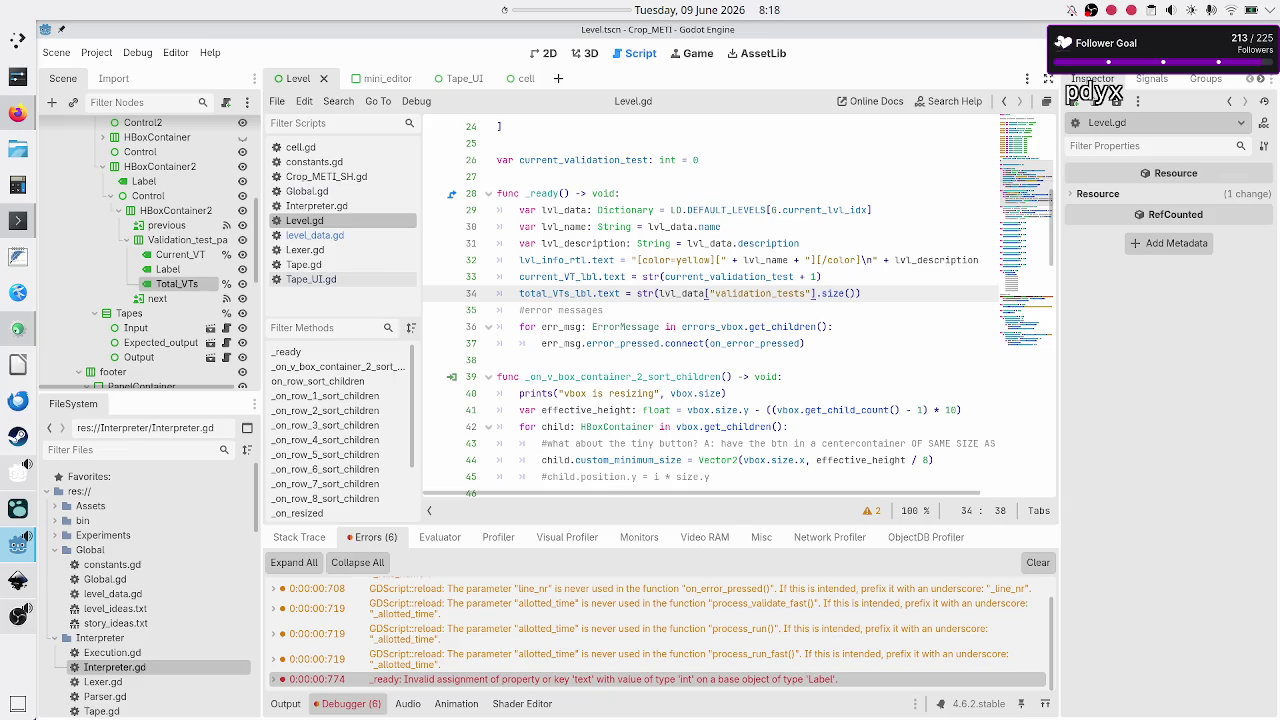
key("F6")
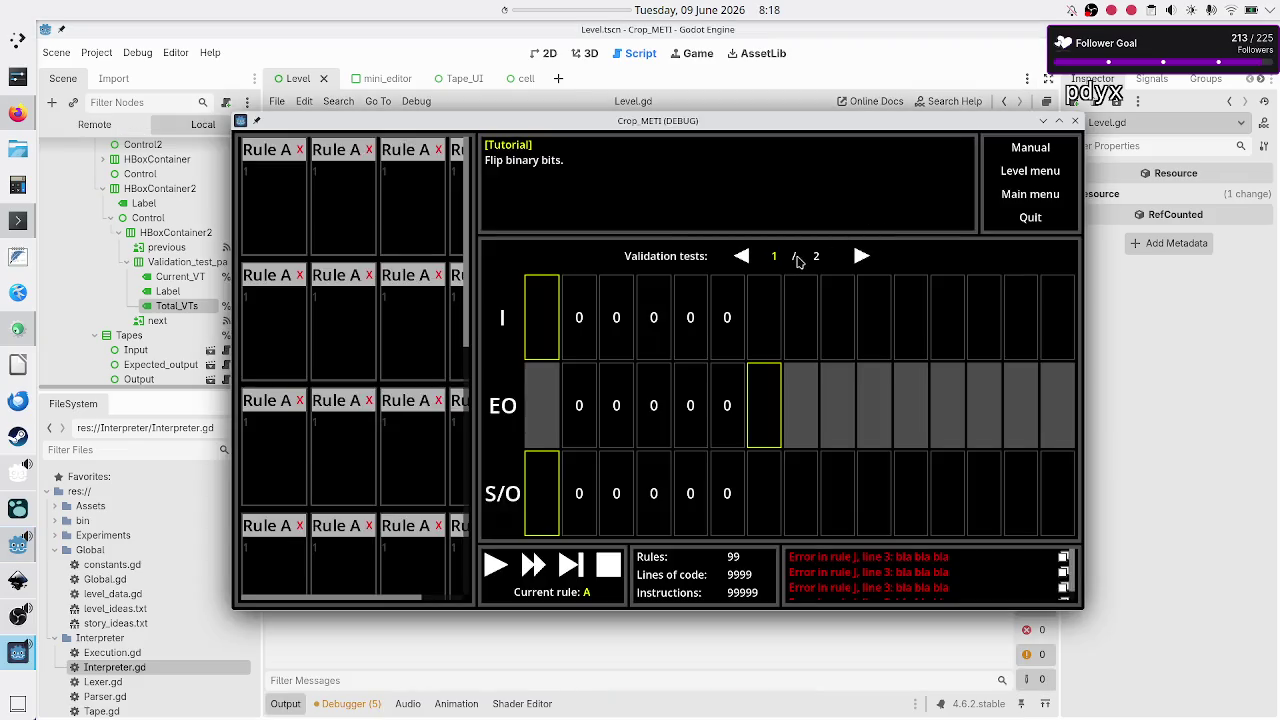
Step: Page the running game to the next validation test, then show the editor's error list
left_click(860, 257)
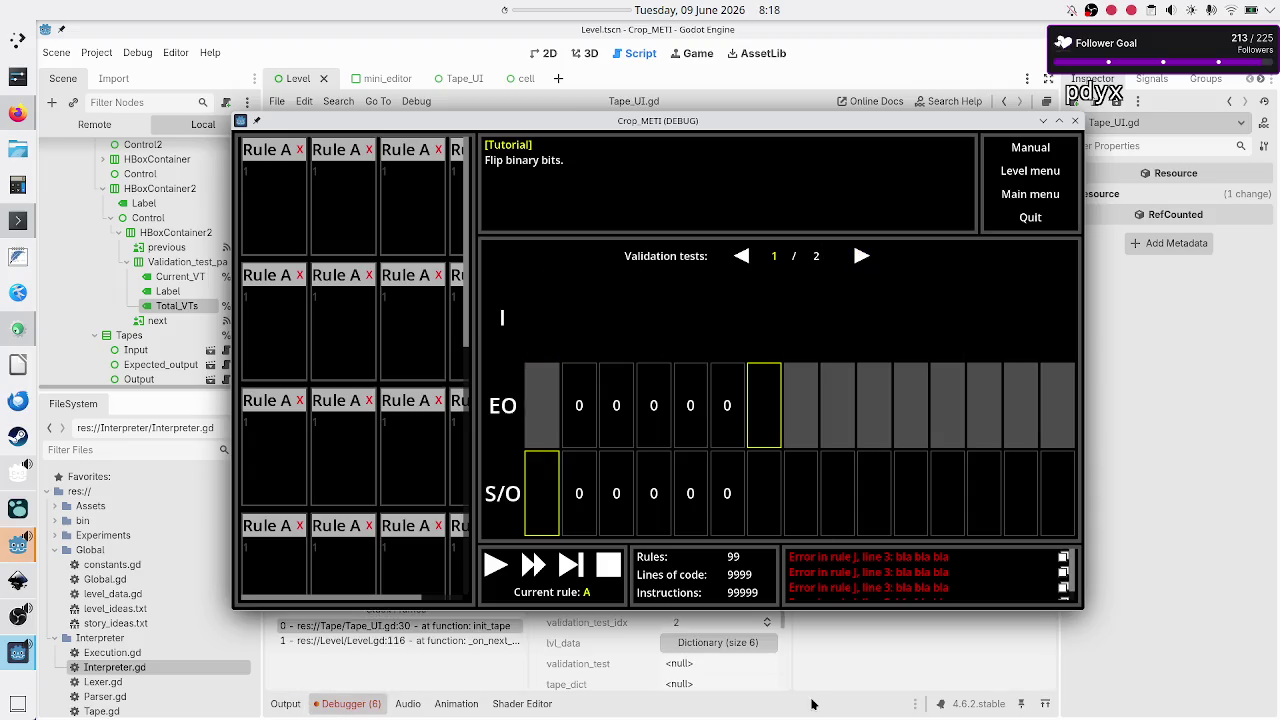
left_click(874, 660)
left_click(358, 537)
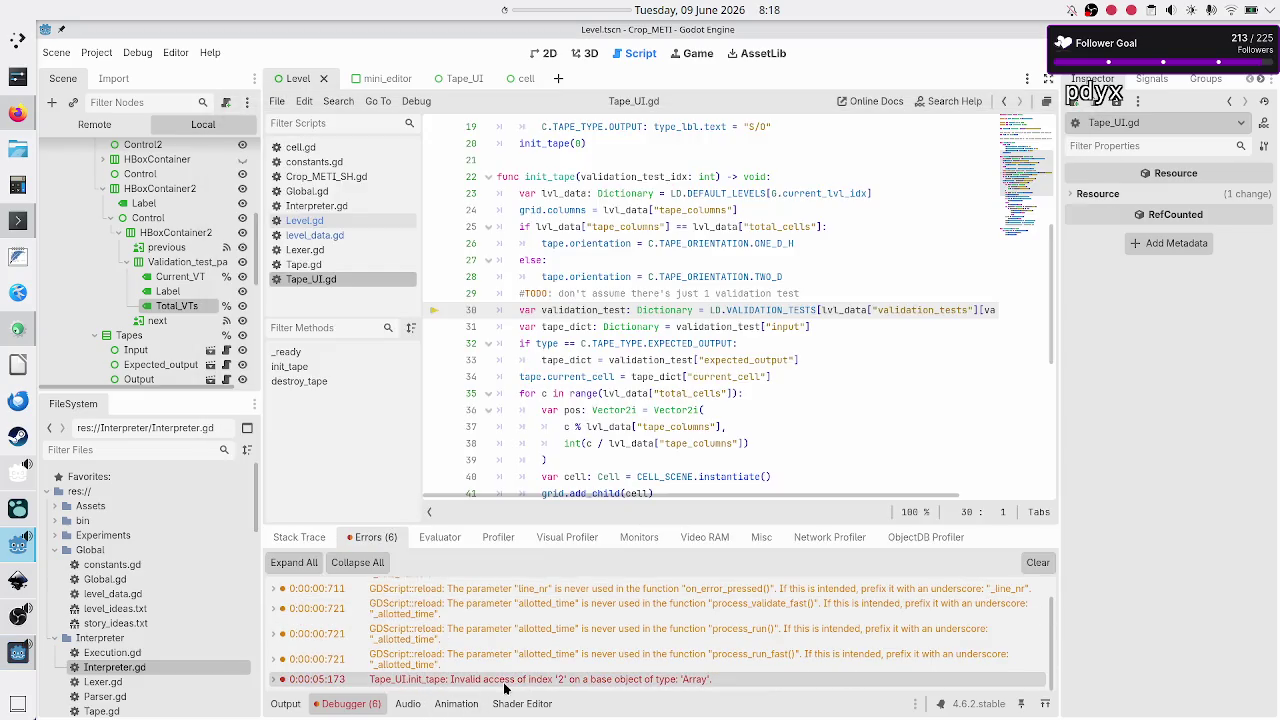
Step: Open the Tape_UI.init_tape invalid index 2 error and inspect init_tape in Tape_UI.gd
mouse_move(505, 688)
left_click(603, 686)
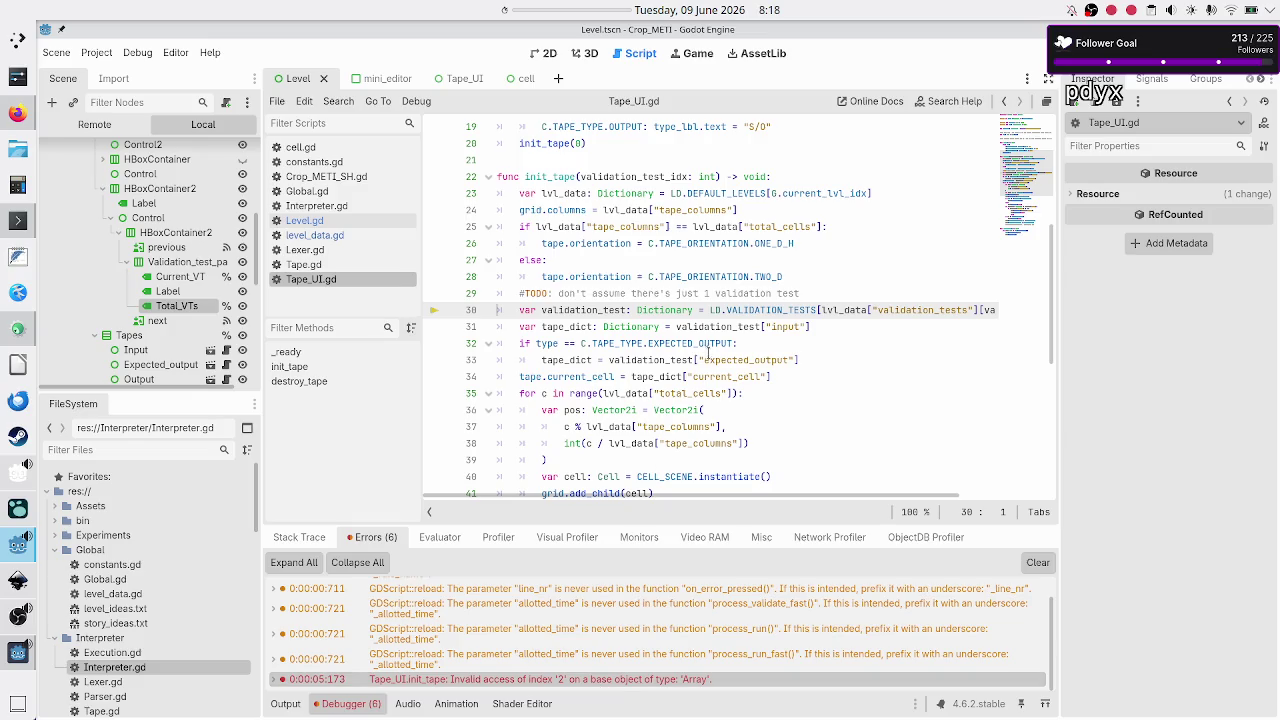
scroll(688, 393, "down", 5)
scroll(688, 393, "up", 10)
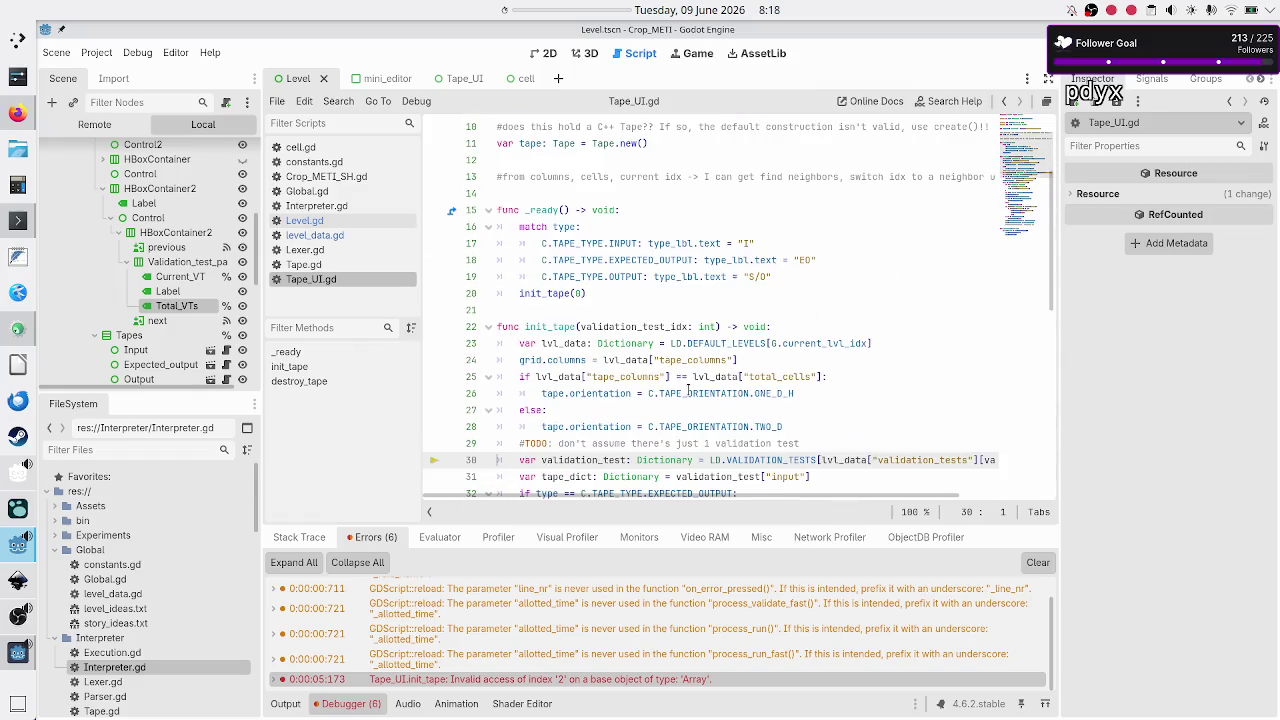
scroll(688, 393, "down", 1)
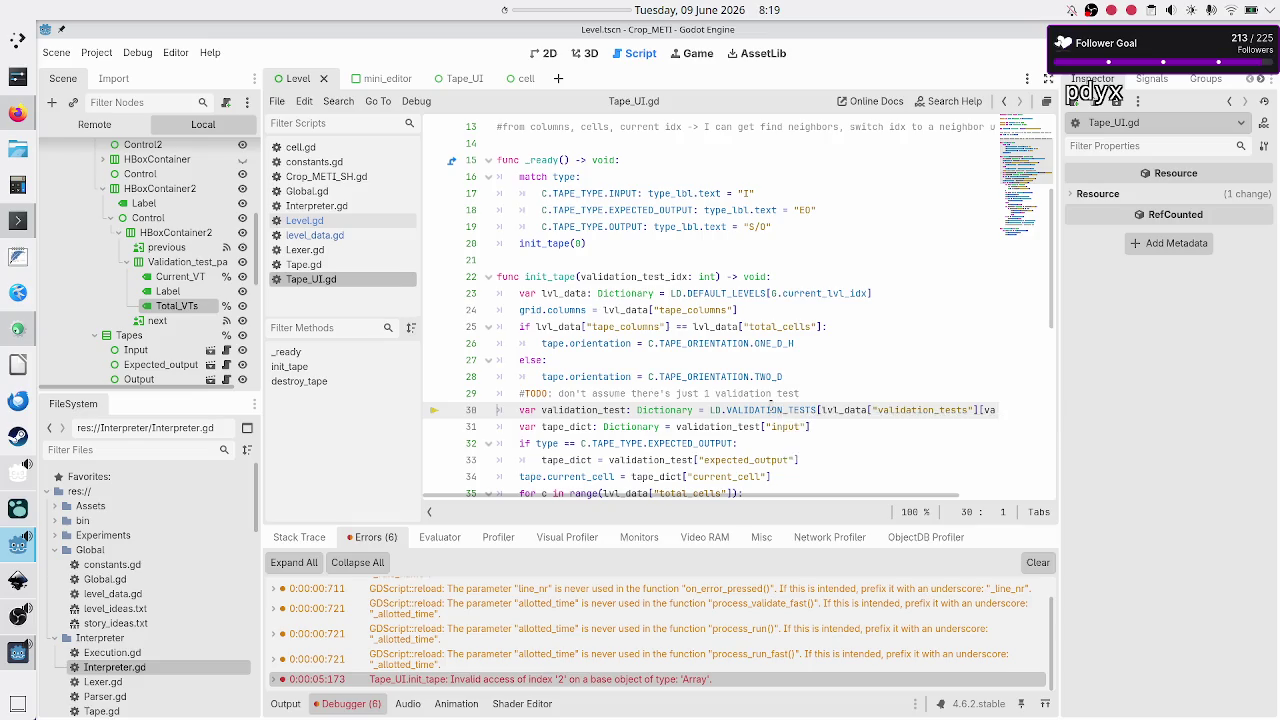
scroll(772, 404, "right", 2)
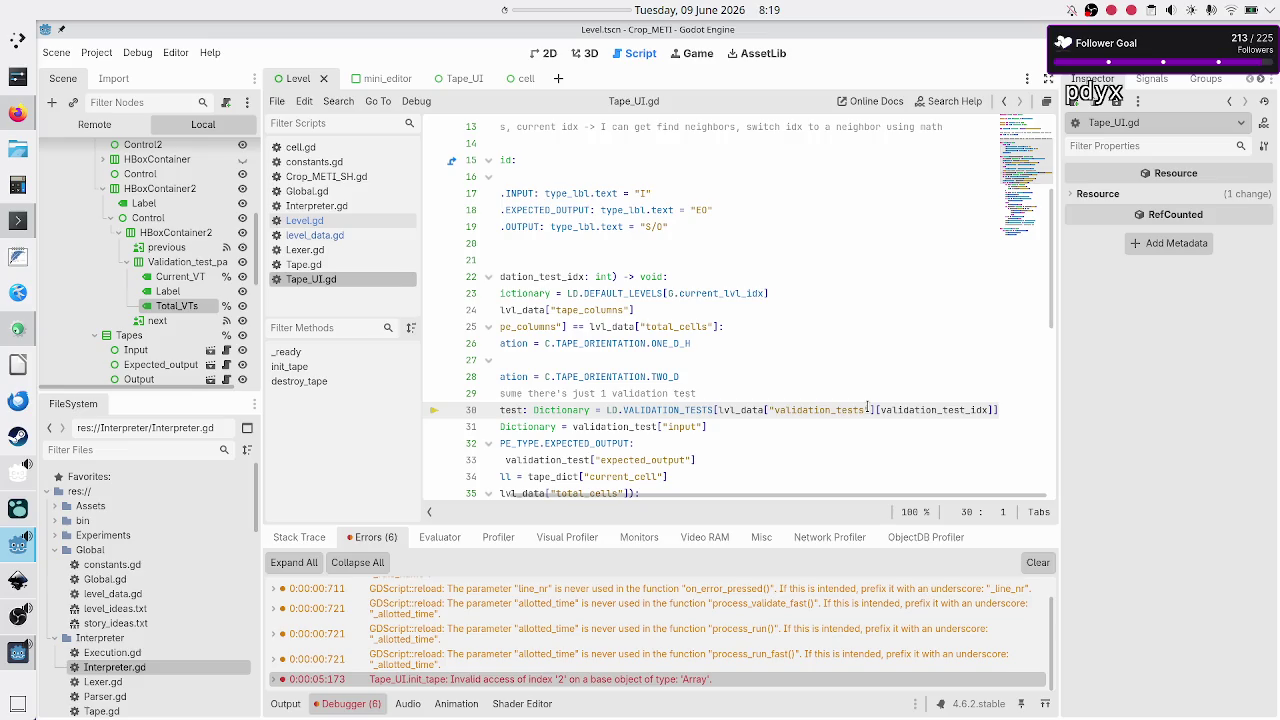
scroll(867, 405, "left", 2)
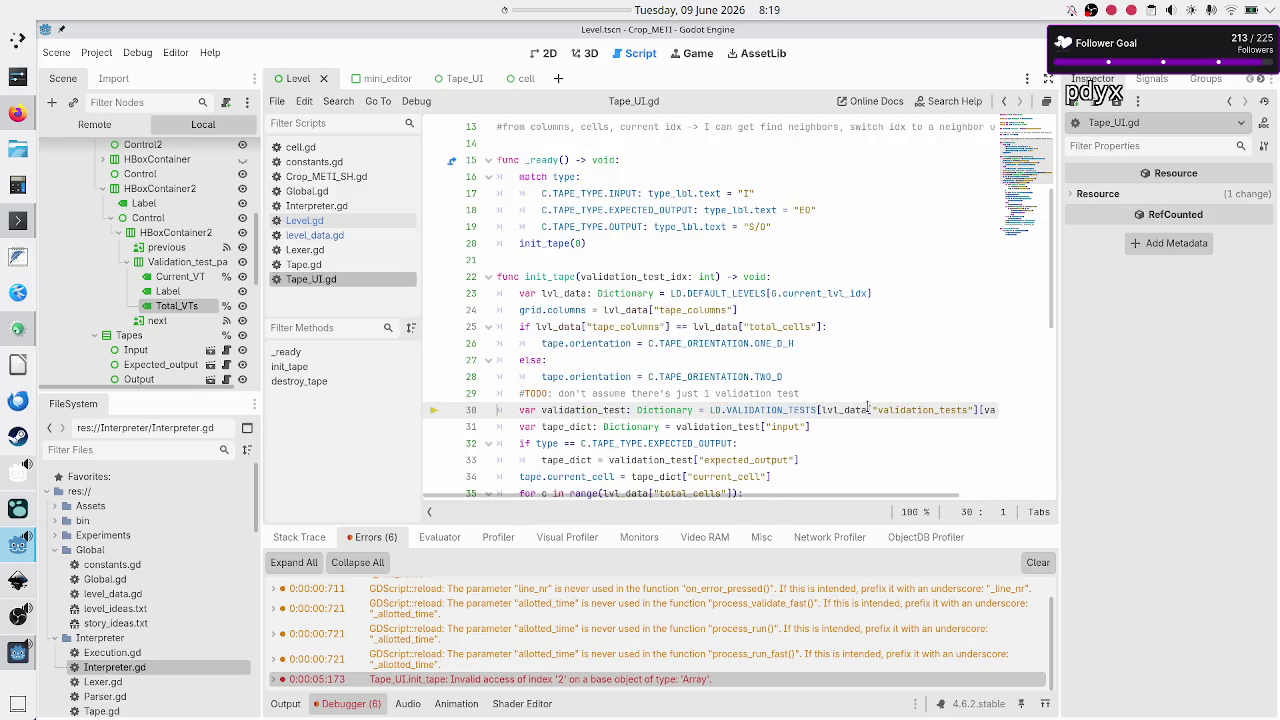
scroll(867, 405, "right", 2)
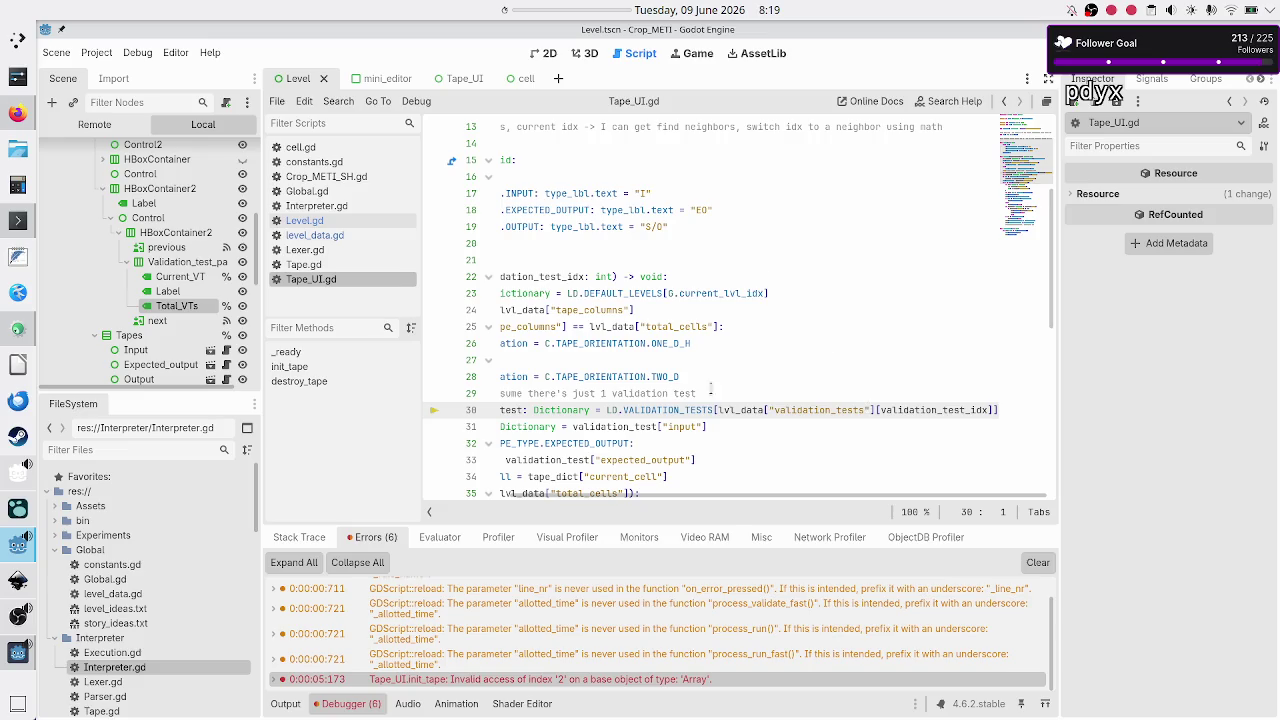
Step: Review _on_previous_pressed, _on_next_pressed and _ready's label setup in Level.gd
left_click(351, 222)
scroll(717, 342, "down", 12)
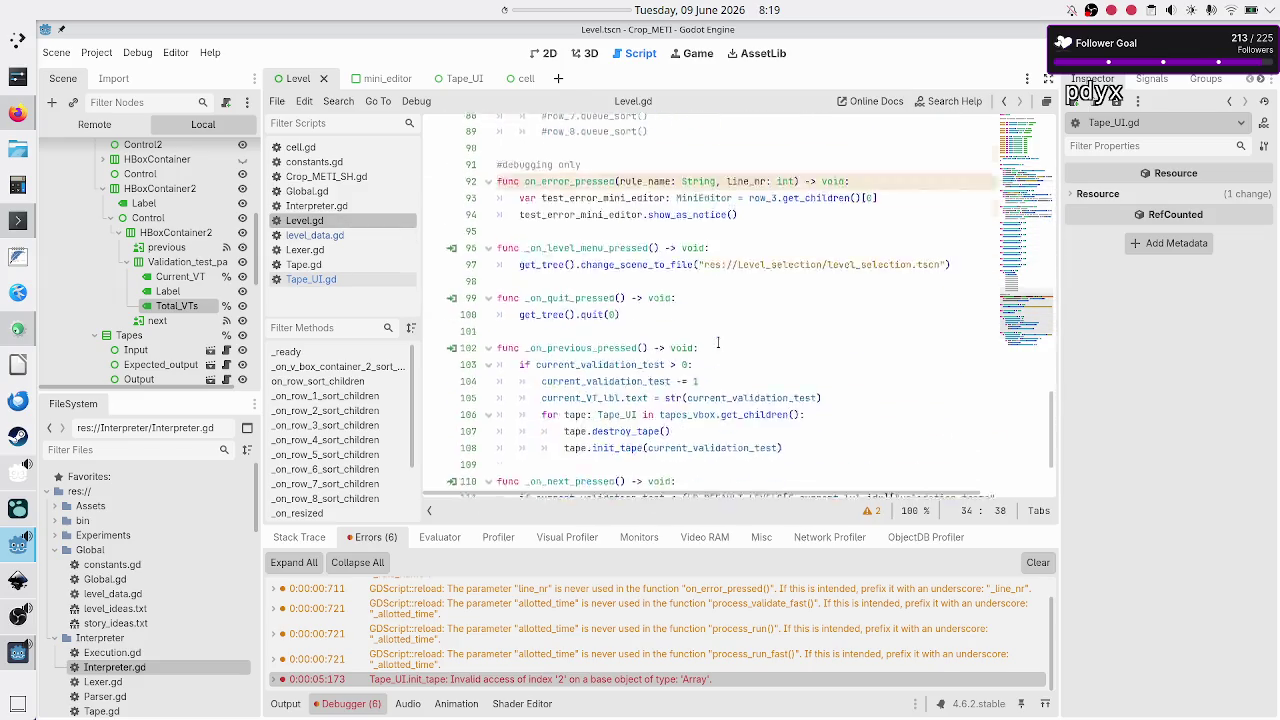
scroll(717, 342, "down", 3)
double_click(583, 226)
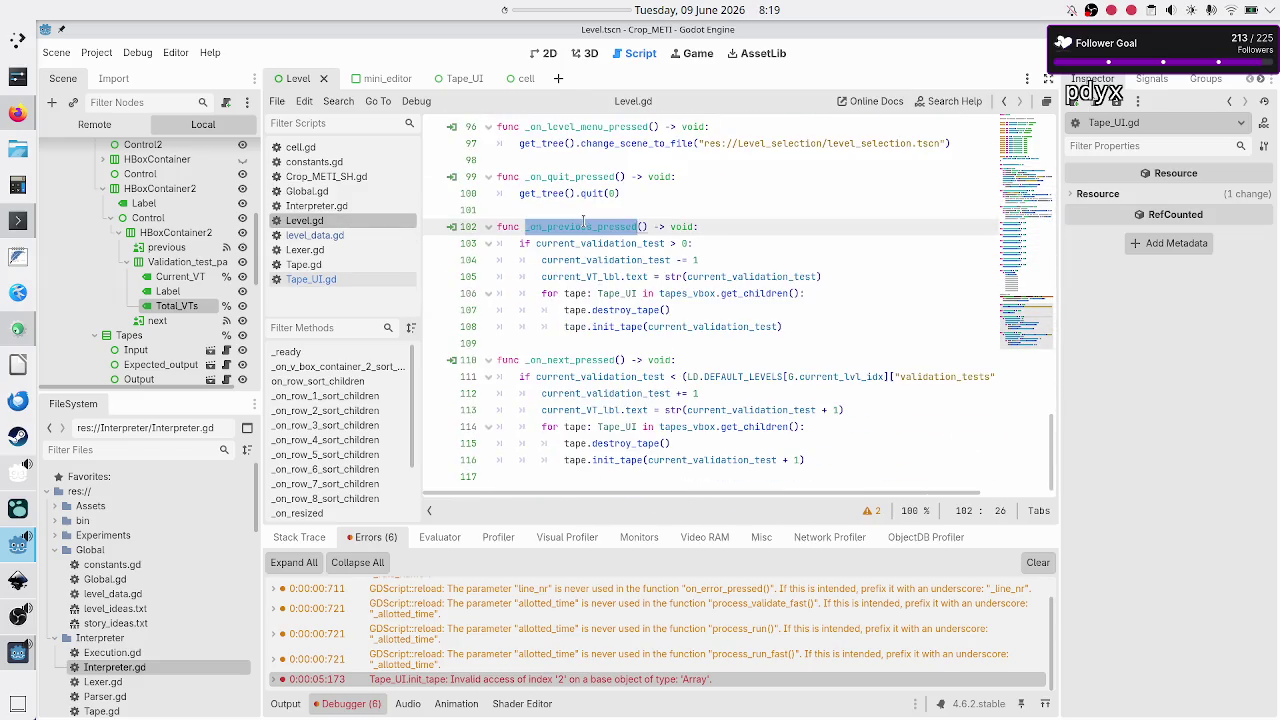
double_click(575, 360)
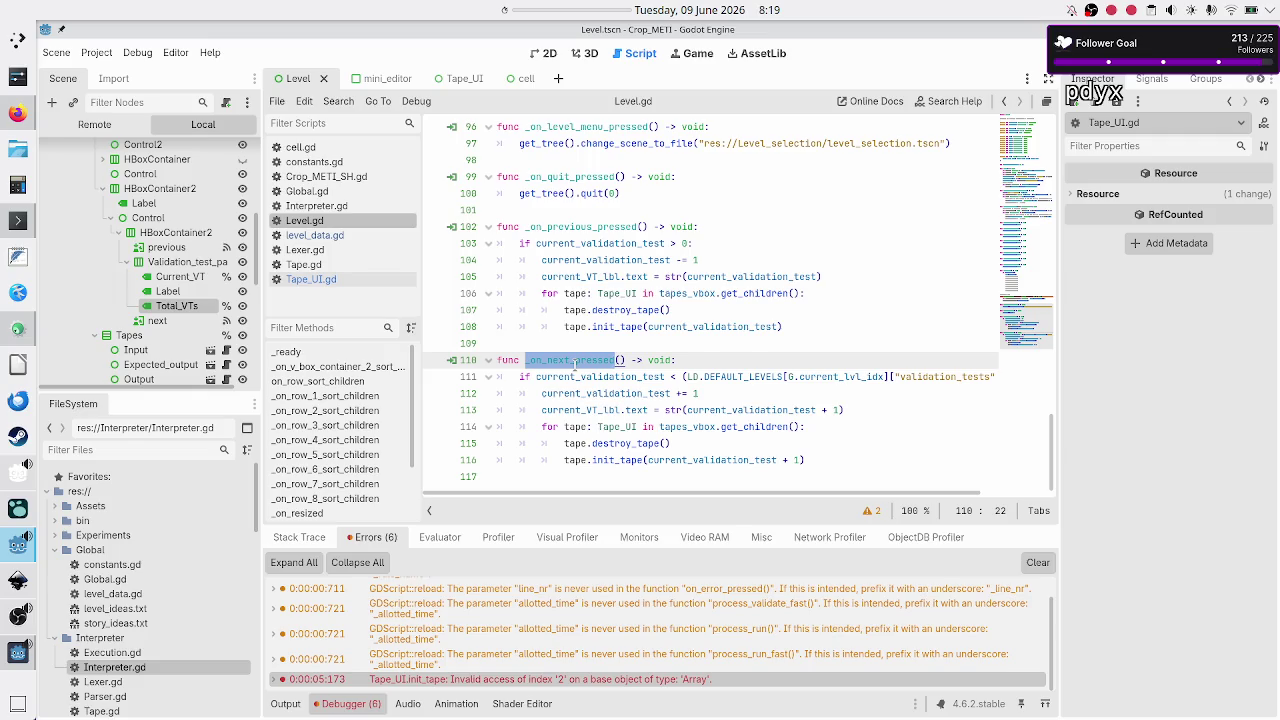
scroll(575, 364, "up", 20)
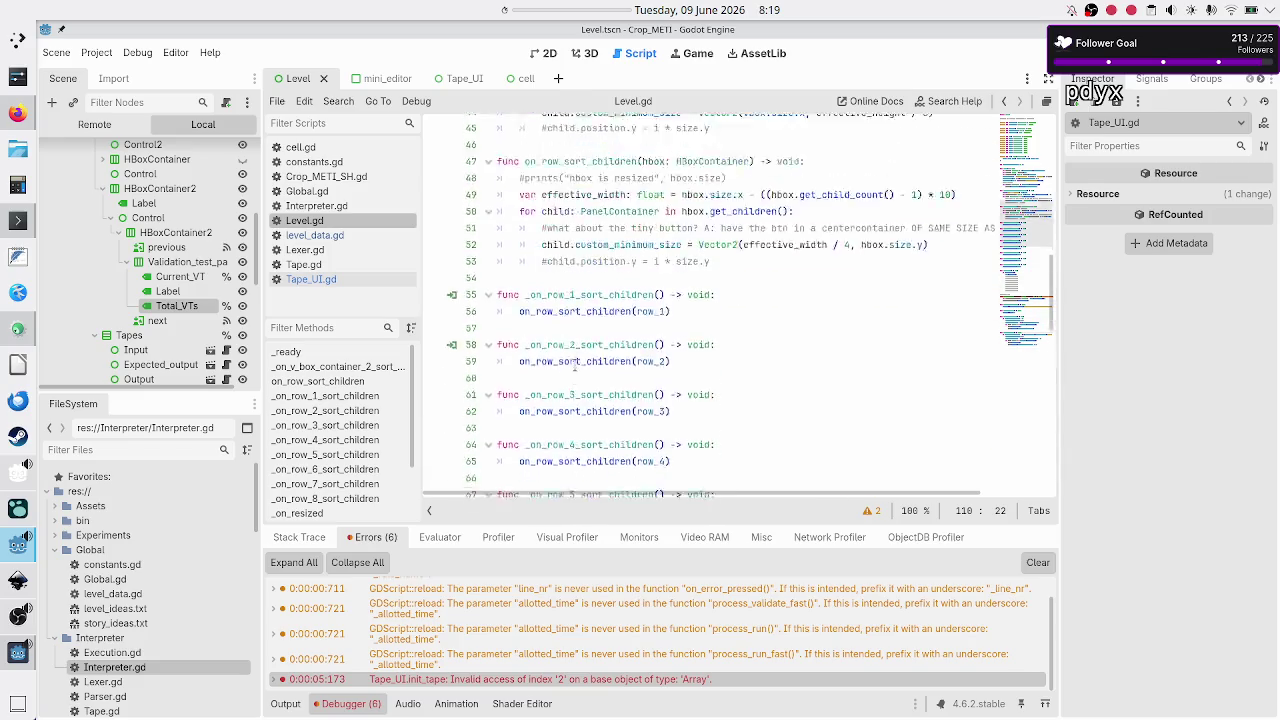
scroll(618, 340, "down", 8)
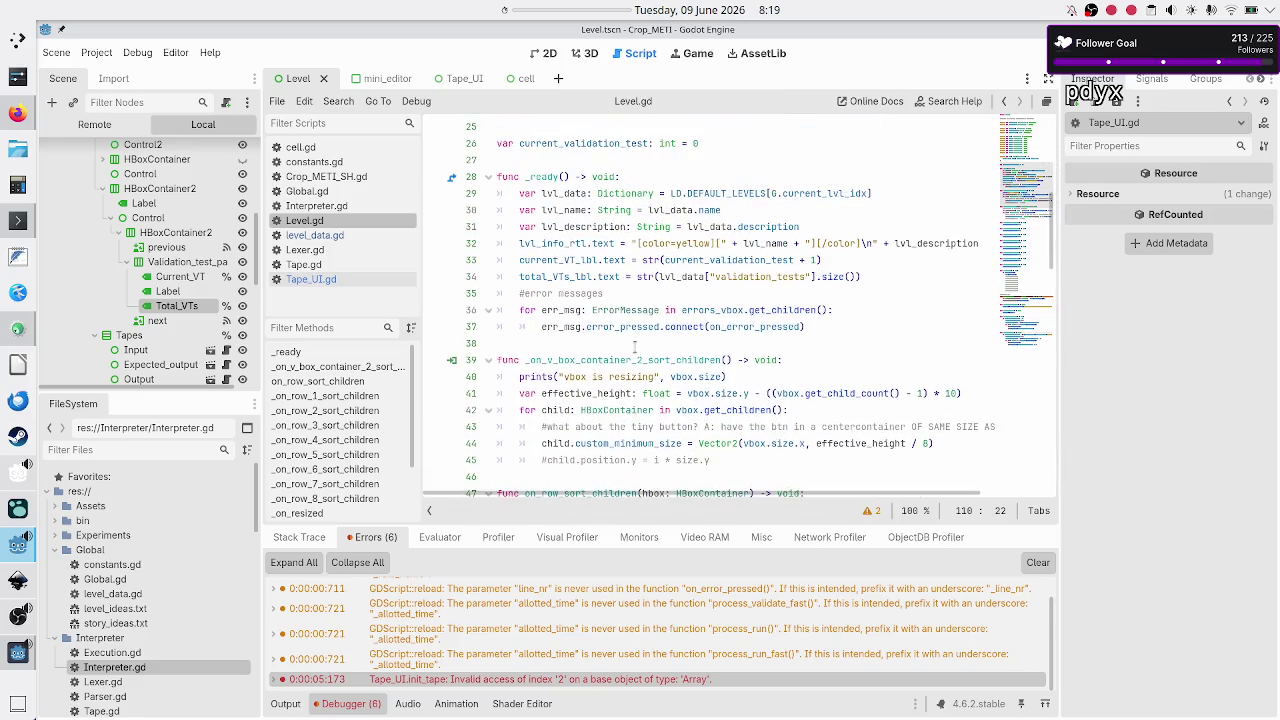
Step: Move the lvl_data declaration from _ready to line 26, above current_validation_test
left_click(780, 178)
key("Right")
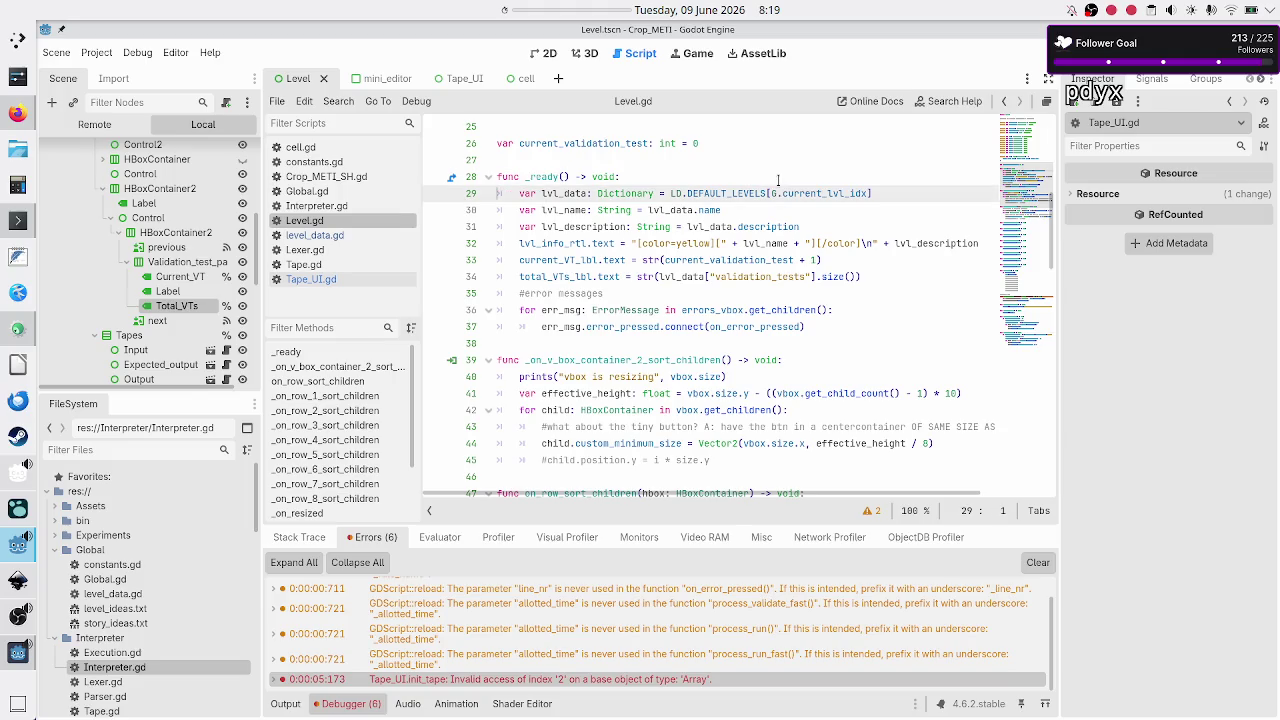
key("shift+End")
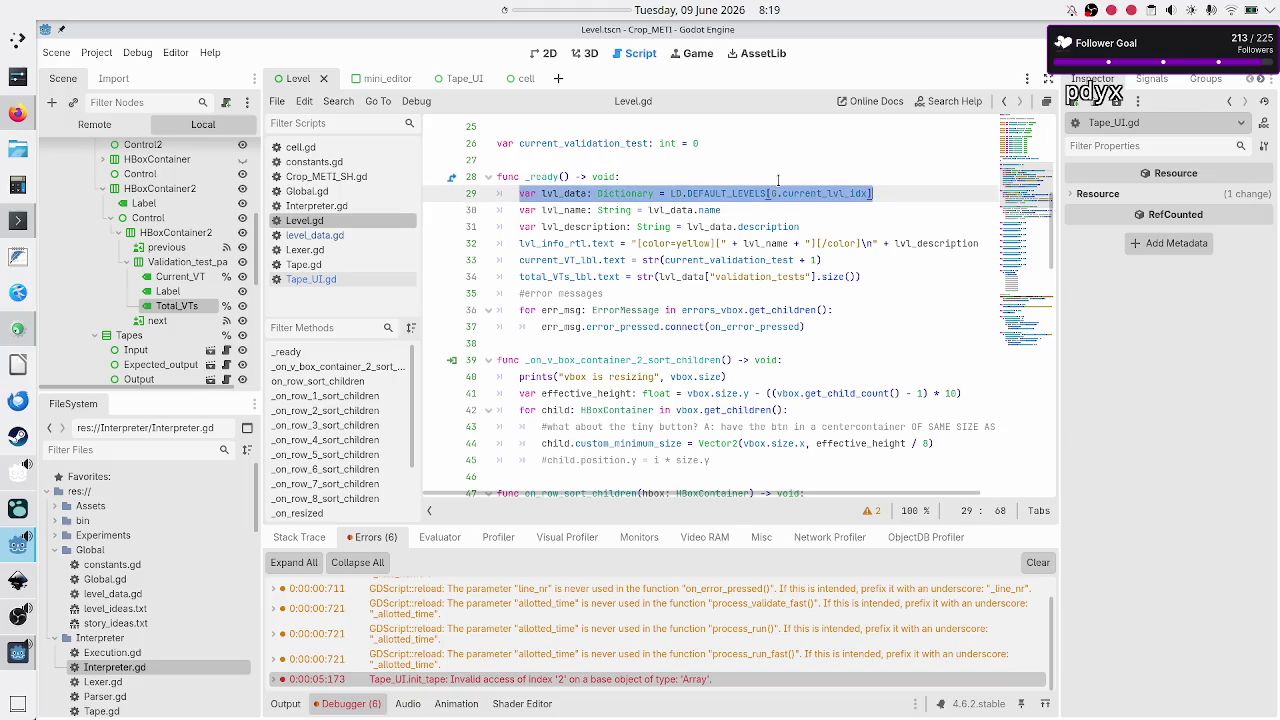
key("shift+Right")
key("ctrl+c")
key("BackSpace")
key("BackSpace")
key("BackSpace")
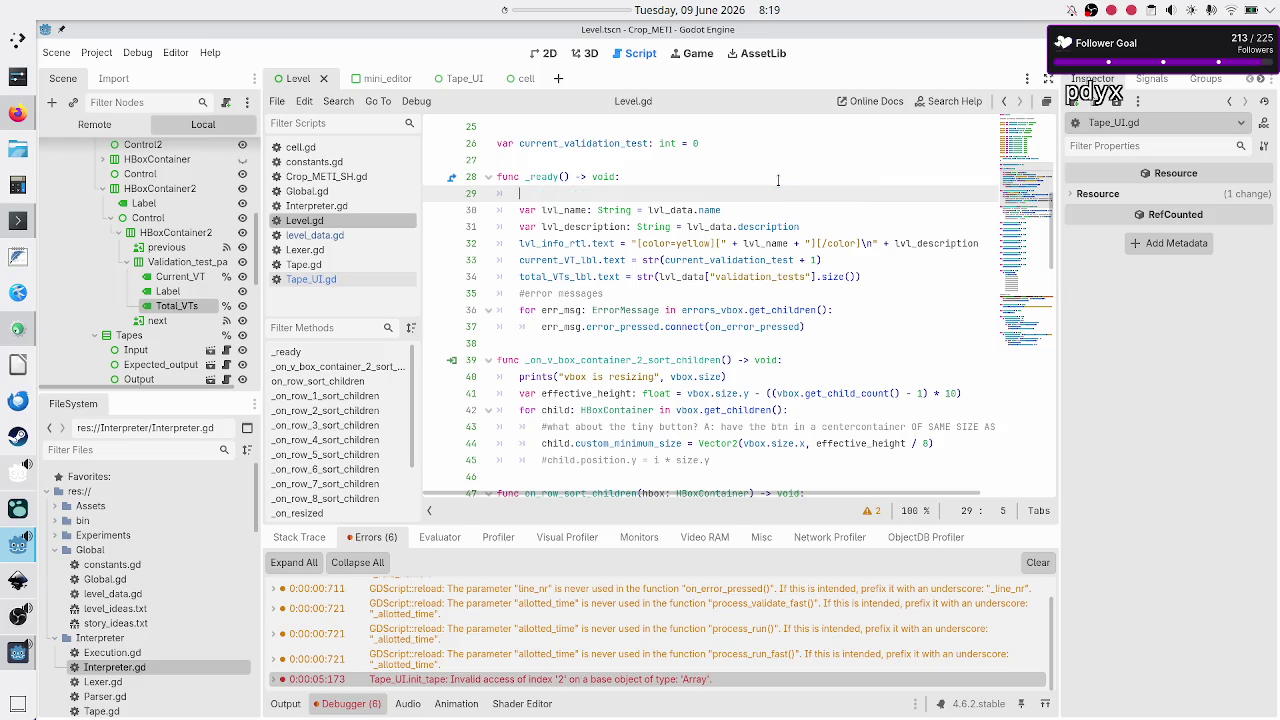
scroll(727, 197, "up", 3)
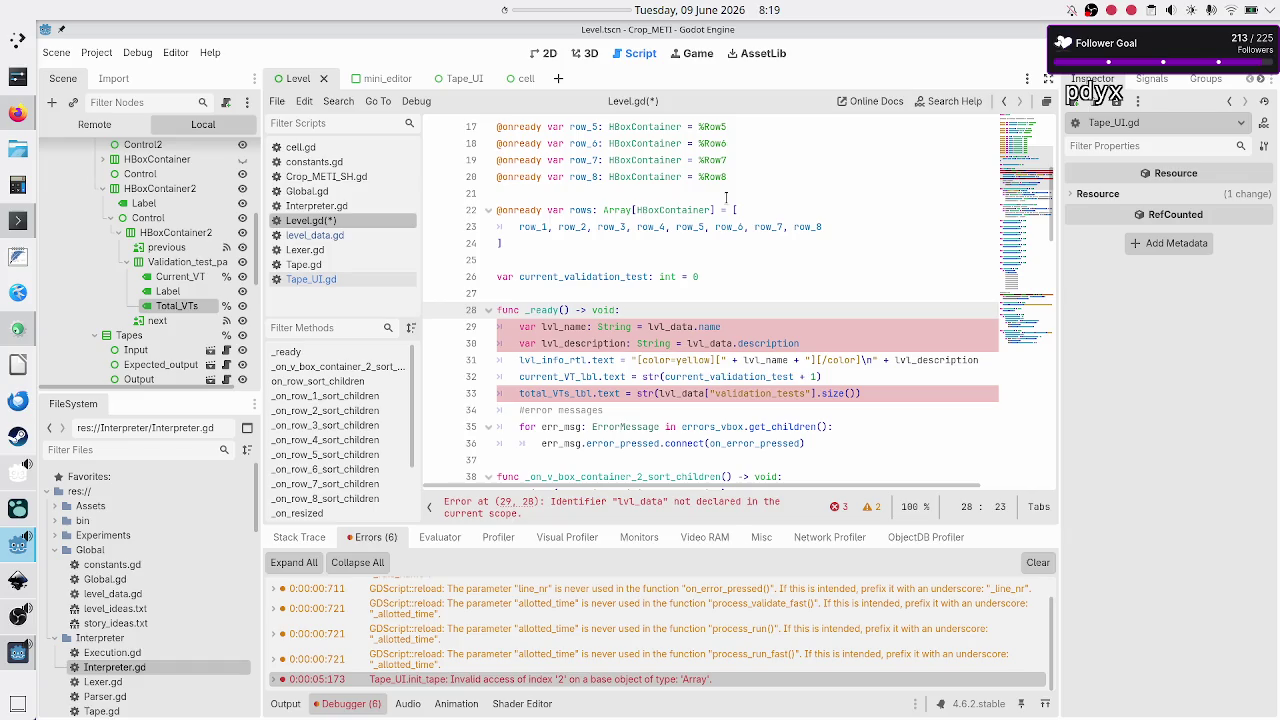
key("Up")
key("Up")
key("Up")
key("Return")
key("ctrl+v")
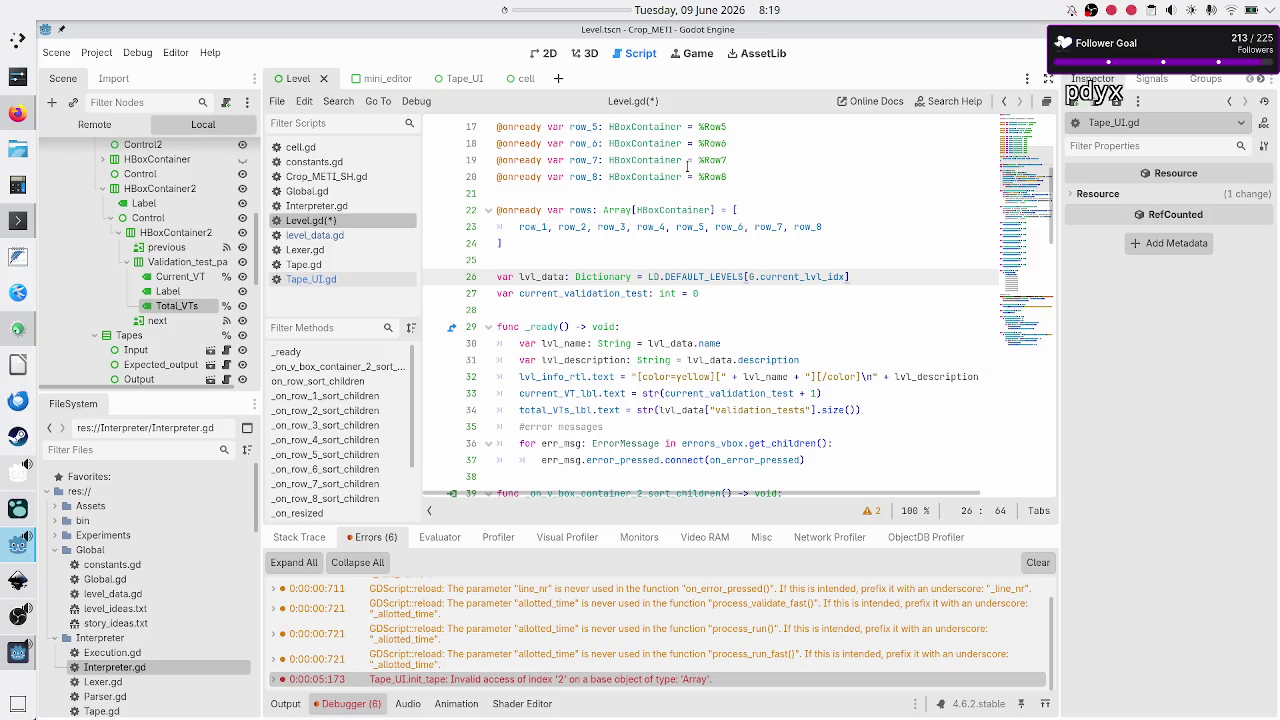
Step: Select DEFAULT_LEVELS on line 26 and scroll down to review the paging handlers
double_click(677, 276)
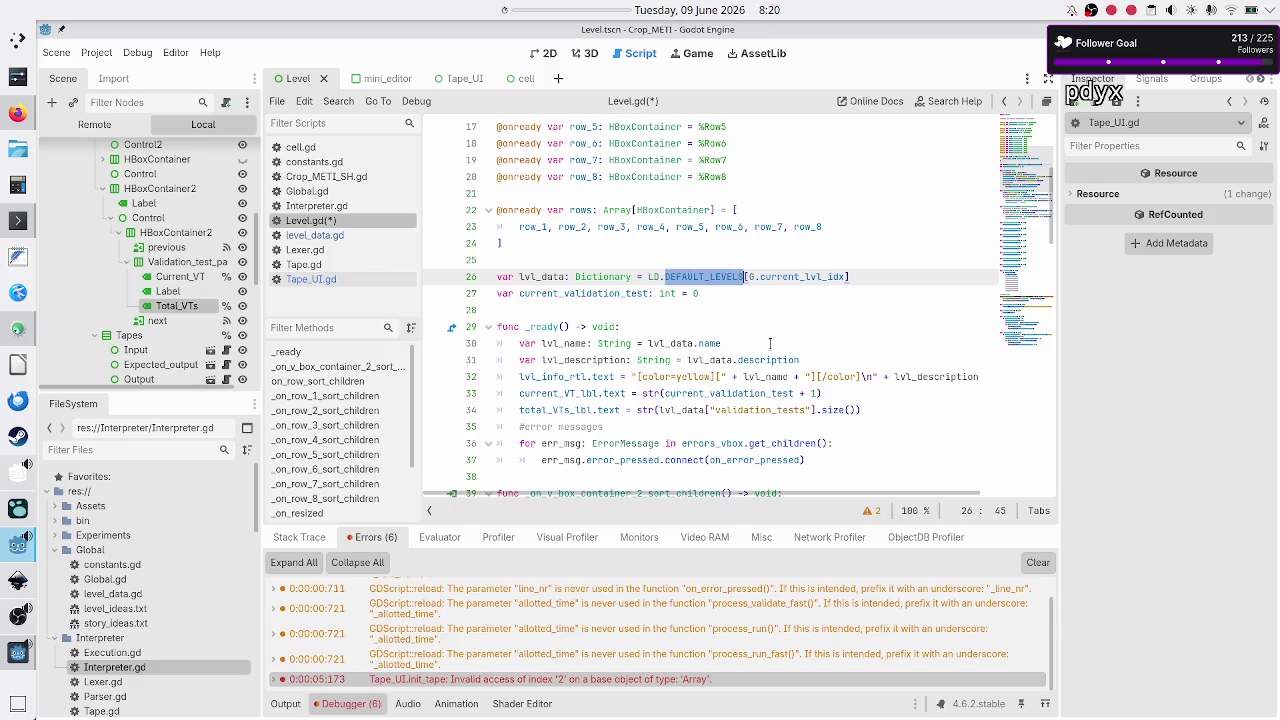
scroll(770, 343, "down", 4)
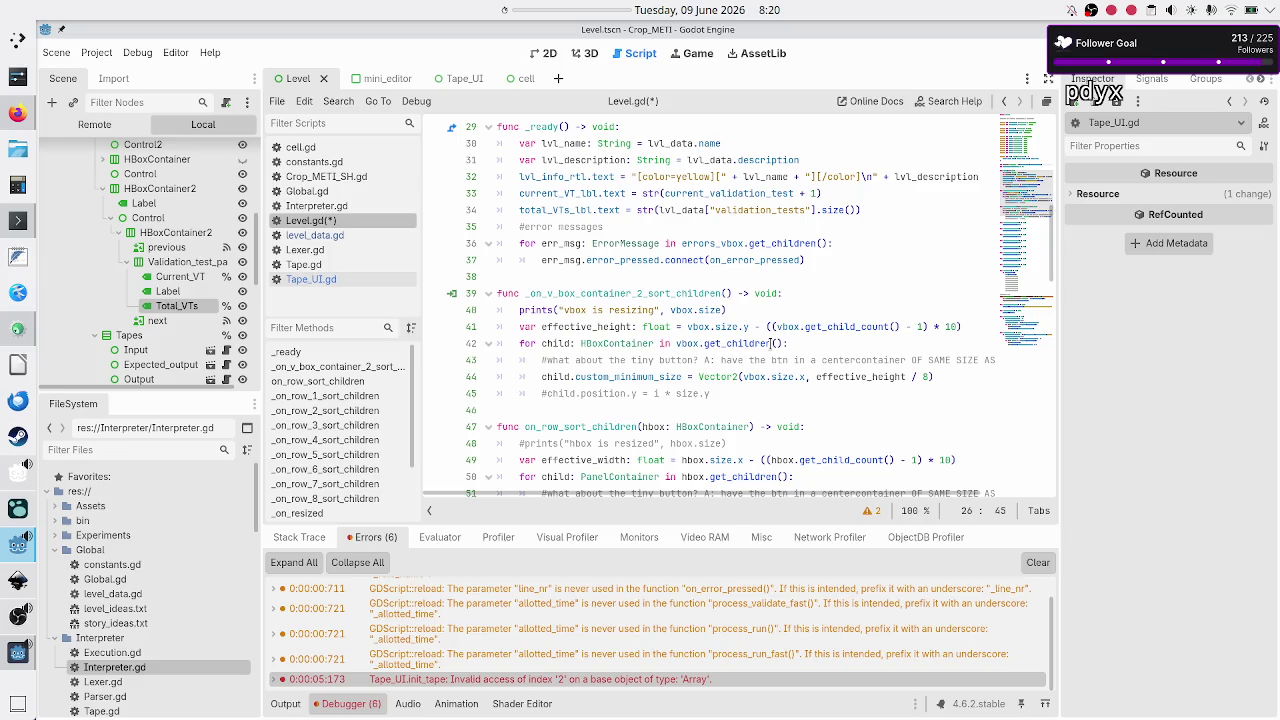
scroll(770, 343, "down", 2)
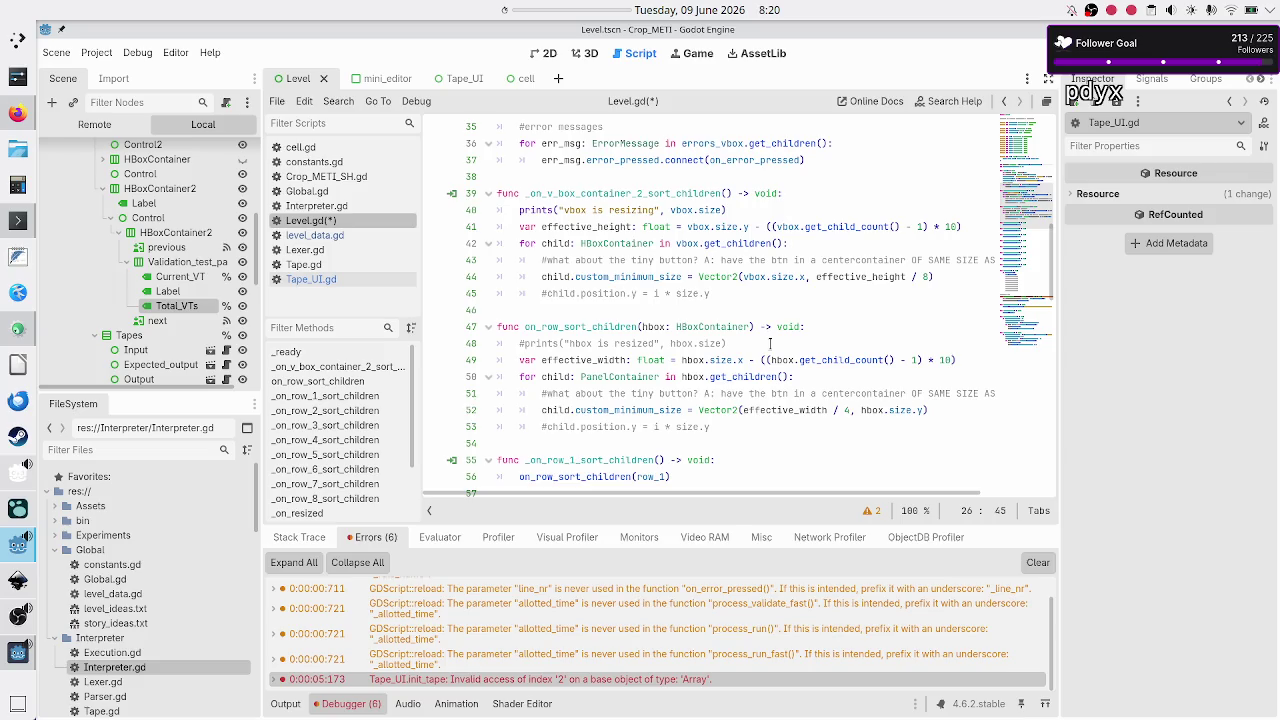
scroll(770, 343, "down", 13)
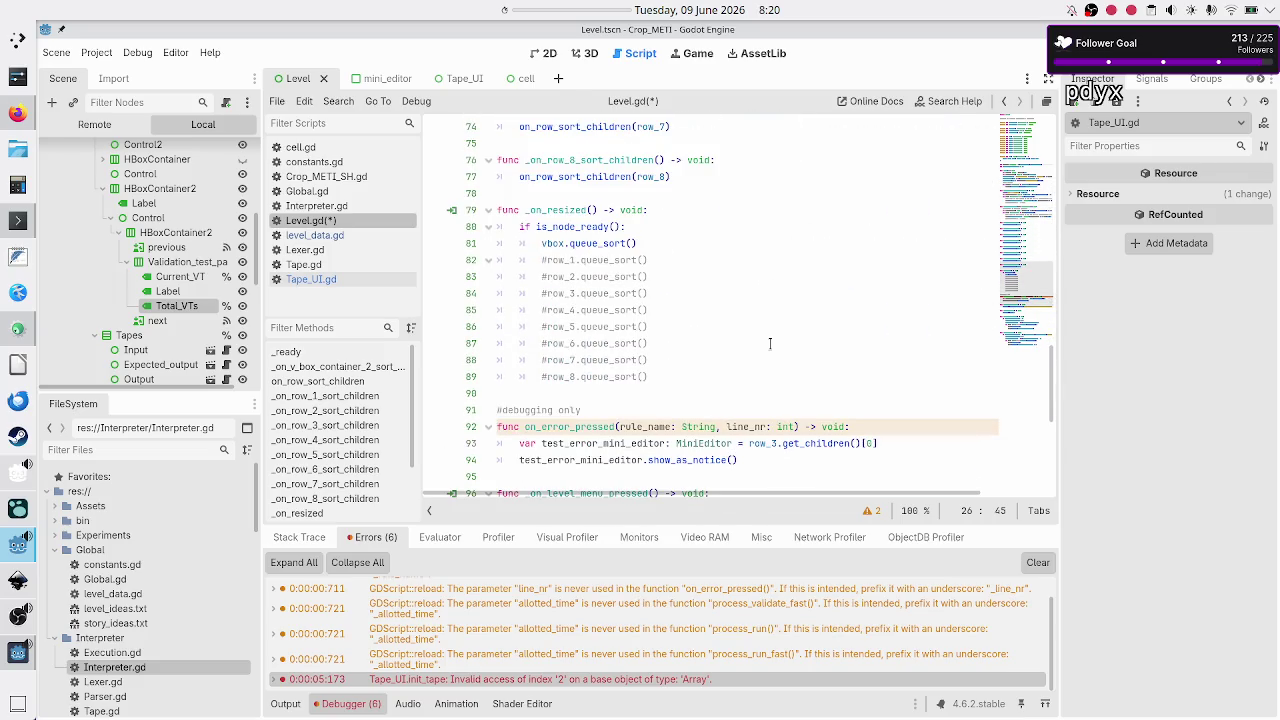
scroll(770, 343, "down", 3)
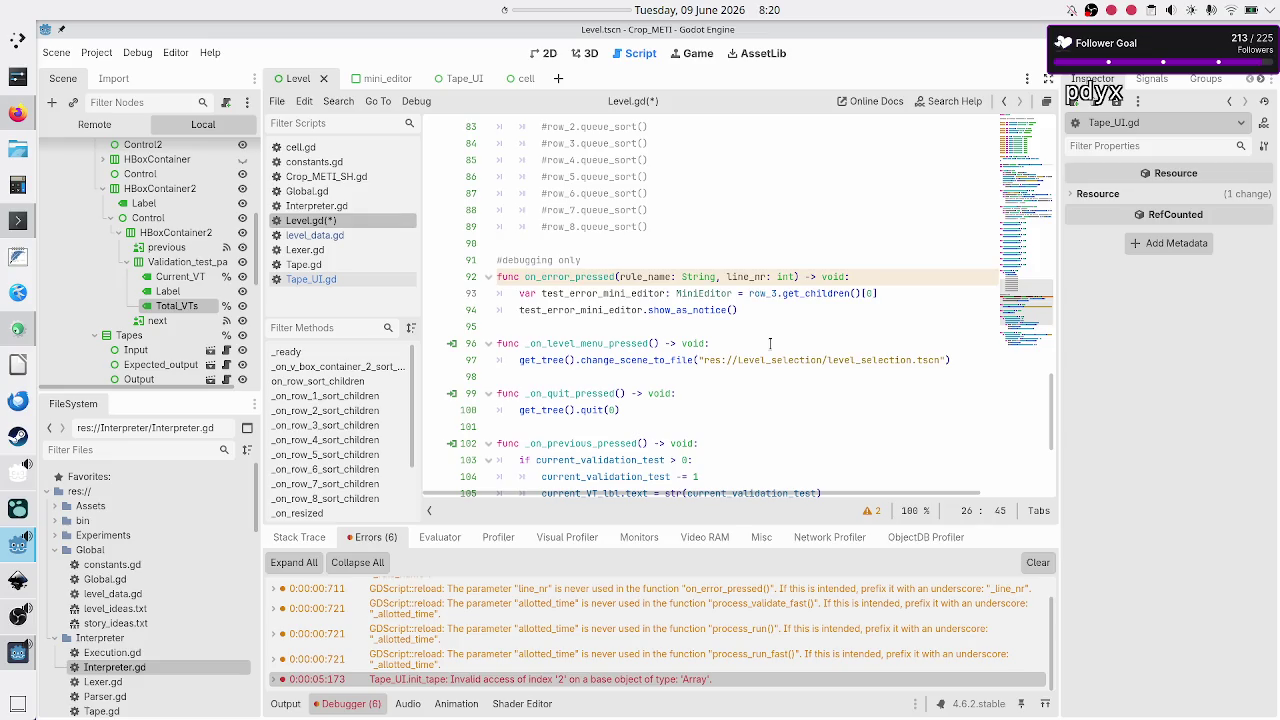
Step: In _on_next_pressed, replace LD.DEFAULT_LEVELS[G.current_lvl_idx] on line 111 with lvl_data
scroll(770, 343, "down", 2)
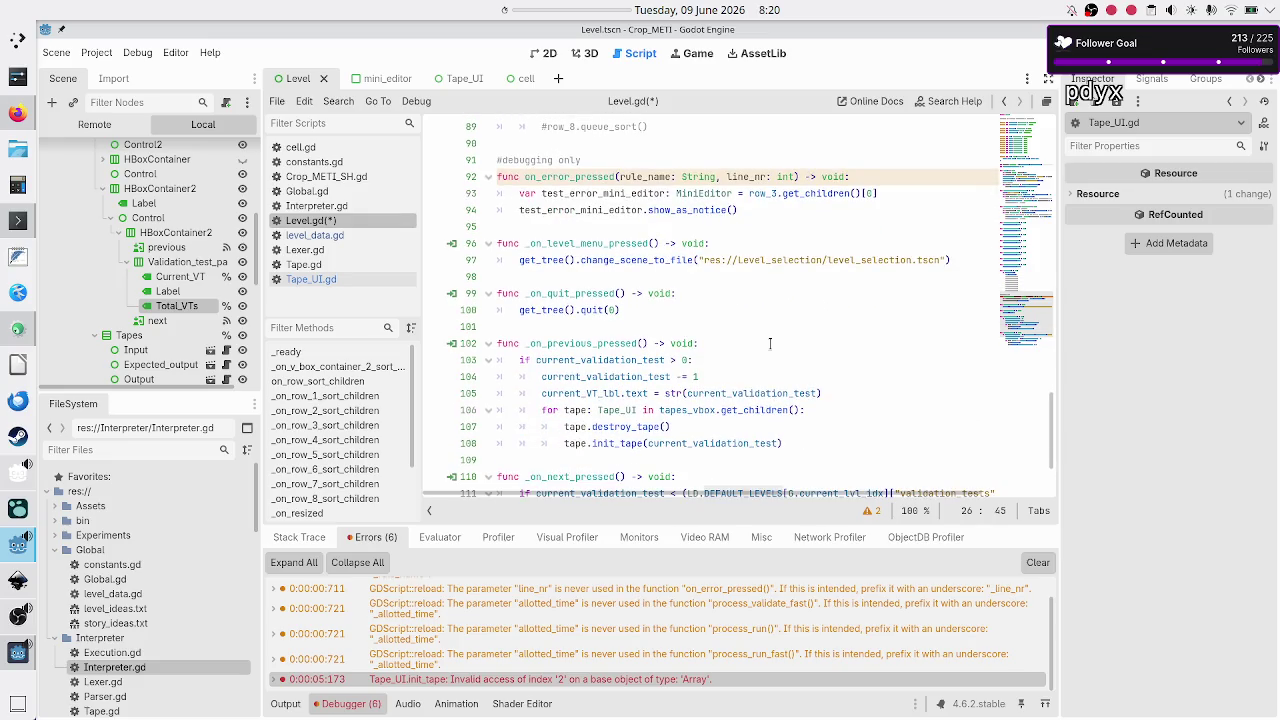
scroll(770, 343, "down", 2)
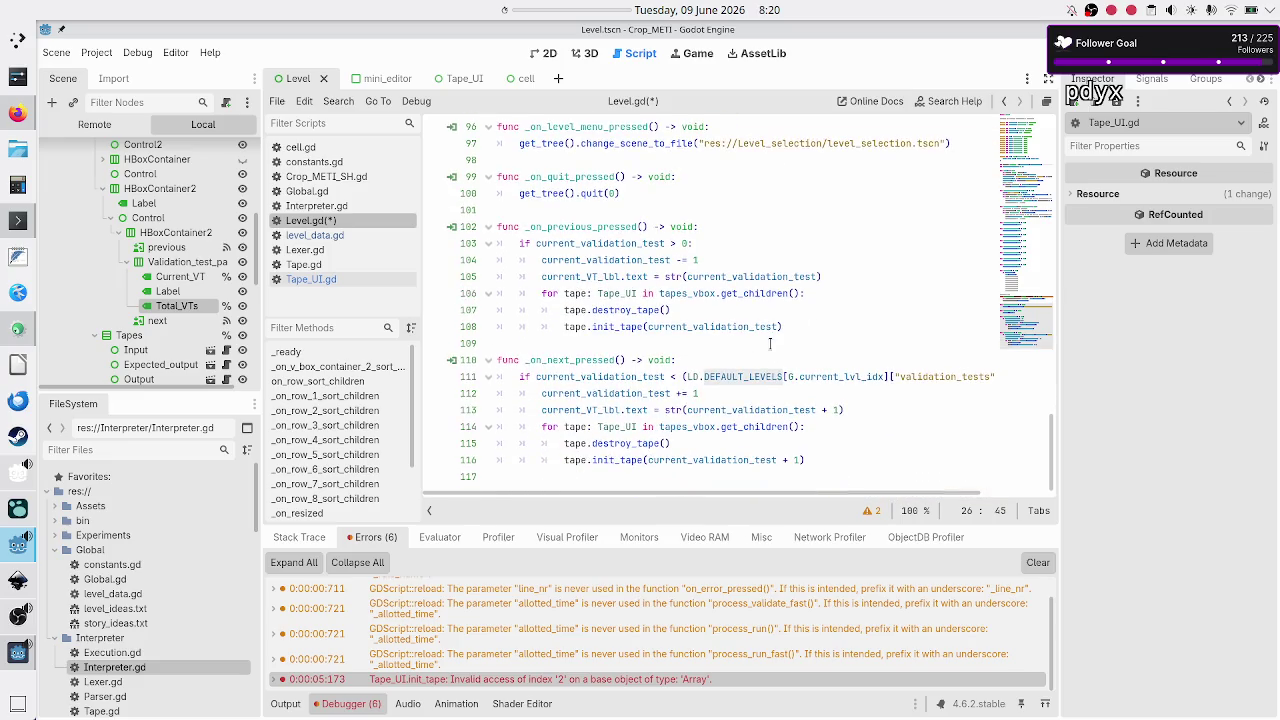
left_click(684, 377)
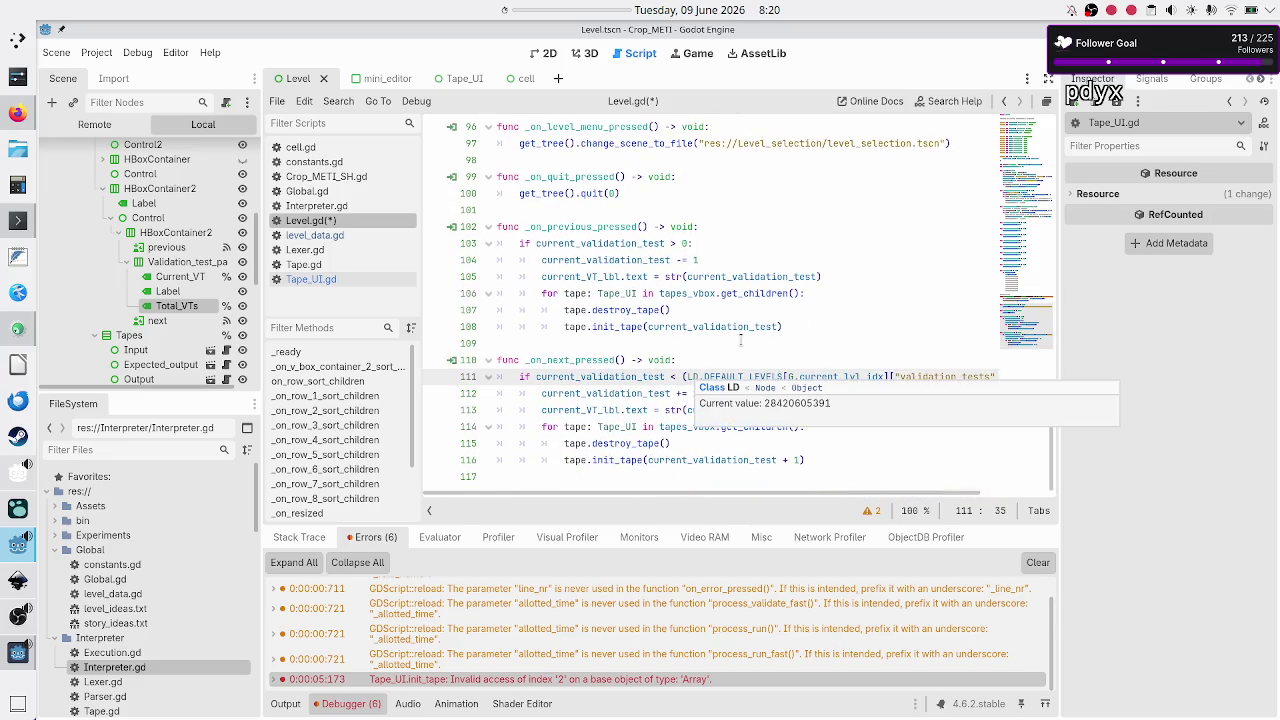
key("shift+Right")
key("shift+Right")
key("shift+Right")
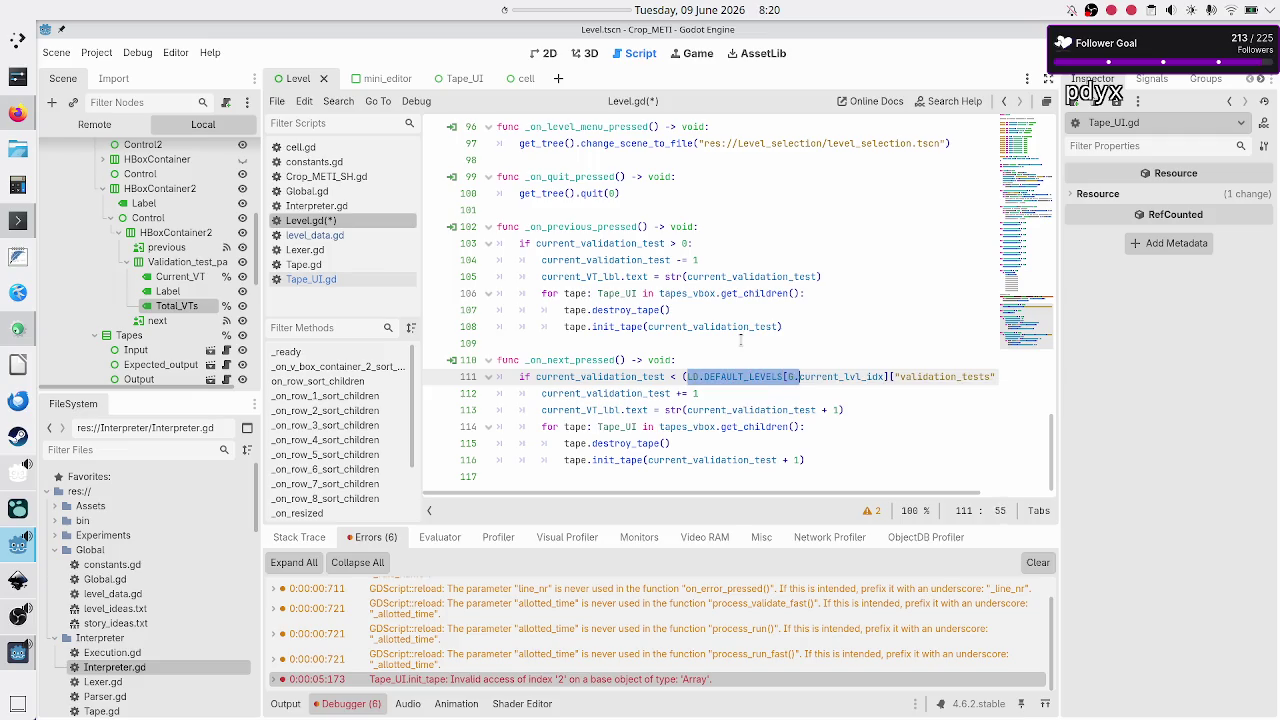
key("shift+Right")
key("shift+Right")
key("shift+Right")
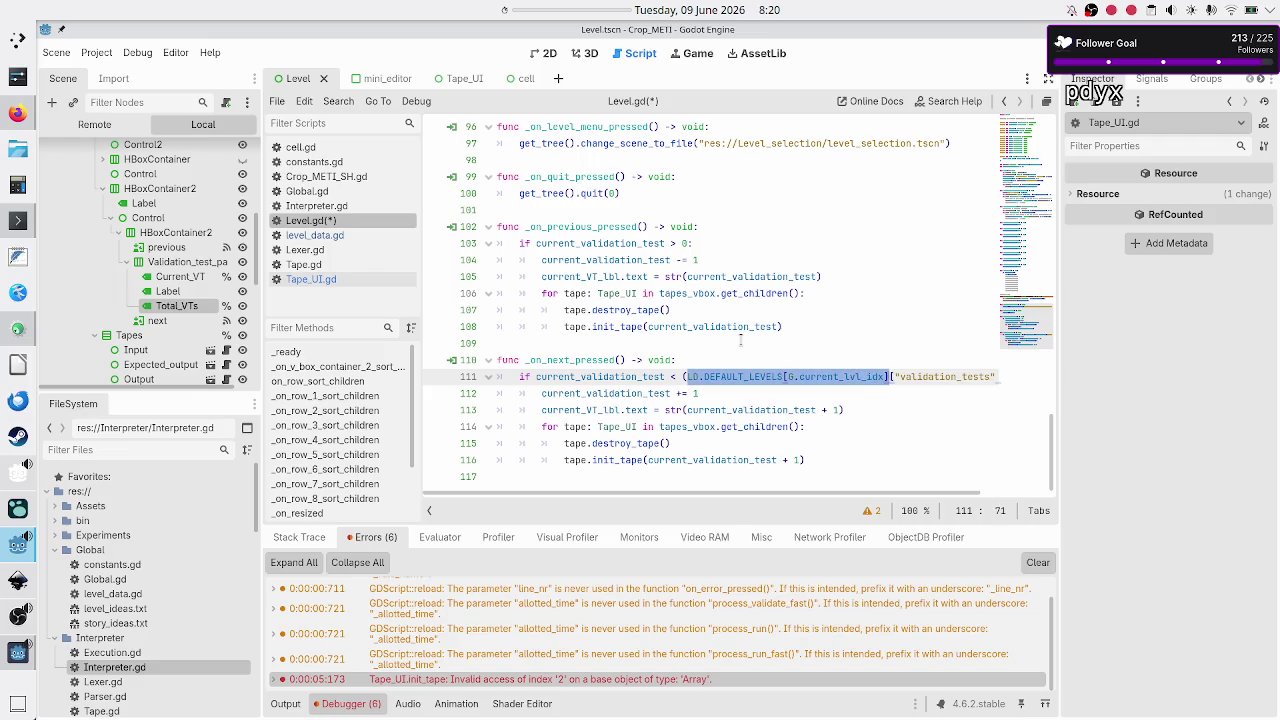
type("lvl_data")
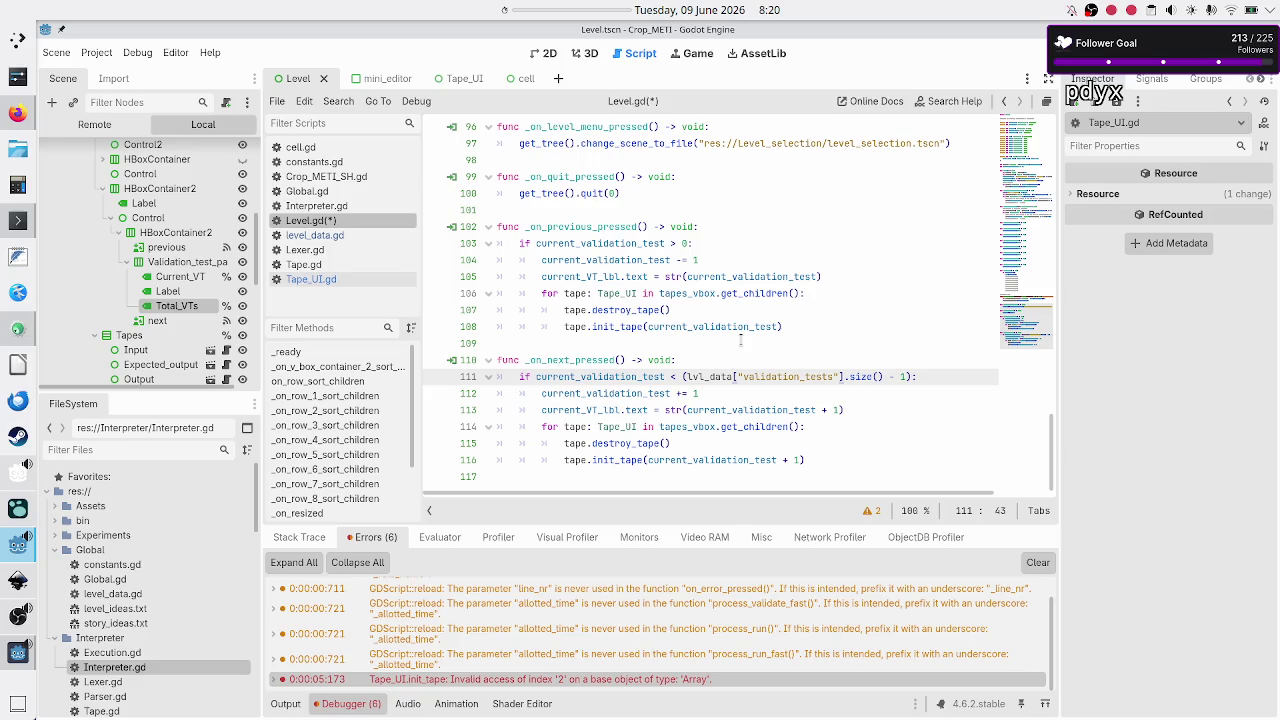
scroll(658, 280, "up", 20)
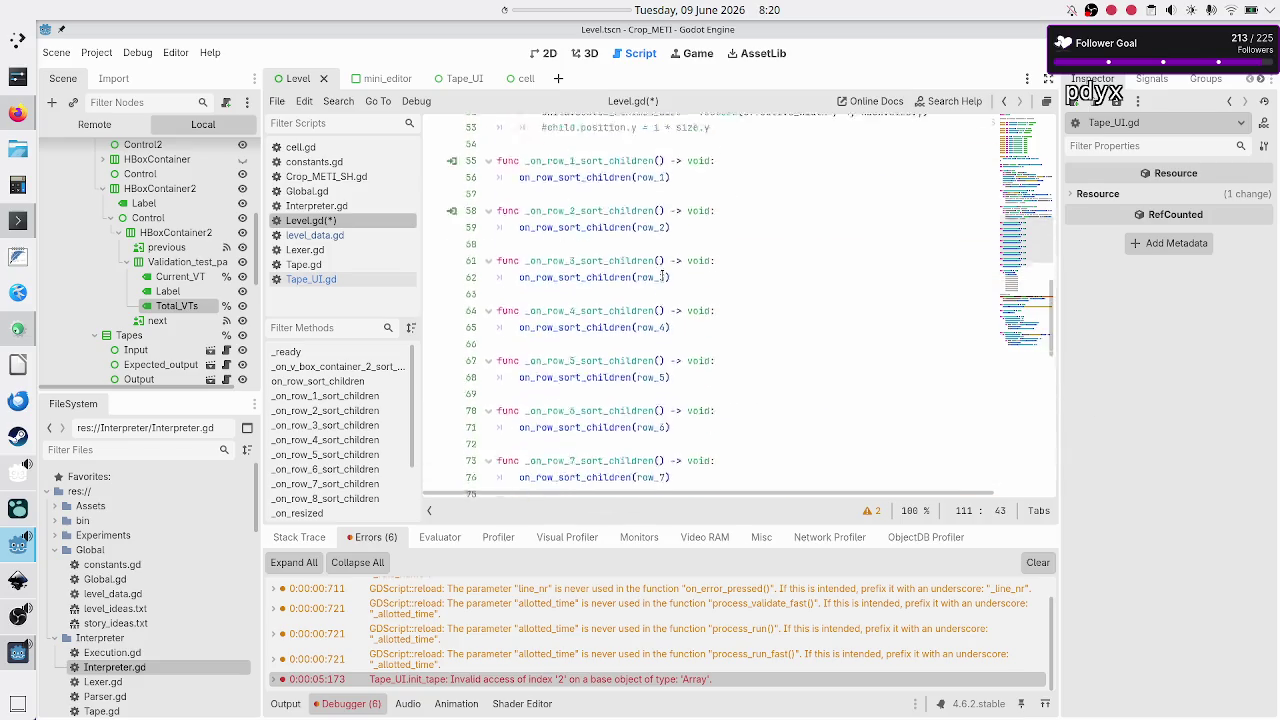
scroll(661, 275, "up", 5)
scroll(656, 309, "down", 5)
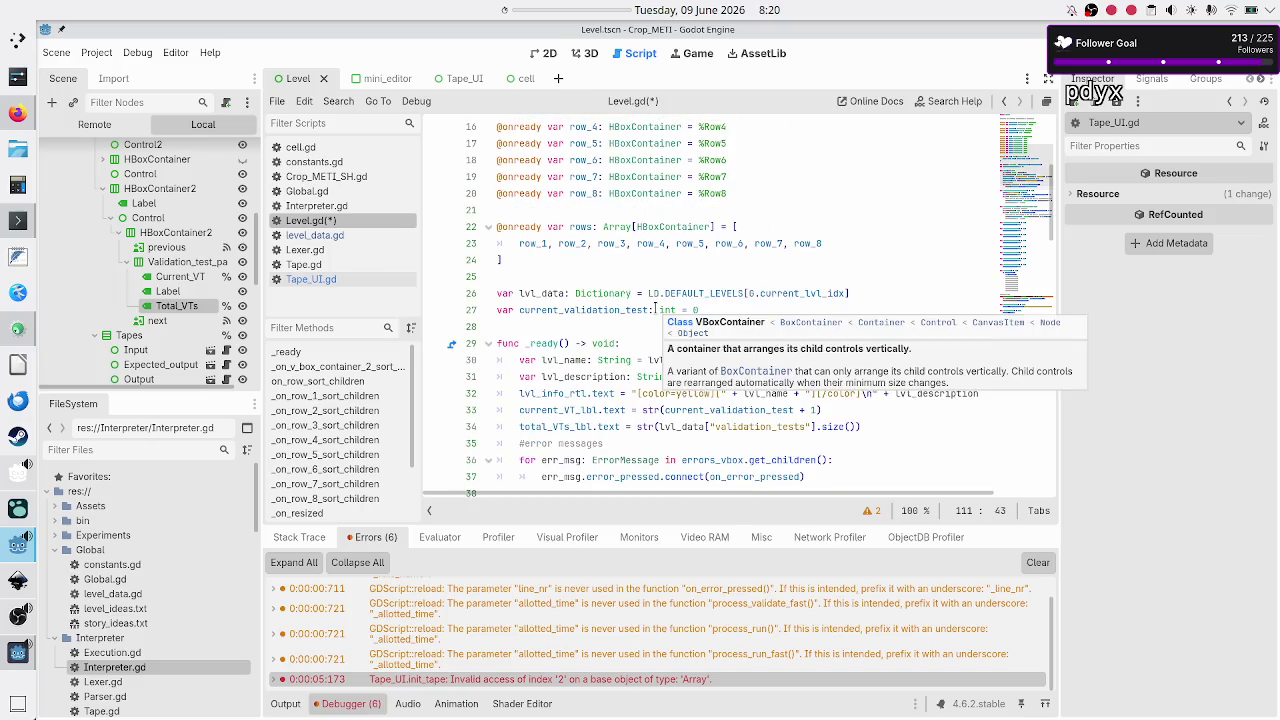
left_click(561, 280)
key("Down")
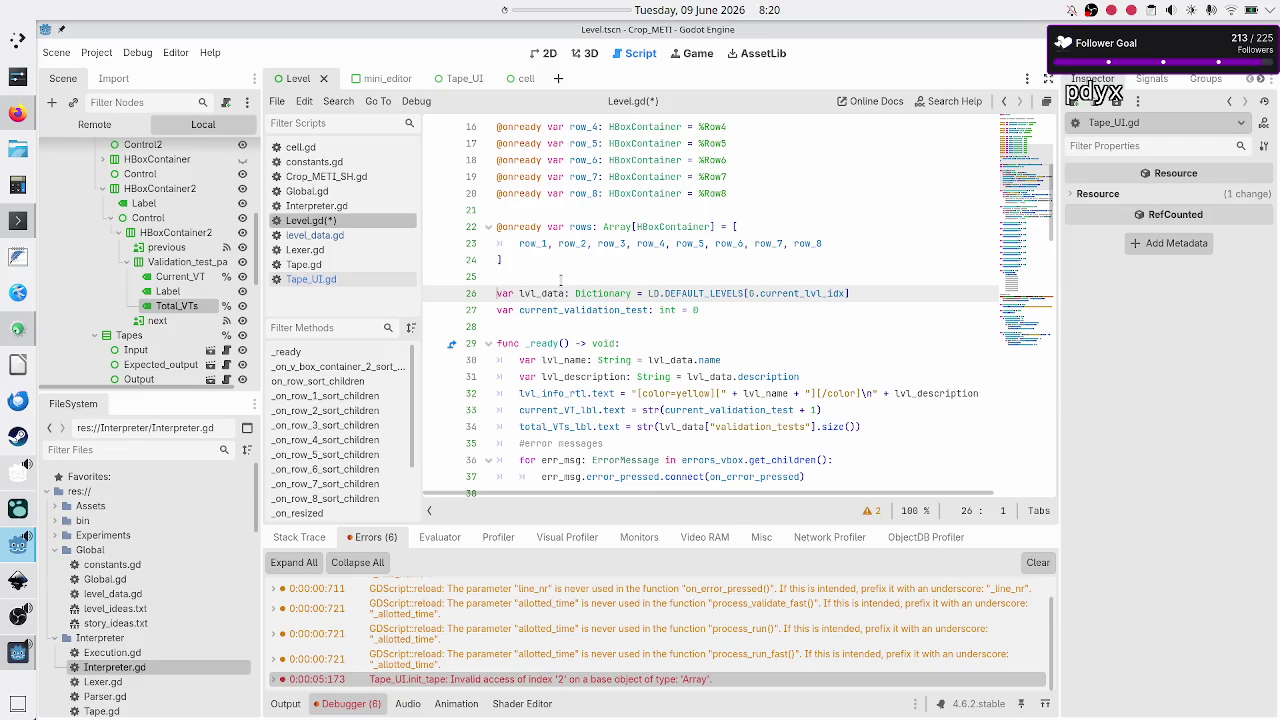
type("@onrea")
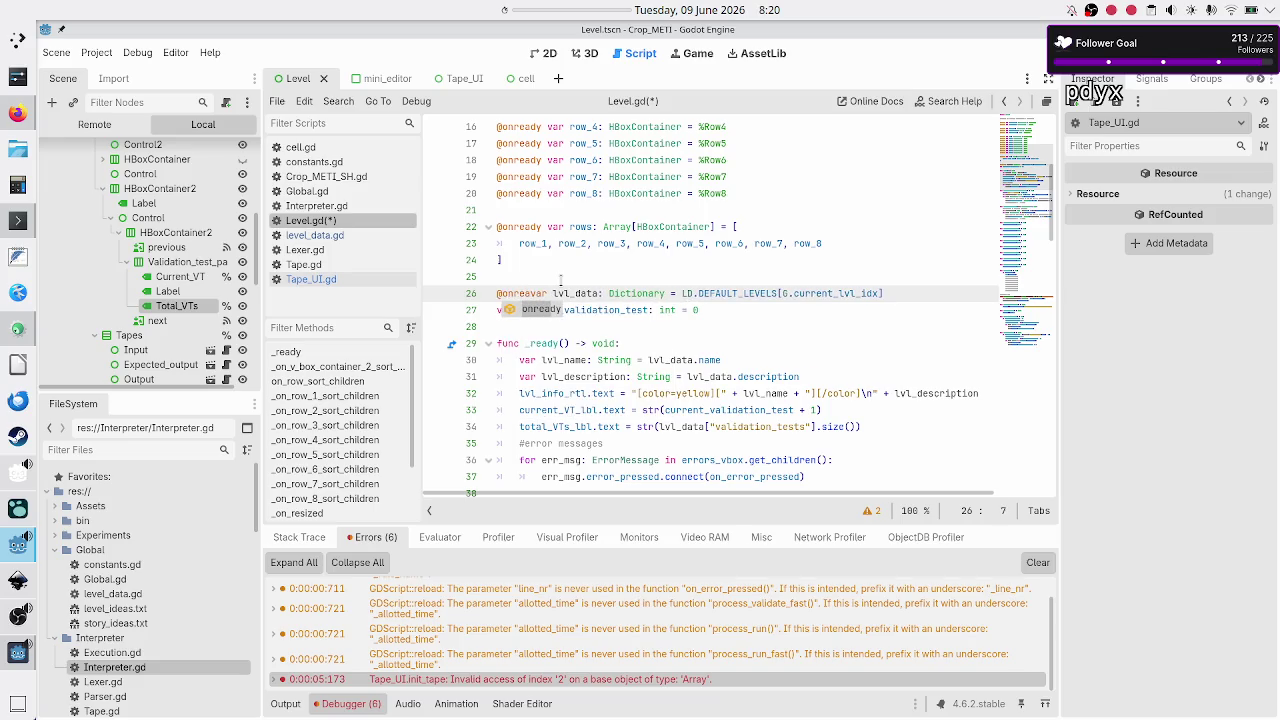
key("Return")
key("Down")
key("Down")
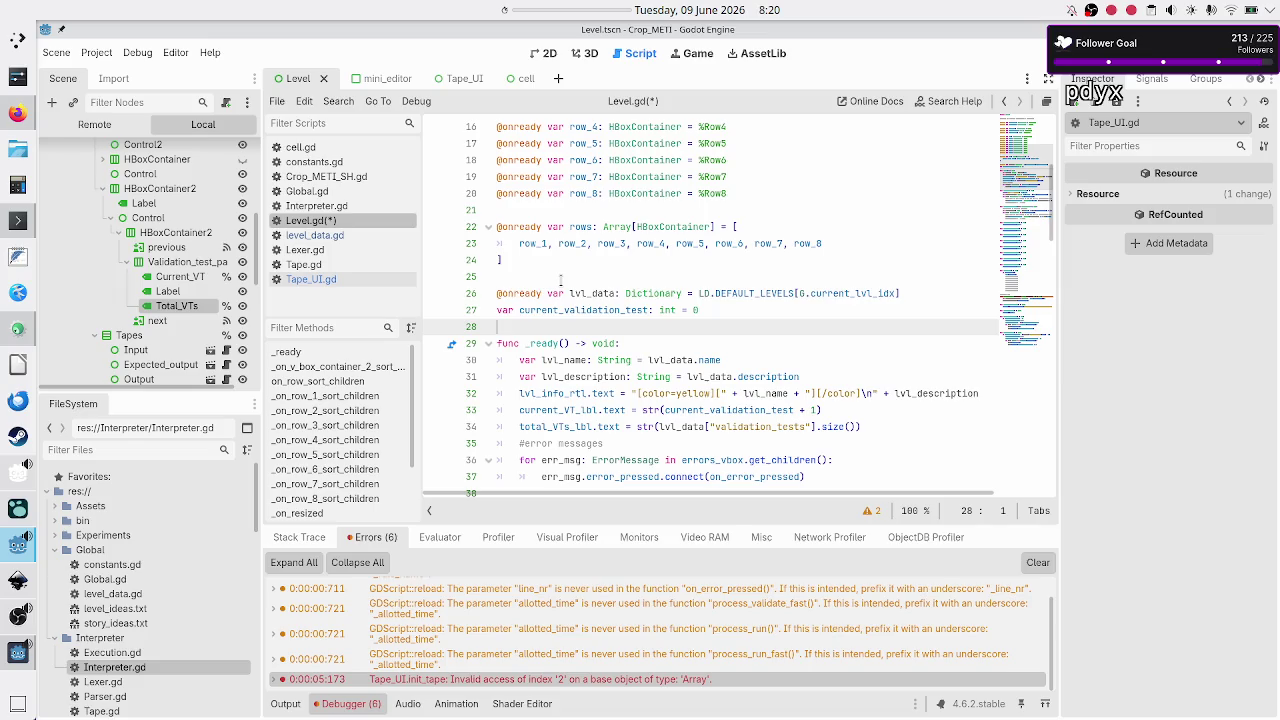
key("Down")
key("Down")
key("Down")
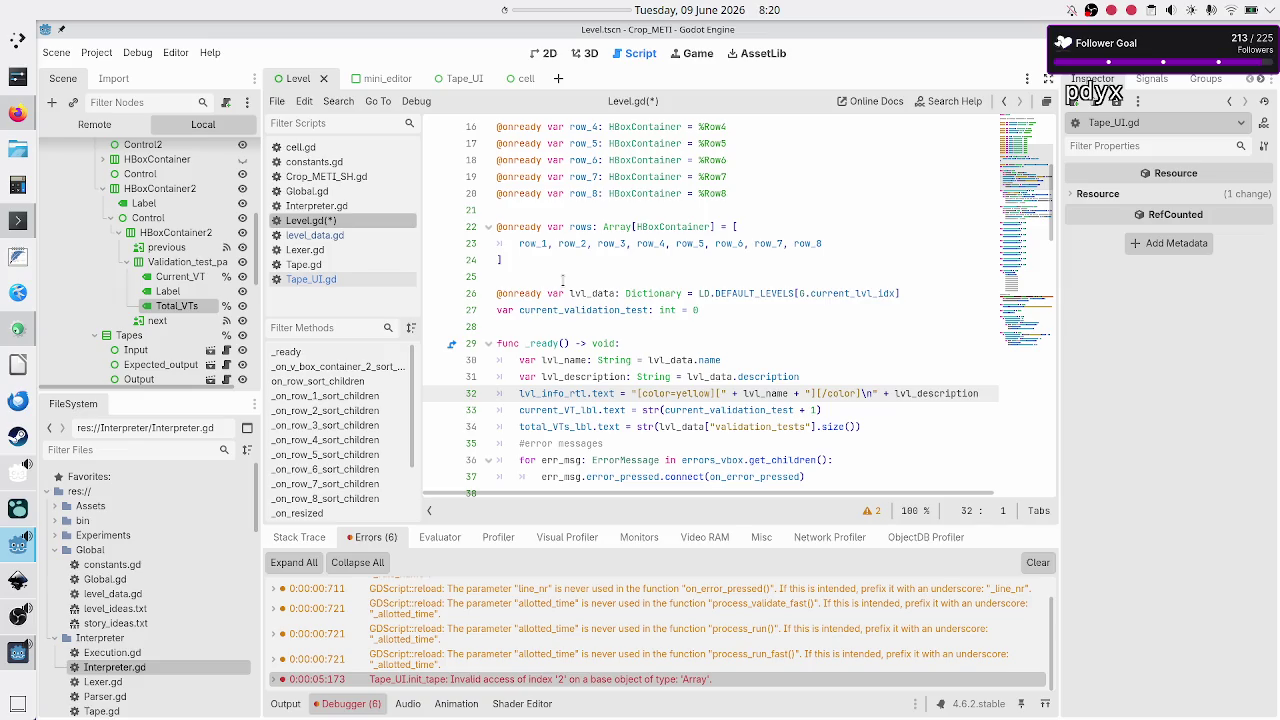
Step: Delete the ' + 1' from init_tape(current_validation_test + 1) on line 116
scroll(560, 281, "down", 2)
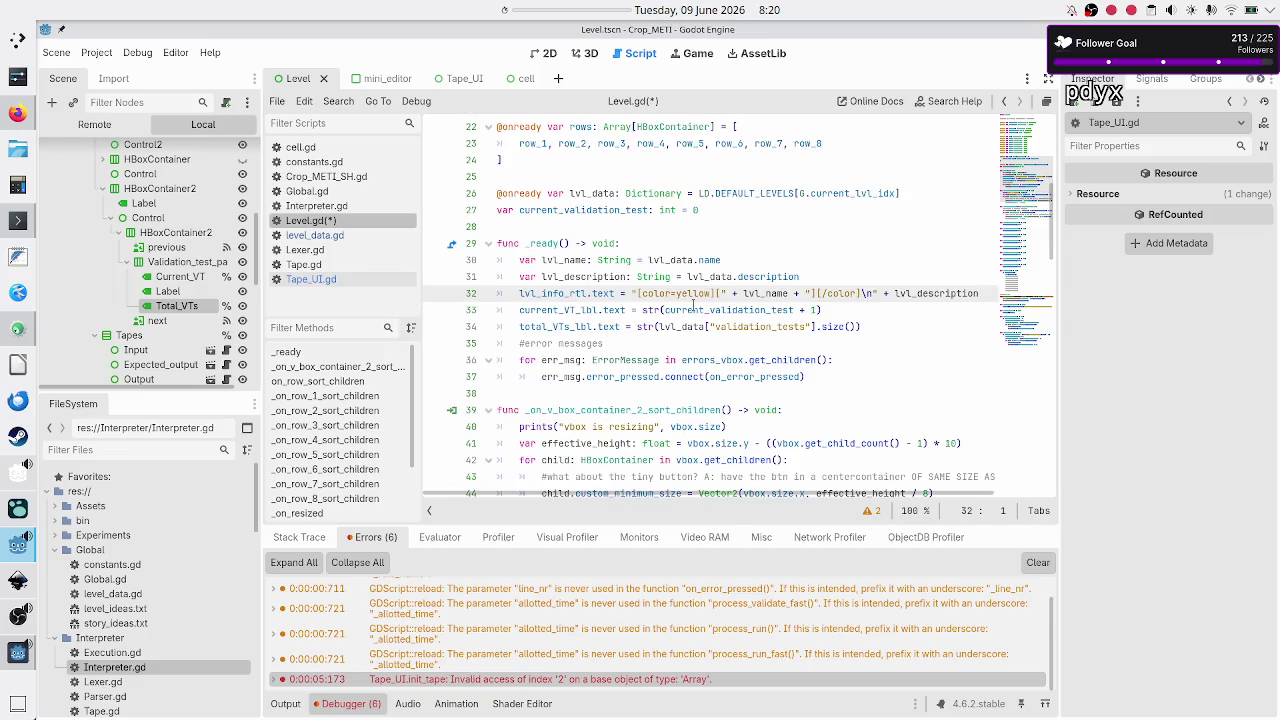
scroll(693, 303, "down", 20)
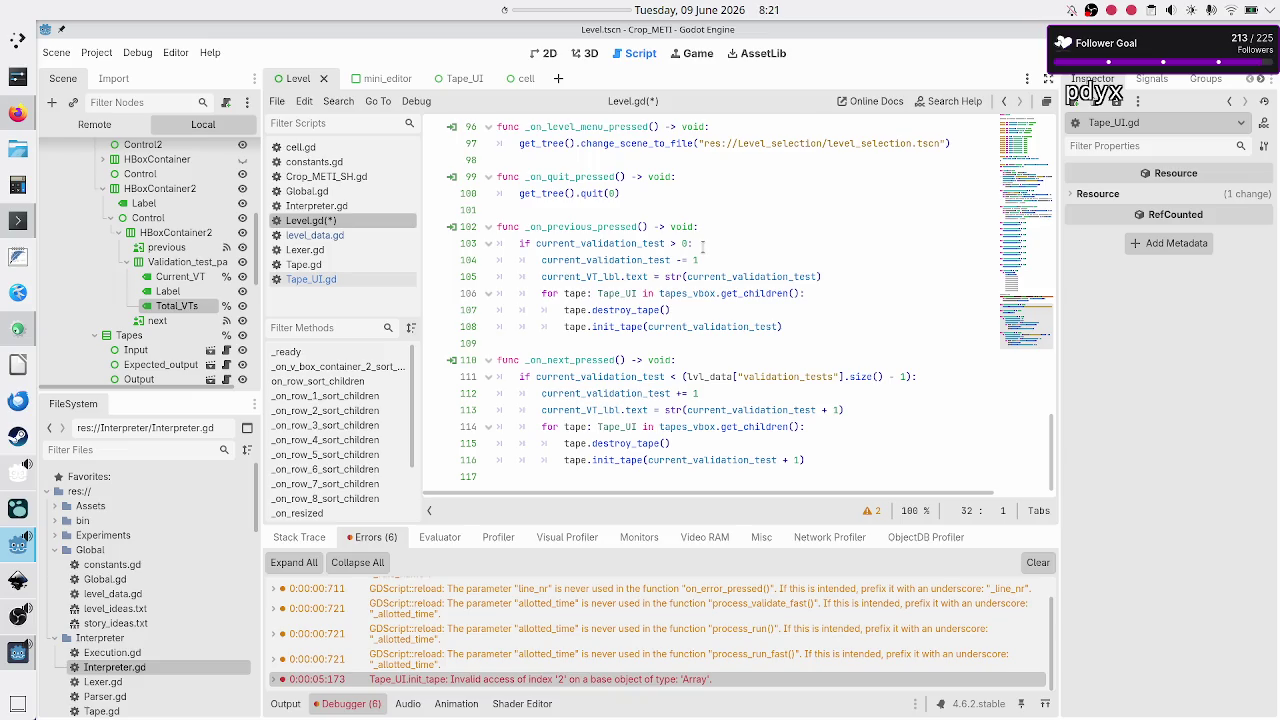
double_click(597, 359)
double_click(645, 377)
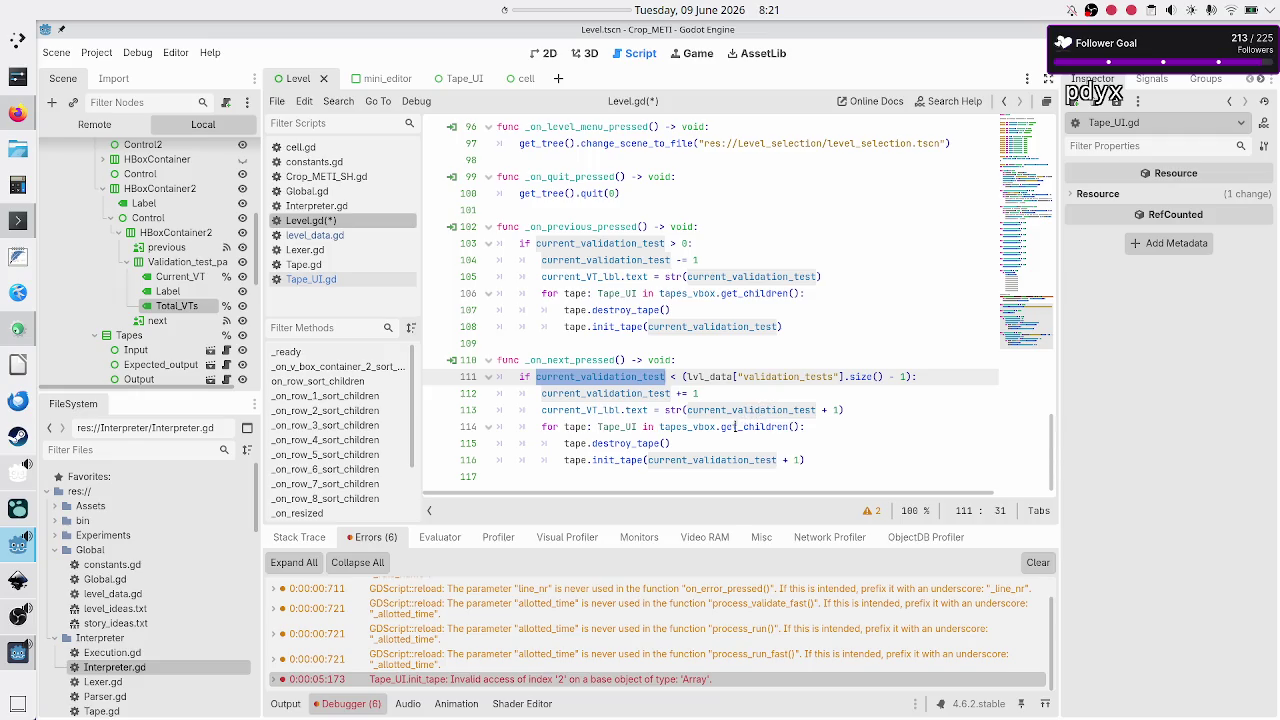
left_click(793, 460)
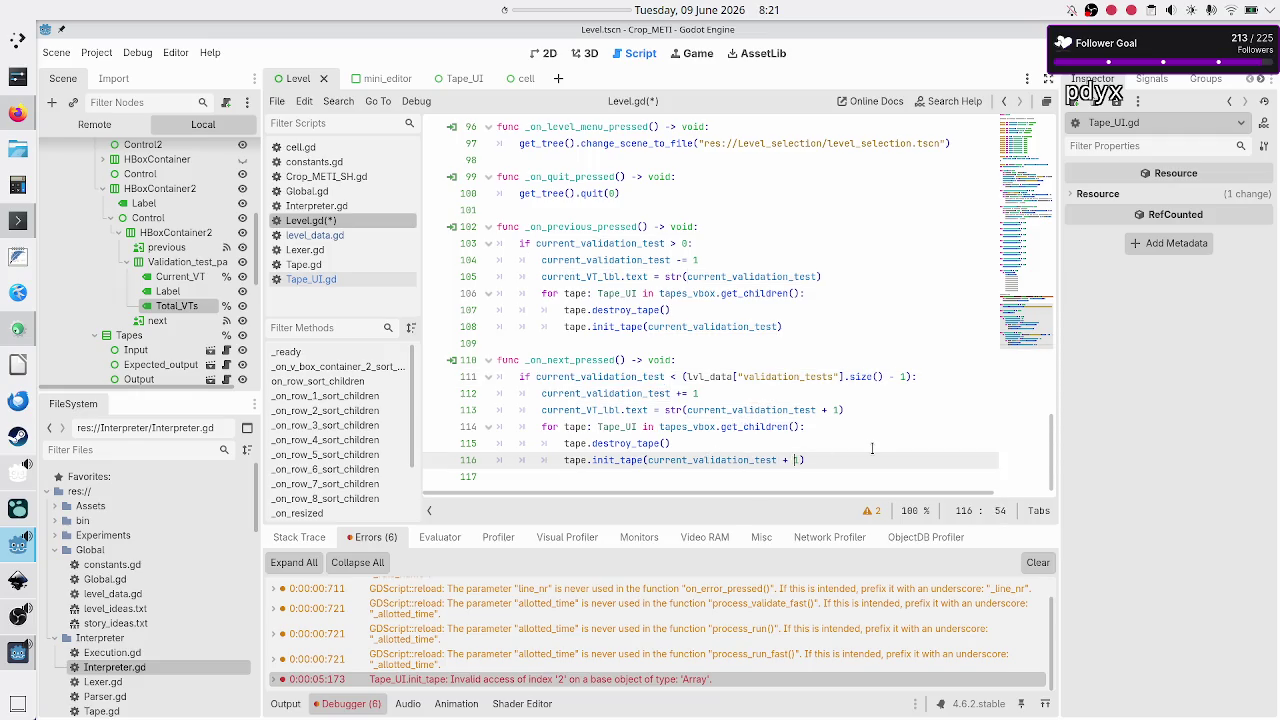
key("BackSpace")
key("BackSpace")
key("BackSpace")
key("Left")
Step: Select the label text expression on line 113, then save and run the game
key("shift+Left")
key("shift+Left")
key("shift+Left")
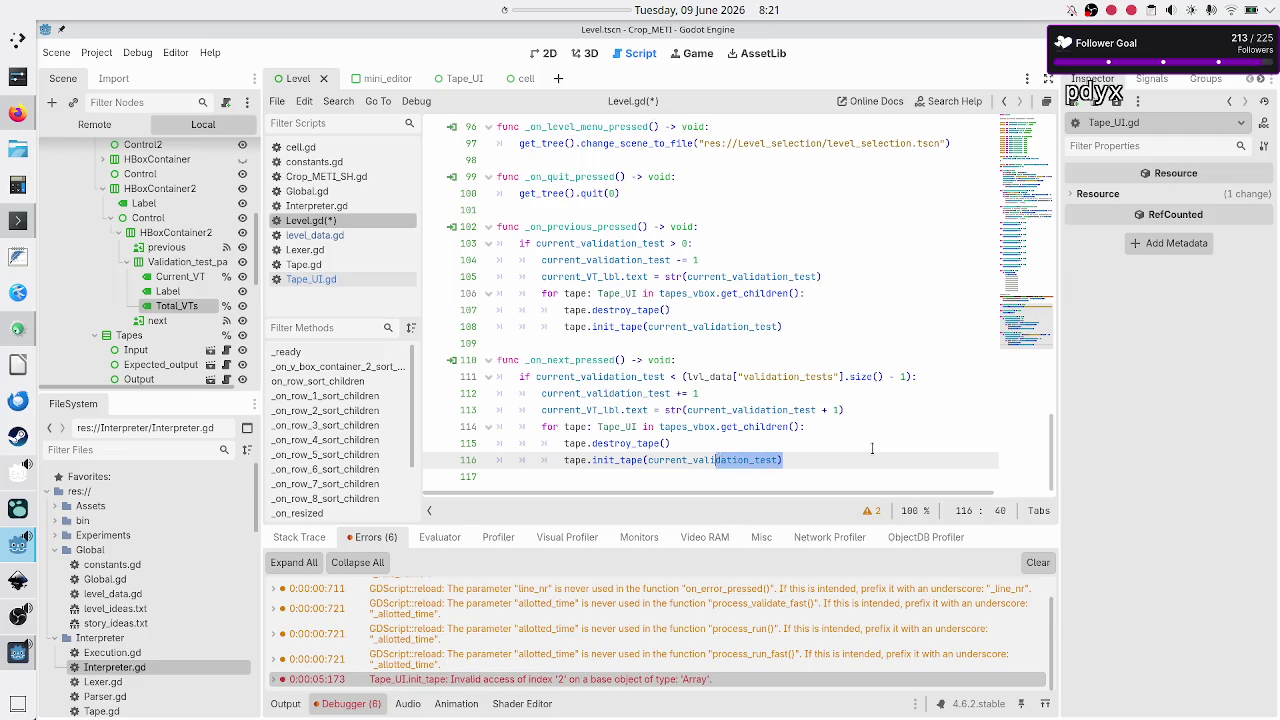
key("Up")
key("Up")
key("Up")
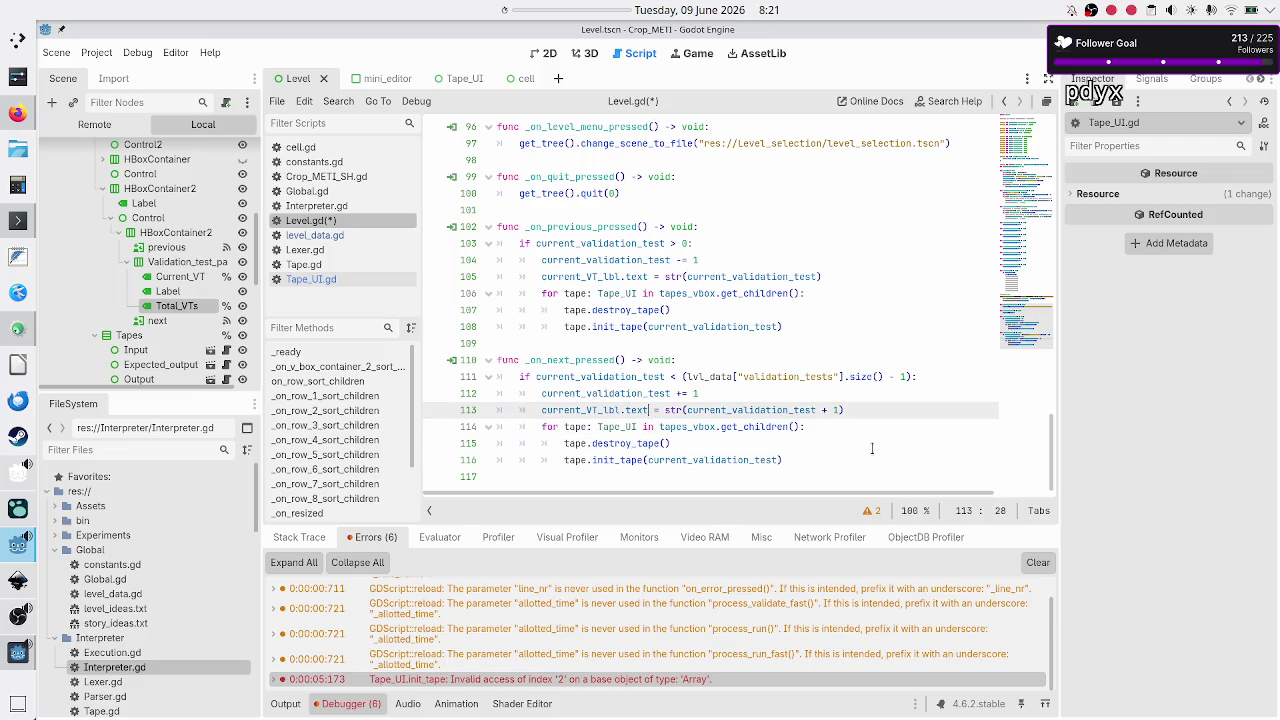
key("shift+Right")
key("shift+Right")
key("shift+Right")
key("shift+Right")
key("shift+Right")
key("shift+Right")
key("Right")
key("F6")
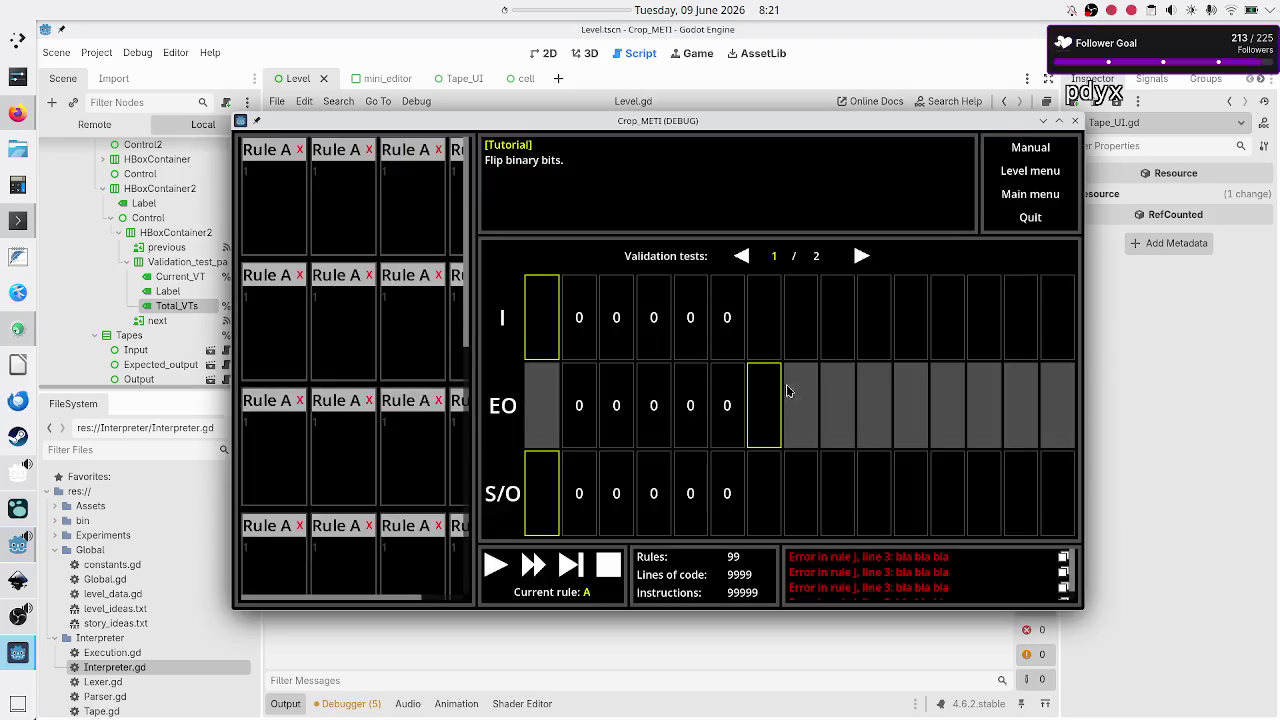
Step: Page to the next validation test, back to the previous one, then close the game window
left_click(861, 257)
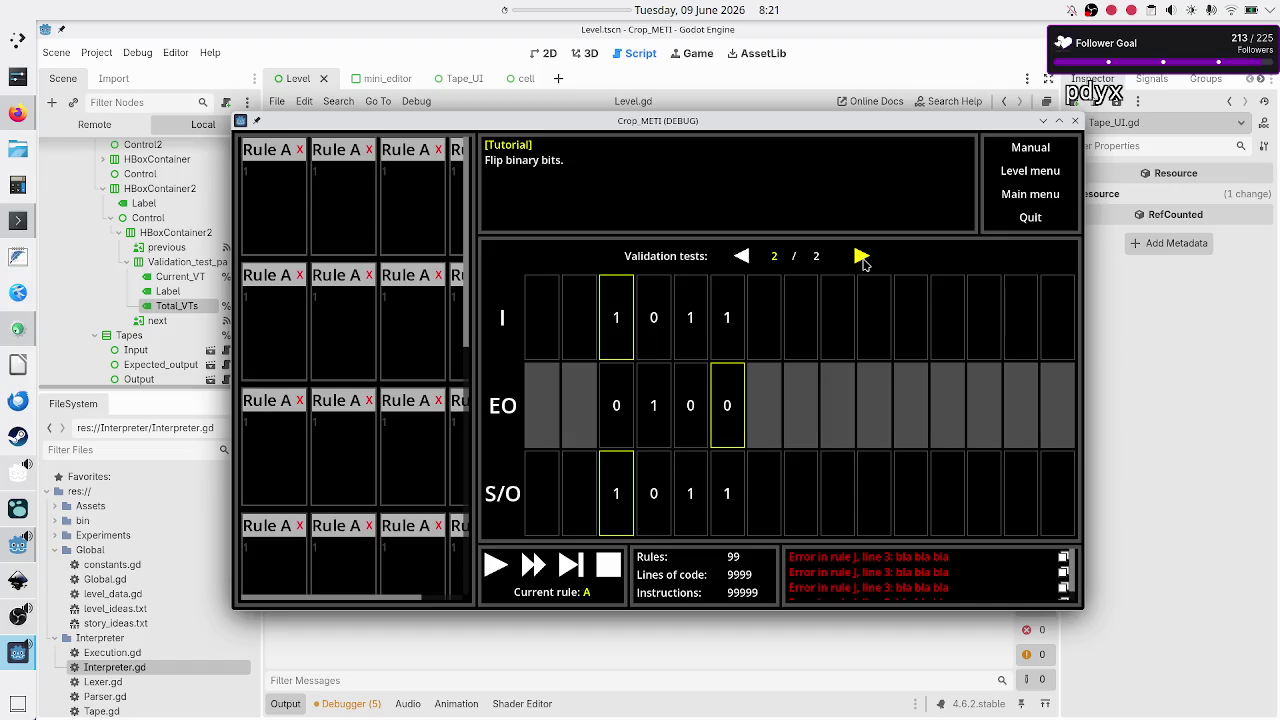
left_click(747, 261)
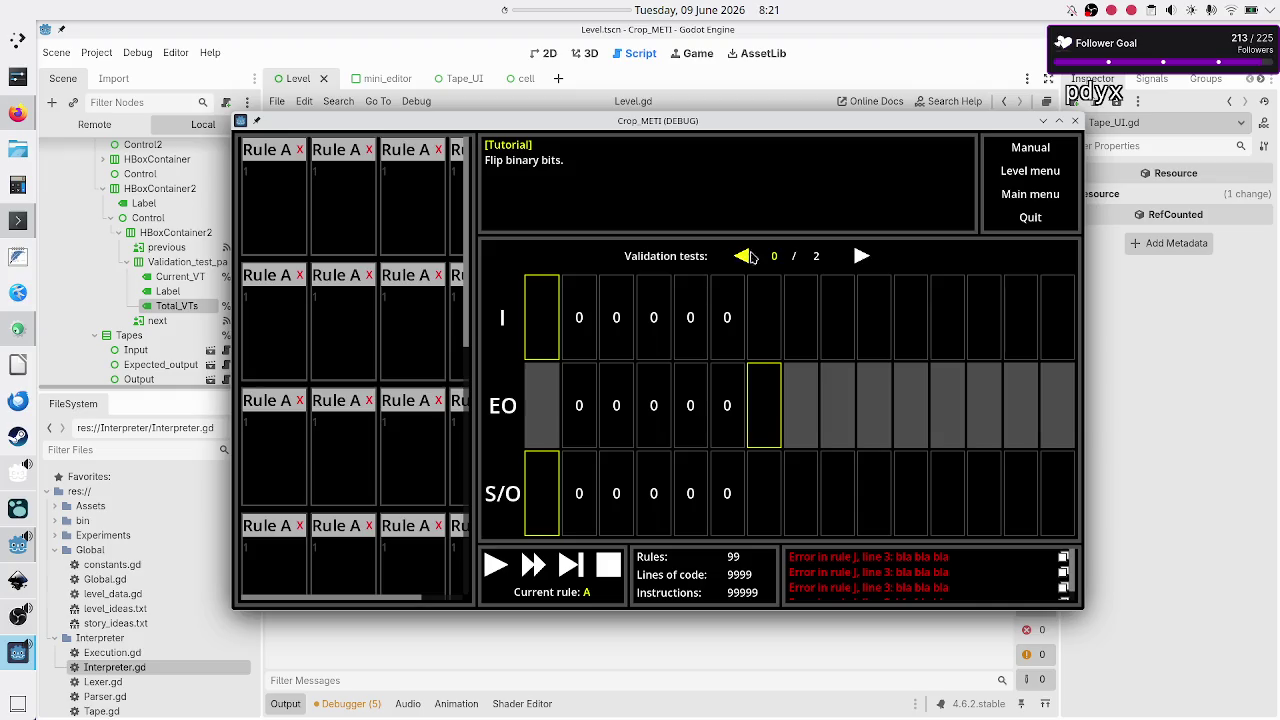
left_click(1075, 121)
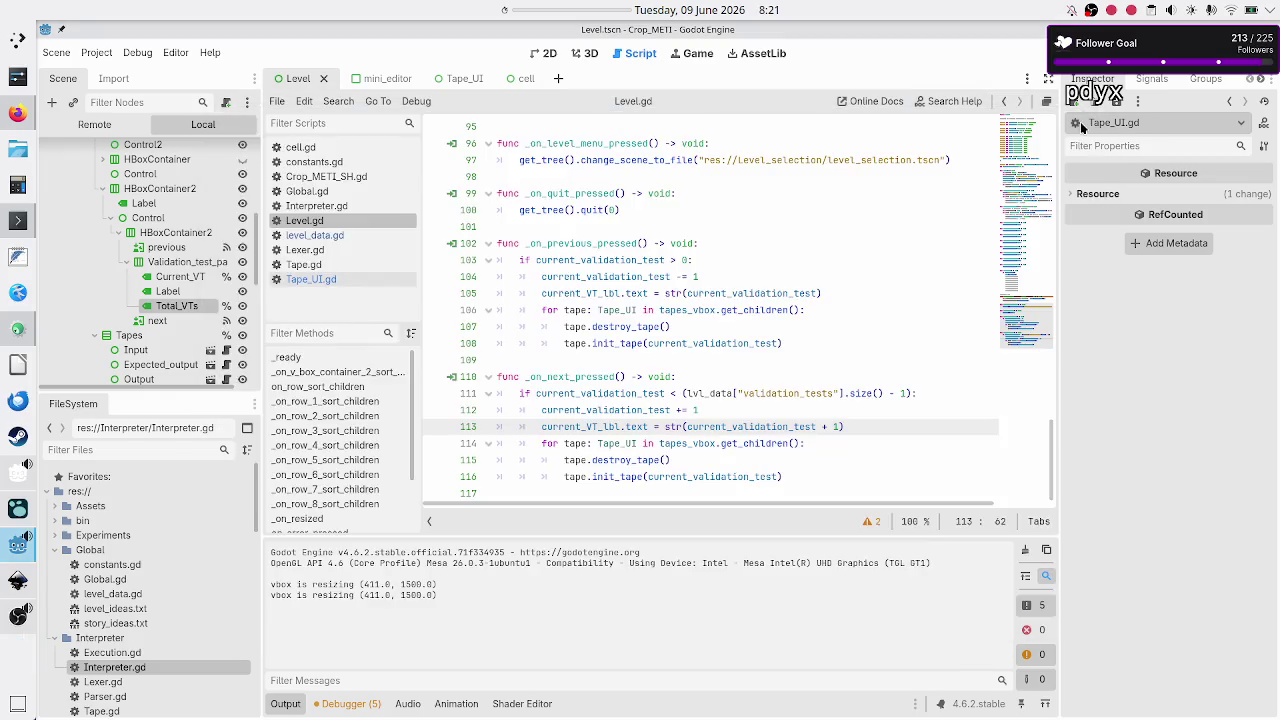
Step: Add ' + 1' after current_validation_test in line 105's label, then rerun the game
left_click(724, 276)
key("Down")
key("End")
key("Left")
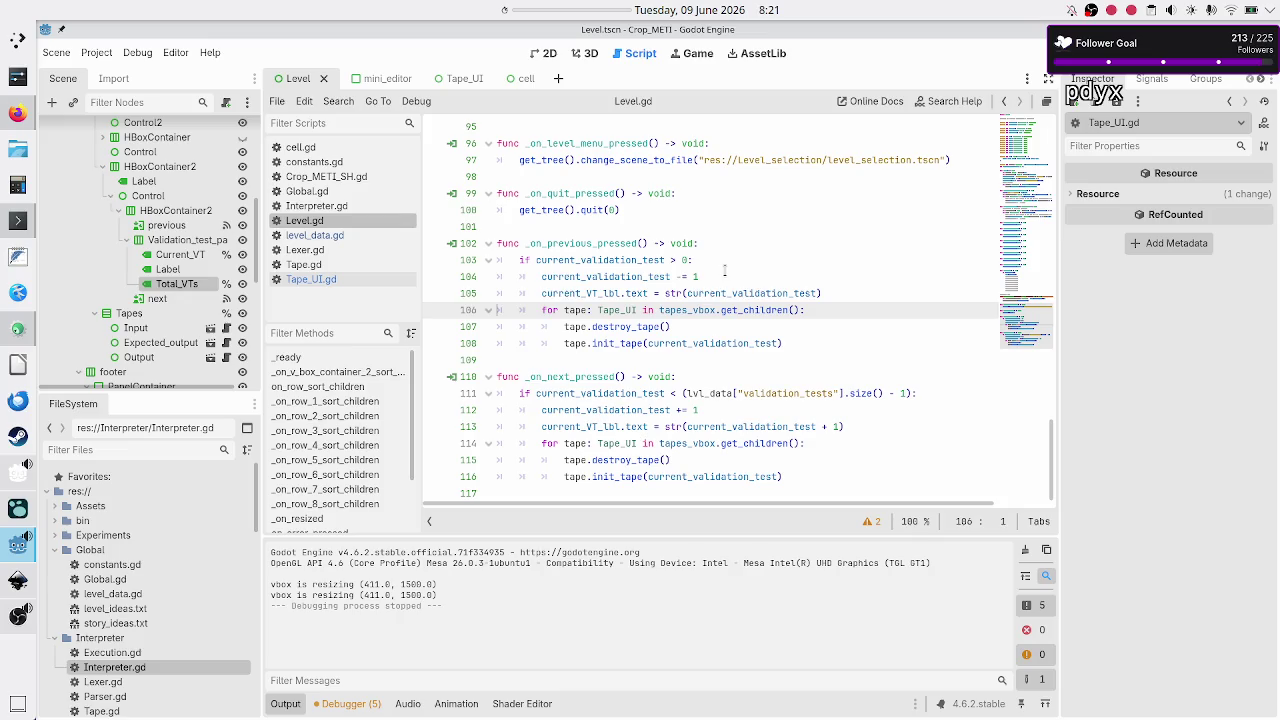
type("+ 1")
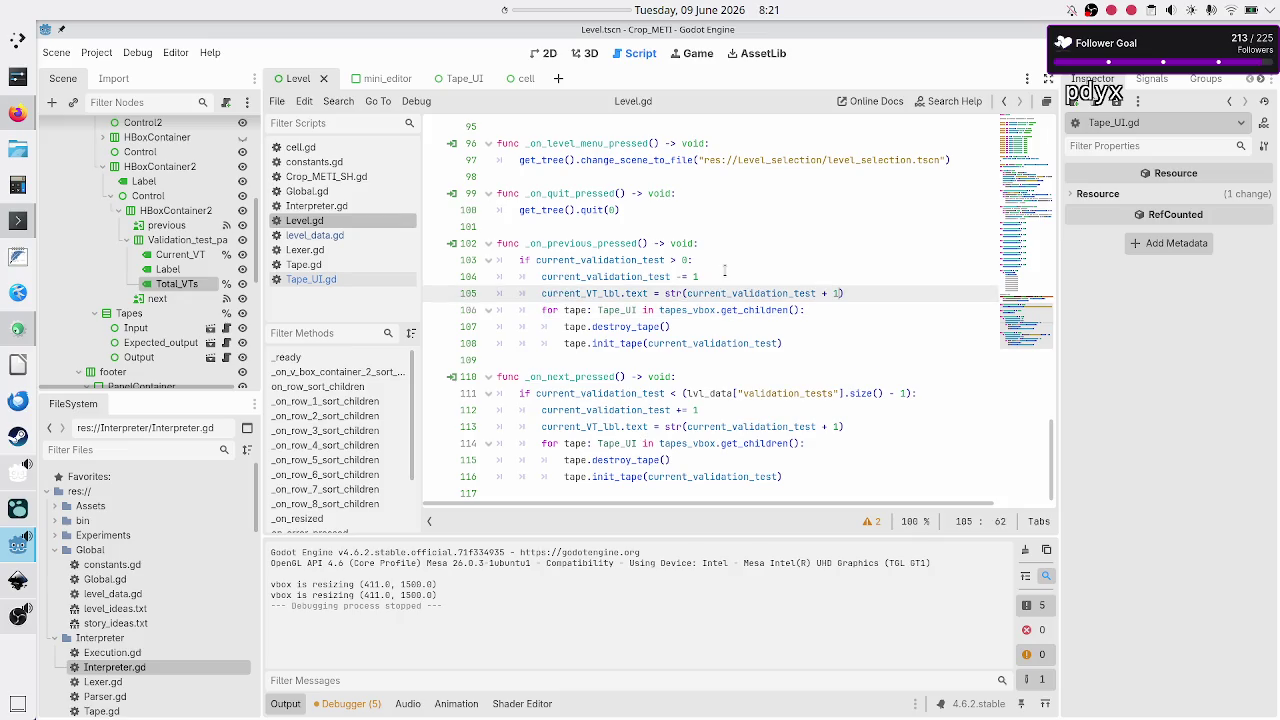
key("F6")
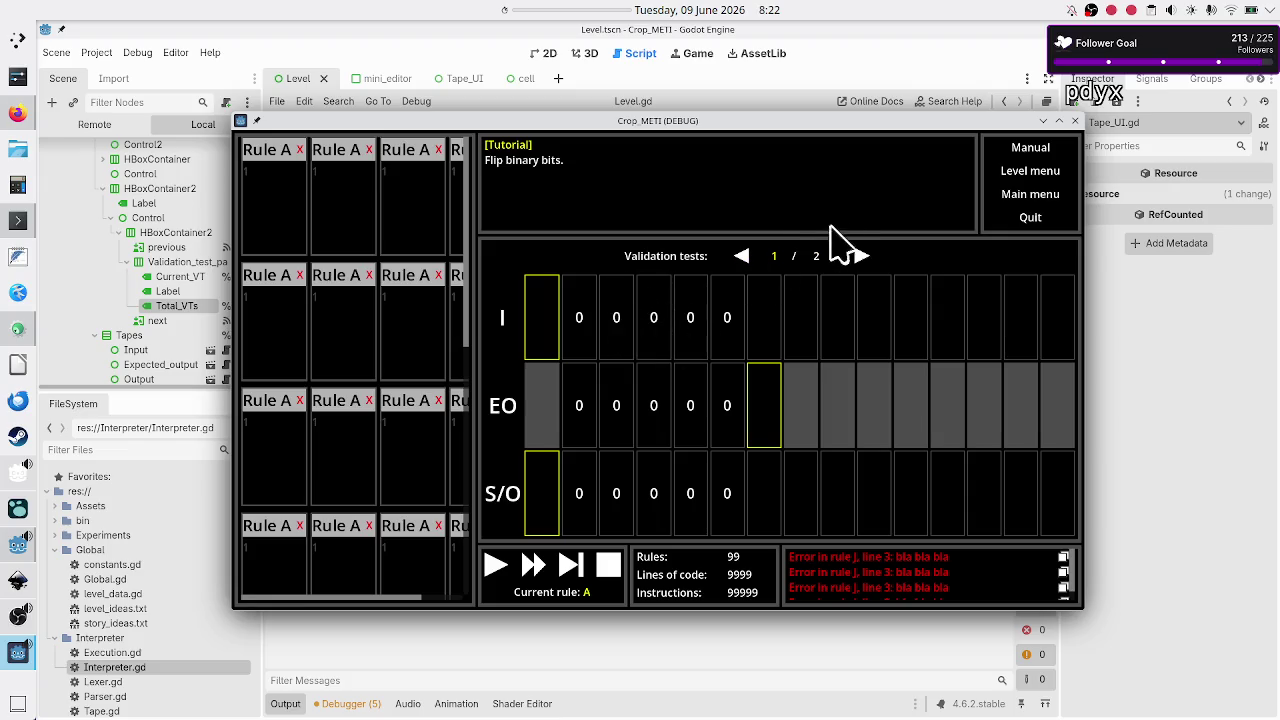
left_click(862, 258)
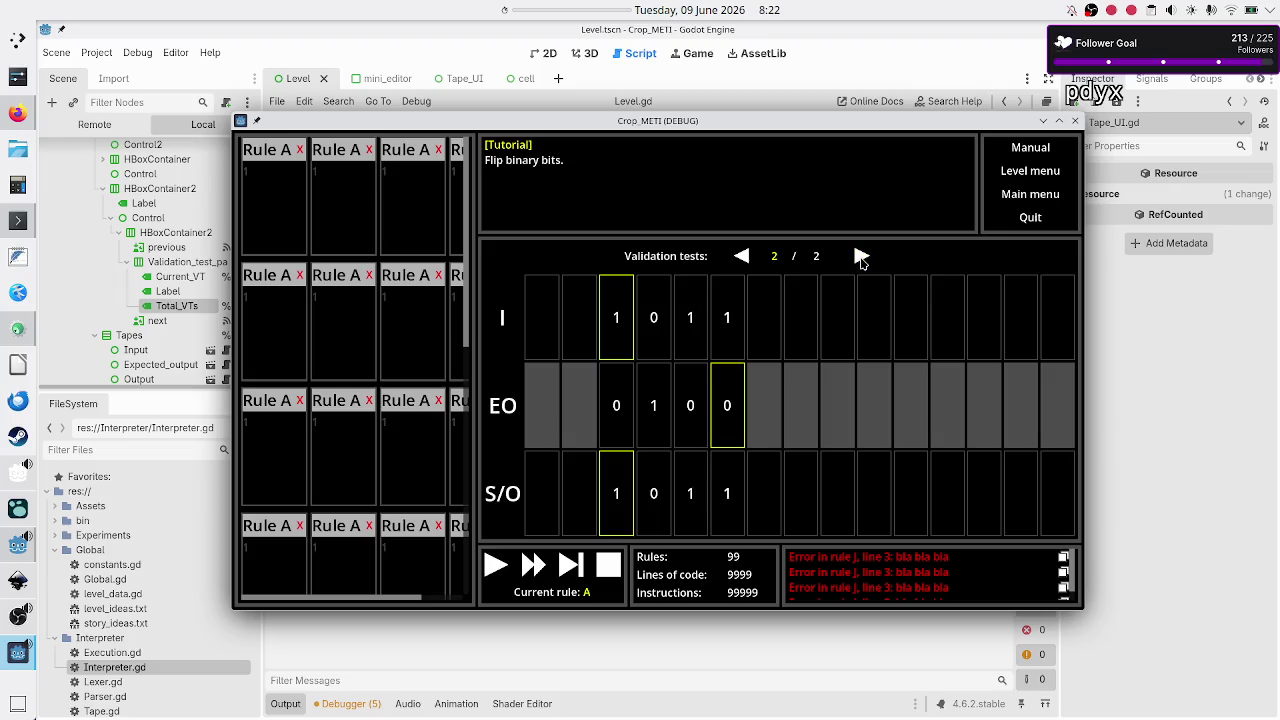
left_click(743, 258)
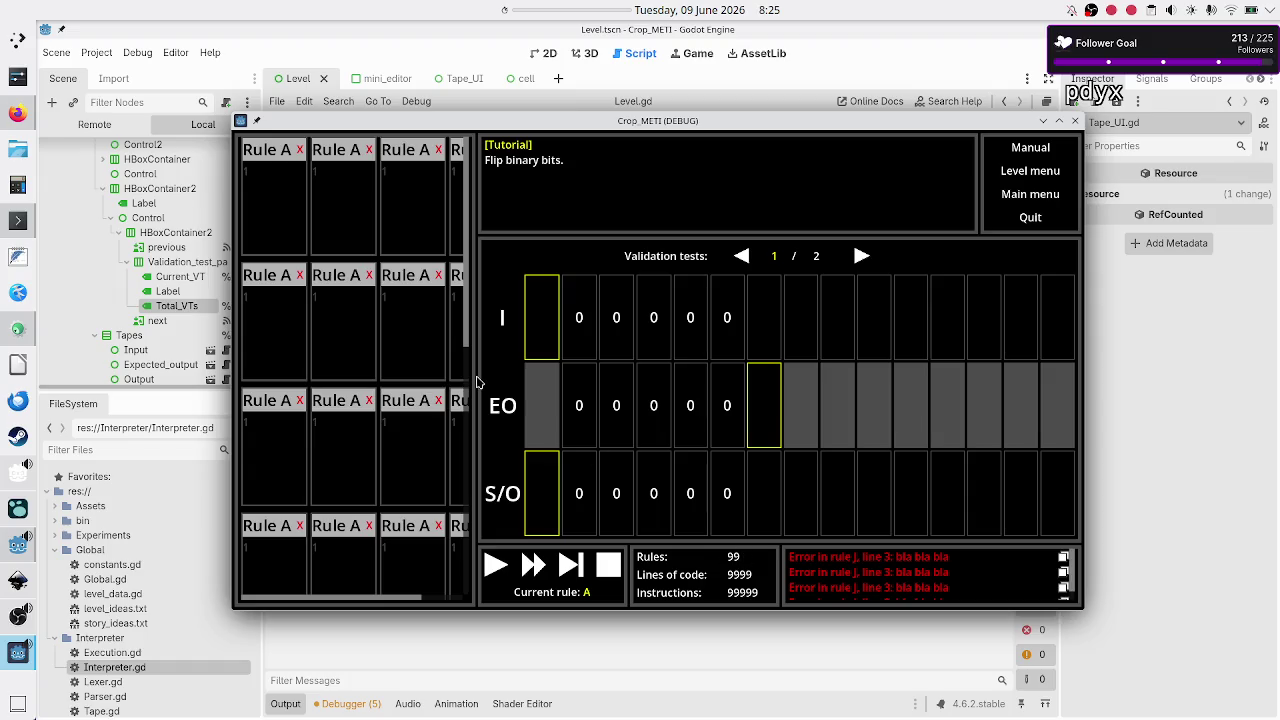
Step: Focus three Rule A cards, then page to validation test 2 and back
left_click(284, 190)
left_click(347, 209)
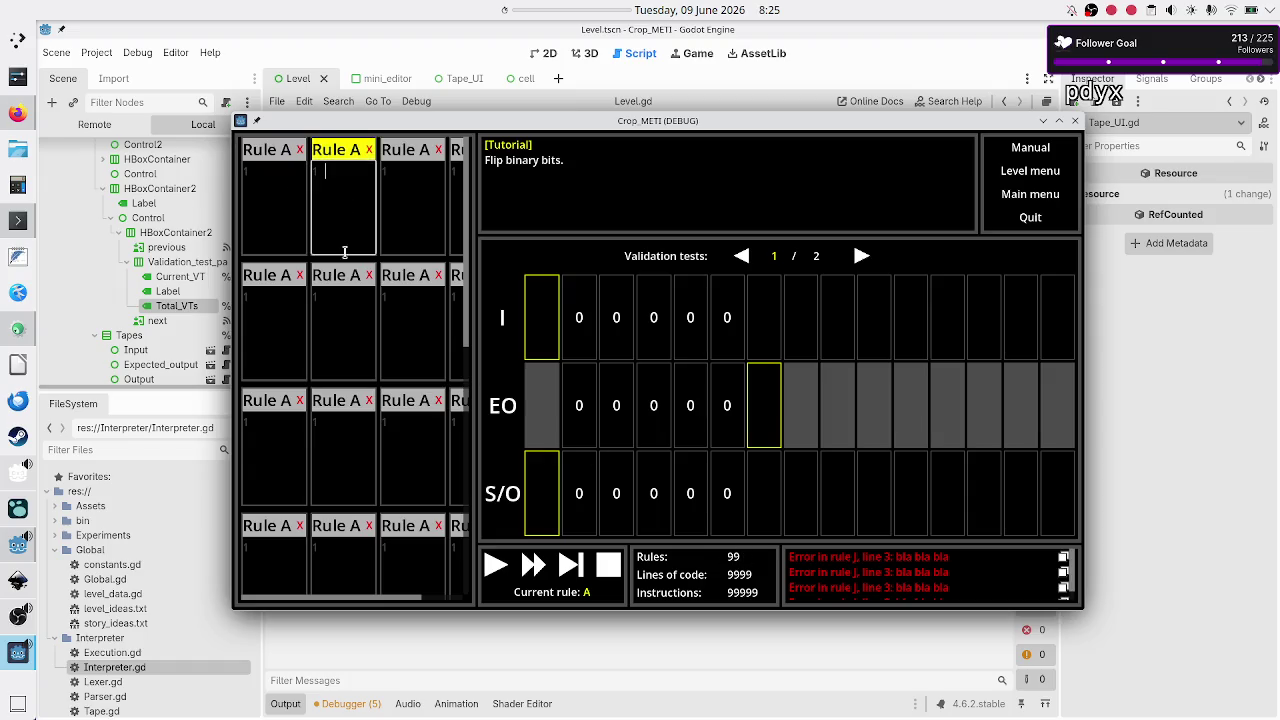
left_click(344, 307)
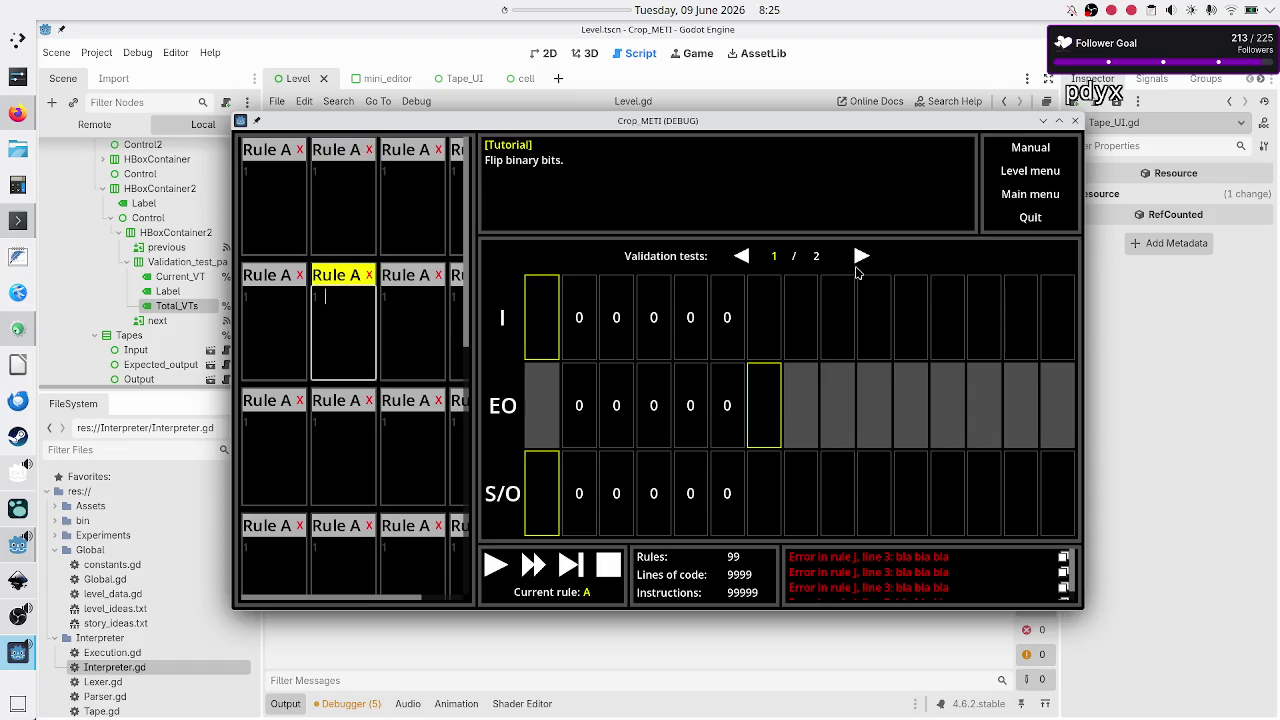
left_click(859, 258)
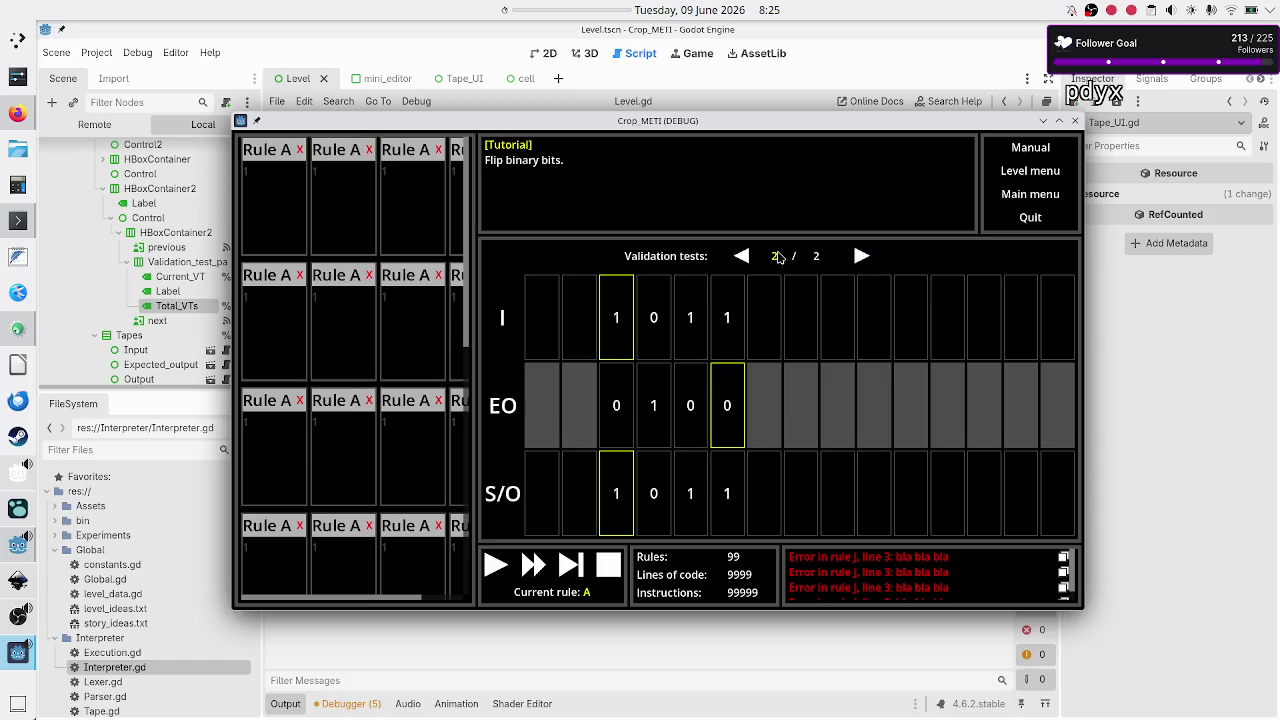
left_click(742, 256)
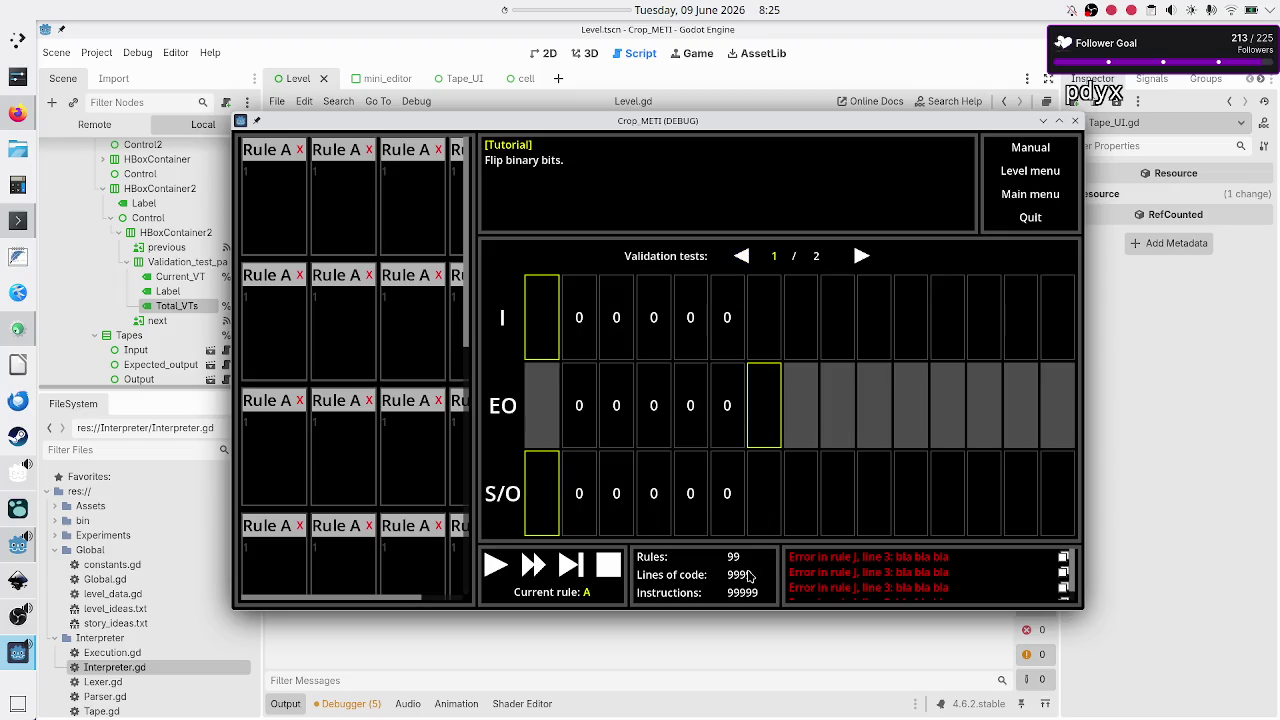
Step: Cycle focus through four rule cards and a code box, then return to the Level menu
left_click(297, 195)
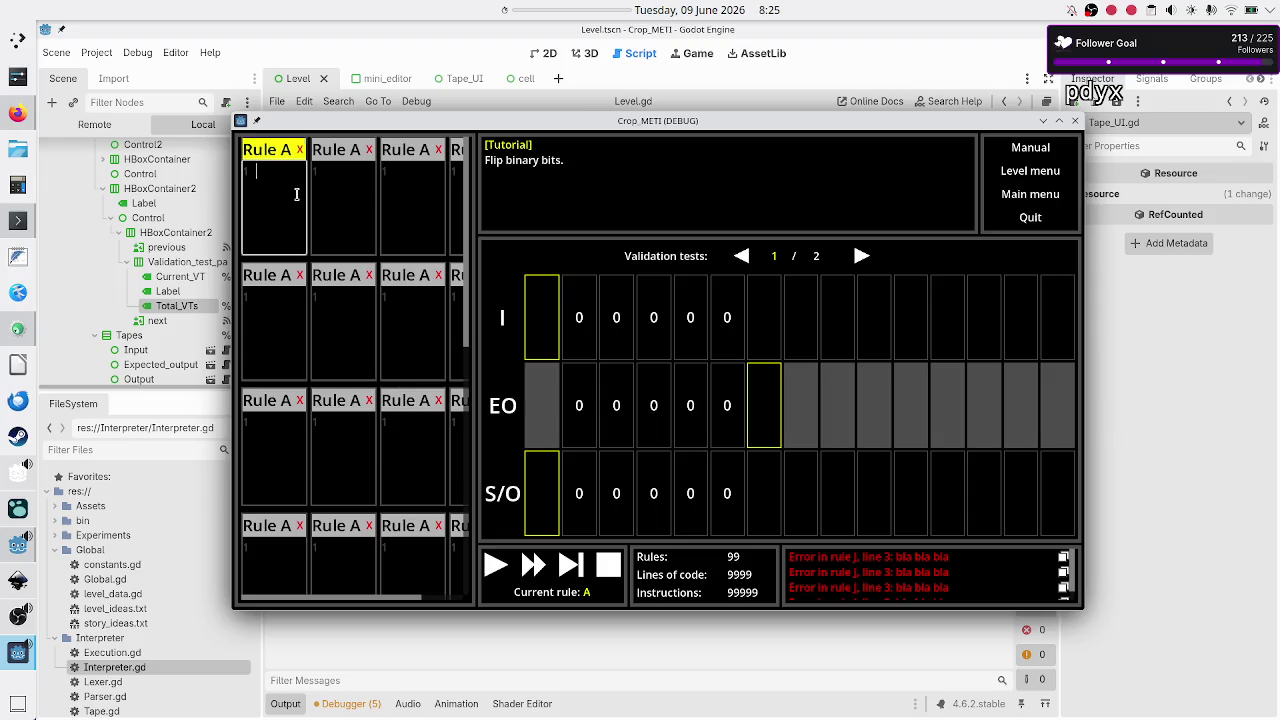
left_click(355, 200)
left_click(277, 335)
left_click(341, 327)
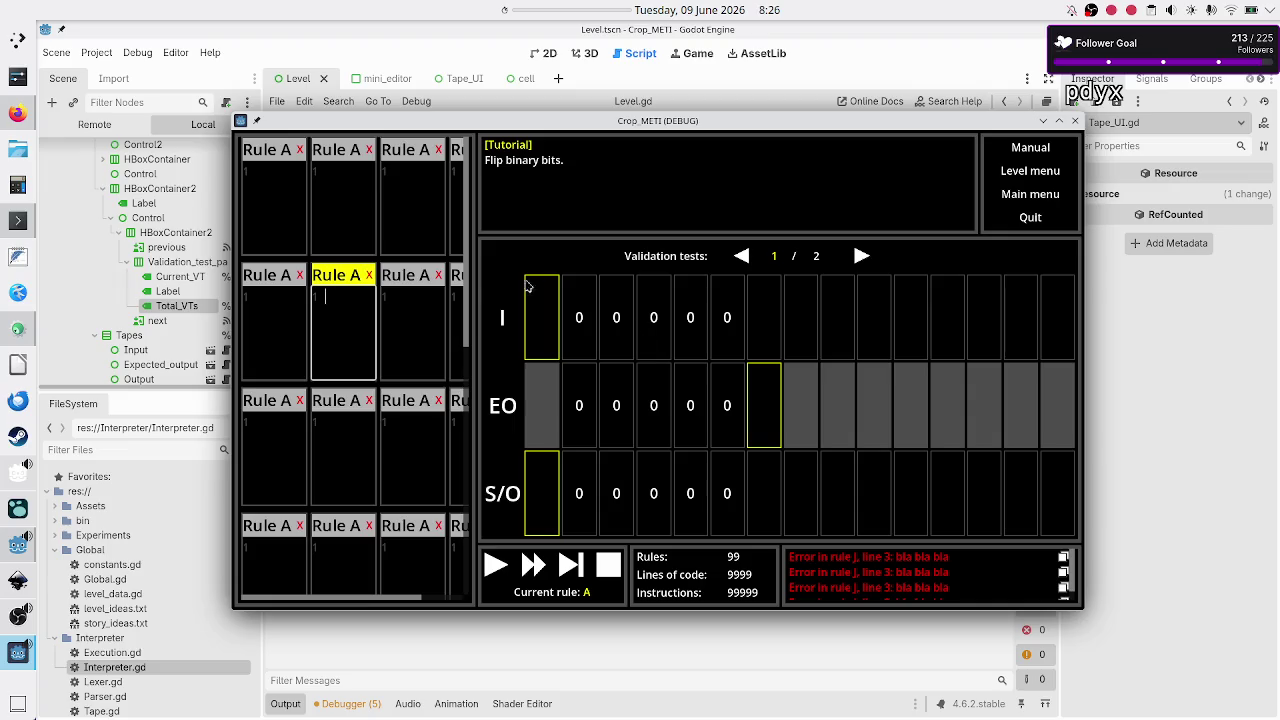
left_click(371, 315)
left_click(1025, 176)
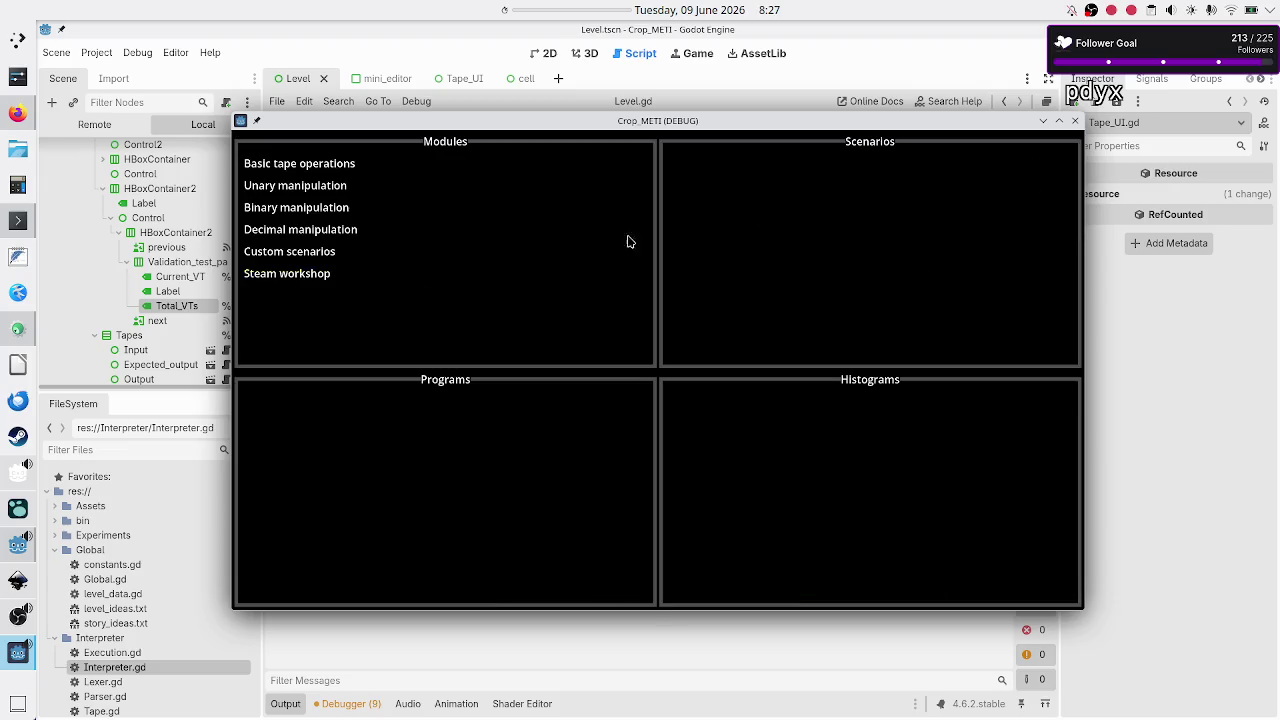
Step: Open Basic tape operations > Tutorial > Destructive copy
left_click(334, 170)
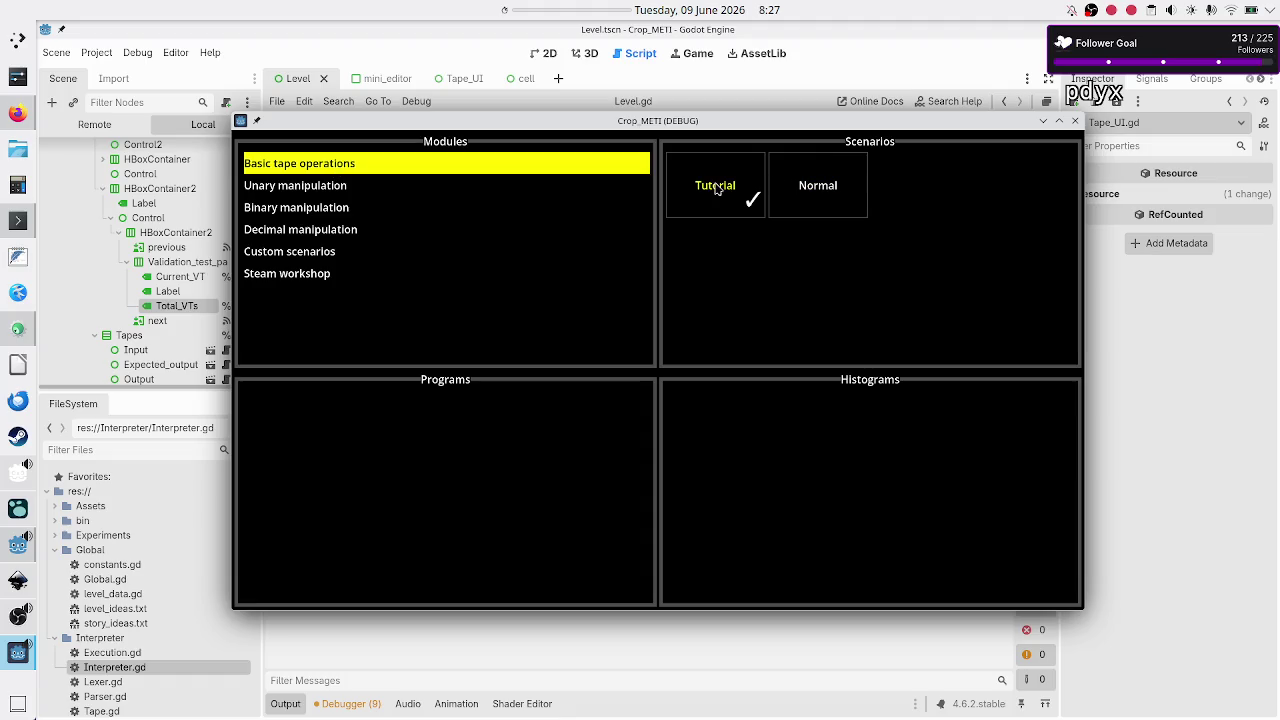
left_click(718, 188)
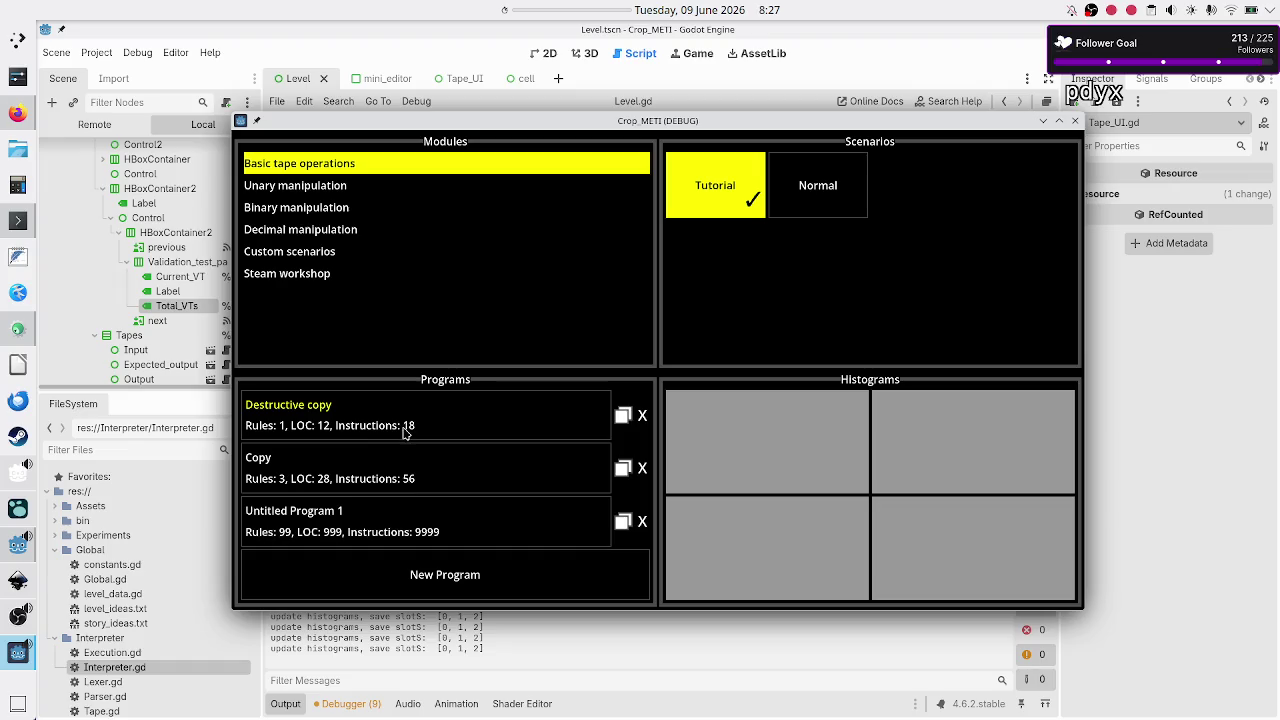
left_click(405, 431)
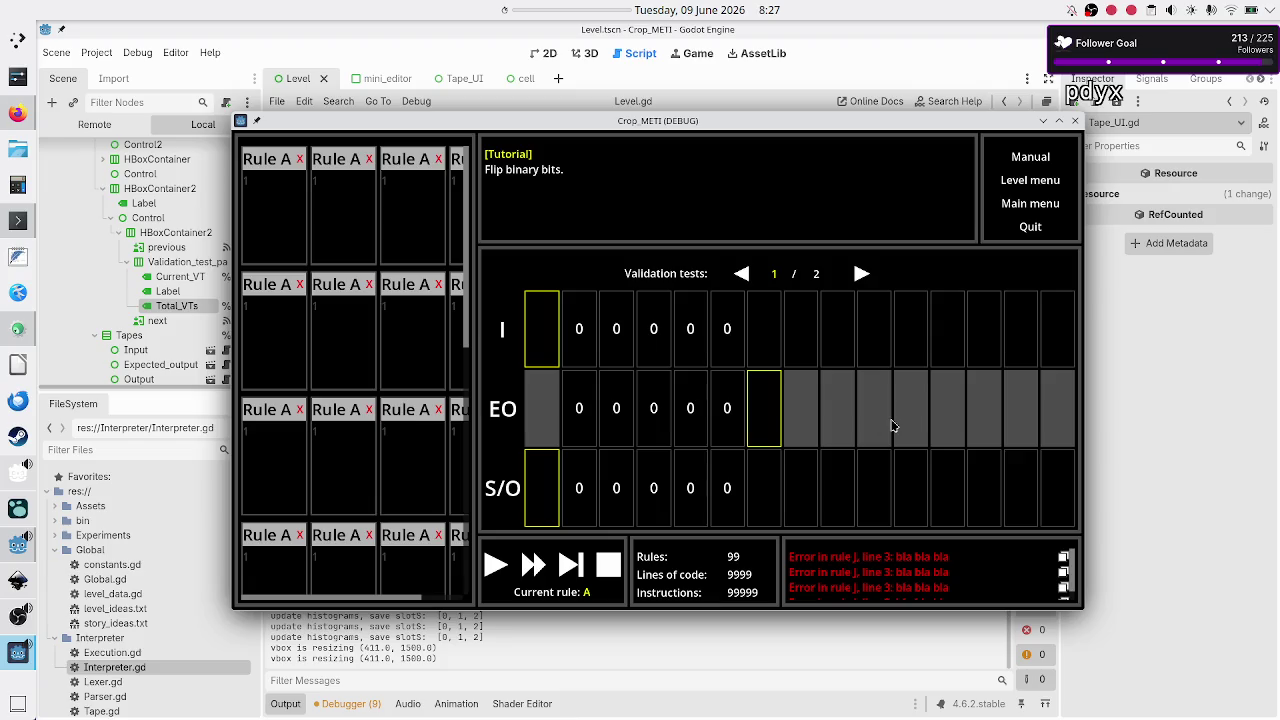
Step: Toggle between validation tests 1 and 2 twice, then close the running game
left_click(855, 276)
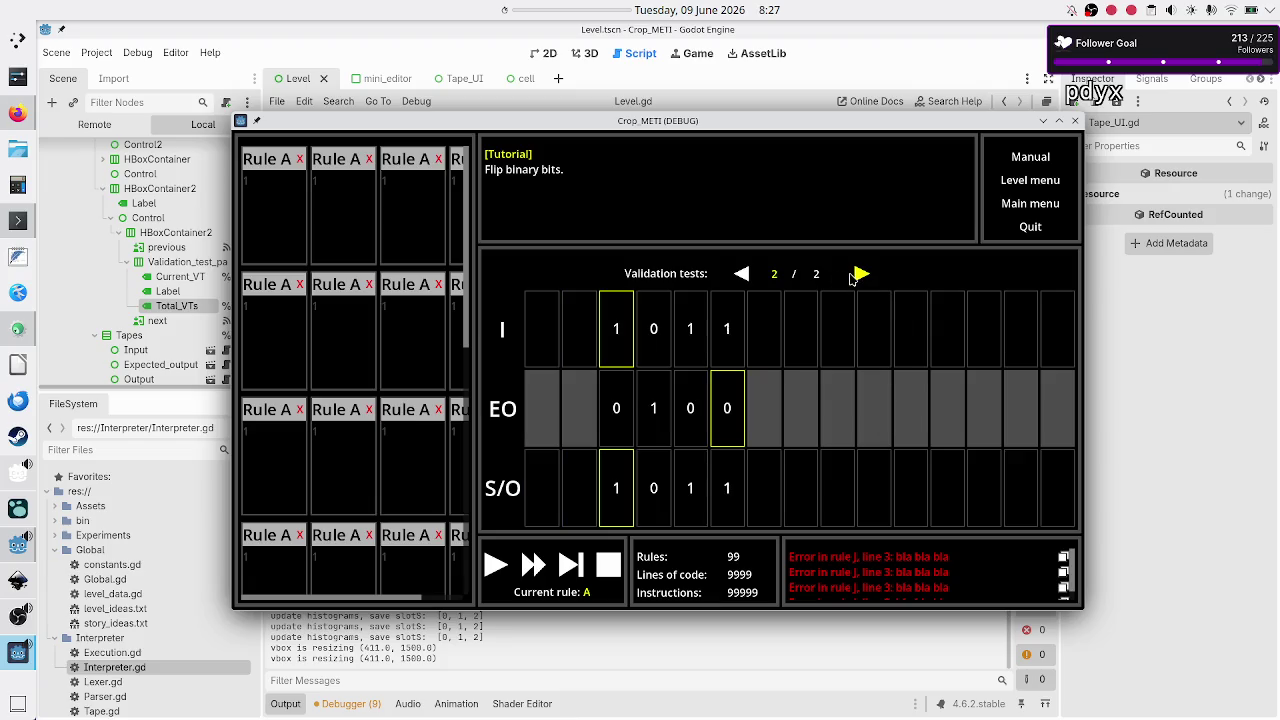
left_click(741, 276)
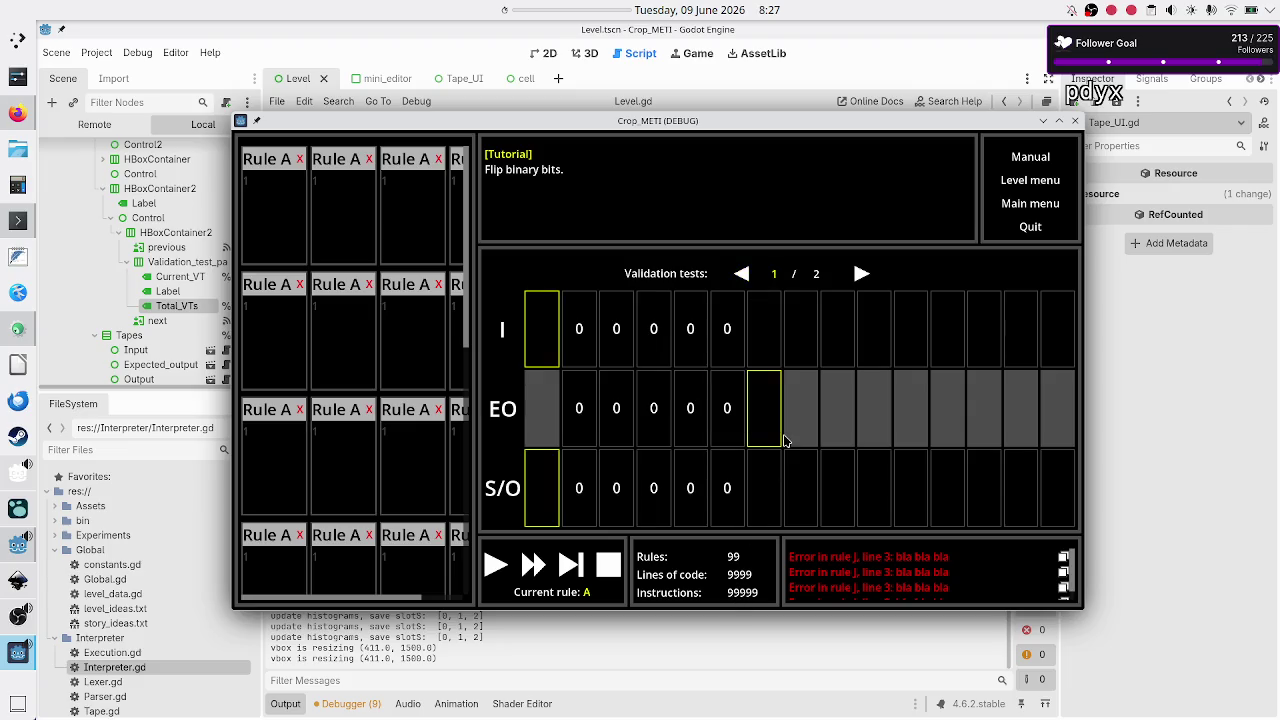
left_click(860, 274)
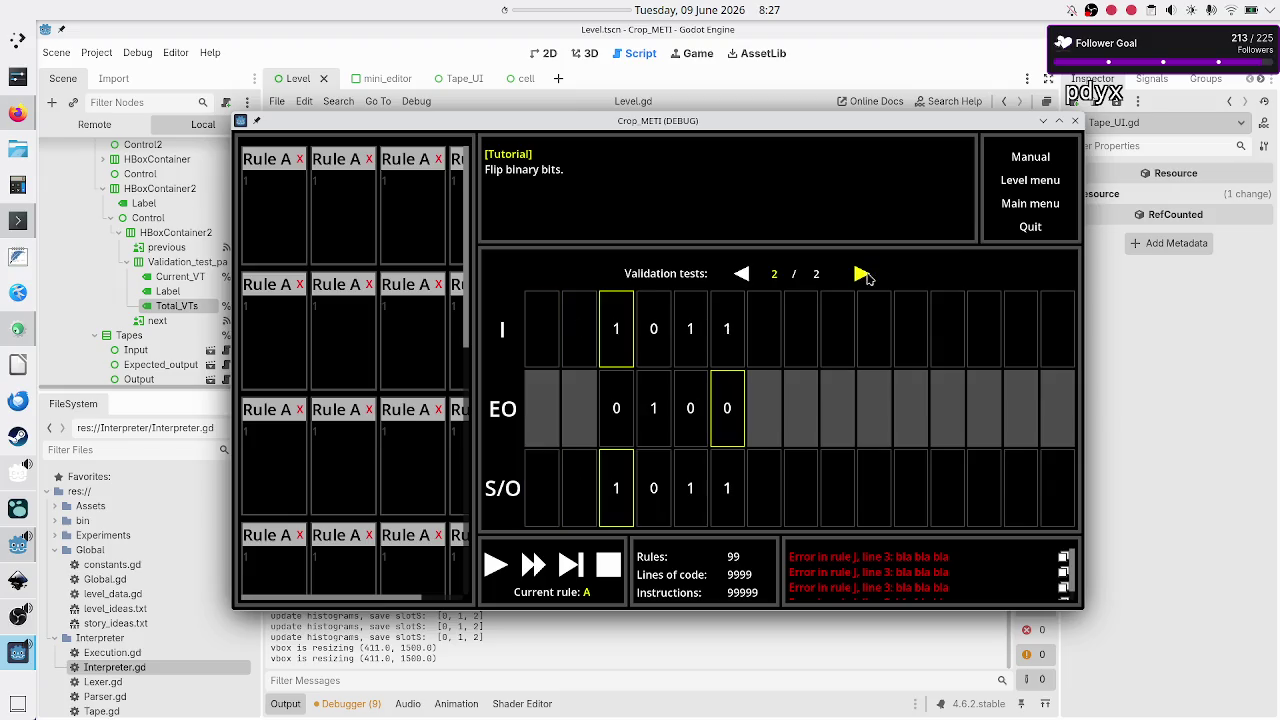
left_click(742, 275)
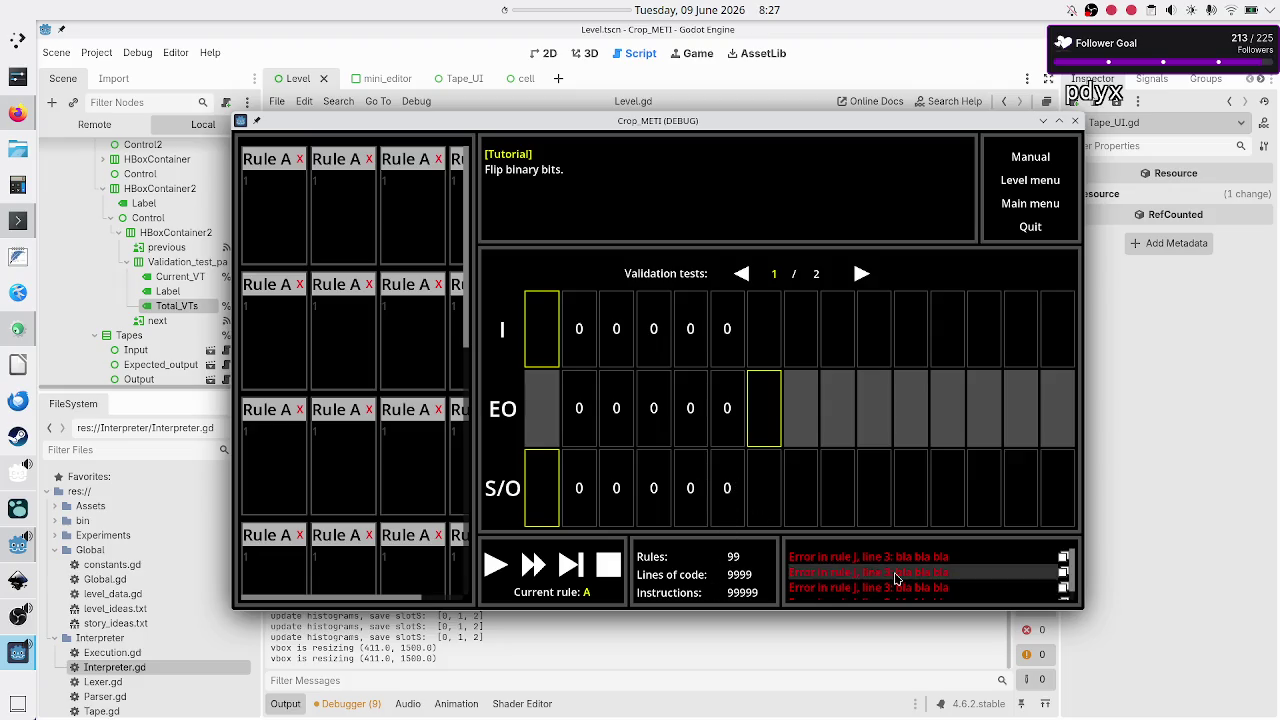
scroll(928, 563, "down", 1)
scroll(928, 563, "up", 1)
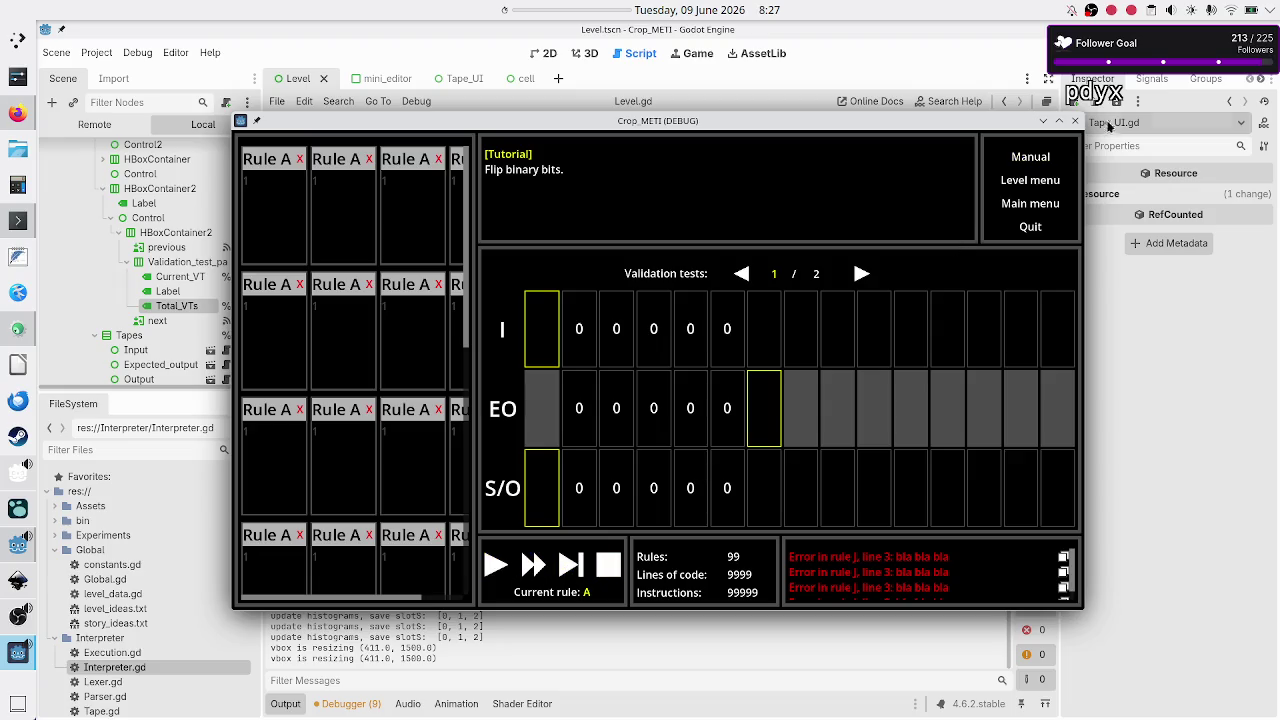
left_click(1075, 121)
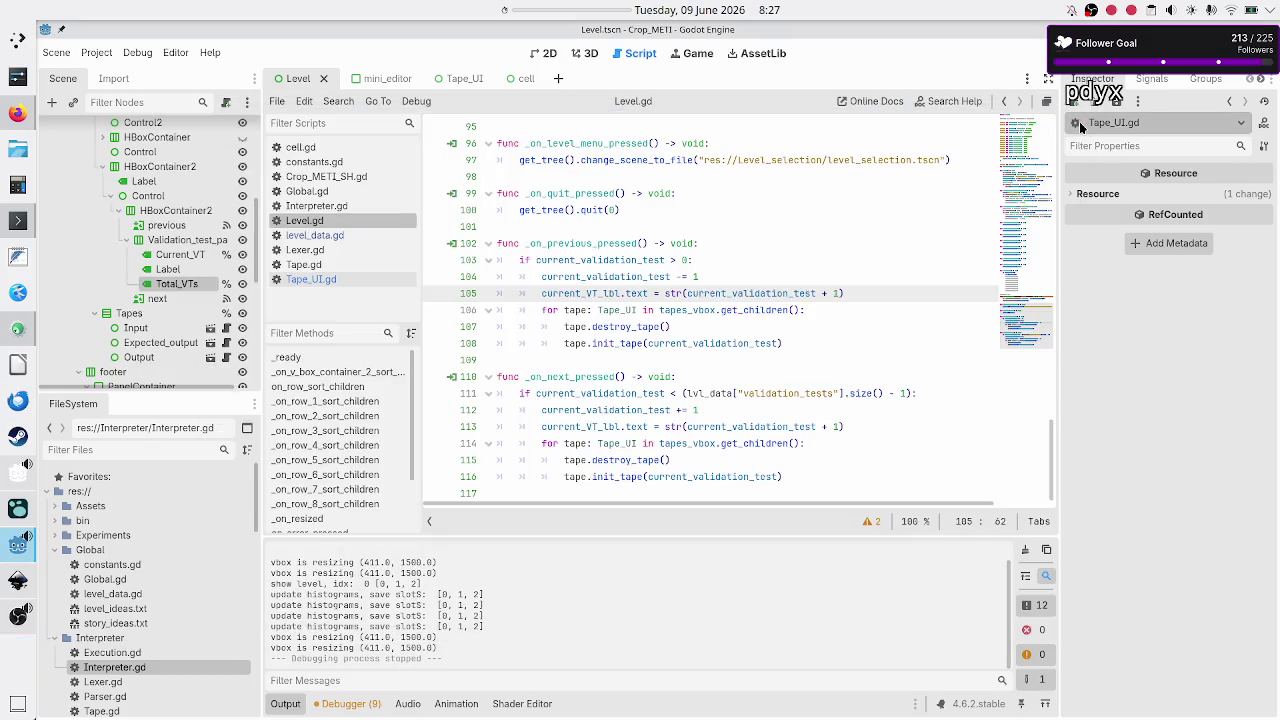
Step: Show Level.tscn in the 2D view, then switch to Discord in Firefox
left_click(548, 56)
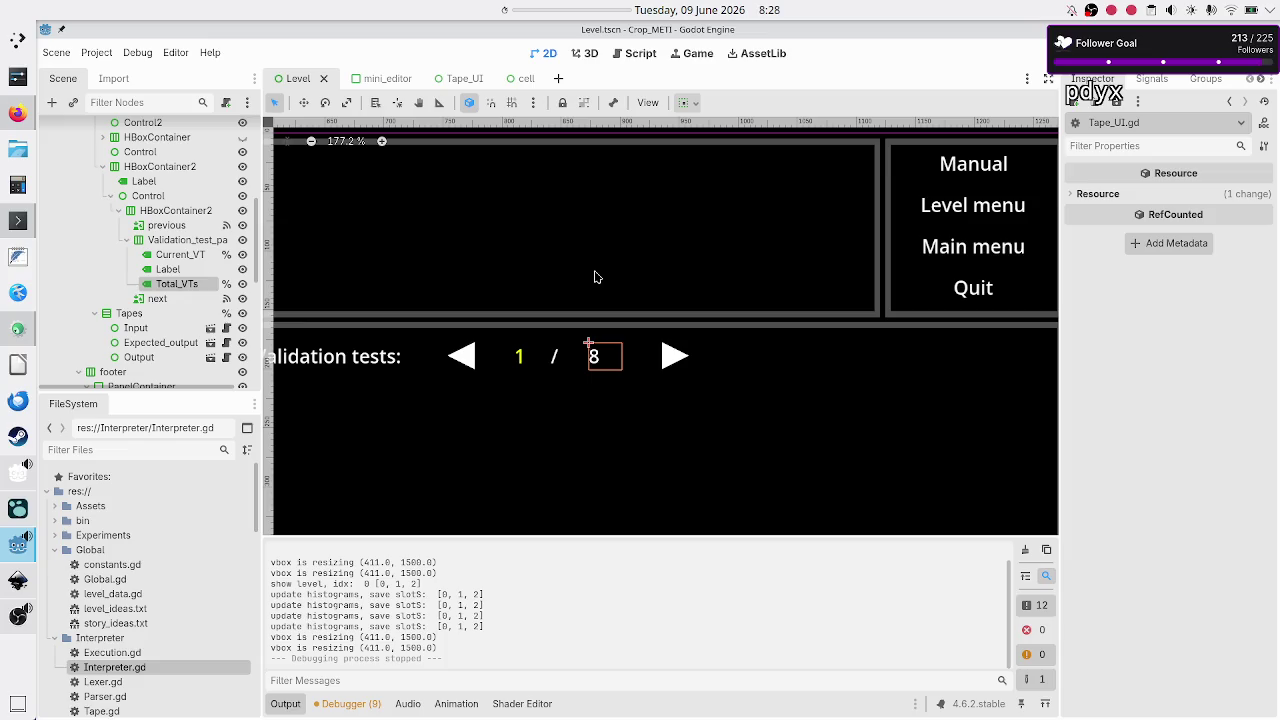
left_click(18, 113)
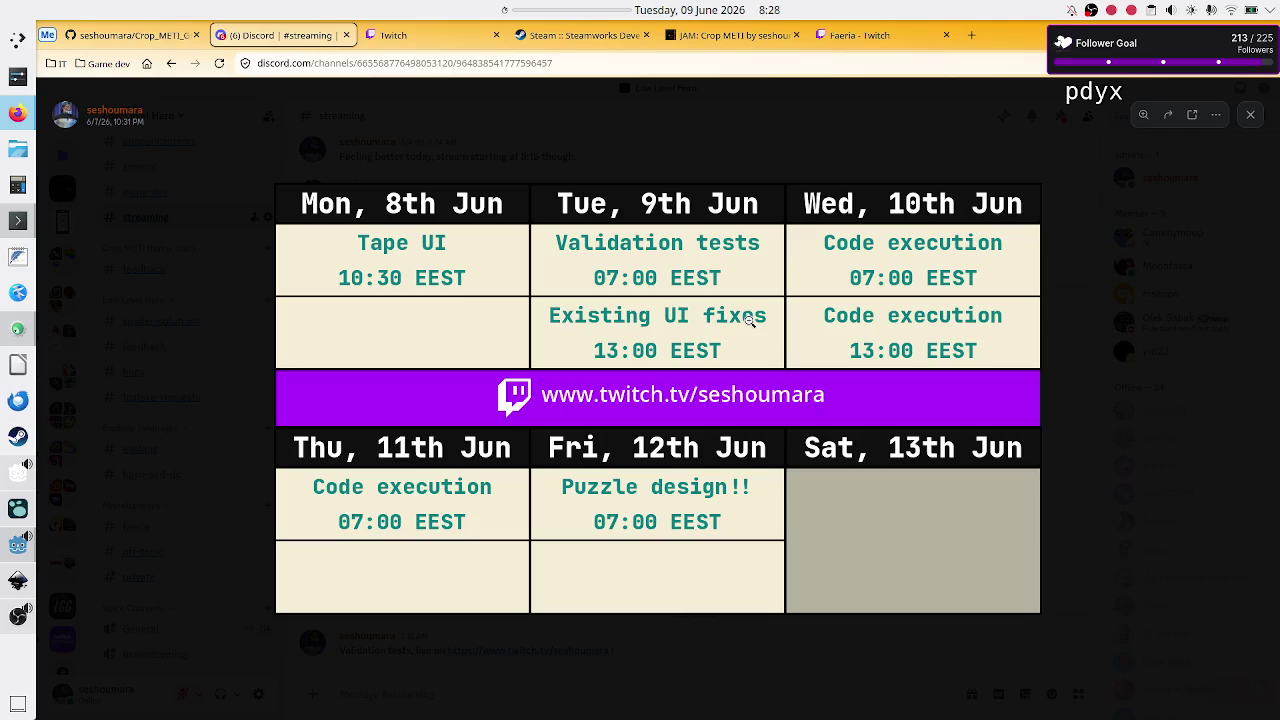
Step: Leave the Discord schedule and return to Godot's script editor
key("alt+Tab")
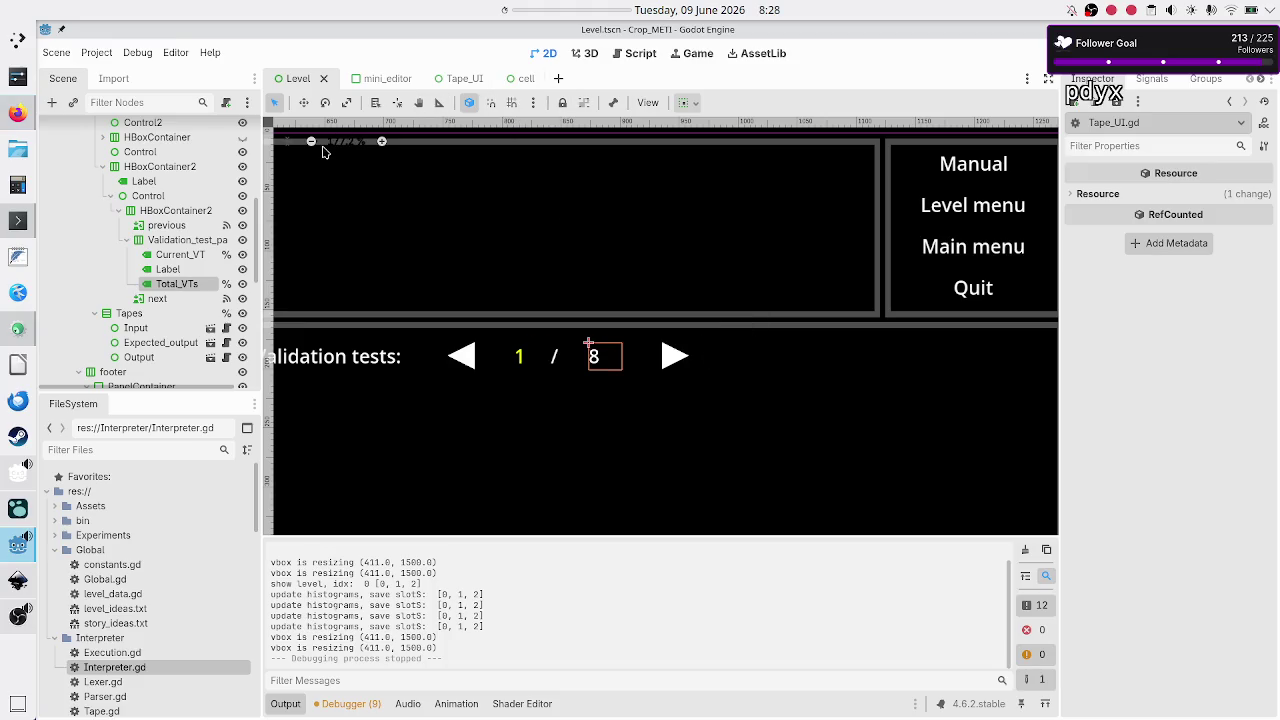
left_click(641, 54)
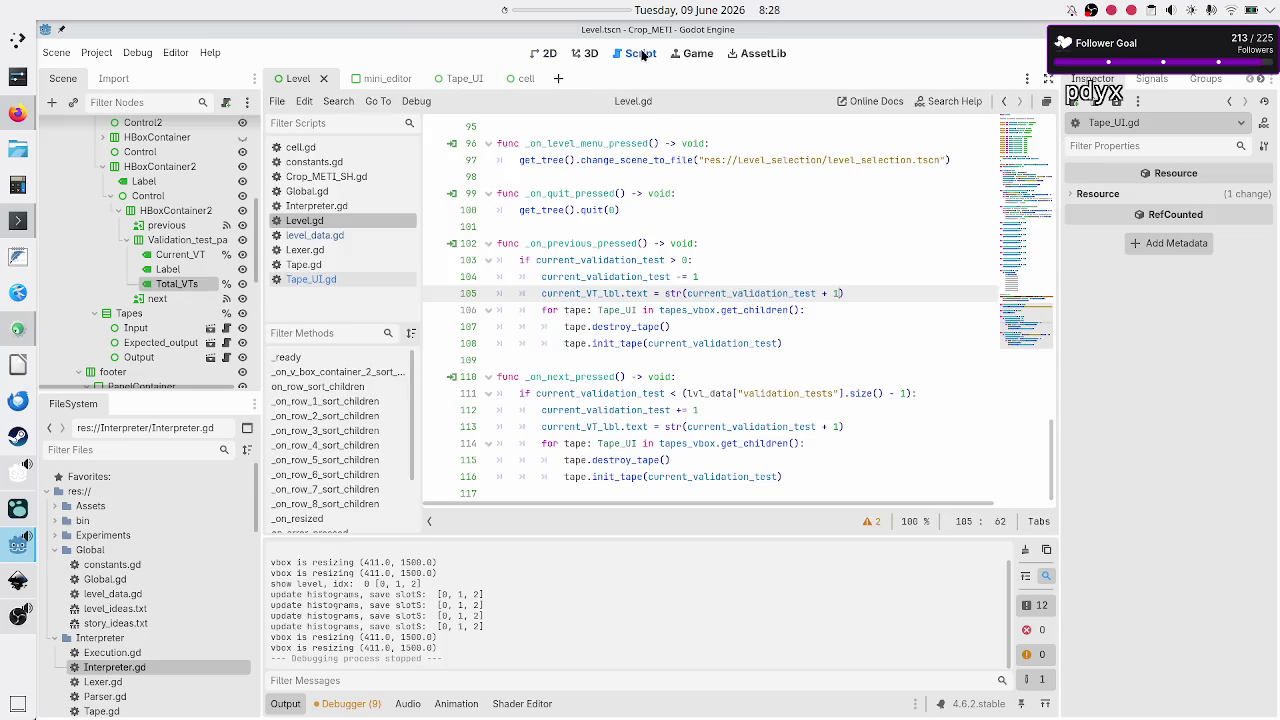
Step: Open level_data.gd and scroll through the validation tests and DEFAULT_LEVELS
left_click(343, 236)
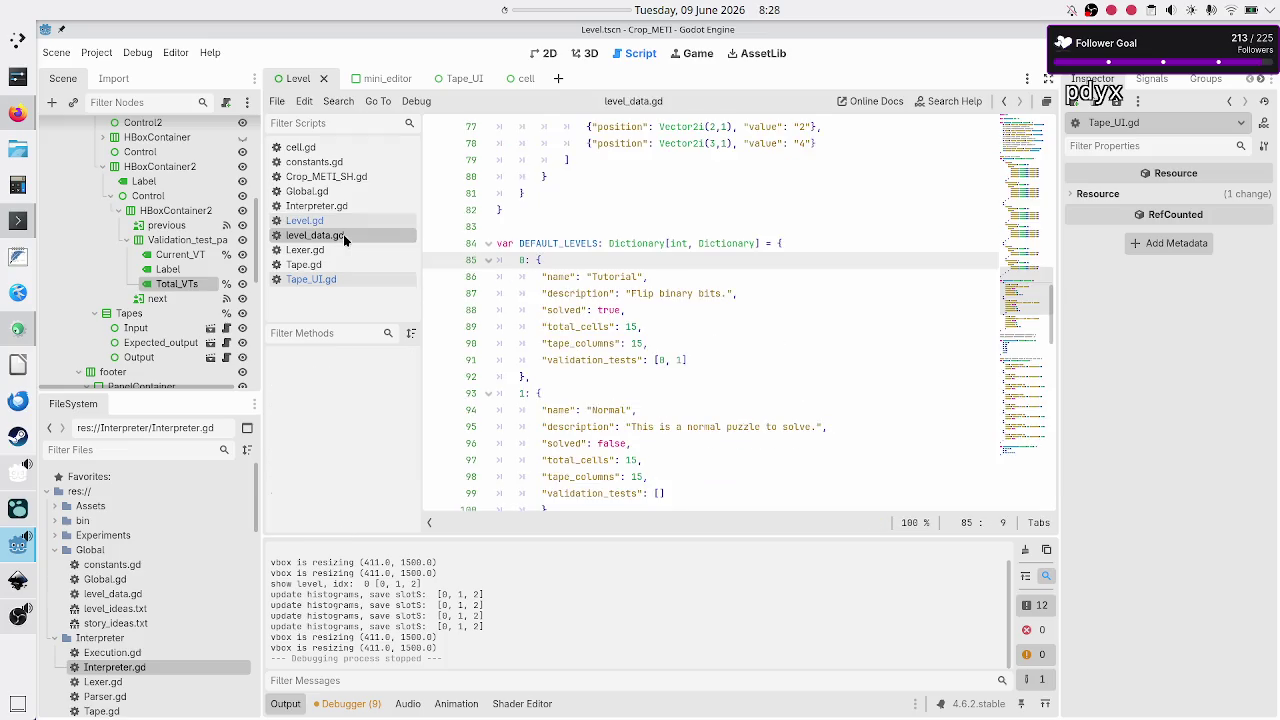
scroll(644, 289, "up", 10)
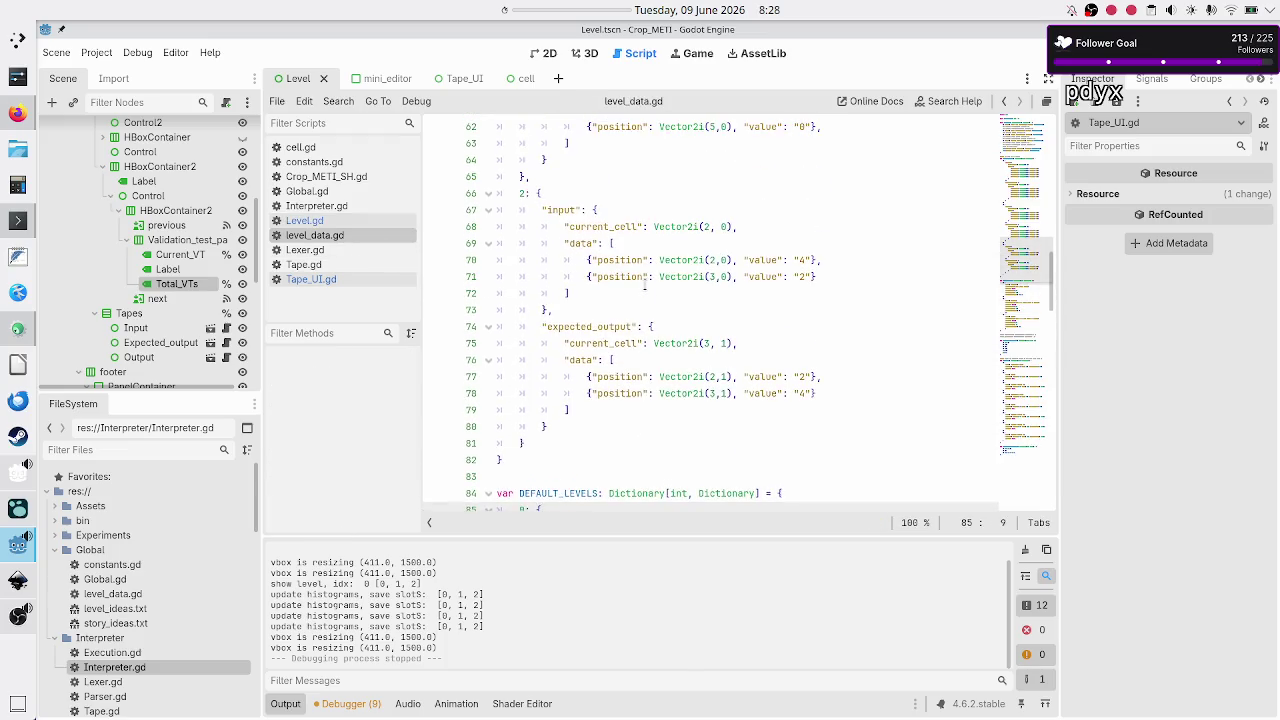
scroll(645, 285, "up", 1)
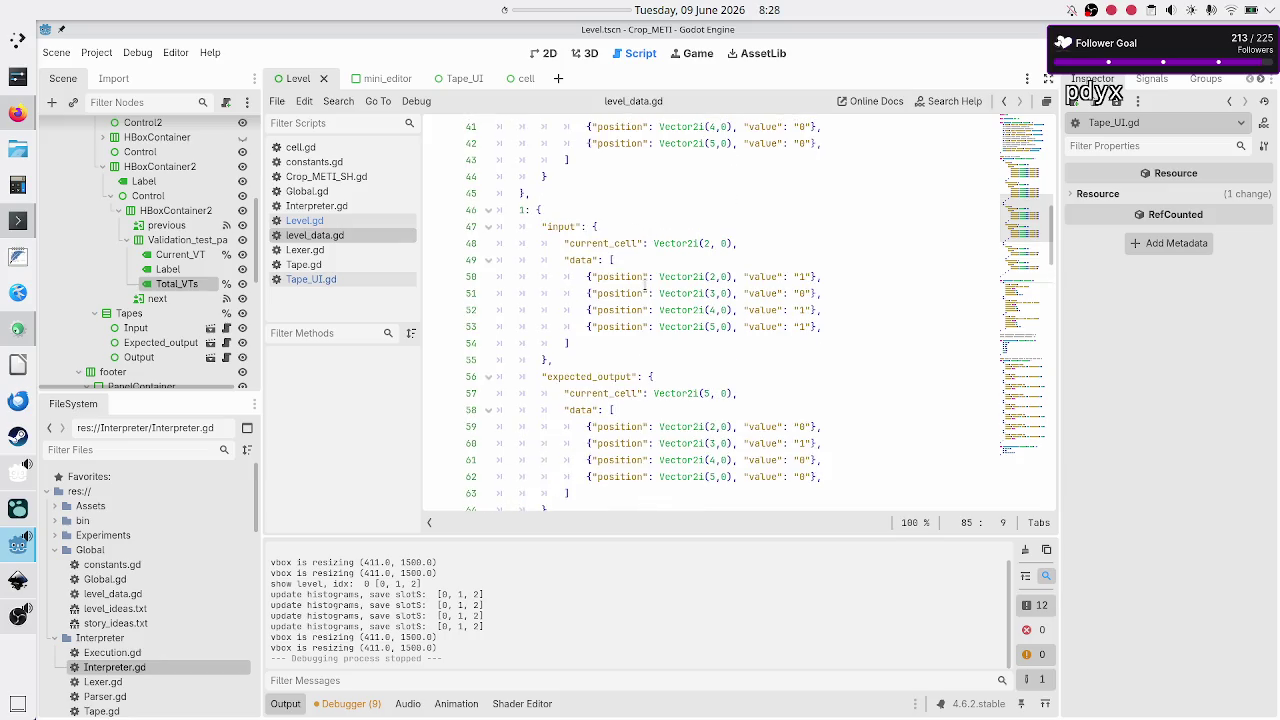
scroll(645, 283, "up", 5)
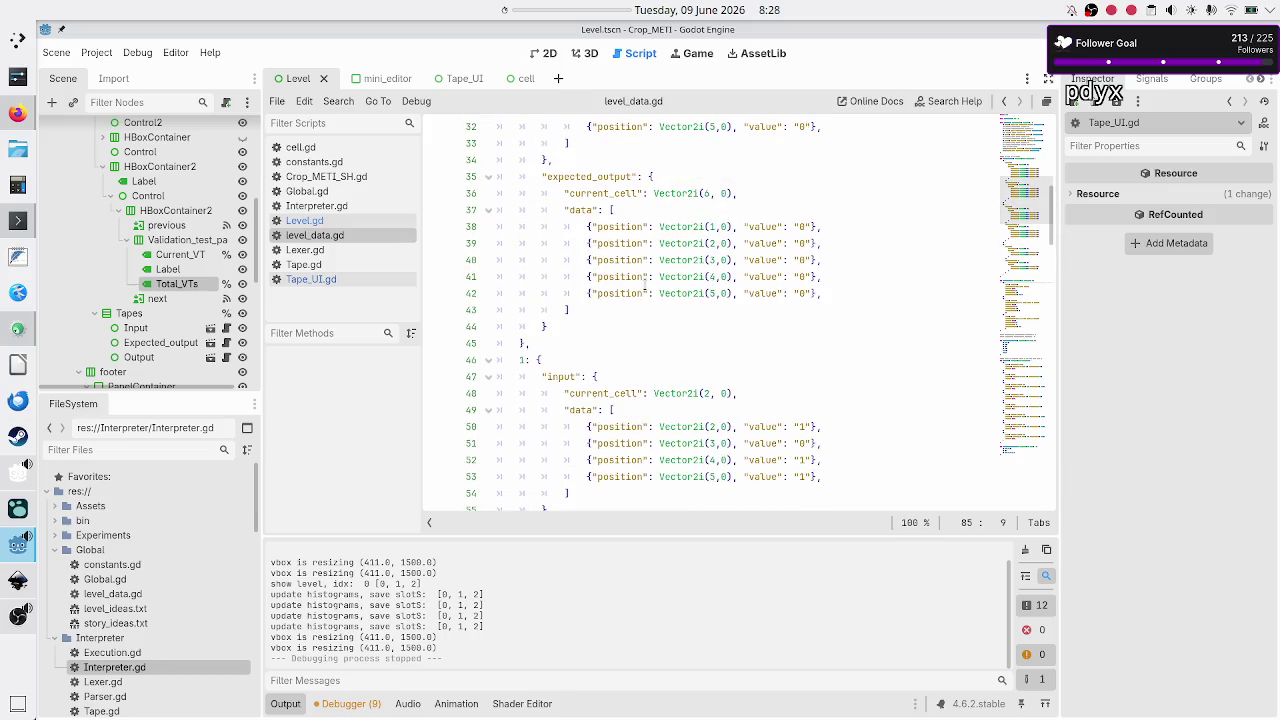
scroll(645, 290, "down", 14)
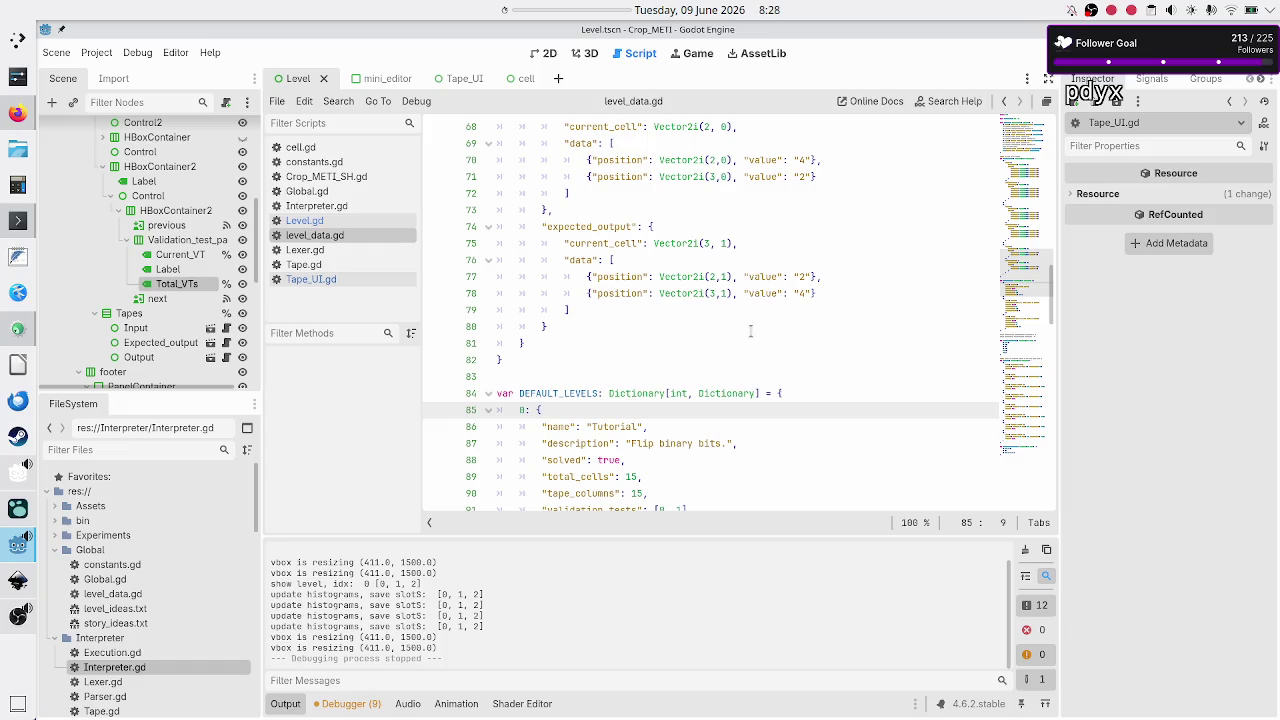
scroll(766, 286, "down", 2)
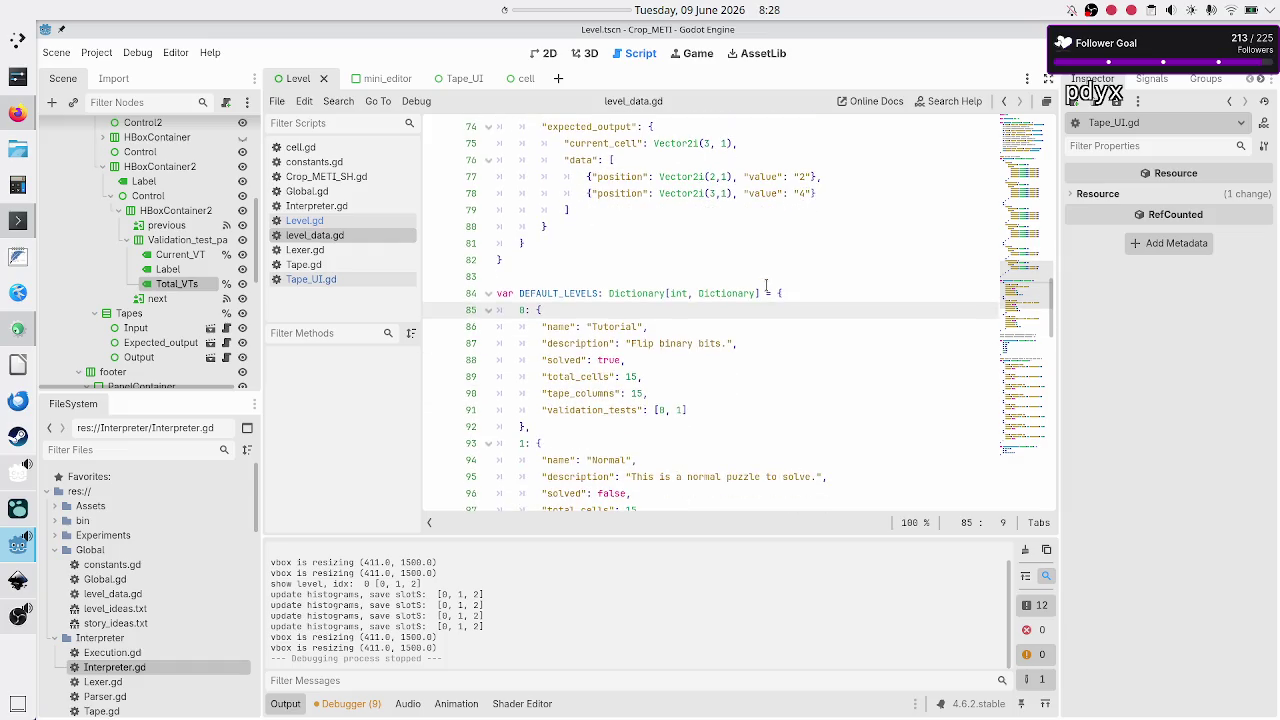
scroll(766, 286, "down", 4)
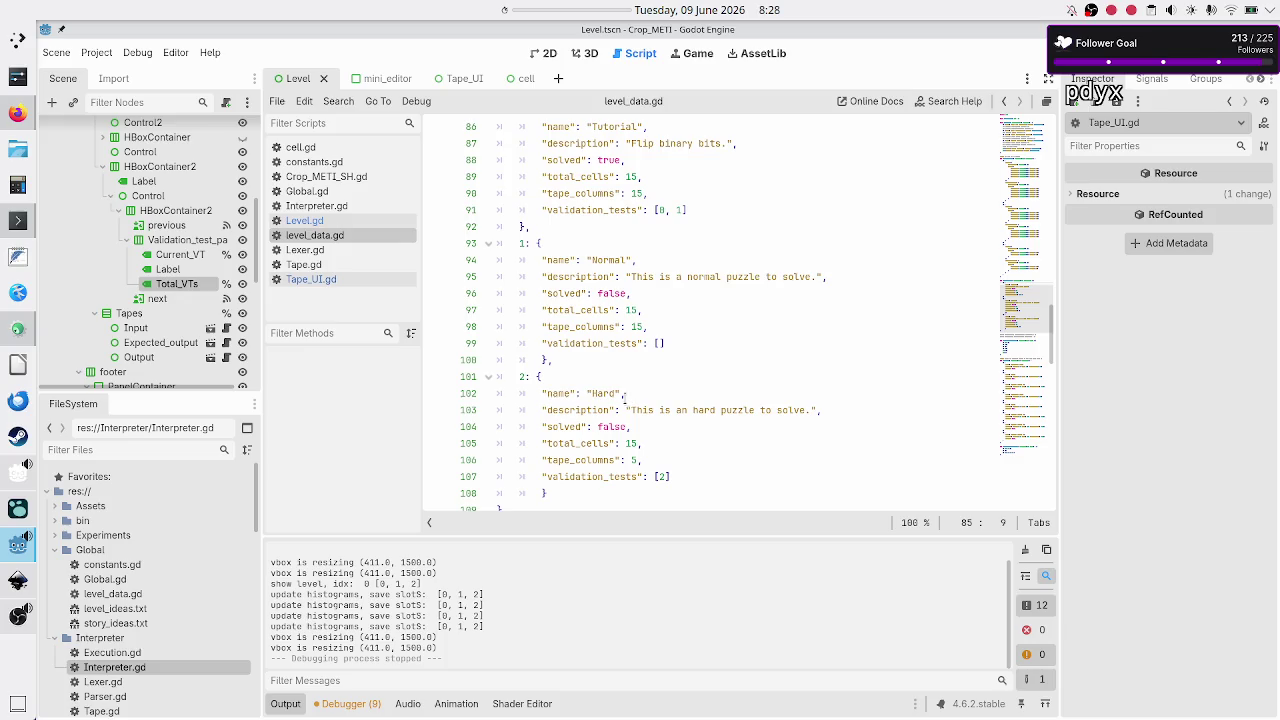
Step: Select 'Hard' on line 102, place the caret on line 106, and run the project
double_click(604, 393)
left_click(684, 459)
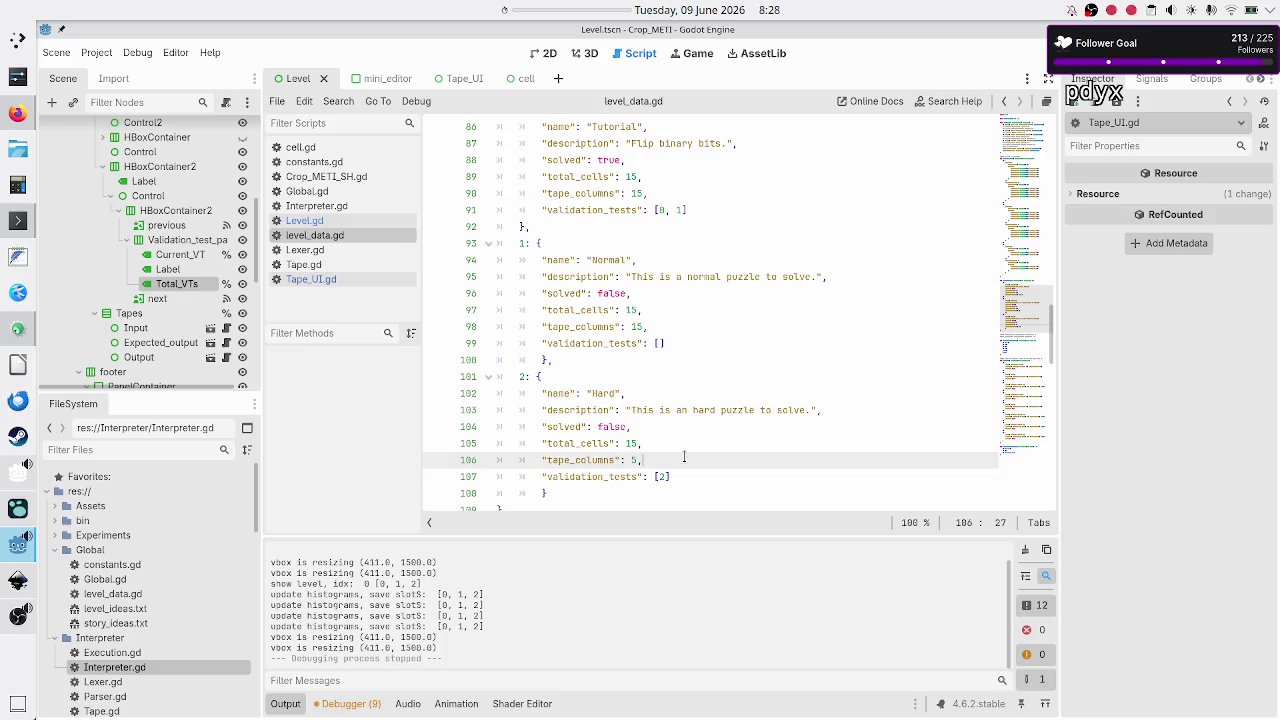
left_click(1045, 52)
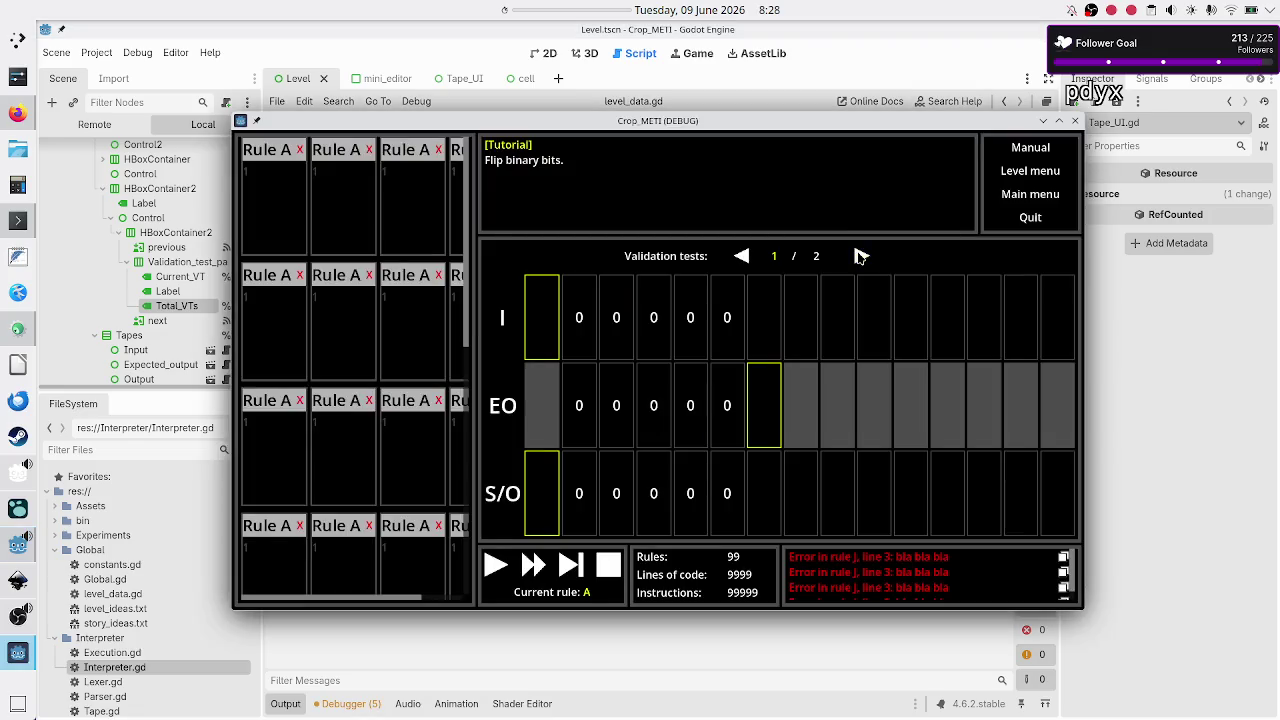
Step: Page the Tutorial's validation tests between 2 / 2 and 1 / 2, then return to the module menu
left_click(860, 256)
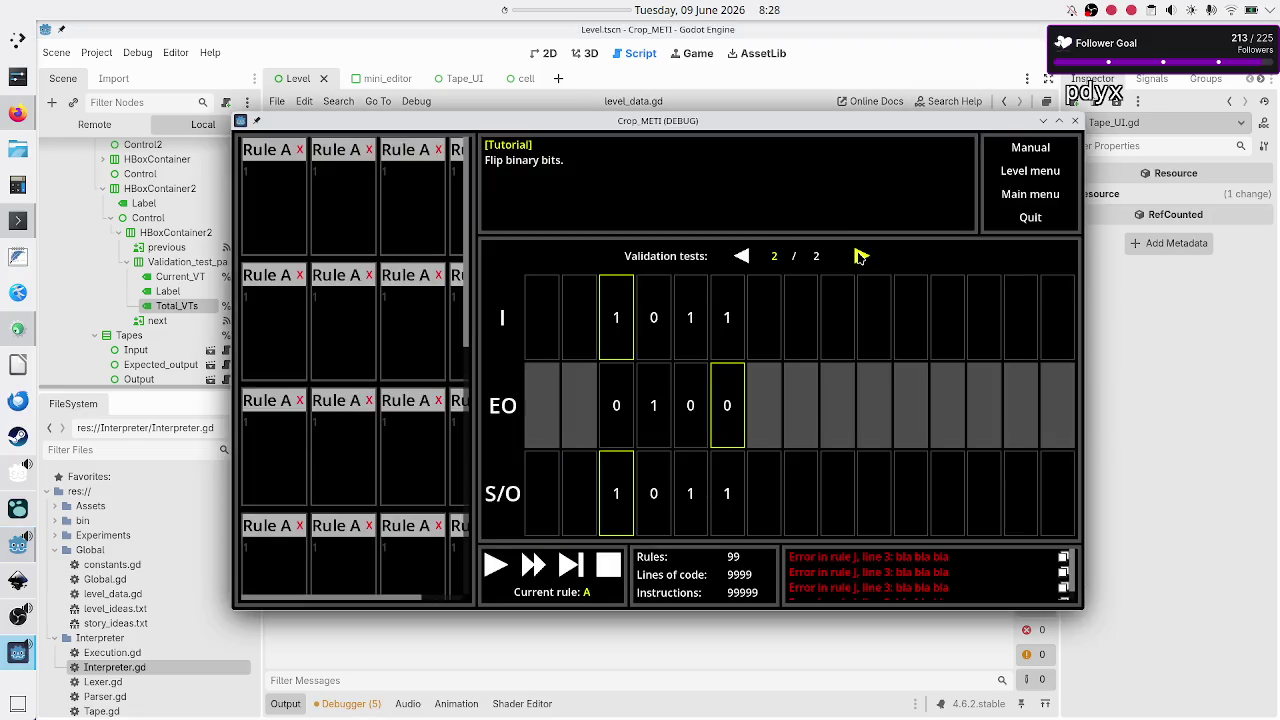
left_click(743, 257)
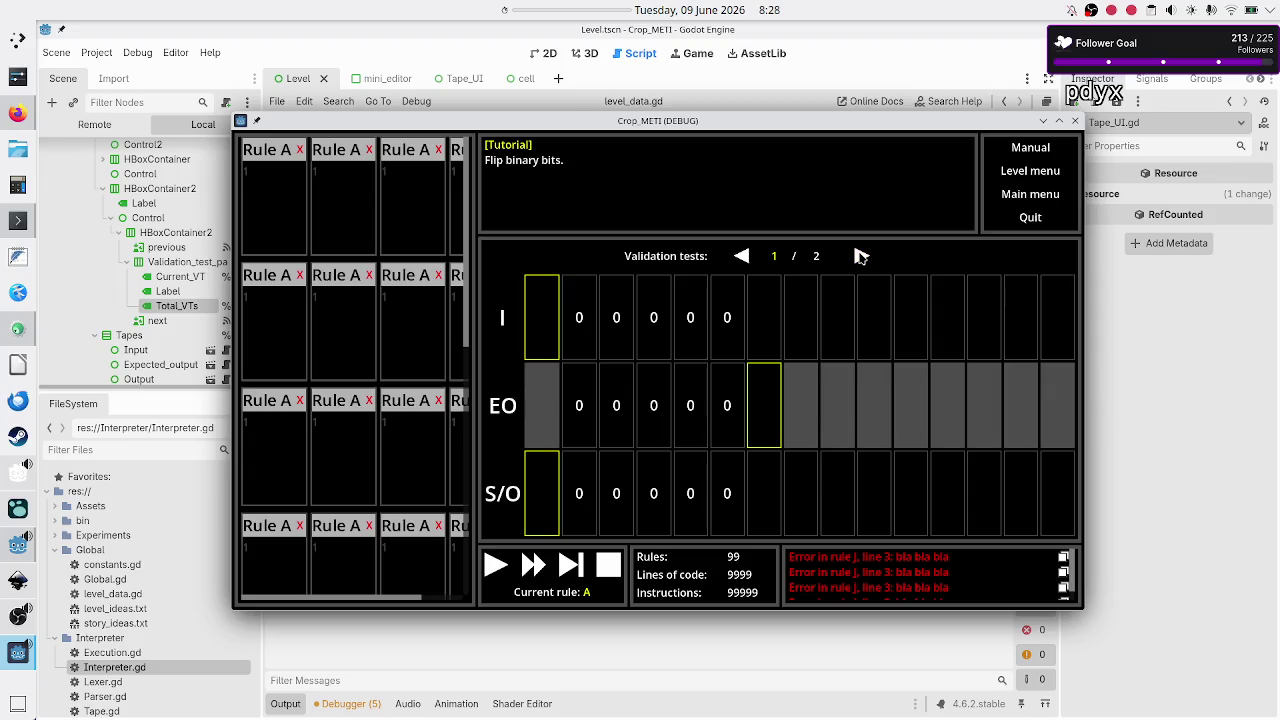
left_click(860, 255)
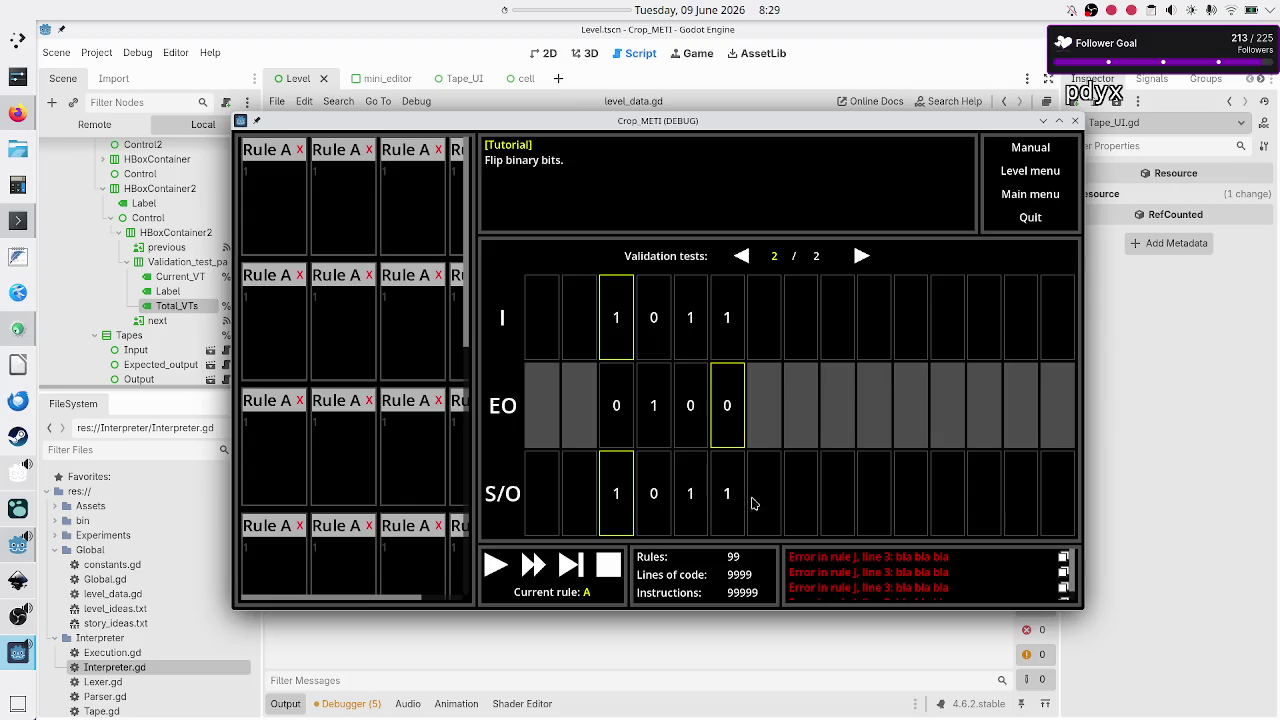
left_click(1022, 170)
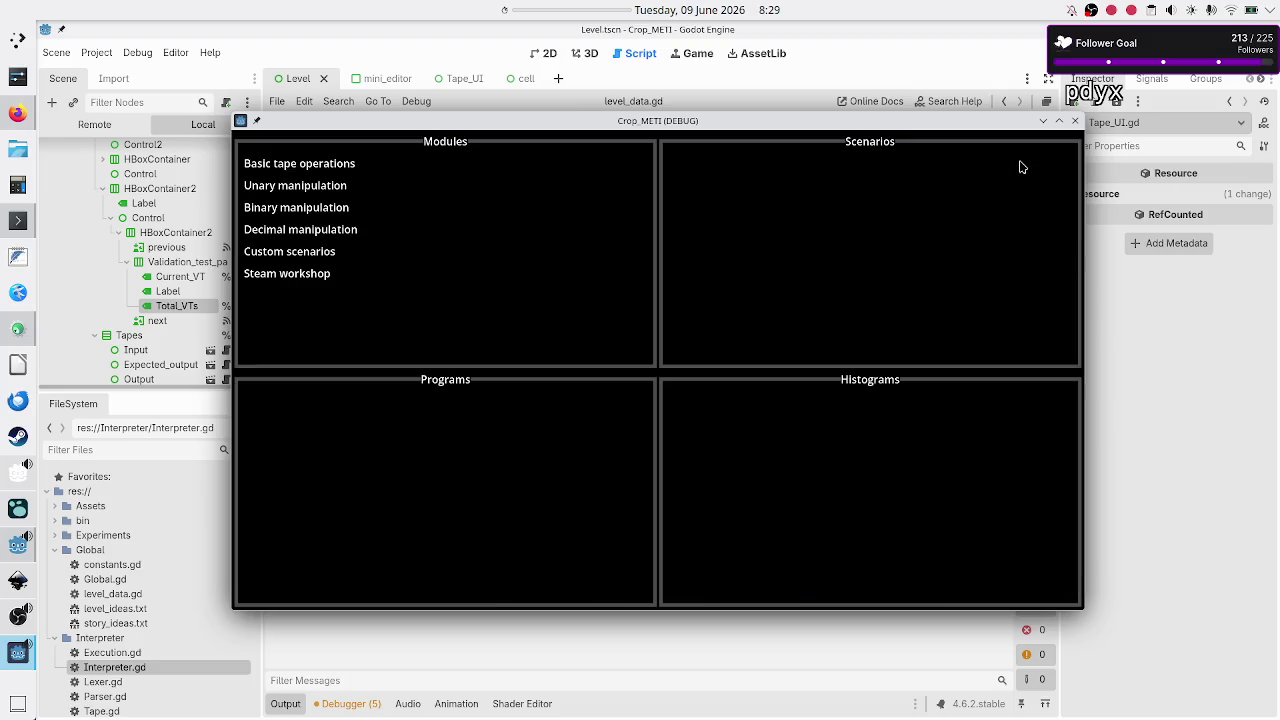
Step: Open Decimal manipulation > Hard > Destructive copy in the game's puzzle editor, then close the game
left_click(327, 200)
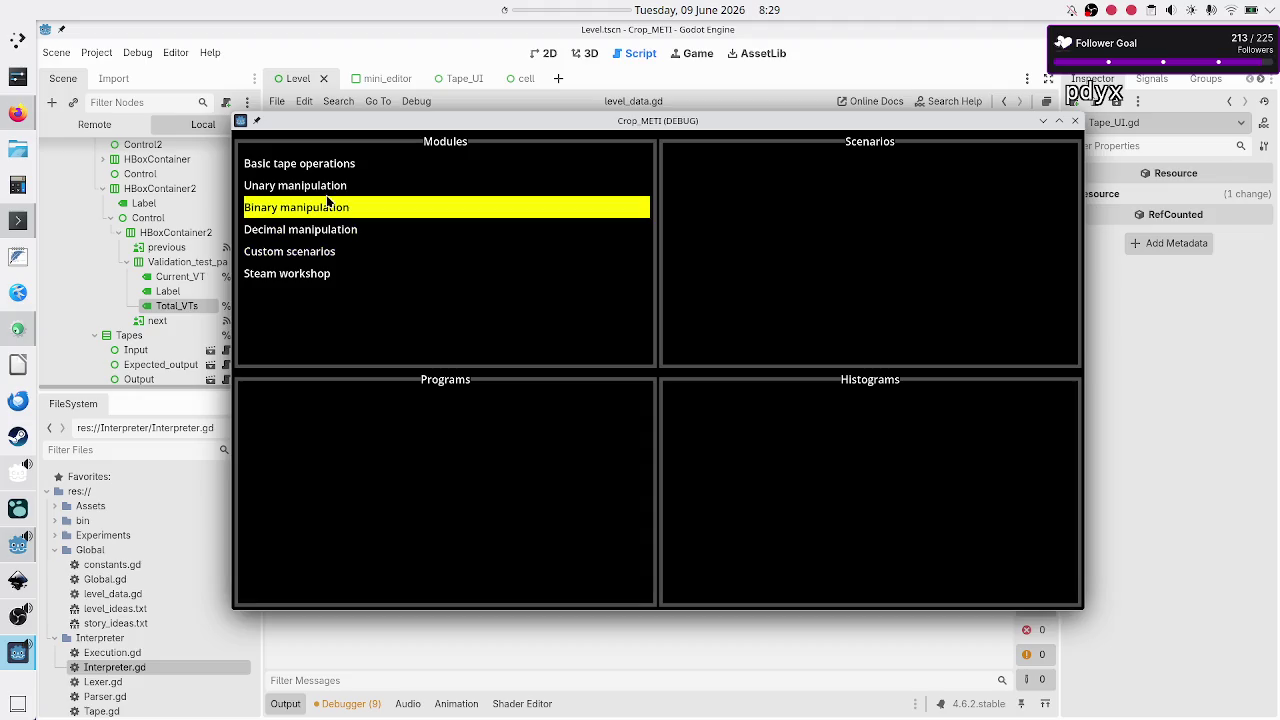
left_click(352, 190)
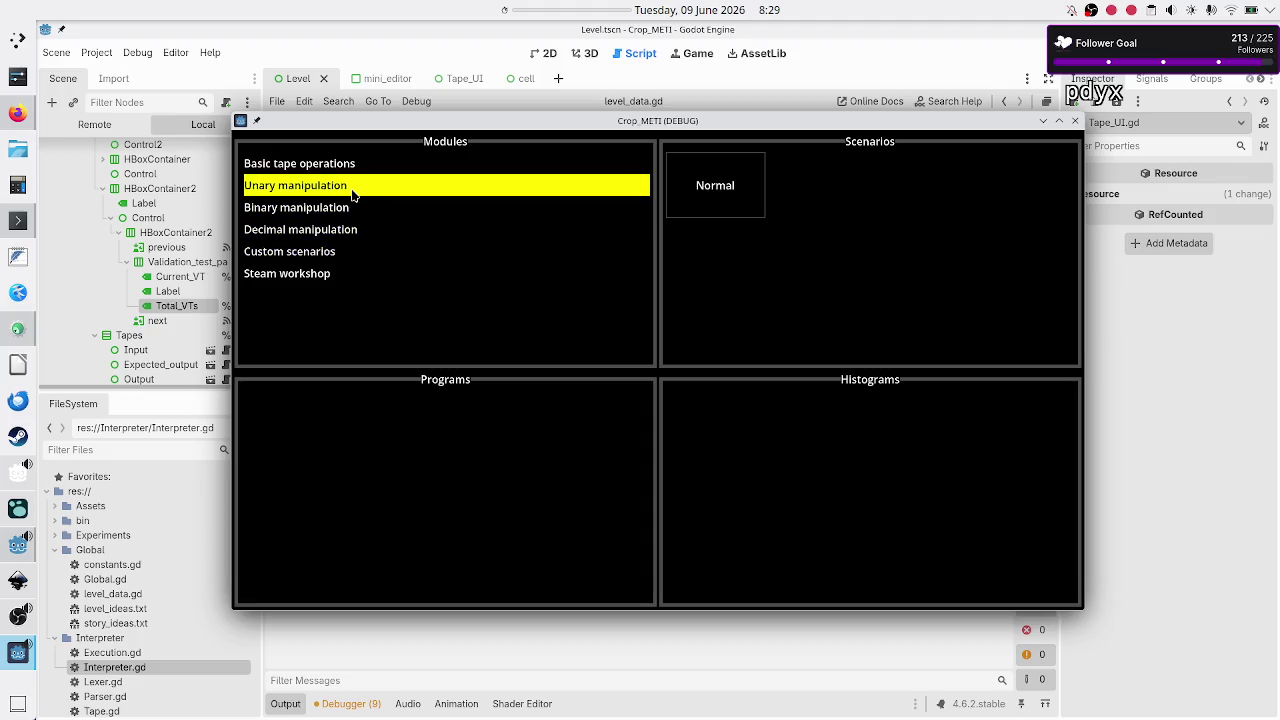
left_click(352, 234)
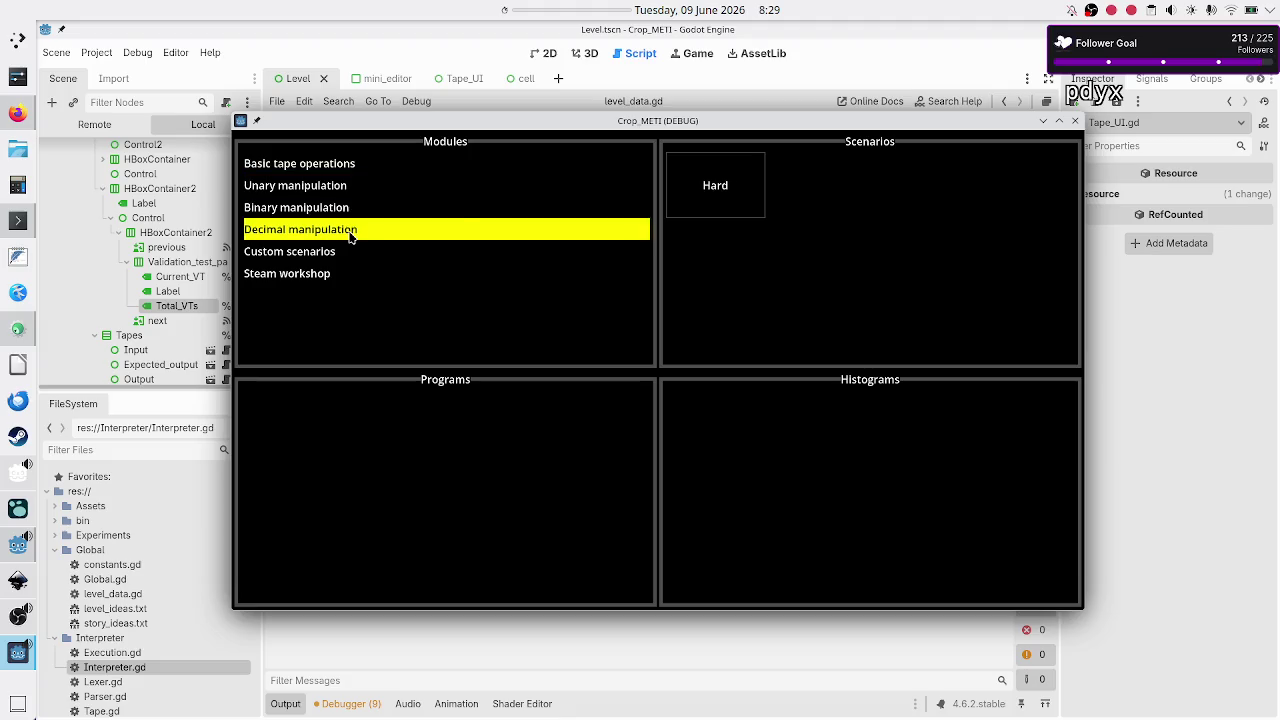
left_click(690, 195)
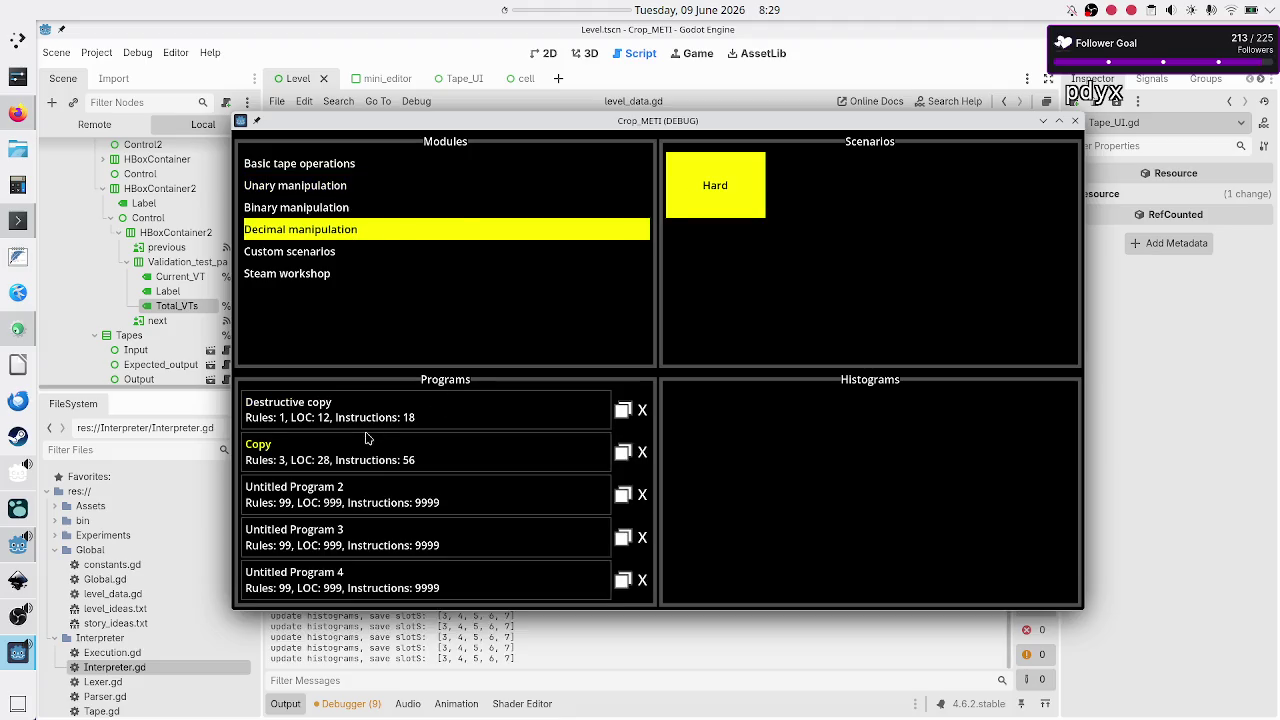
left_click(404, 411)
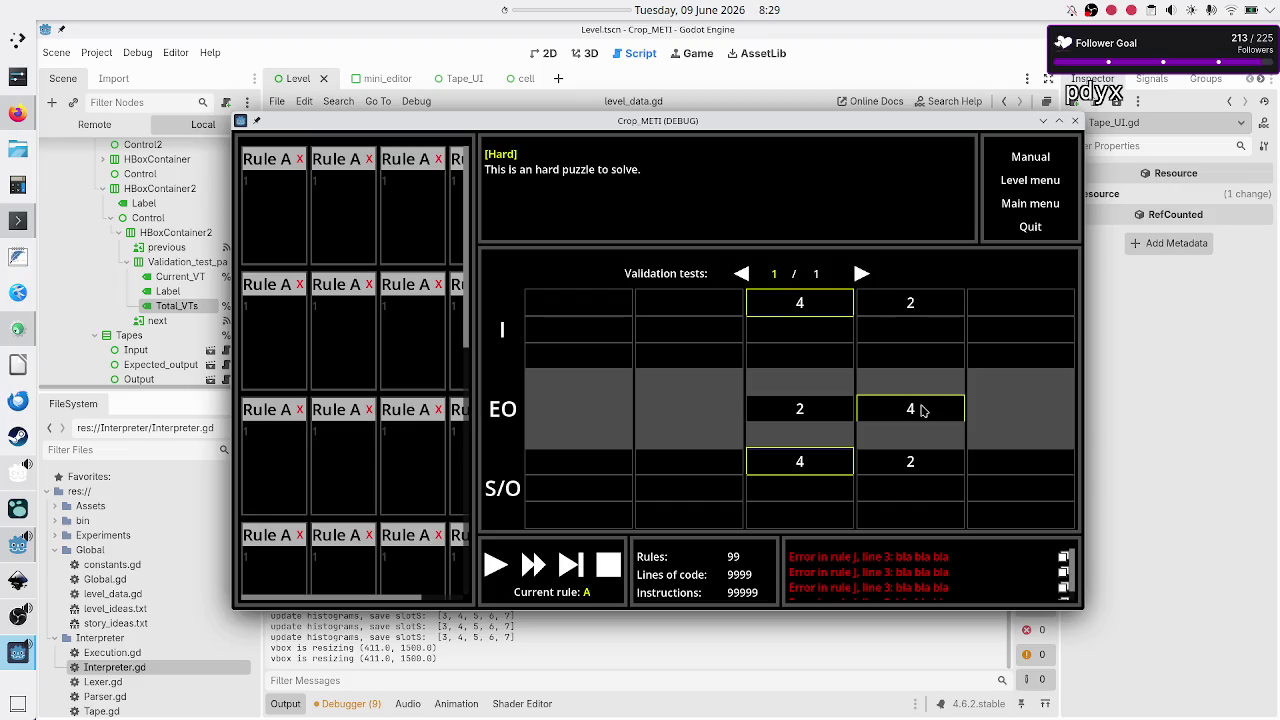
left_click(1076, 122)
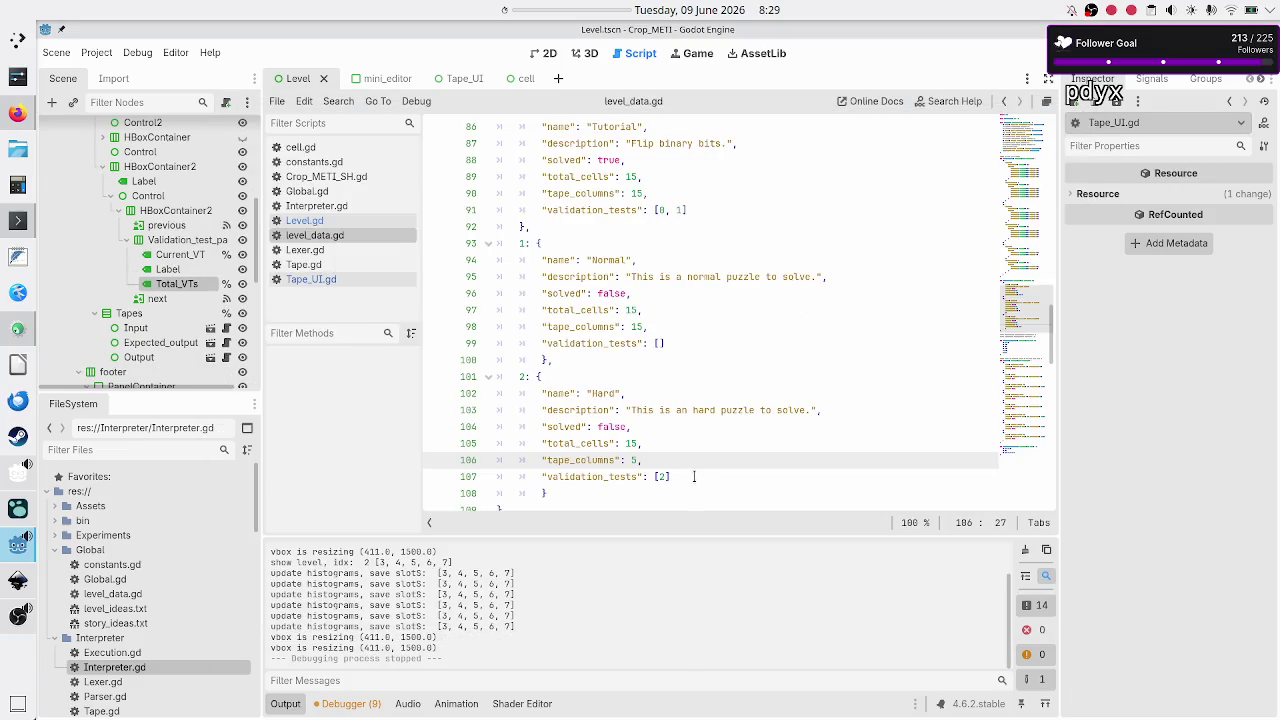
Step: Review level_data.gd, highlighting the expected output entries on lines 38–41
scroll(720, 382, "up", 7)
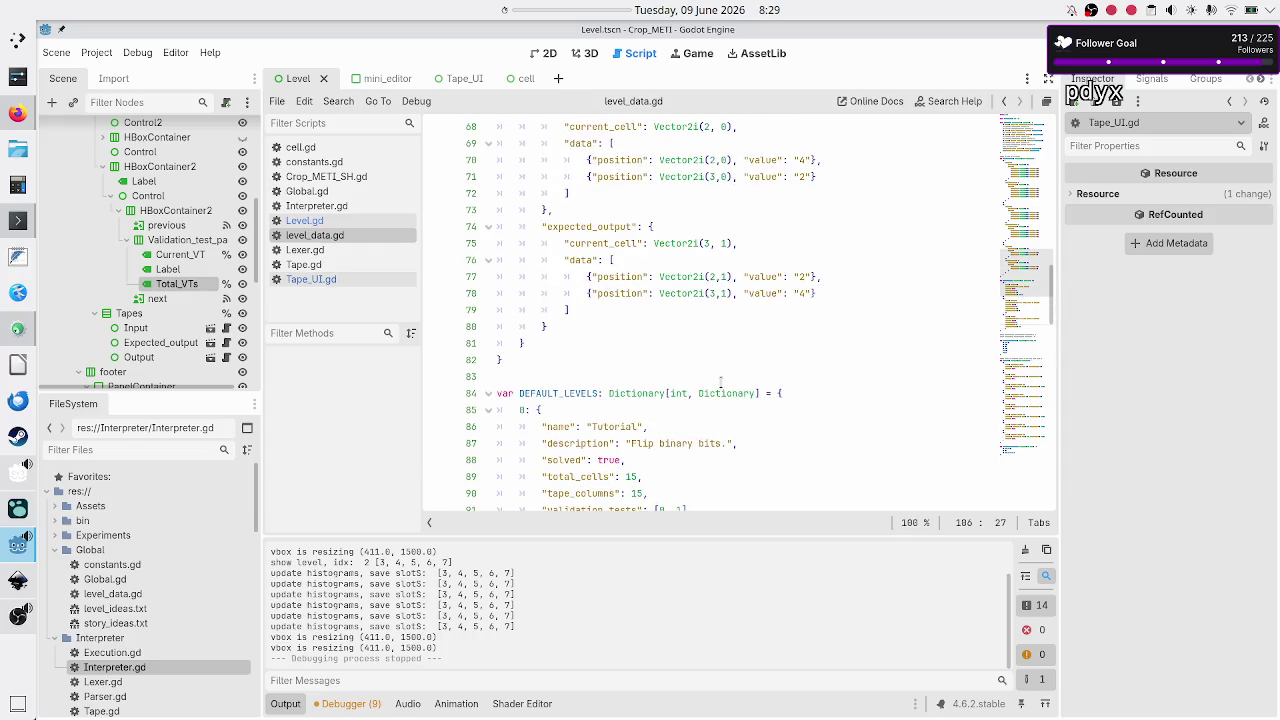
scroll(720, 382, "down", 3)
scroll(720, 382, "up", 12)
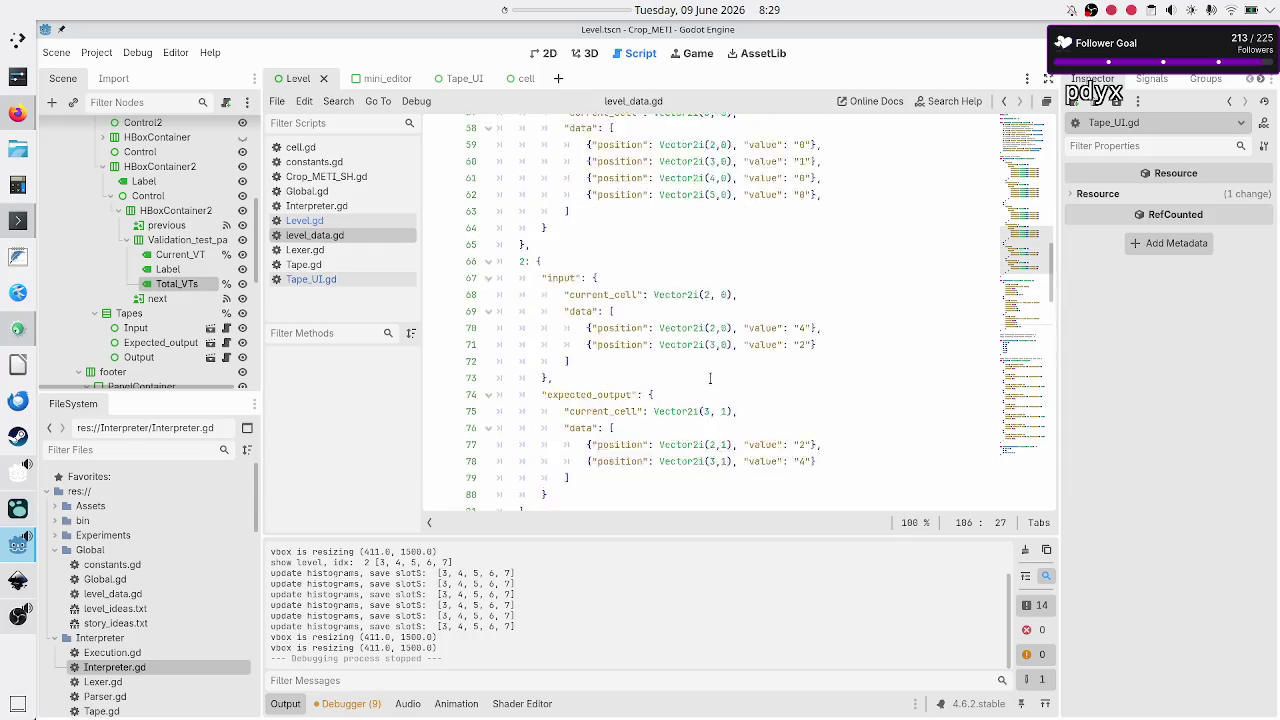
scroll(710, 378, "up", 2)
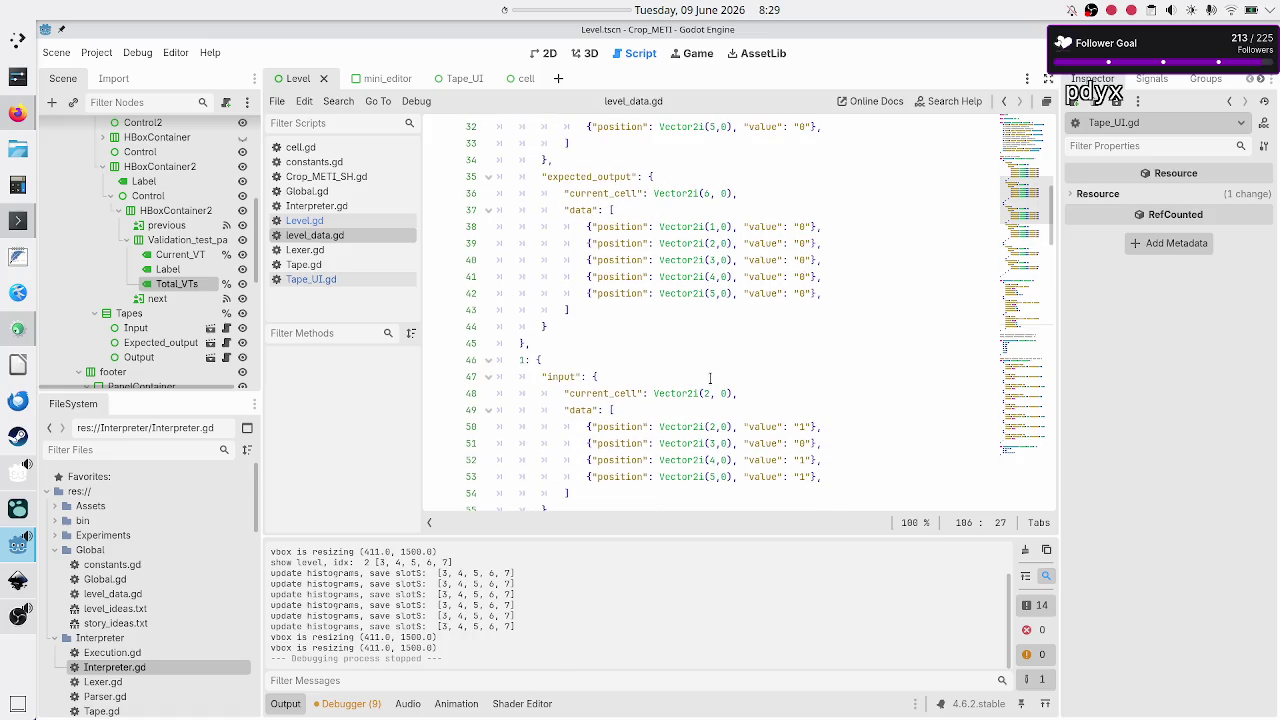
left_click_drag(771, 227, 787, 280)
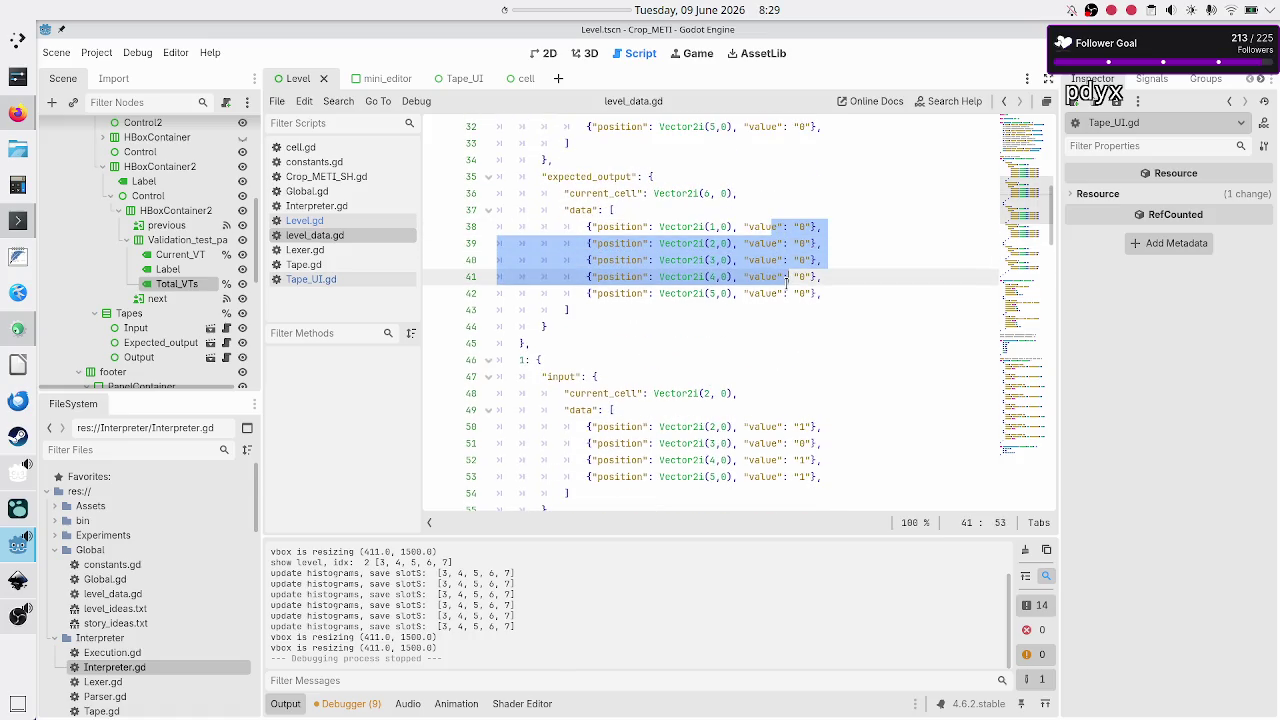
left_click(787, 278)
scroll(727, 248, "up", 5)
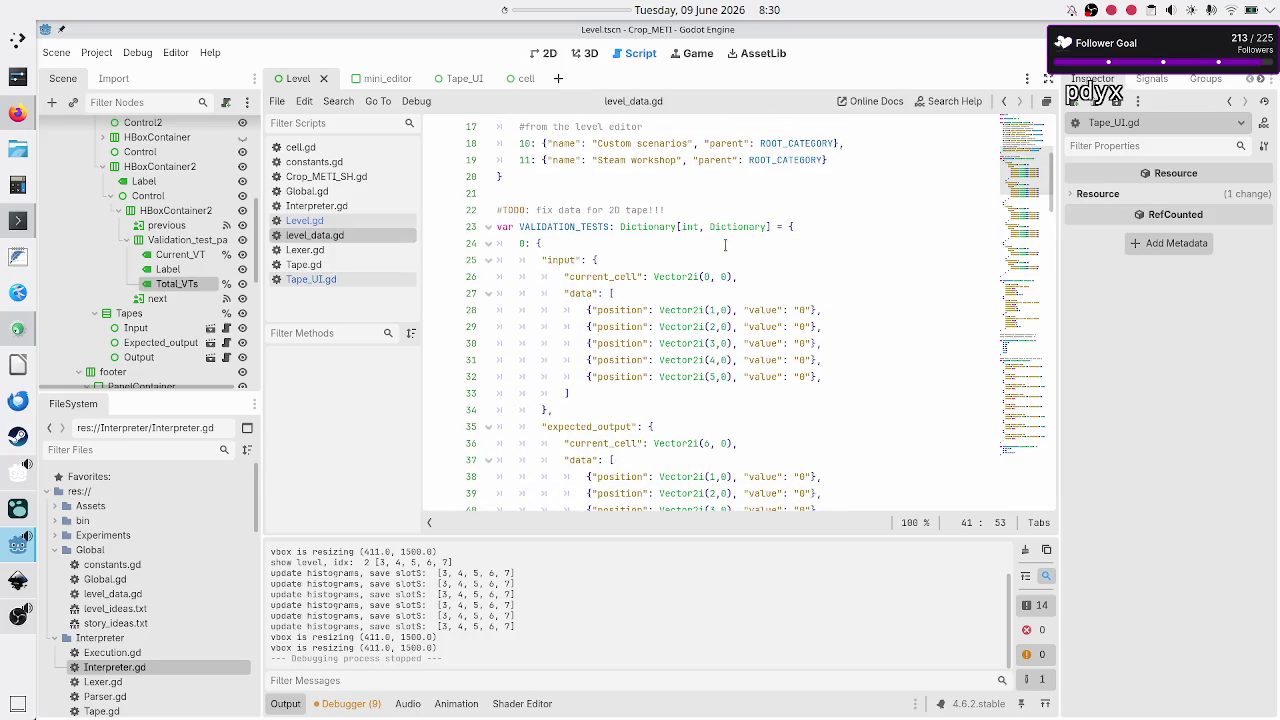
Step: Open Tape_UI.gd and Level.gd, then bring up the Level scene's 2D layout
left_click(301, 279)
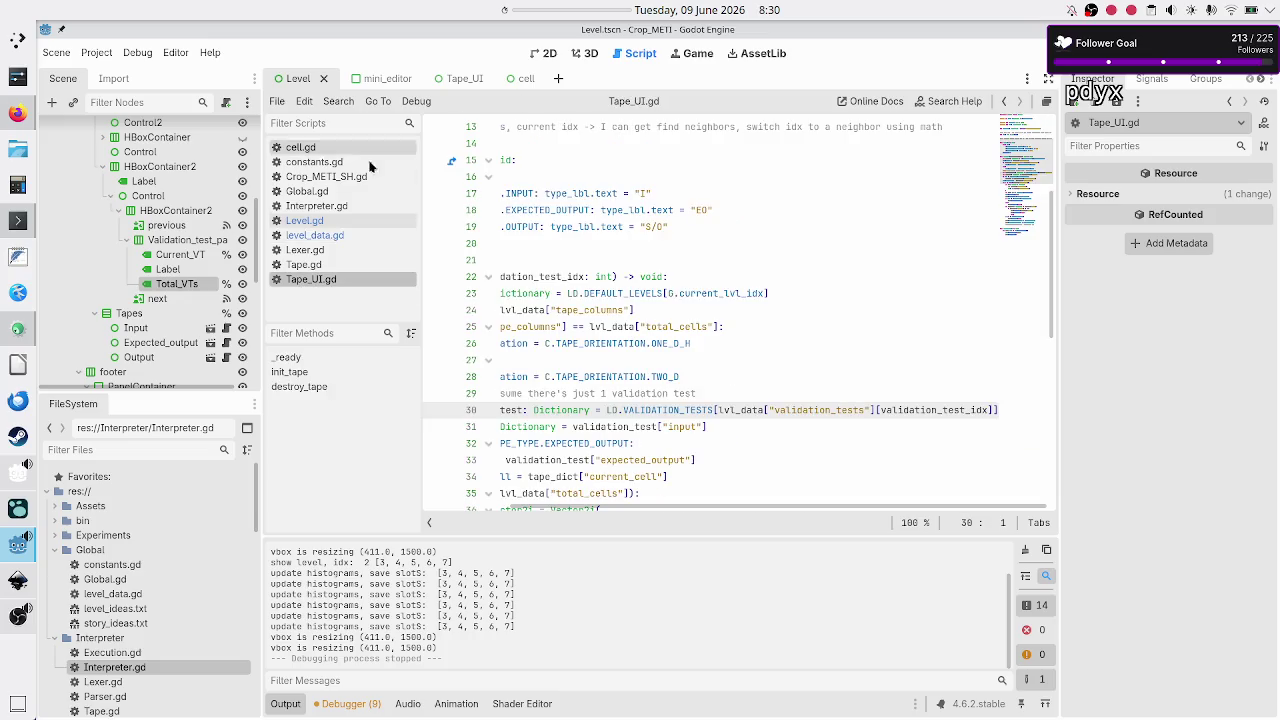
left_click(320, 222)
left_click(541, 53)
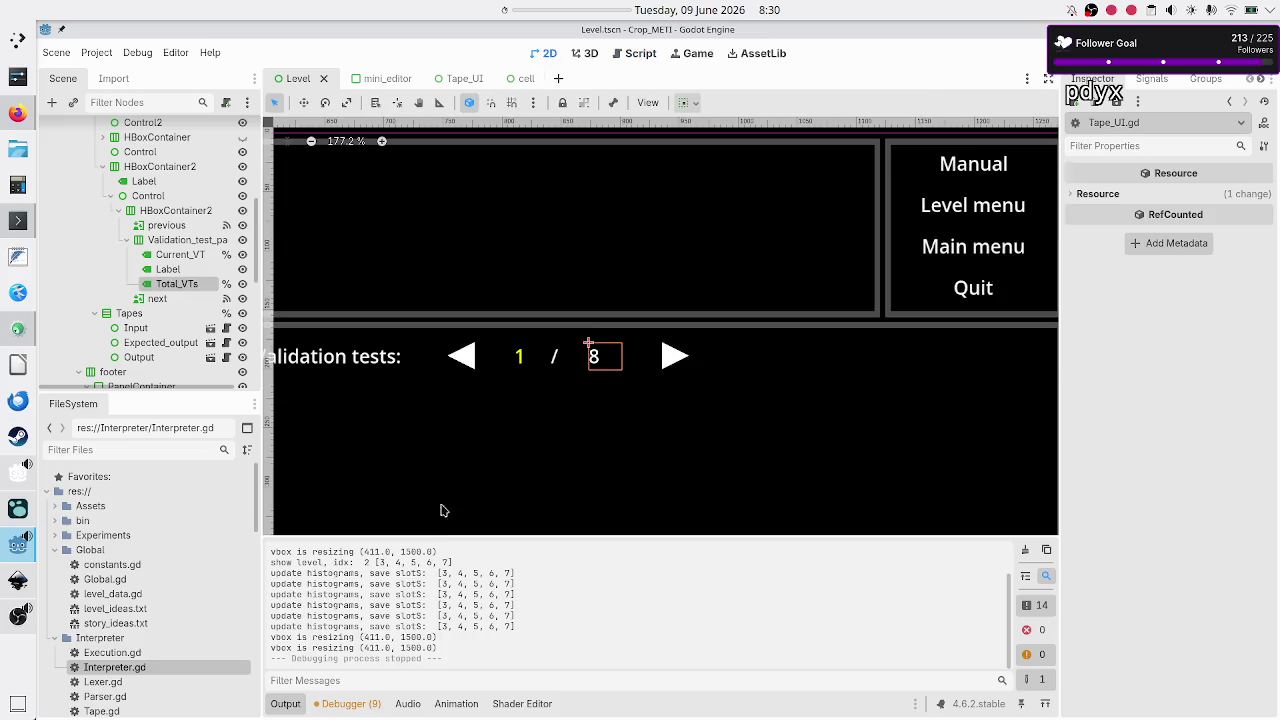
Step: Hide the output panel and inspect the validation-tests row nodes, then collapse the outer HBoxContainer2
left_click(294, 706)
scroll(595, 472, "down", 5)
scroll(595, 472, "down", 1)
scroll(595, 472, "up", 1)
scroll(595, 472, "up", 2)
scroll(595, 472, "down", 1)
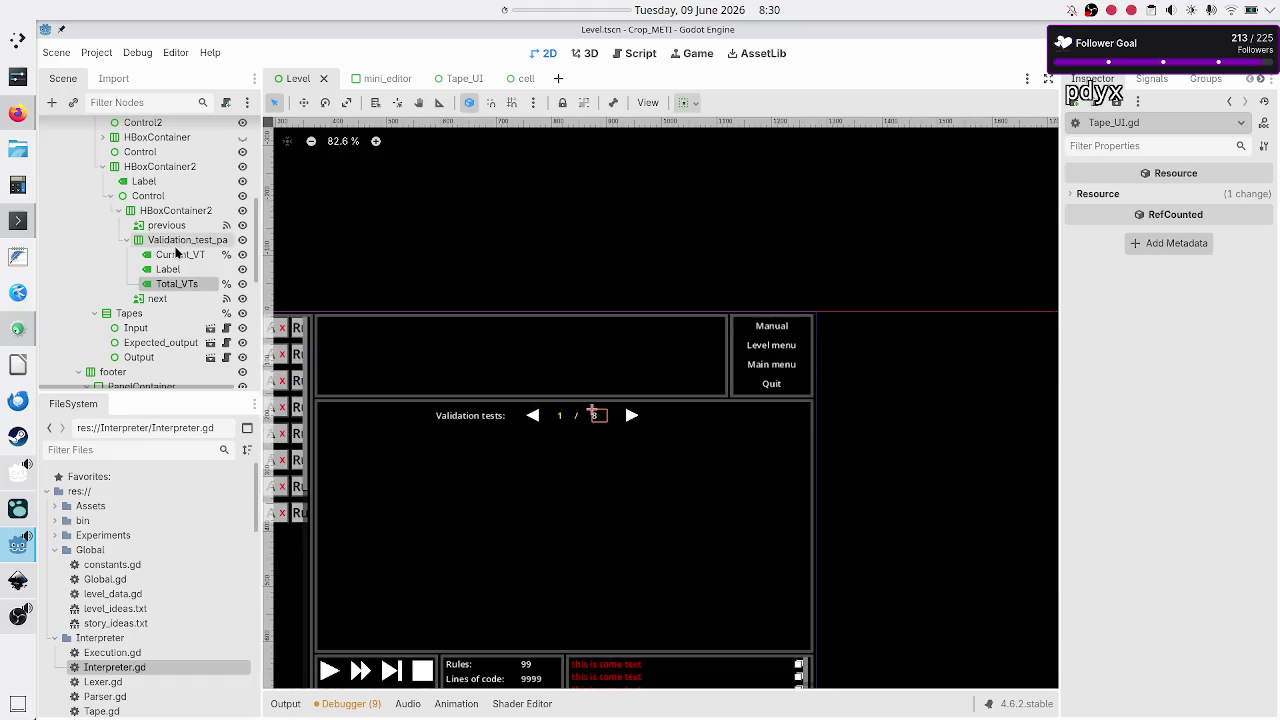
left_click(126, 240)
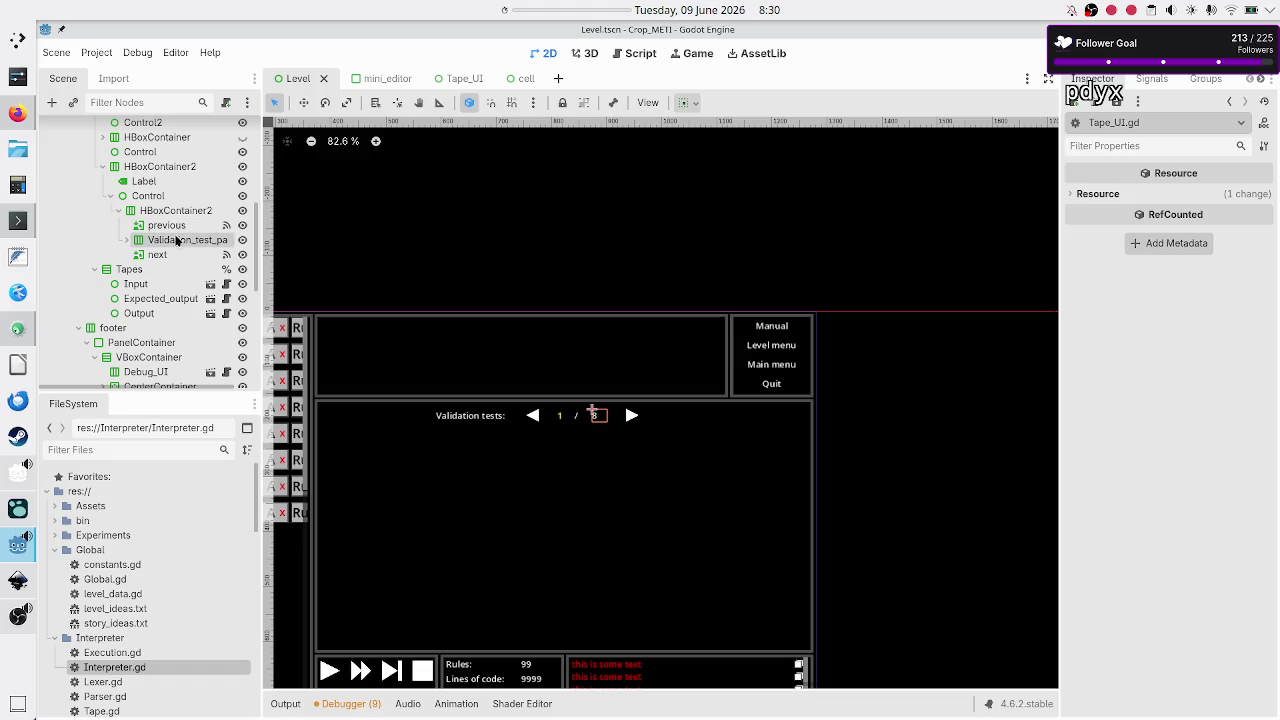
left_click(182, 226)
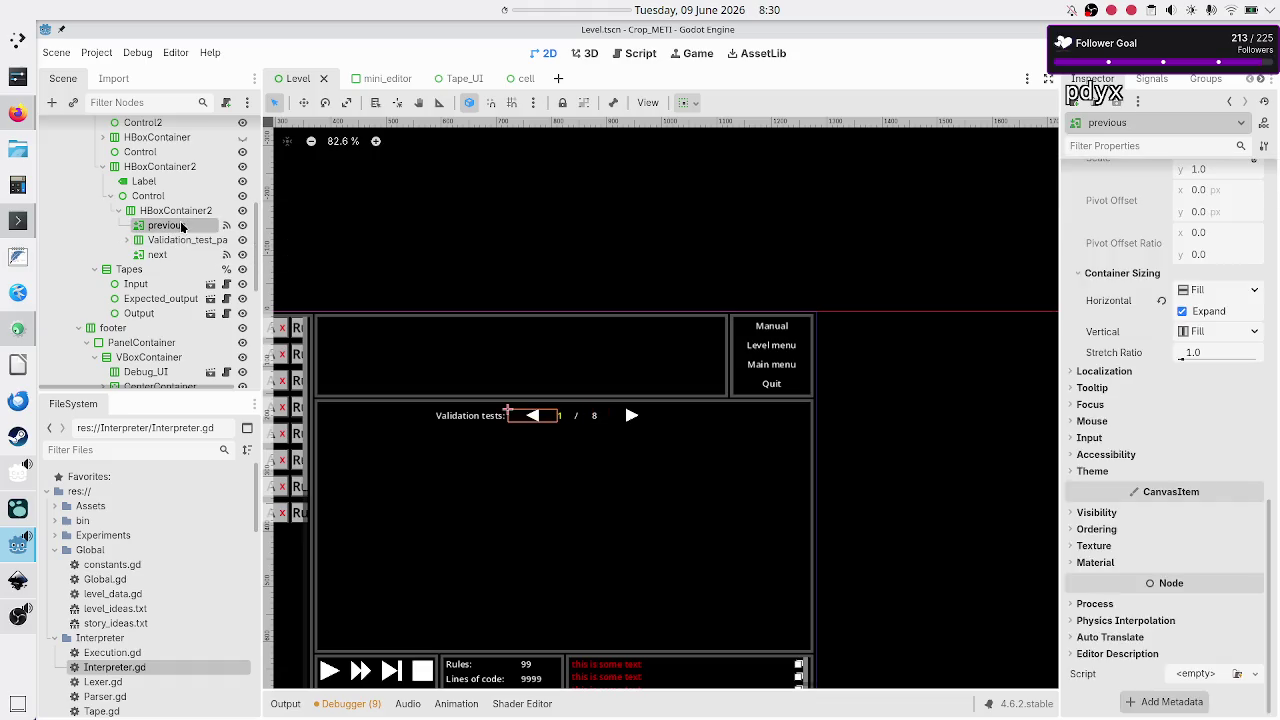
left_click(183, 212)
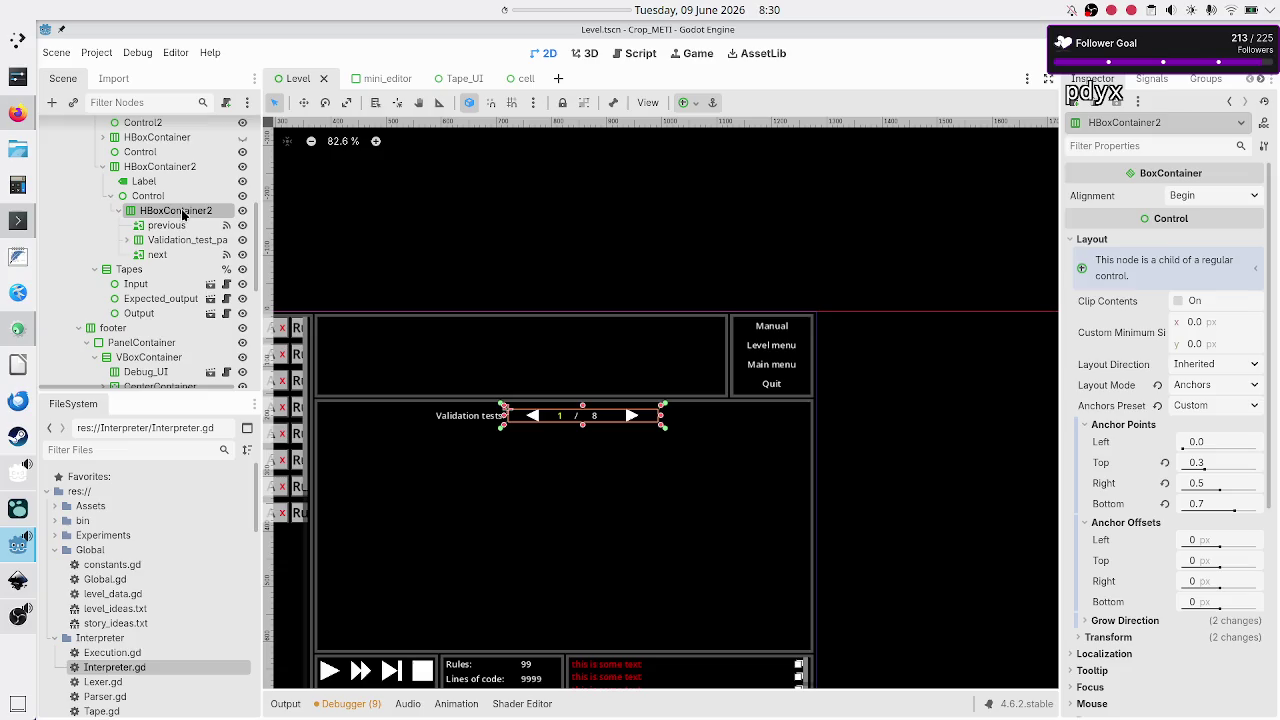
left_click(167, 183)
left_click(159, 167)
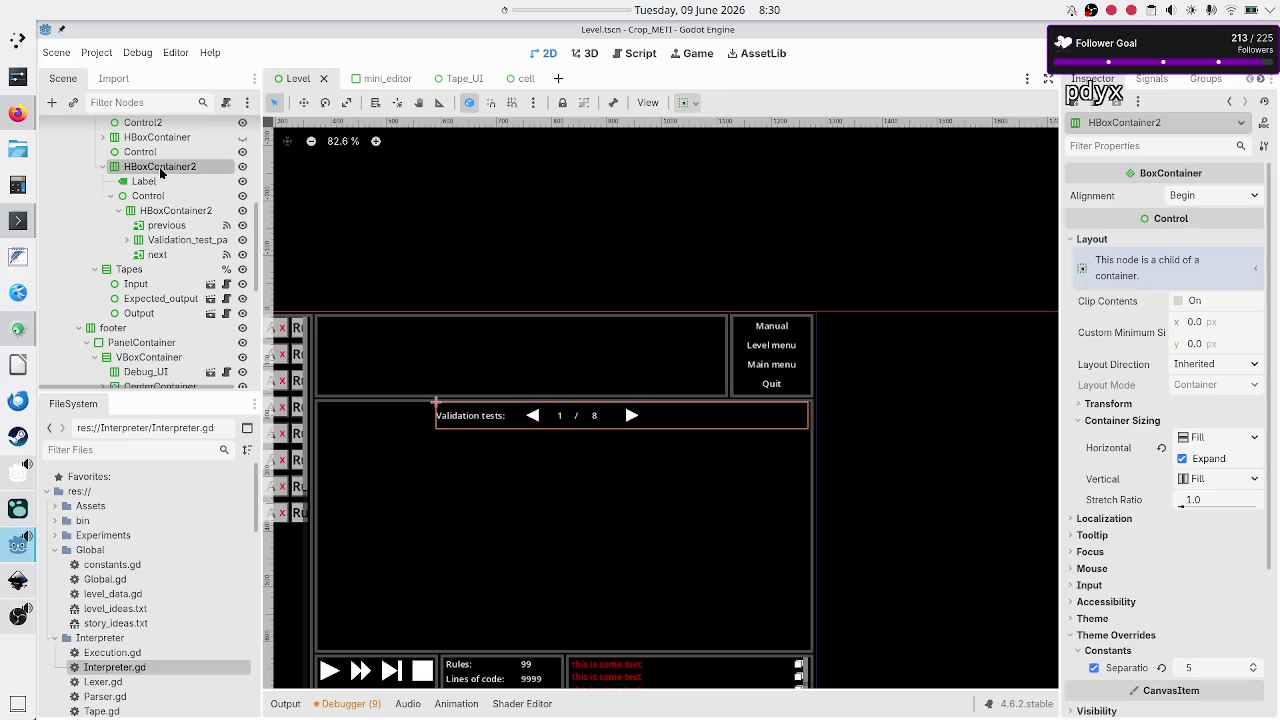
left_click(103, 167)
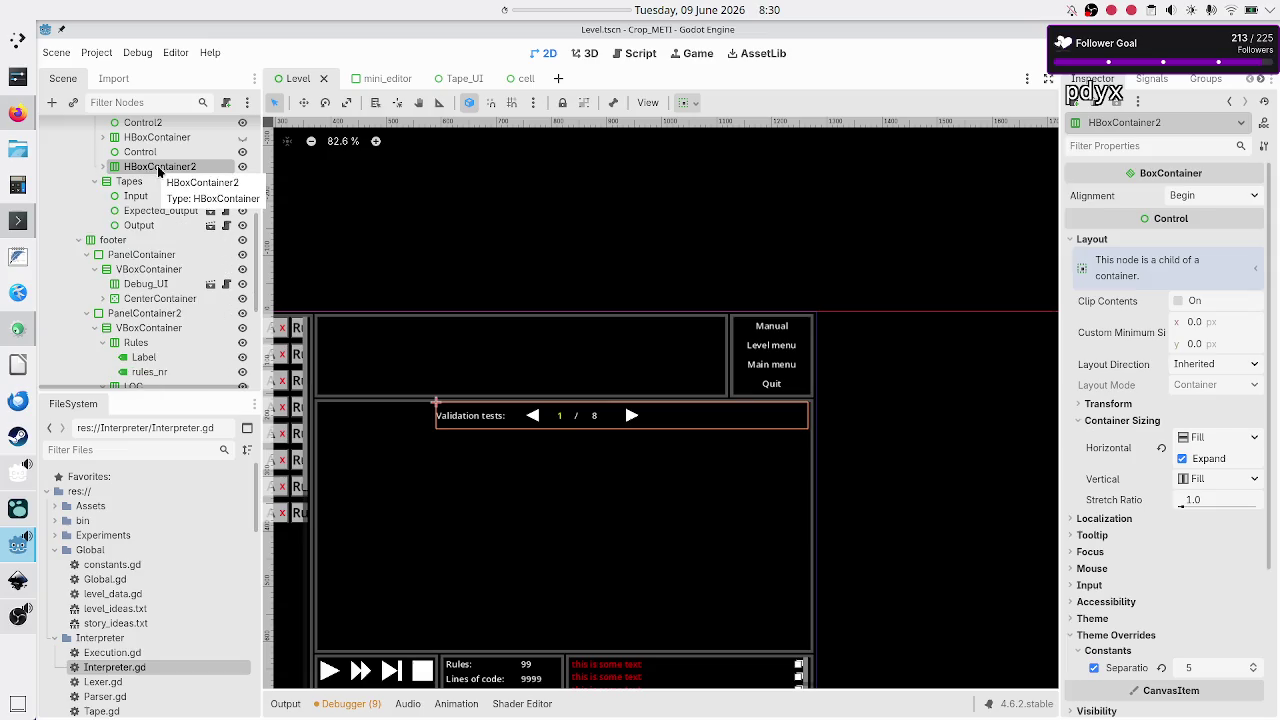
Step: Inspect the nodes under center and make the hidden tape setup row visible
scroll(158, 173, "up", 3)
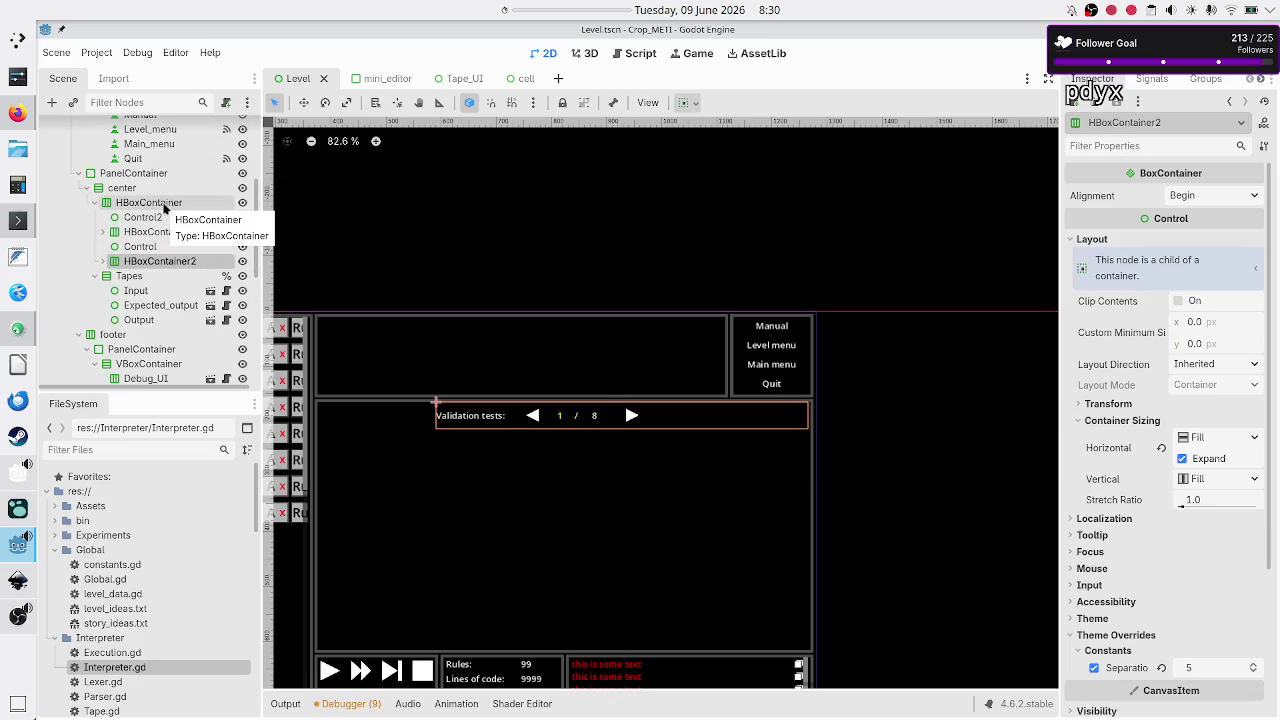
left_click(165, 203)
left_click(152, 217)
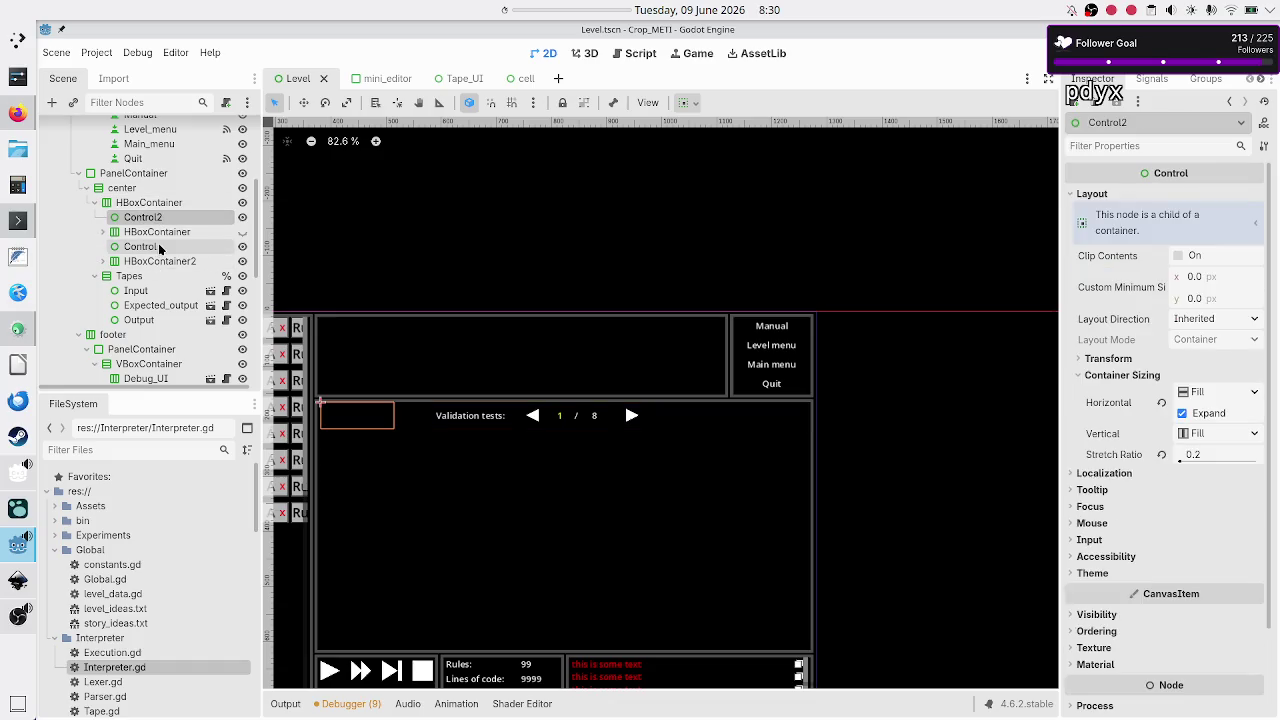
left_click(159, 247)
key("Up")
key("Up")
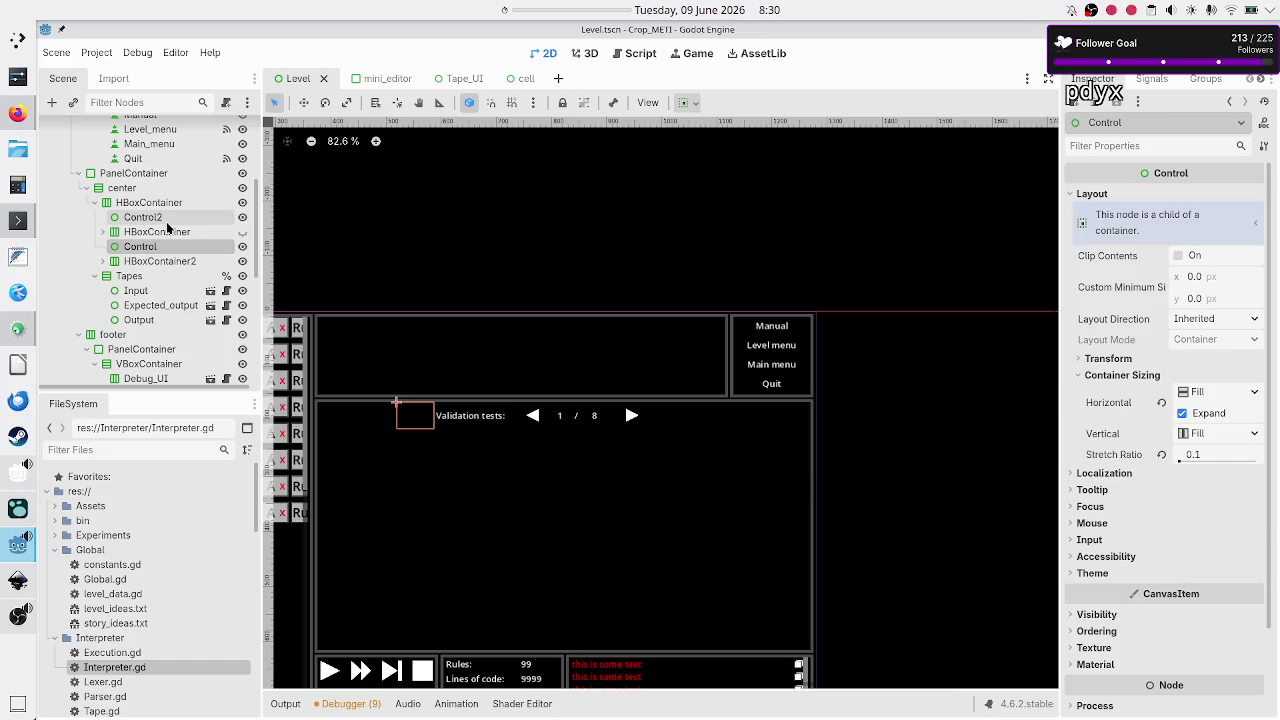
left_click(161, 235)
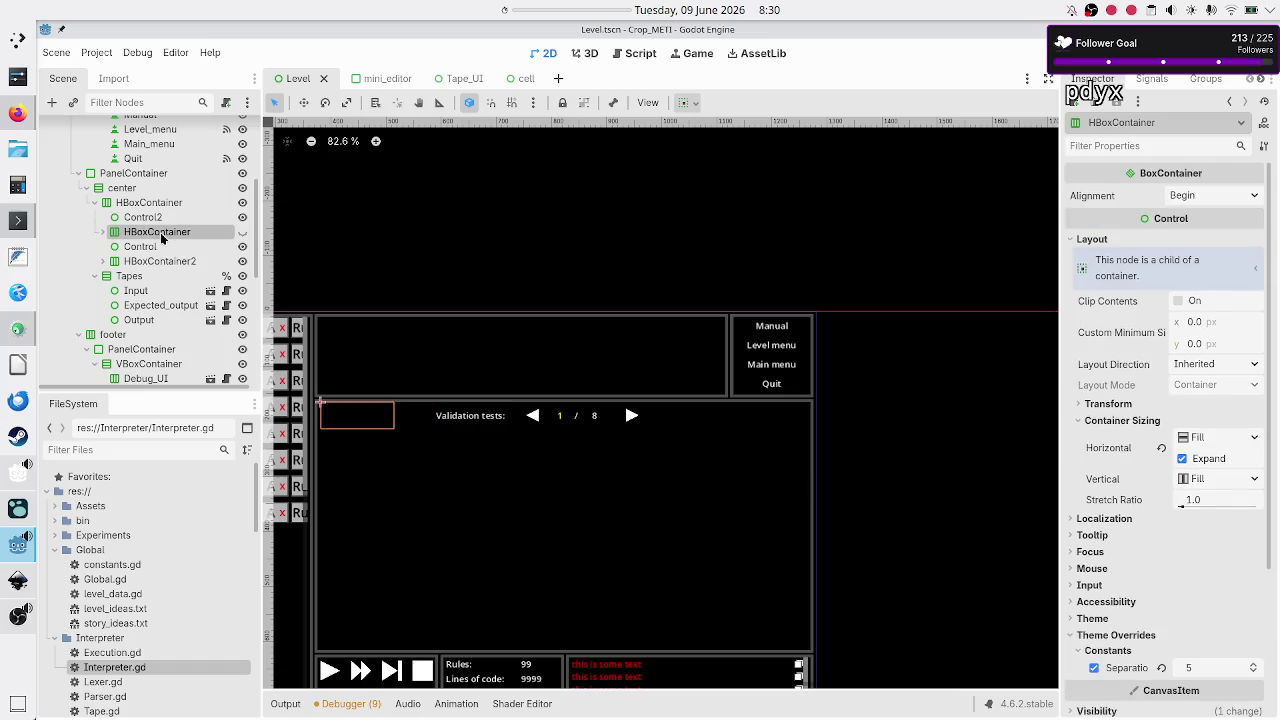
left_click(242, 233)
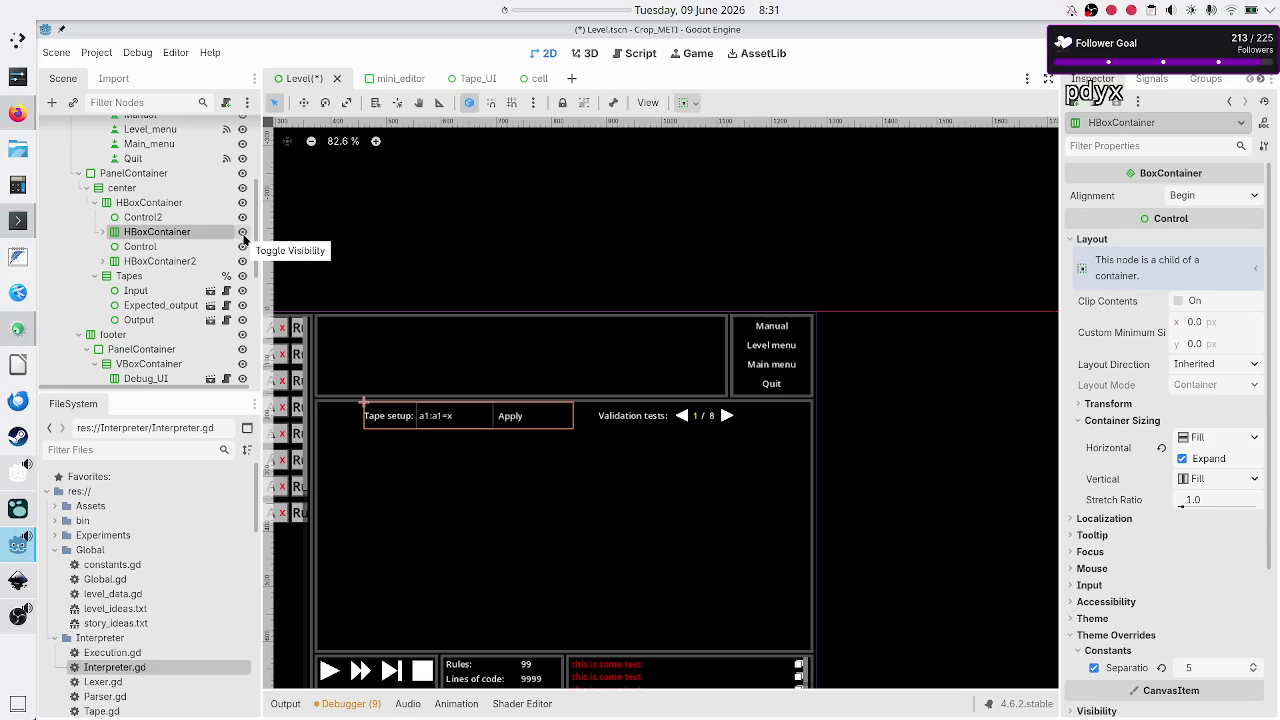
Step: Re-check the spacer nodes and expand HBoxContainer2 under center to show its paging controls
left_click(135, 217)
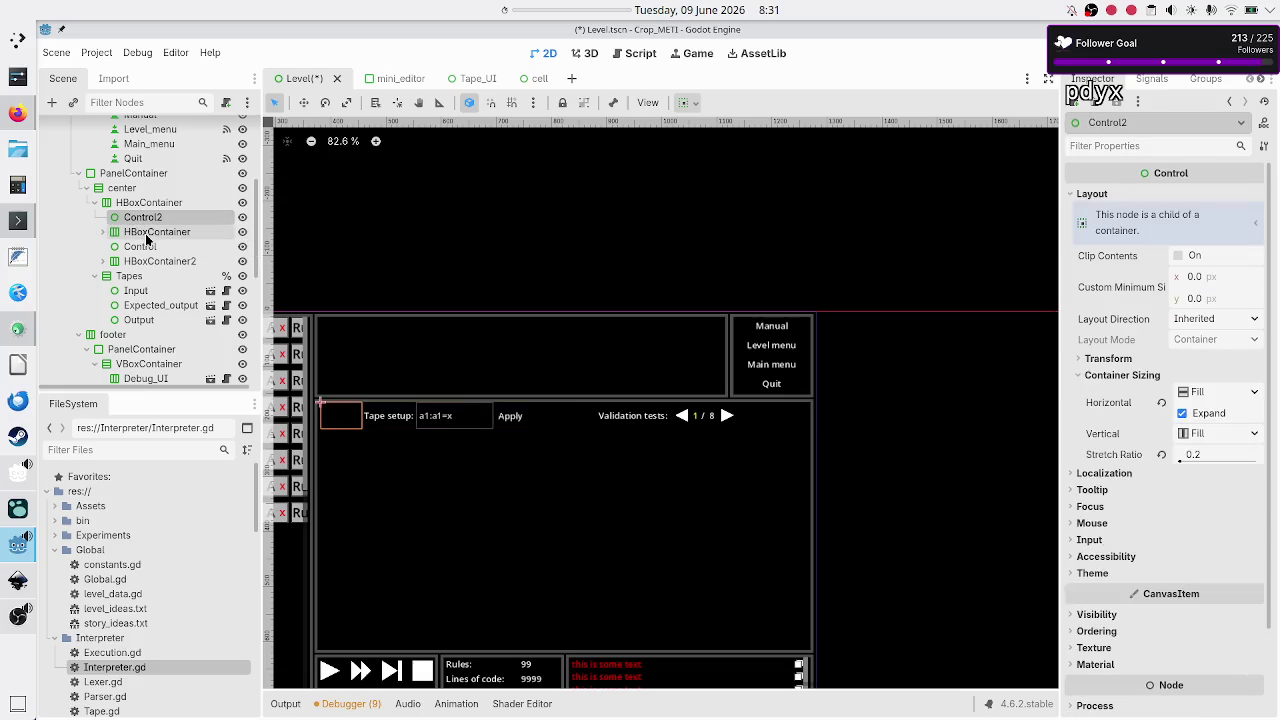
left_click(146, 236)
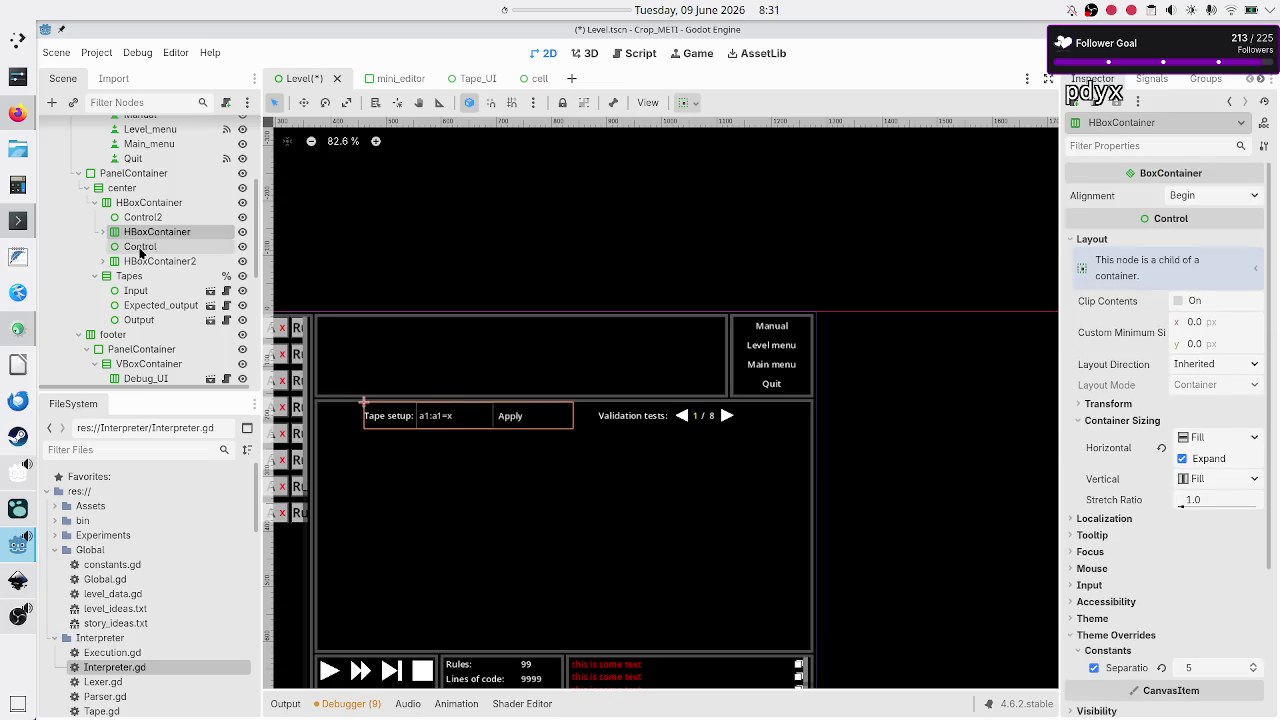
left_click(140, 250)
left_click(143, 262)
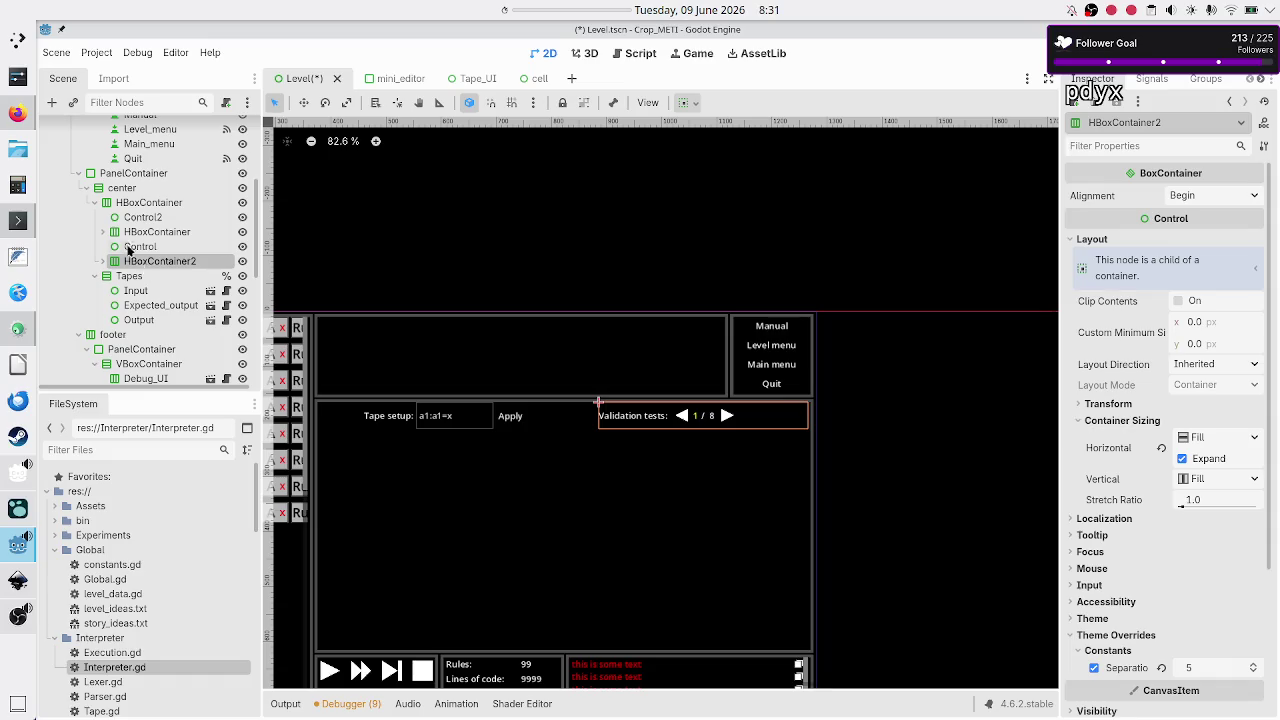
left_click(94, 202)
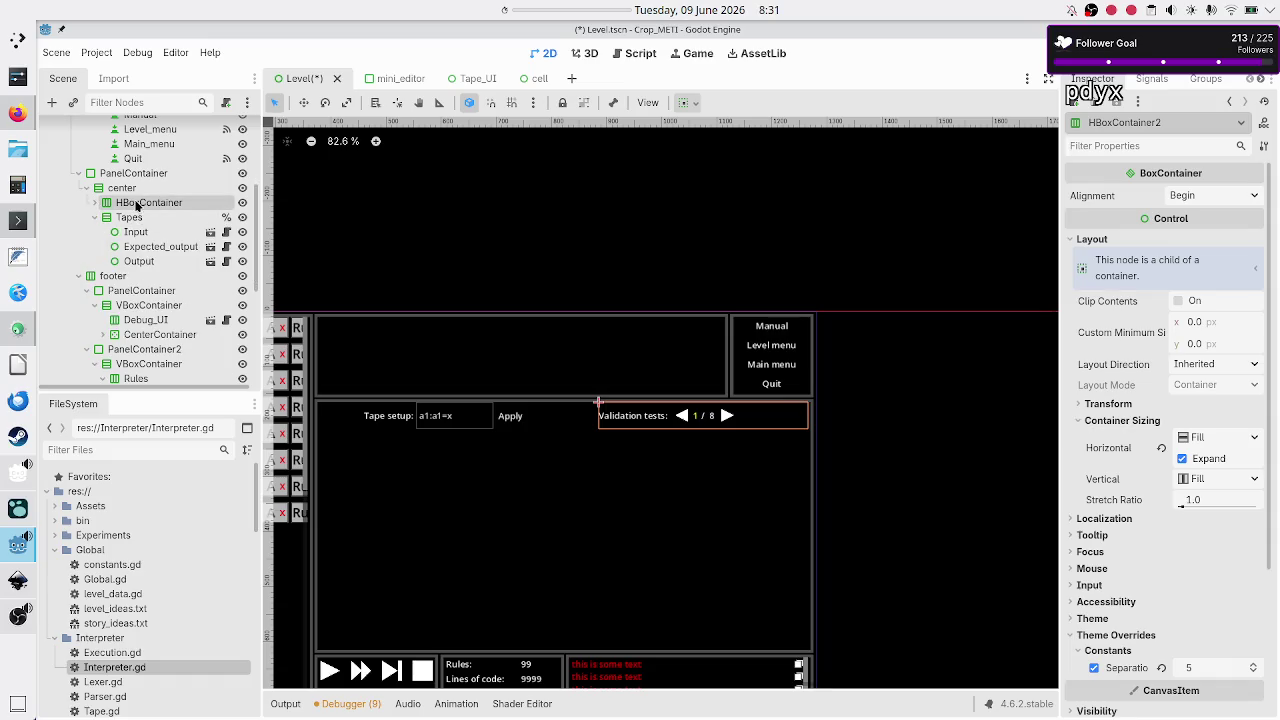
left_click(93, 202)
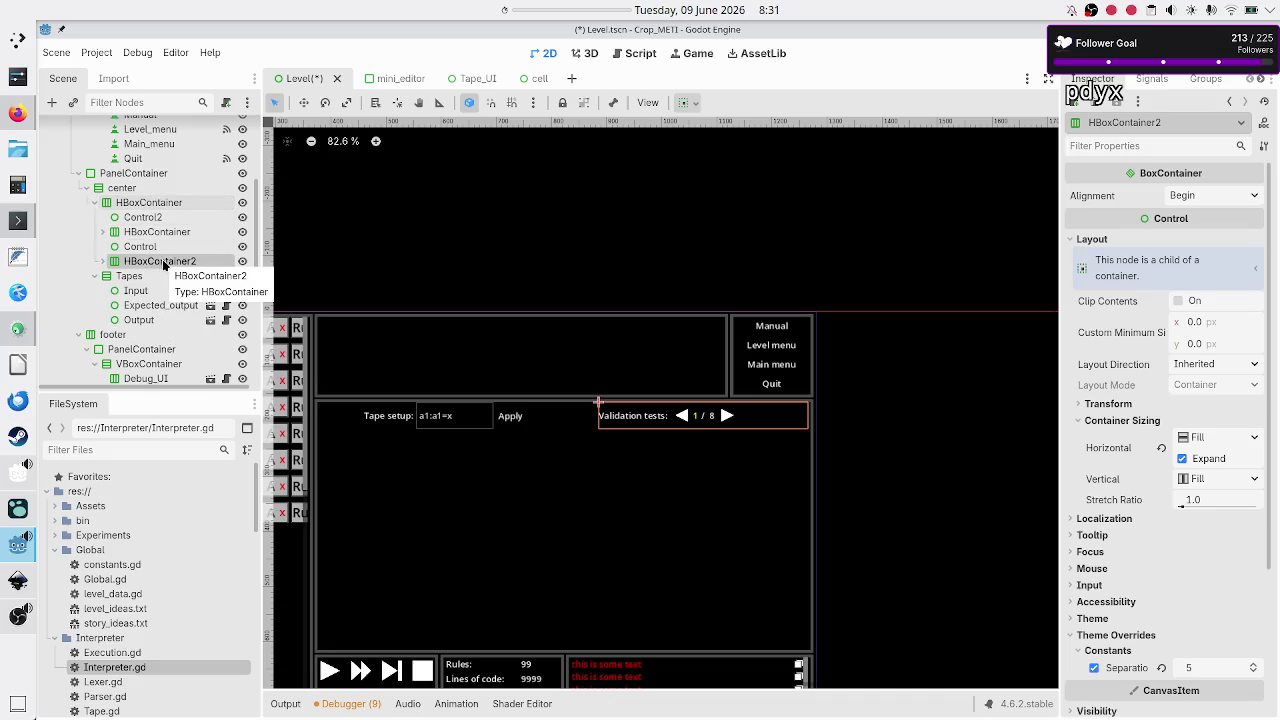
left_click(165, 264)
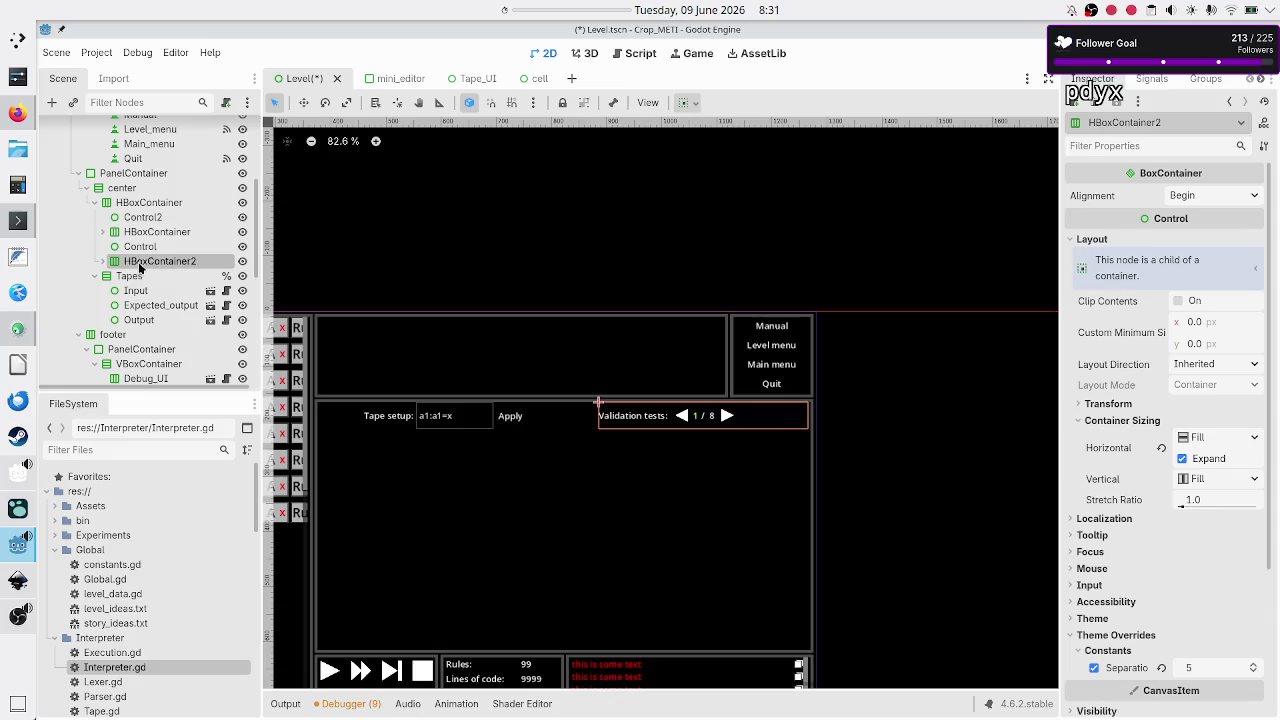
left_click(102, 262)
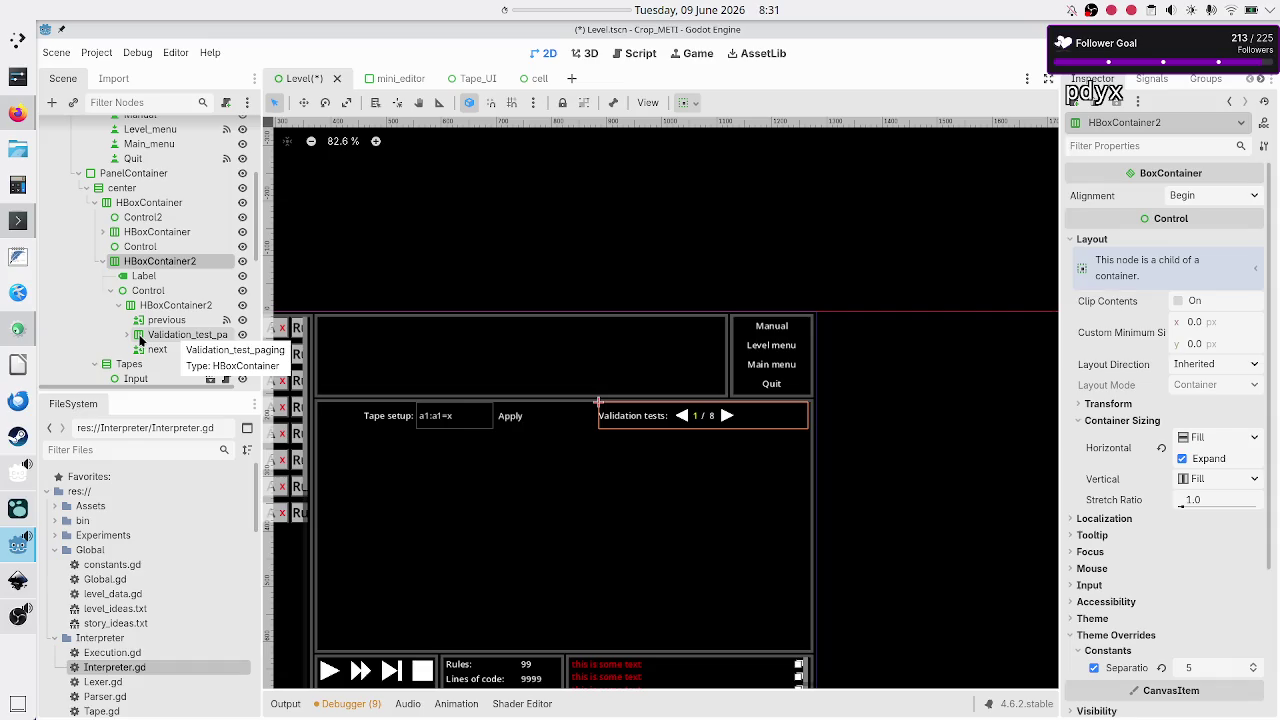
Step: Rename the inner Validation_test_paging node to HBoxContainer3
double_click(181, 337)
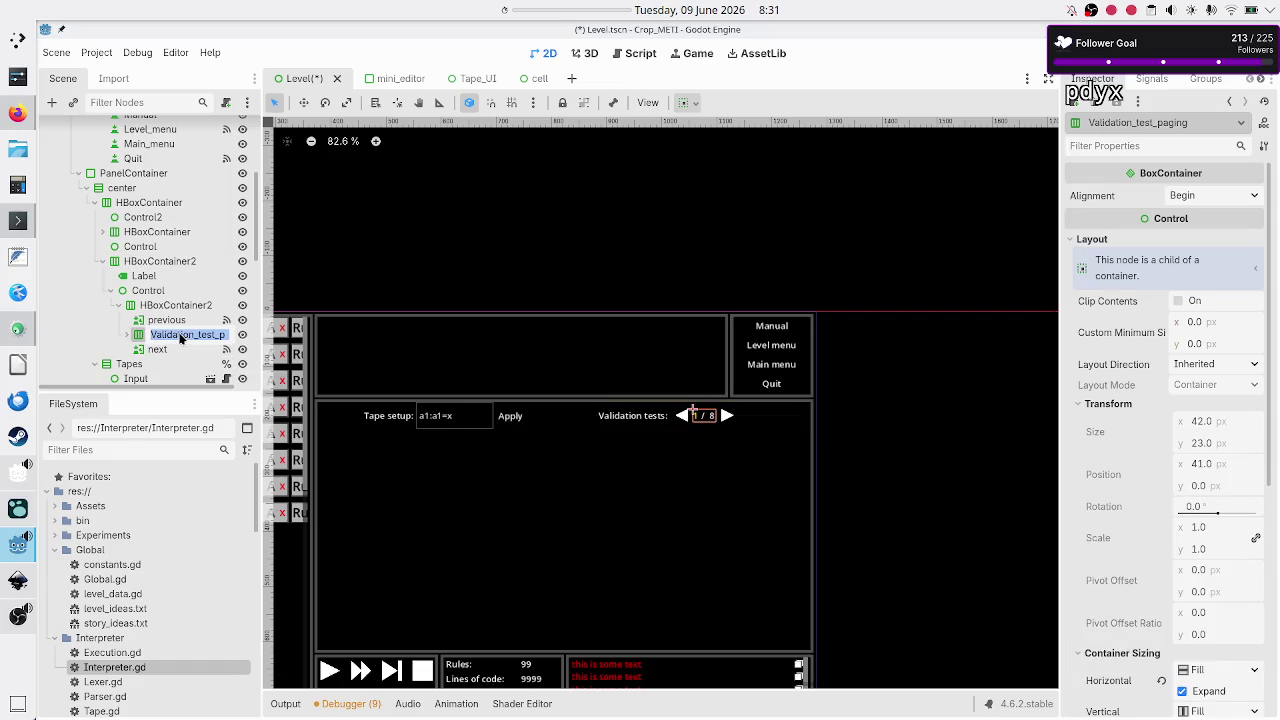
key("BackSpace")
type("HB")
type("ox")
type("Container3")
key("Return")
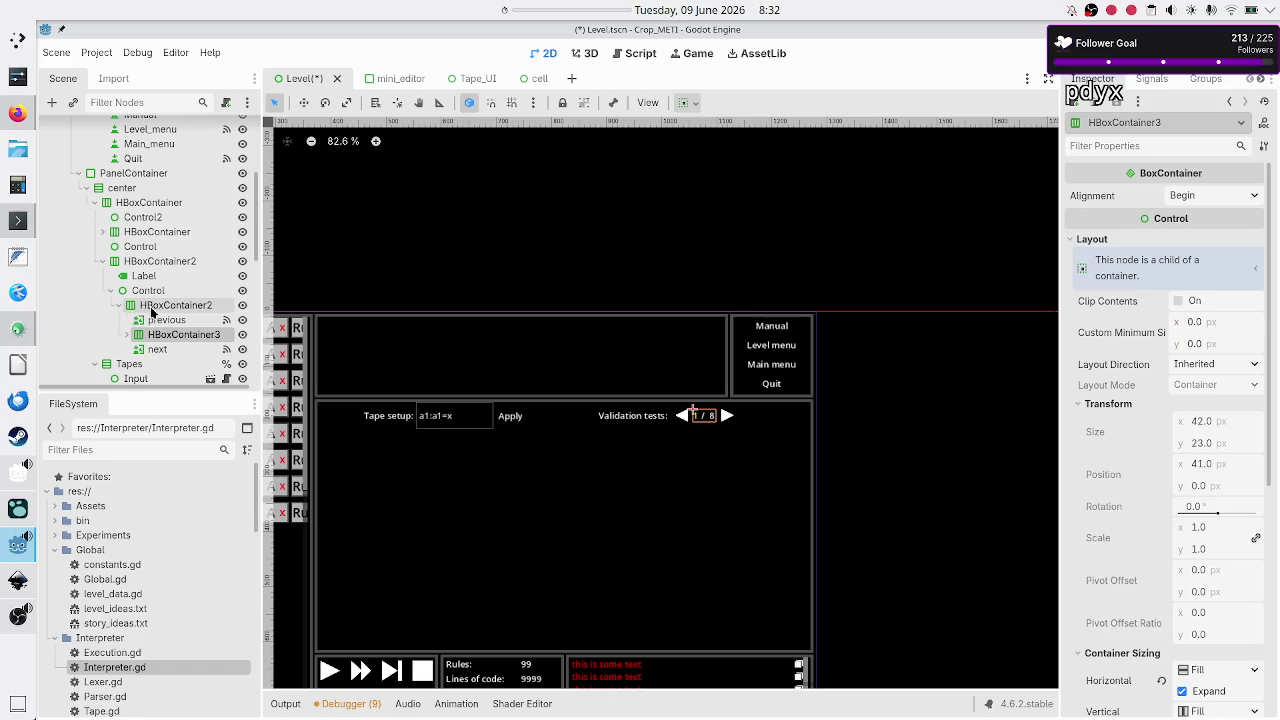
Step: Rename the outer HBoxContainer2 row to Validation_test_paging and collapse it
left_click(152, 306)
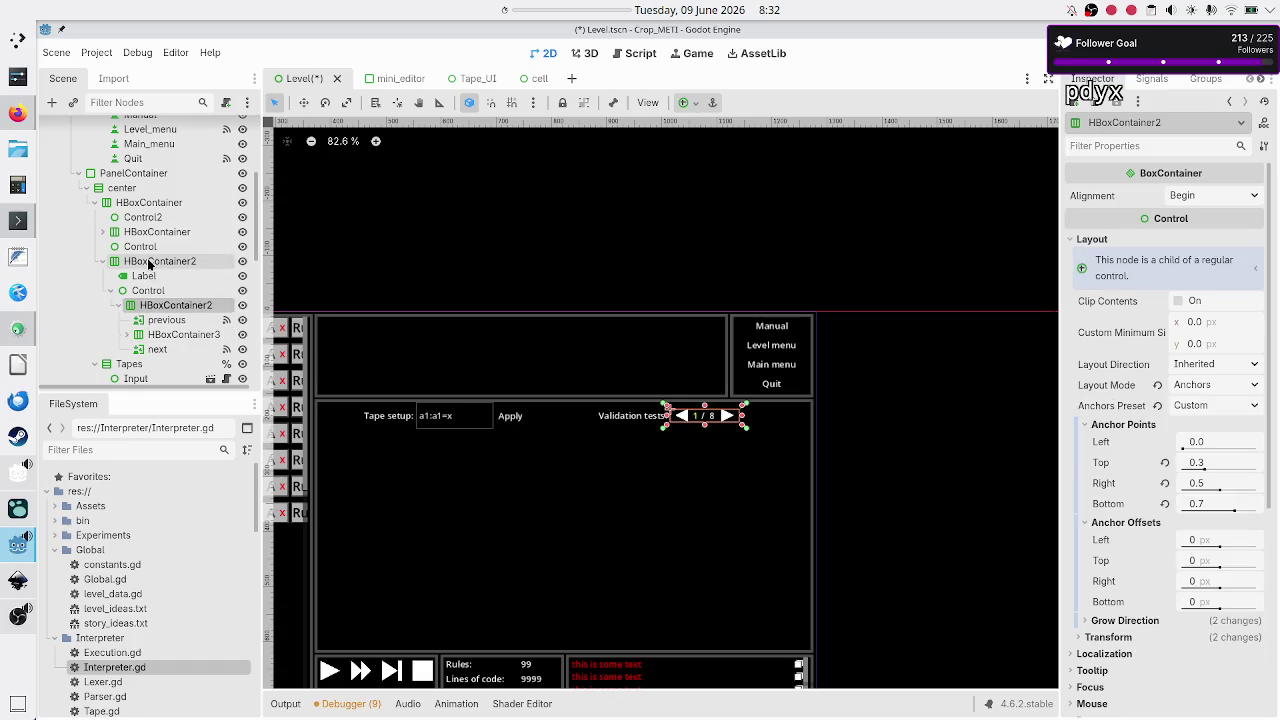
left_click(151, 263)
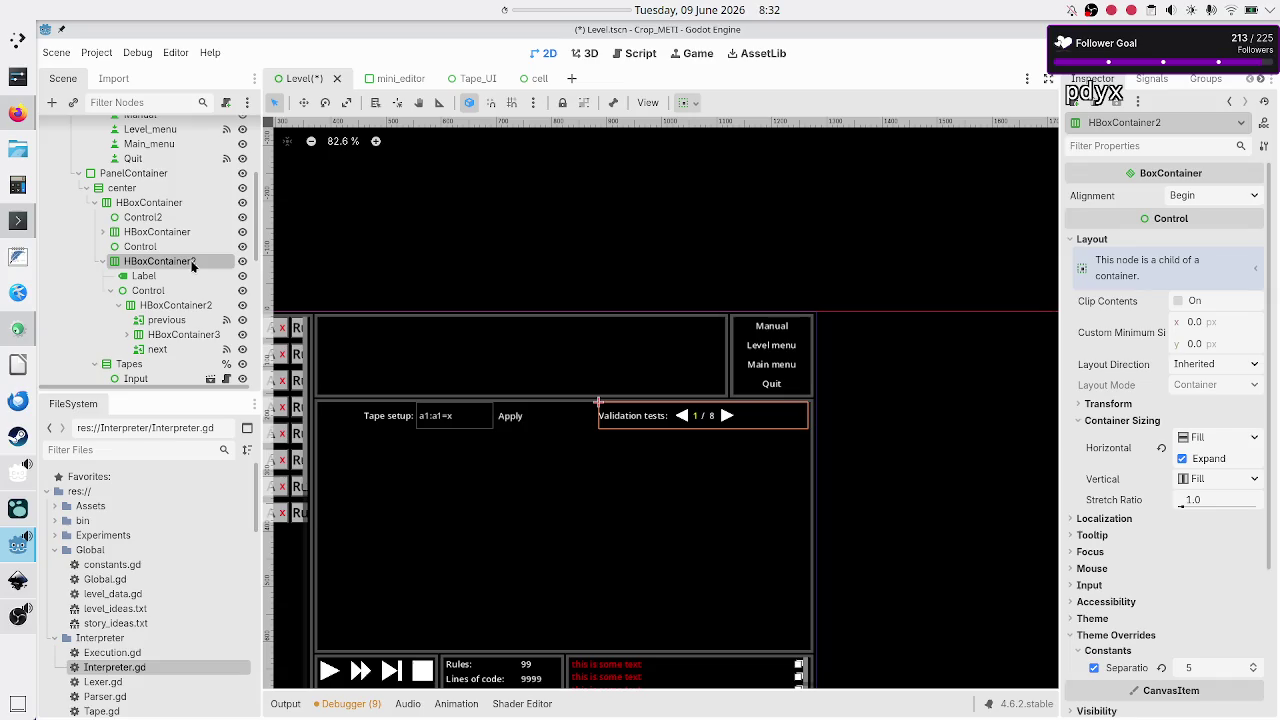
left_click(186, 275)
double_click(196, 266)
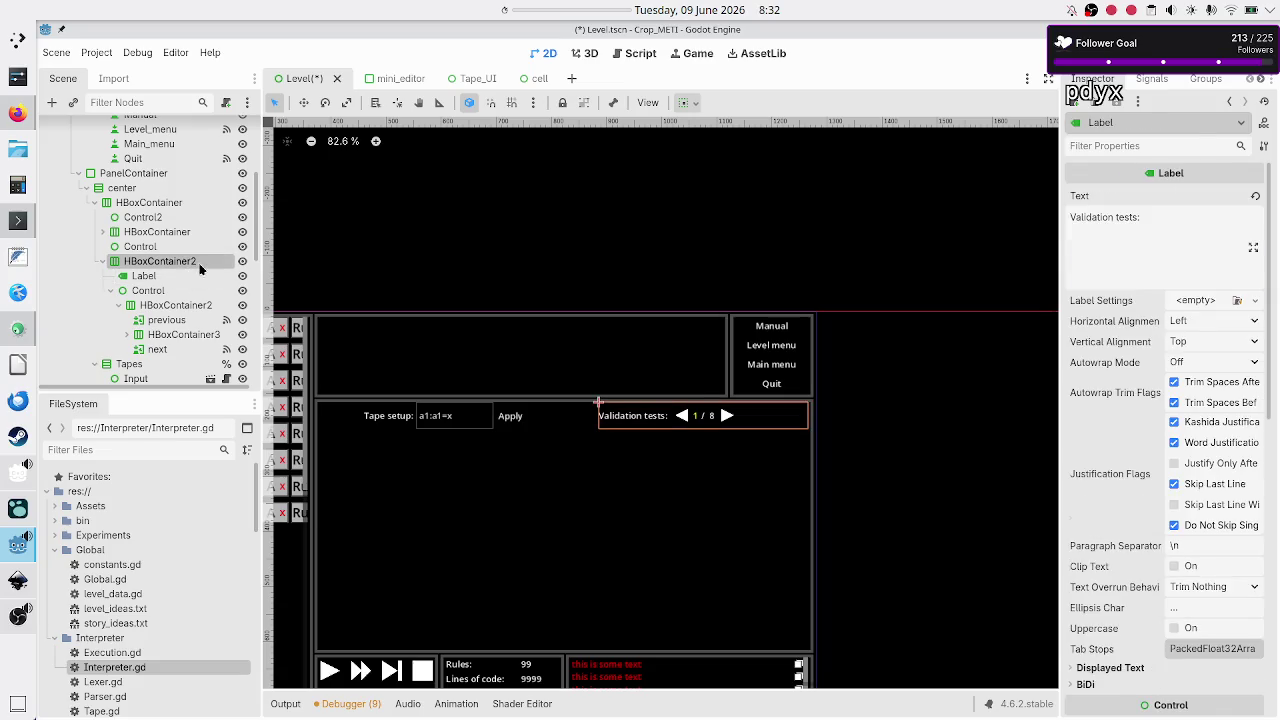
type("Validation_test_paging")
key("Return")
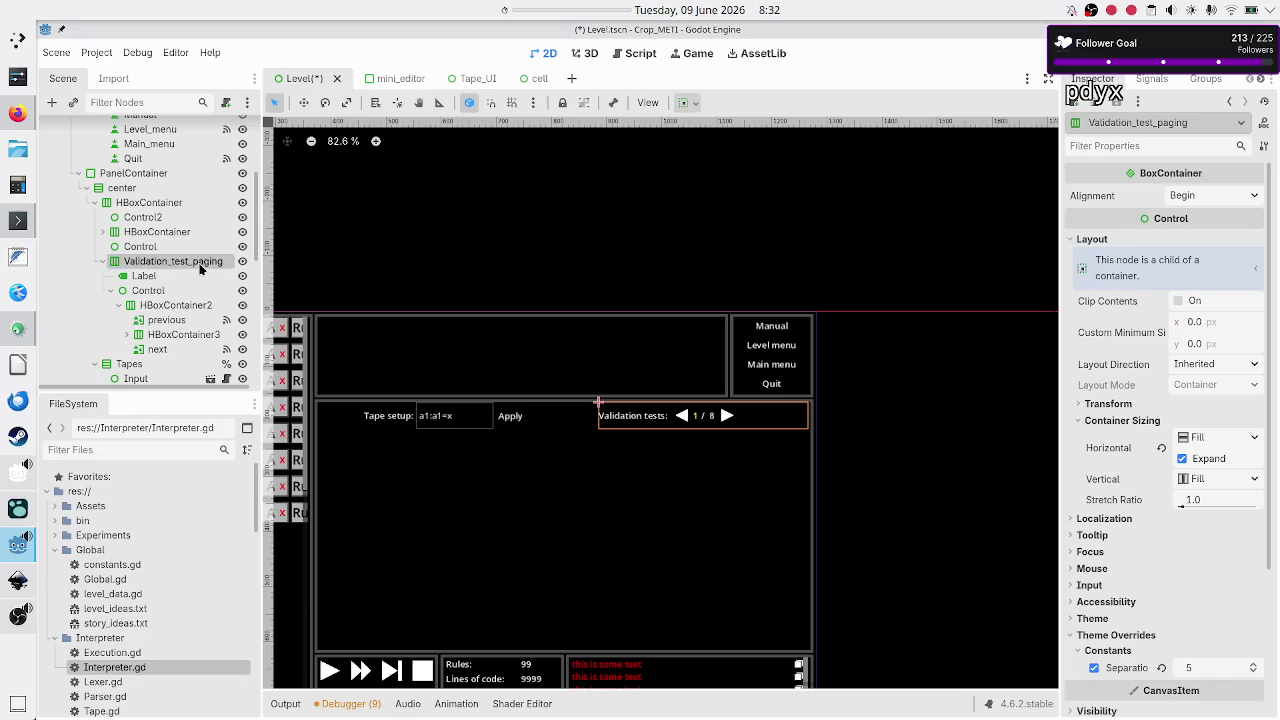
left_click(102, 261)
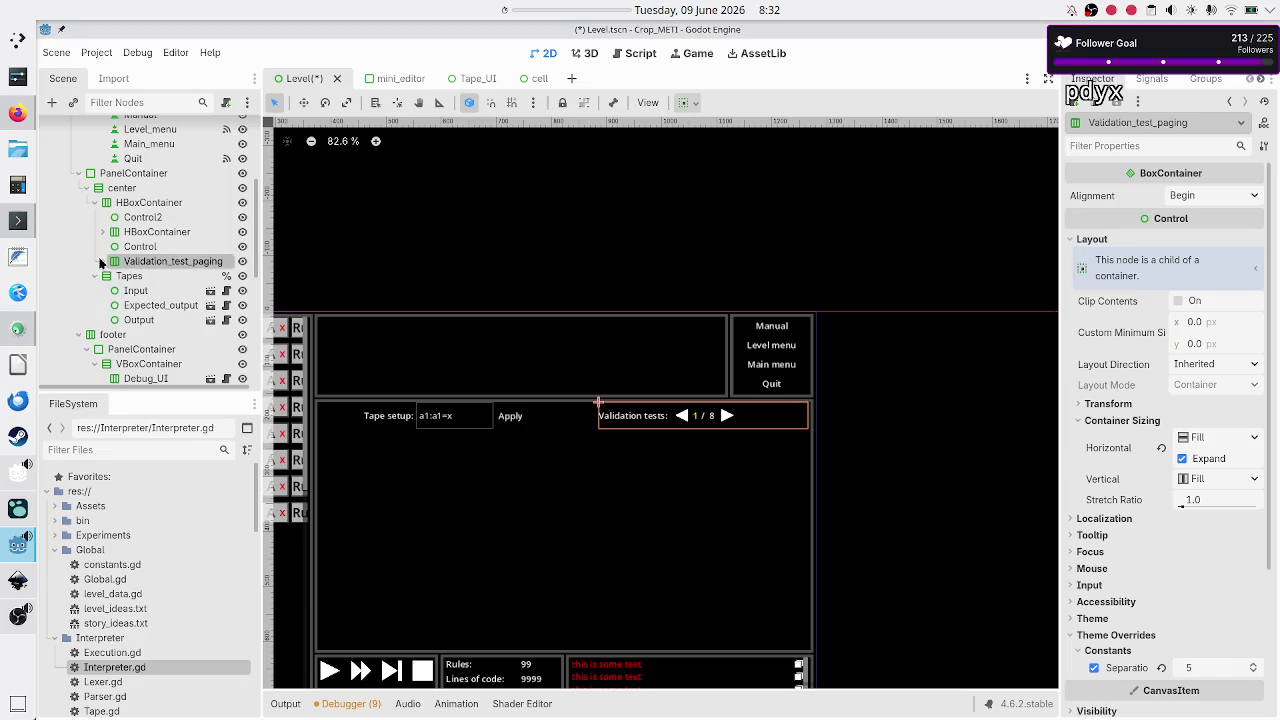
Step: Cut Validation_test_paging out of the center container
right_click(155, 261)
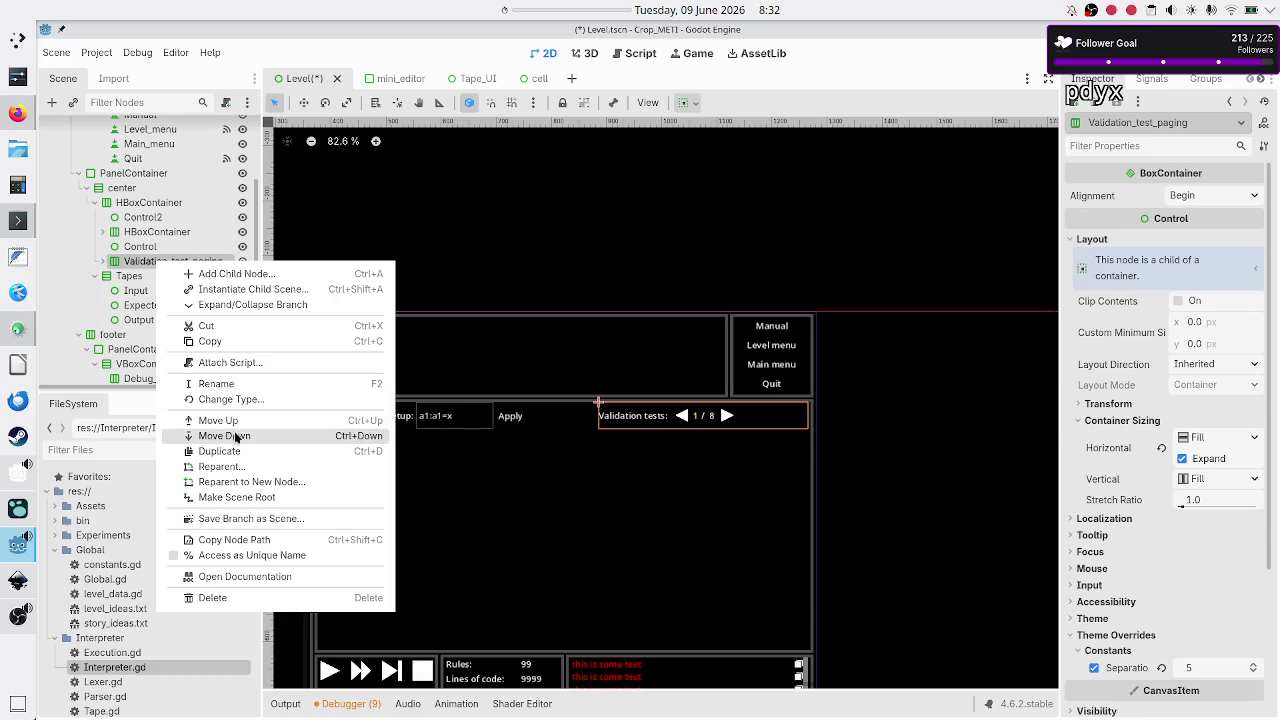
left_click(239, 326)
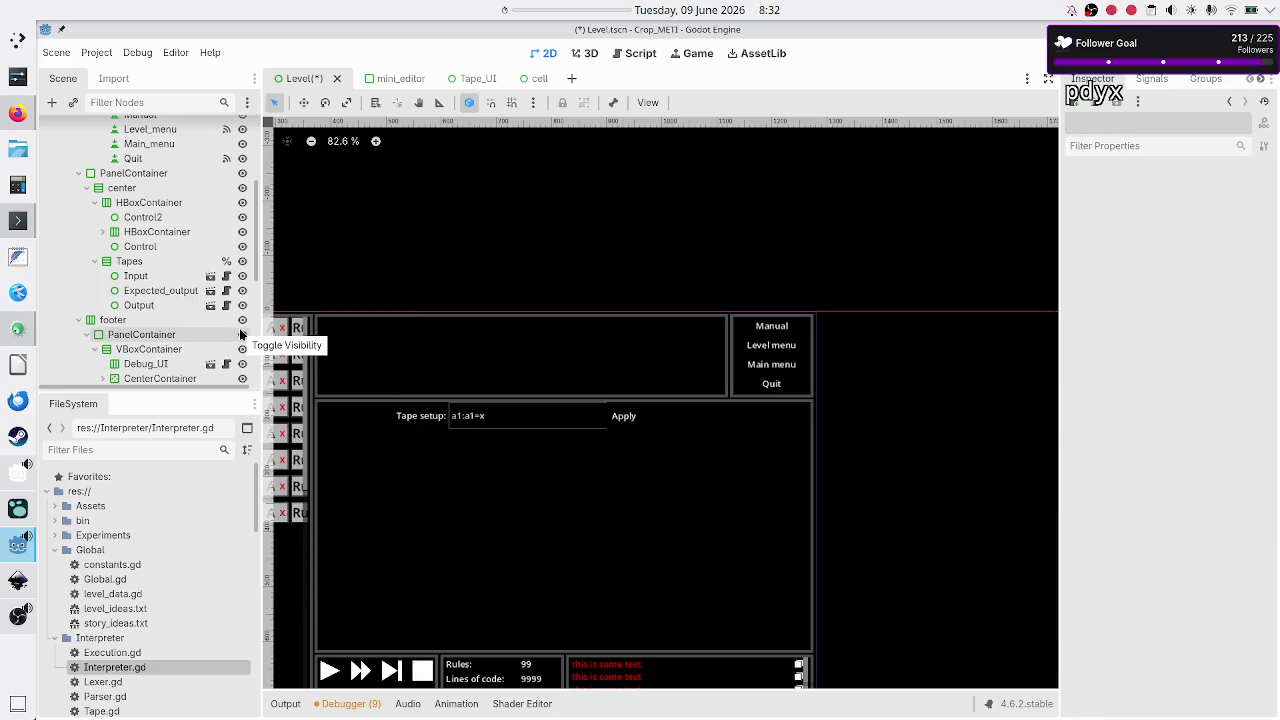
scroll(153, 325, "down", 5)
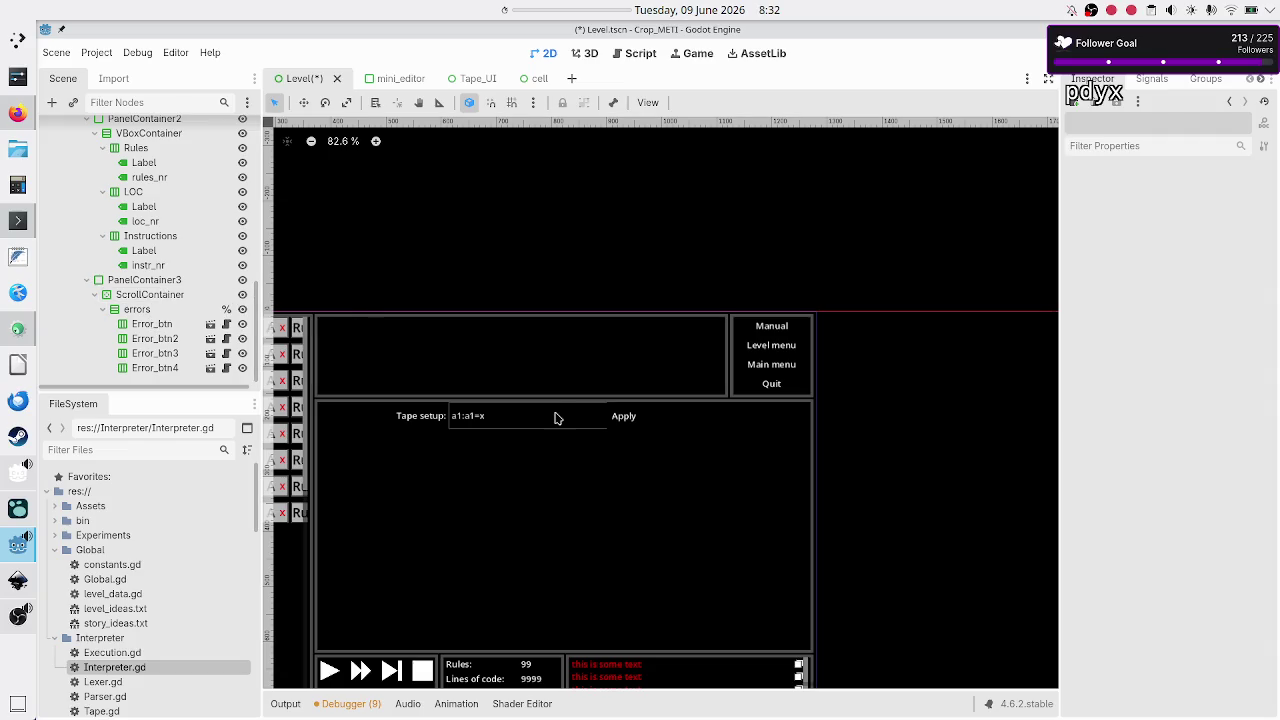
scroll(571, 437, "down", 5)
scroll(573, 439, "left", 3)
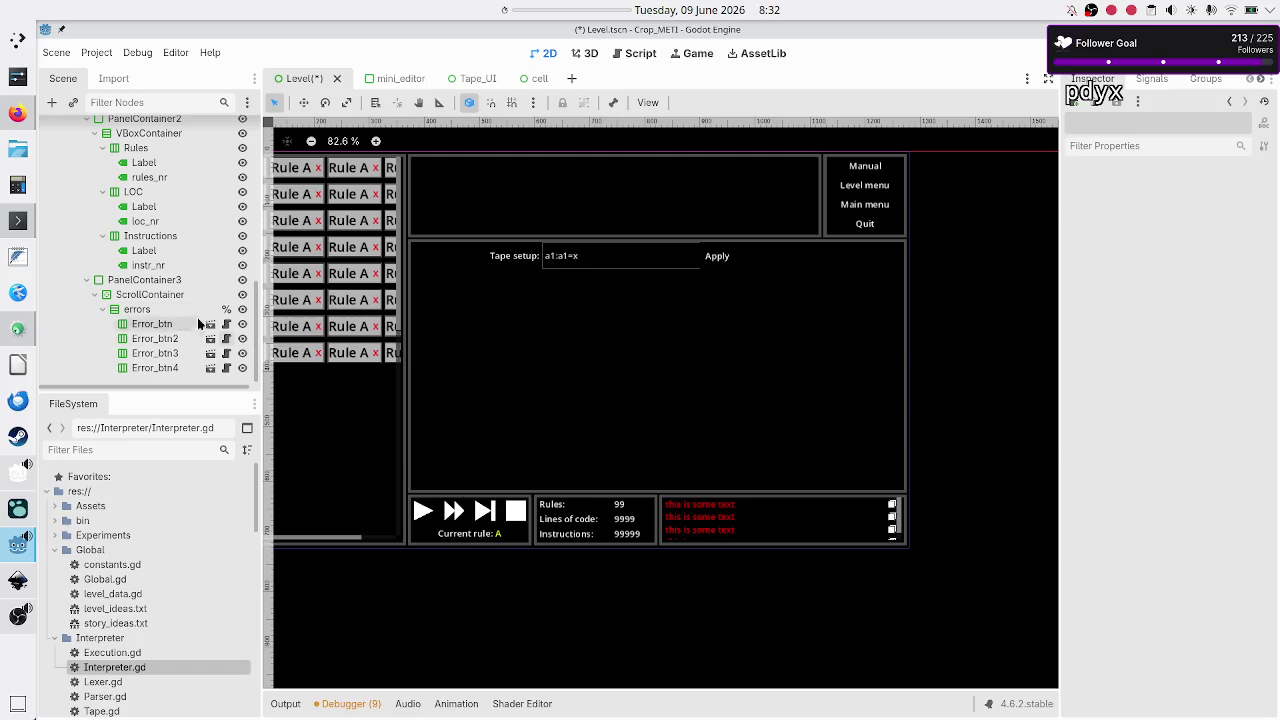
scroll(165, 234, "up", 2)
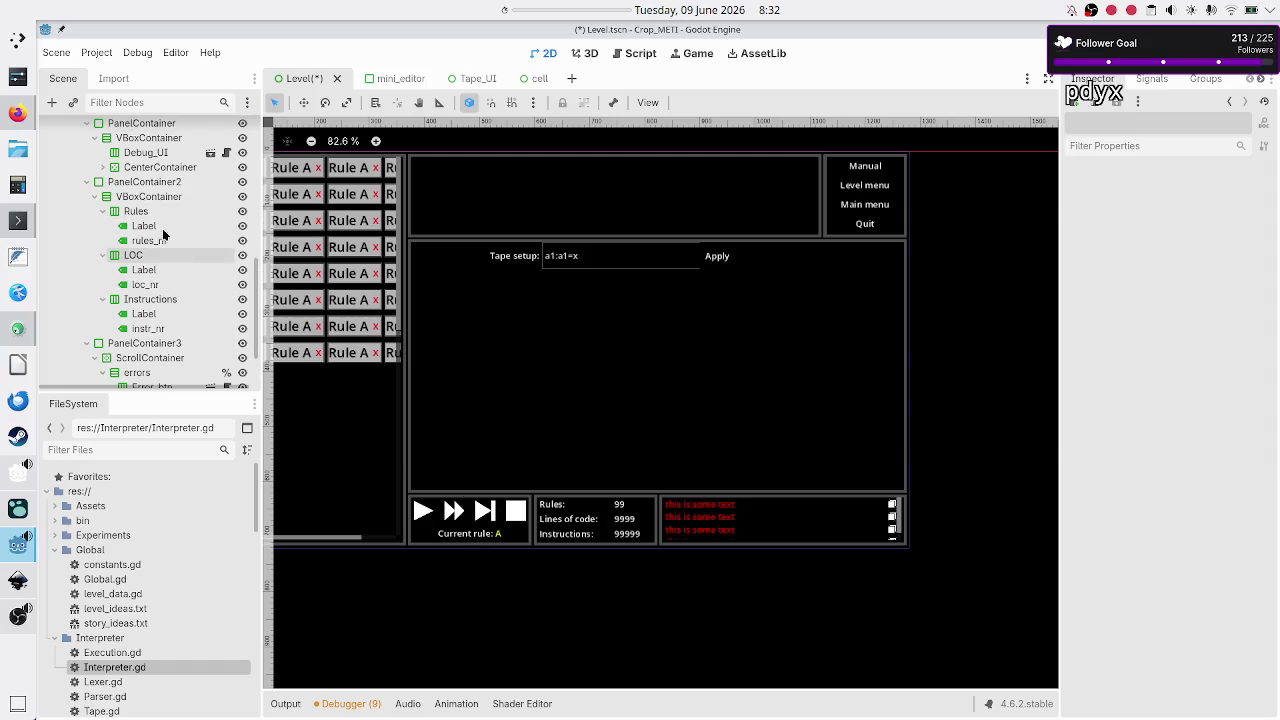
Step: Inspect the footer's PanelContainer2 and player PanelContainer, then collapse the footer VBoxContainer
left_click(157, 187)
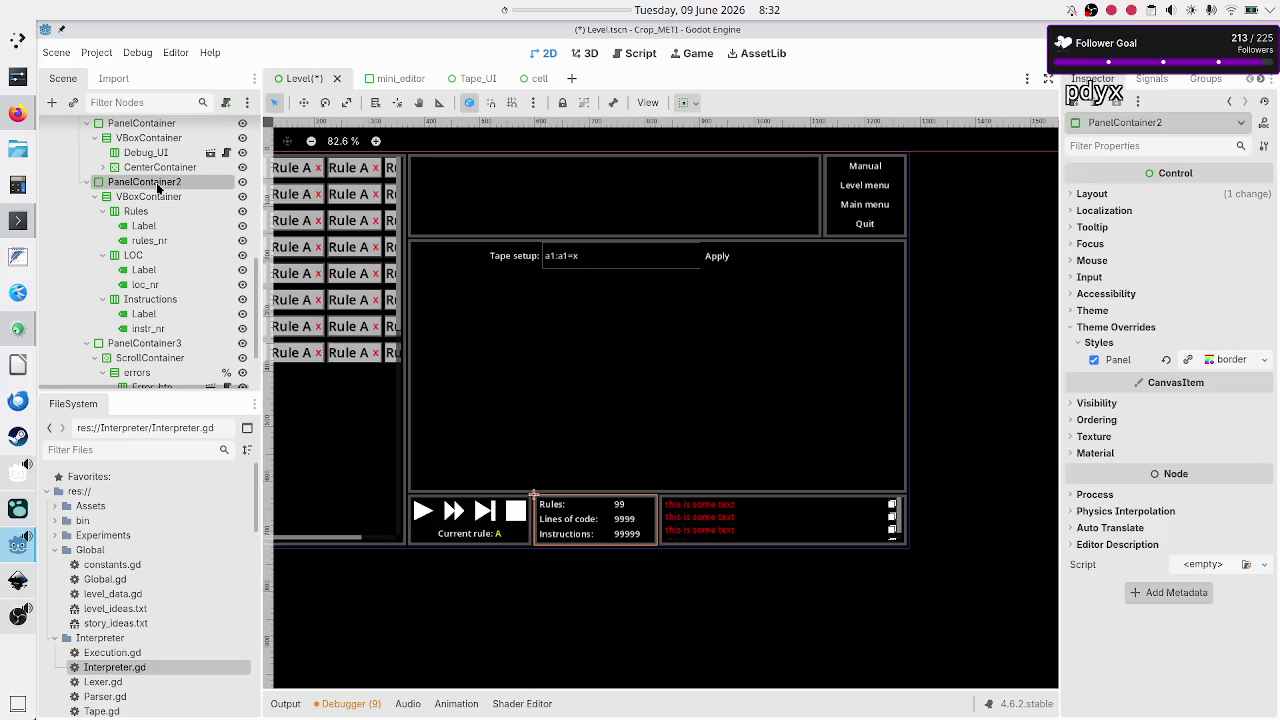
scroll(157, 185, "up", 5)
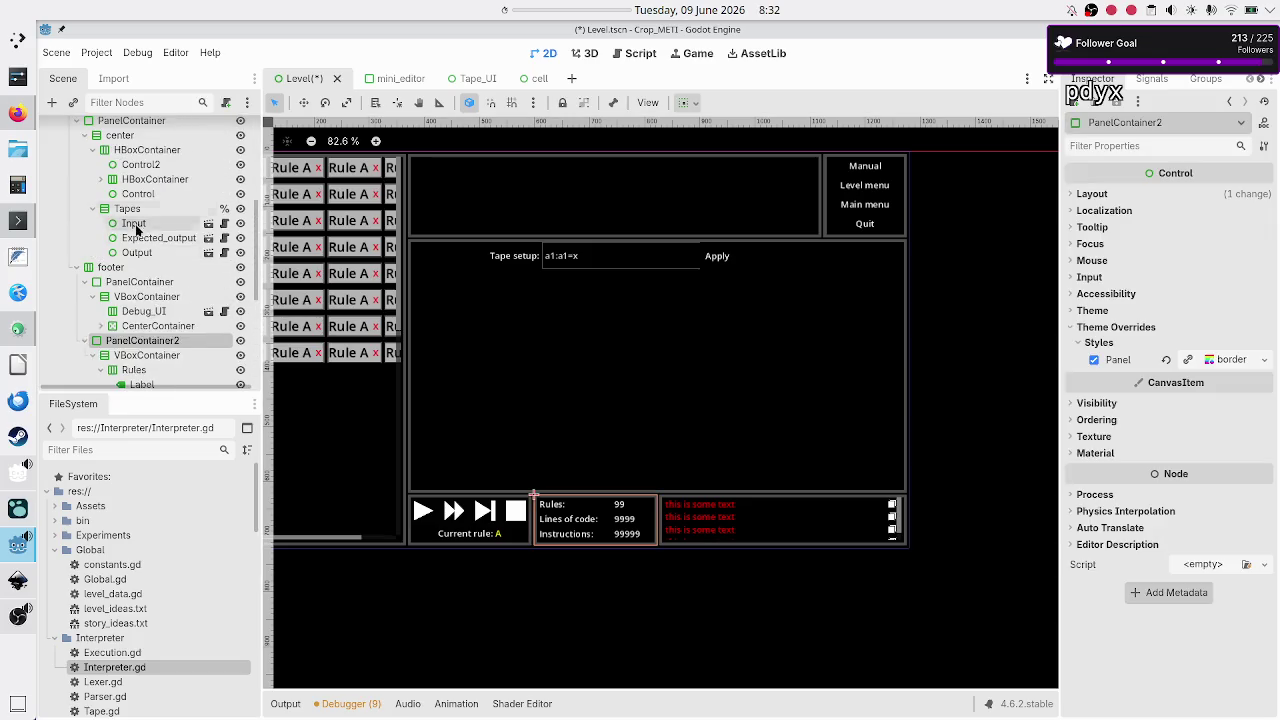
left_click(121, 286)
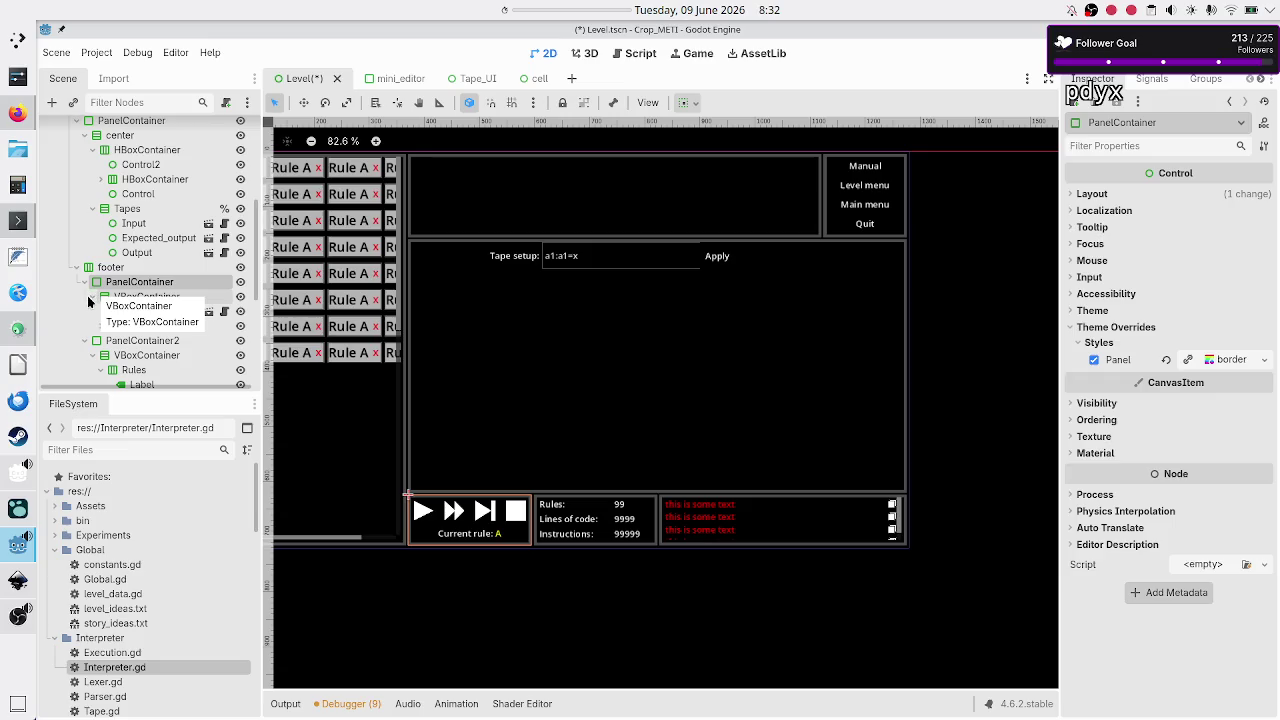
left_click(93, 297)
Step: Paste Validation_test_paging into the footer's VBoxContainer beside Debug_UI and CenterContainer
left_click(93, 297)
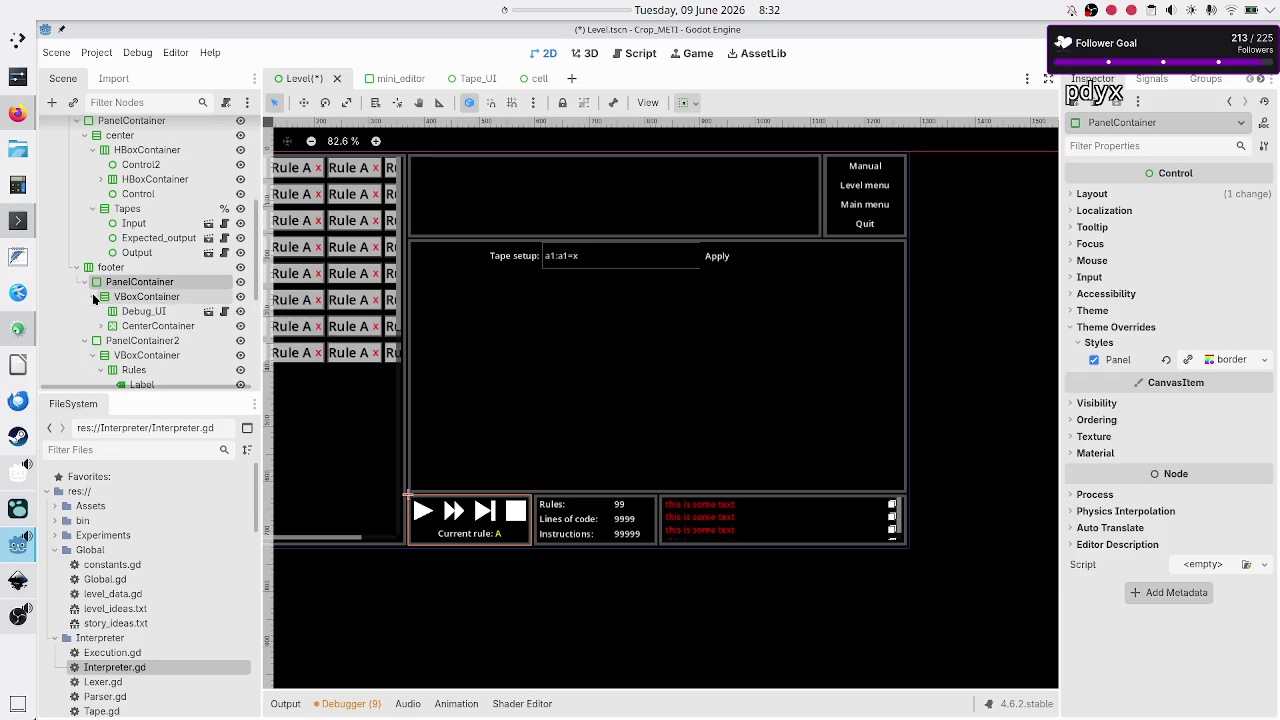
left_click(150, 299)
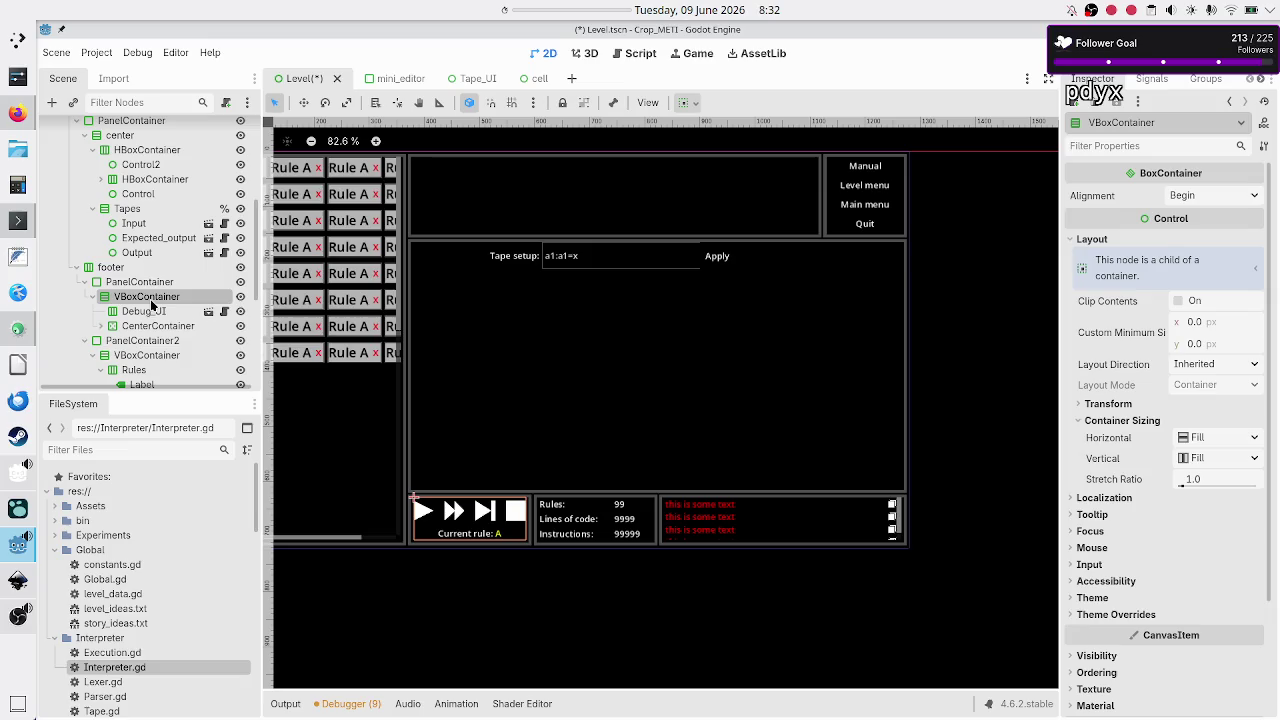
left_click(147, 313)
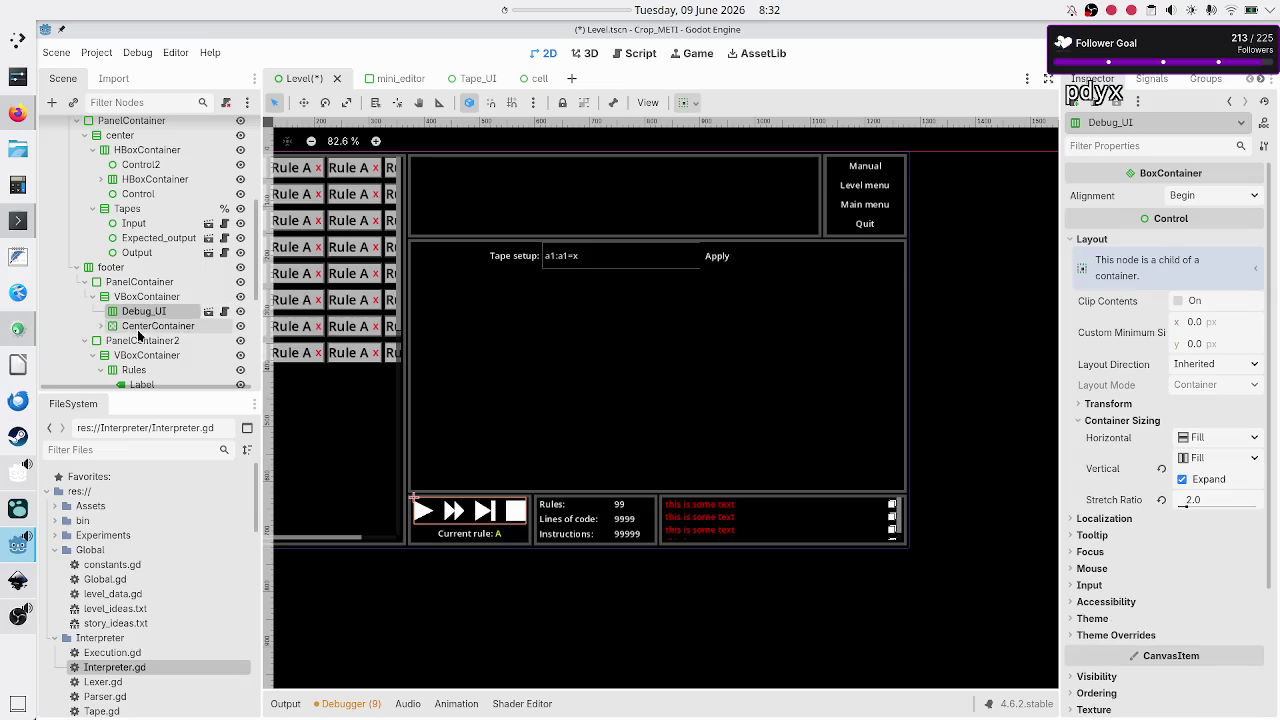
left_click(140, 332)
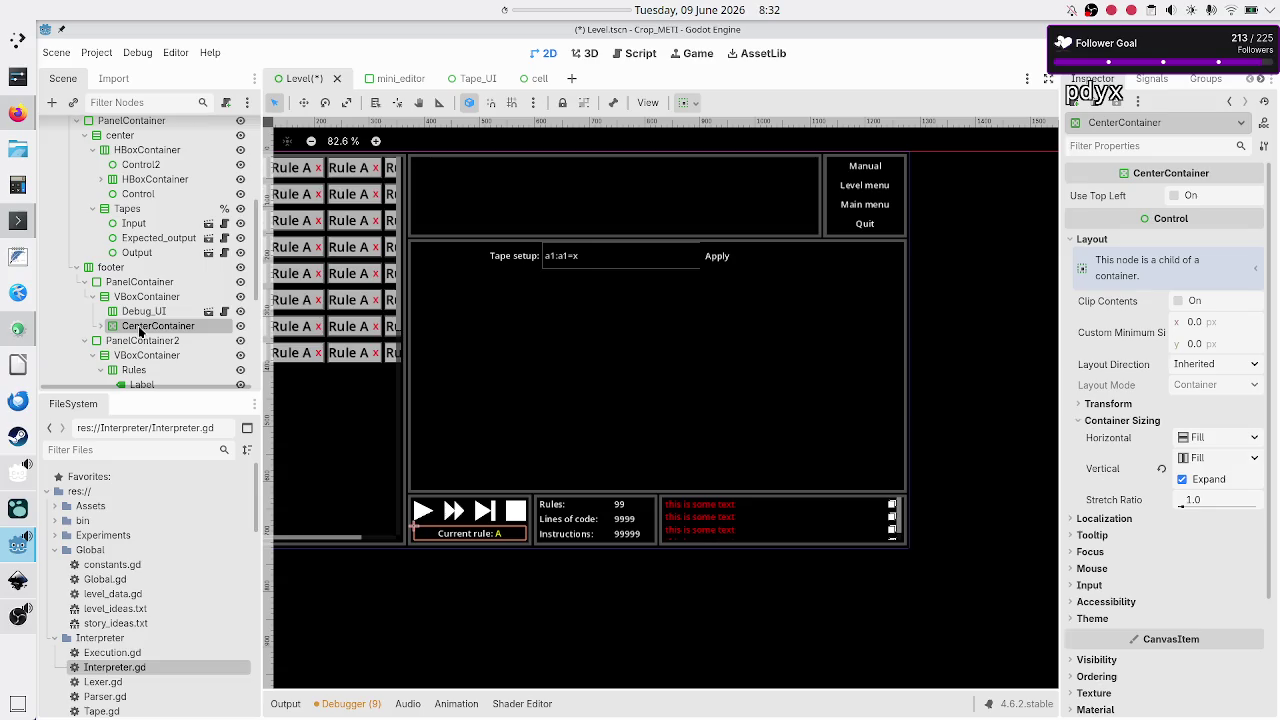
left_click(150, 298)
right_click(151, 300)
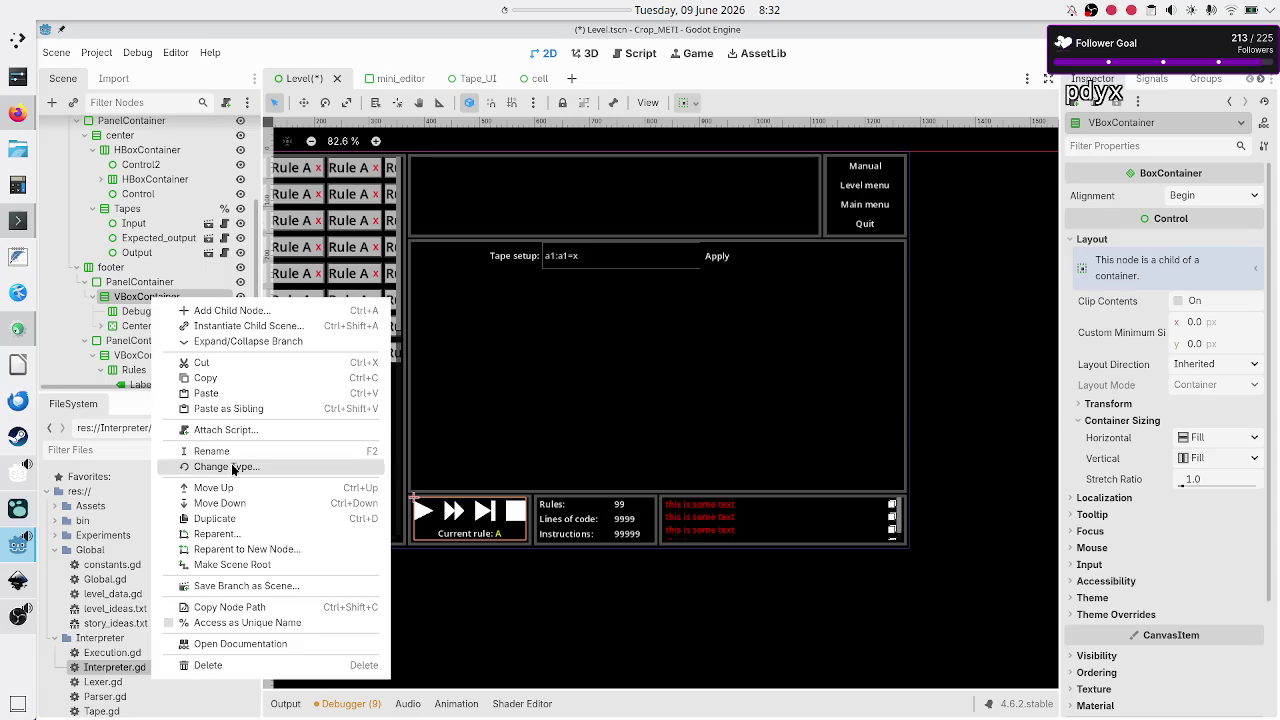
left_click(233, 395)
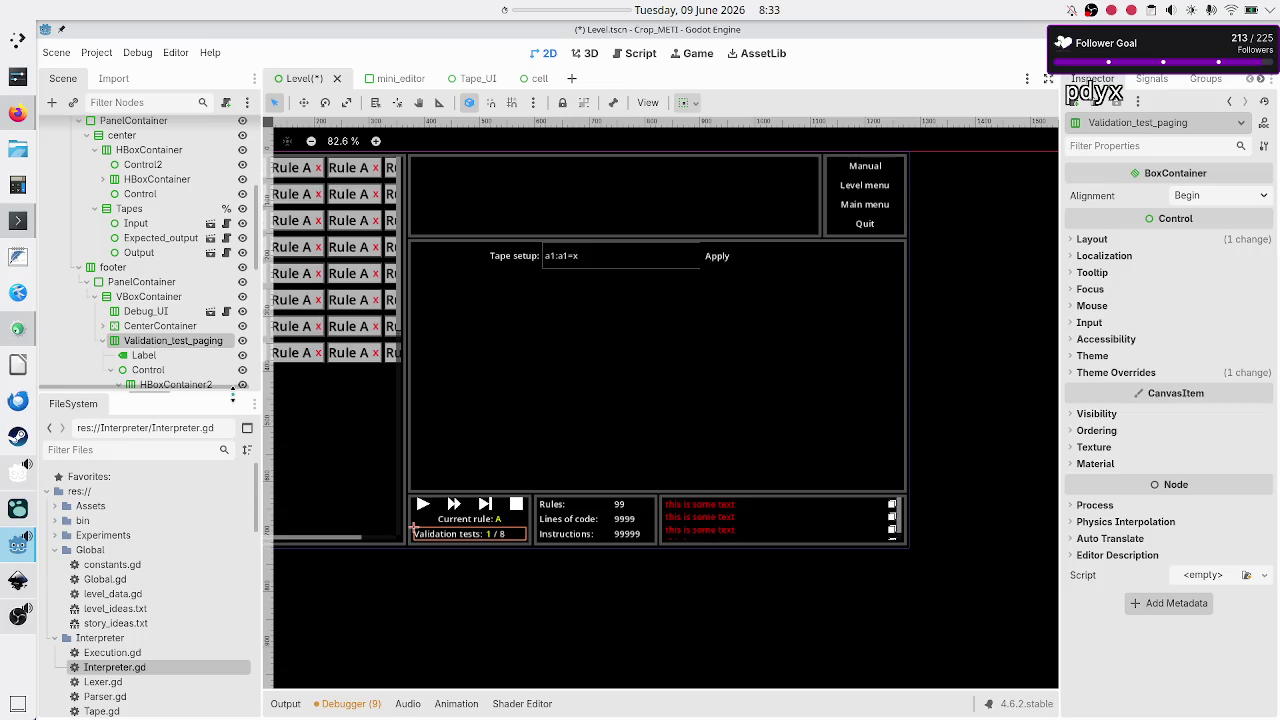
Step: Move Validation_test_paging above Debug_UI in the footer, undoing a mistaken drop inside Debug_UI
left_click(102, 341)
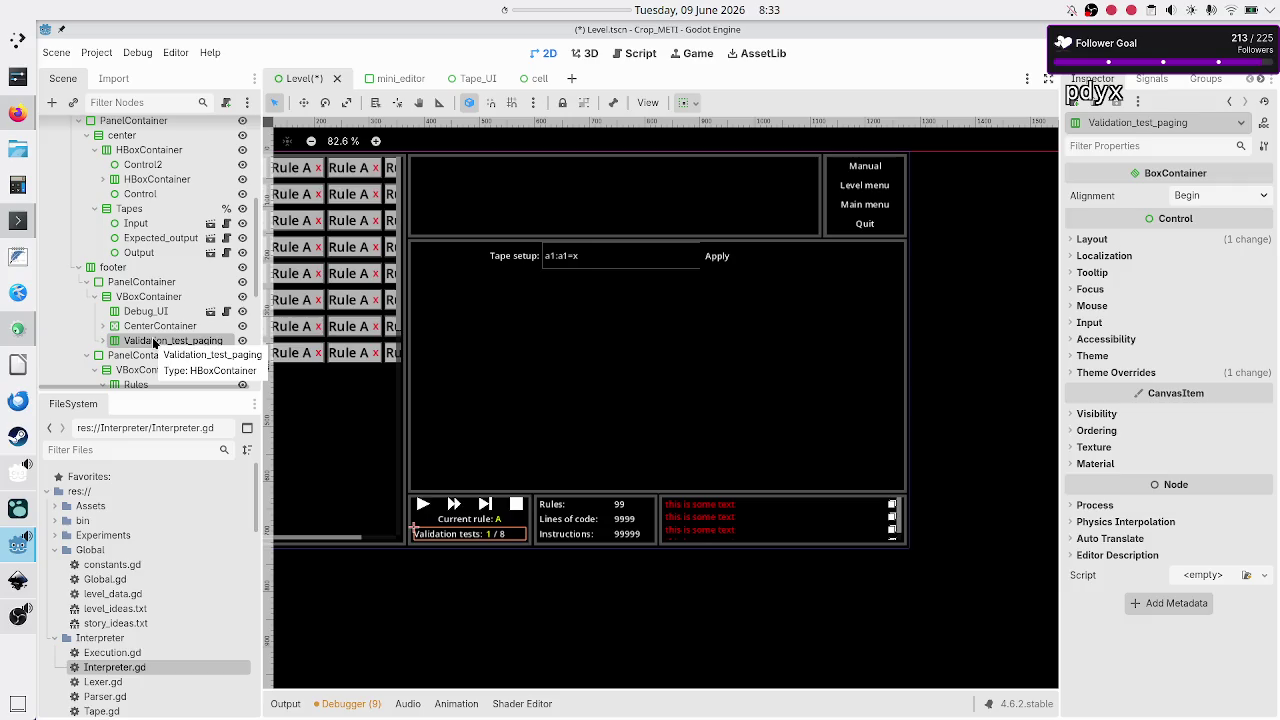
left_click_drag(154, 343, 152, 312)
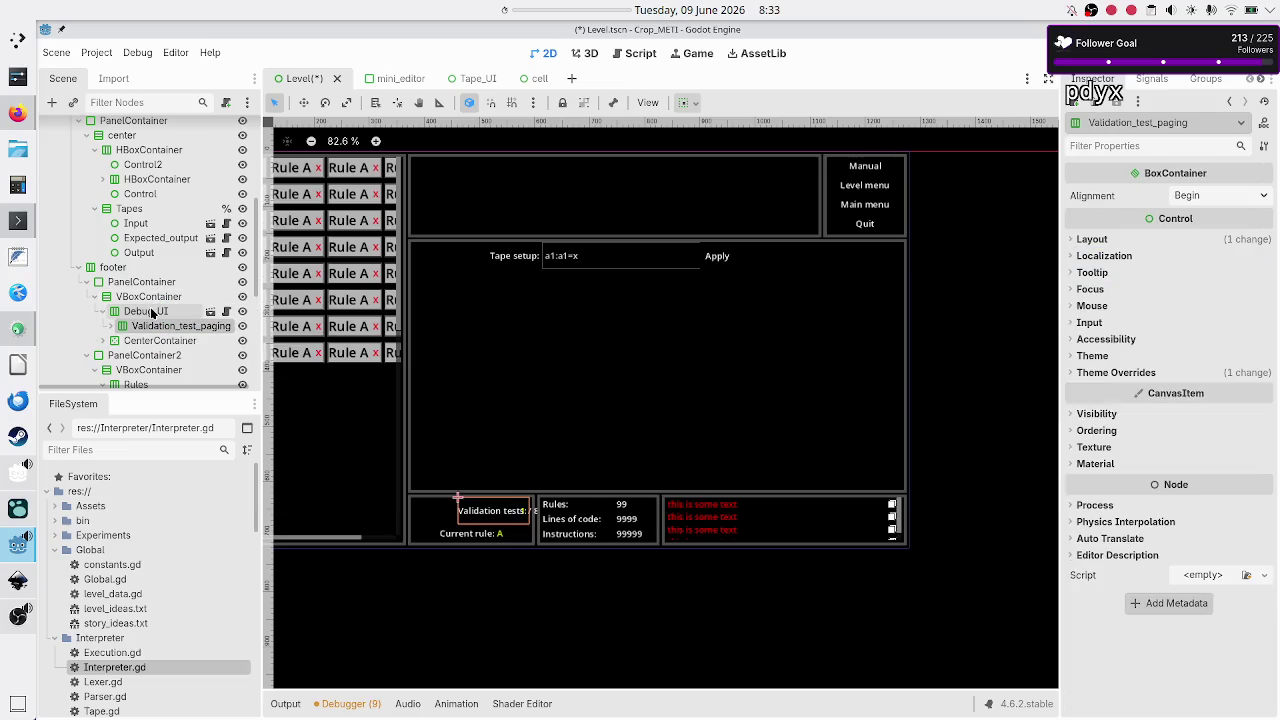
key("ctrl+z")
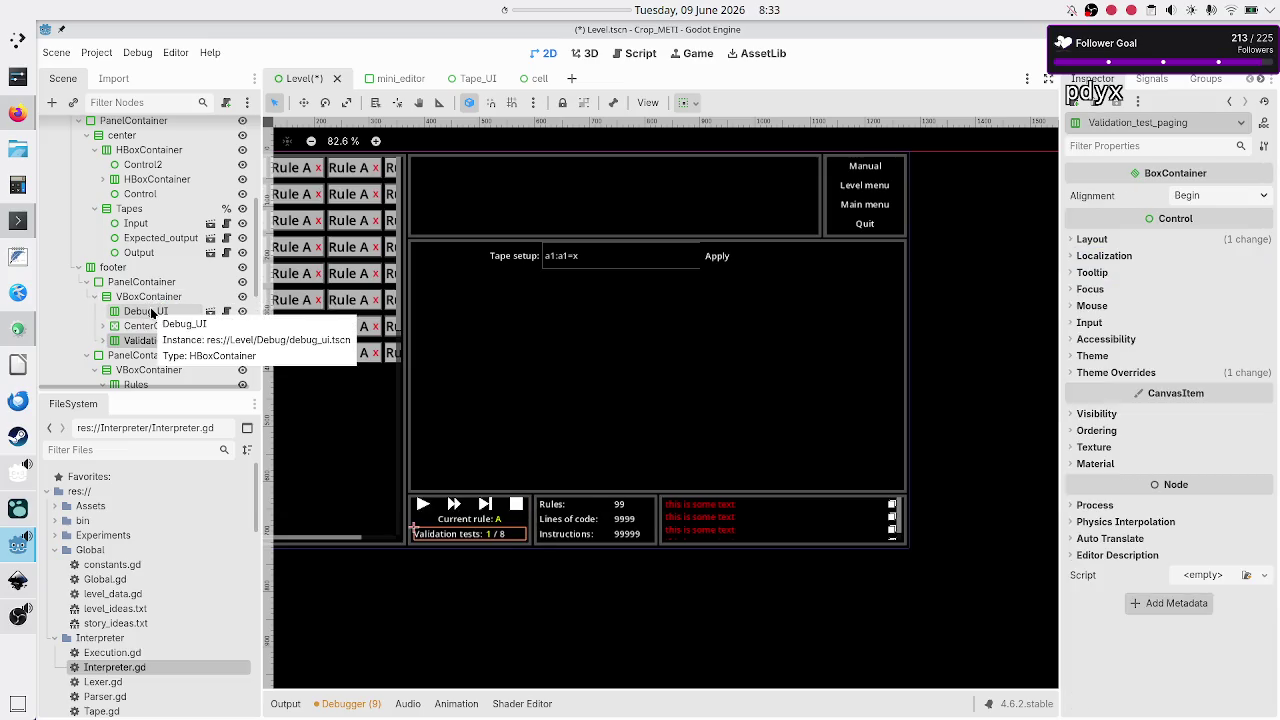
mouse_move(150, 342)
left_mouse_down()
mouse_move(148, 318)
mouse_move(125, 311)
left_mouse_up()
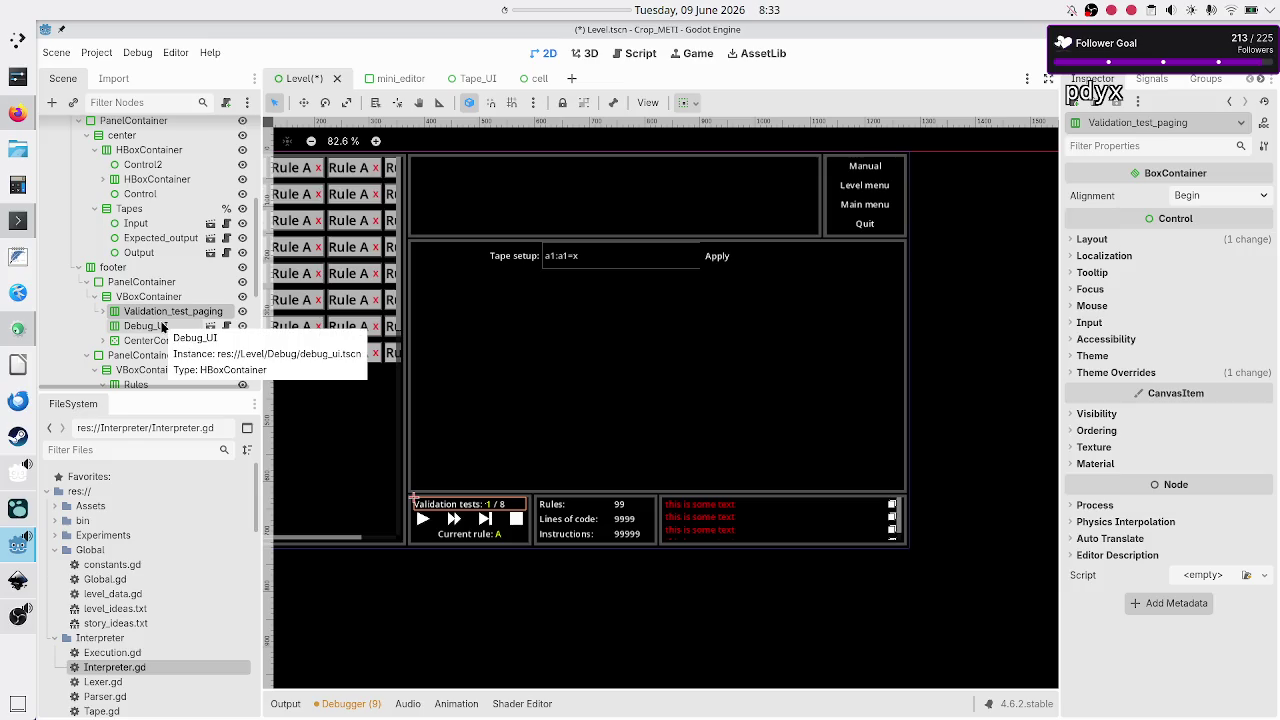
Step: Enable Vertical Expand in Validation_test_paging's Layout > Container Sizing
left_click(1090, 242)
left_click(1152, 421)
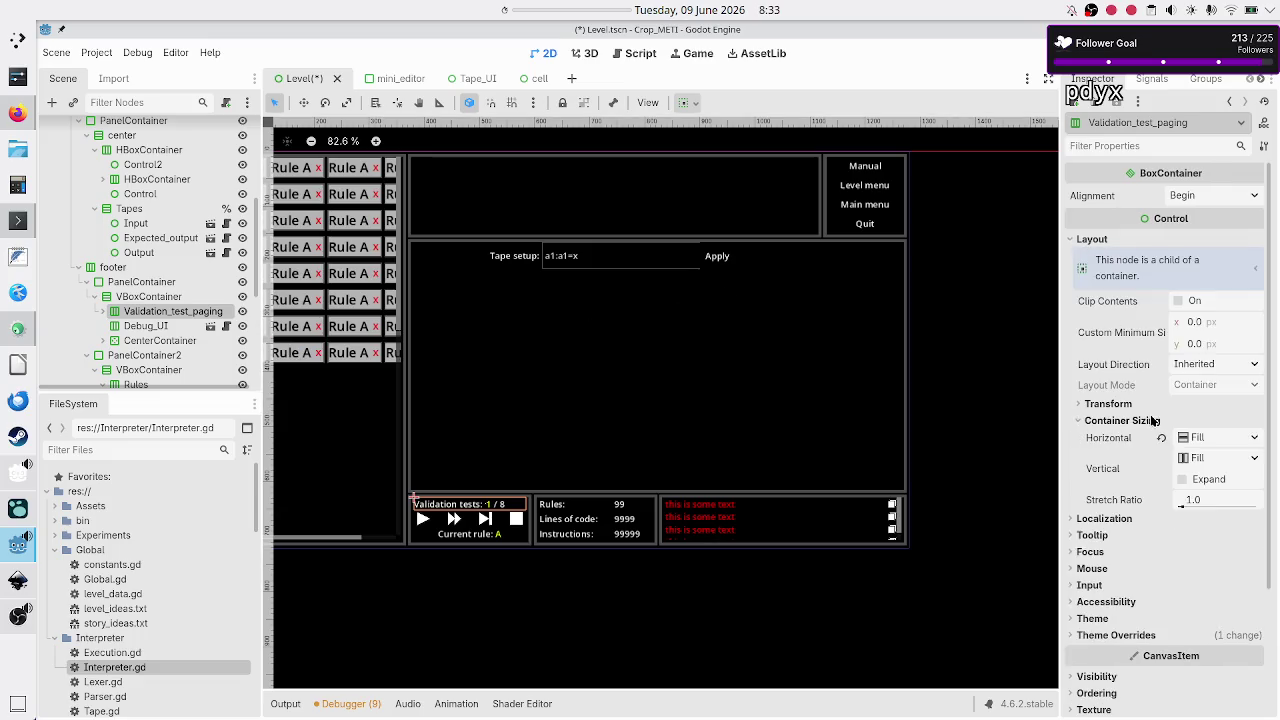
left_click(1219, 480)
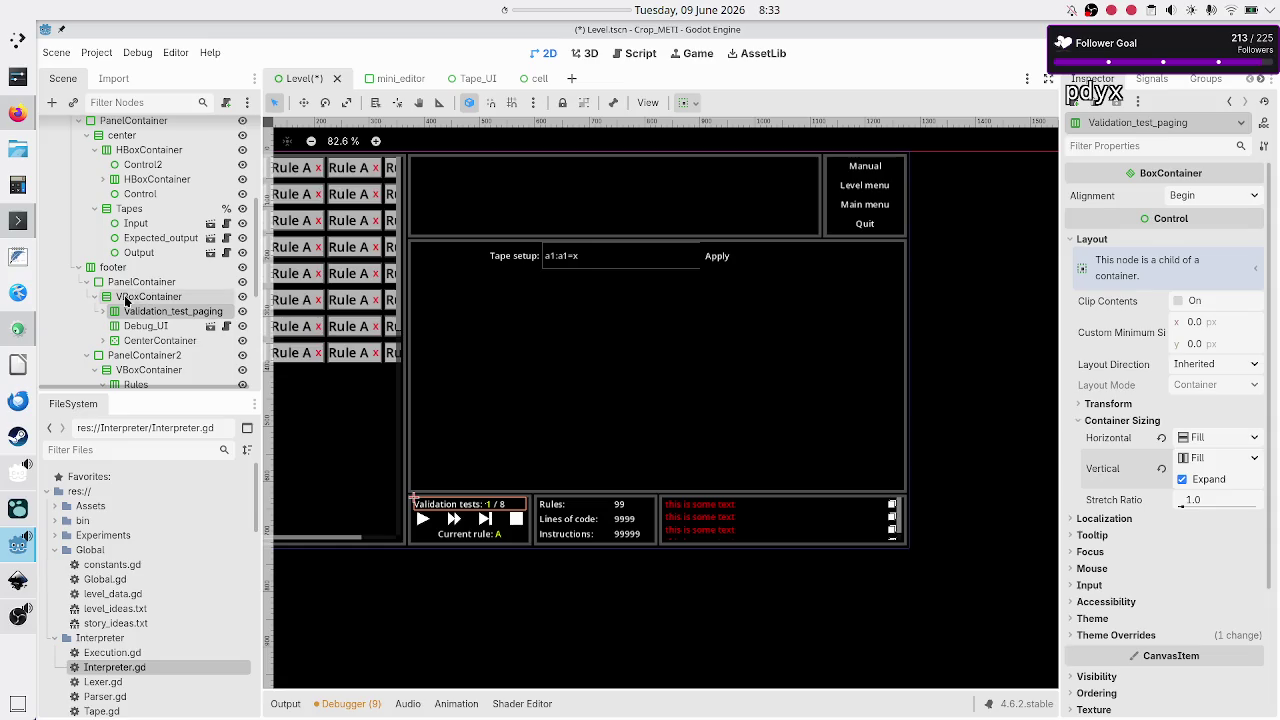
left_click(131, 299)
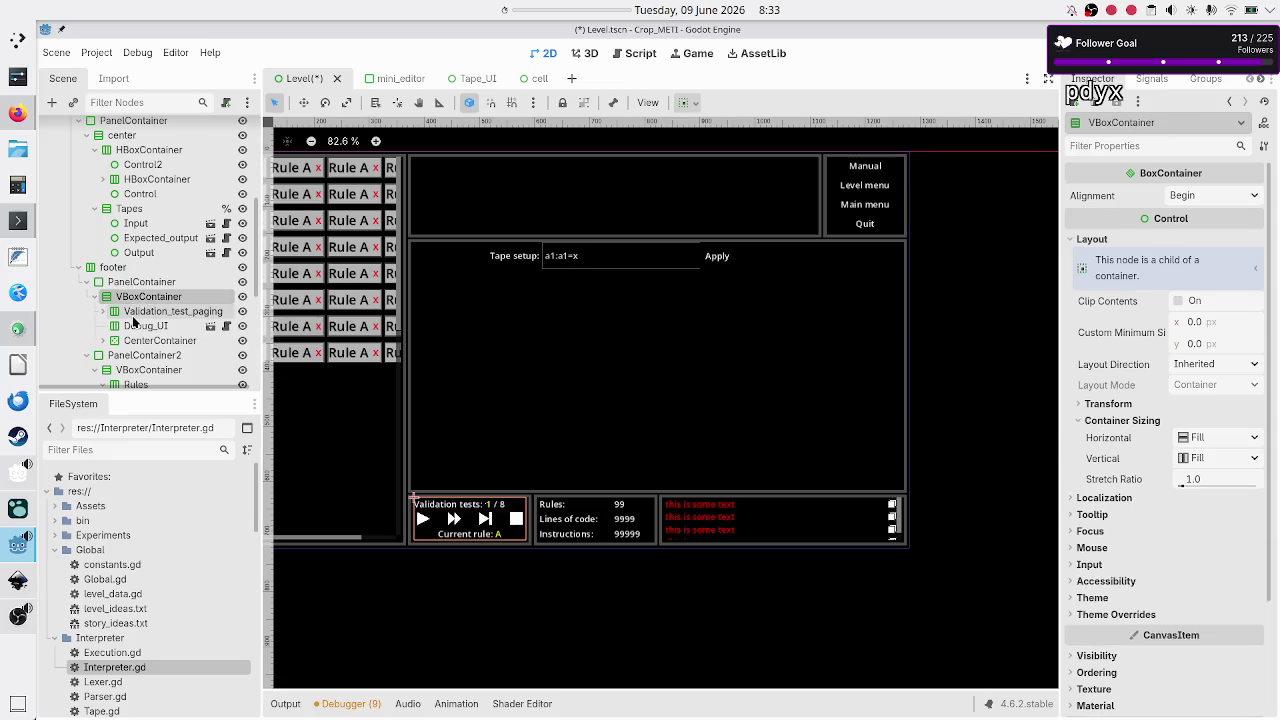
left_click(133, 313)
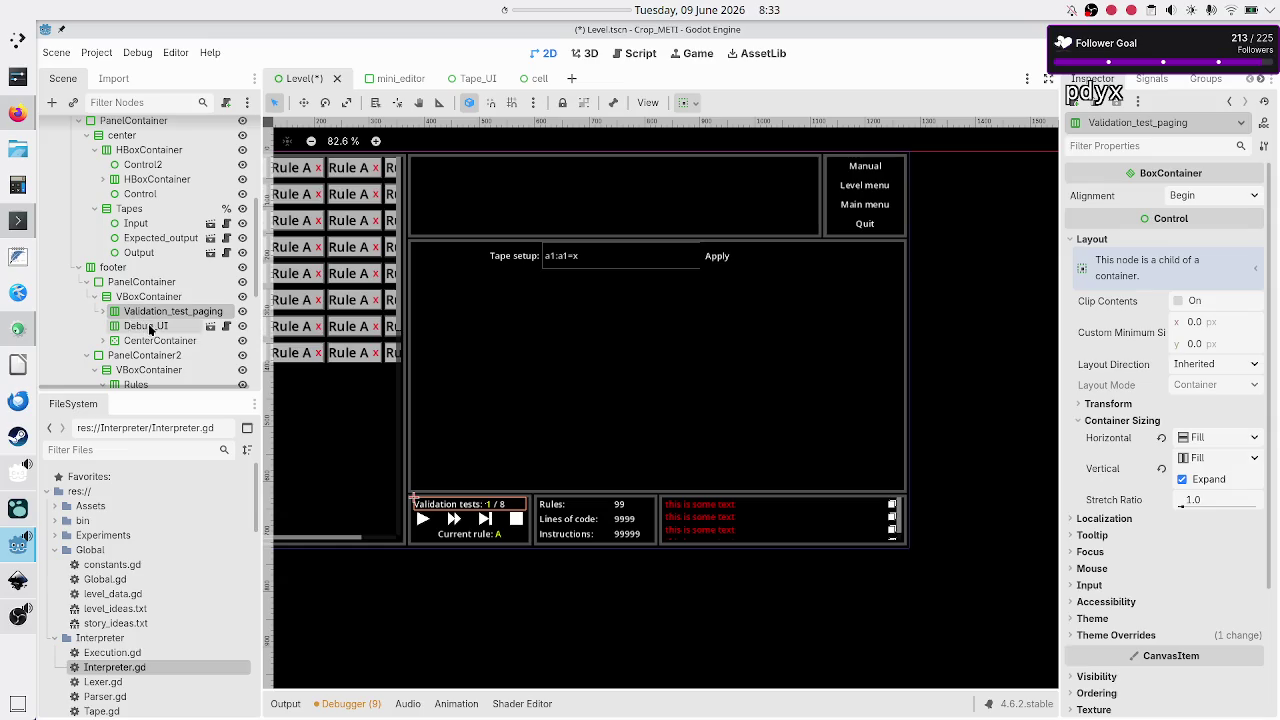
Step: Check Debug_UI and CenterContainer sizing and reveal the children of the footer nodes
left_click(149, 327)
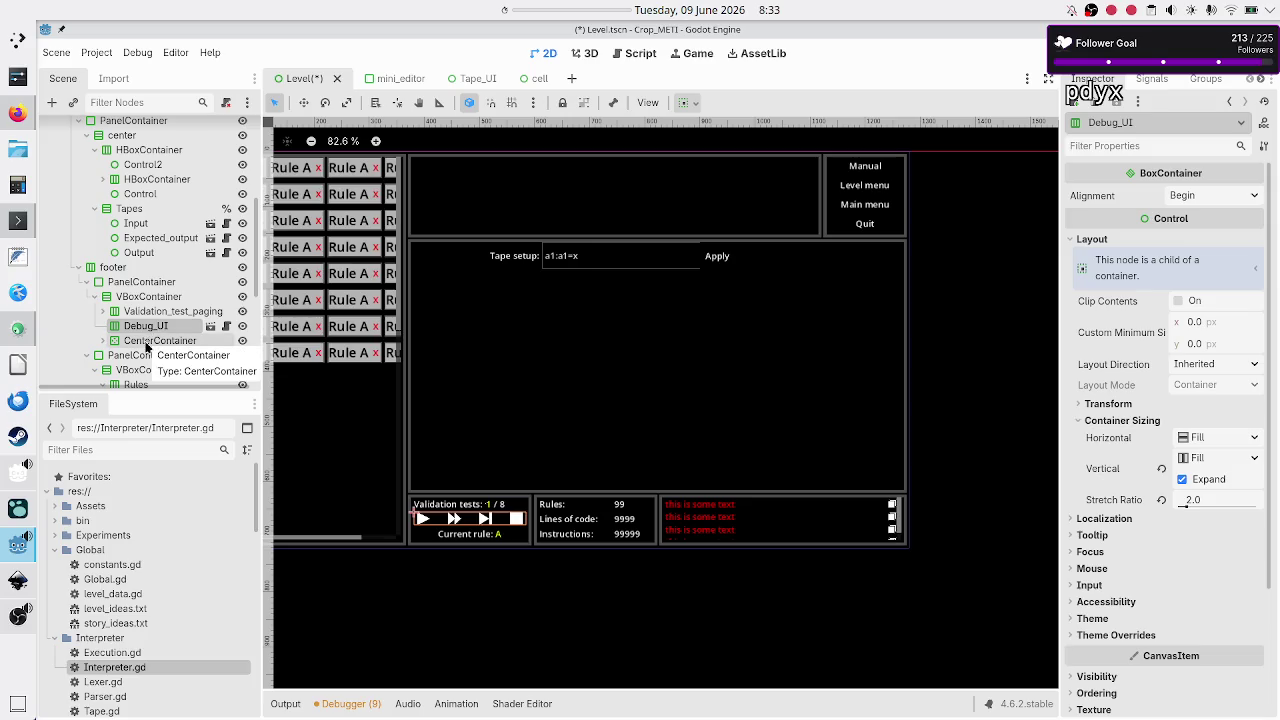
left_click(147, 342)
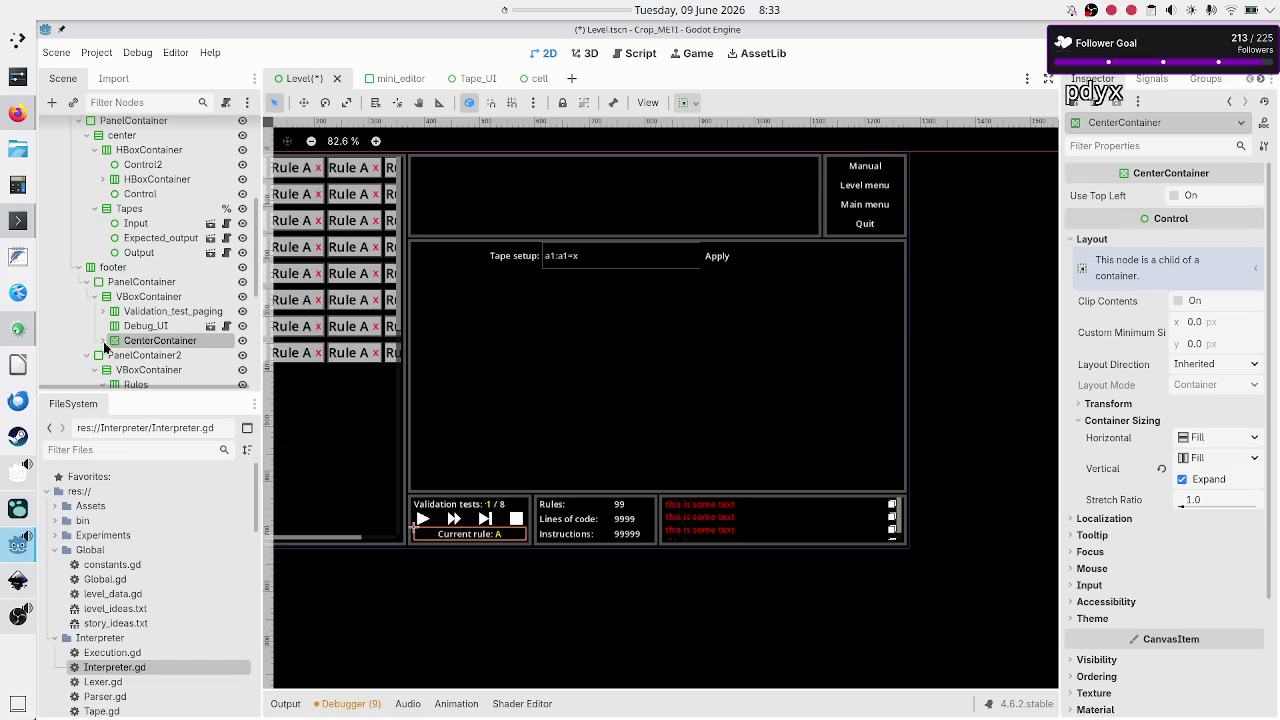
left_click(103, 341)
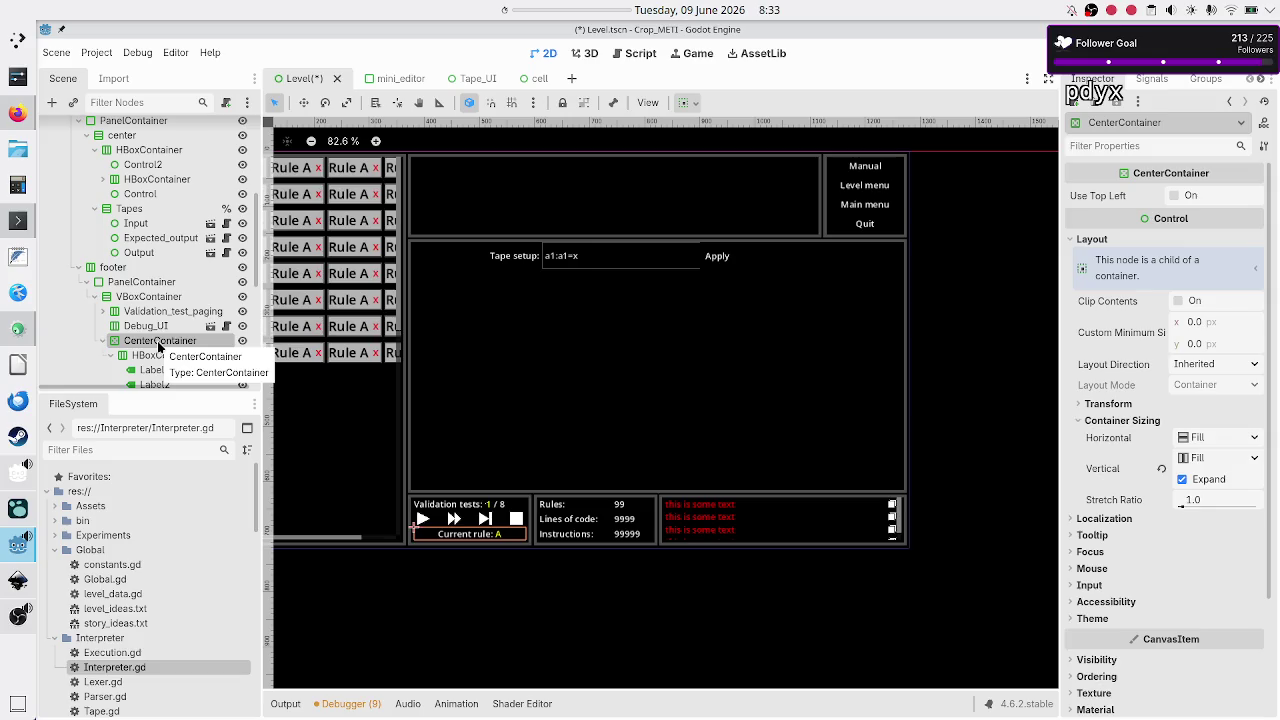
left_click(104, 313)
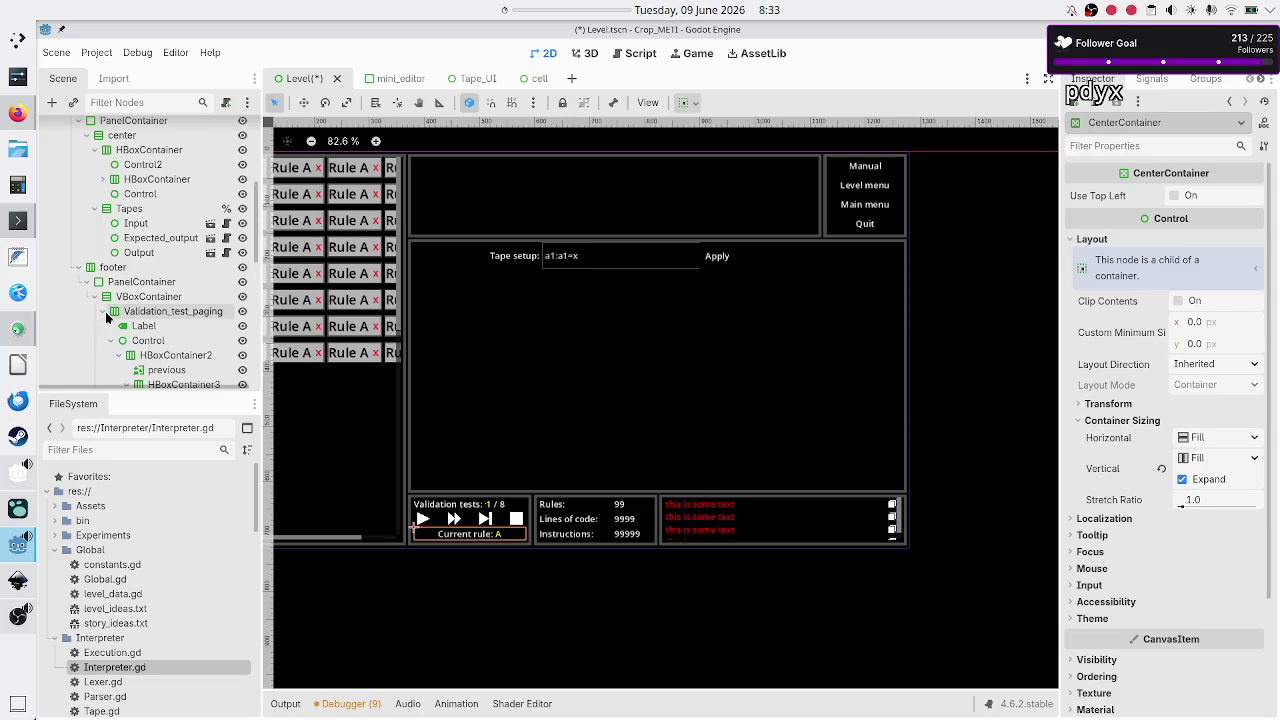
scroll(478, 530, "up", 9)
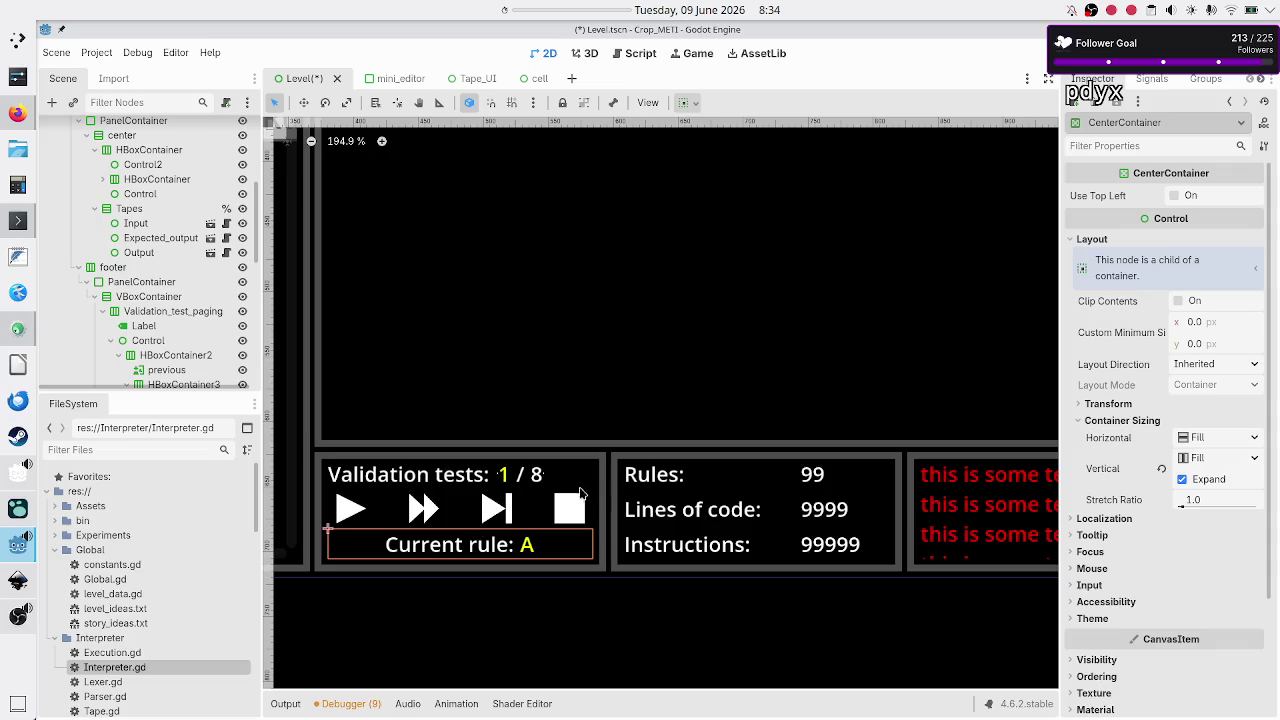
Step: Inspect Validation_test_paging's label, the 1 / 8 counter container, and the previous button
scroll(158, 317, "down", 3)
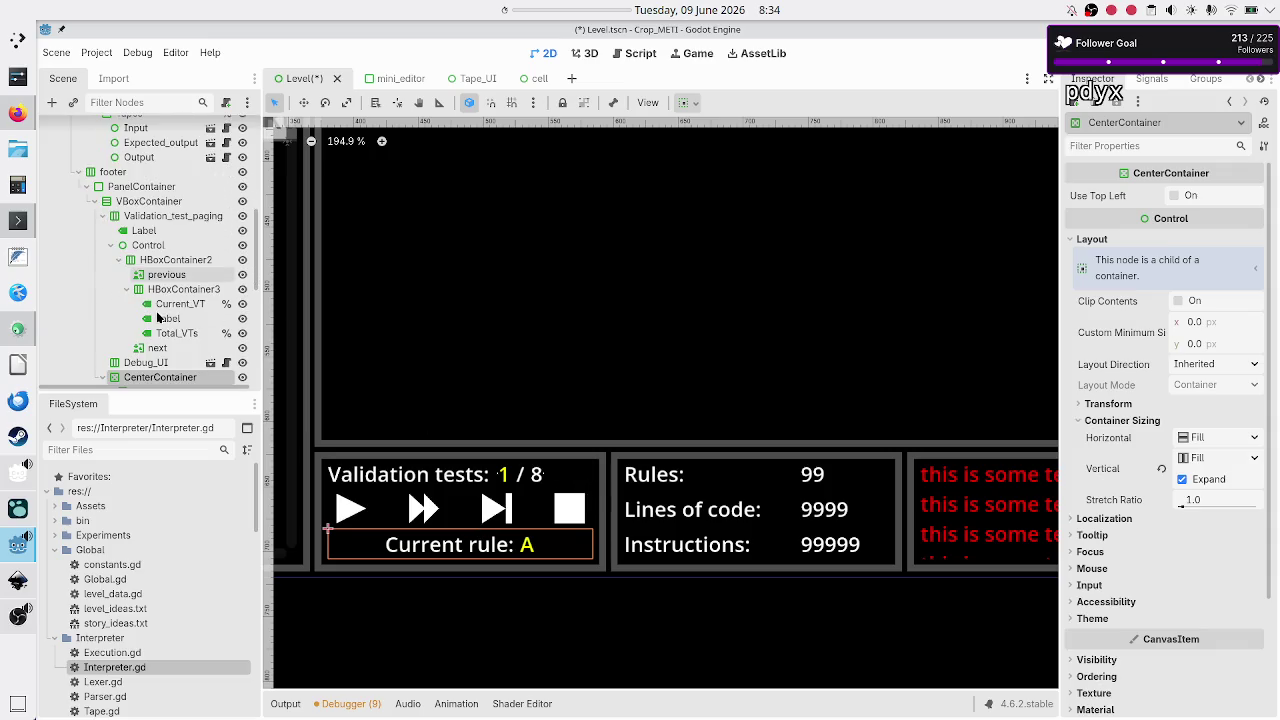
left_click(172, 217)
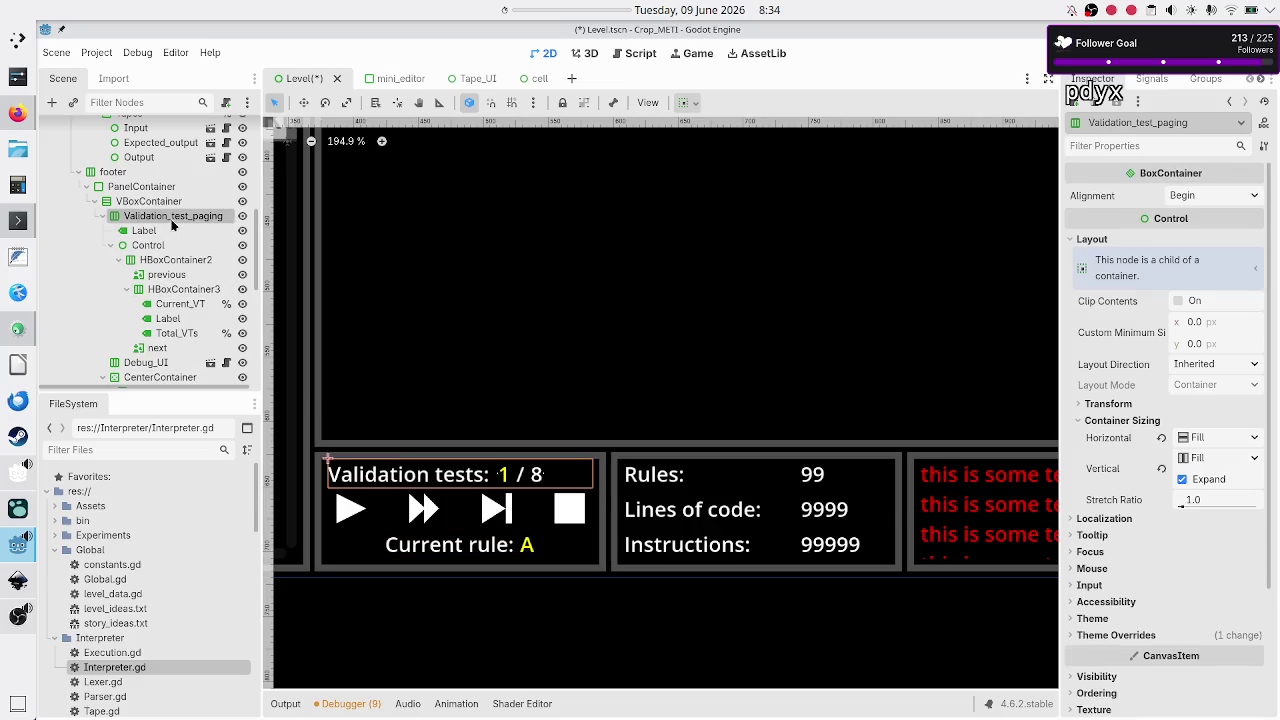
left_click(155, 233)
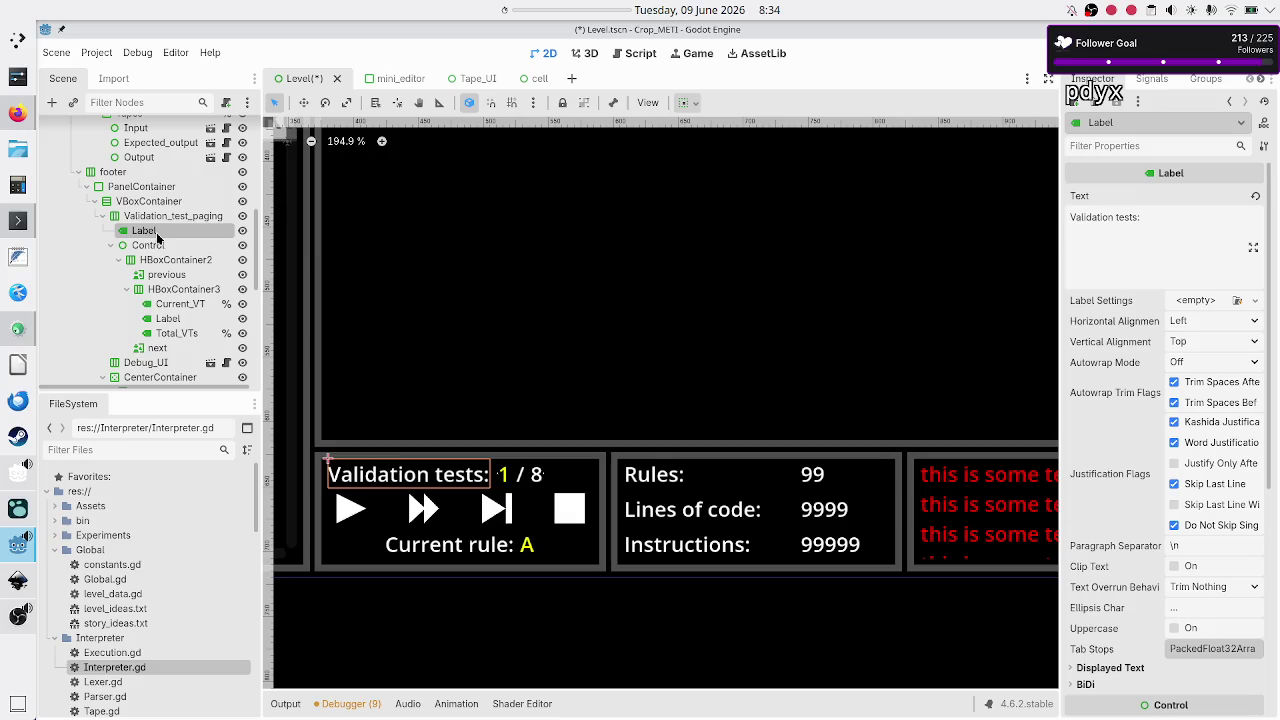
left_click(109, 247)
left_click(109, 247)
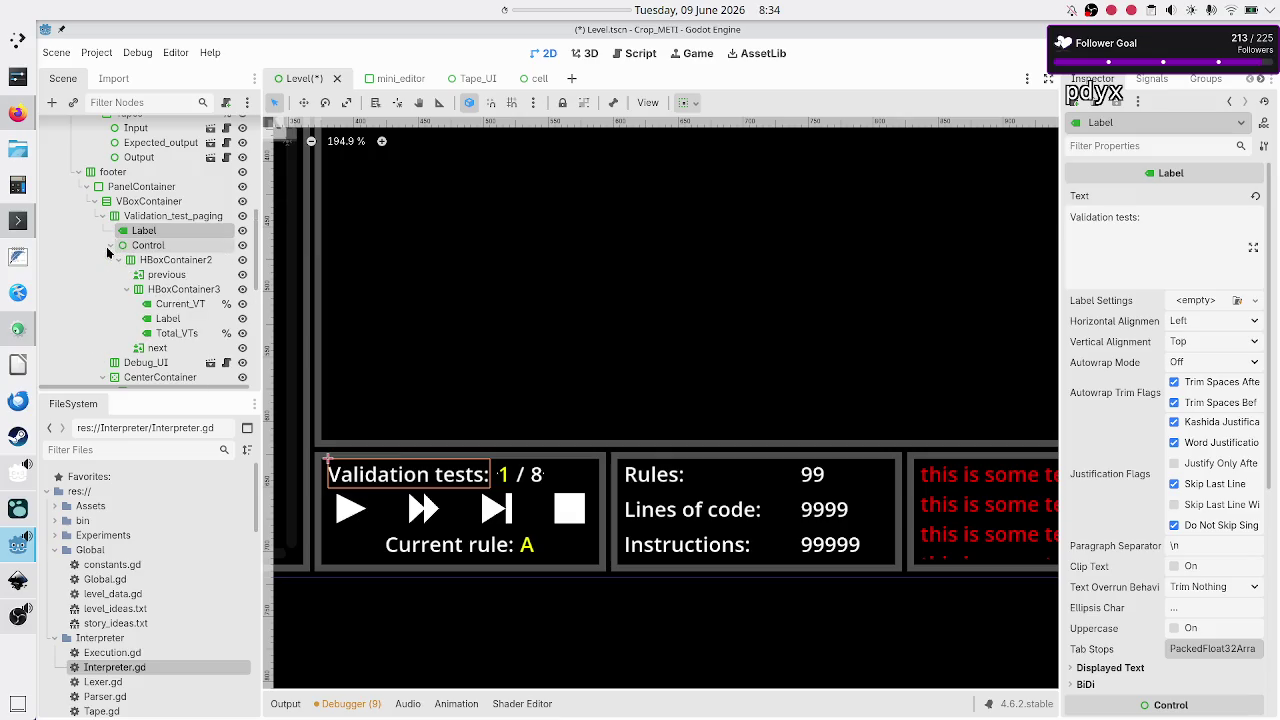
left_click(163, 261)
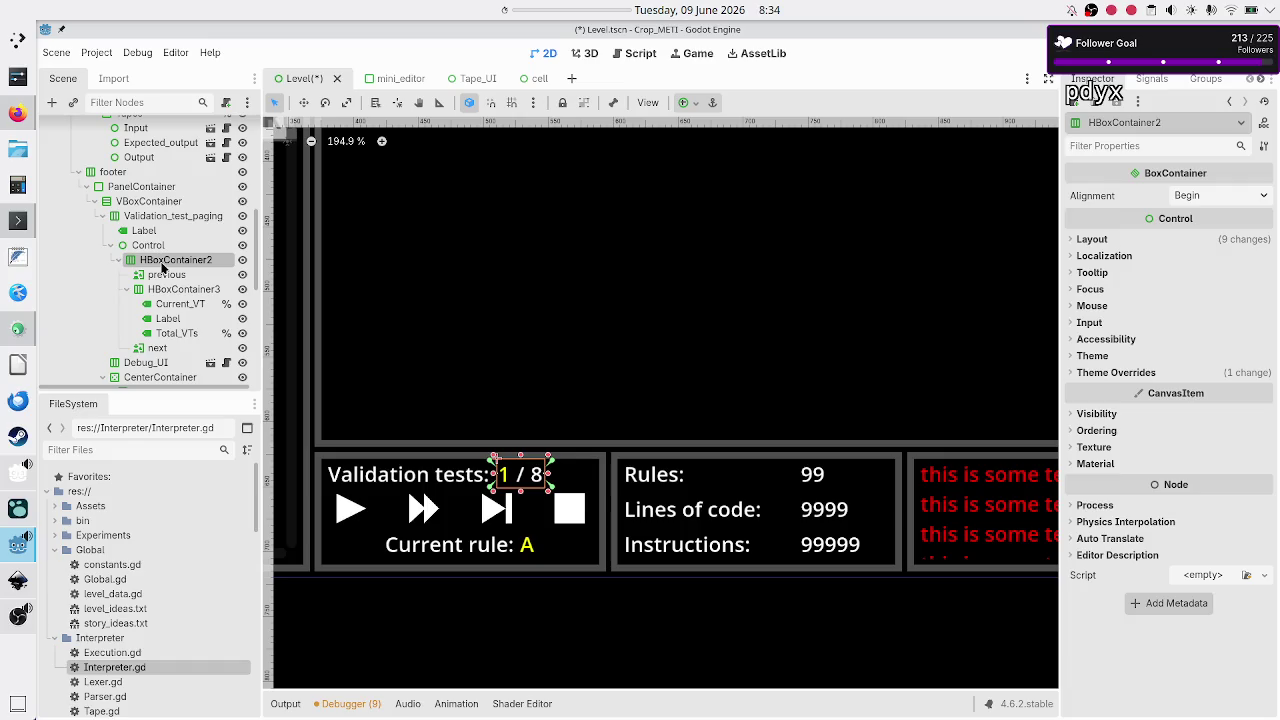
left_click(153, 280)
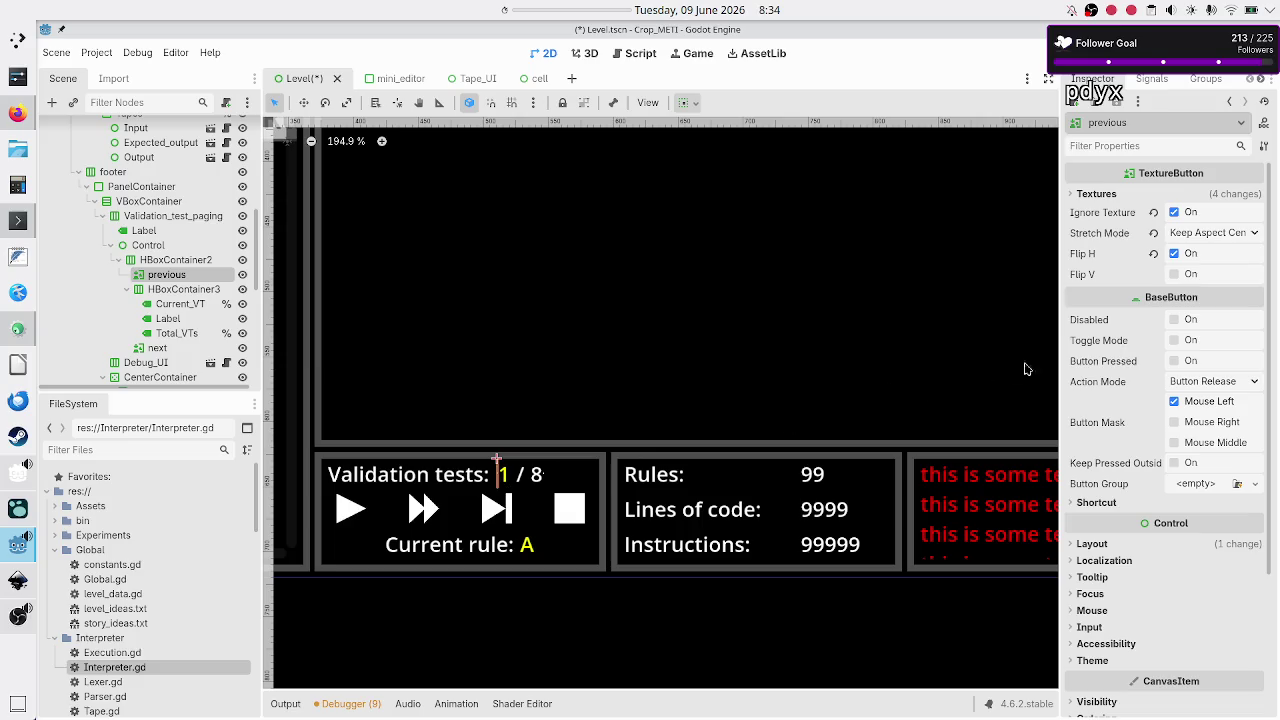
Step: Show the previous button's container sizing: horizontal Fill with Expand enabled
left_click(1092, 543)
scroll(1146, 650, "down", 5)
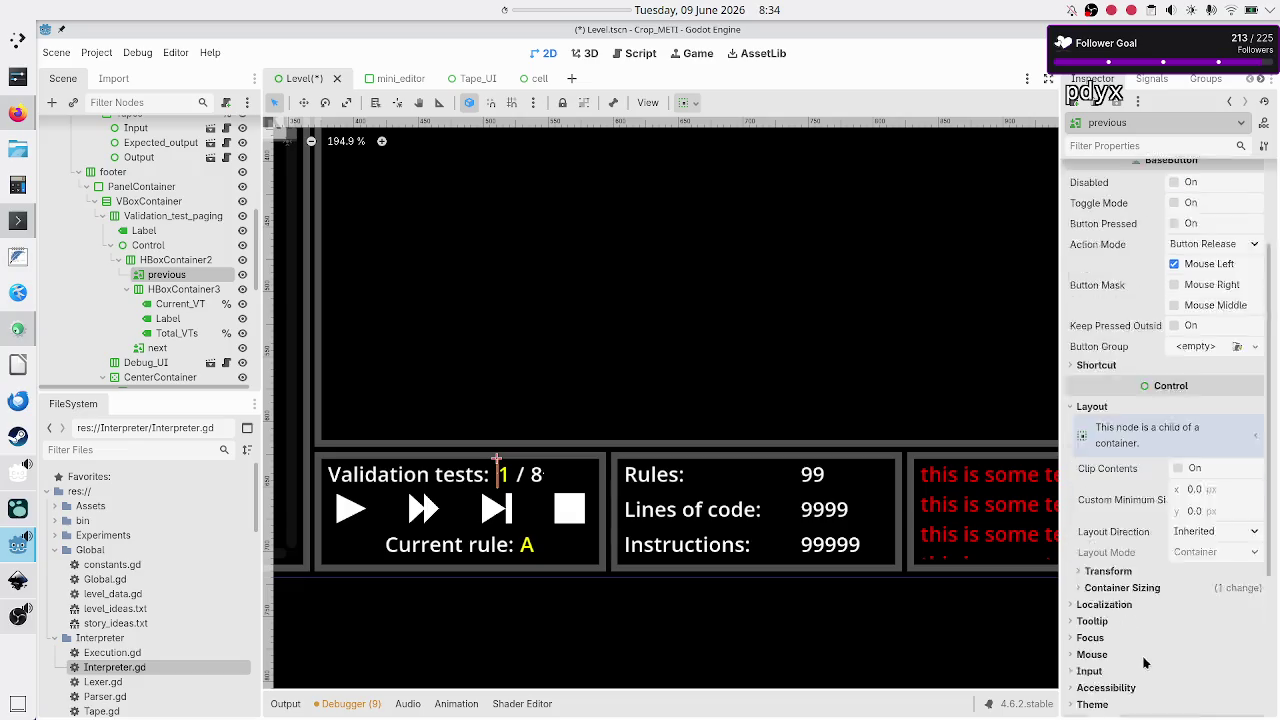
left_click(1155, 451)
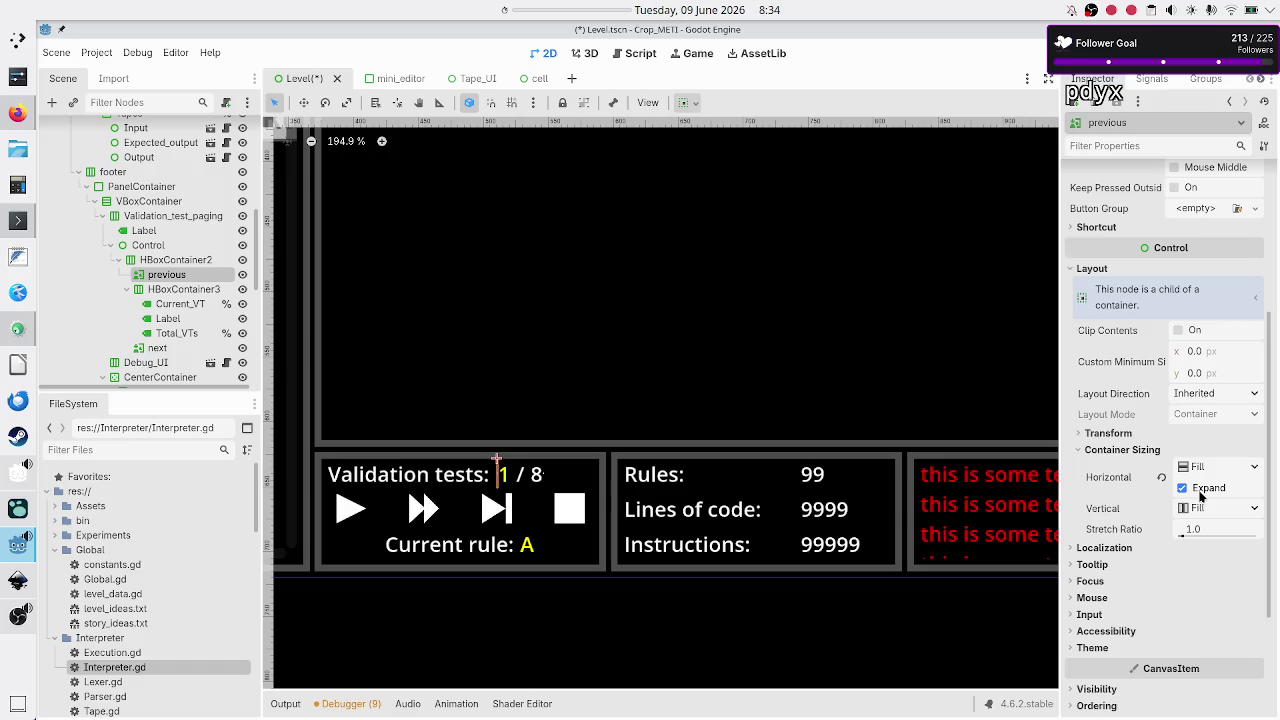
scroll(1015, 380, "up", 1)
scroll(1015, 380, "down", 1)
scroll(1013, 380, "up", 10)
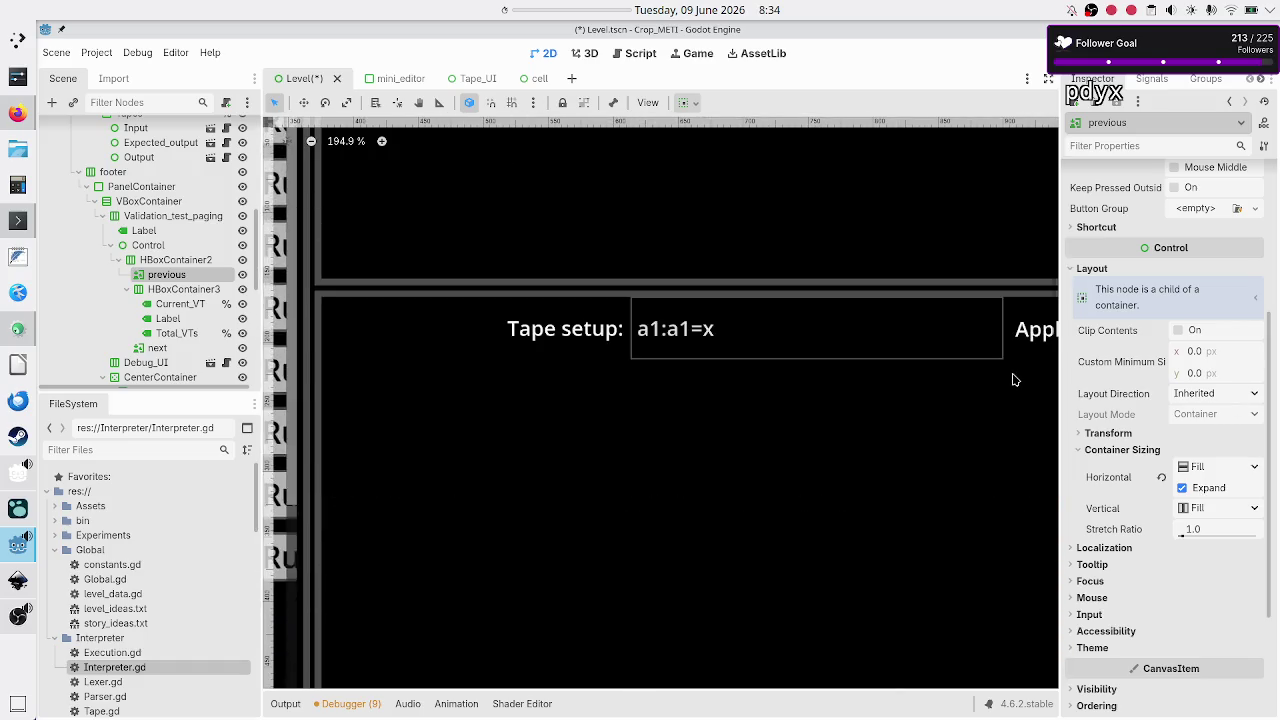
Step: Inspect the header's panel and menu containers and the panel holding the center area
scroll(1013, 380, "right", 5)
scroll(1013, 380, "right", 5)
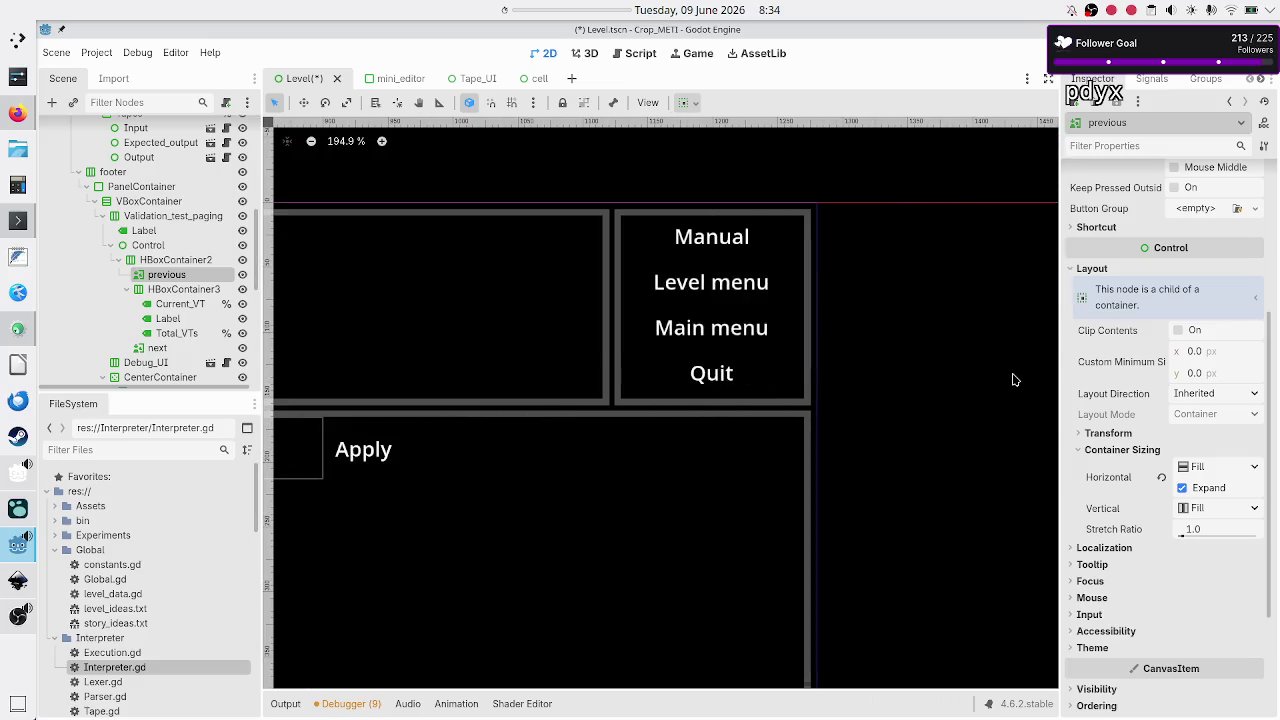
scroll(1013, 380, "left", 12)
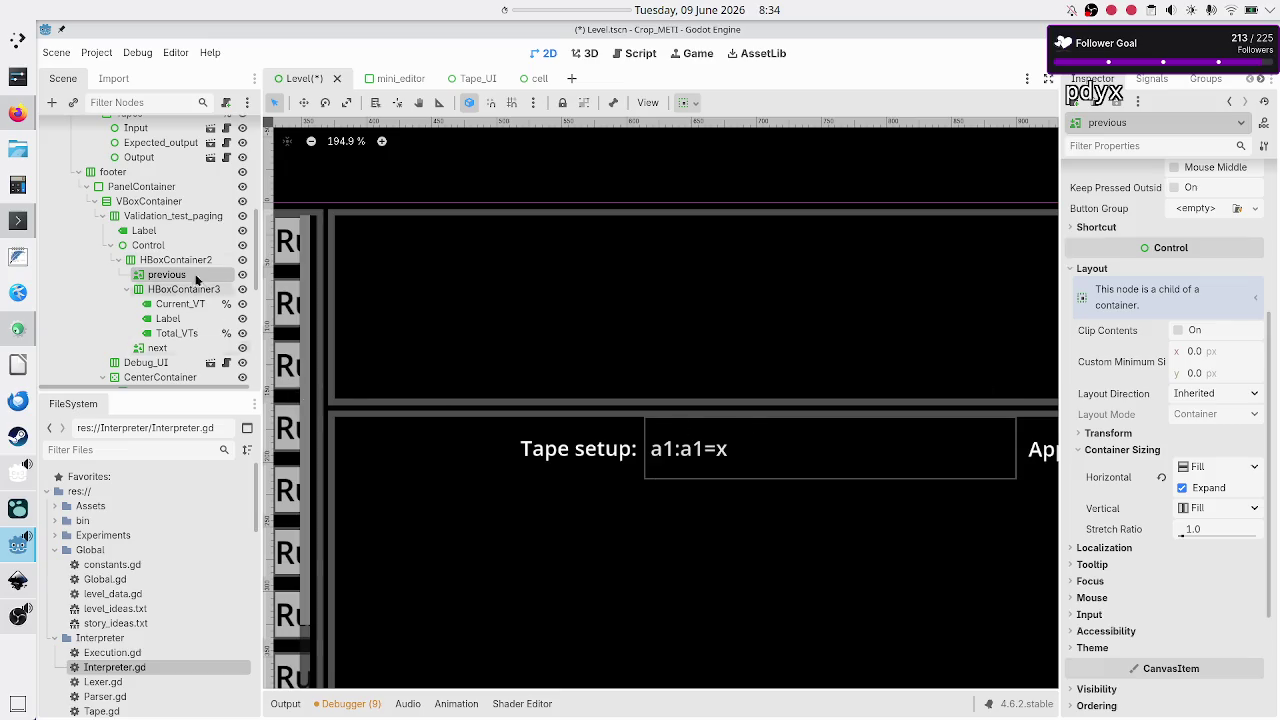
scroll(180, 257, "up", 5)
scroll(180, 256, "up", 5)
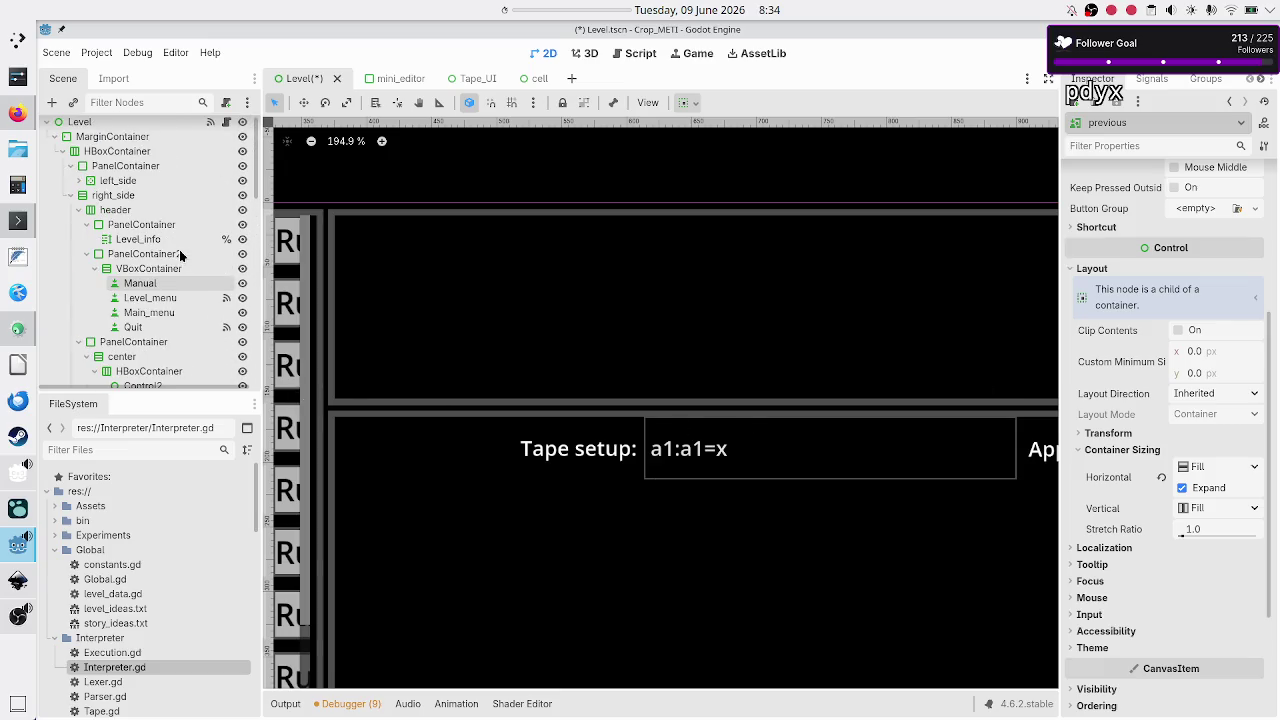
left_click(150, 224)
left_click(143, 268)
left_click(135, 342)
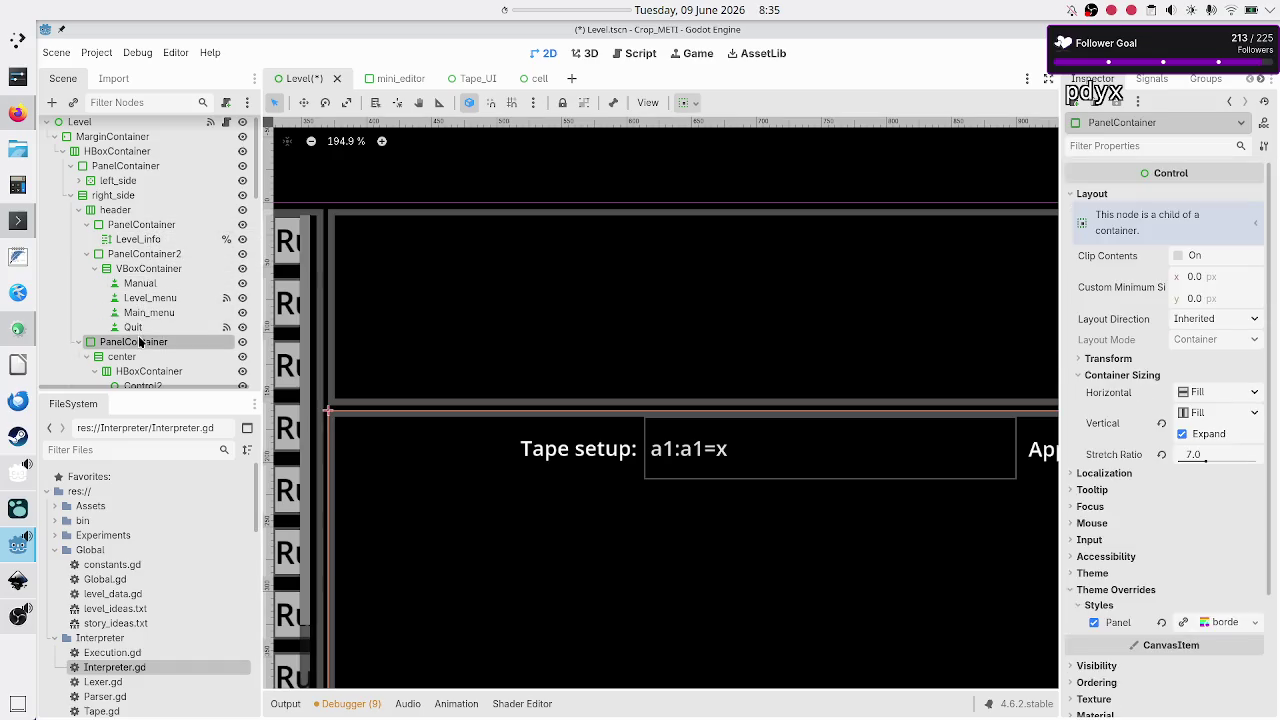
Step: Select the HBoxContainer holding the Tape setup row to view its properties
scroll(157, 284, "down", 1)
scroll(157, 284, "down", 2)
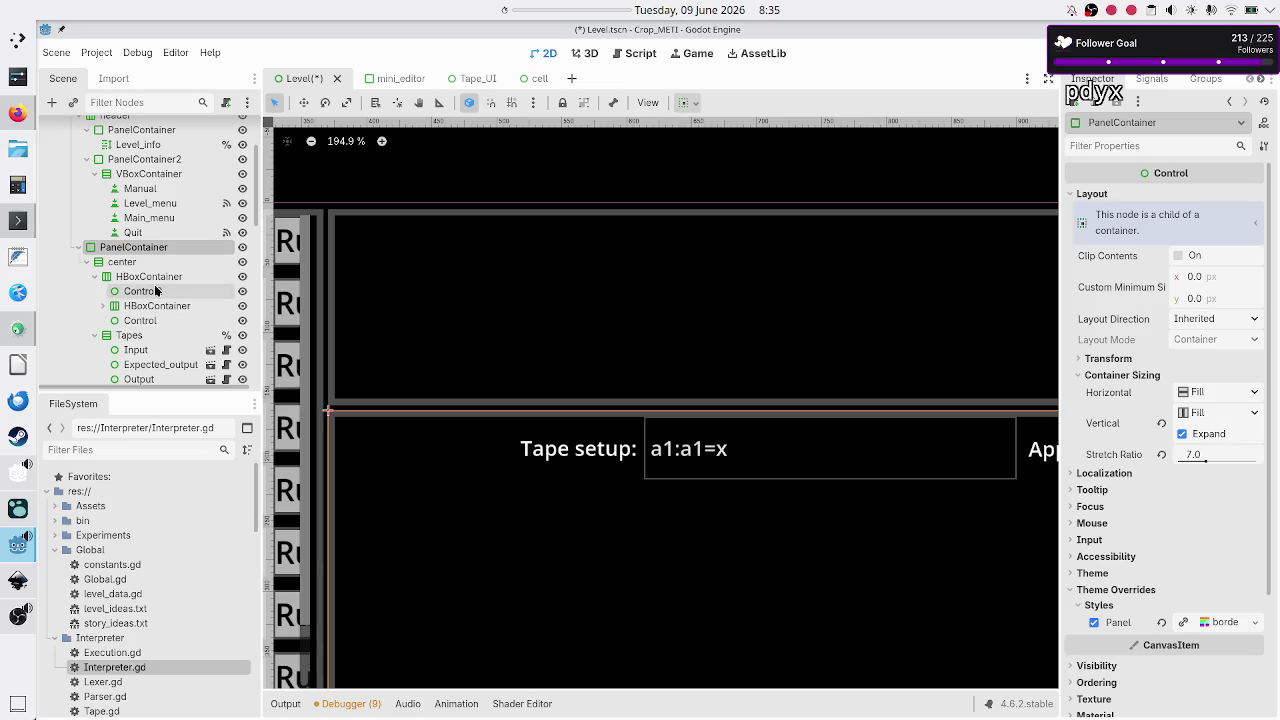
left_click(155, 281)
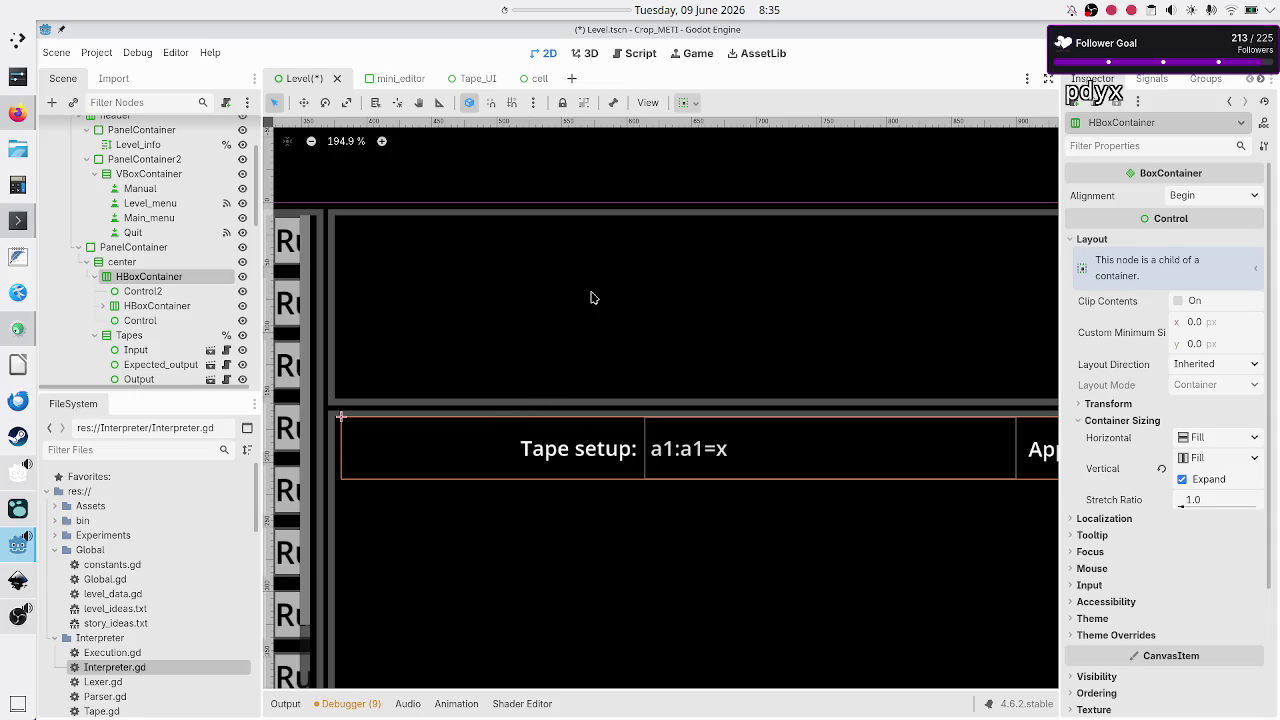
scroll(502, 345, "down", 7)
scroll(503, 343, "up", 1)
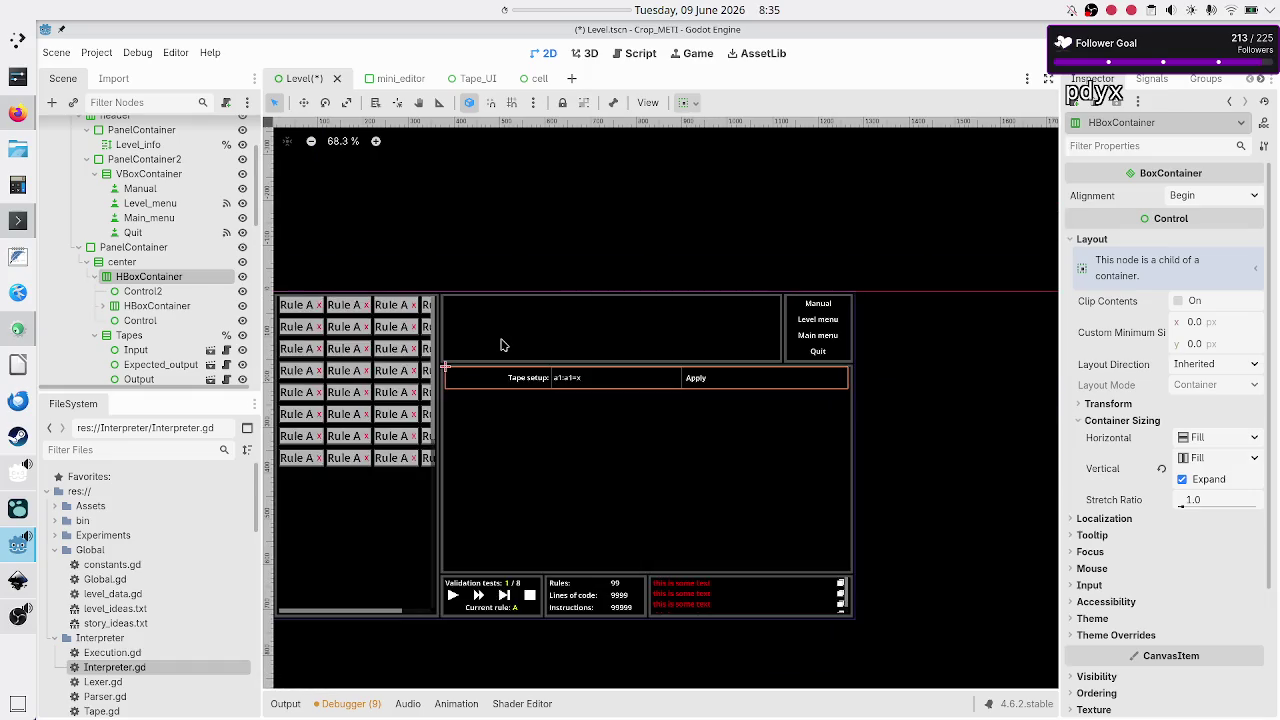
Step: Inspect the tape row's spacers and its Label, TapeInit field and Apply button
left_click(140, 292)
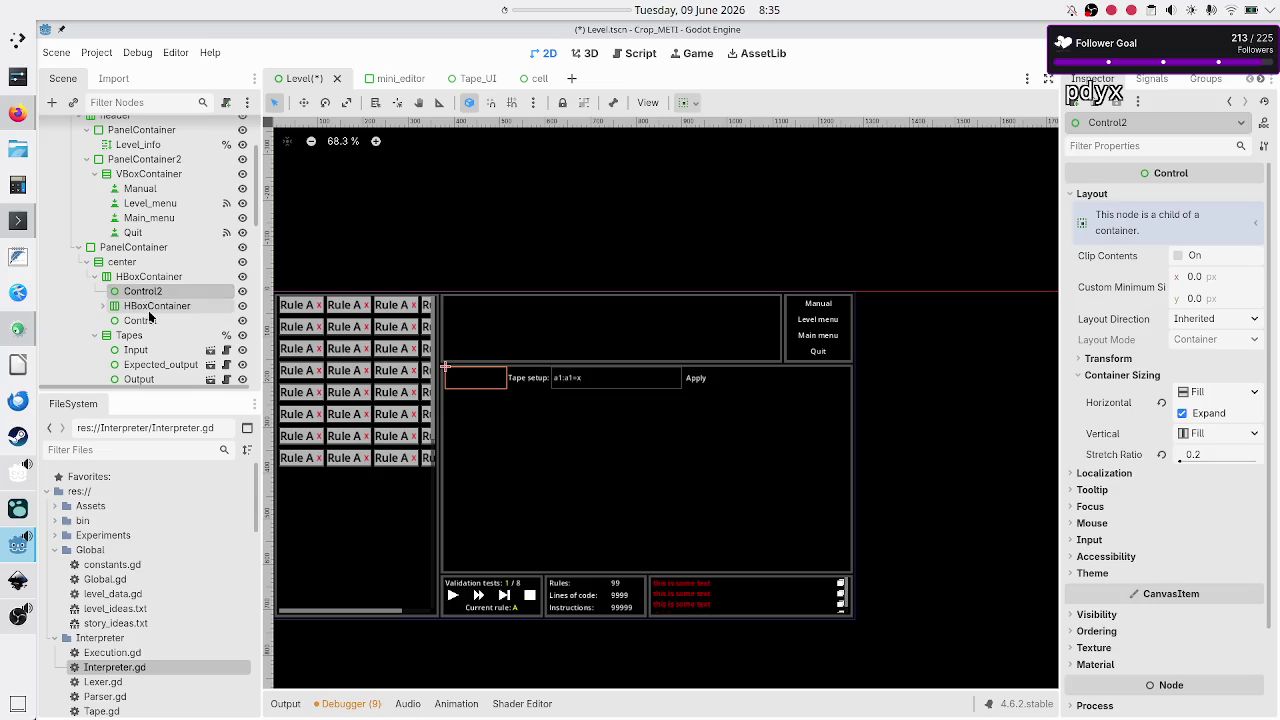
left_click(150, 306)
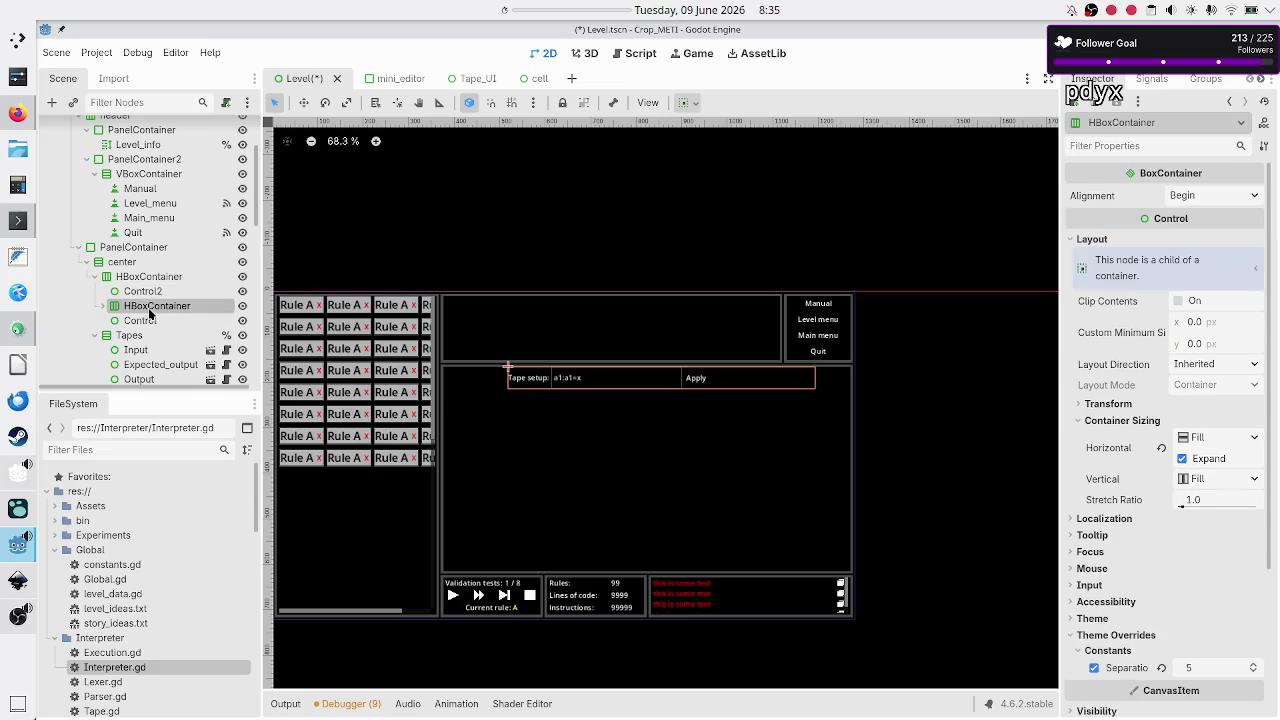
left_click(158, 322)
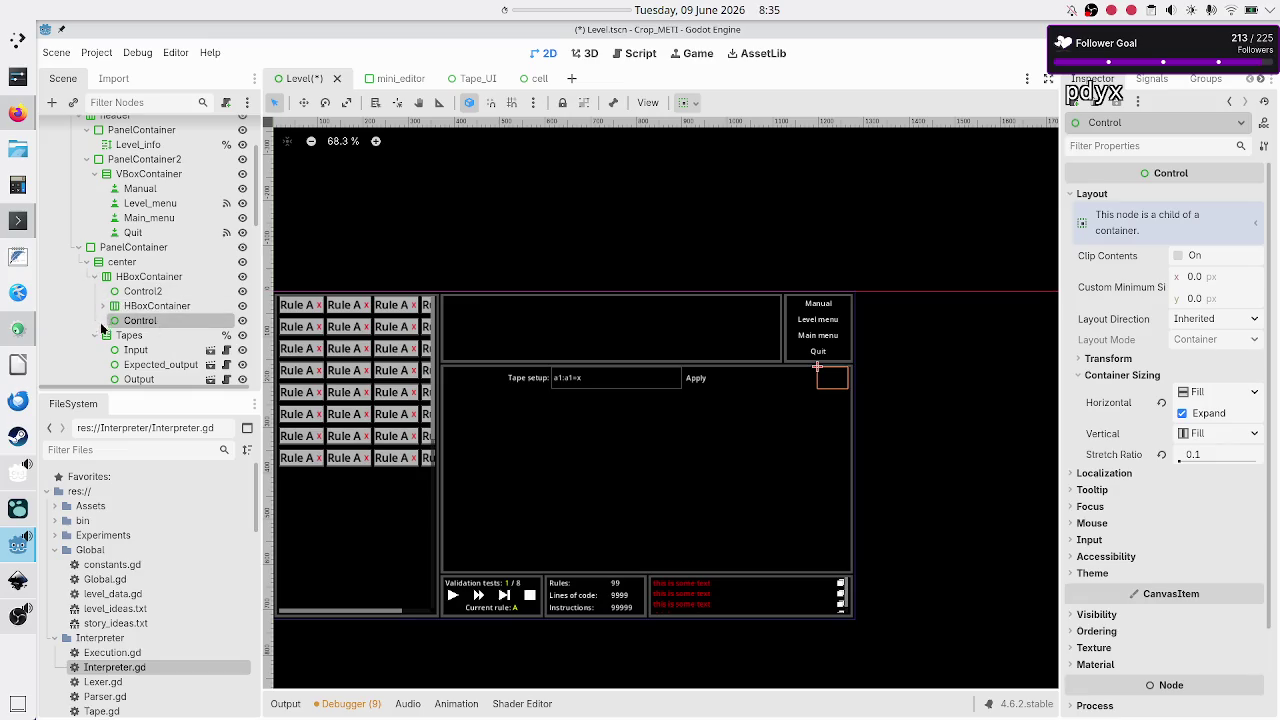
left_click(103, 306)
left_click(146, 320)
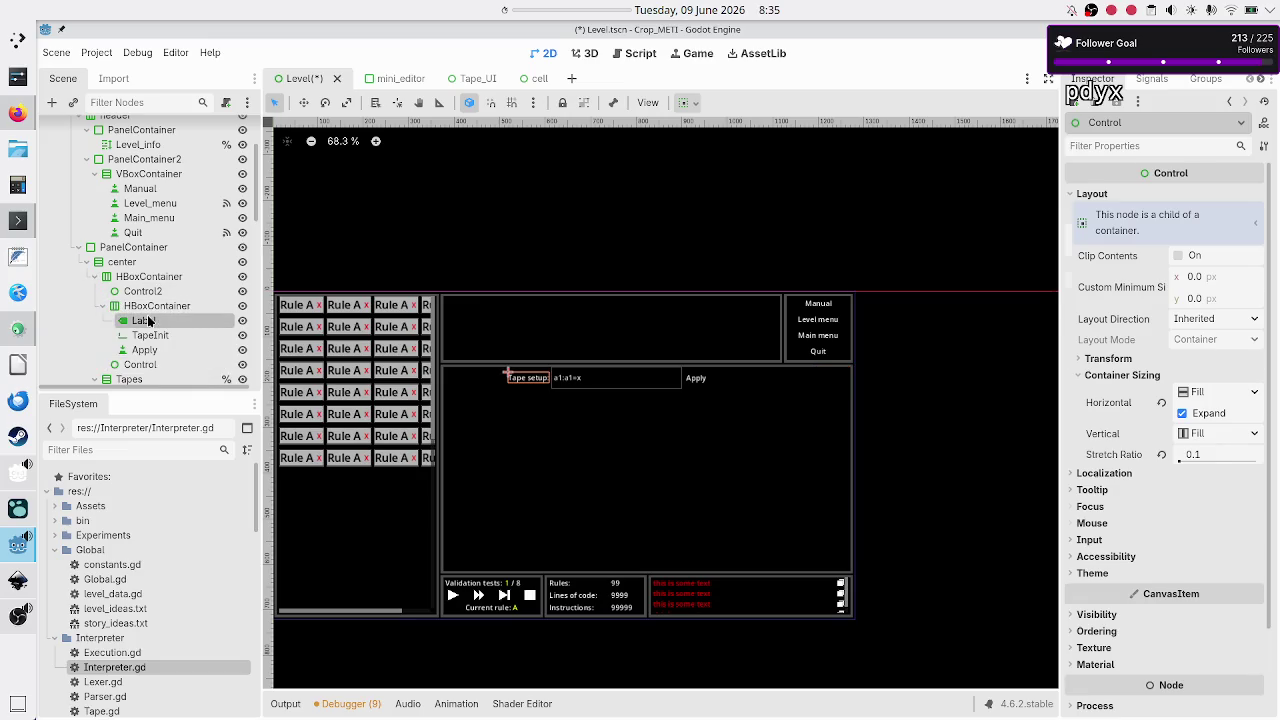
left_click(178, 333)
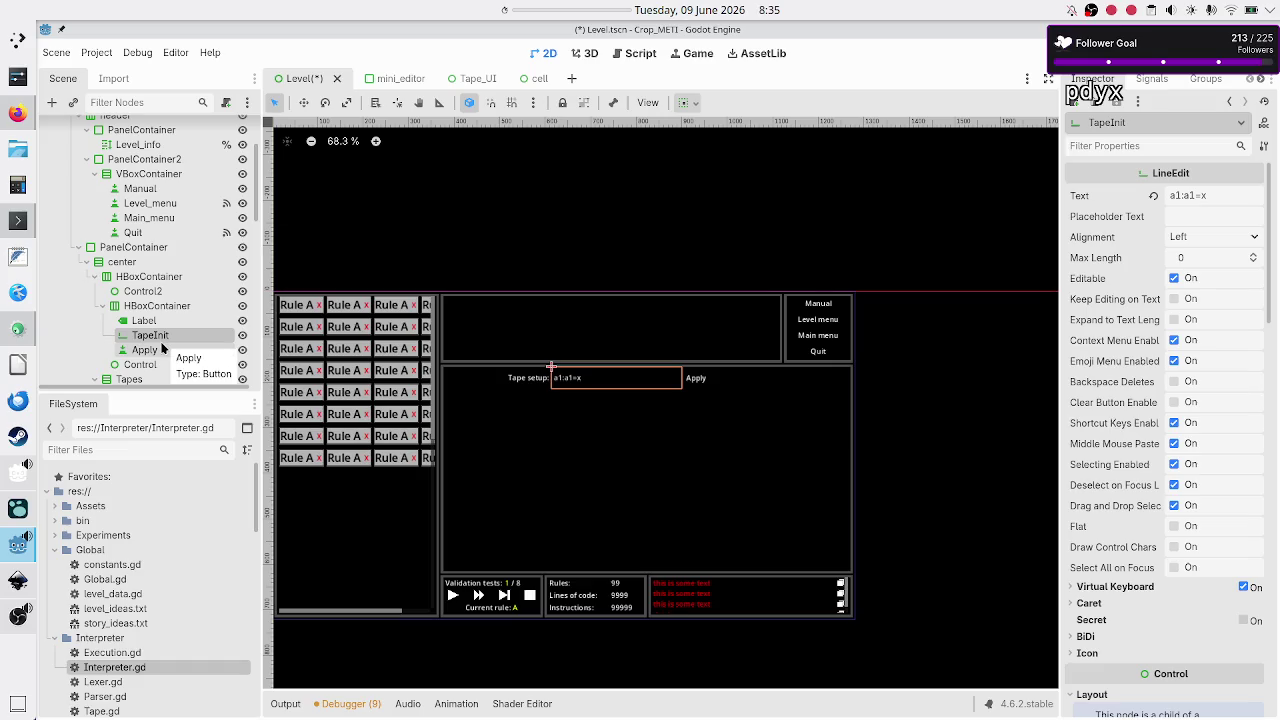
left_click(160, 349)
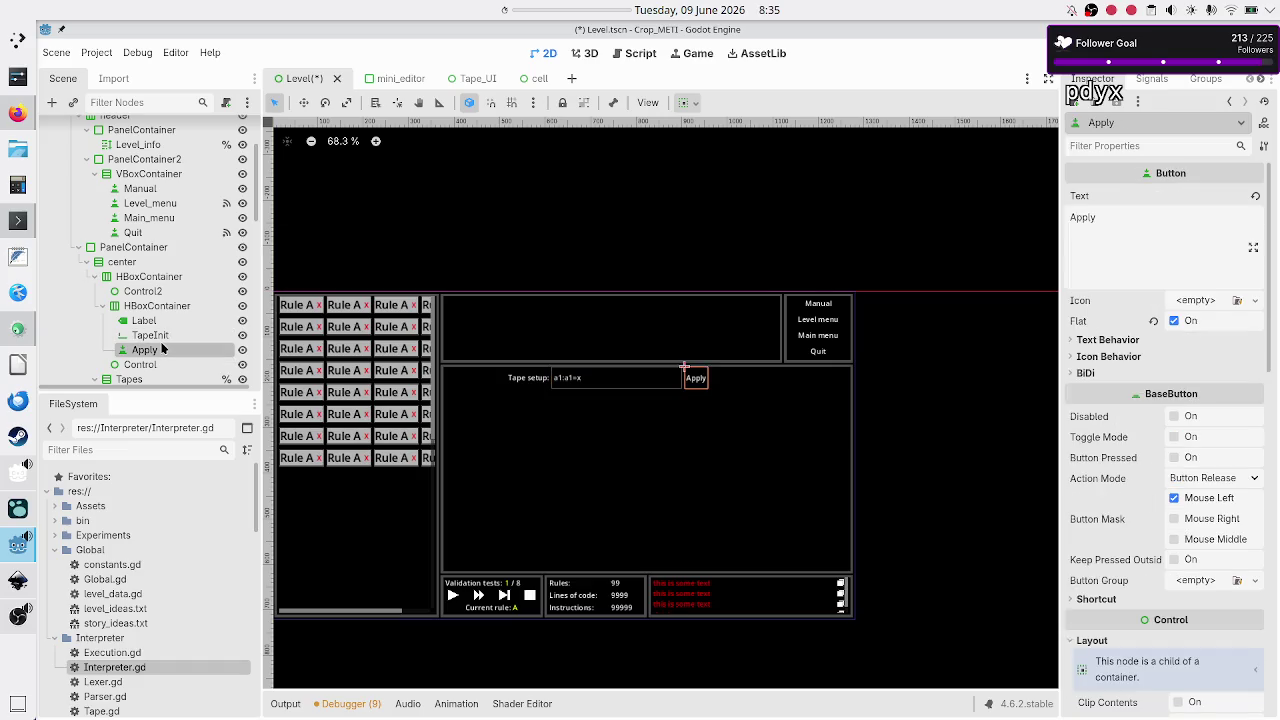
left_click(104, 306)
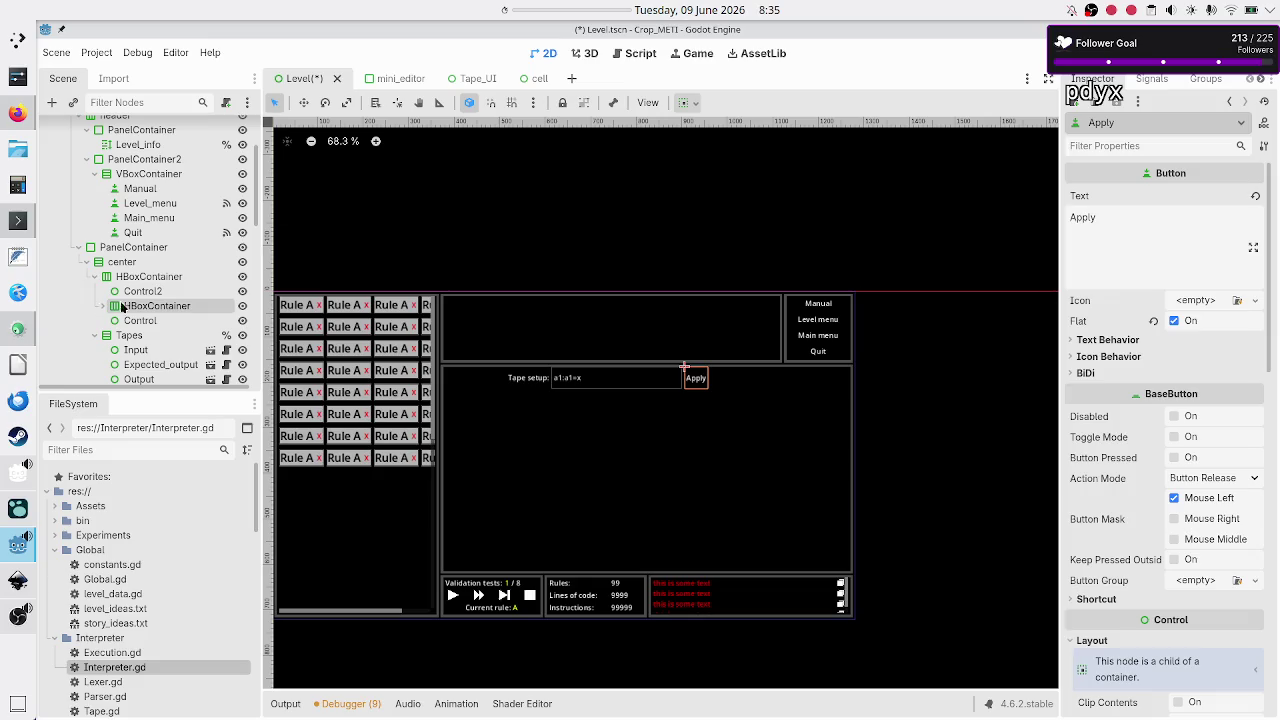
Step: Select the tape setup row's outer HBoxContainer and bring up its node actions
left_click(146, 279)
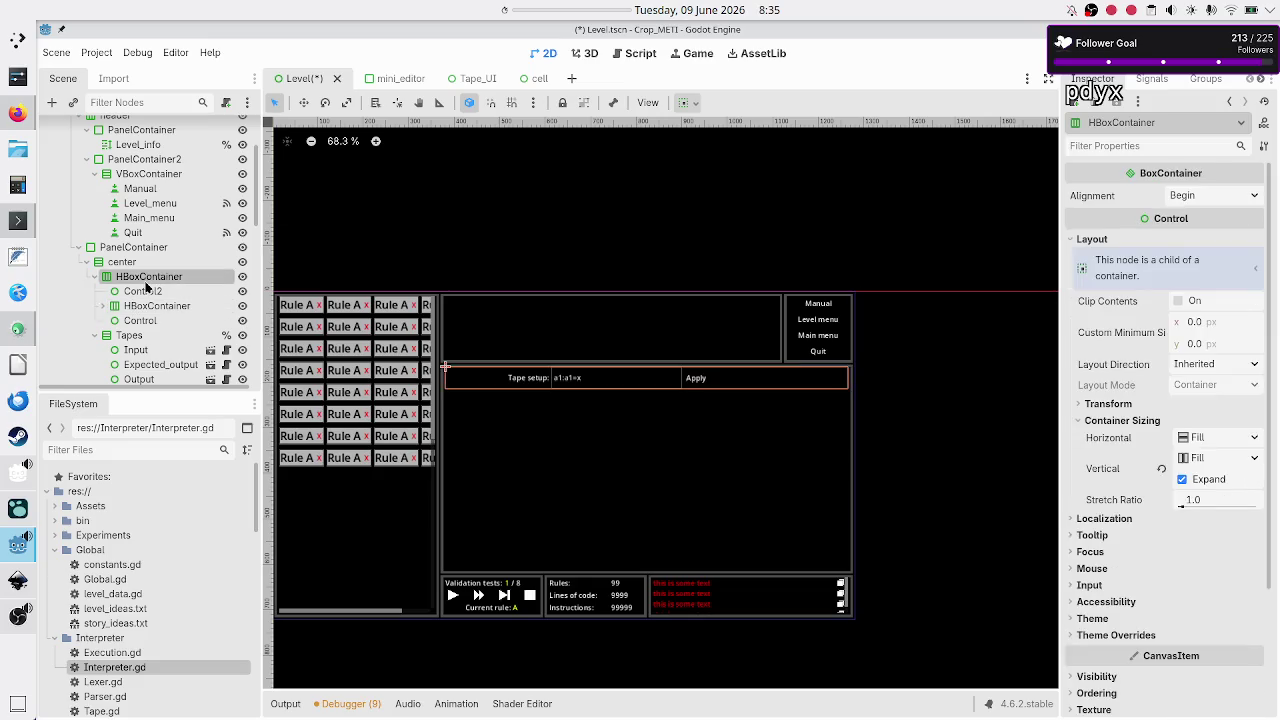
left_click(143, 308)
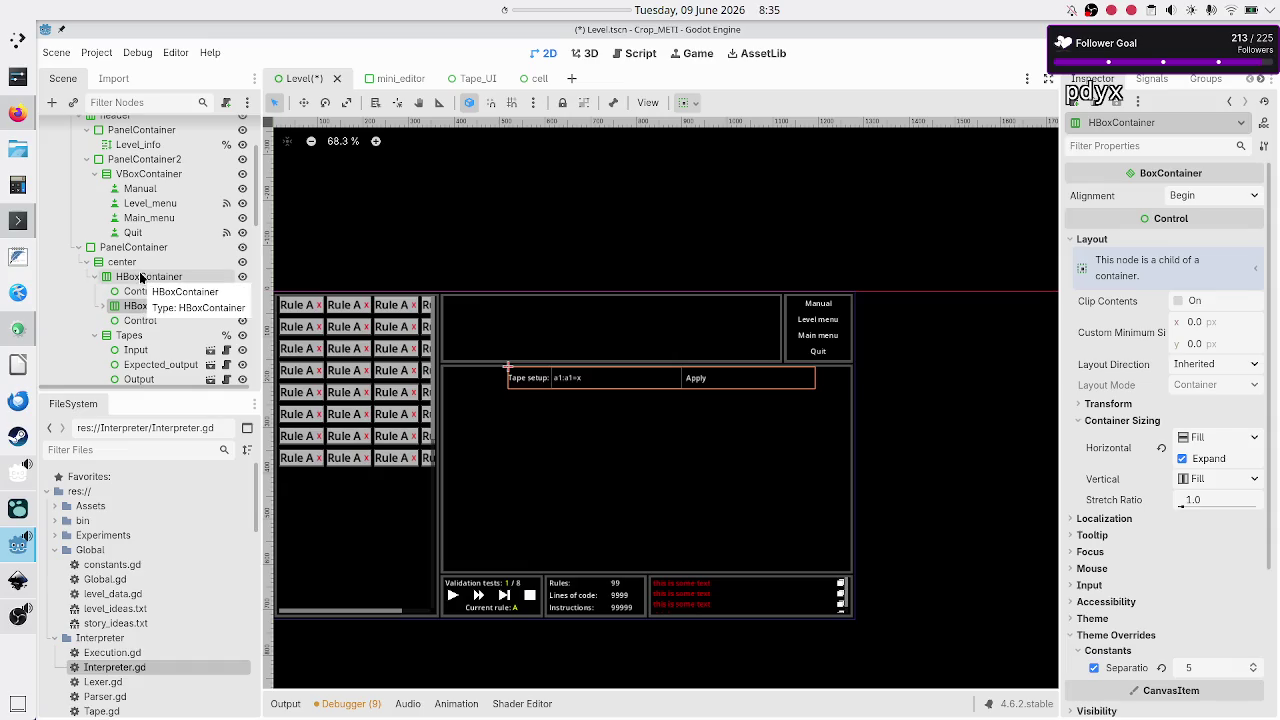
left_click(142, 279)
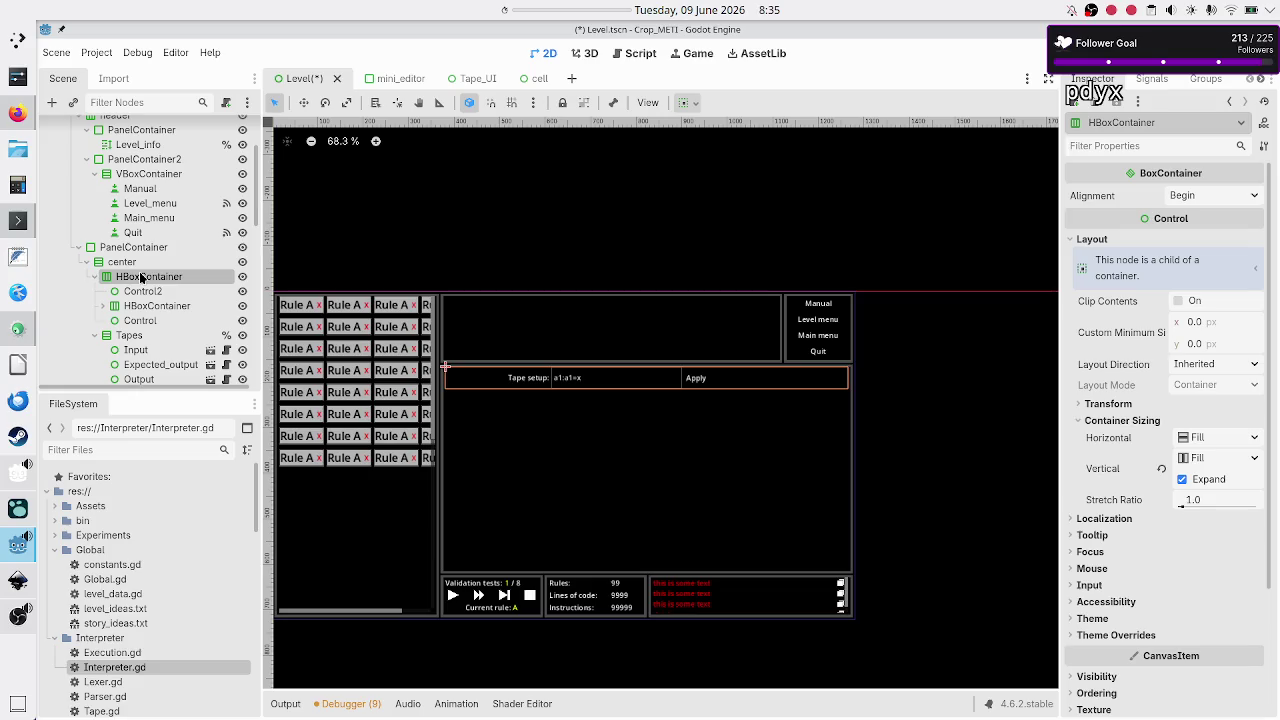
left_click(112, 263)
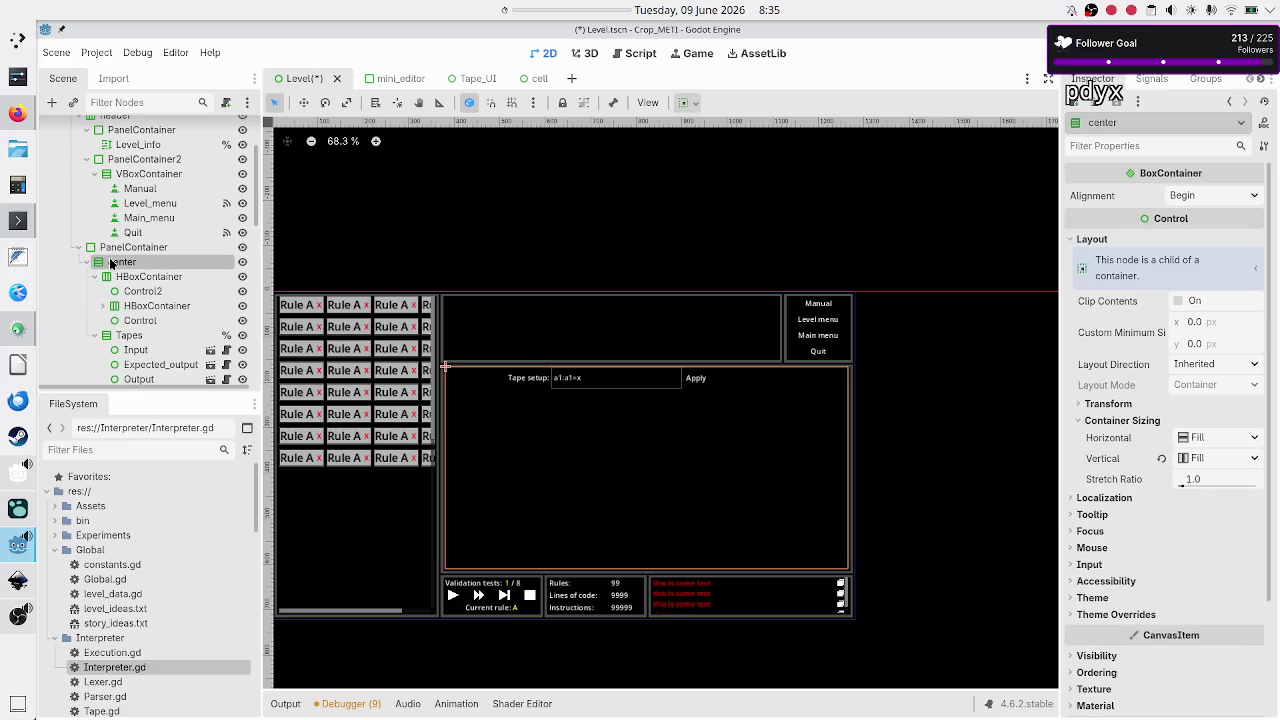
left_click(160, 280)
right_click(160, 280)
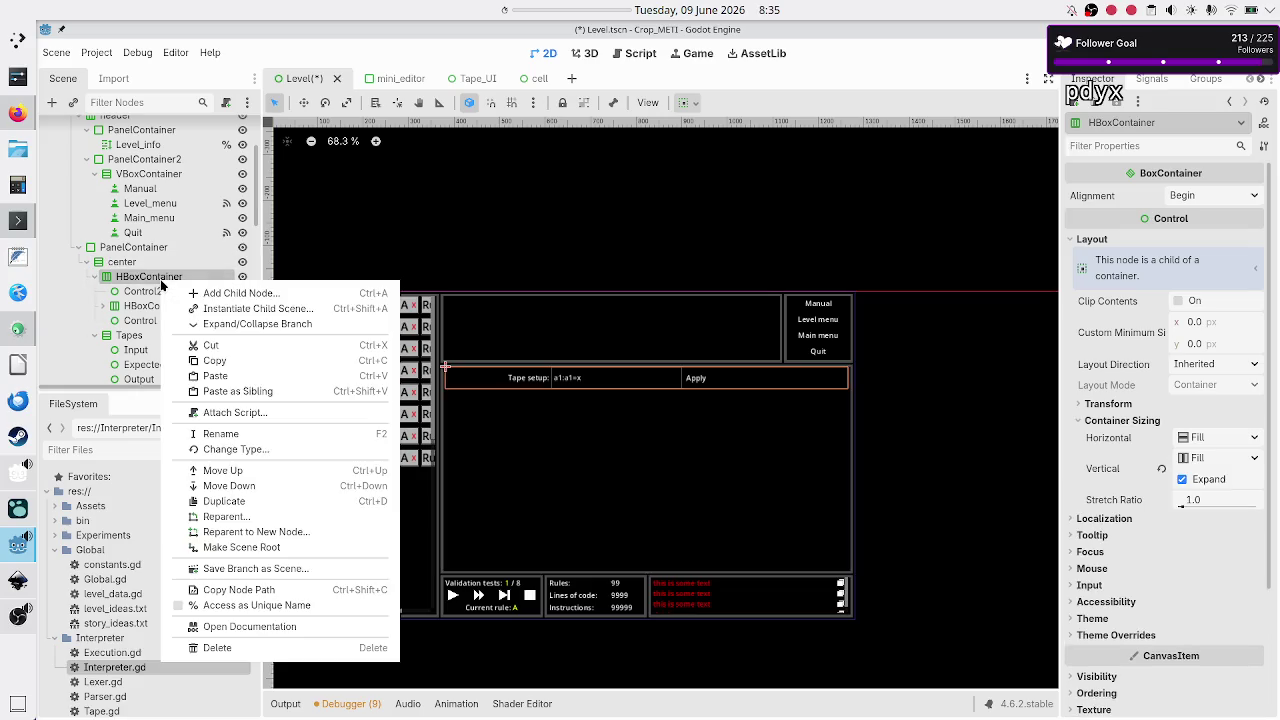
Step: Delete the tape setup HBoxContainer and confirm, then select the center container
left_click(239, 650)
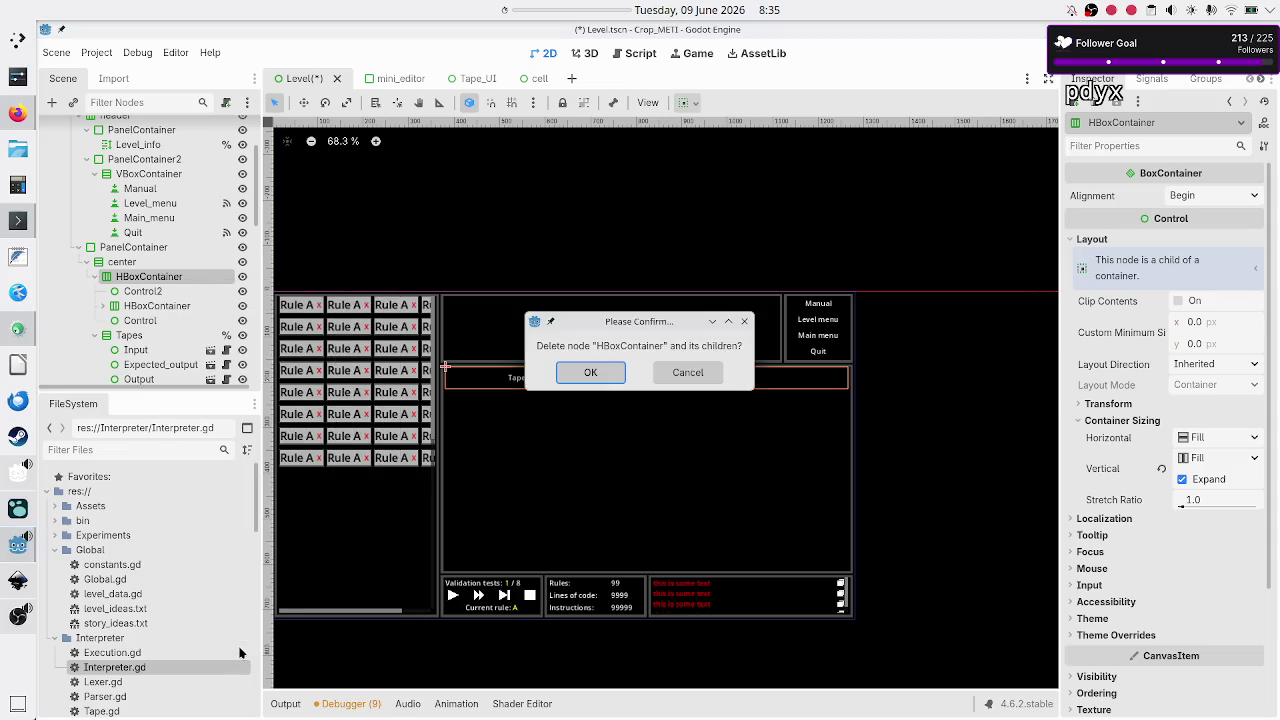
left_click(603, 374)
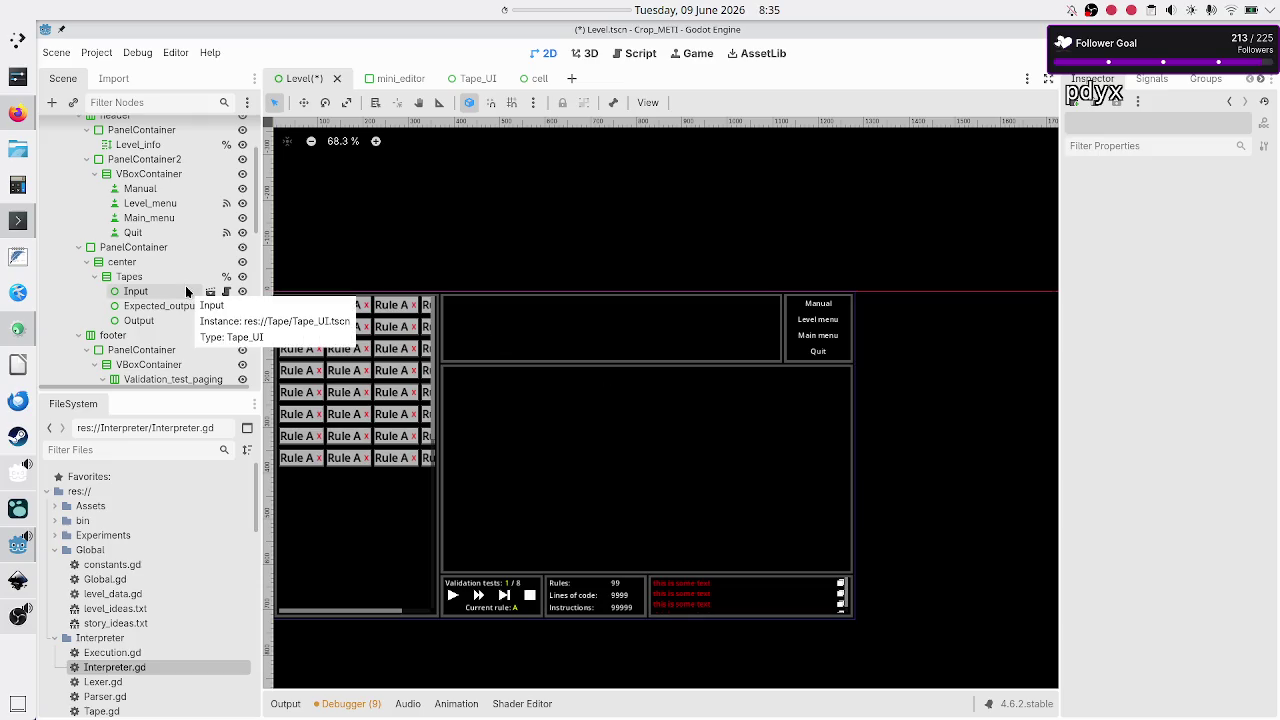
left_click(138, 262)
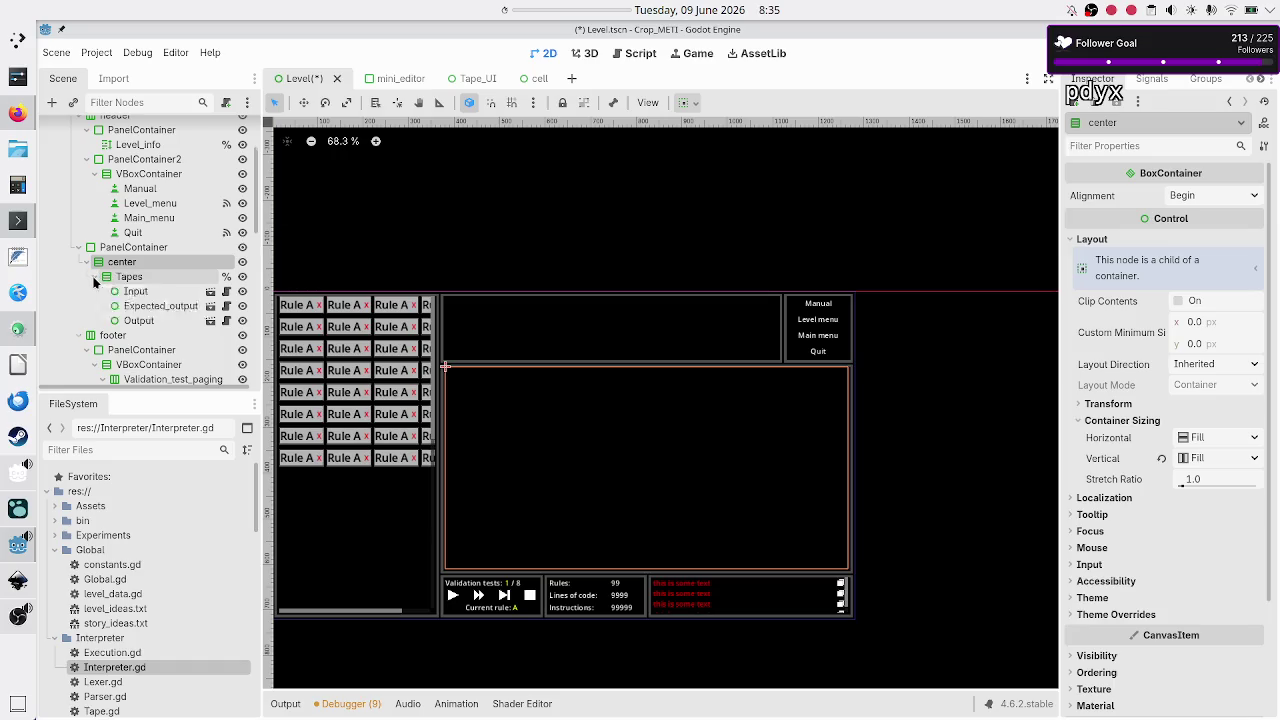
Step: Check the Tapes node's children, including the Input tape node, then collapse Tapes
left_click(95, 277)
left_click(95, 277)
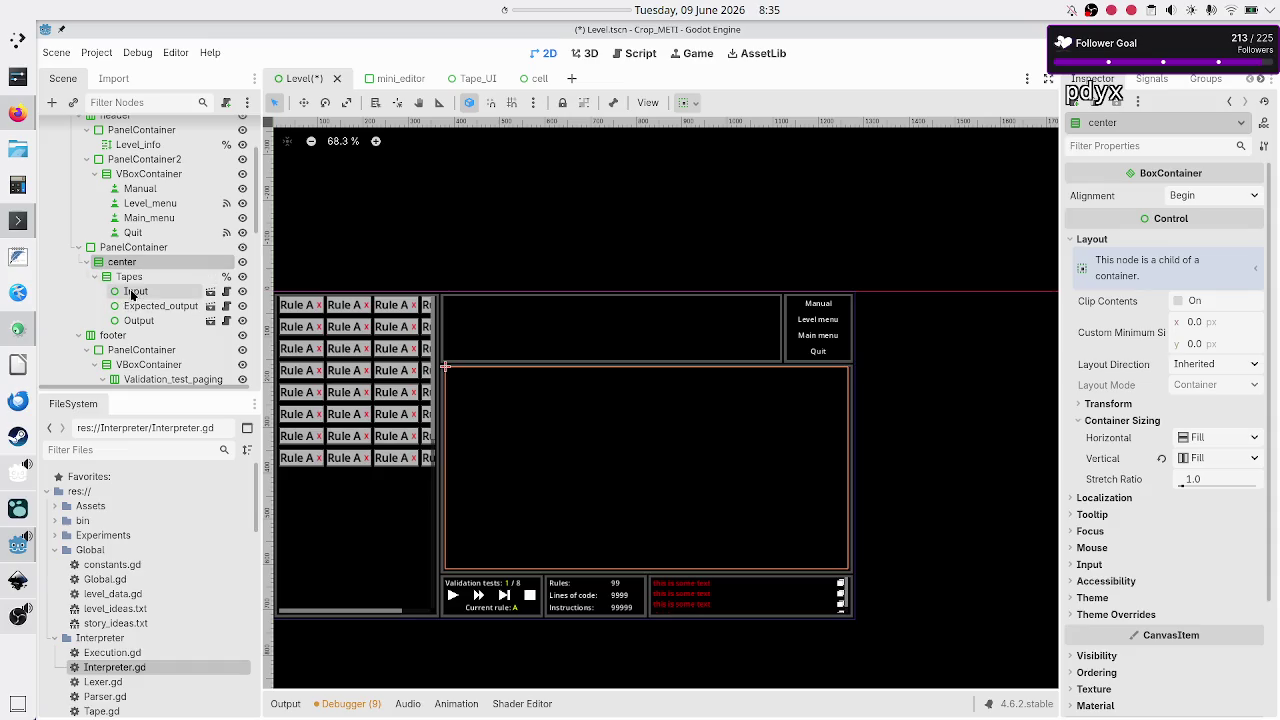
left_click(133, 292)
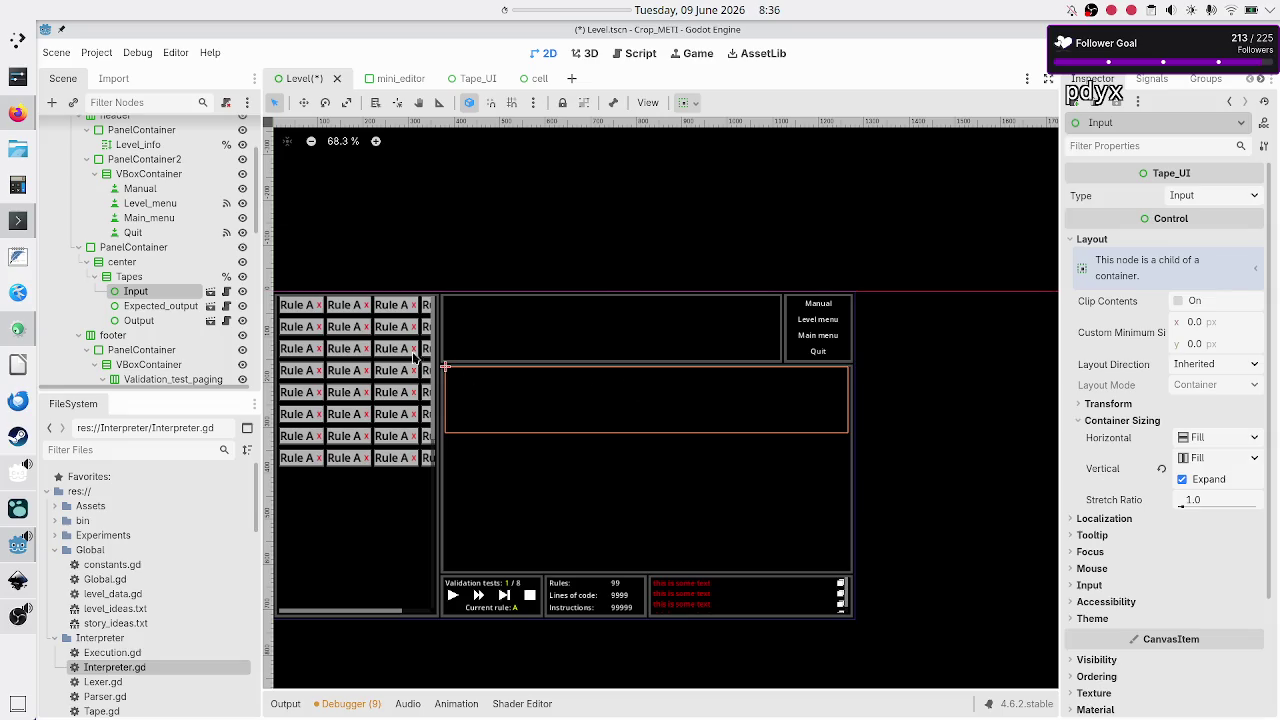
left_click(95, 277)
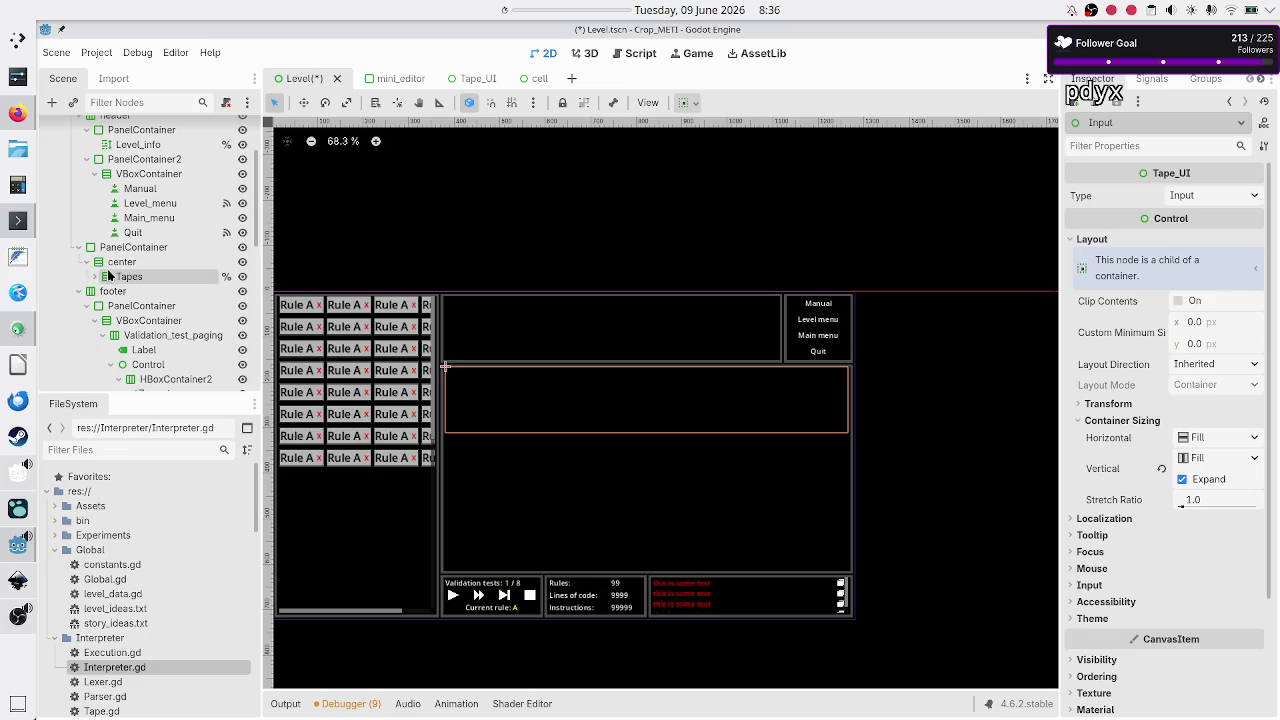
scroll(183, 331, "down", 1)
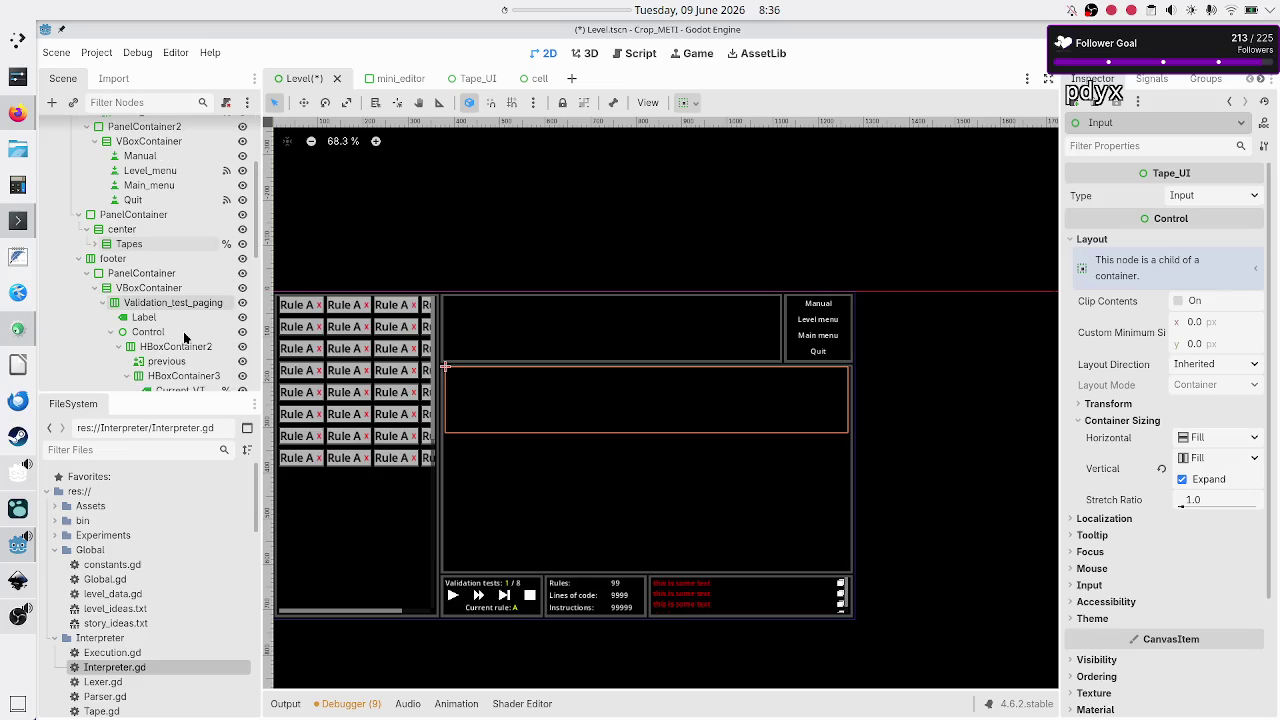
scroll(184, 338, "down", 1)
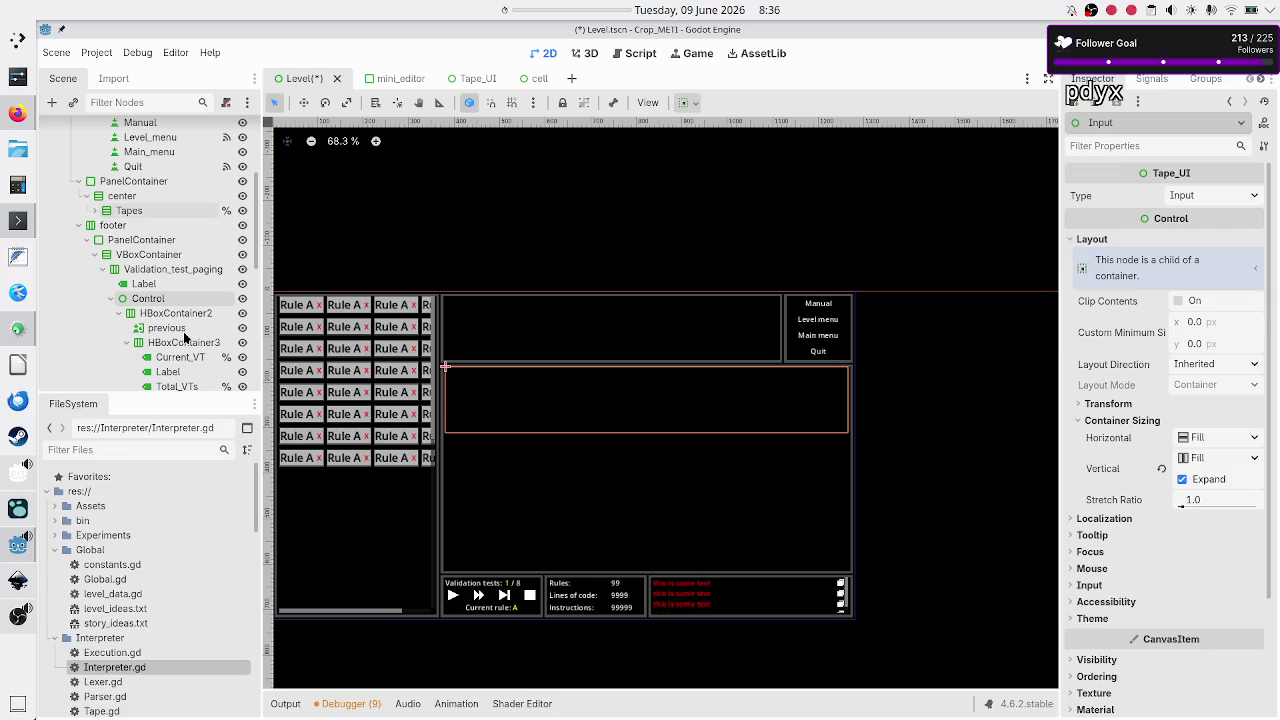
scroll(184, 335, "down", 3)
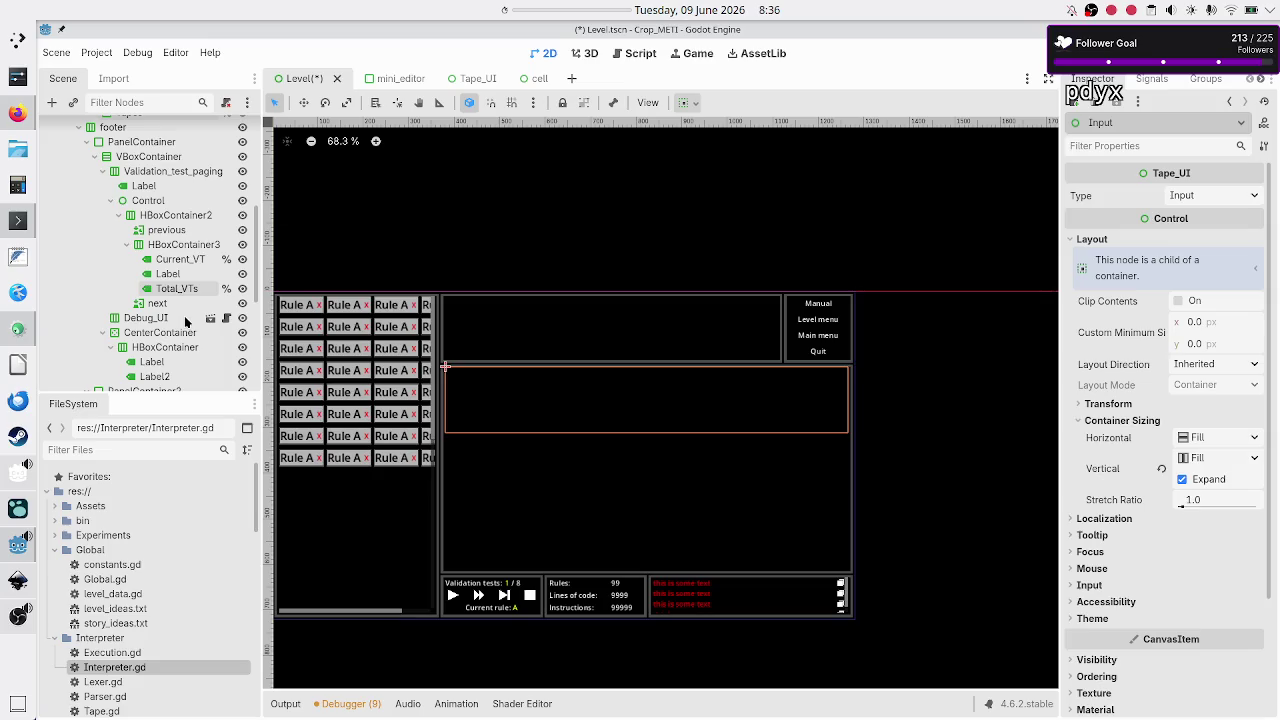
scroll(184, 318, "down", 8)
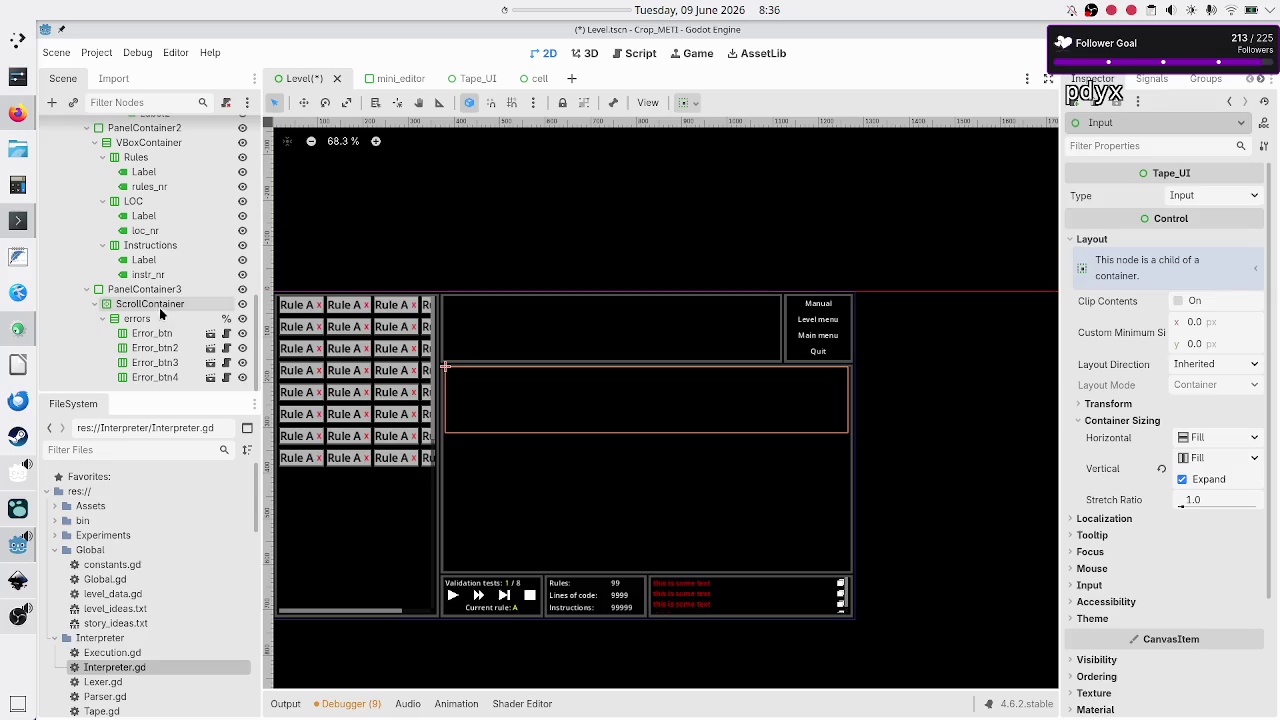
scroll(164, 295, "up", 4)
scroll(163, 289, "up", 2)
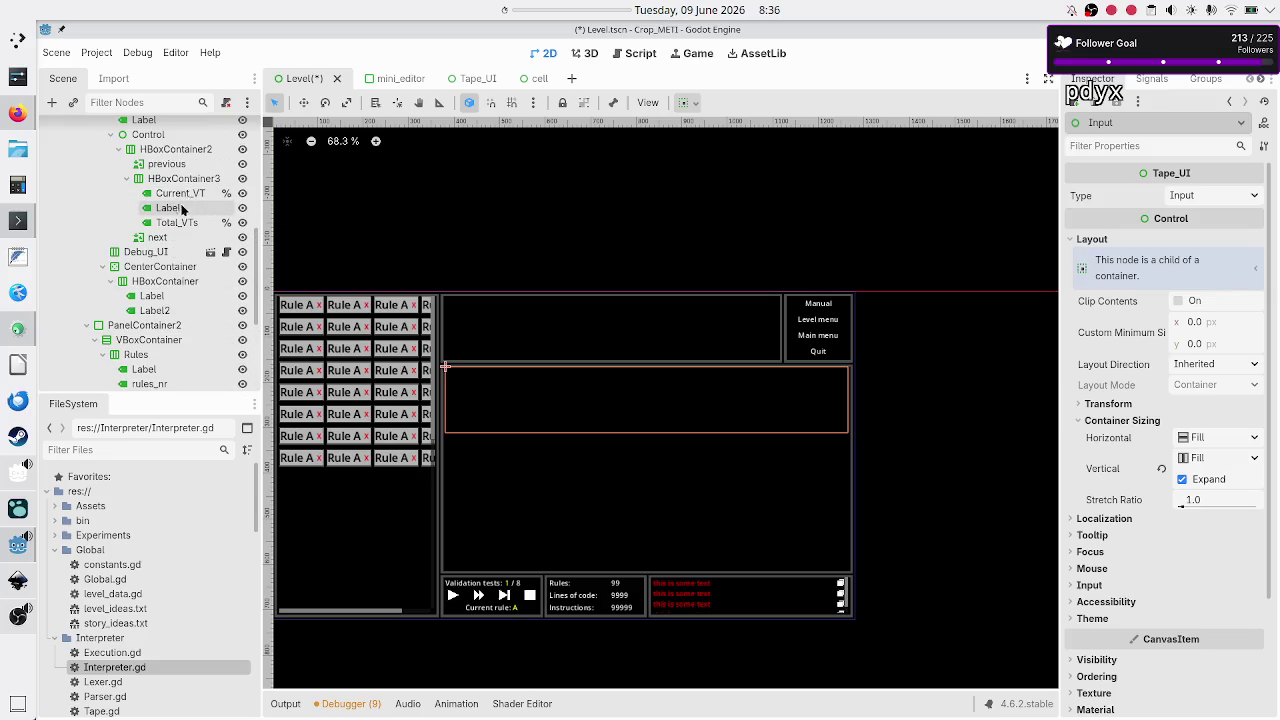
Step: Select the previous paging button and widen the Inspector to review its texture and sizing properties
left_click(178, 166)
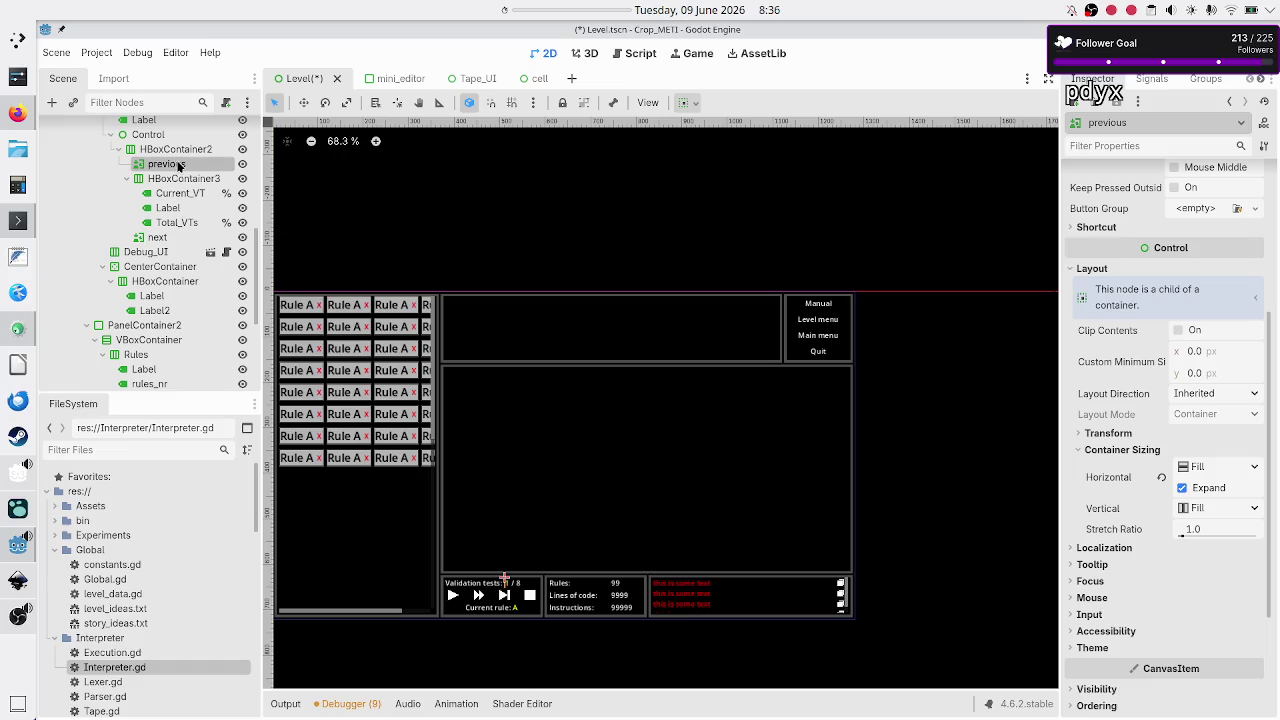
scroll(1093, 209, "up", 5)
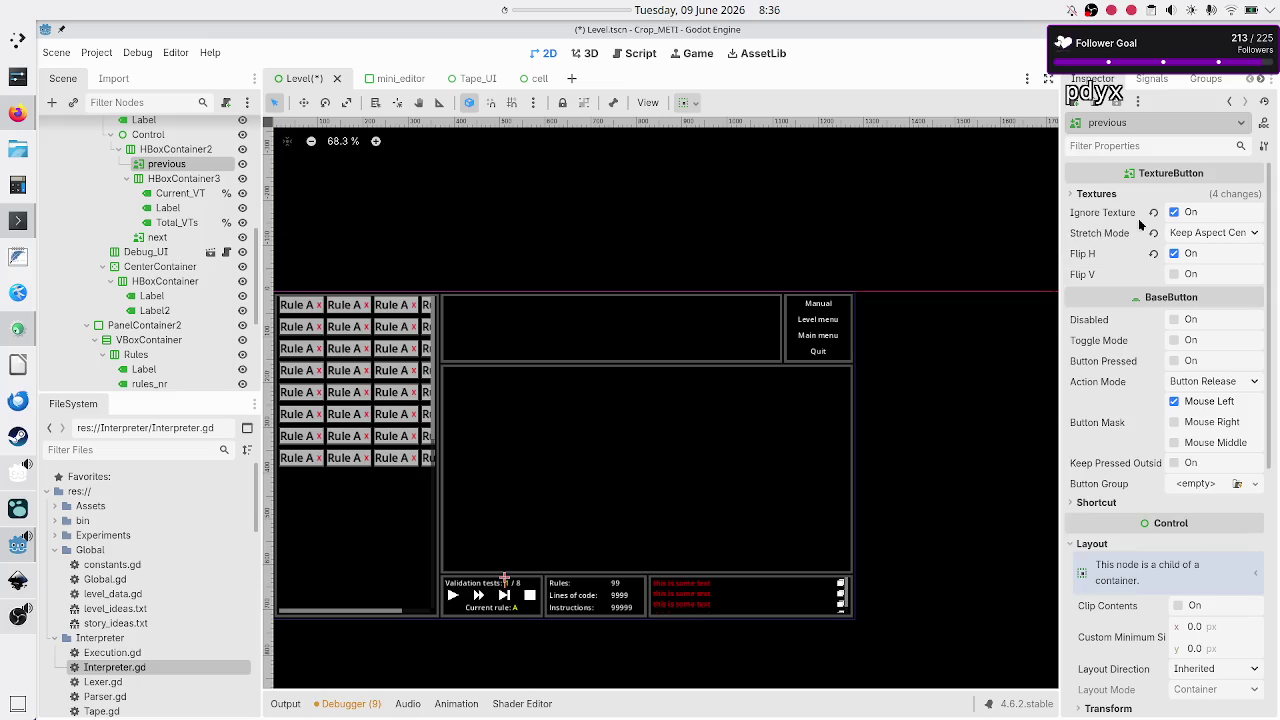
left_click_drag(1056, 331, 1028, 331)
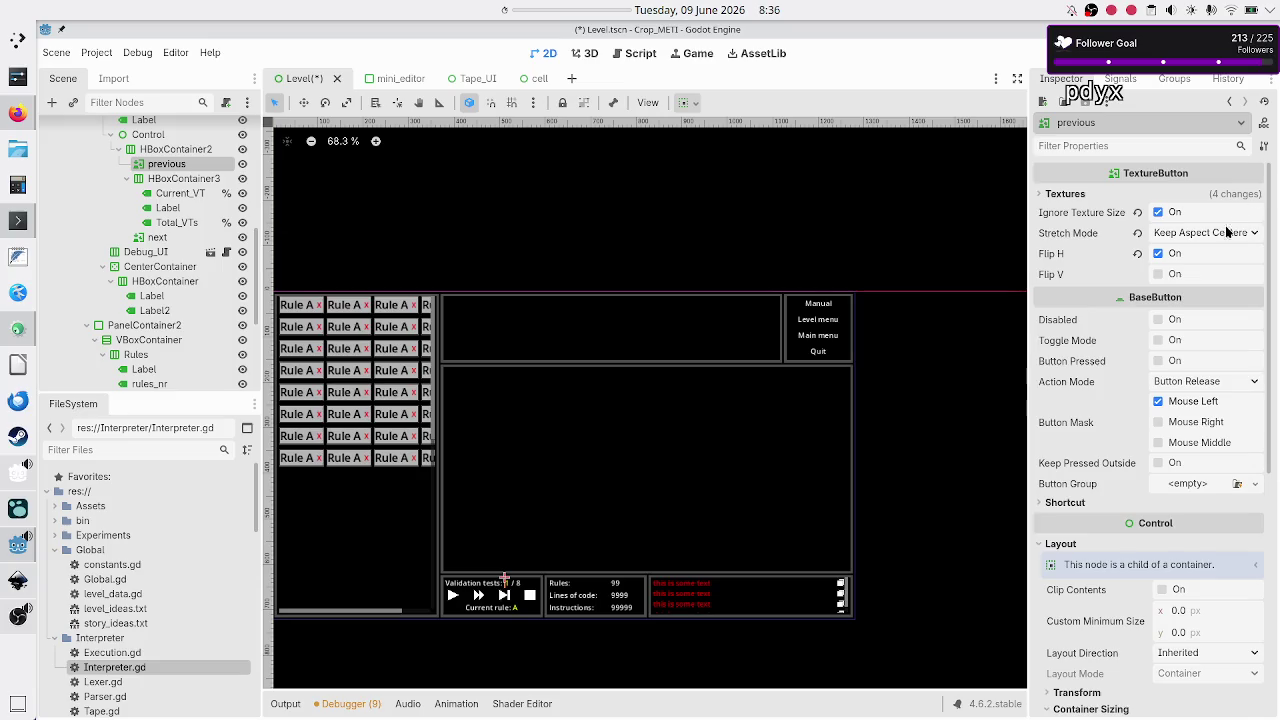
scroll(1090, 482, "down", 4)
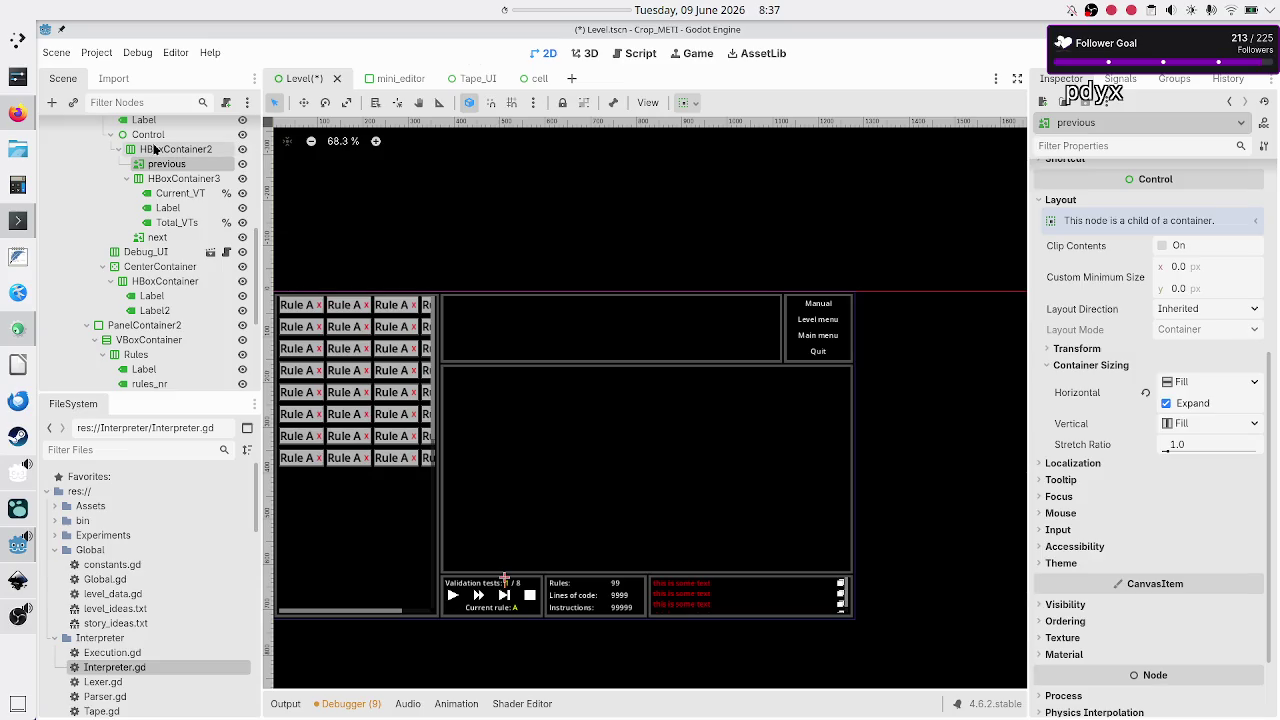
scroll(157, 150, "up", 2)
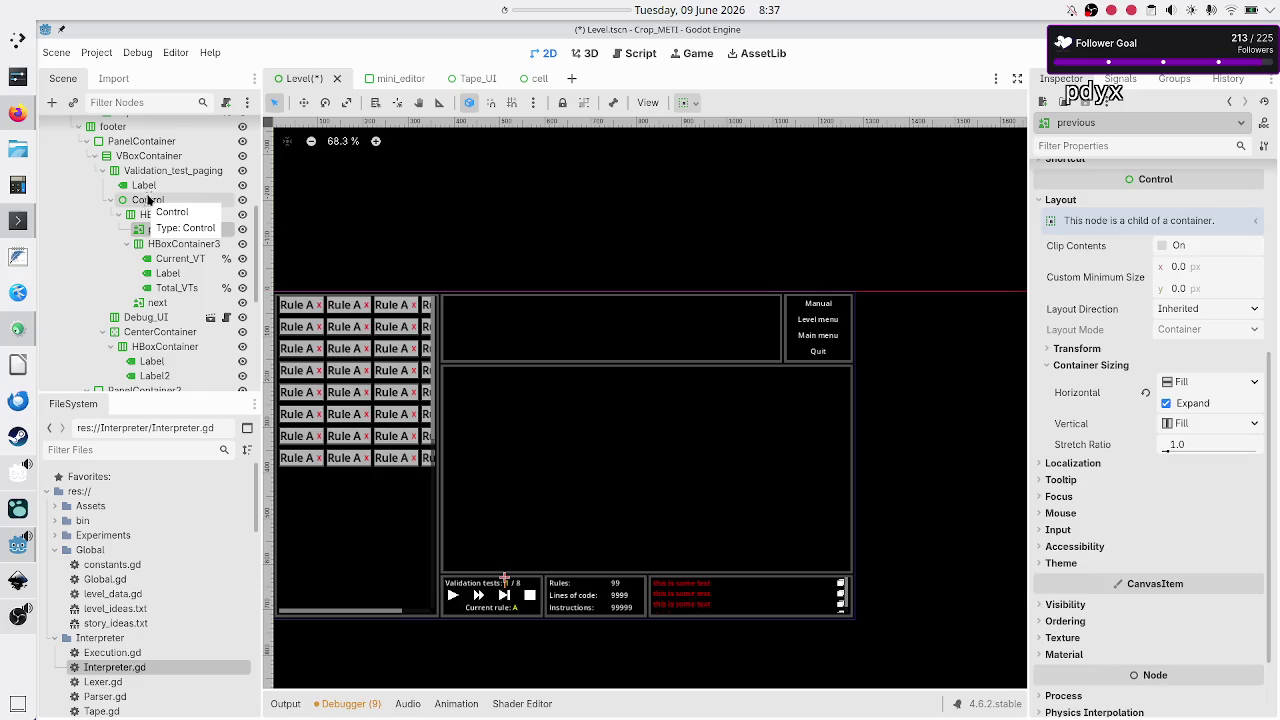
left_click(167, 167)
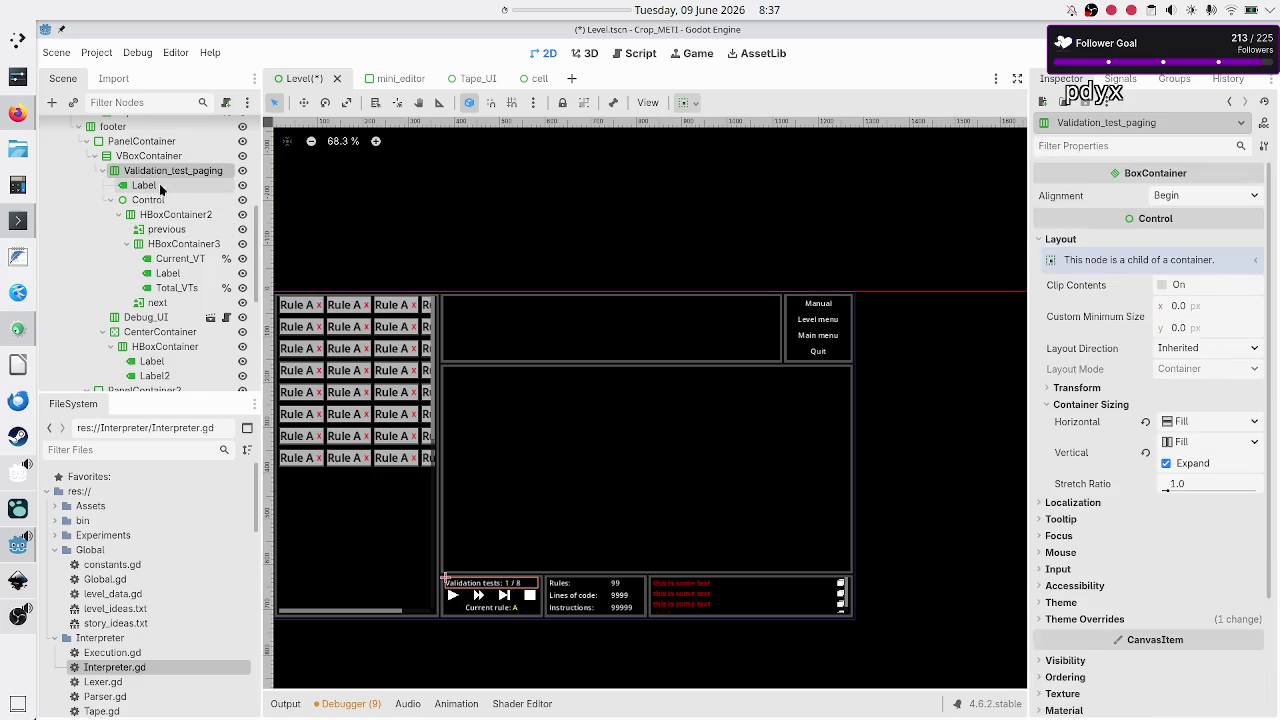
left_click(162, 188)
left_click(159, 203)
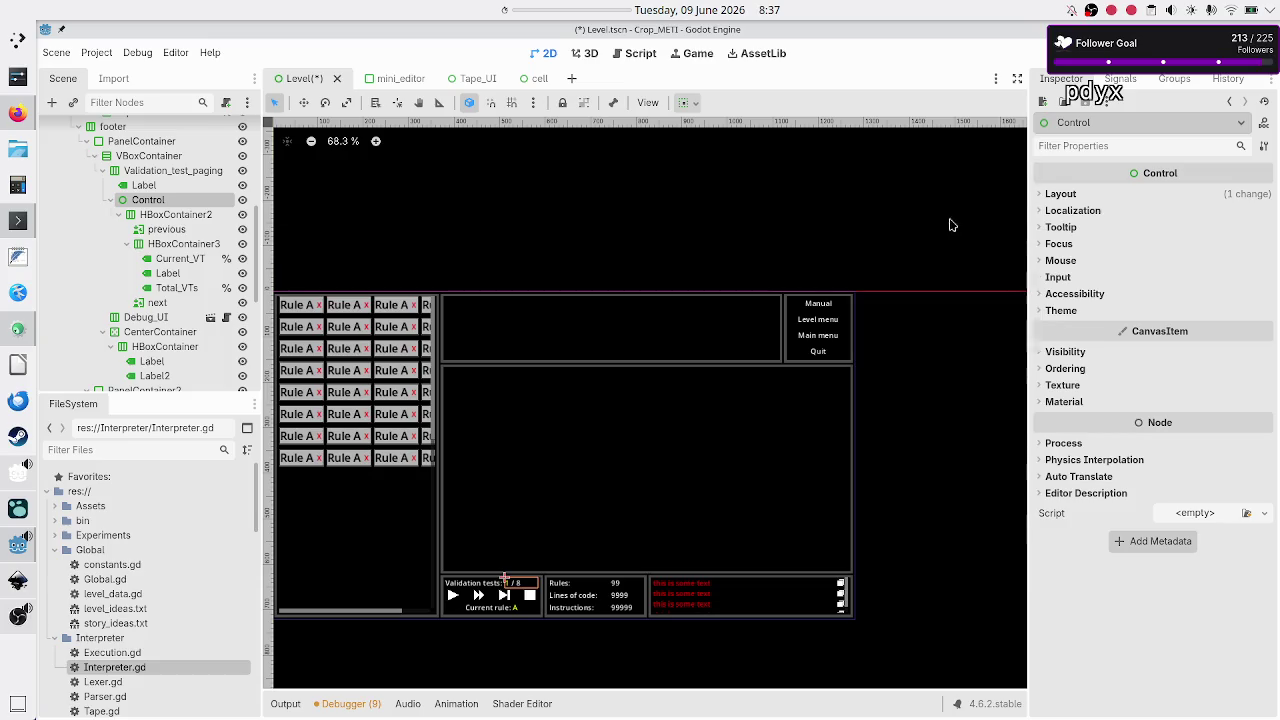
left_click(1074, 208)
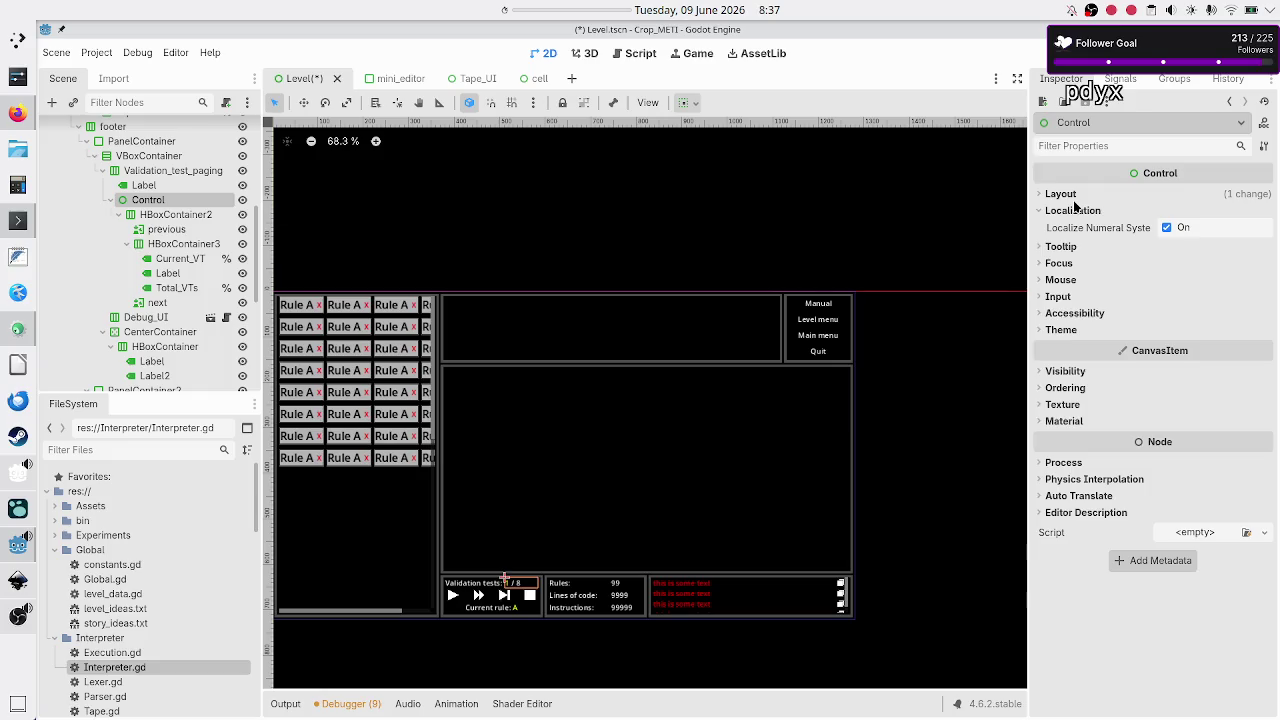
left_click(1068, 197)
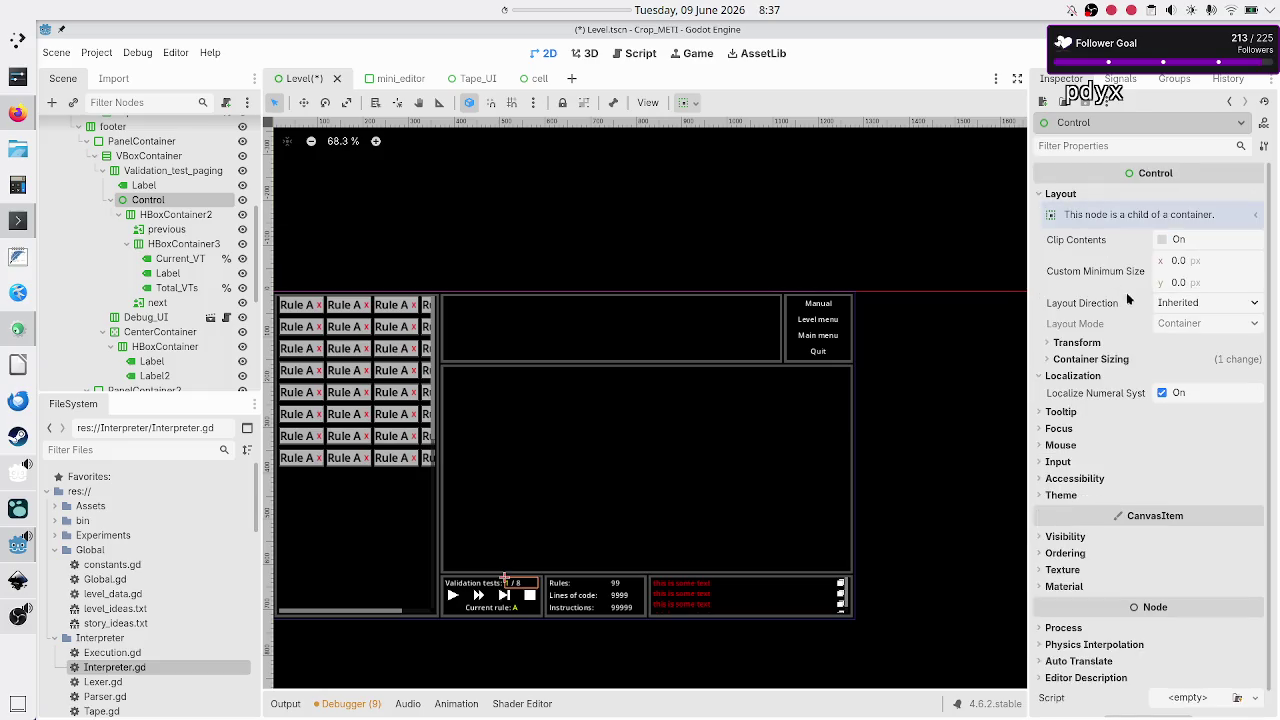
mouse_move(1133, 299)
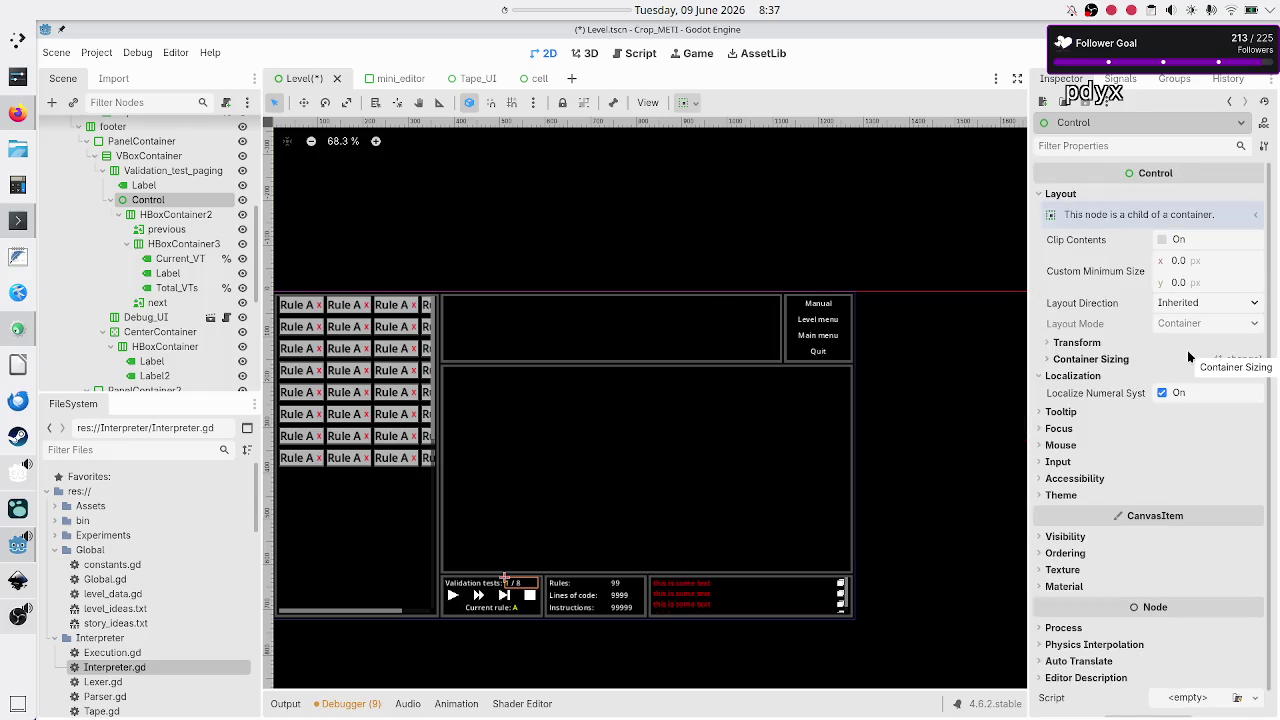
left_click(1143, 362)
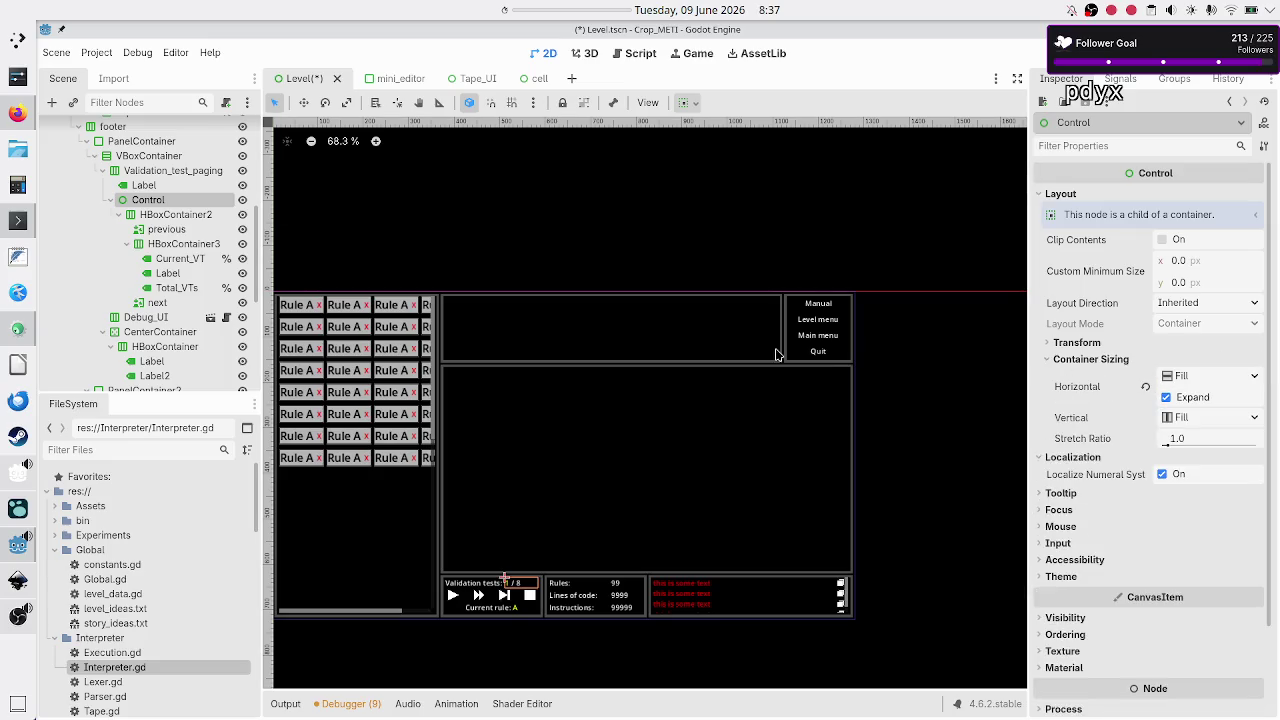
left_click(136, 233)
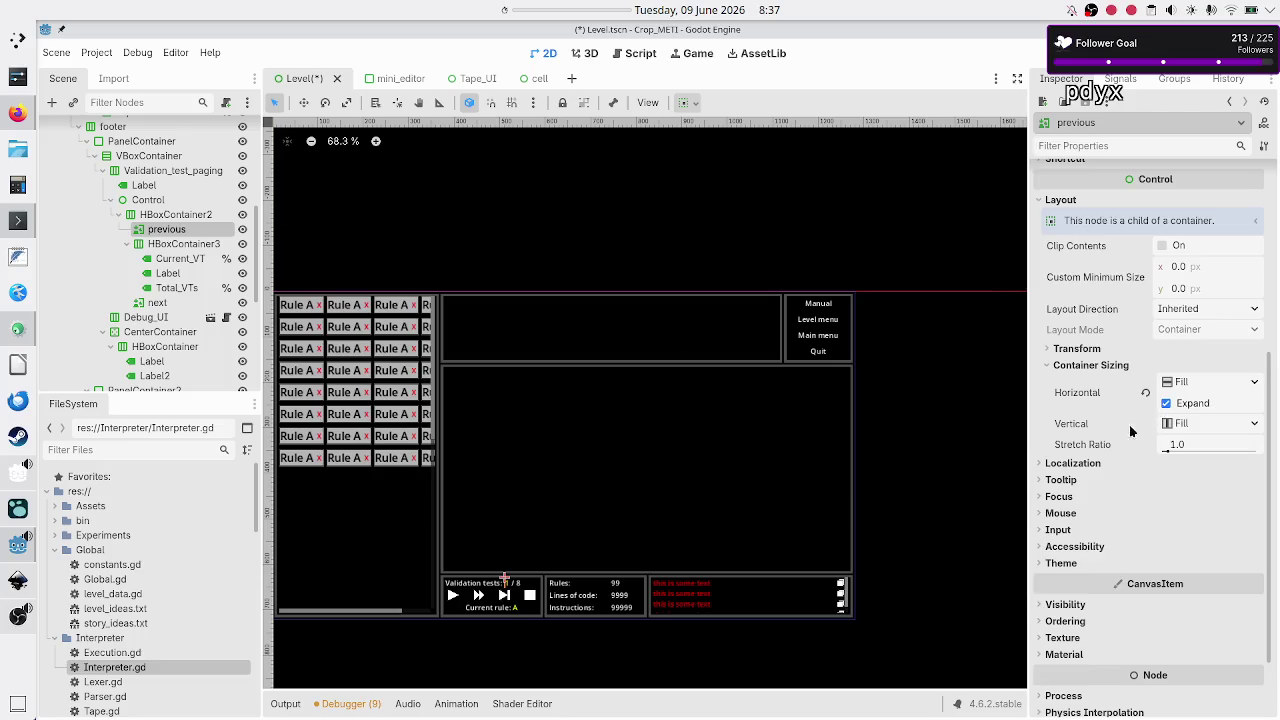
left_click(1093, 348)
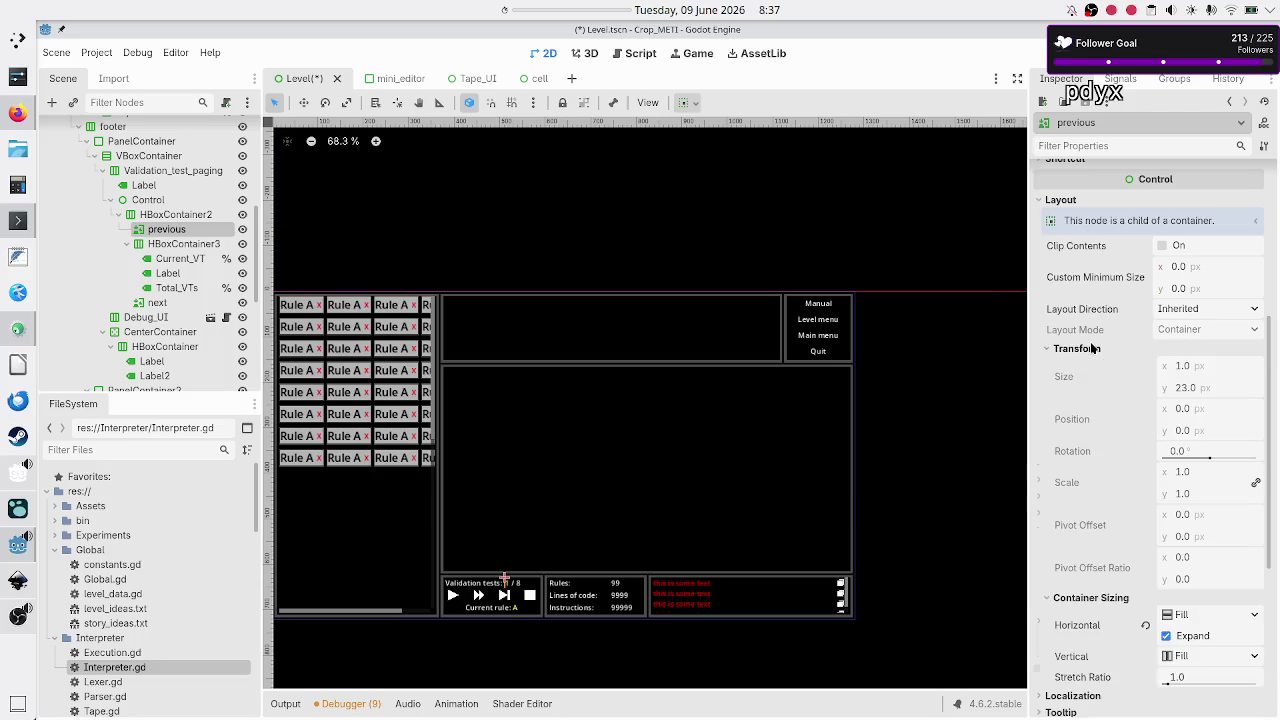
left_click(1093, 348)
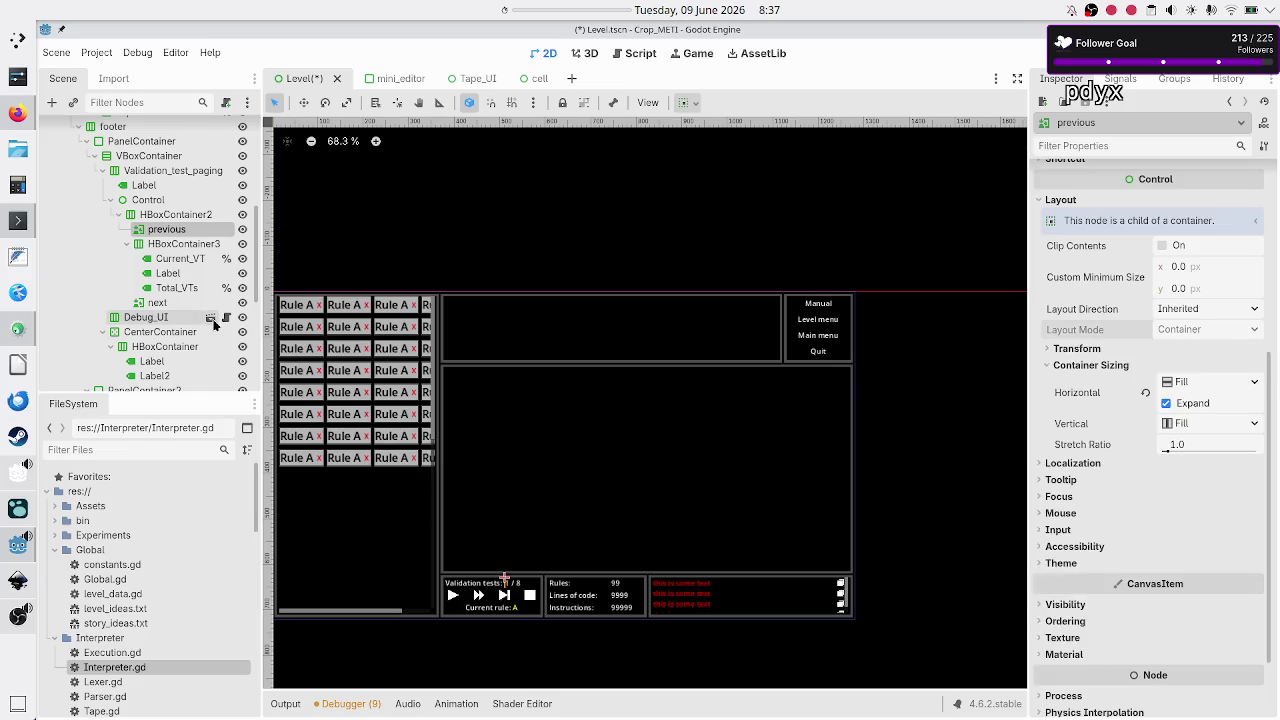
left_click(175, 215)
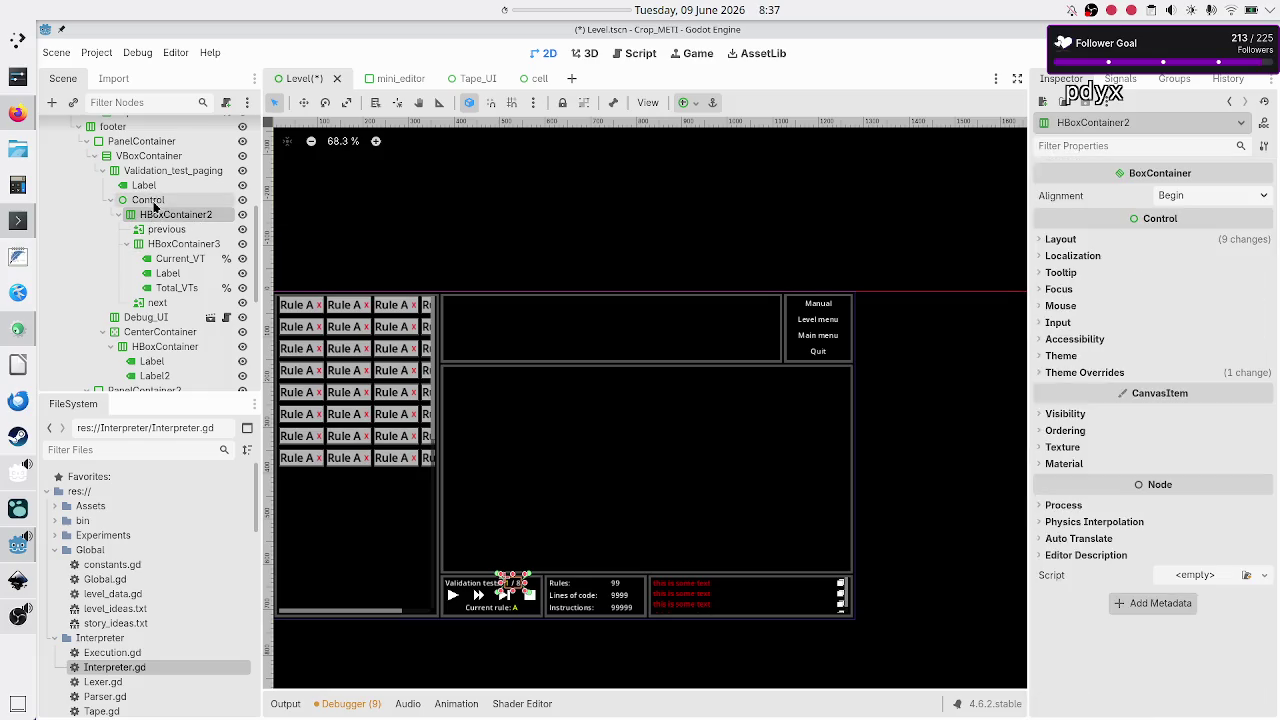
left_click(150, 200)
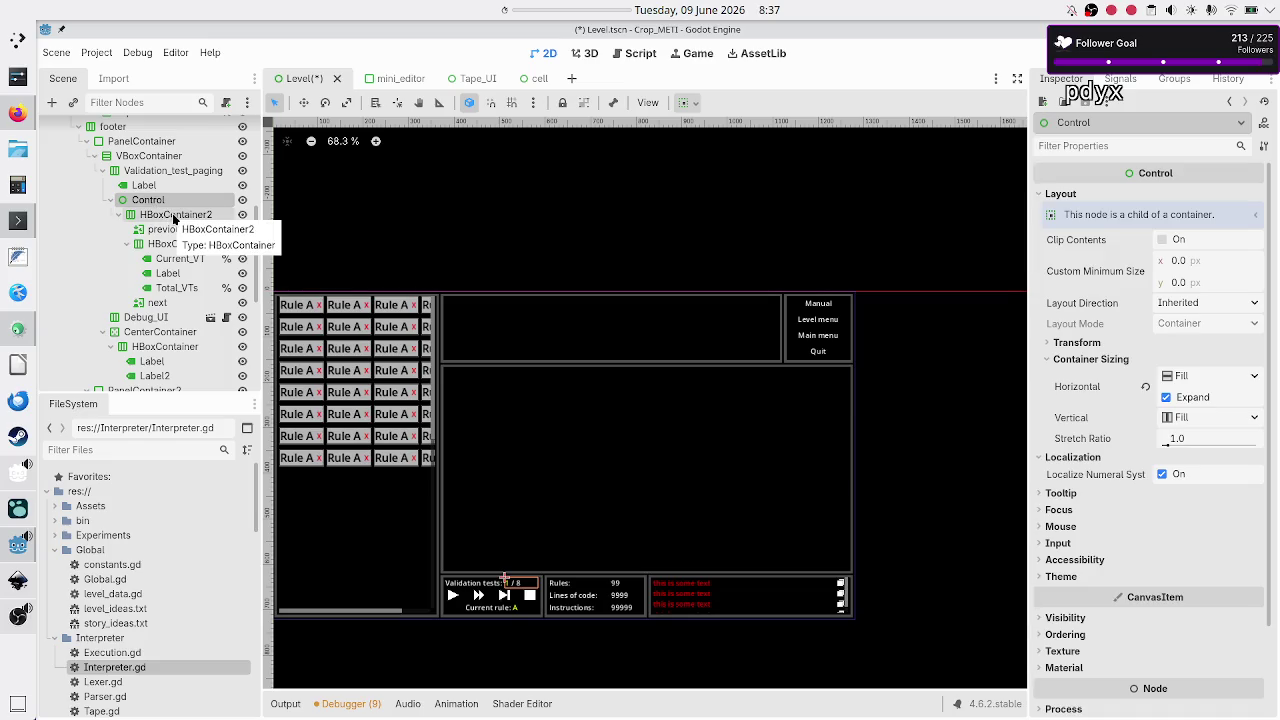
left_click(174, 216)
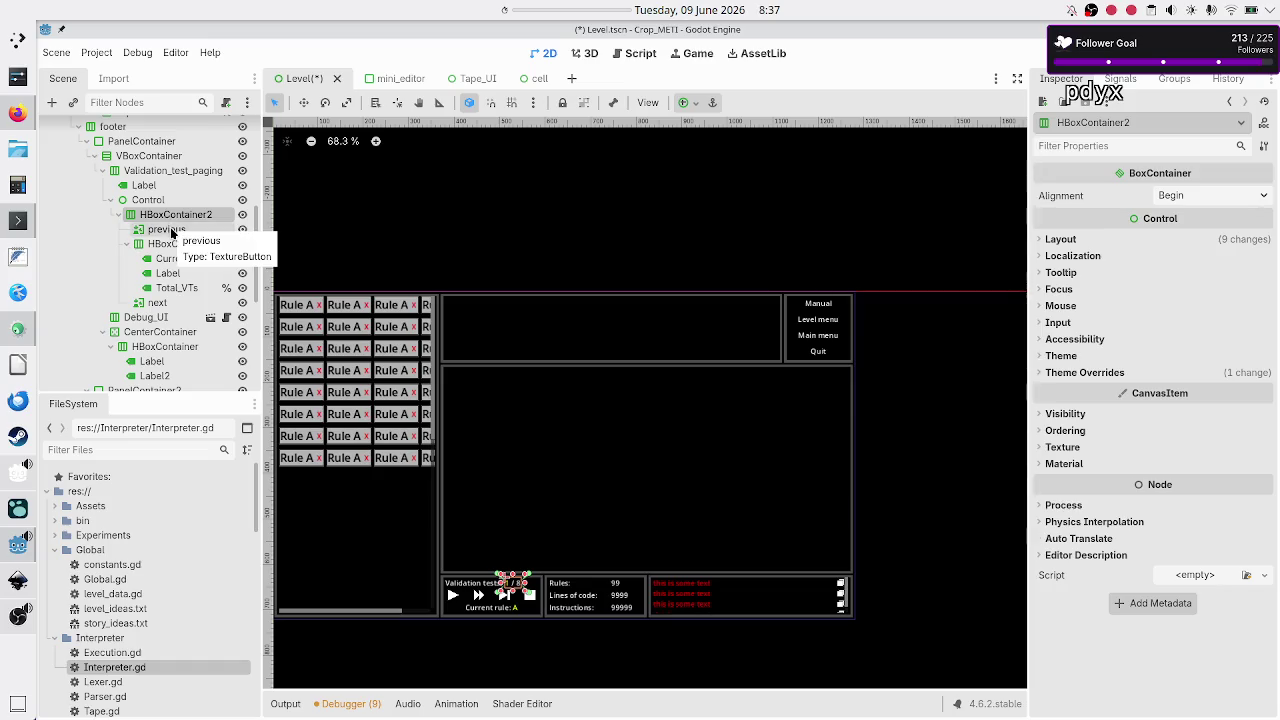
left_click(171, 232)
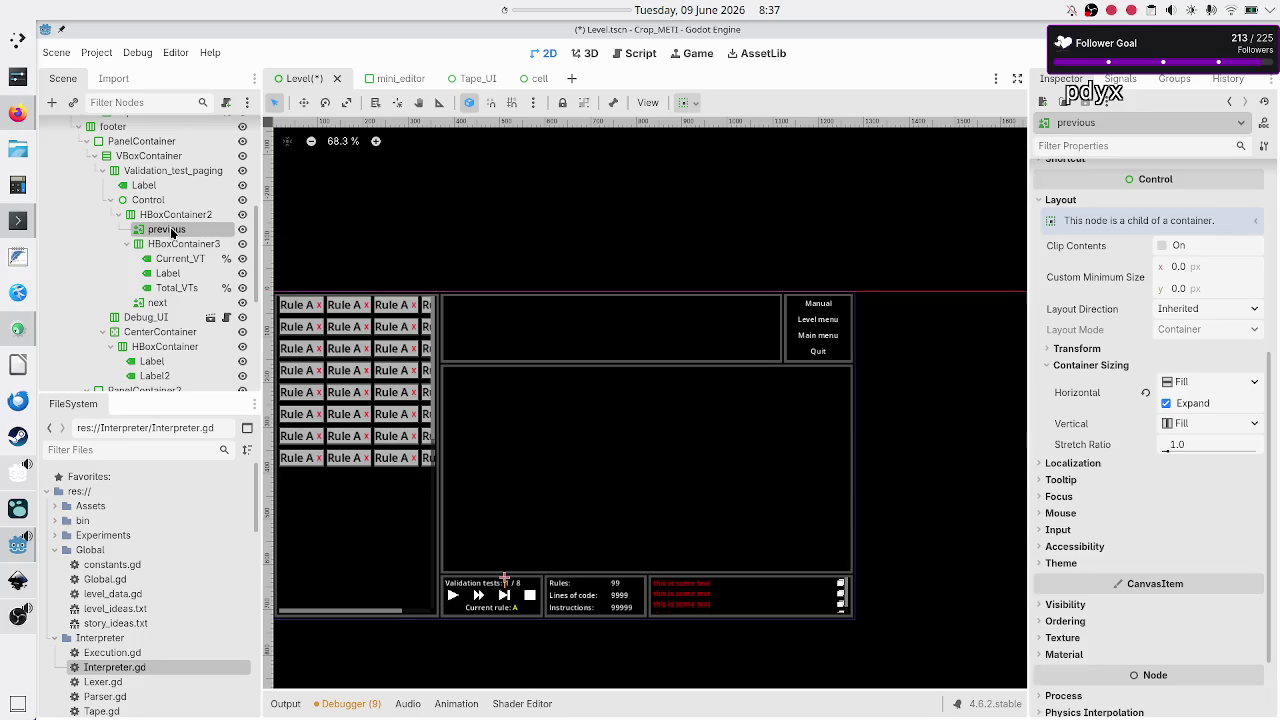
left_click(159, 307)
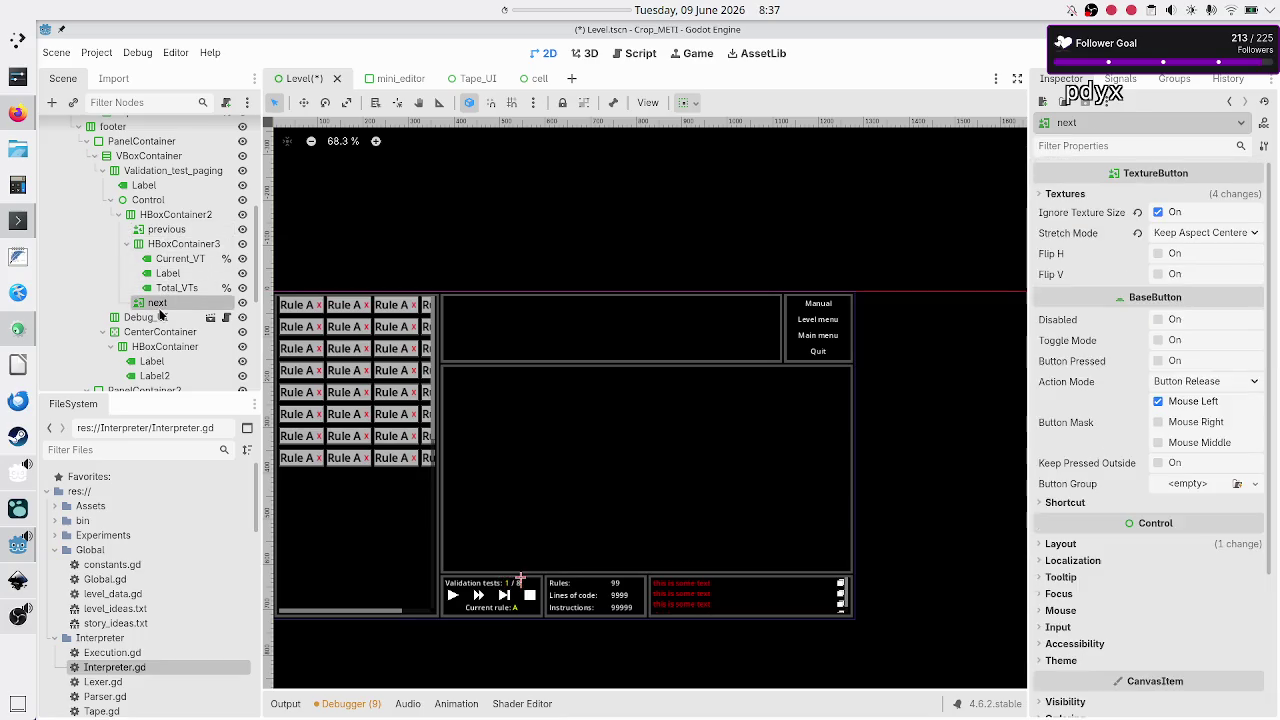
left_click(1062, 544)
left_click(1075, 548)
left_click(1075, 548)
scroll(1100, 585, "down", 4)
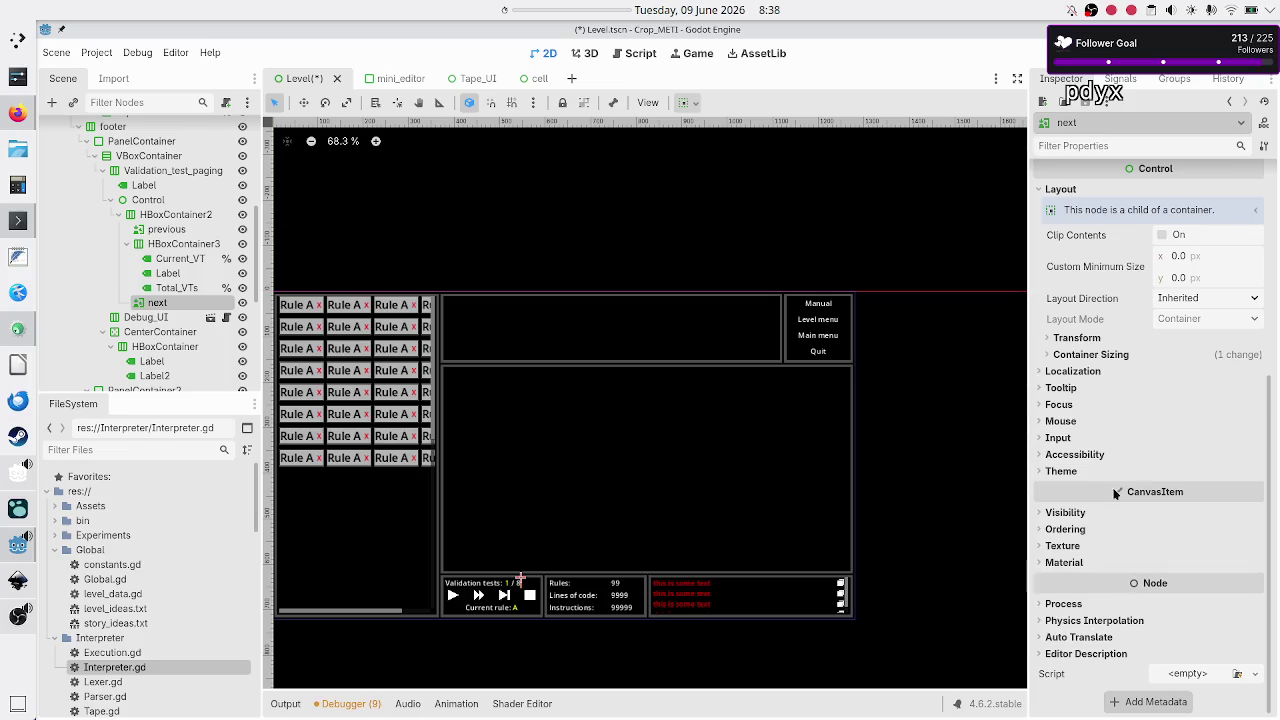
left_click(1123, 355)
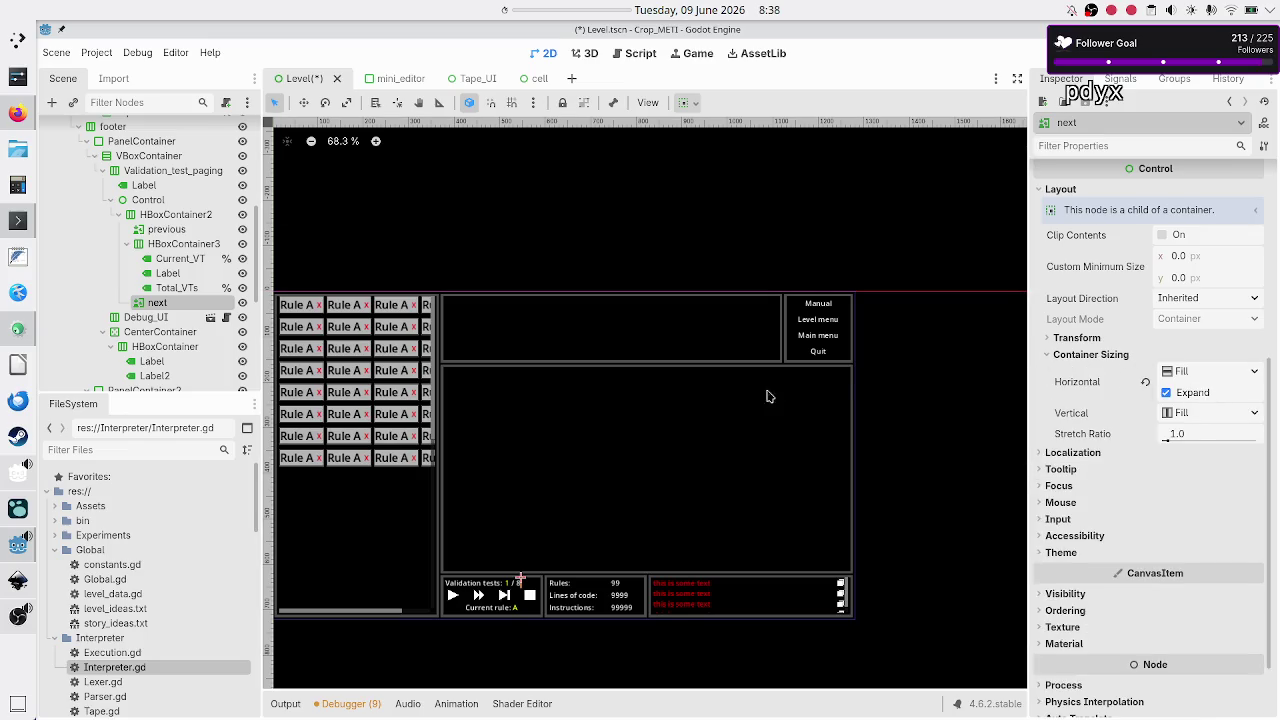
scroll(508, 518, "up", 5)
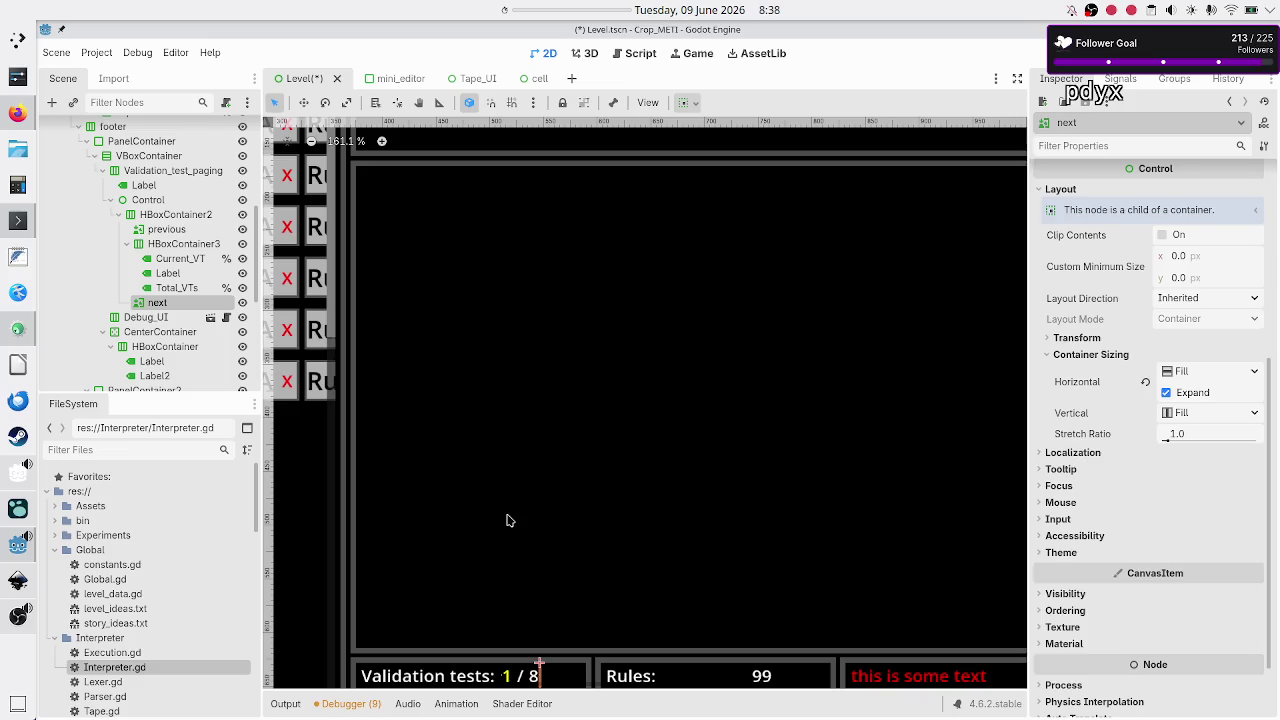
scroll(565, 478, "down", 5)
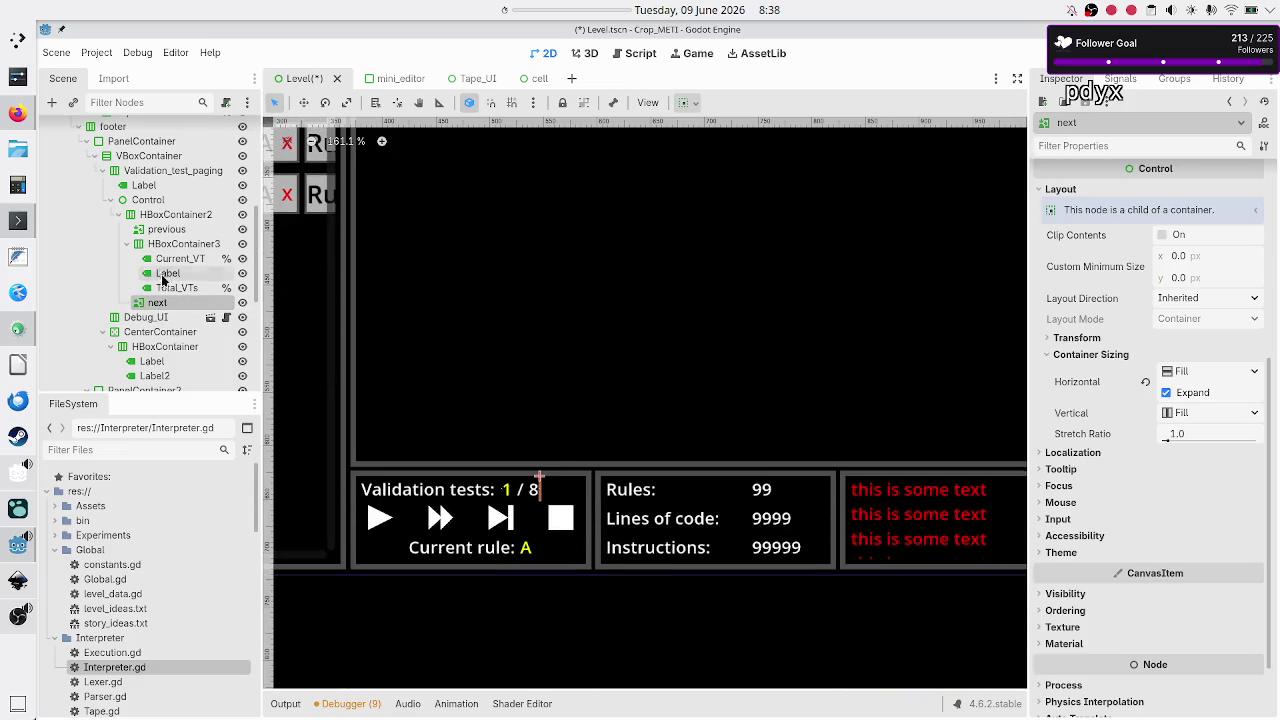
left_click(158, 245)
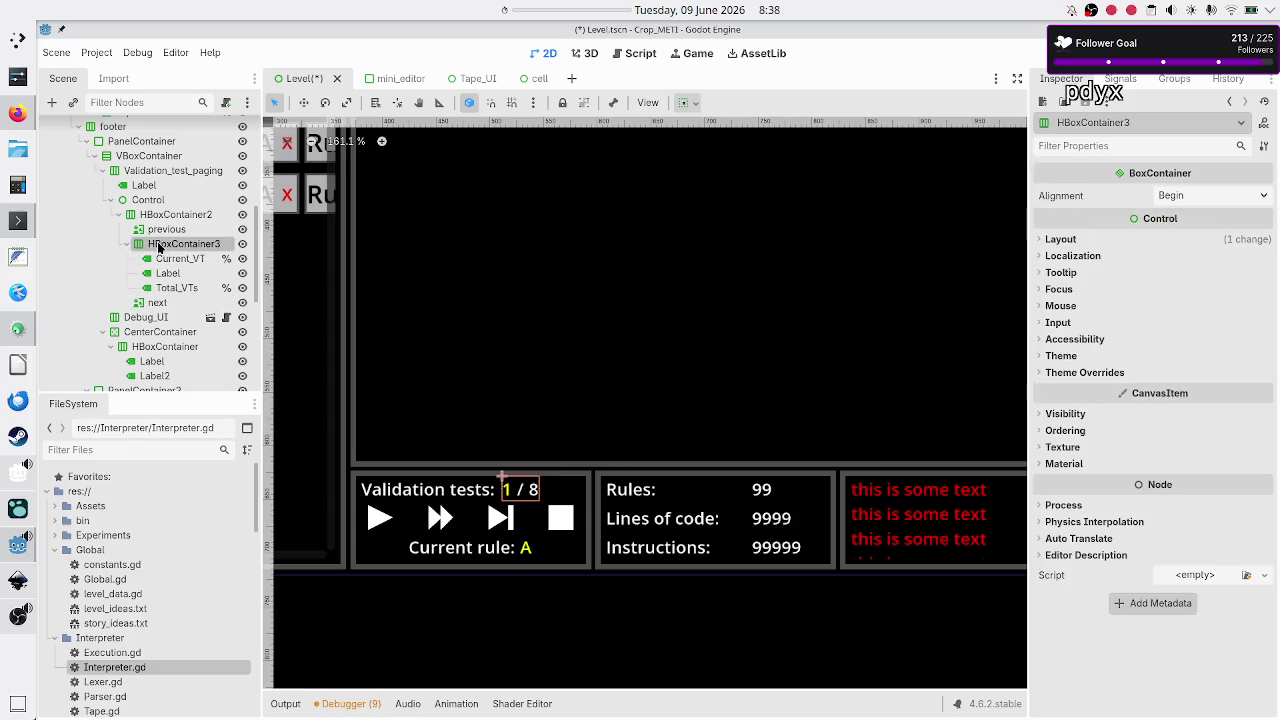
left_click(164, 217)
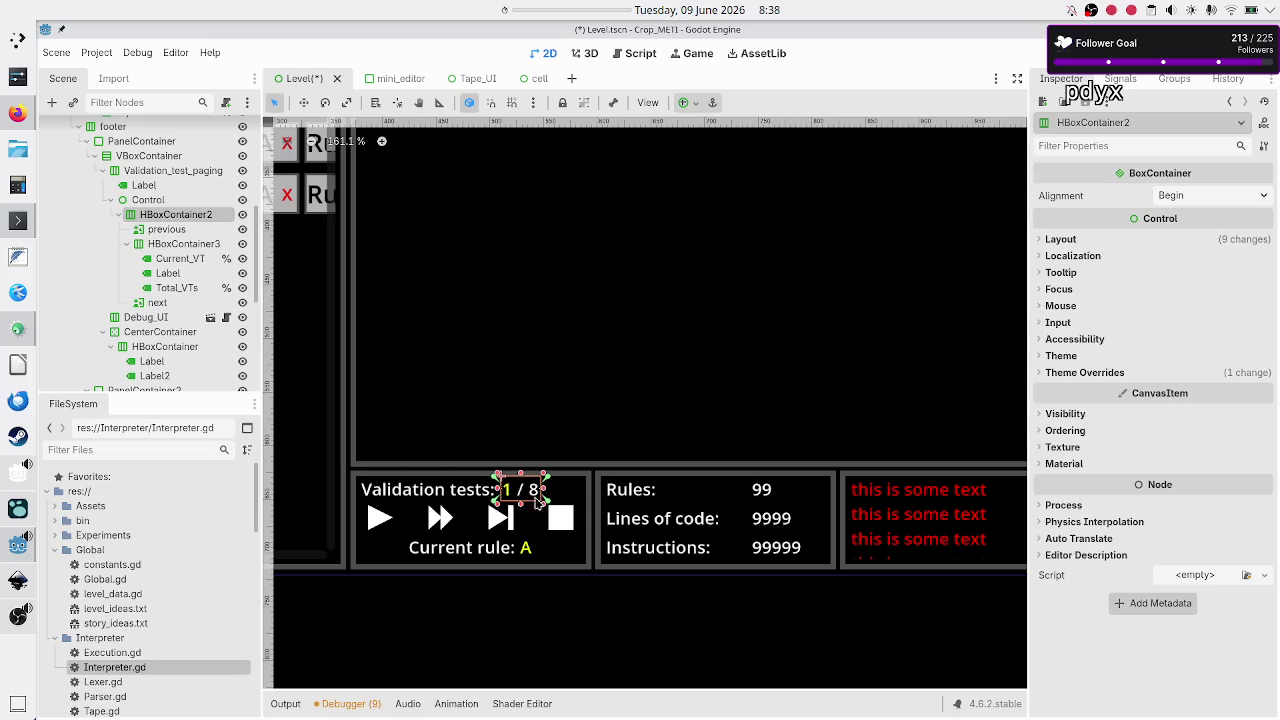
left_click(122, 202)
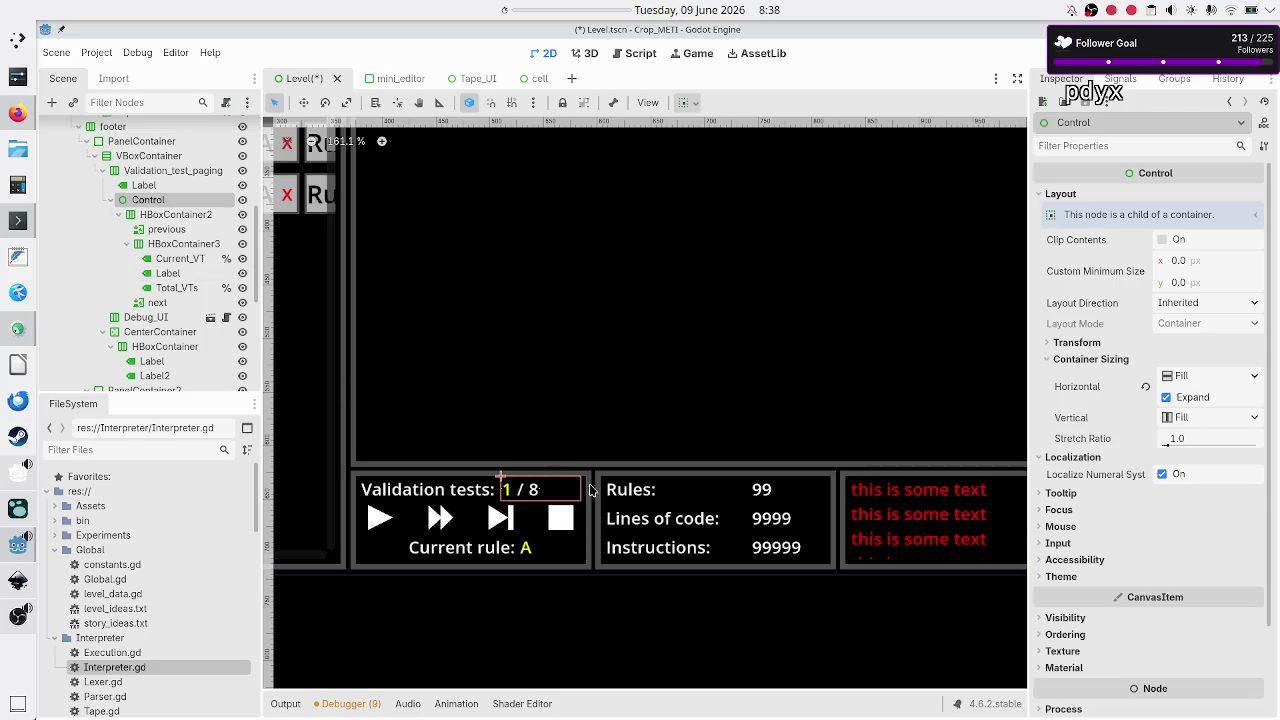
left_click(157, 215)
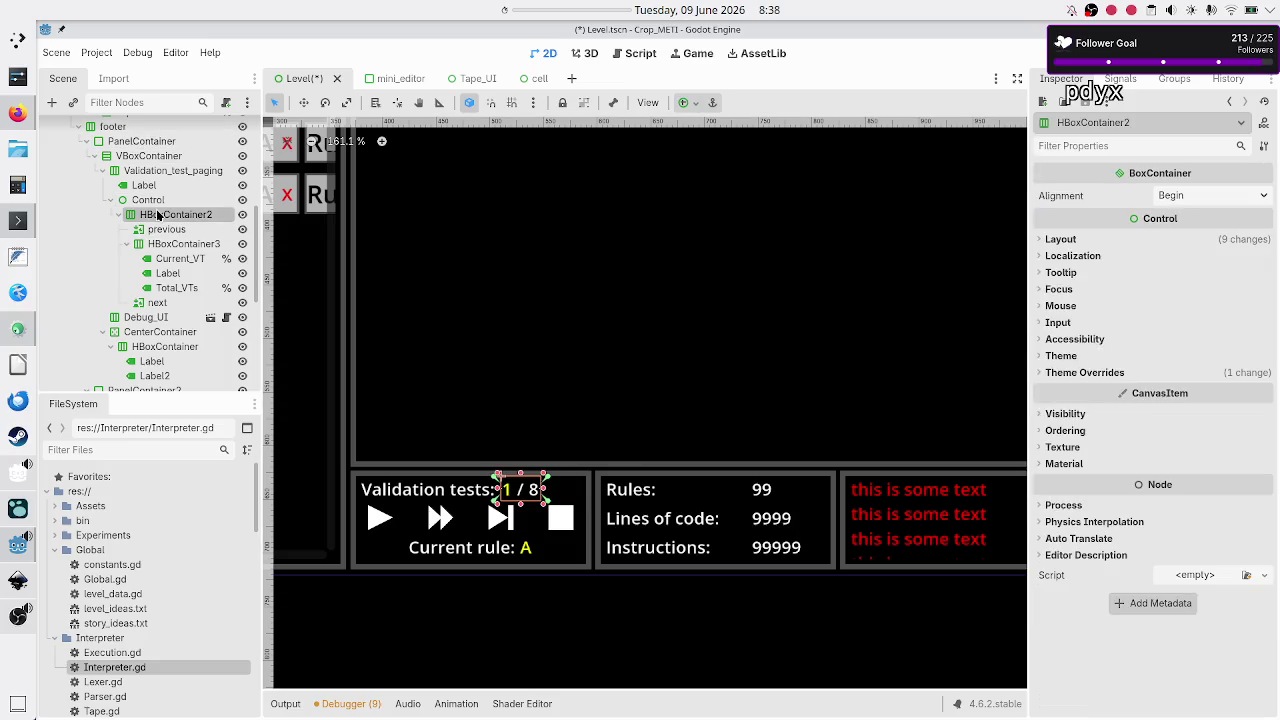
left_click(1062, 241)
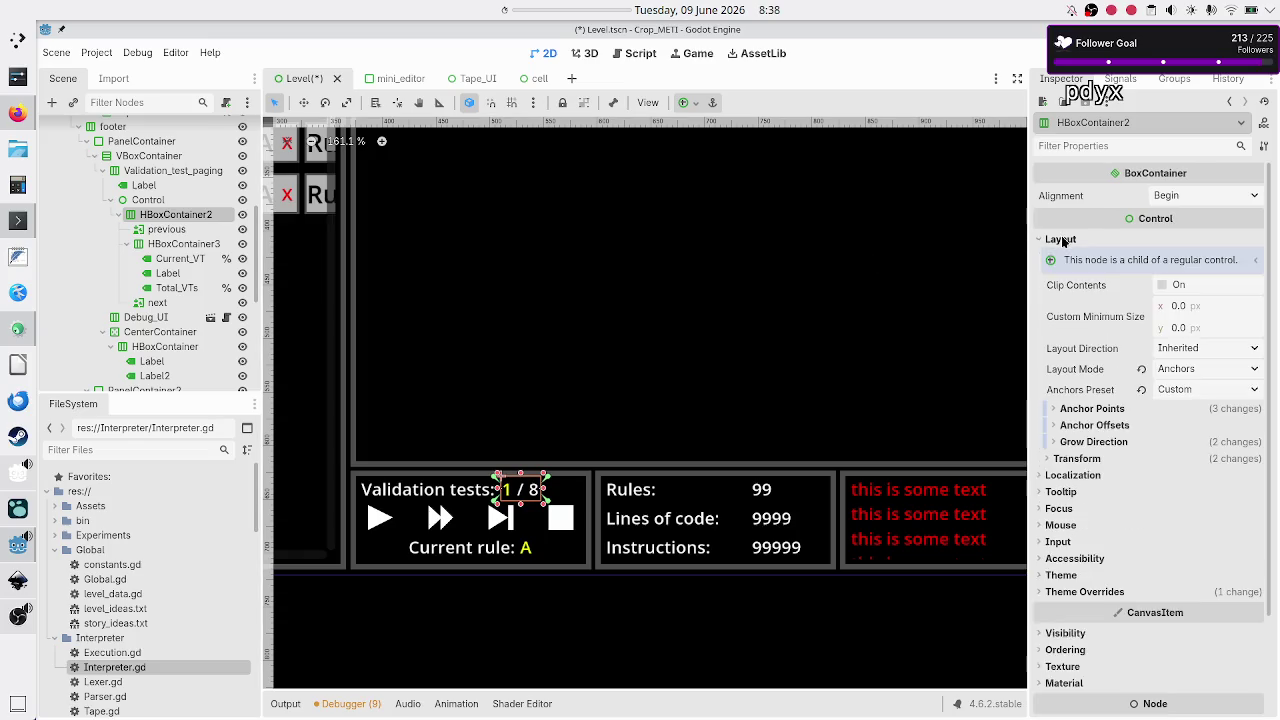
left_click(1202, 369)
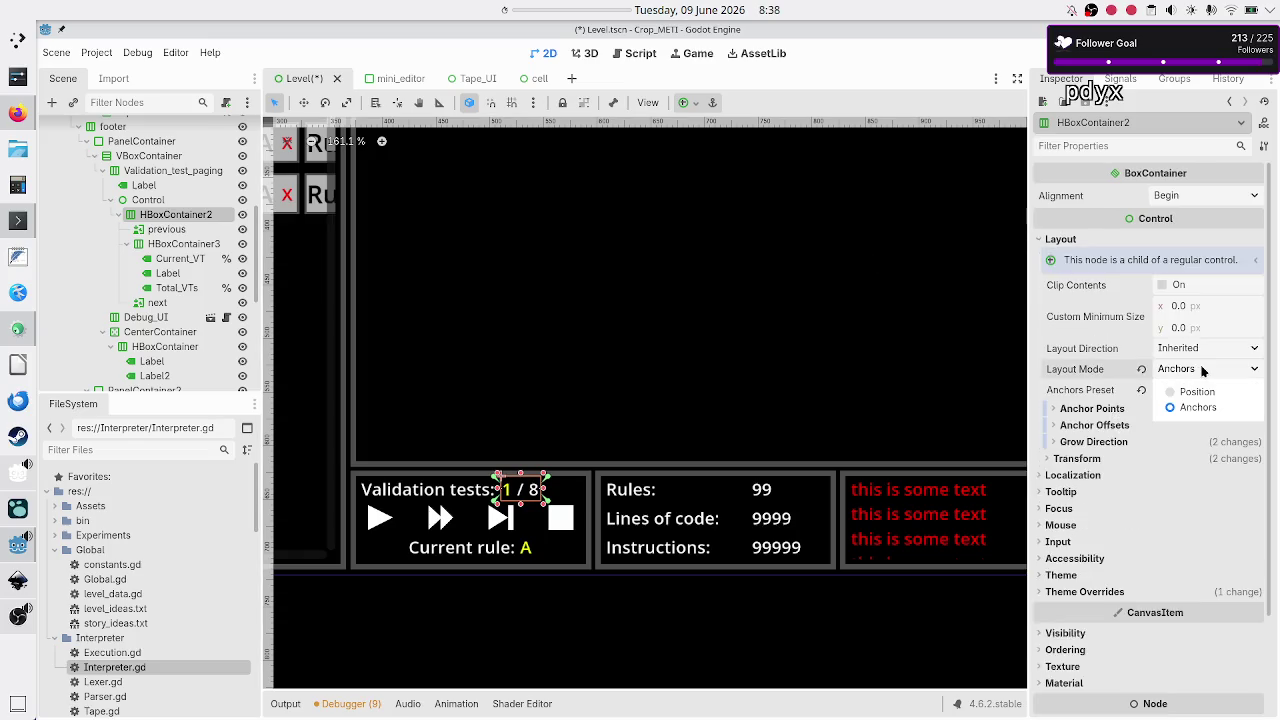
left_click(1202, 369)
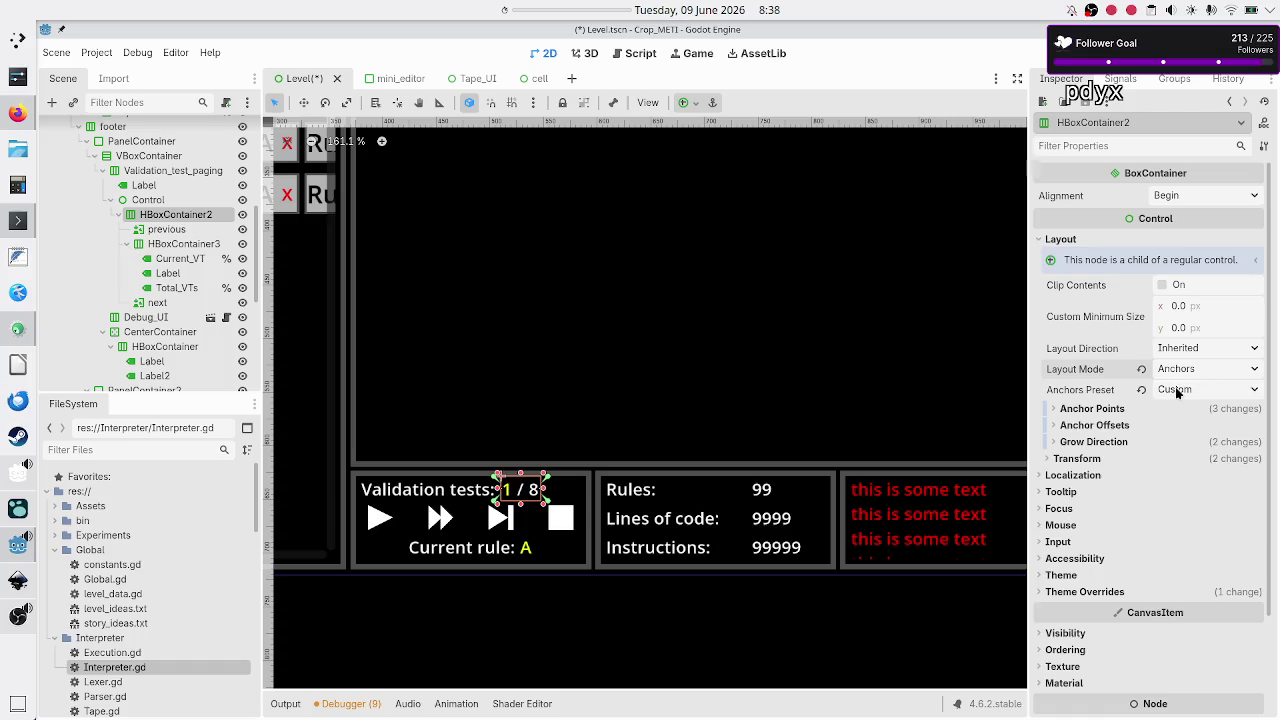
left_click(1103, 411)
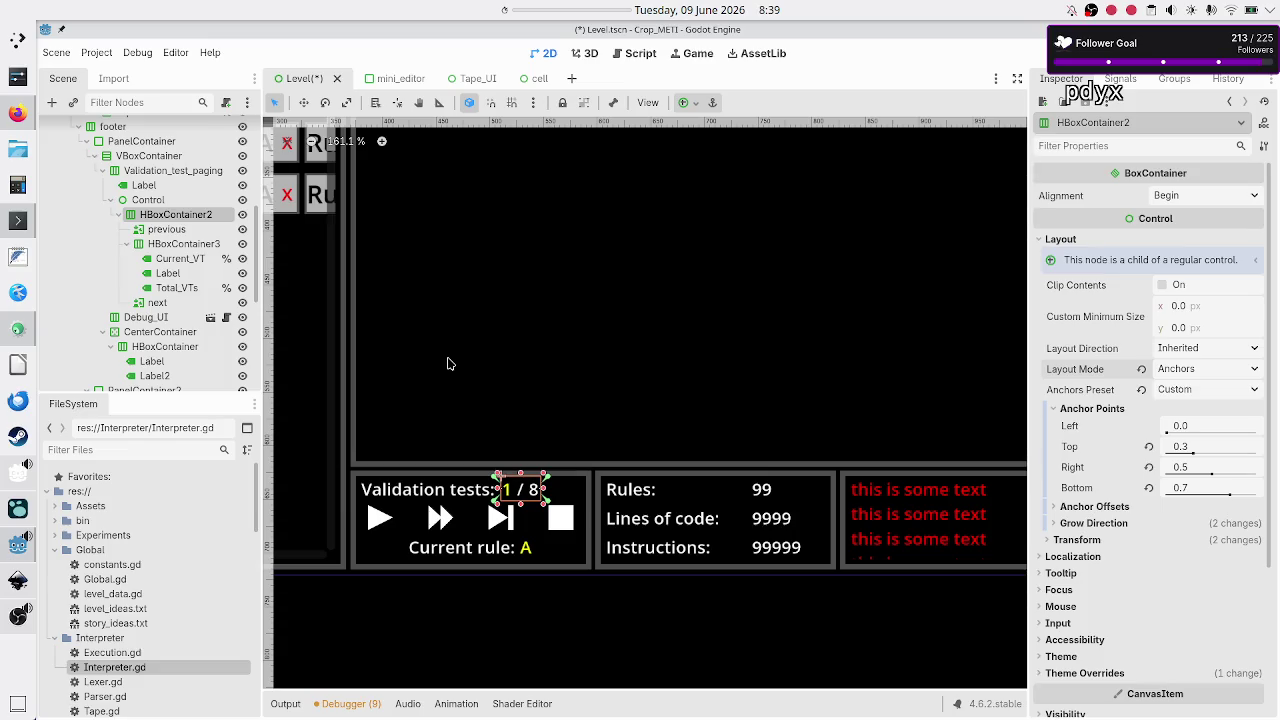
left_click(118, 215)
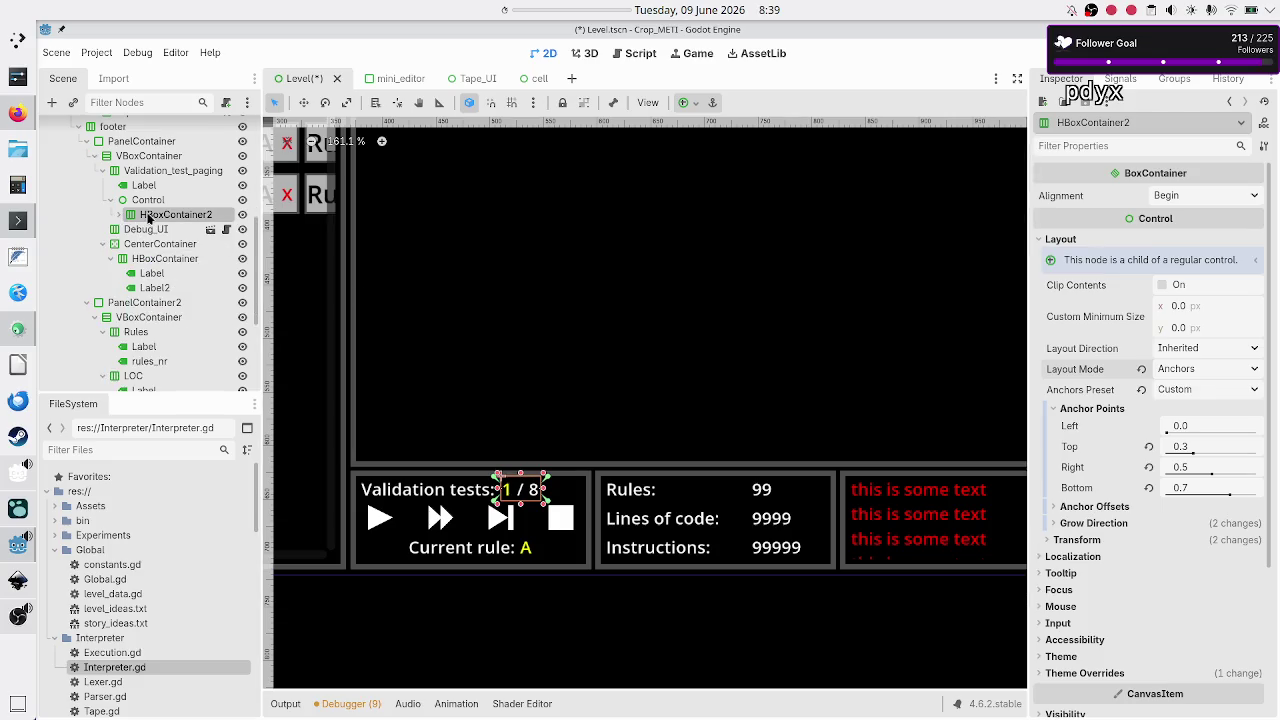
Step: Place HBoxContainer2 inside Validation_test_paging after Label and enable its Horizontal Expand sizing
left_click_drag(148, 215, 147, 198)
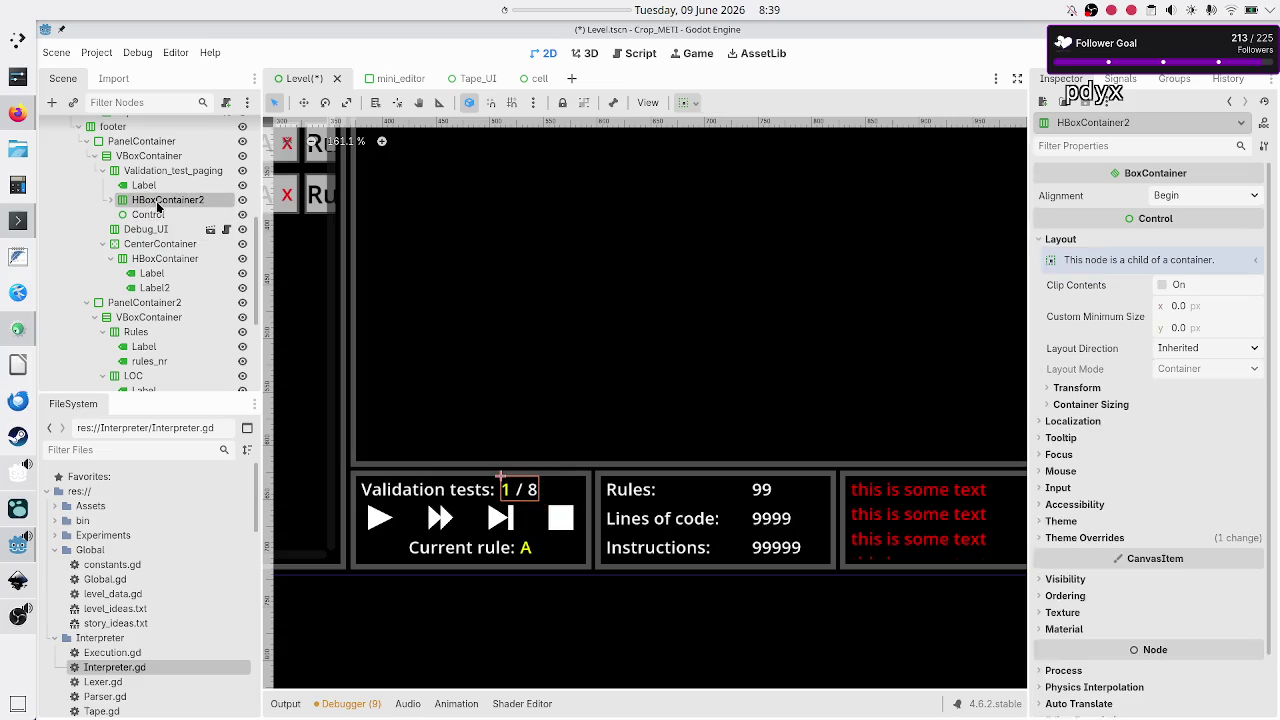
left_click(1090, 404)
left_click(1176, 452)
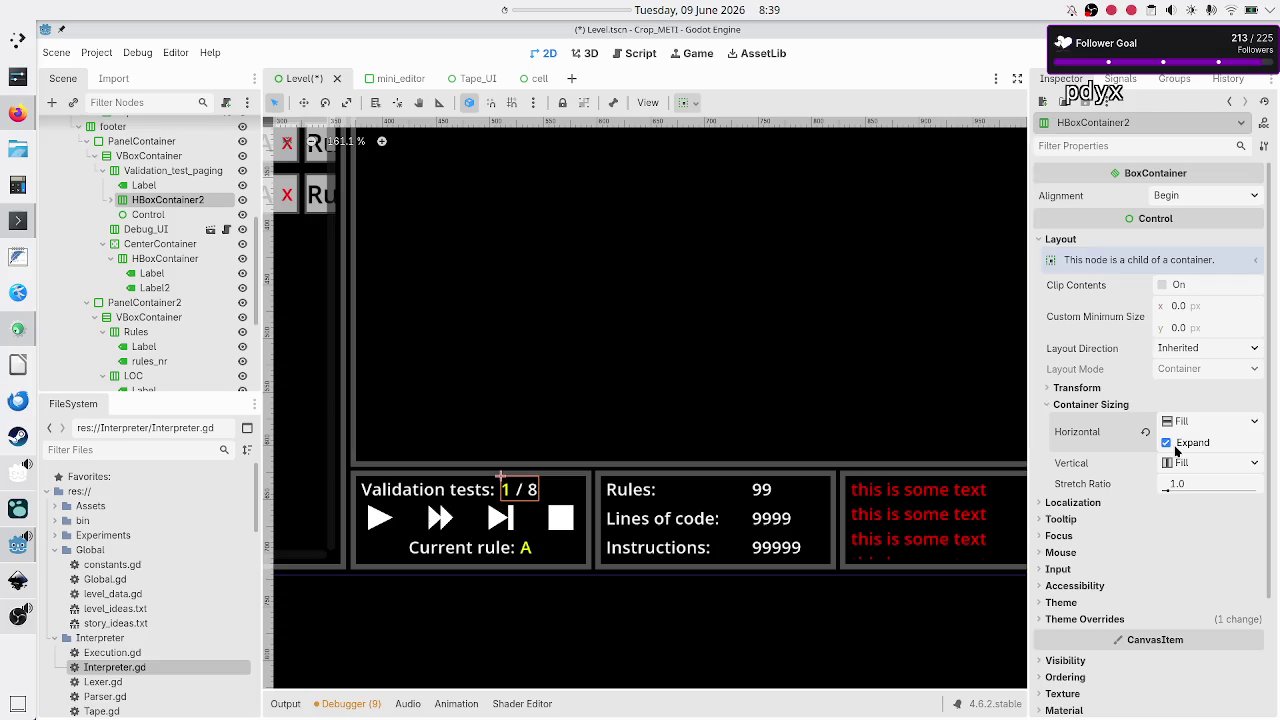
left_click(148, 174)
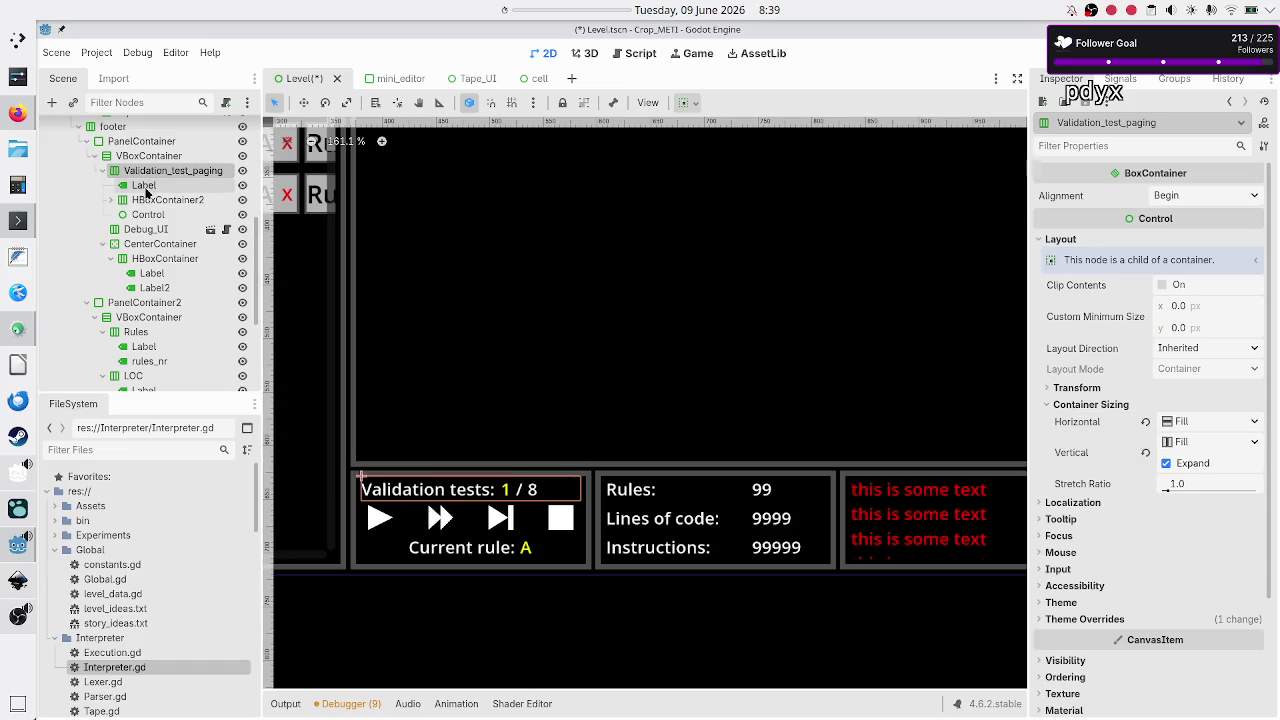